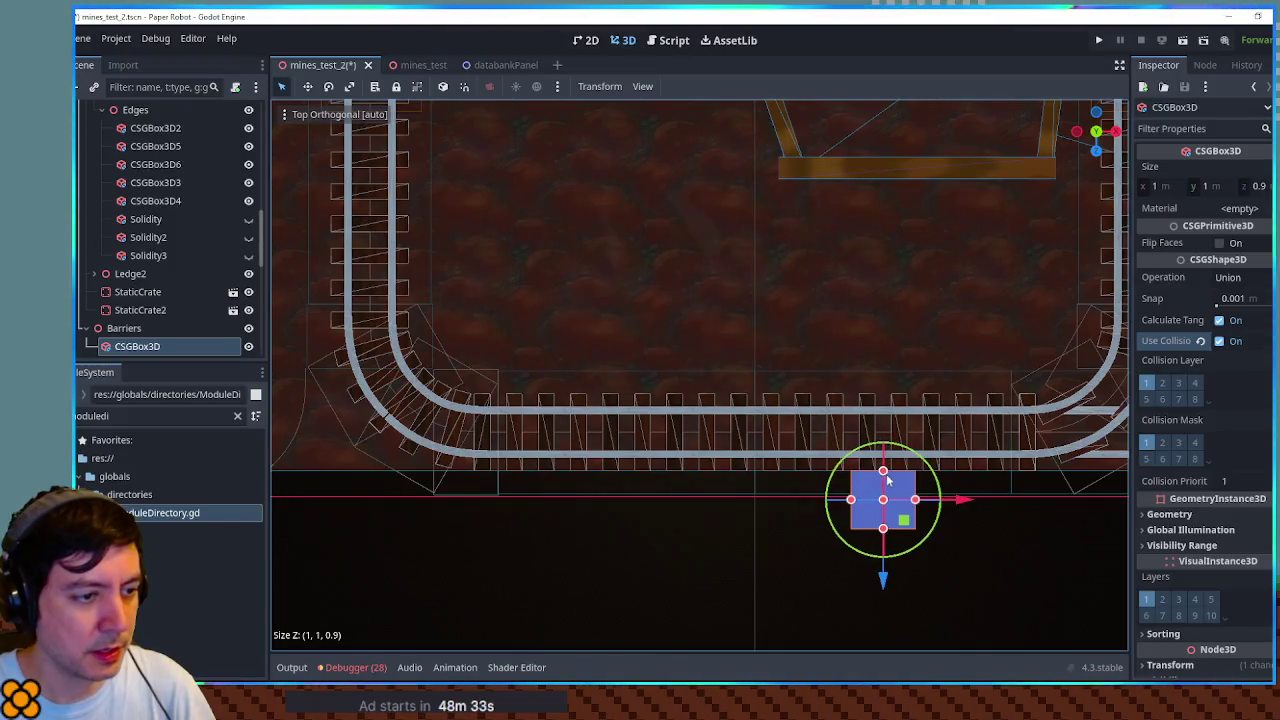
# Step: Stretch the barrier box to 42 m along X and 20 m tall in front view
pyautogui.moveTo(755, 422); pyautogui.dragTo(390, 420)
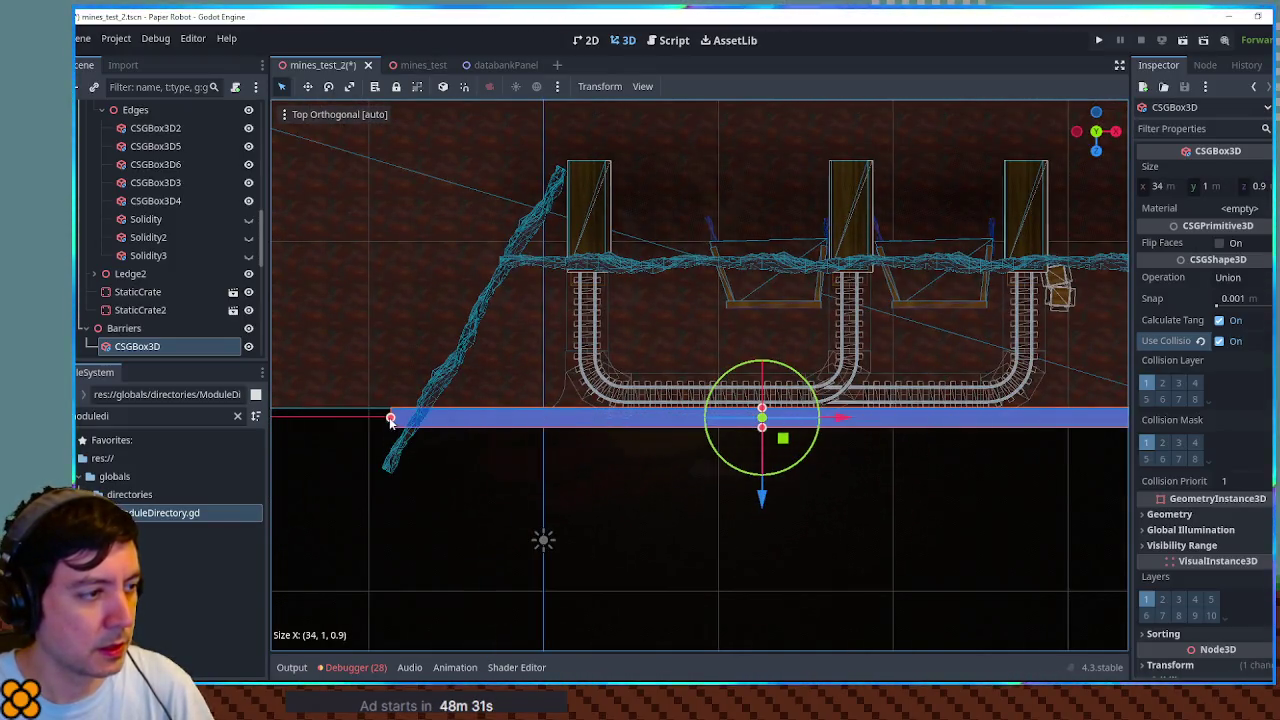
pyautogui.scroll(-3, 802, 475)
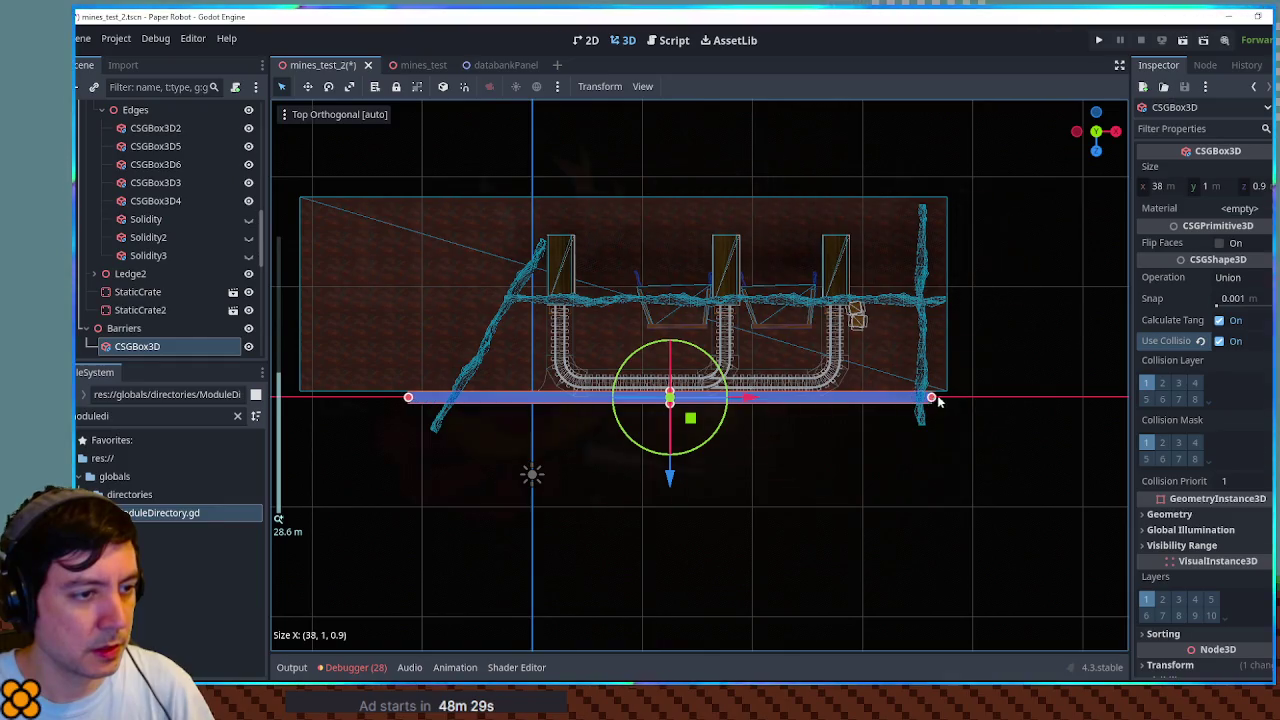
pyautogui.press('KP_1')
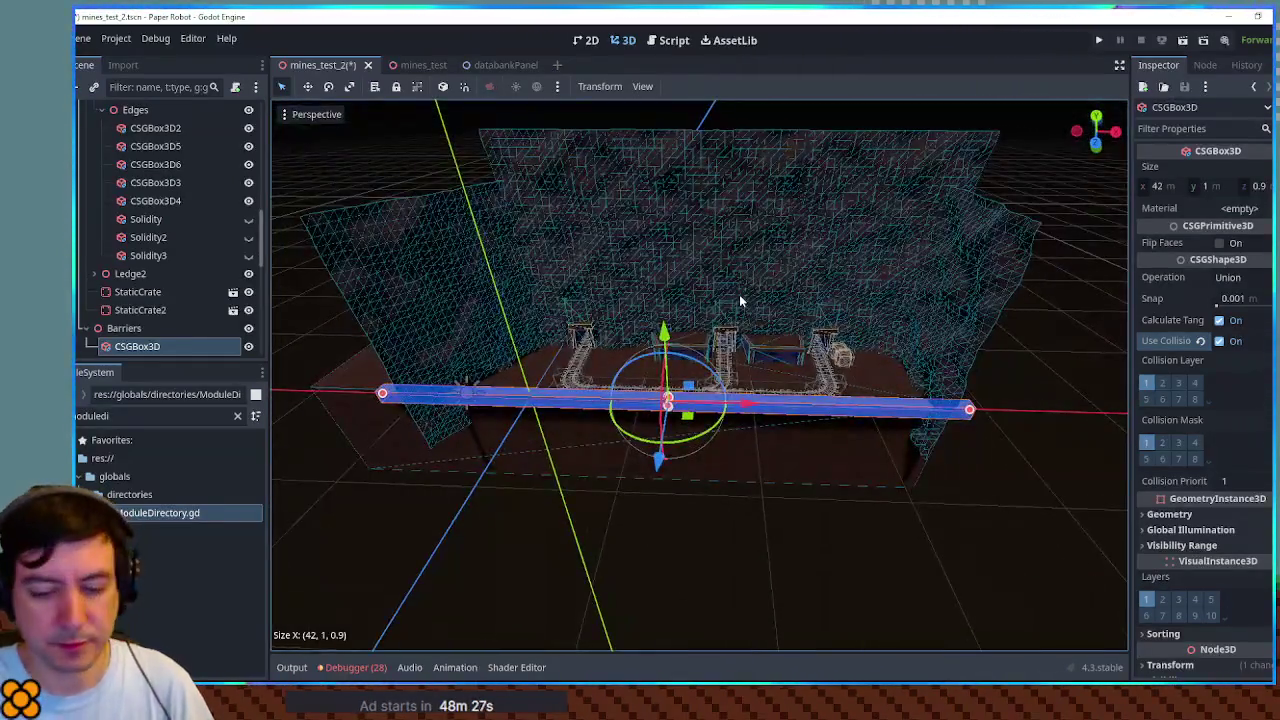
pyautogui.moveTo(678, 388); pyautogui.dragTo(674, 193)
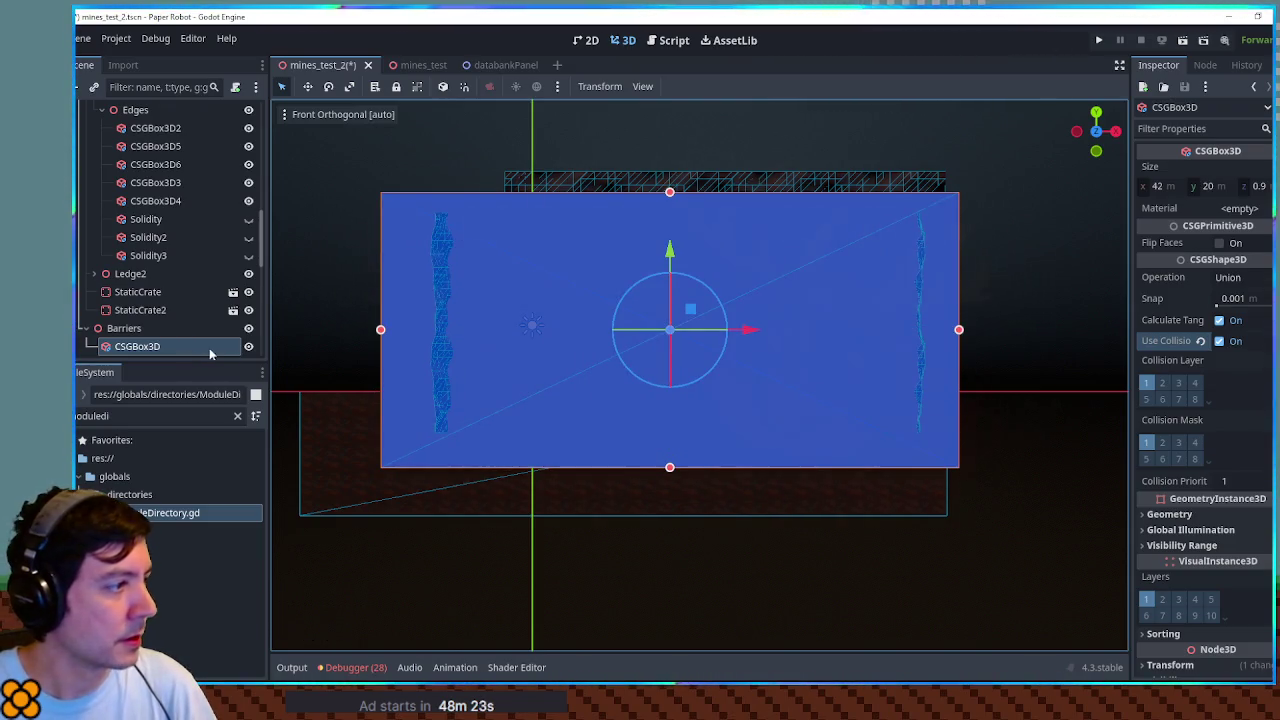
# Step: Hide the barrier box, save mines_test_2, and run the game to playtest
pyautogui.click(249, 346)
pyautogui.click(826, 583)
pyautogui.moveTo(826, 583)
pyautogui.mouseDown()
pyautogui.moveTo(757, 586)
pyautogui.moveTo(749, 500)
pyautogui.moveTo(888, 470)
pyautogui.moveTo(729, 491)
pyautogui.mouseUp()
pyautogui.hotkey('ctrl', 's')
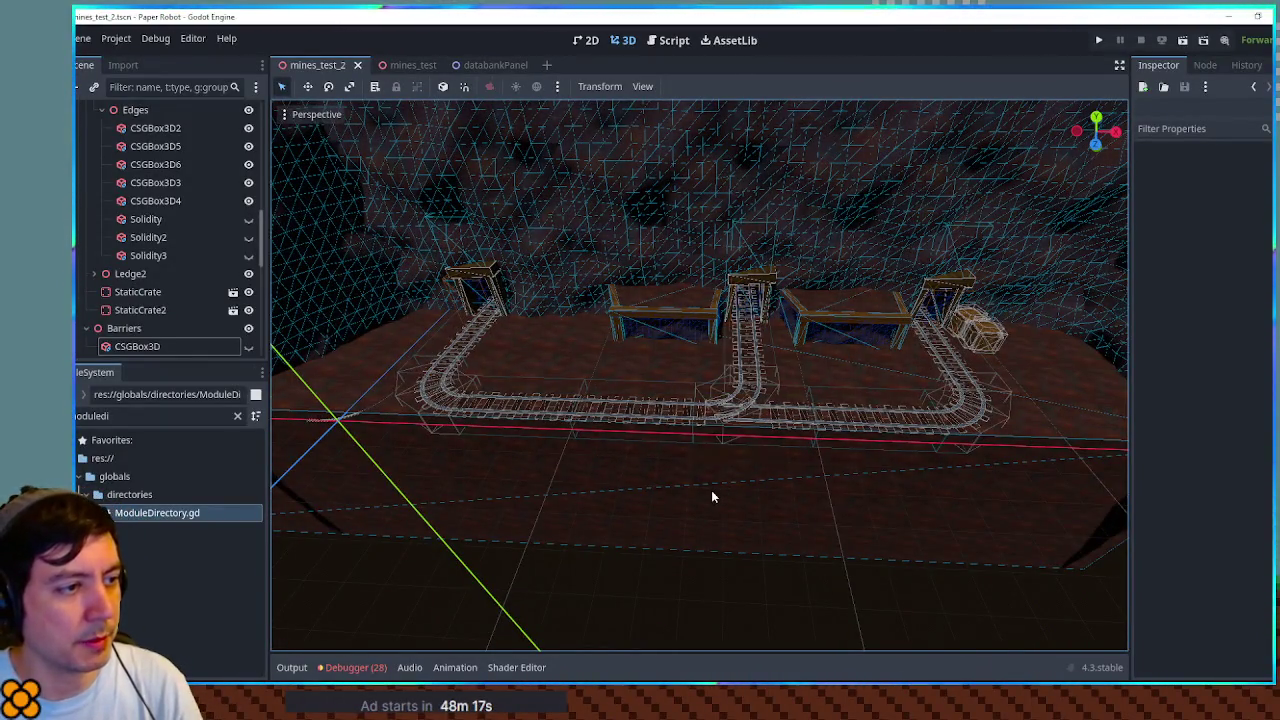
pyautogui.press('F6')
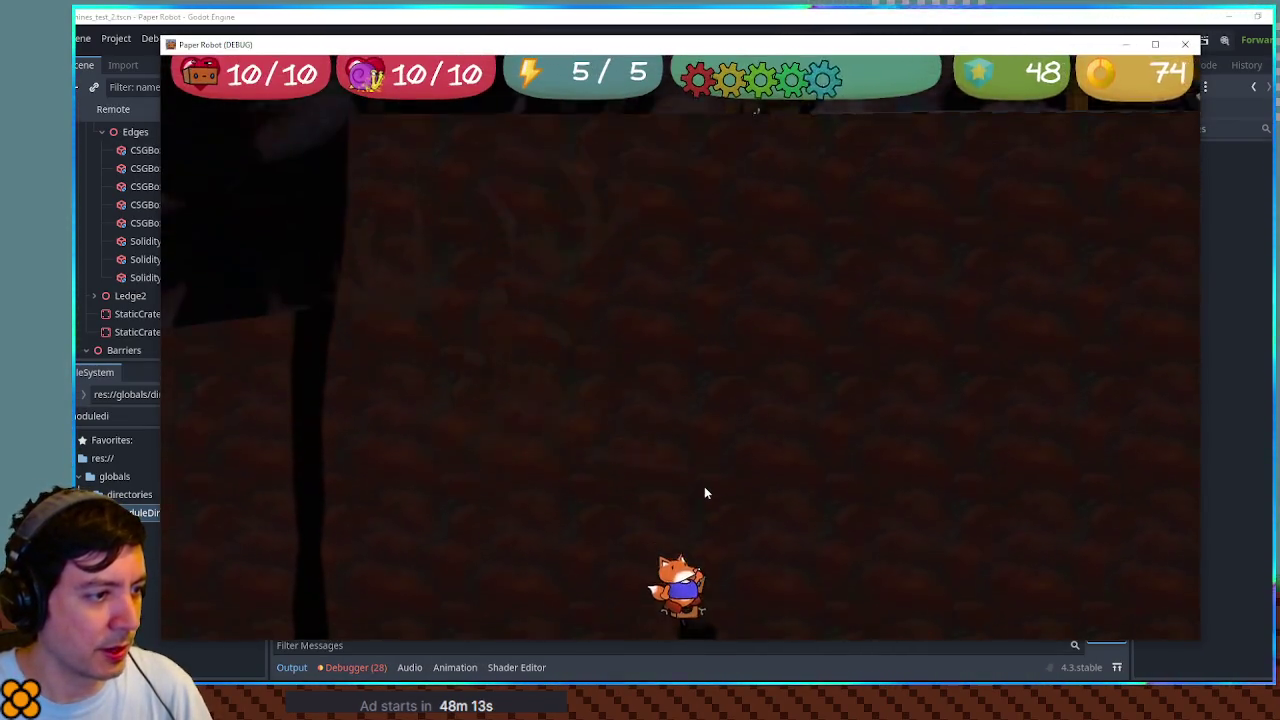
# Step: Close the game and collapse the Geometry and Minecarts groups in the Scene tree
pyautogui.click(1185, 44)
pyautogui.moveTo(1149, 89)
pyautogui.mouseDown()
pyautogui.moveTo(811, 453)
pyautogui.moveTo(840, 485)
pyautogui.mouseUp()
pyautogui.scroll(10, 125, 148)
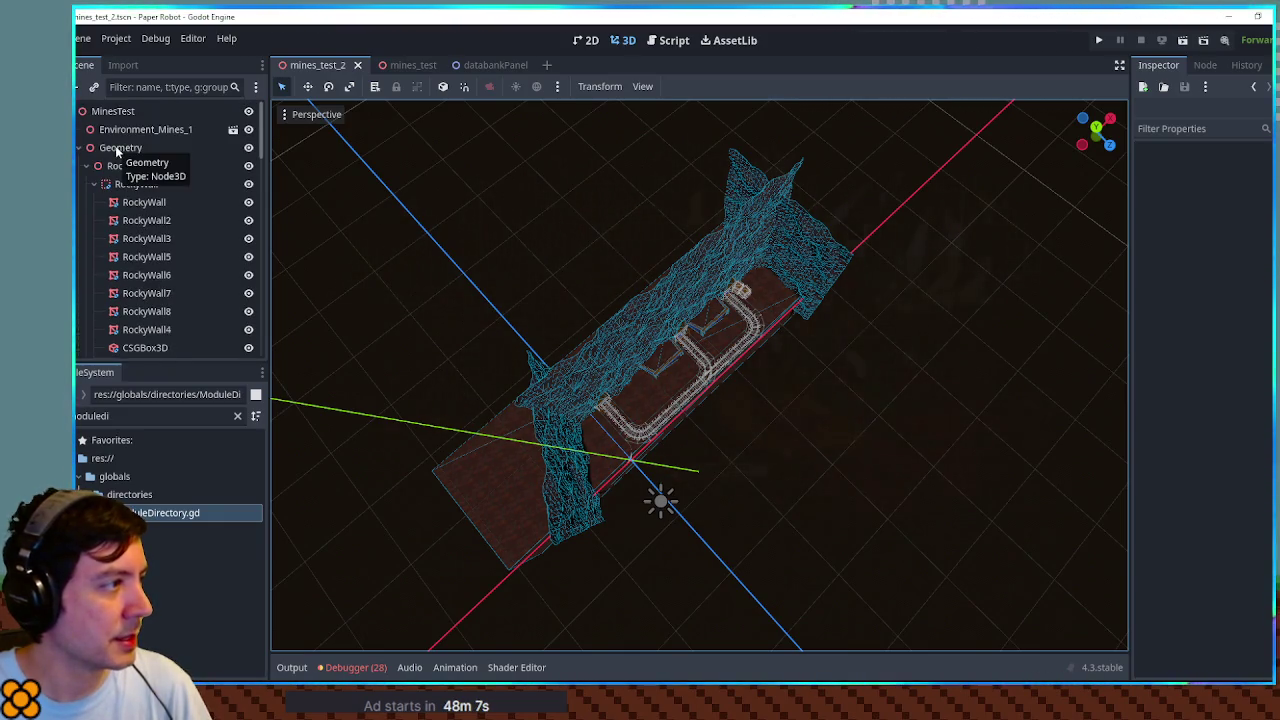
pyautogui.click(80, 148)
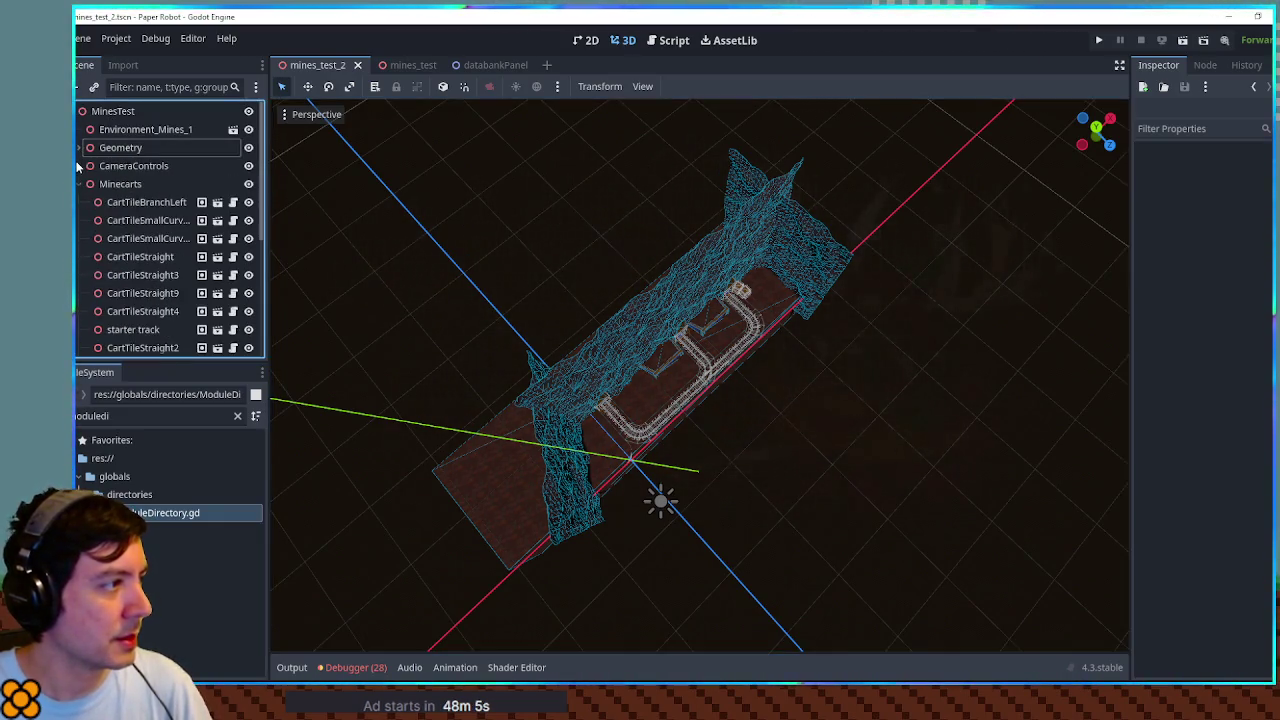
pyautogui.click(78, 183)
# Step: Move Geometry, CameraControls and Minecarts 4 units along Z, save, and rerun the game
pyautogui.click(105, 186)
pyautogui.keyDown('shift'); pyautogui.click(113, 147); pyautogui.keyUp('shift')
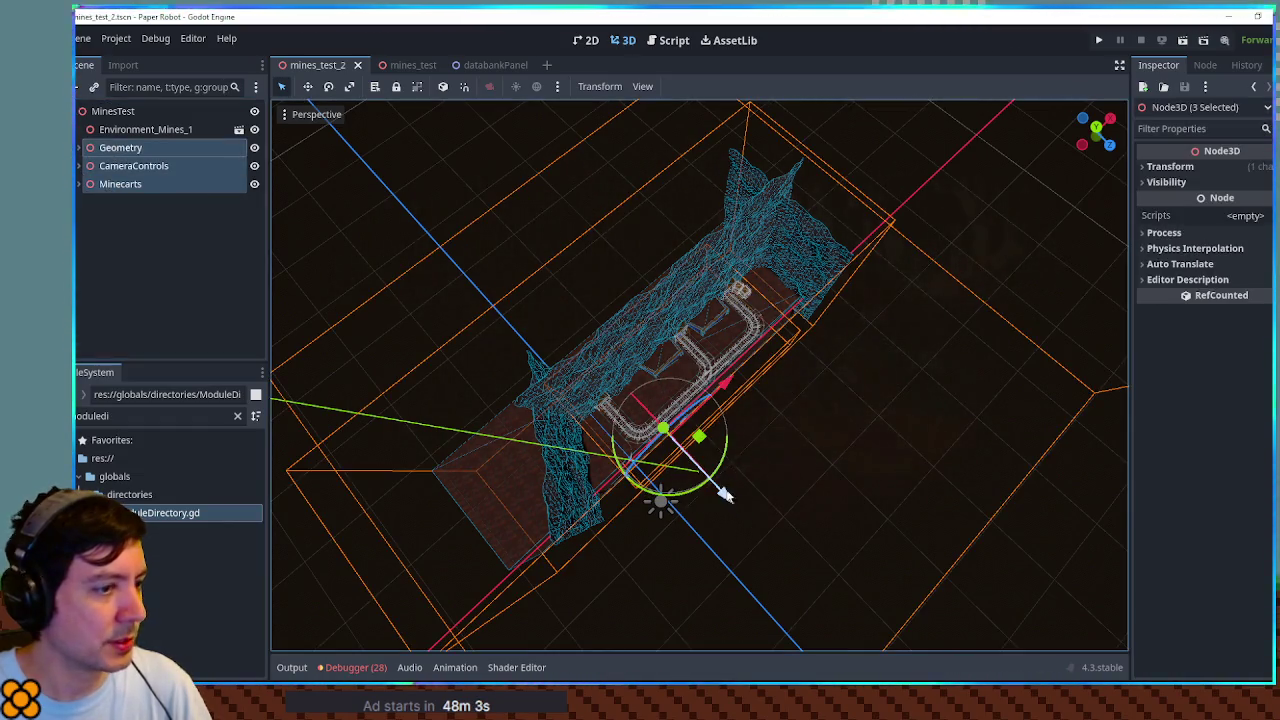
pyautogui.moveTo(730, 502)
pyautogui.mouseDown()
pyautogui.moveTo(764, 535)
pyautogui.moveTo(738, 476)
pyautogui.mouseUp()
pyautogui.hotkey('ctrl', 's')
pyautogui.press('F6')
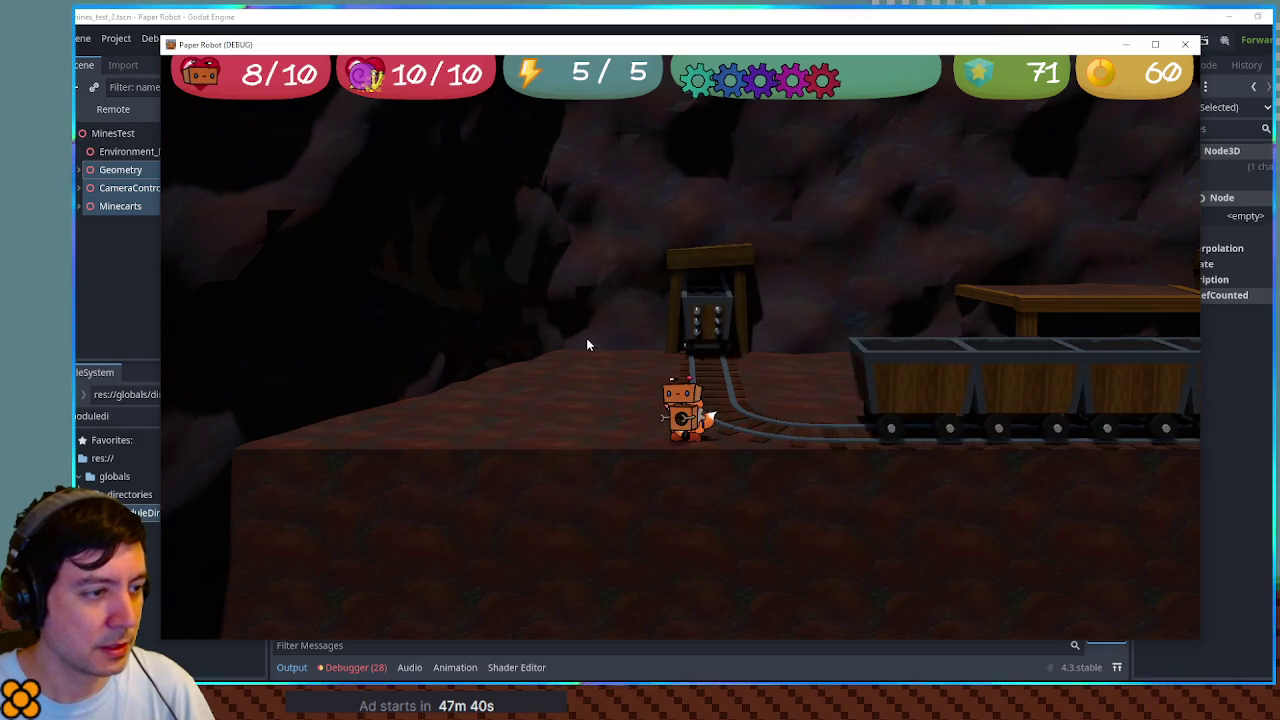
pyautogui.click(1186, 46)
# Step: Orbit mines_test_2 to a front view and expand CameraControls
pyautogui.click(828, 450)
pyautogui.moveTo(860, 480); pyautogui.dragTo(590, 344)
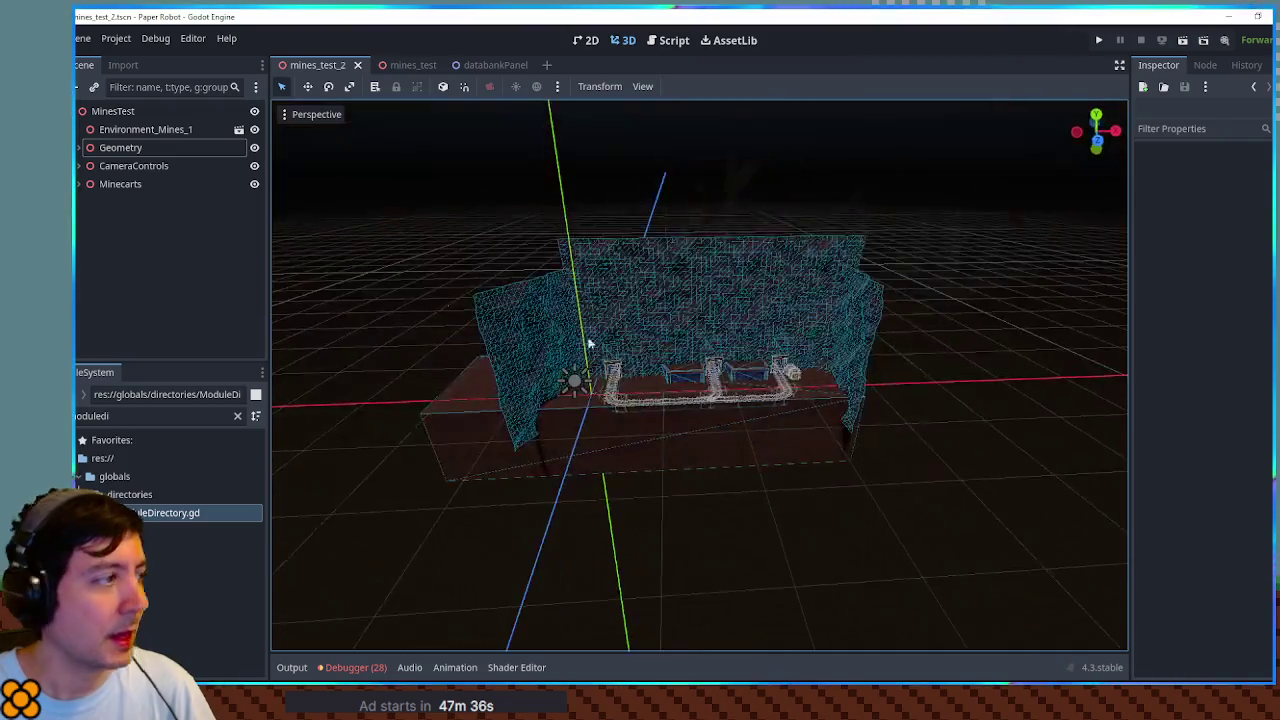
pyautogui.click(84, 166)
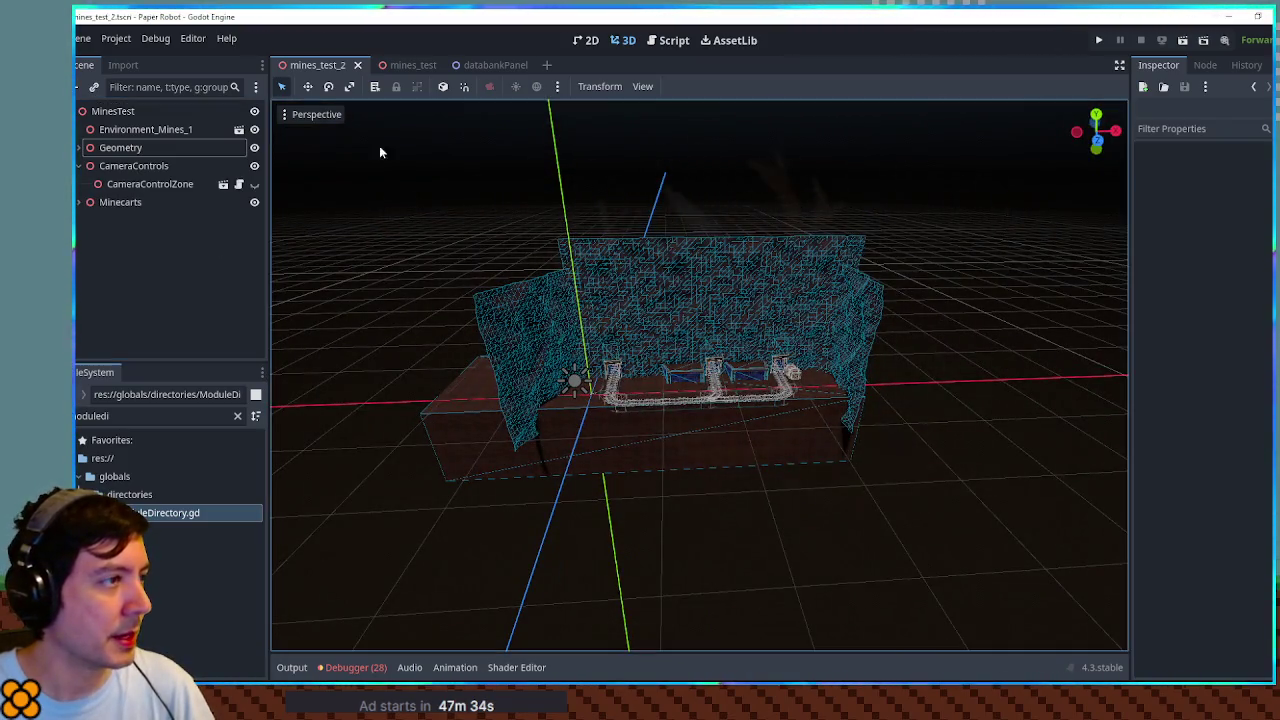
# Step: Switch to mines_test, browse its TrackTiles, Geometry and CameraControls groups, and select the file filter text
pyautogui.click(411, 67)
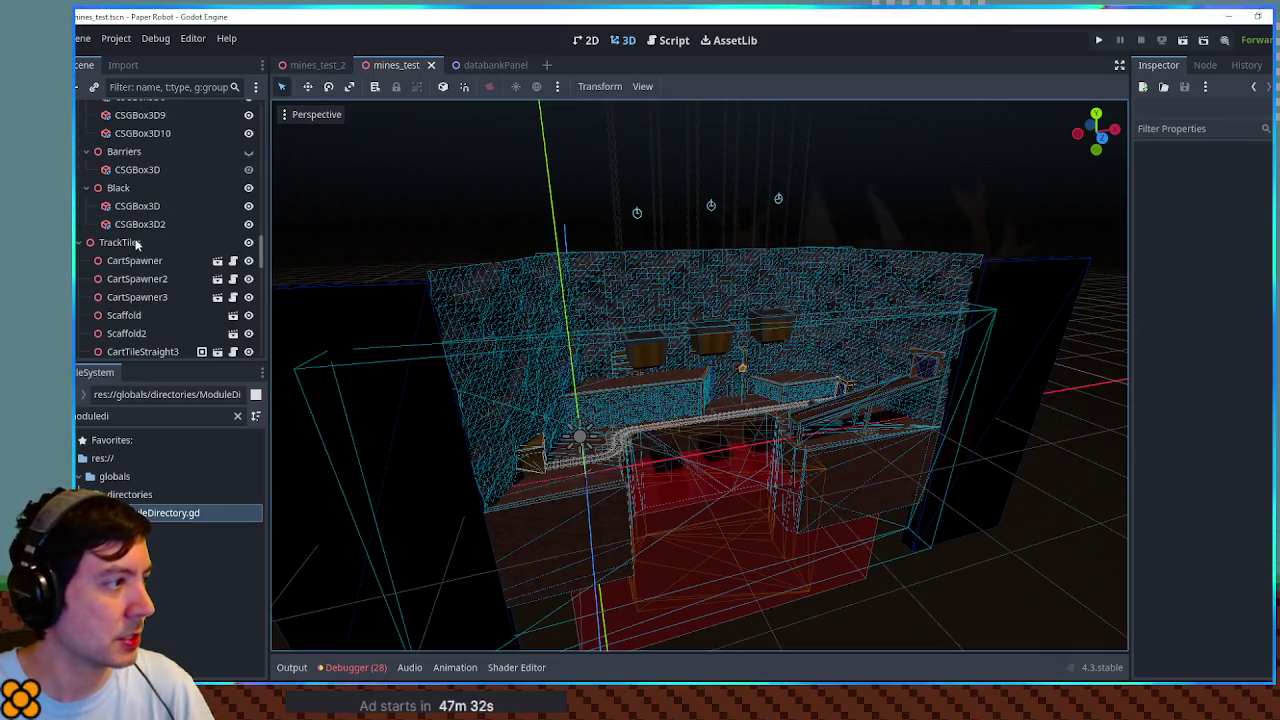
pyautogui.click(137, 243)
pyautogui.press('Home')
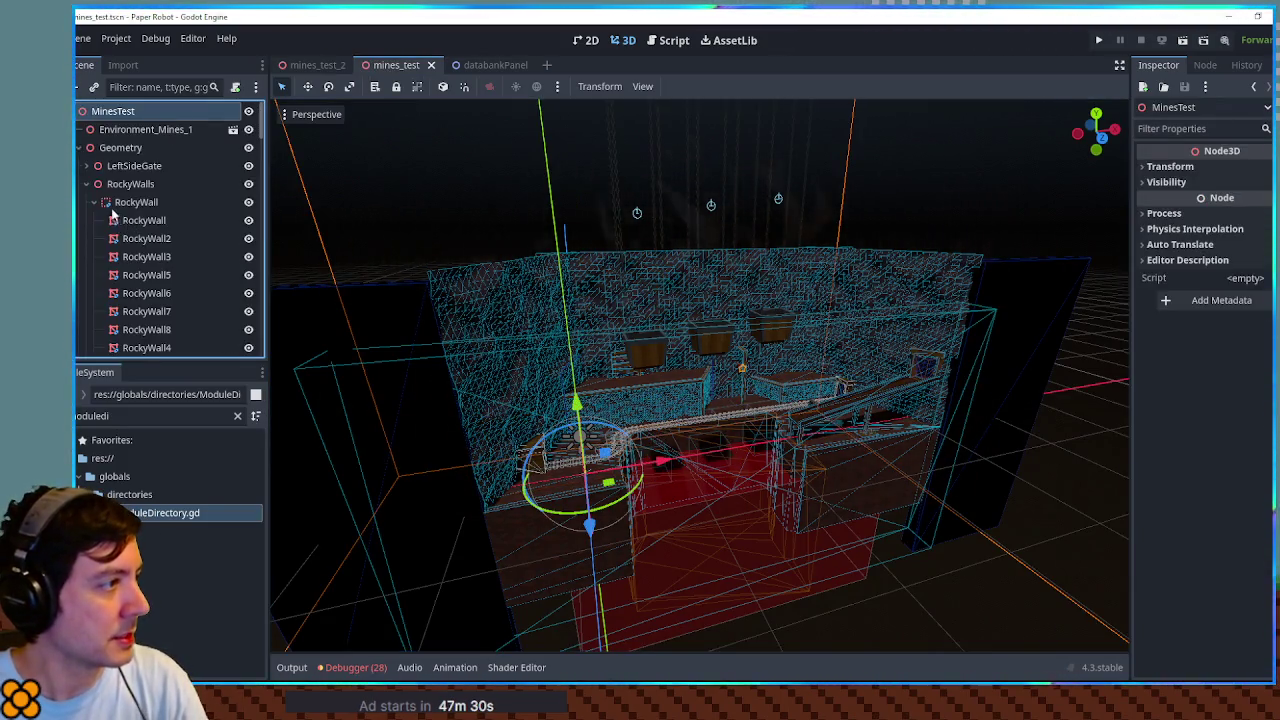
pyautogui.click(108, 147)
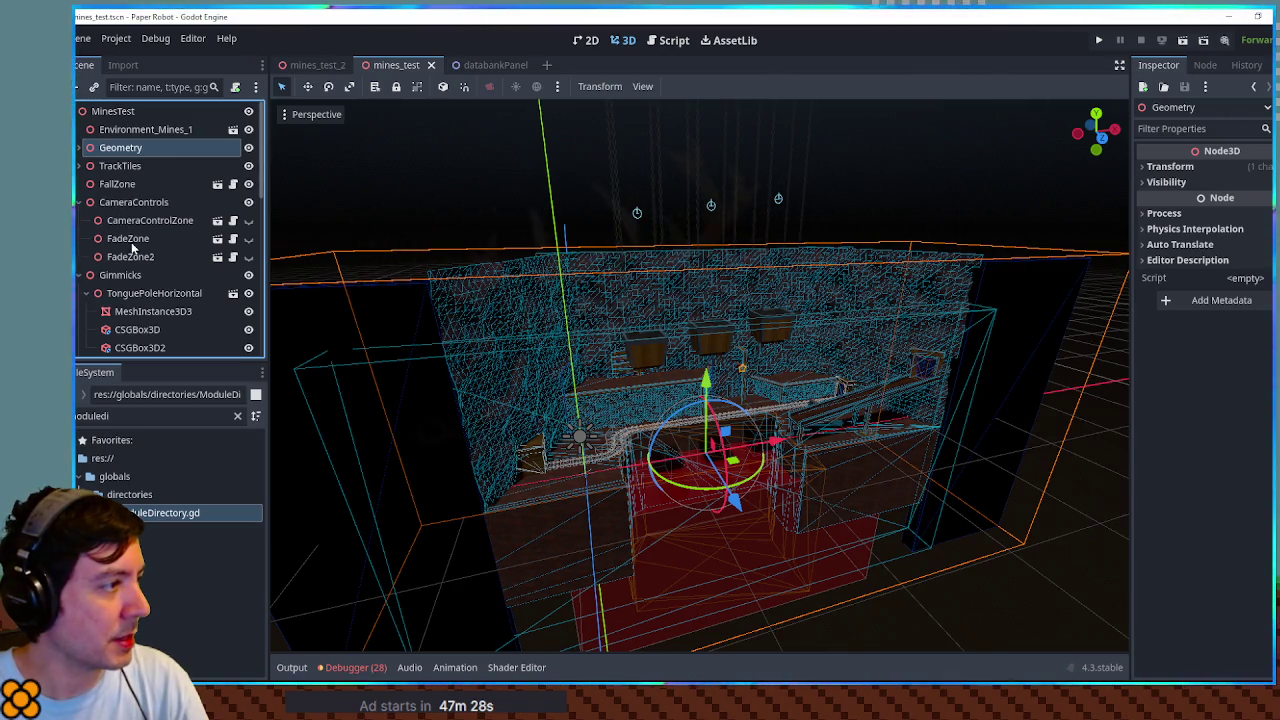
pyautogui.click(129, 202)
pyautogui.doubleClick(124, 418)
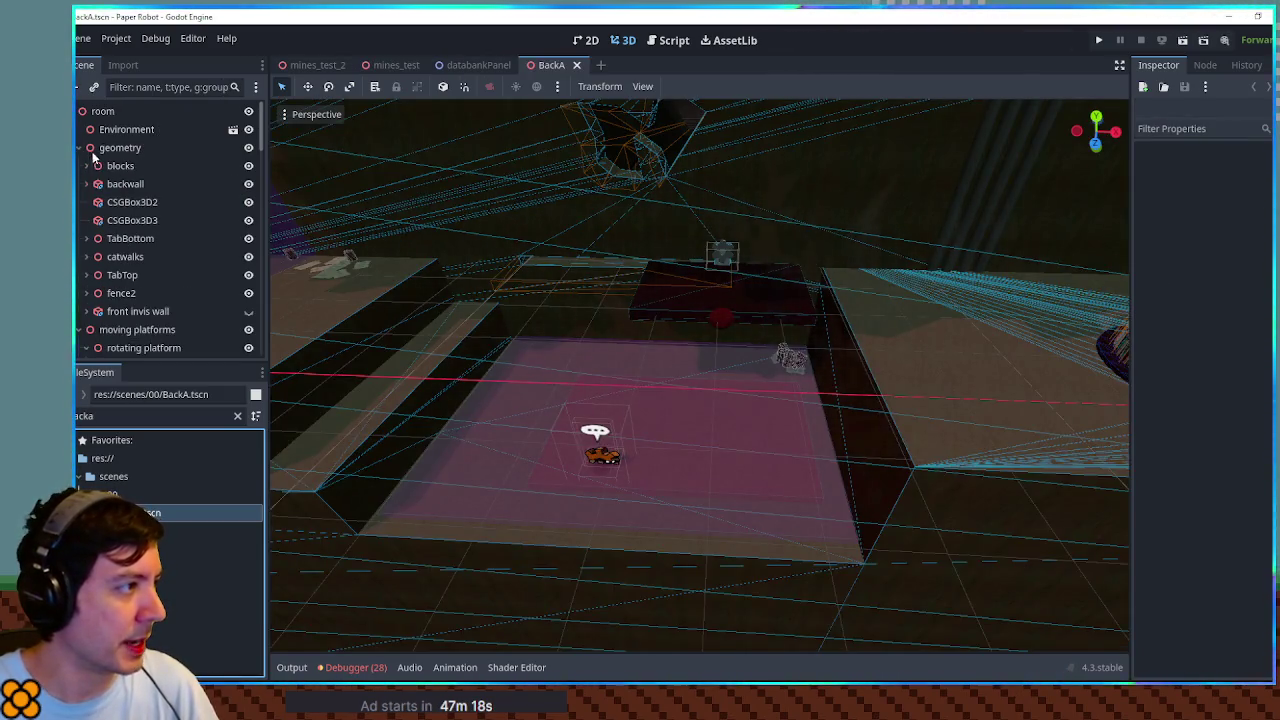
# Step: Copy BackA's CameraBounds node, close BackA, and paste it under CameraControls in mines_test_2
pyautogui.click(79, 149)
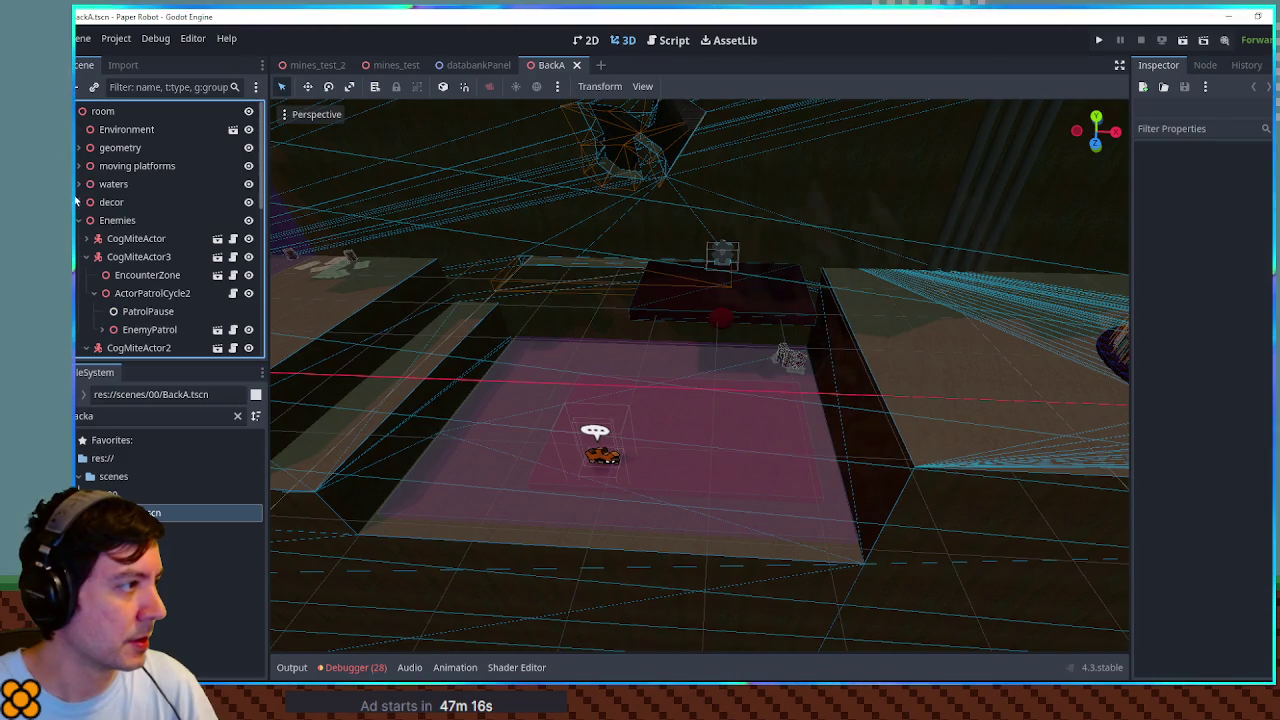
pyautogui.click(117, 258)
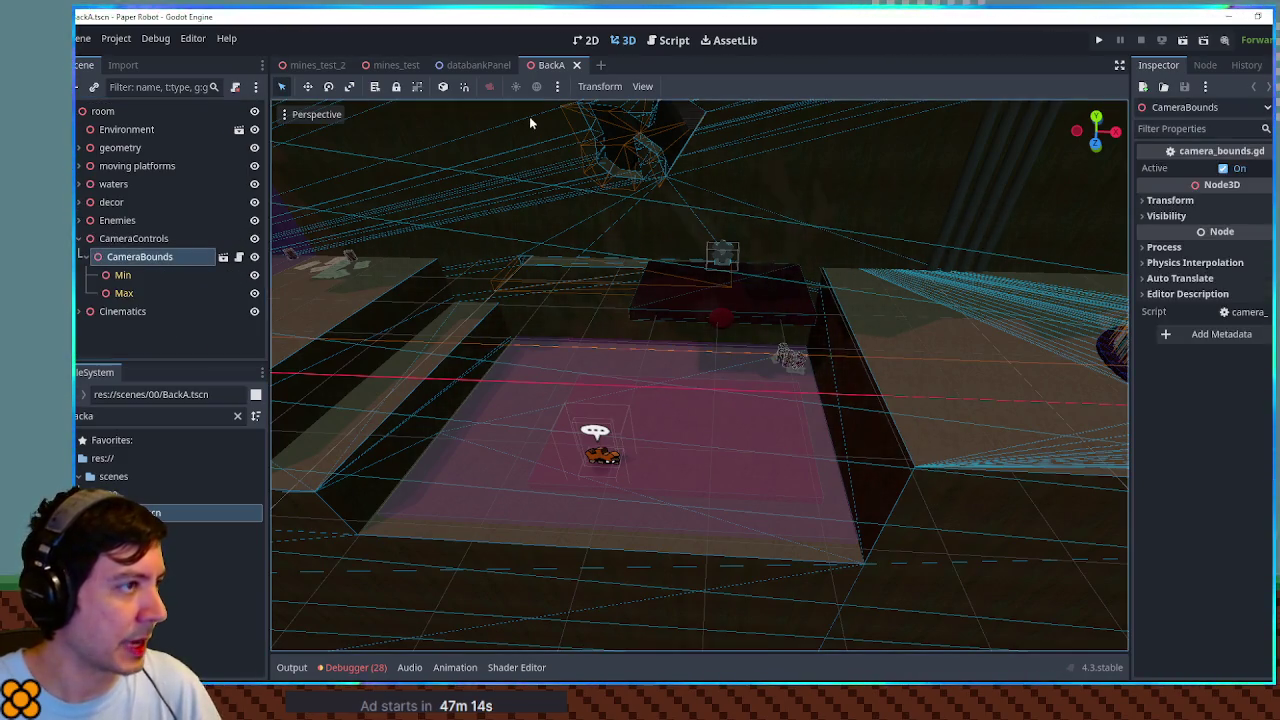
pyautogui.hotkey('ctrl', 'shift', 'w')
pyautogui.click(307, 65)
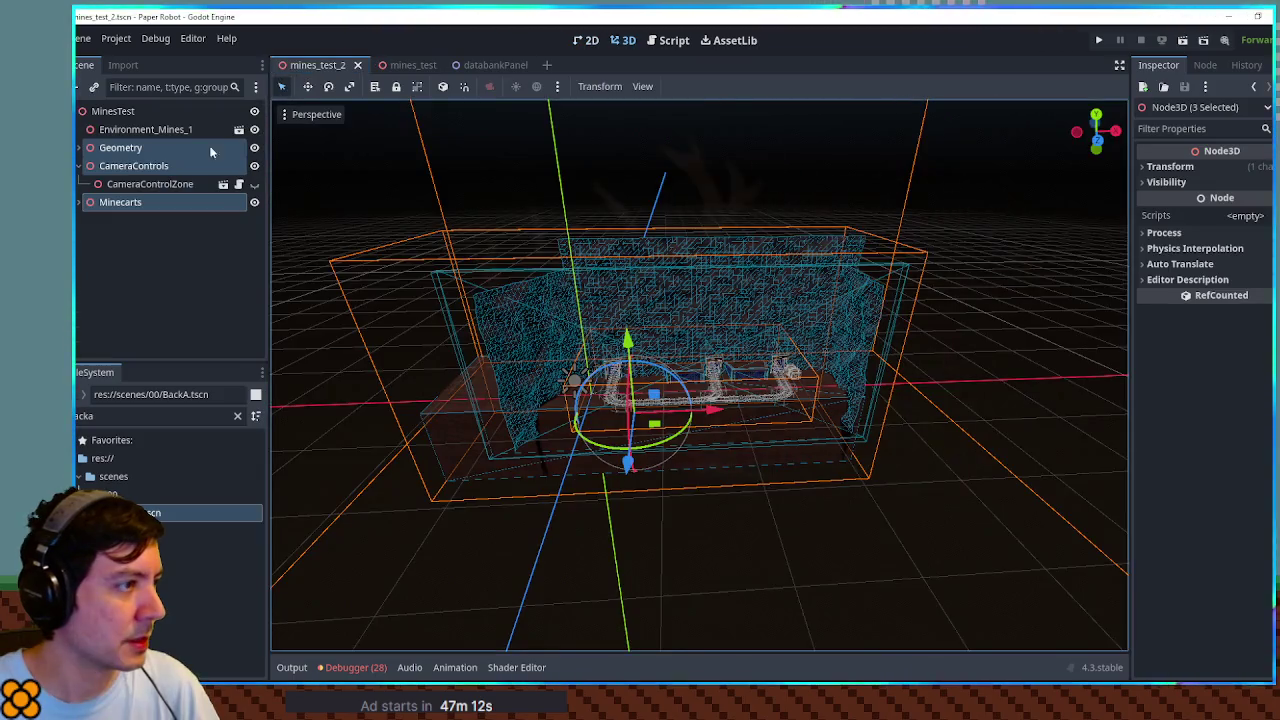
pyautogui.click(120, 166)
pyautogui.hotkey('ctrl', 'v')
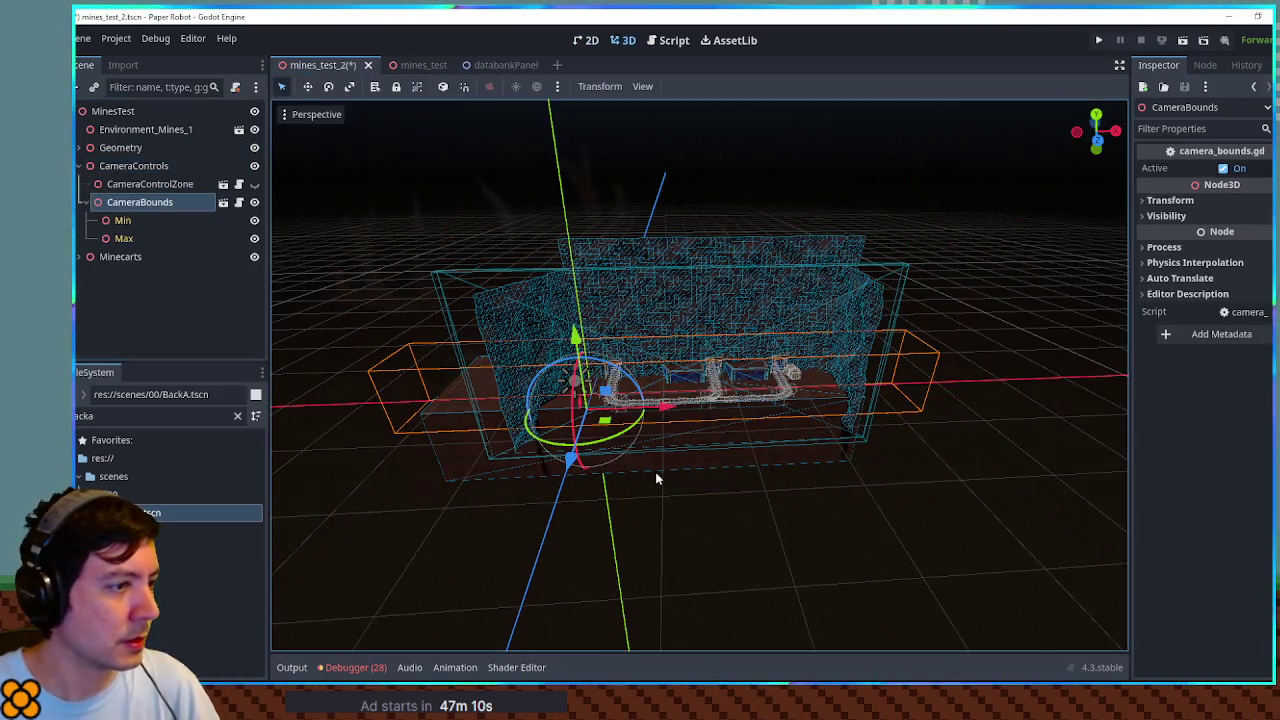
# Step: Move the pasted CameraBounds Min point 16 units along X in top view
pyautogui.click(123, 221)
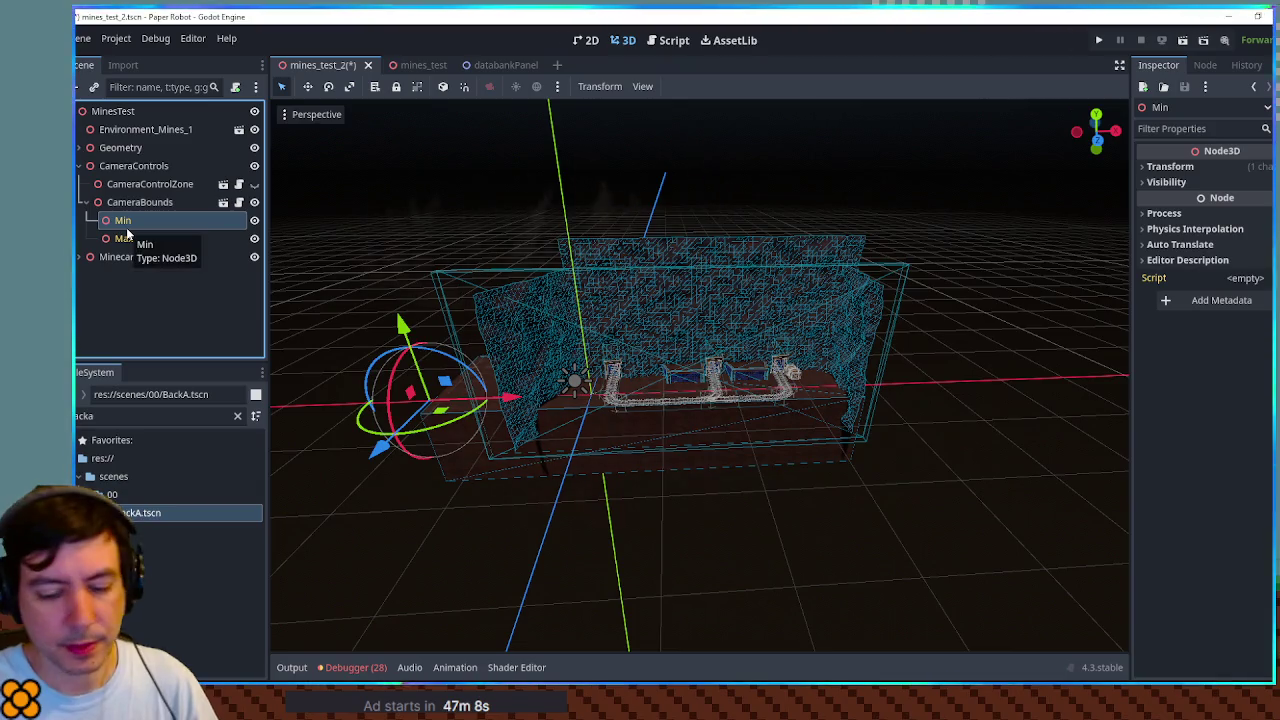
pyautogui.click(389, 270)
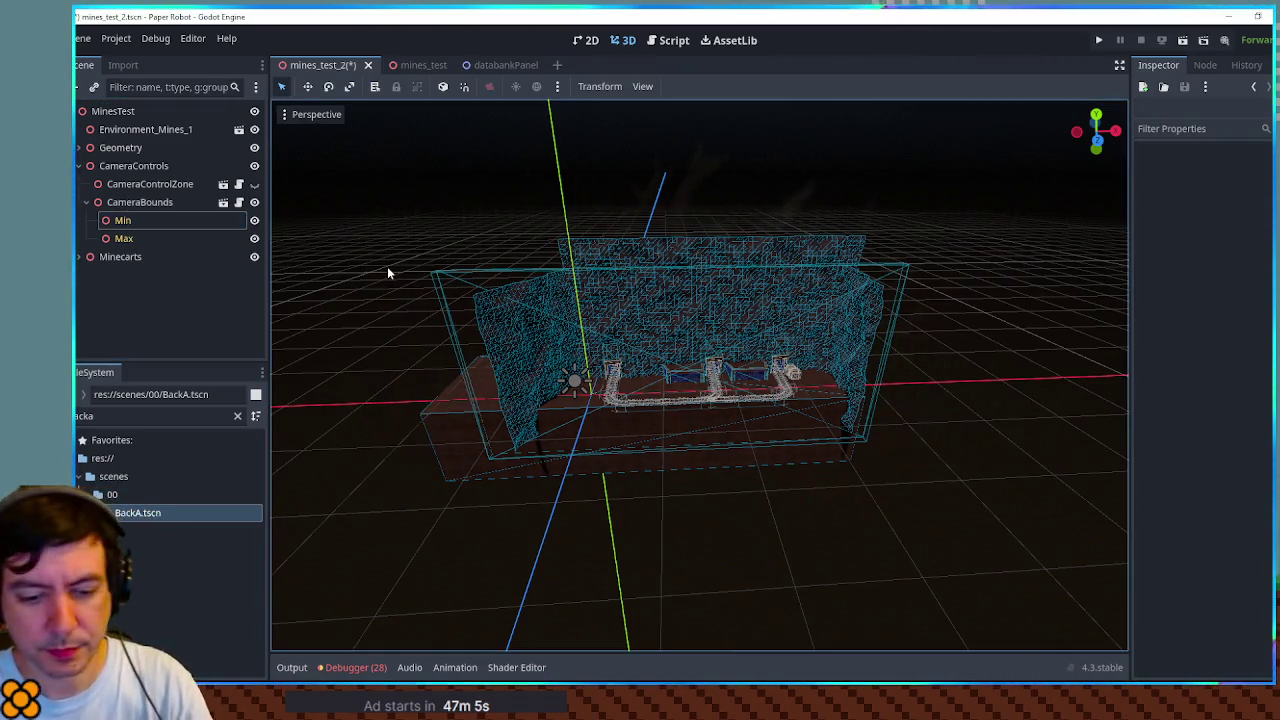
pyautogui.press('KP_7')
pyautogui.click(121, 224)
pyautogui.moveTo(444, 378)
pyautogui.mouseDown()
pyautogui.moveTo(580, 349)
pyautogui.moveTo(583, 378)
pyautogui.mouseUp()
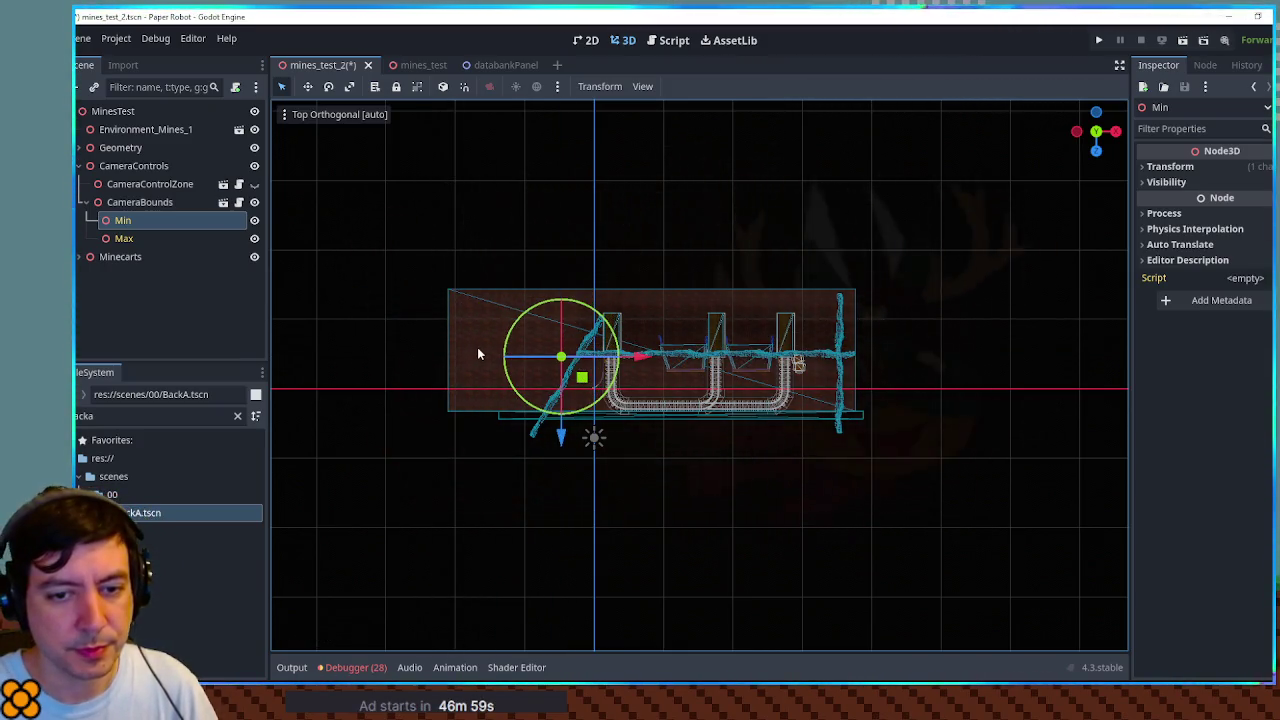
# Step: Pull the CameraBounds Max point 4 units back along X, save, and run the game
pyautogui.click(124, 239)
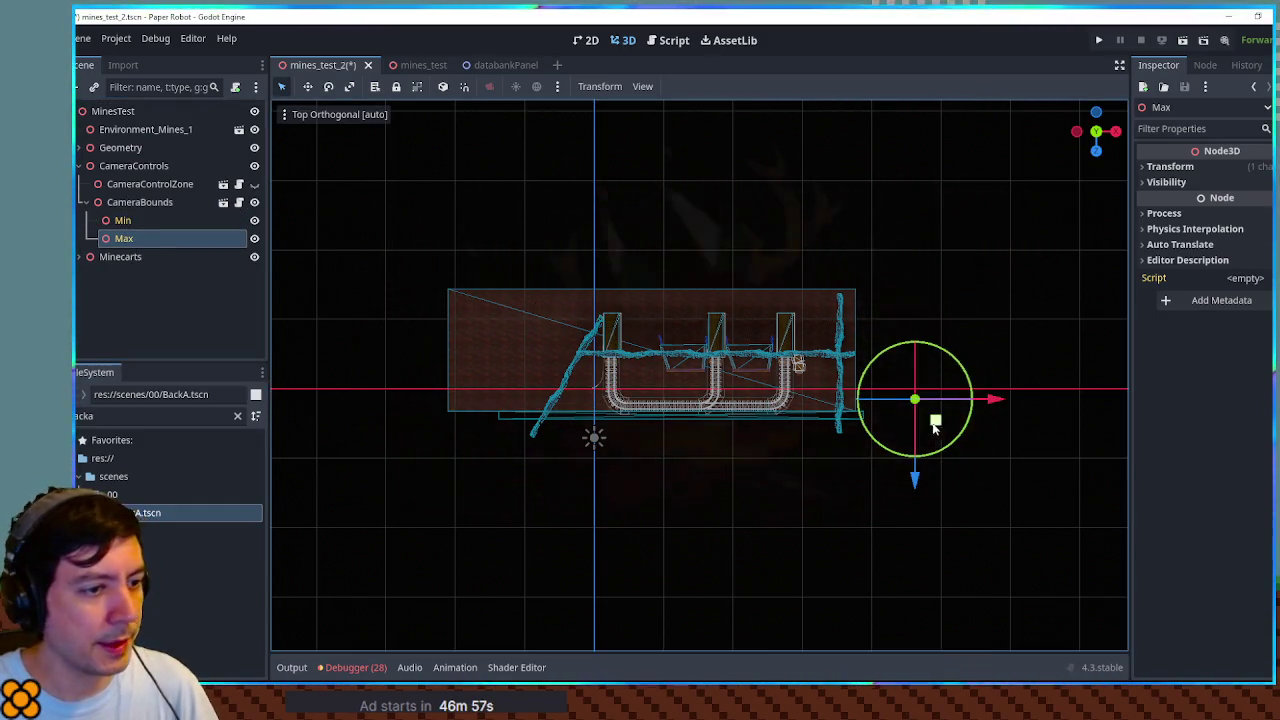
pyautogui.moveTo(950, 422); pyautogui.dragTo(892, 432)
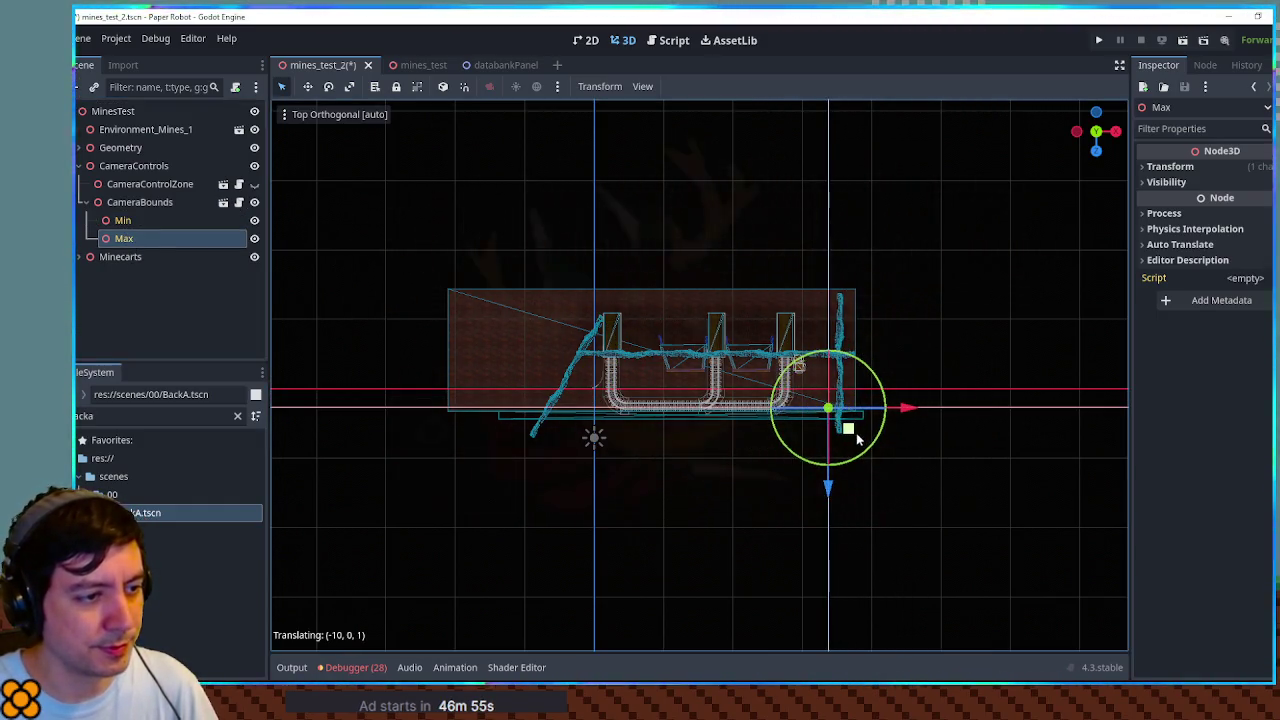
pyautogui.hotkey('ctrl', 's')
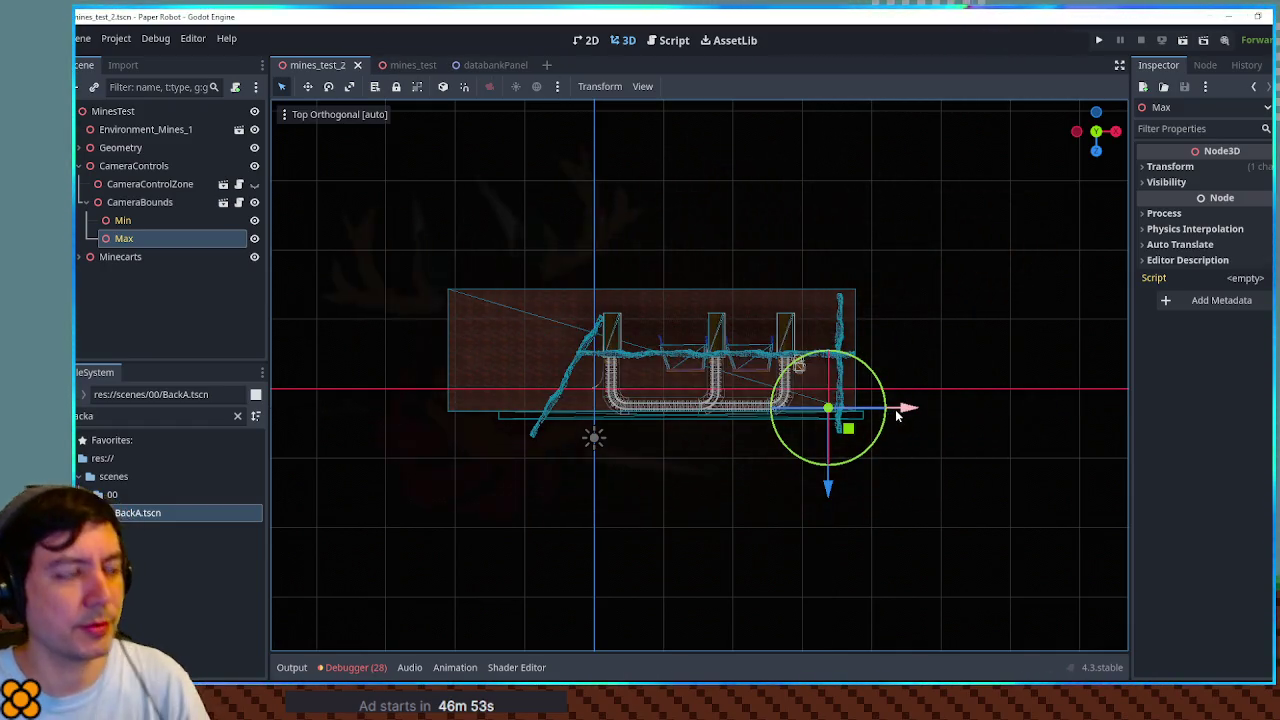
pyautogui.press('F6')
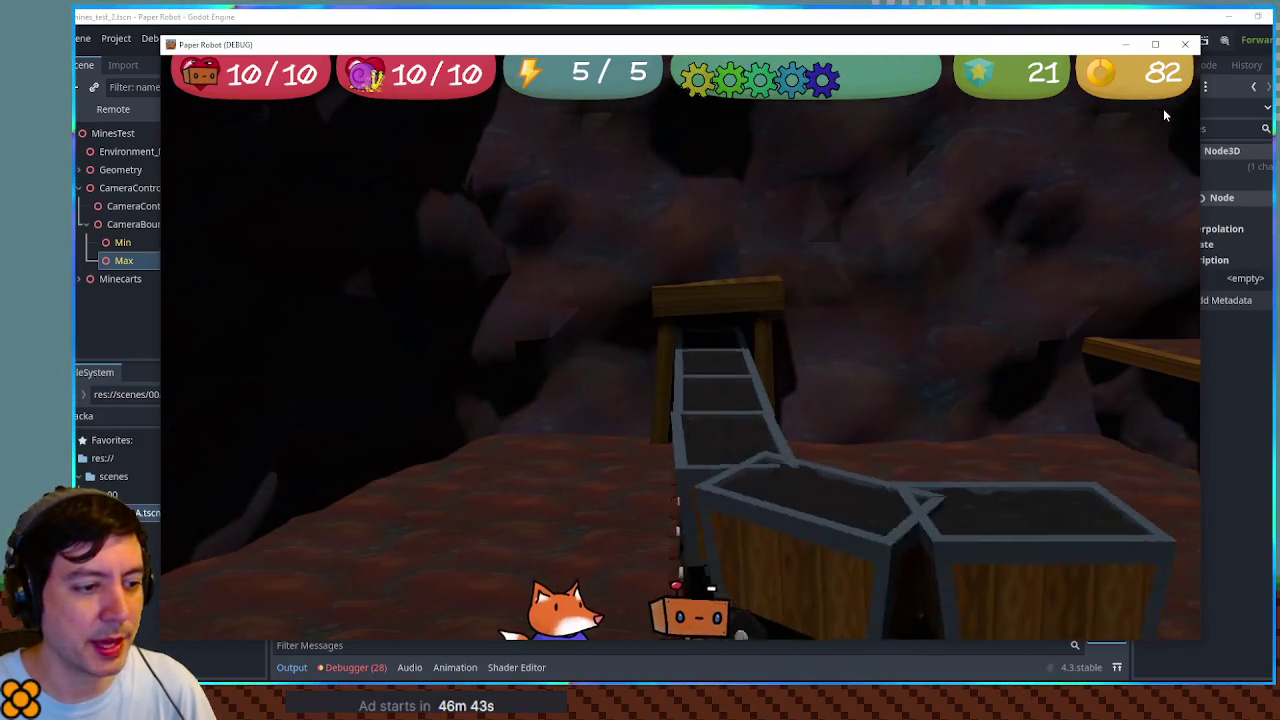
# Step: Close and relaunch the game twice, saving mines_test_2 in between
pyautogui.press('F8')
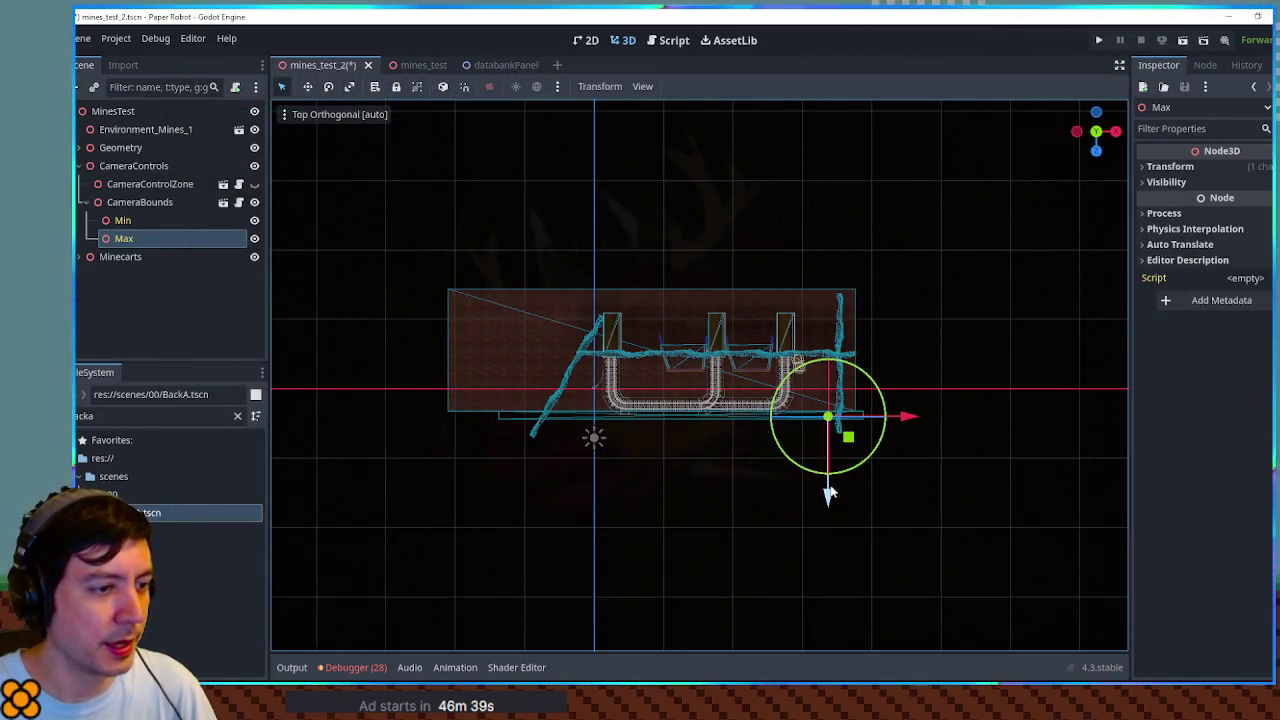
pyautogui.hotkey('ctrl', 's')
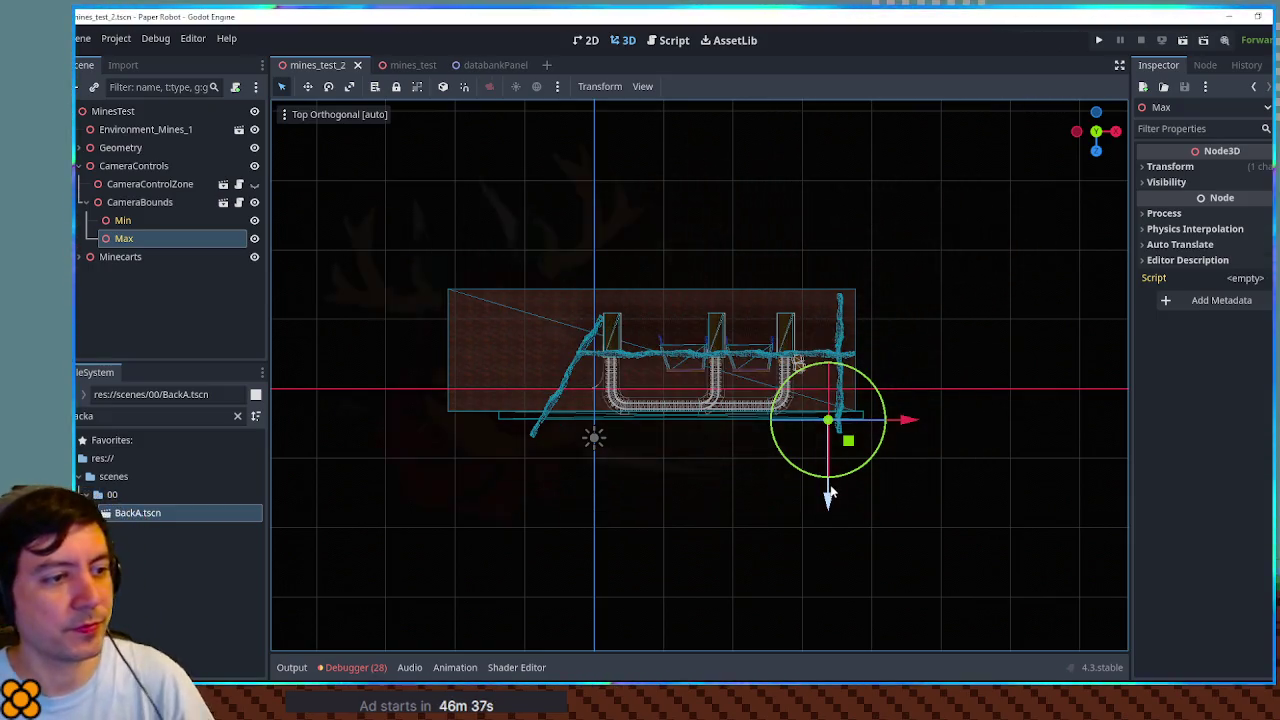
pyautogui.press('F6')
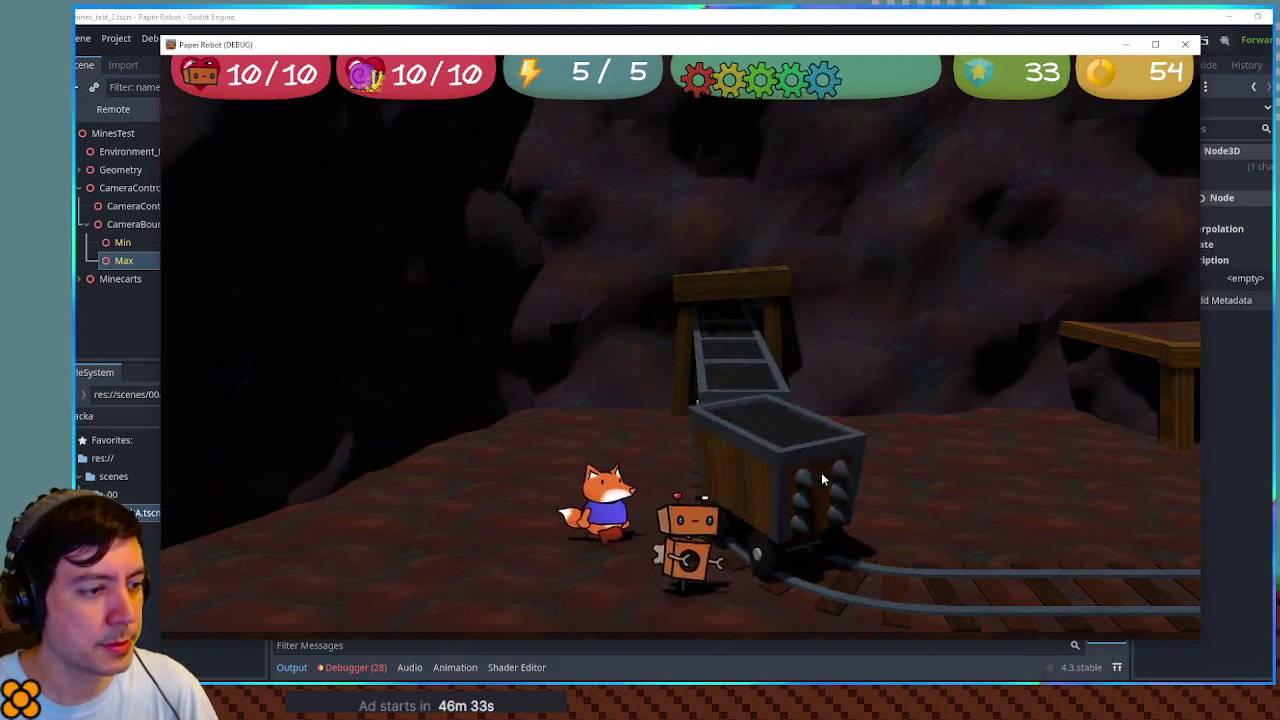
pyautogui.press('F8')
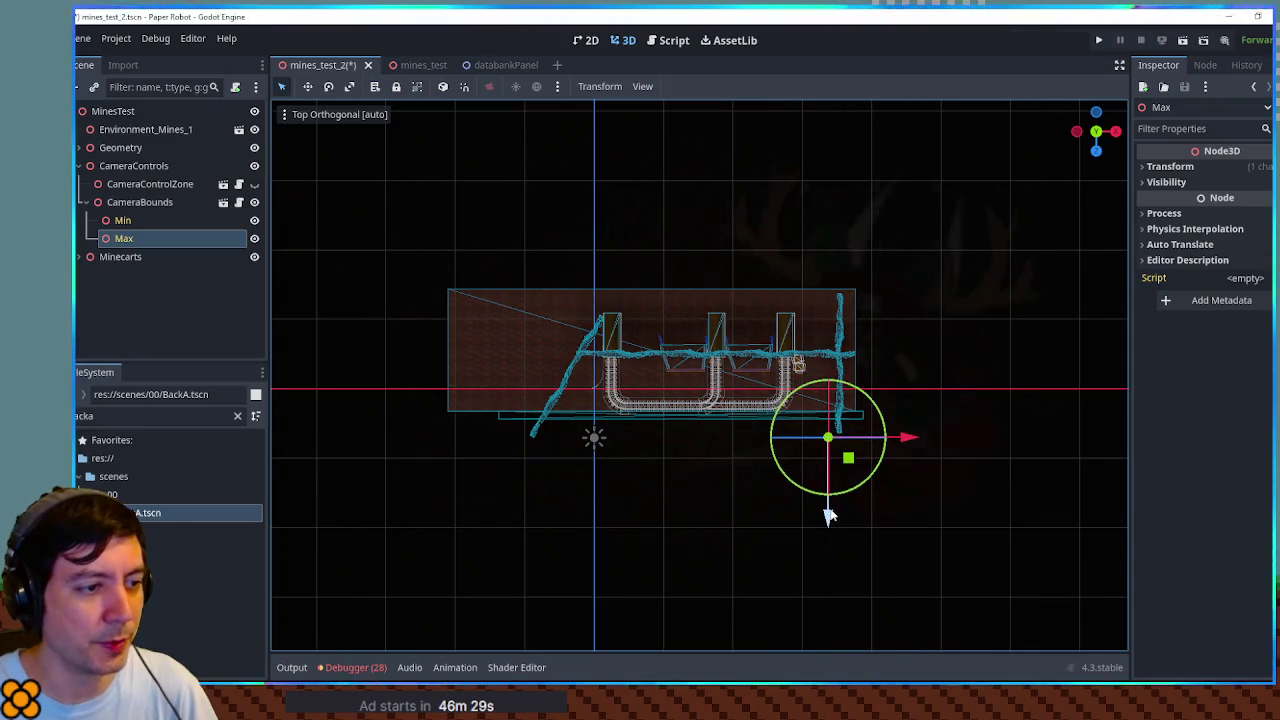
pyautogui.press('F6')
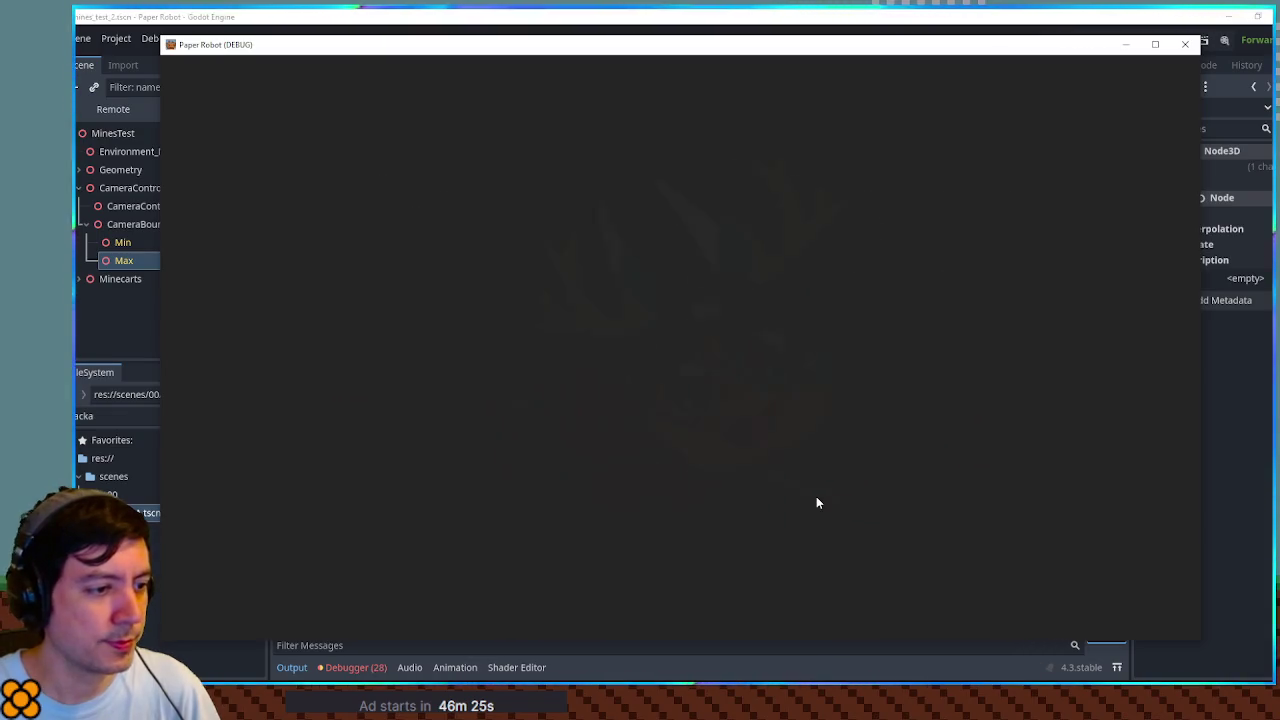
# Step: Walk the robot left, right, up into the cave and down beside the passing minecarts, then close the game
pyautogui.press('Left')
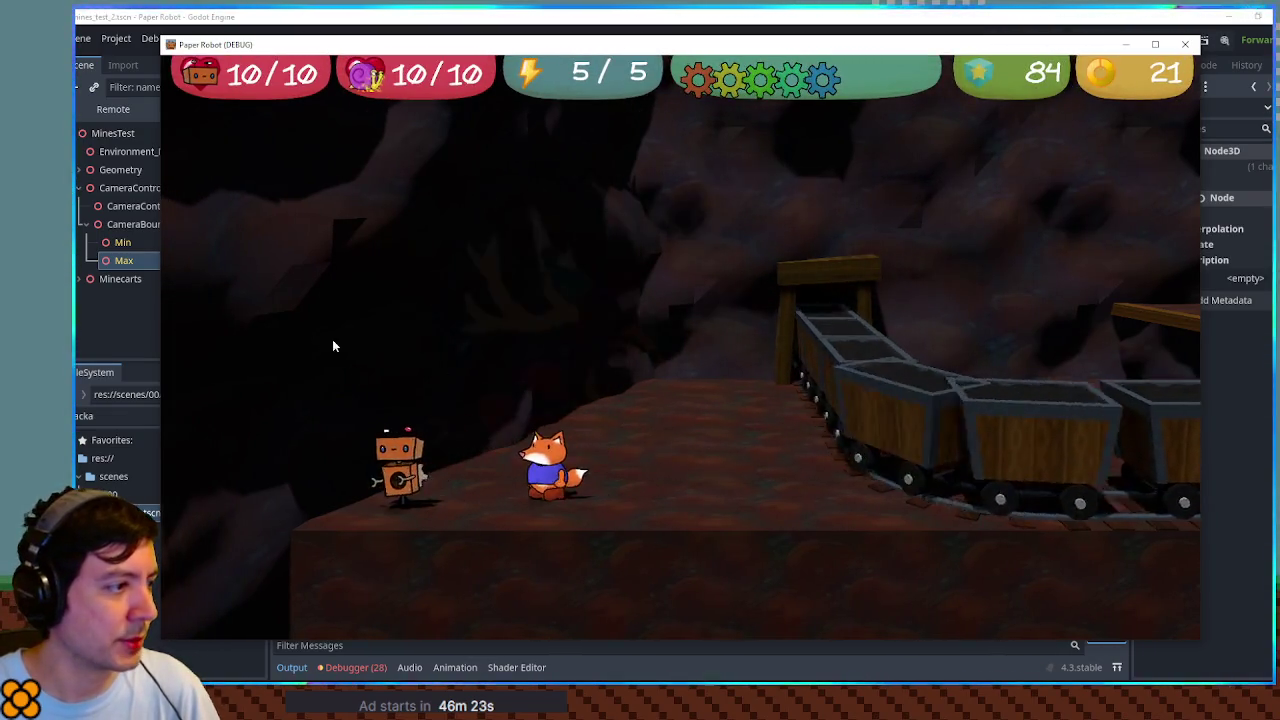
pyautogui.press('Right')
pyautogui.press('Right')
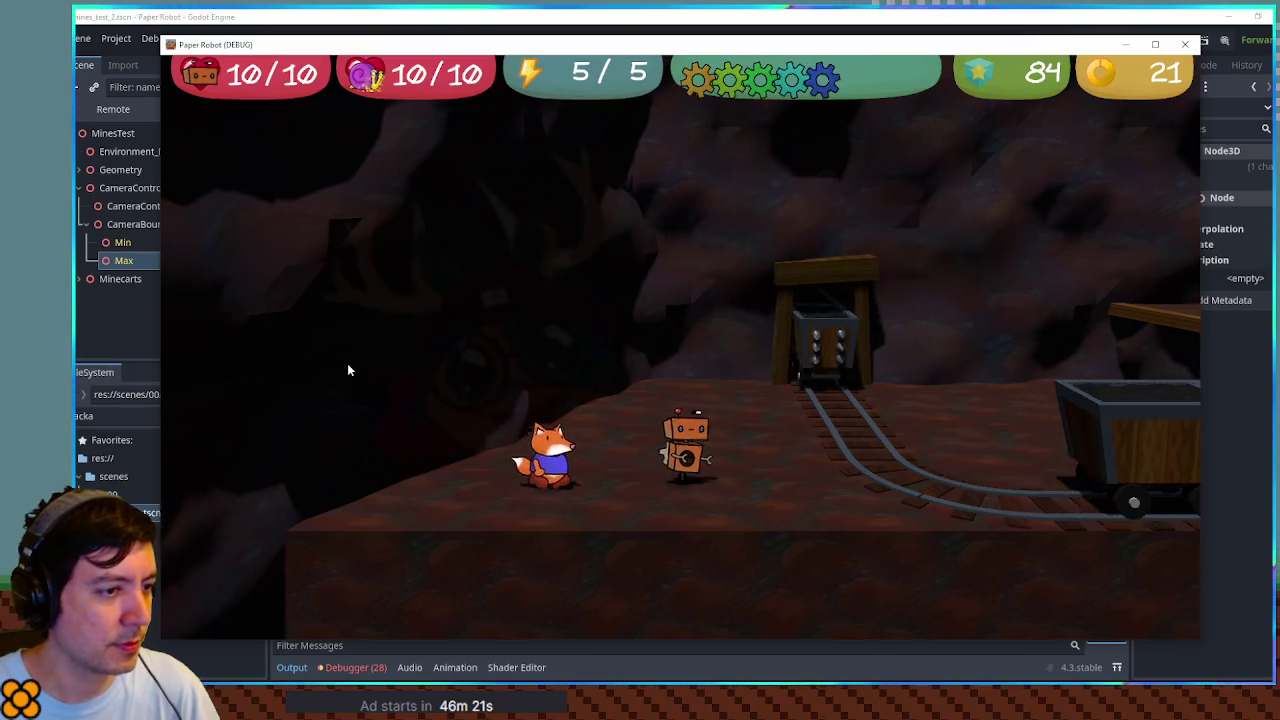
pyautogui.press('Right')
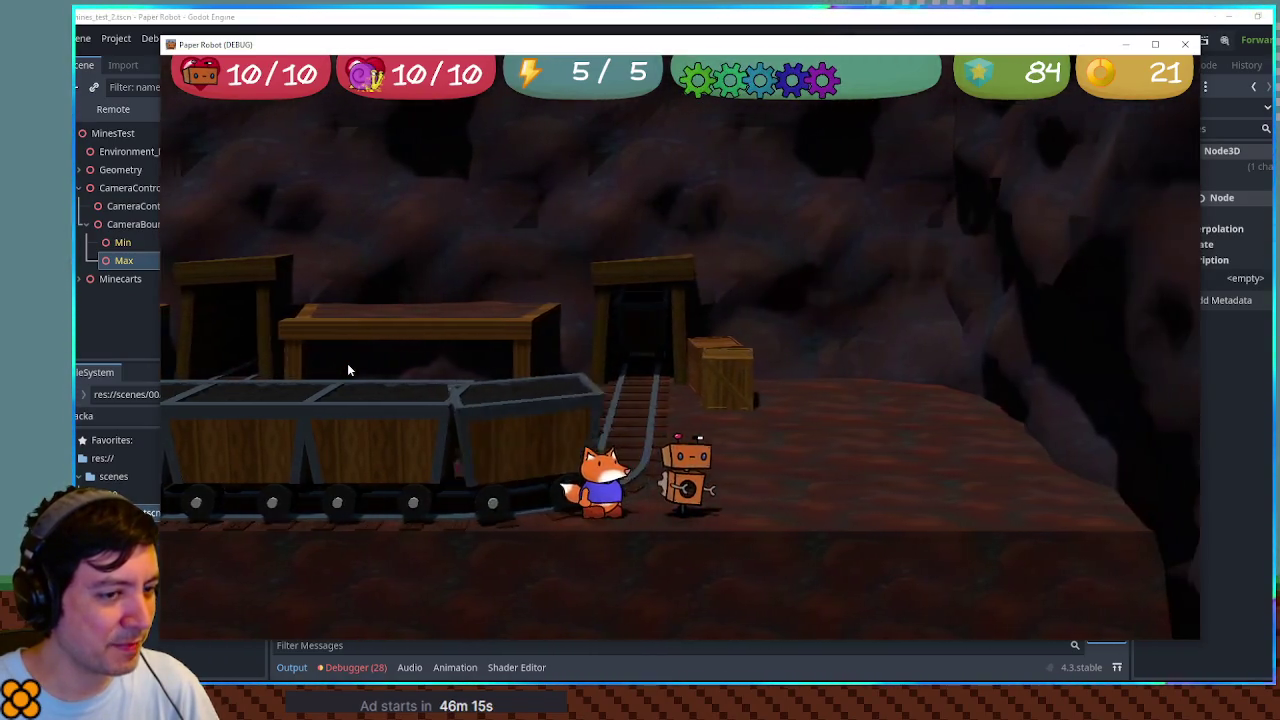
pyautogui.press('Right')
pyautogui.press('Up')
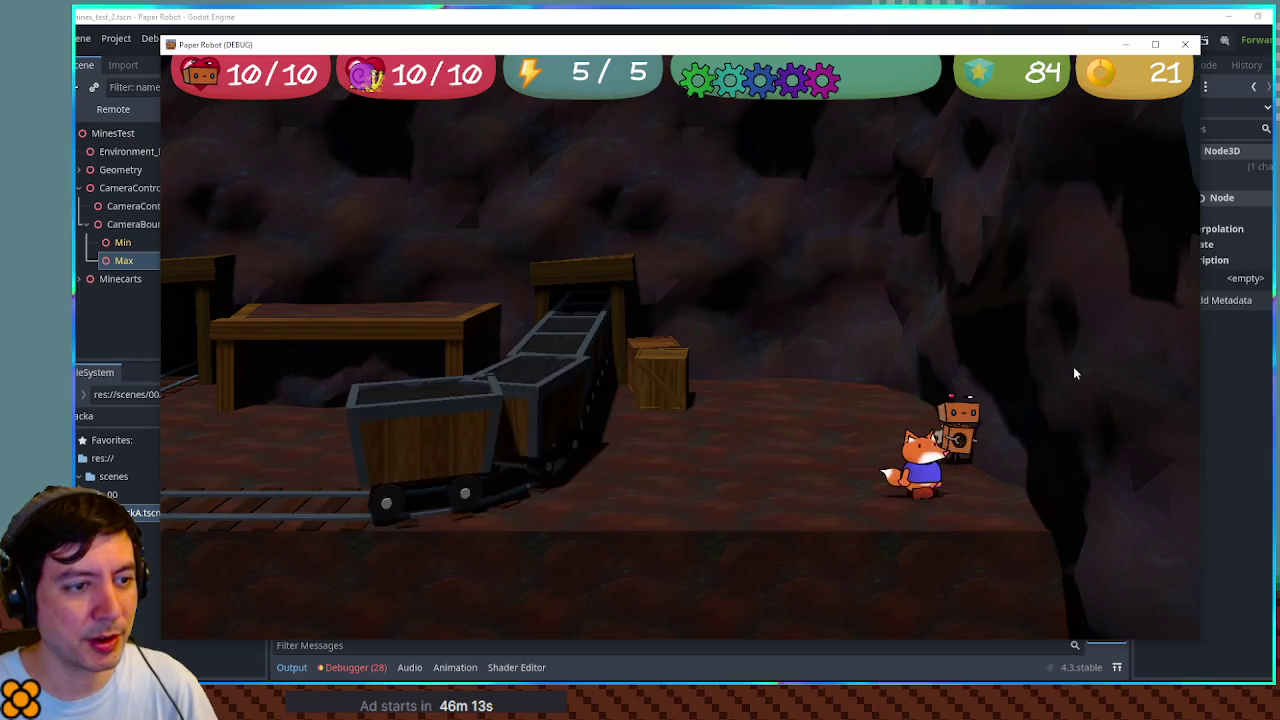
pyautogui.press('Left')
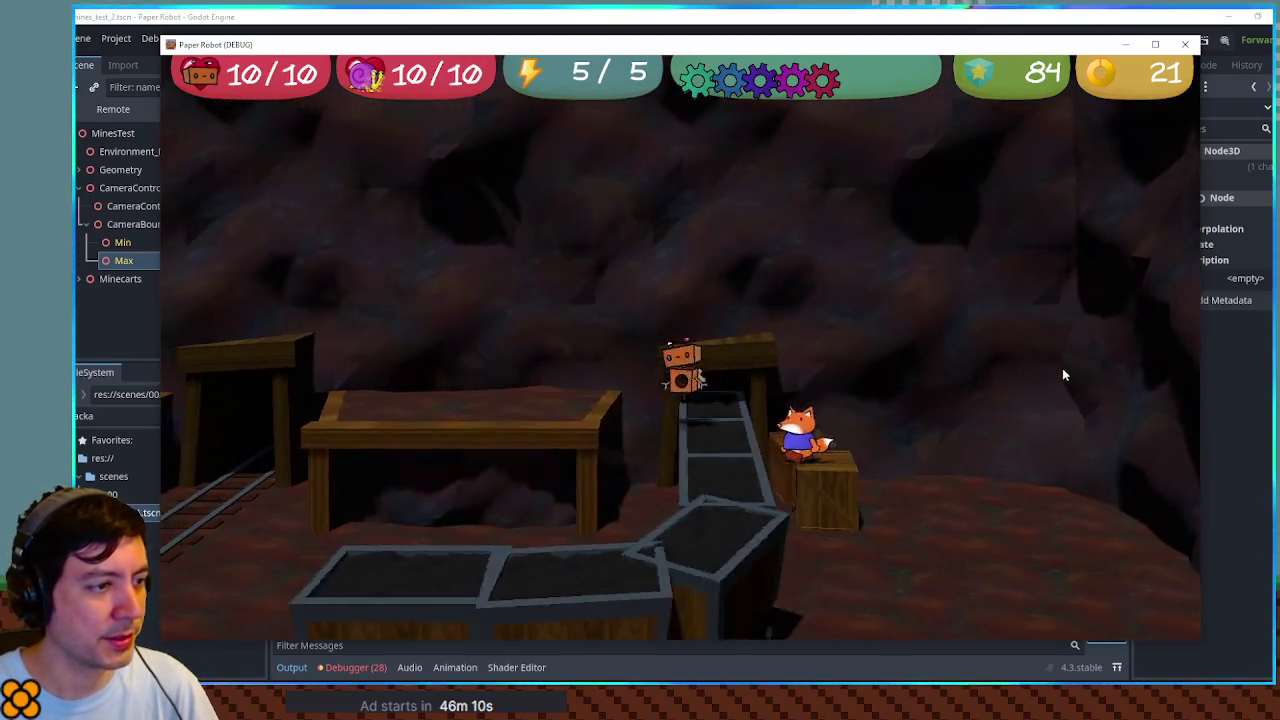
pyautogui.press('Down')
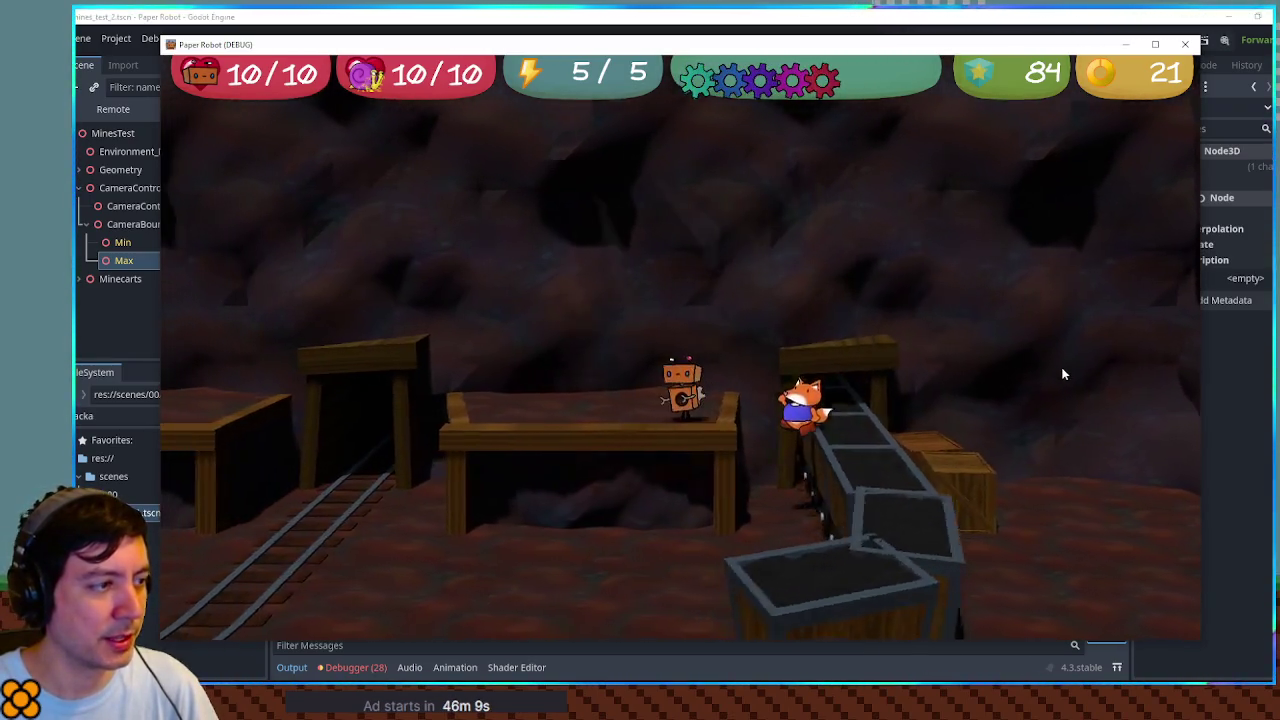
pyautogui.press('Down')
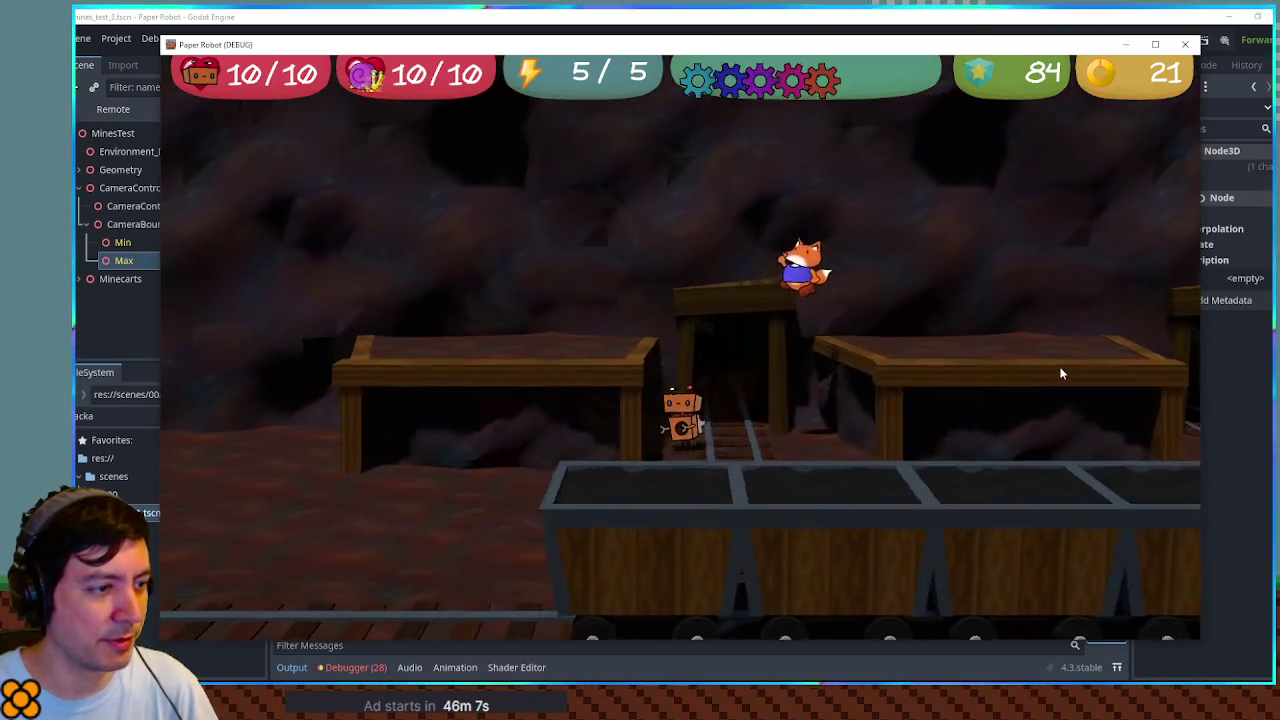
pyautogui.press('Down')
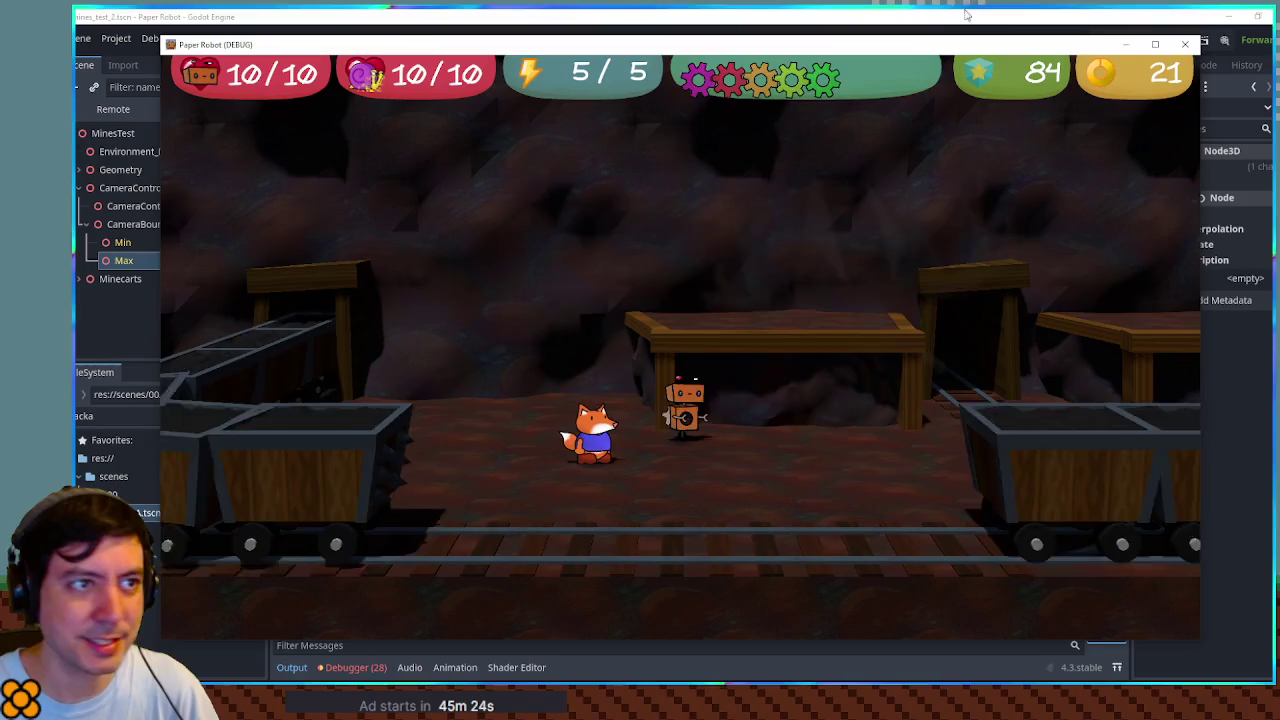
pyautogui.click(1183, 47)
# Step: Open the mines_test scene and select the carving box cut into the wall
pyautogui.scroll(3, 686, 380)
pyautogui.moveTo(686, 380)
pyautogui.mouseDown()
pyautogui.moveTo(677, 243)
pyautogui.moveTo(735, 372)
pyautogui.moveTo(426, 160)
pyautogui.mouseUp()
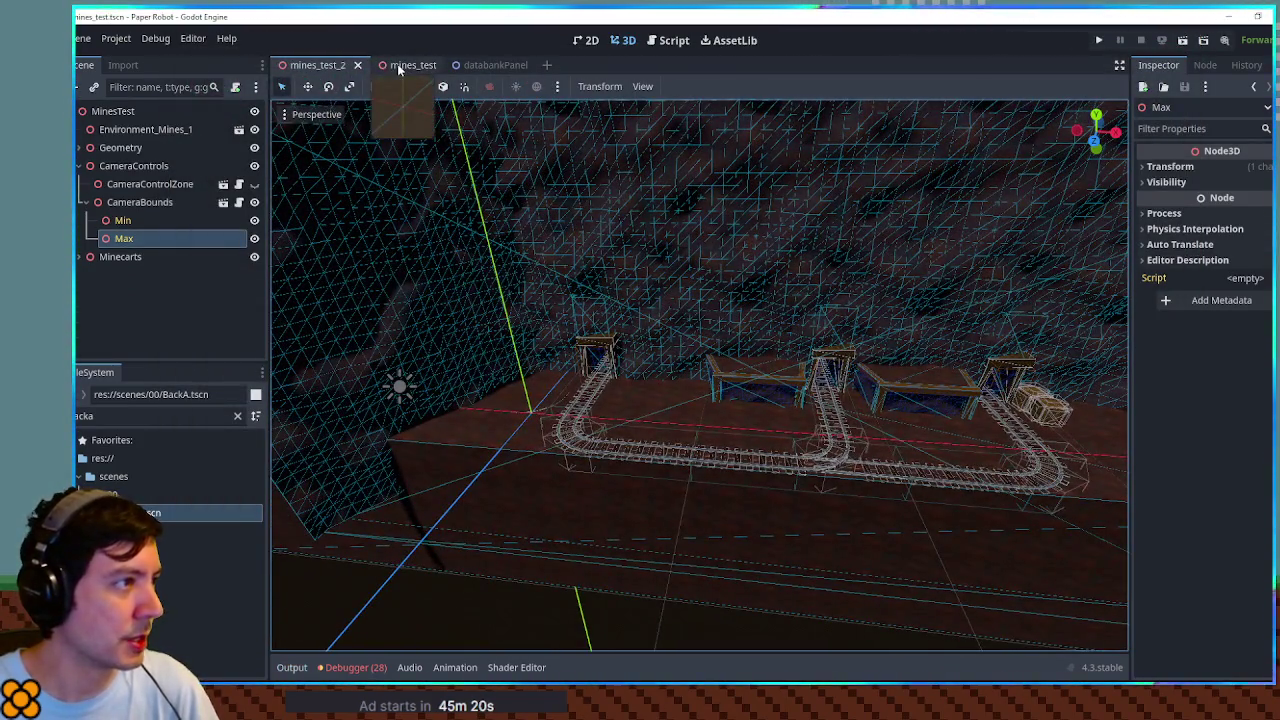
pyautogui.click(398, 68)
pyautogui.scroll(5, 626, 374)
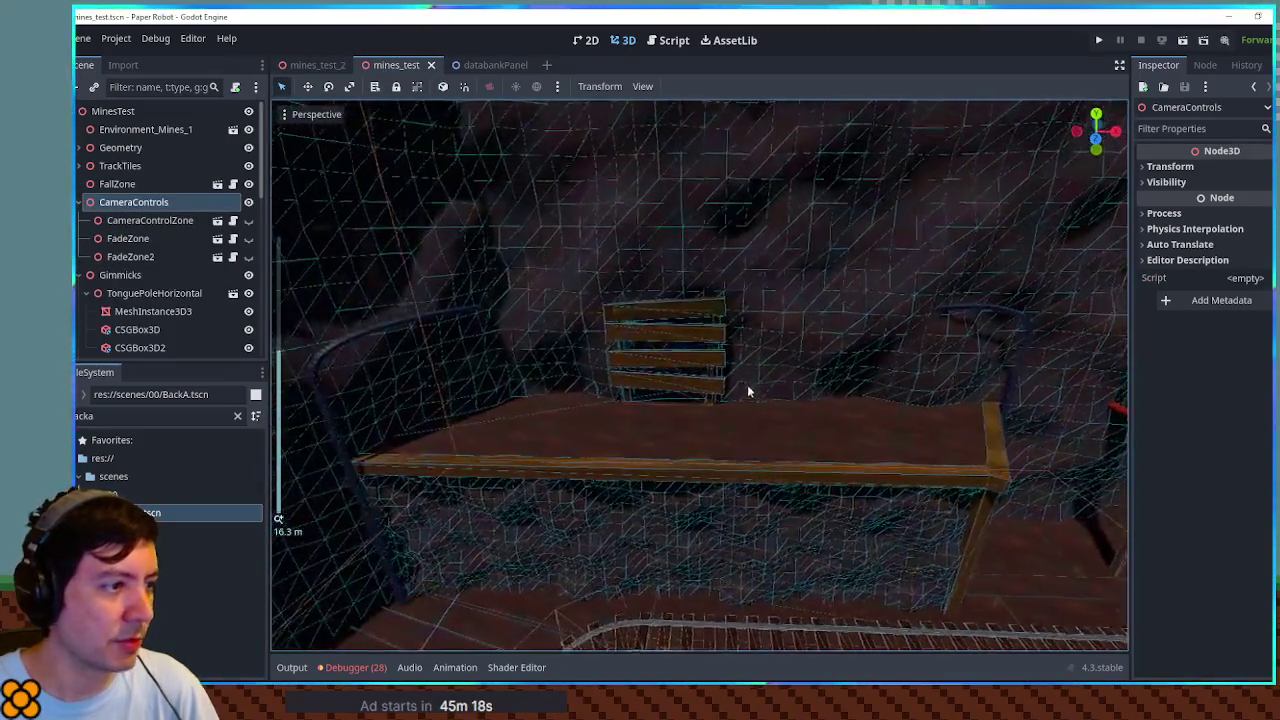
pyautogui.scroll(3, 747, 390)
pyautogui.scroll(-2, 680, 354)
pyautogui.click(750, 376)
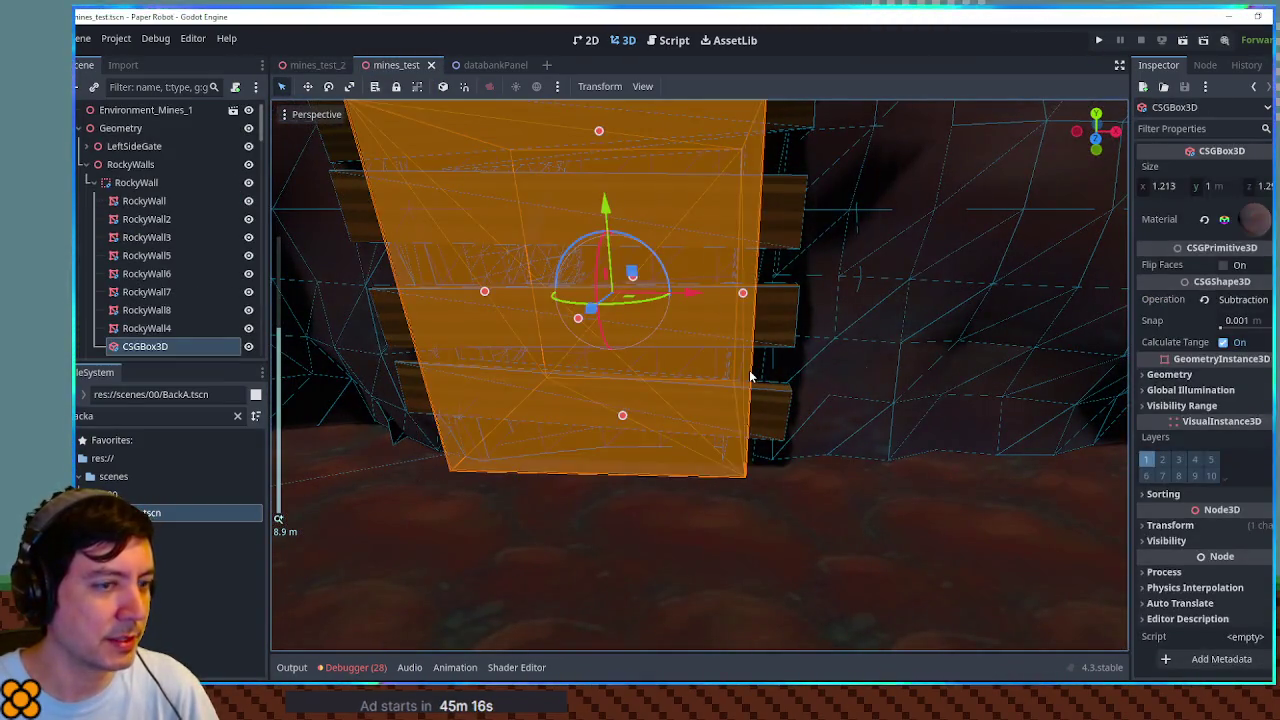
pyautogui.scroll(-2, 173, 307)
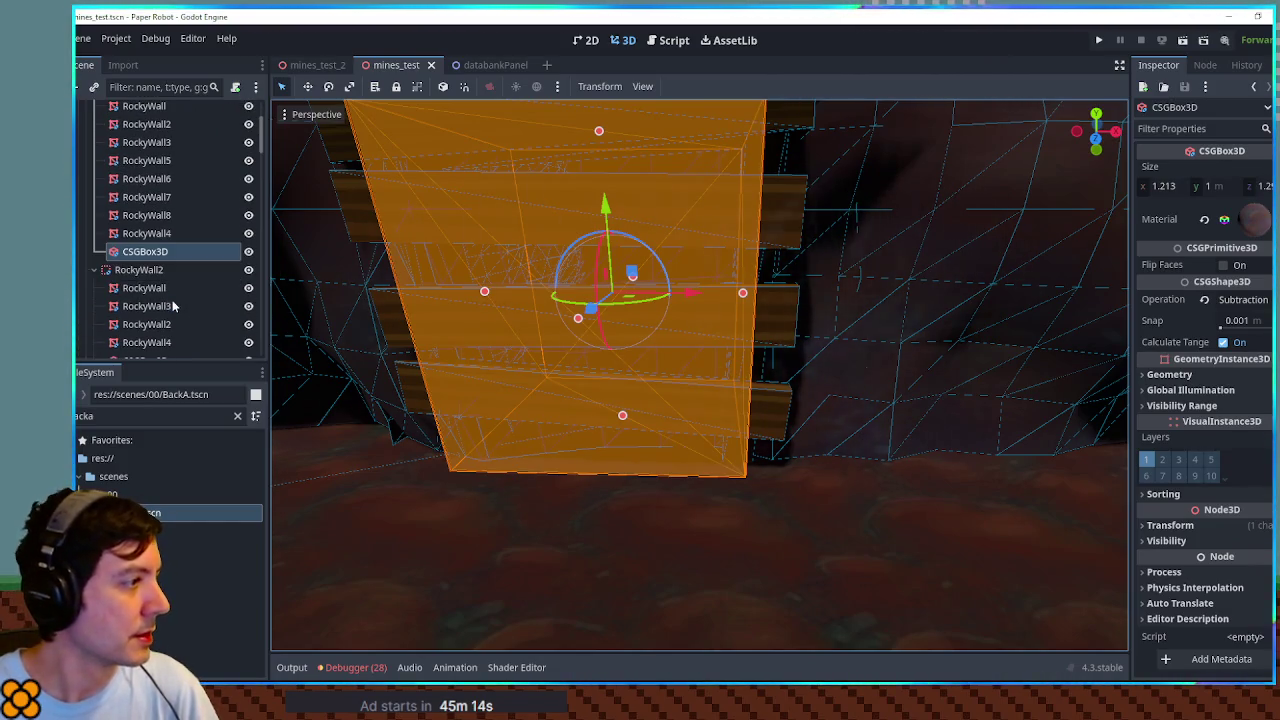
# Step: Inspect RockyWall4 and a gate plank, then select the whole LeftSideGate group
pyautogui.click(146, 233)
pyautogui.click(146, 251)
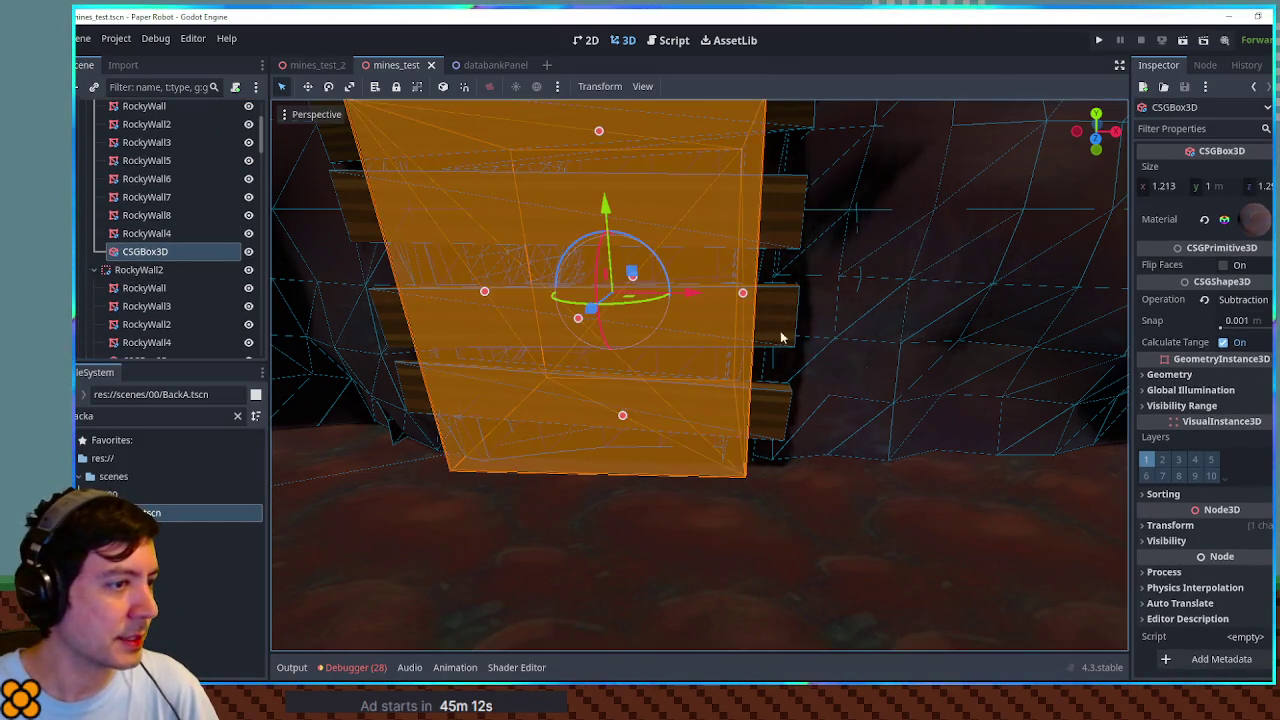
pyautogui.click(774, 325)
pyautogui.scroll(3, 165, 191)
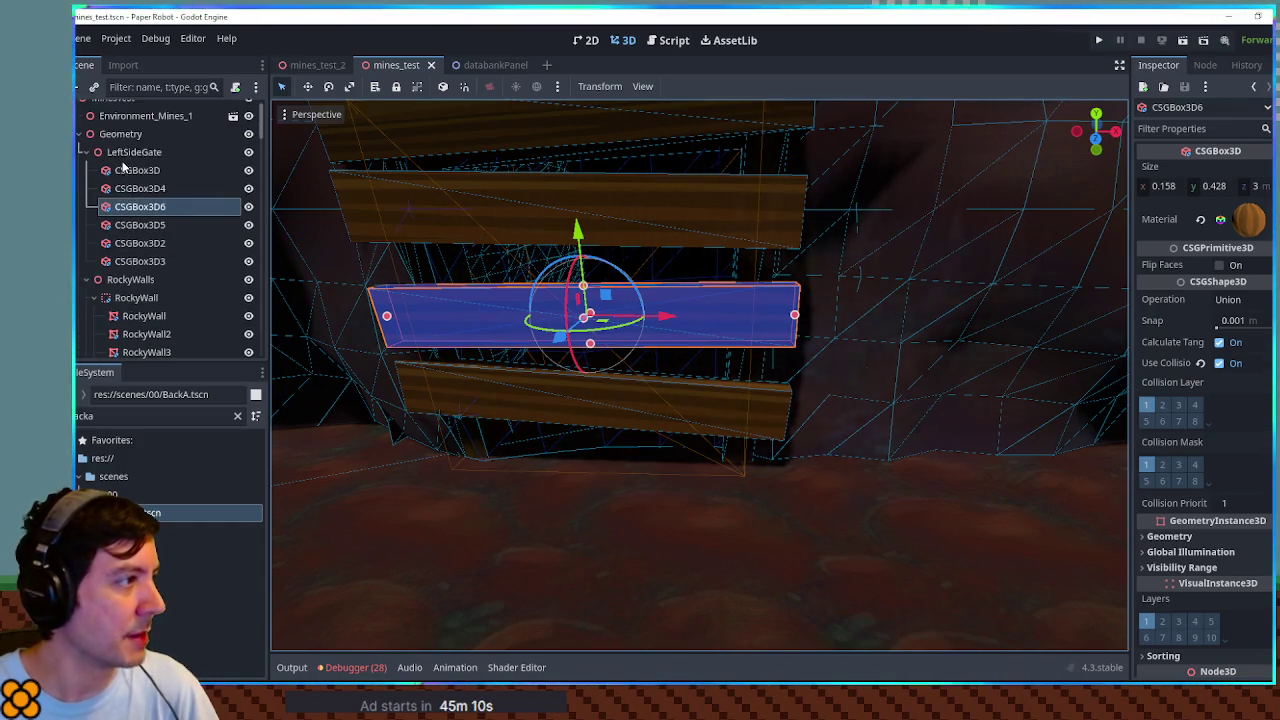
pyautogui.click(121, 151)
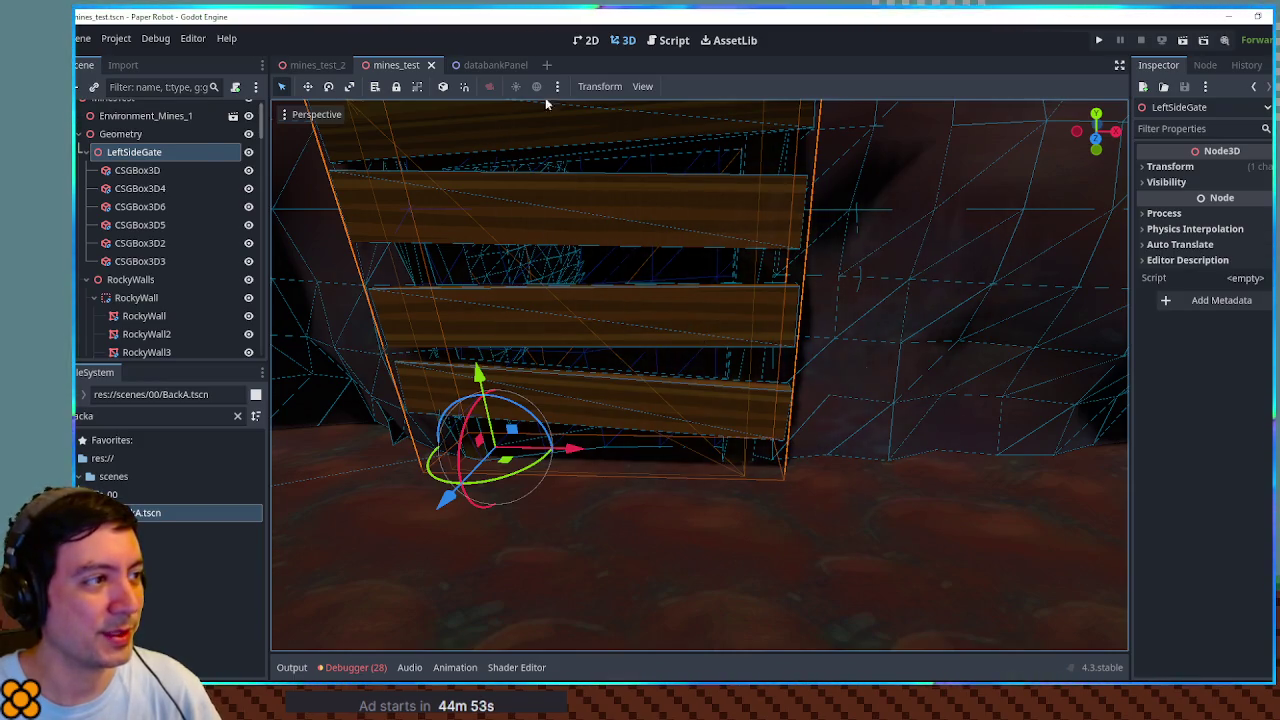
pyautogui.click(674, 41)
pyautogui.click(624, 41)
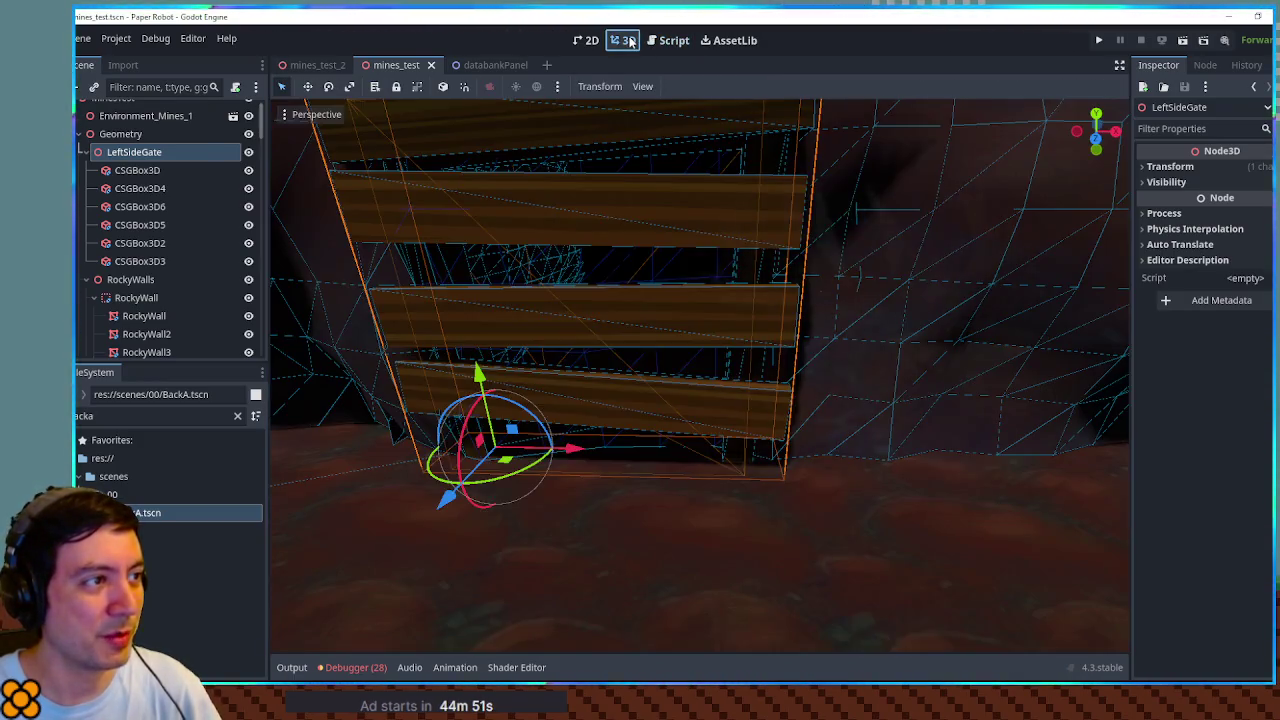
# Step: Return to mines_test_2, collapse CameraControls and expand Geometry
pyautogui.click(316, 65)
pyautogui.scroll(8, 780, 380)
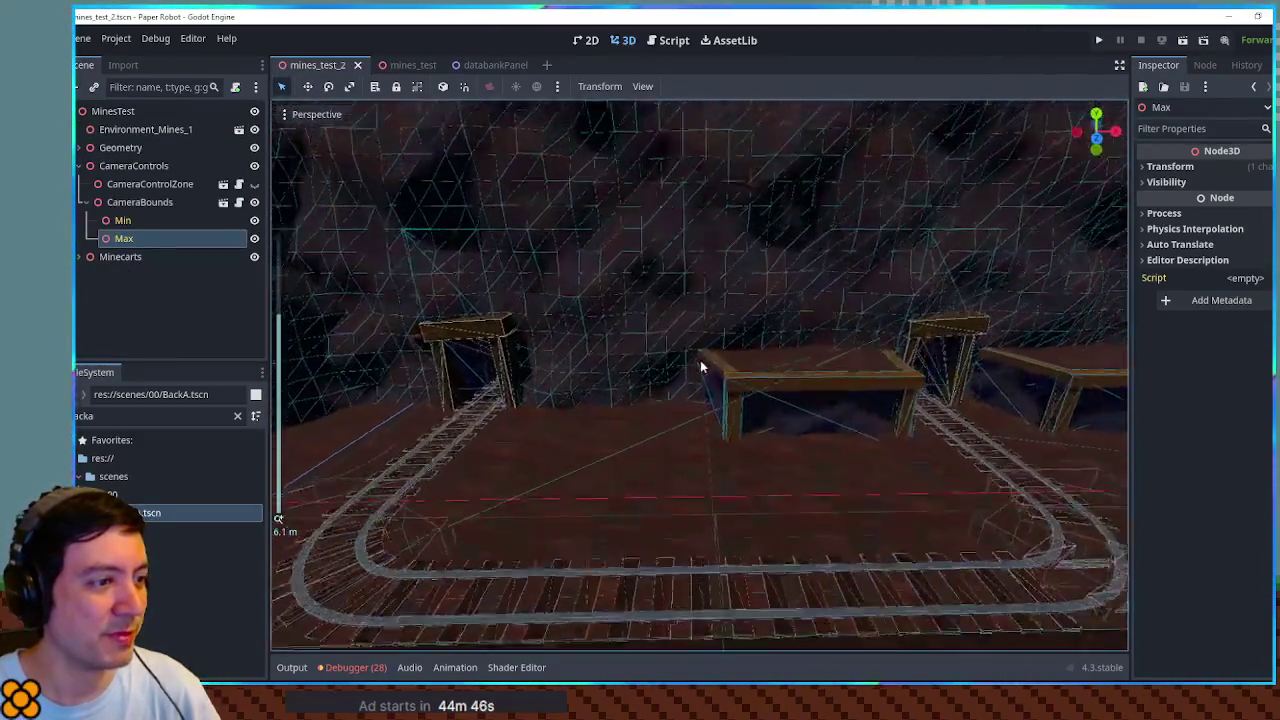
pyautogui.scroll(6, 700, 367)
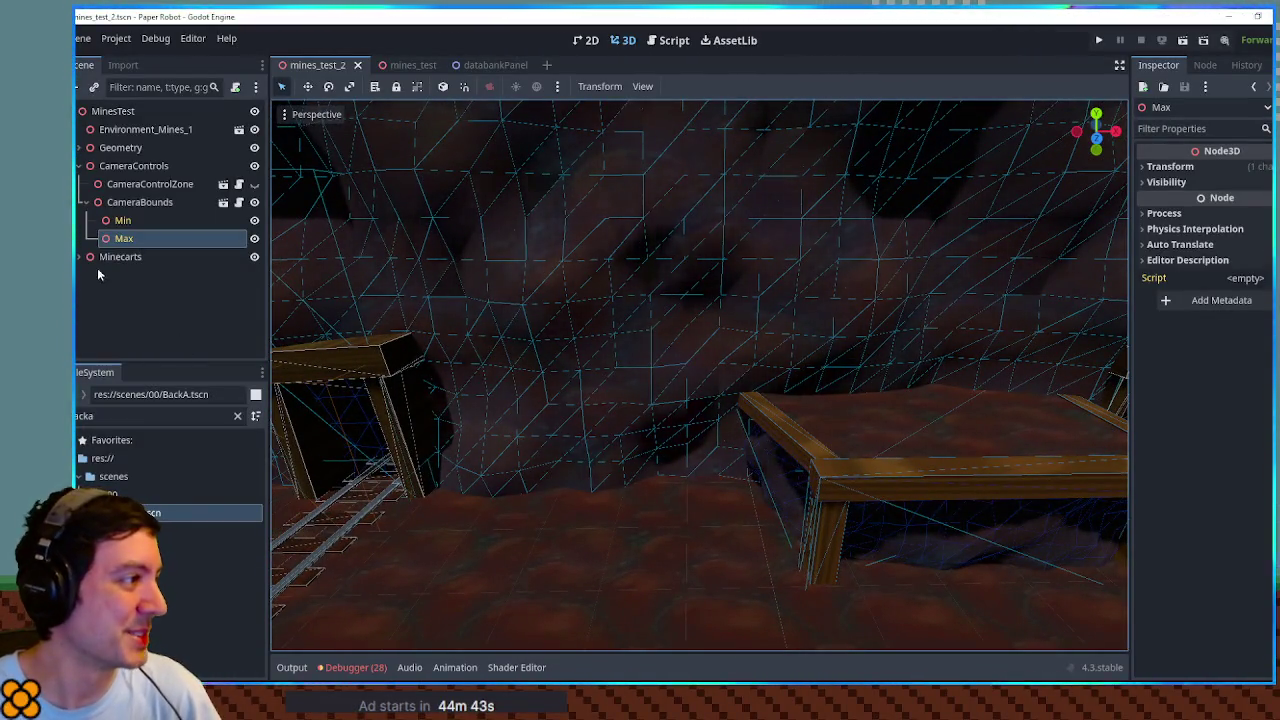
pyautogui.click(80, 165)
pyautogui.click(80, 147)
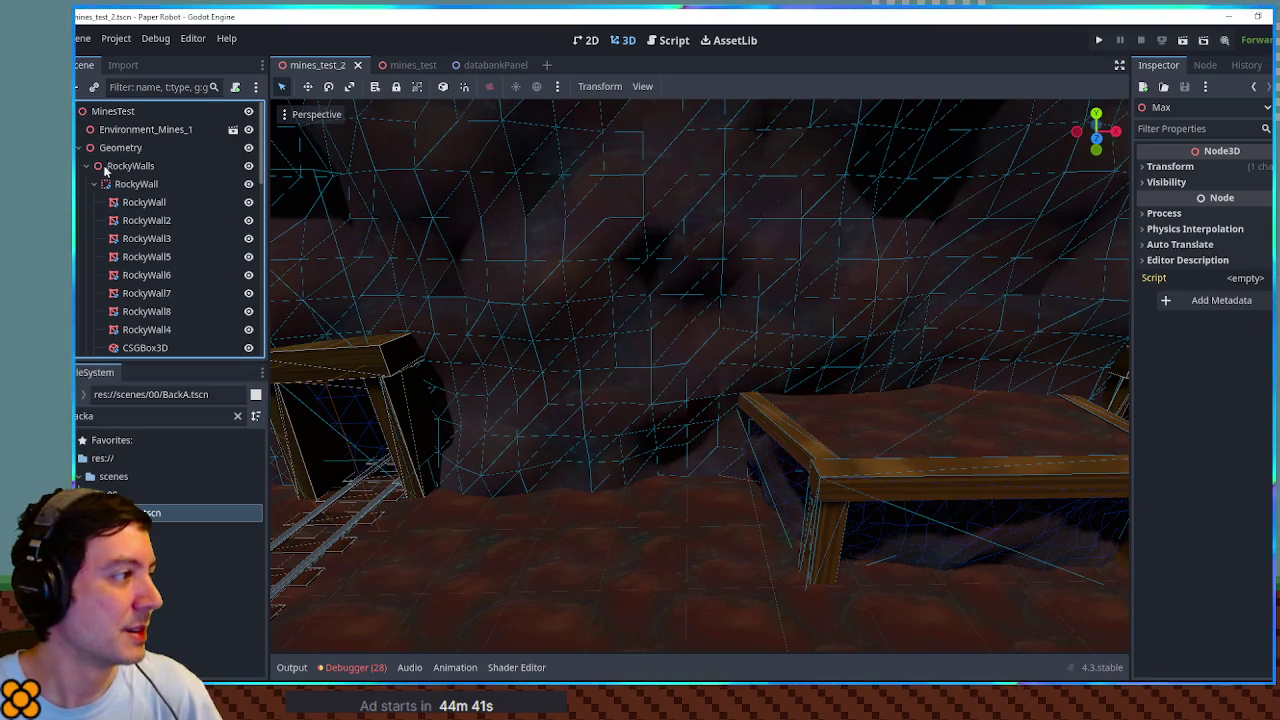
# Step: Collapse RockyWalls, Grounds and Barriers, then paste LeftSideGate into the Geometry group
pyautogui.click(118, 167)
pyautogui.click(87, 165)
pyautogui.click(115, 184)
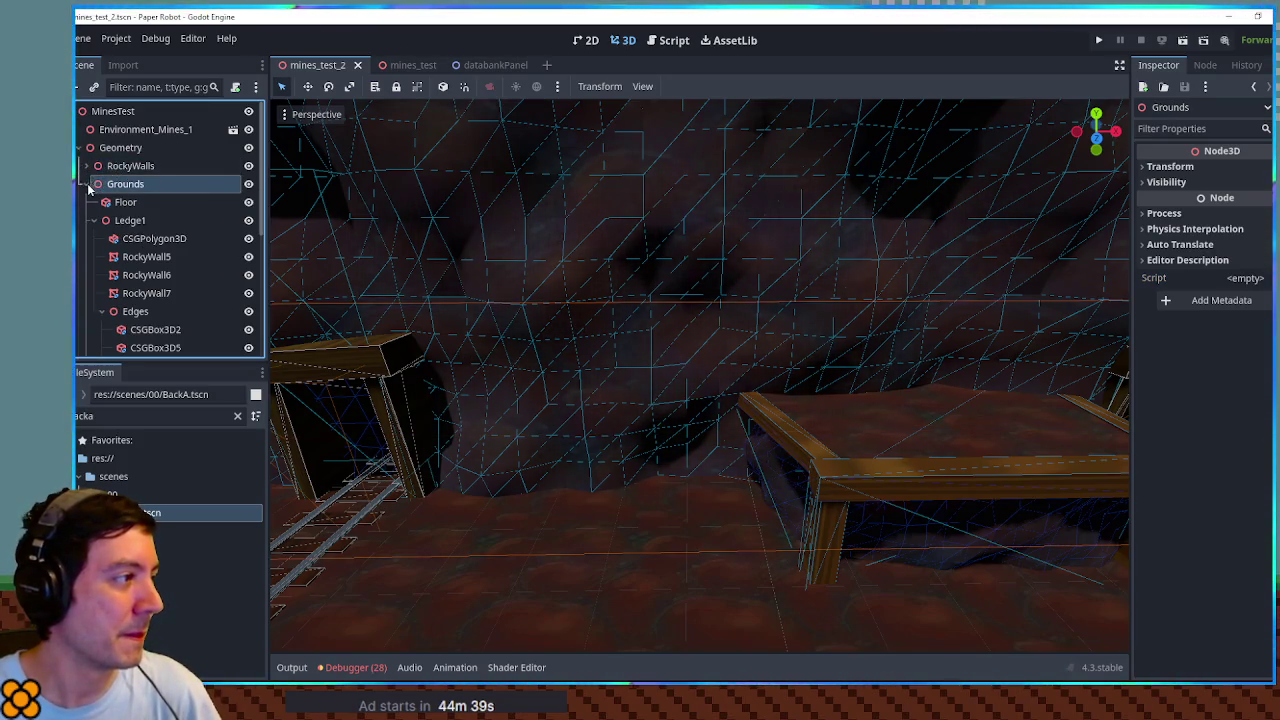
pyautogui.click(86, 184)
pyautogui.click(85, 202)
pyautogui.click(118, 166)
pyautogui.click(120, 148)
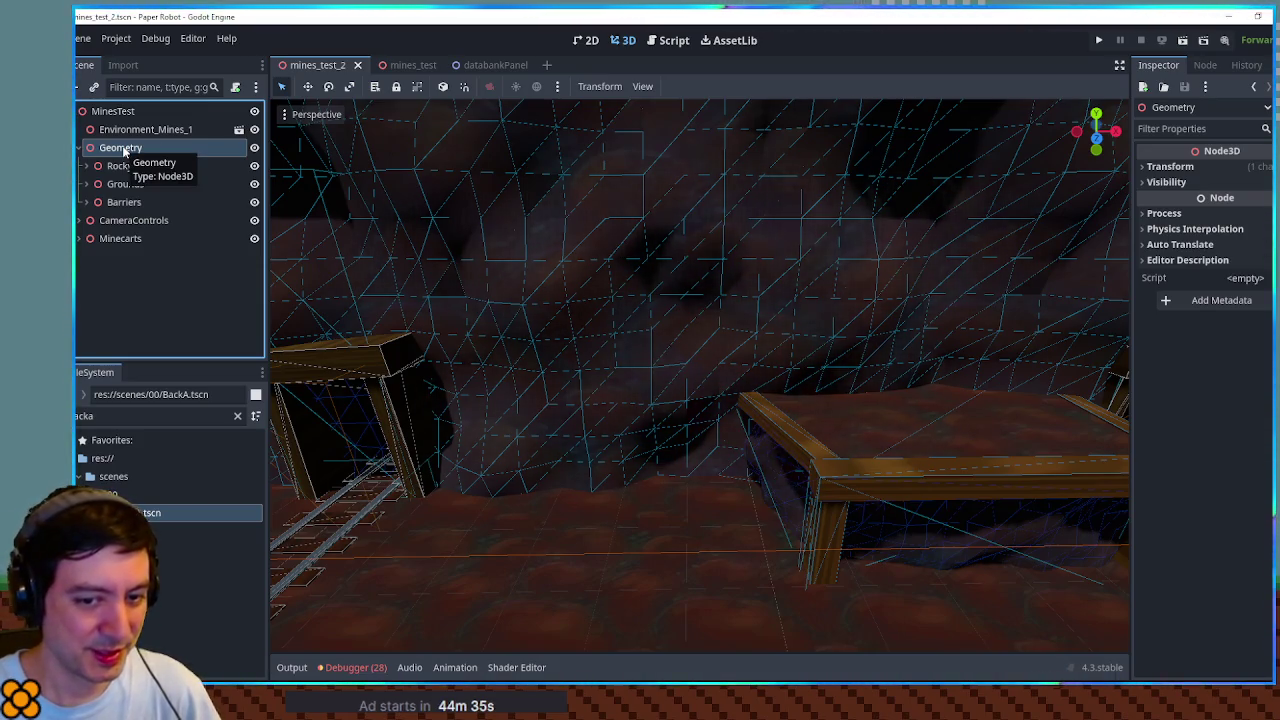
pyautogui.hotkey('ctrl', 'v')
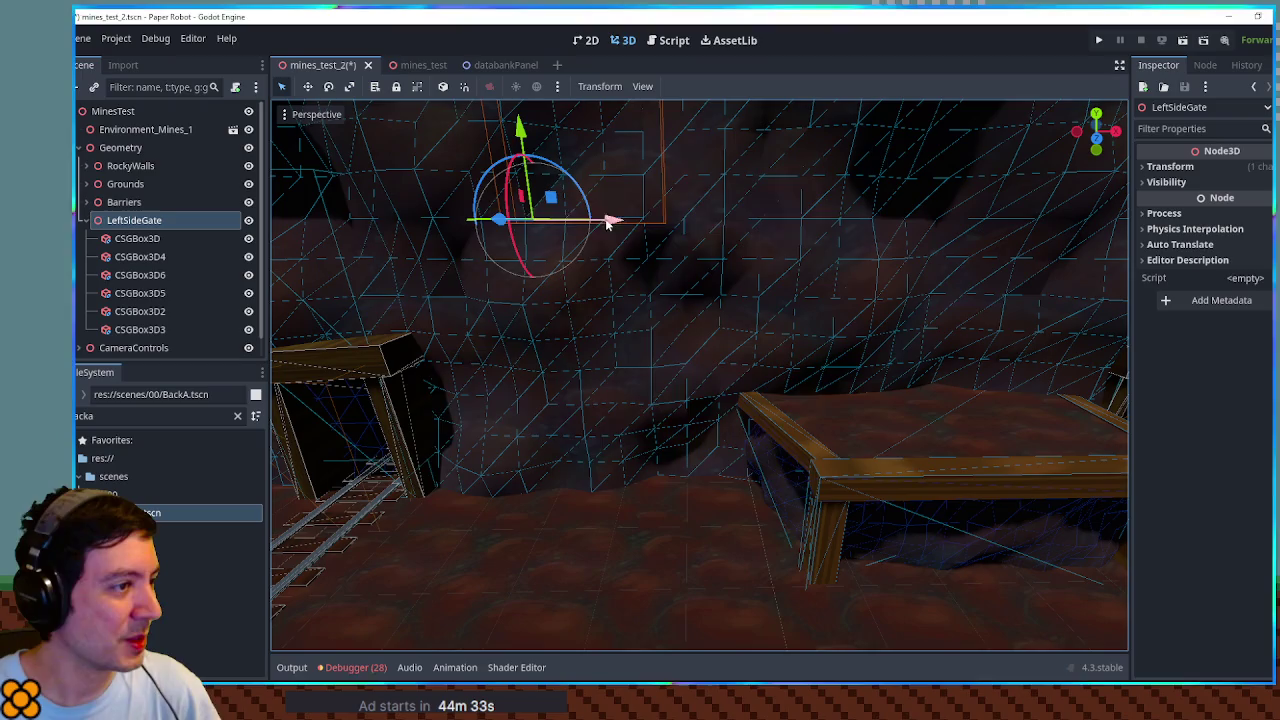
# Step: Frame and orbit around the pasted LeftSideGate, then nudge it sideways along X beside the track
pyautogui.scroll(-5, 581, 303)
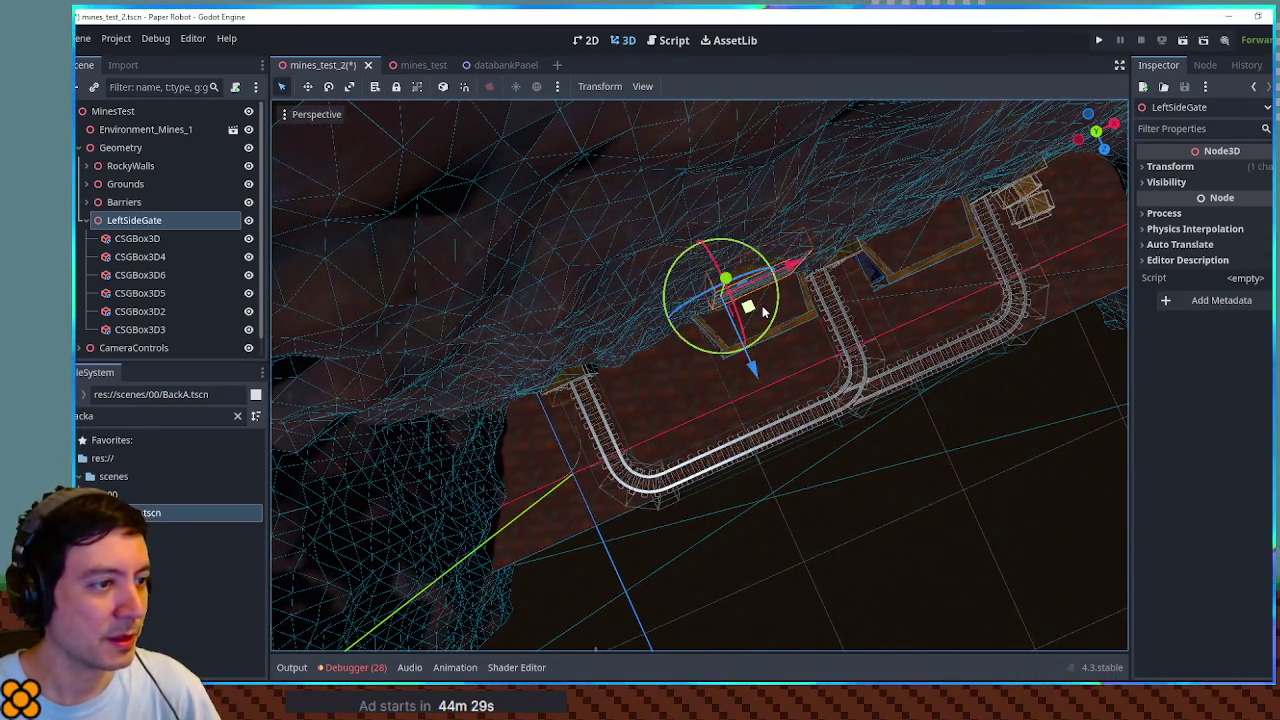
pyautogui.press('f')
pyautogui.moveTo(789, 357)
pyautogui.mouseDown()
pyautogui.moveTo(700, 191)
pyautogui.moveTo(709, 166)
pyautogui.moveTo(749, 283)
pyautogui.moveTo(724, 355)
pyautogui.moveTo(608, 520)
pyautogui.moveTo(480, 597)
pyautogui.mouseUp()
pyautogui.press('f')
pyautogui.scroll(3, 617, 491)
pyautogui.moveTo(714, 420)
pyautogui.mouseDown()
pyautogui.moveTo(752, 417)
pyautogui.moveTo(726, 430)
pyautogui.moveTo(774, 371)
pyautogui.moveTo(634, 409)
pyautogui.moveTo(628, 437)
pyautogui.moveTo(632, 423)
pyautogui.moveTo(820, 406)
pyautogui.moveTo(690, 385)
pyautogui.moveTo(680, 395)
pyautogui.moveTo(878, 396)
pyautogui.moveTo(866, 357)
pyautogui.mouseUp()
pyautogui.scroll(-3, 880, 385)
pyautogui.moveTo(763, 374)
pyautogui.mouseDown()
pyautogui.moveTo(840, 371)
pyautogui.moveTo(794, 378)
pyautogui.mouseUp()
pyautogui.scroll(-1, 838, 365)
pyautogui.scroll(1, 751, 376)
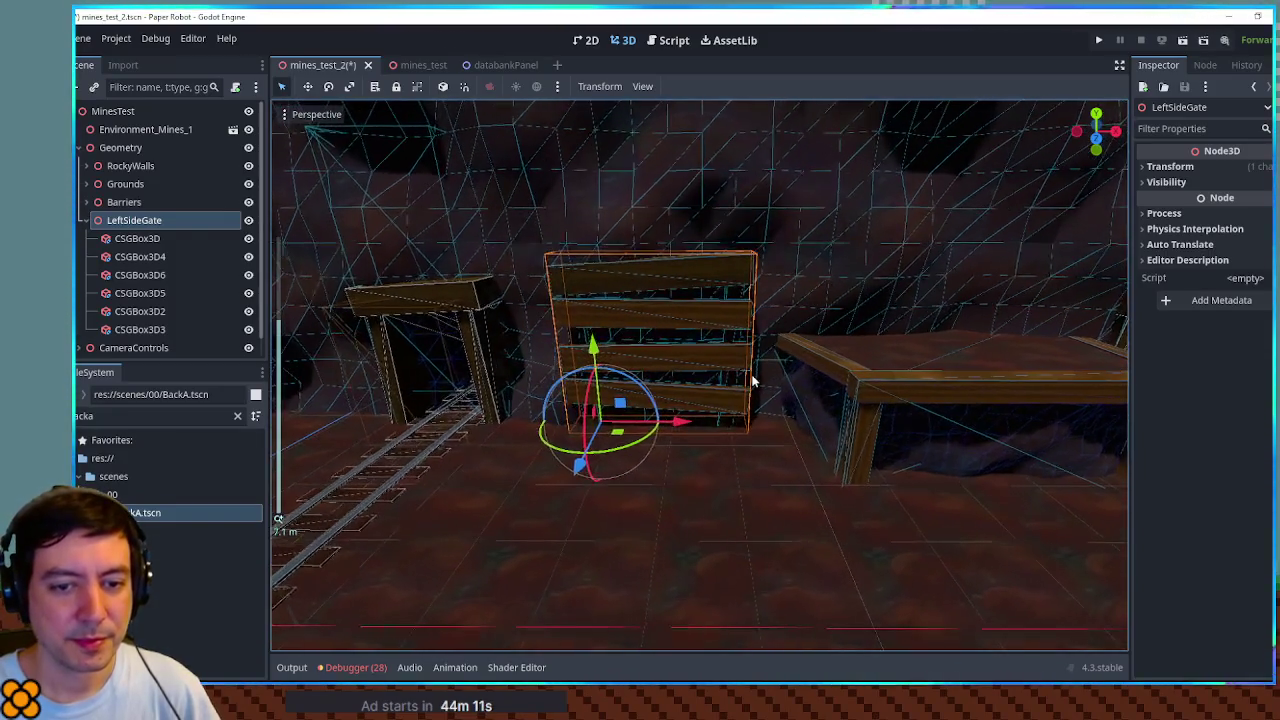
pyautogui.scroll(-2, 745, 372)
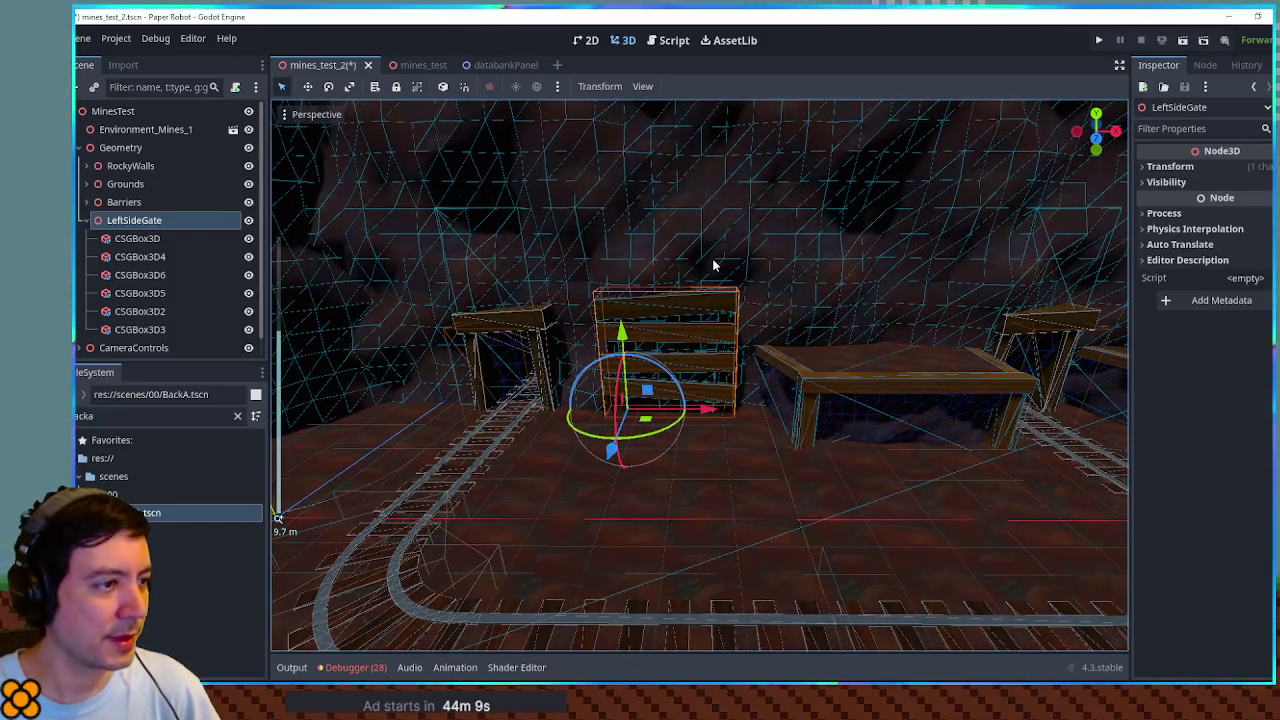
# Step: Select the CSGBox3D4 carving box in the rocky wall and view it straight from the front
pyautogui.click(712, 265)
pyautogui.click(166, 218)
pyautogui.scroll(-1, 163, 252)
pyautogui.click(145, 284)
pyautogui.click(545, 395)
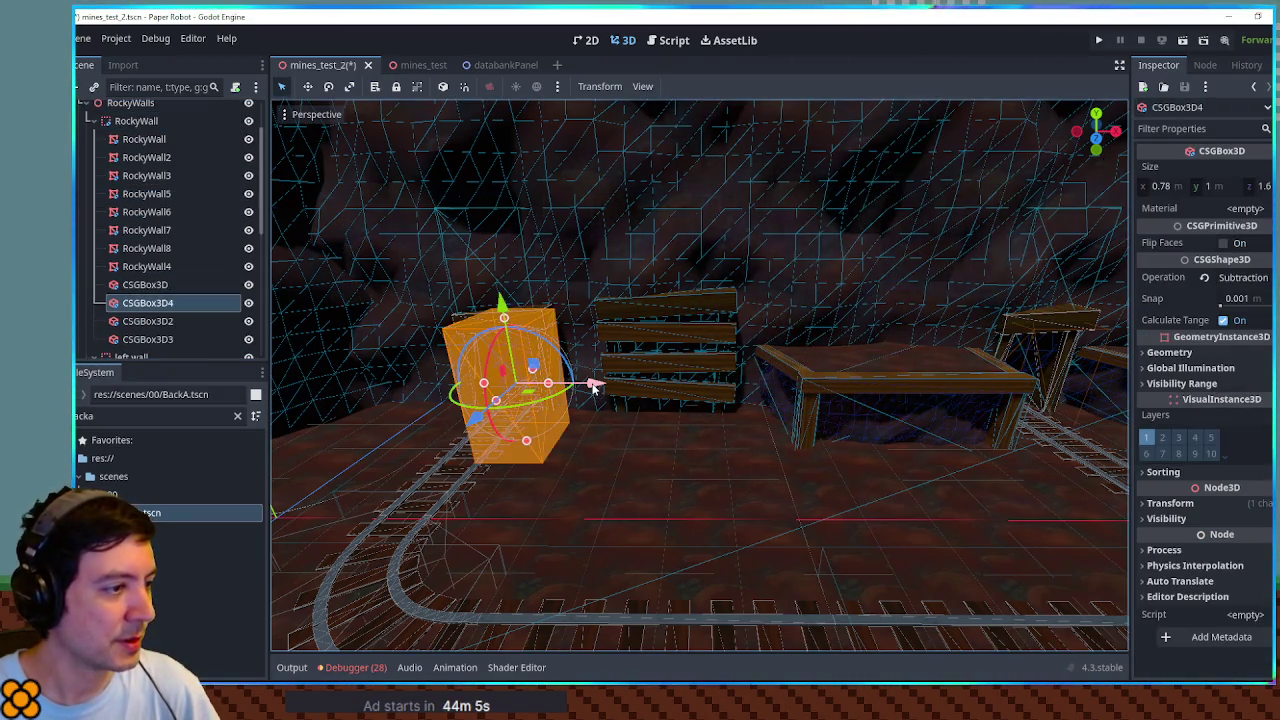
pyautogui.press('f')
pyautogui.scroll(4, 740, 398)
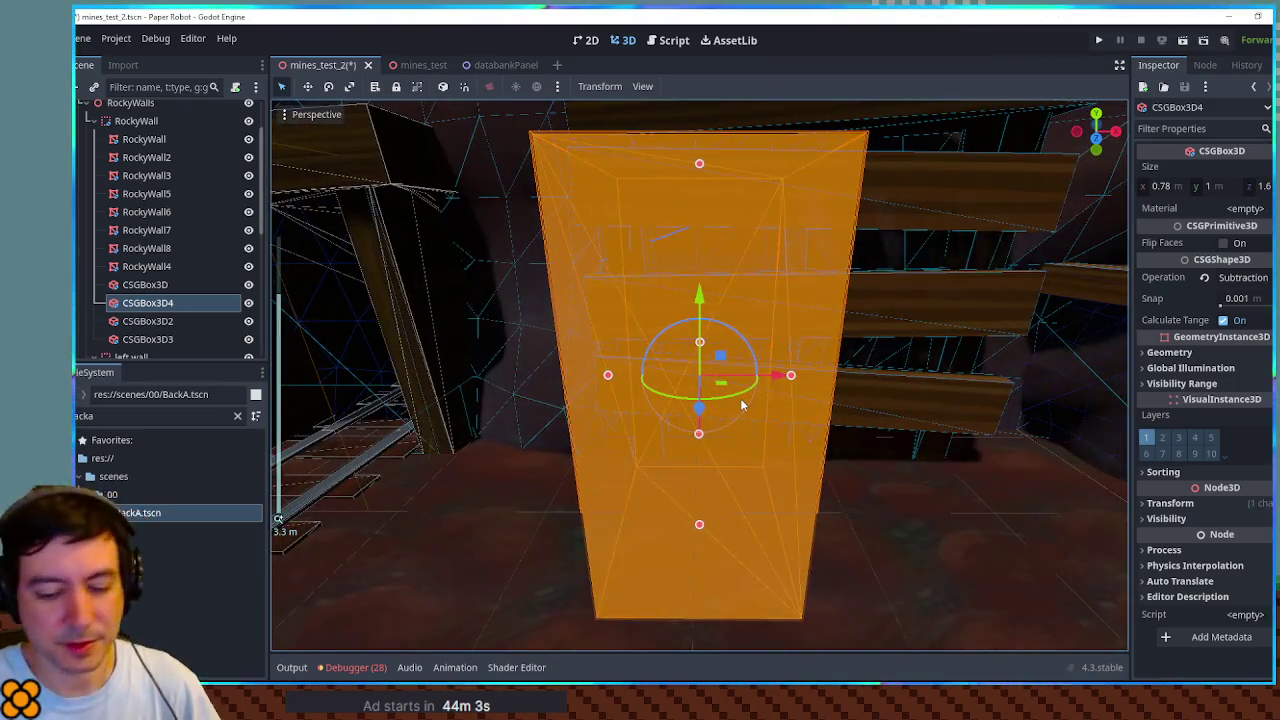
pyautogui.press('KP_7')
pyautogui.press('KP_1')
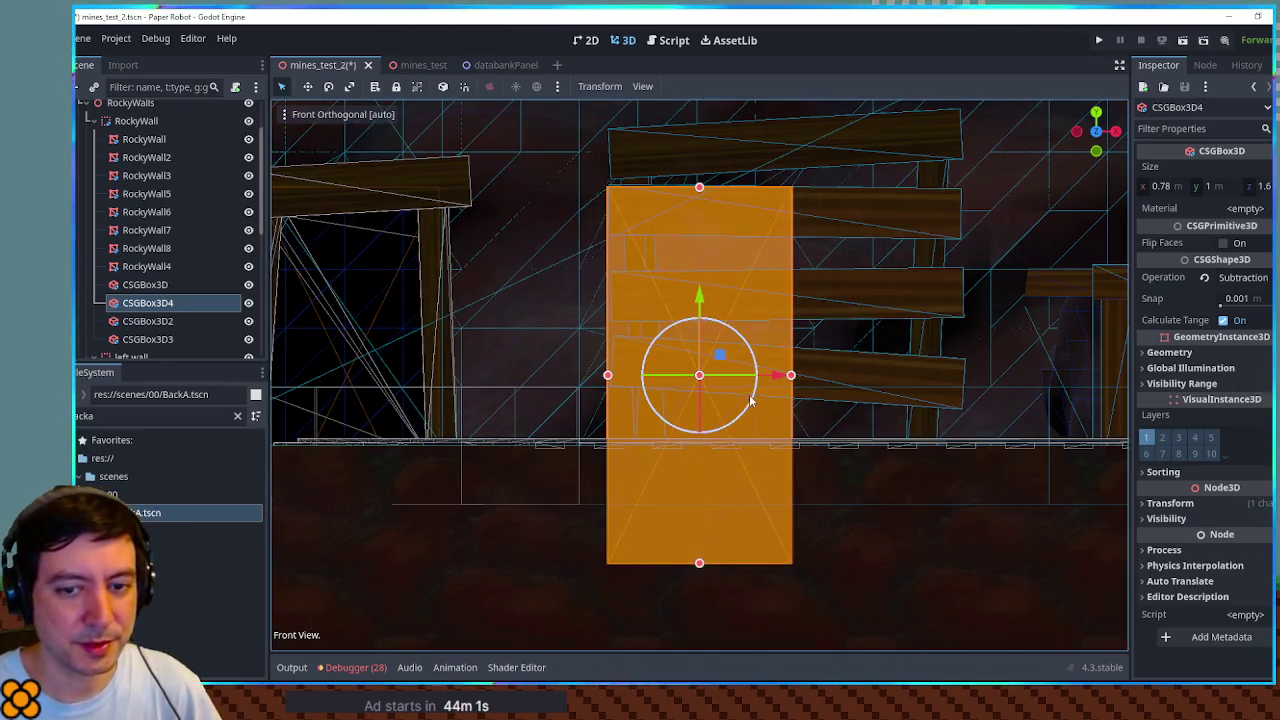
pyautogui.scroll(4, 760, 392)
pyautogui.scroll(-2, 772, 375)
# Step: Resize CSGBox3D4 to about 1.27 × 1.77 m and save mines_test_2
pyautogui.moveTo(807, 375)
pyautogui.mouseDown()
pyautogui.moveTo(991, 375)
pyautogui.moveTo(976, 375)
pyautogui.mouseUp()
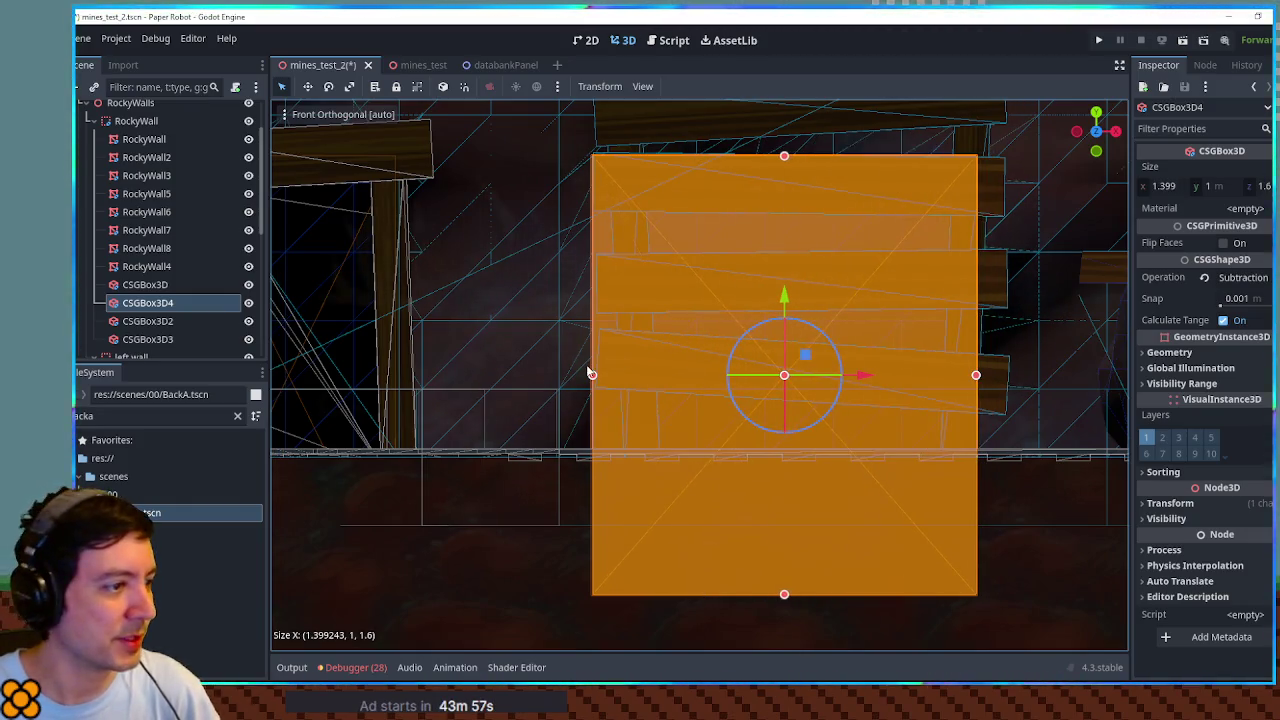
pyautogui.moveTo(593, 375)
pyautogui.mouseDown()
pyautogui.moveTo(642, 375)
pyautogui.moveTo(629, 375)
pyautogui.mouseUp()
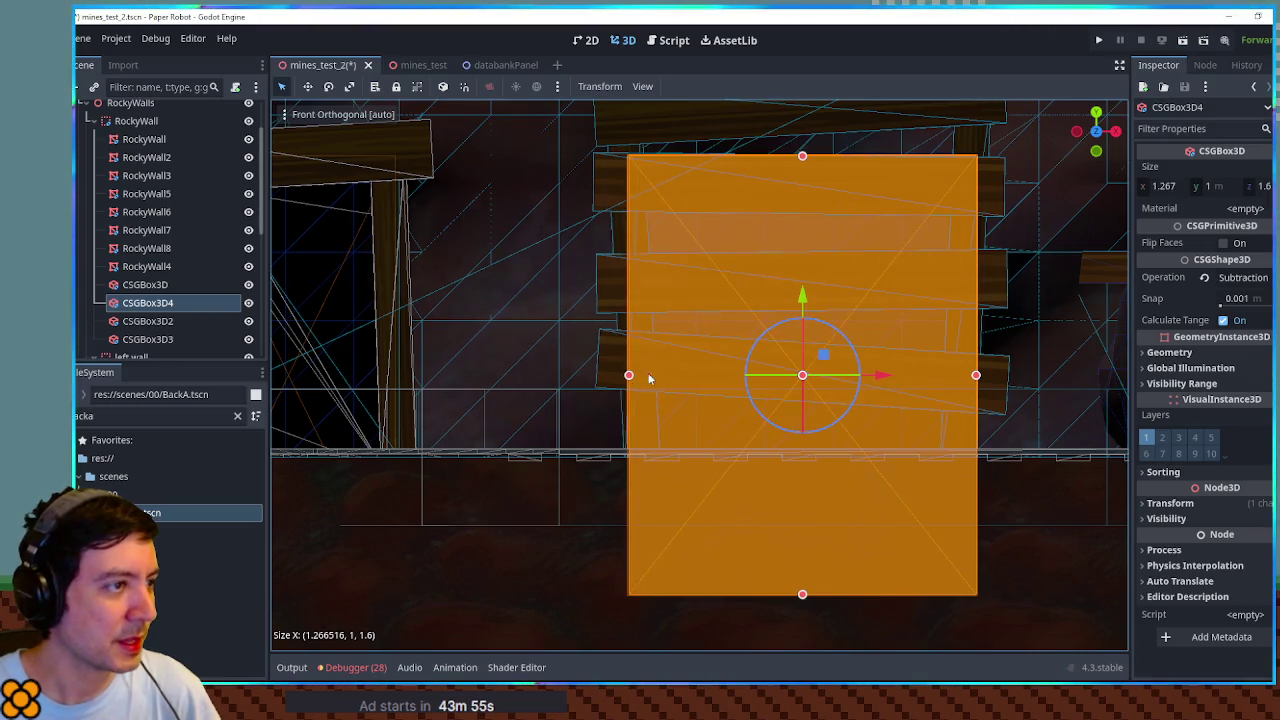
pyautogui.moveTo(805, 152)
pyautogui.mouseDown()
pyautogui.moveTo(809, 126)
pyautogui.moveTo(791, 231)
pyautogui.moveTo(769, 225)
pyautogui.moveTo(779, 268)
pyautogui.mouseUp()
pyautogui.scroll(-2, 809, 126)
pyautogui.scroll(-3, 780, 270)
pyautogui.hotkey('ctrl', 's')
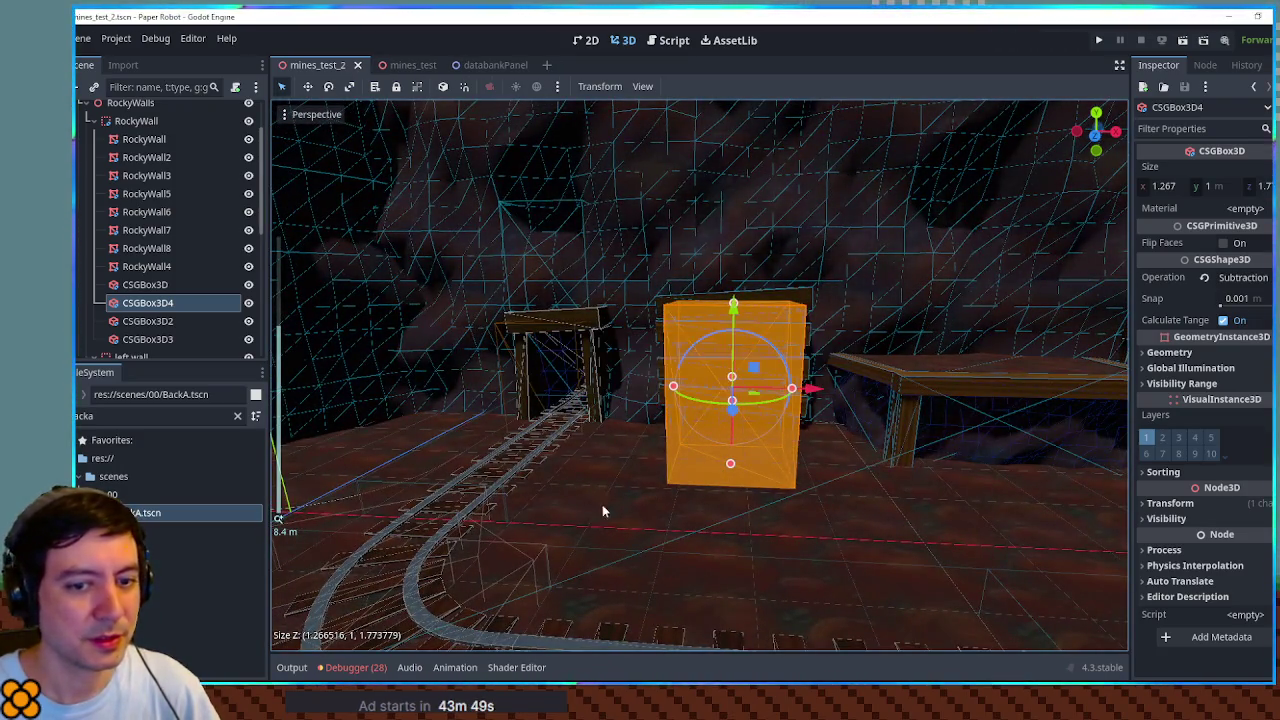
# Step: Inspect the floor piece, the original gate box and RockyWall6 from an orbited view
pyautogui.click(496, 509)
pyautogui.click(527, 382)
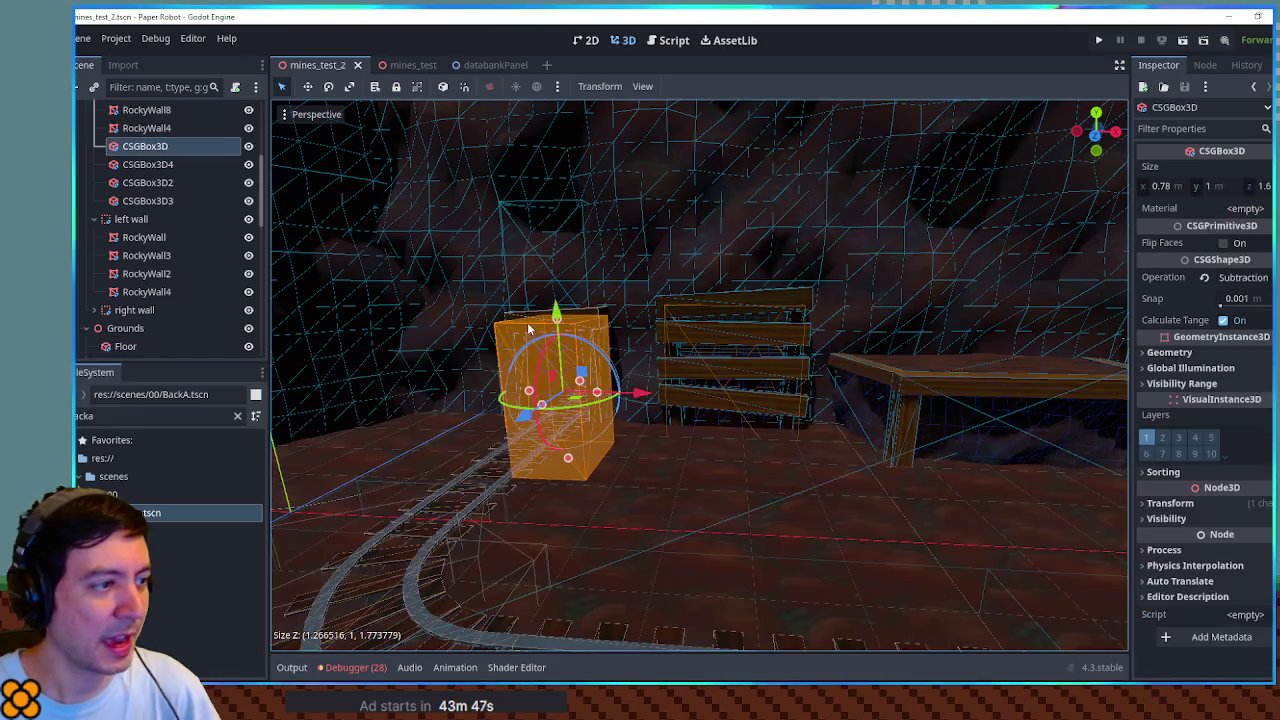
pyautogui.scroll(4, 727, 417)
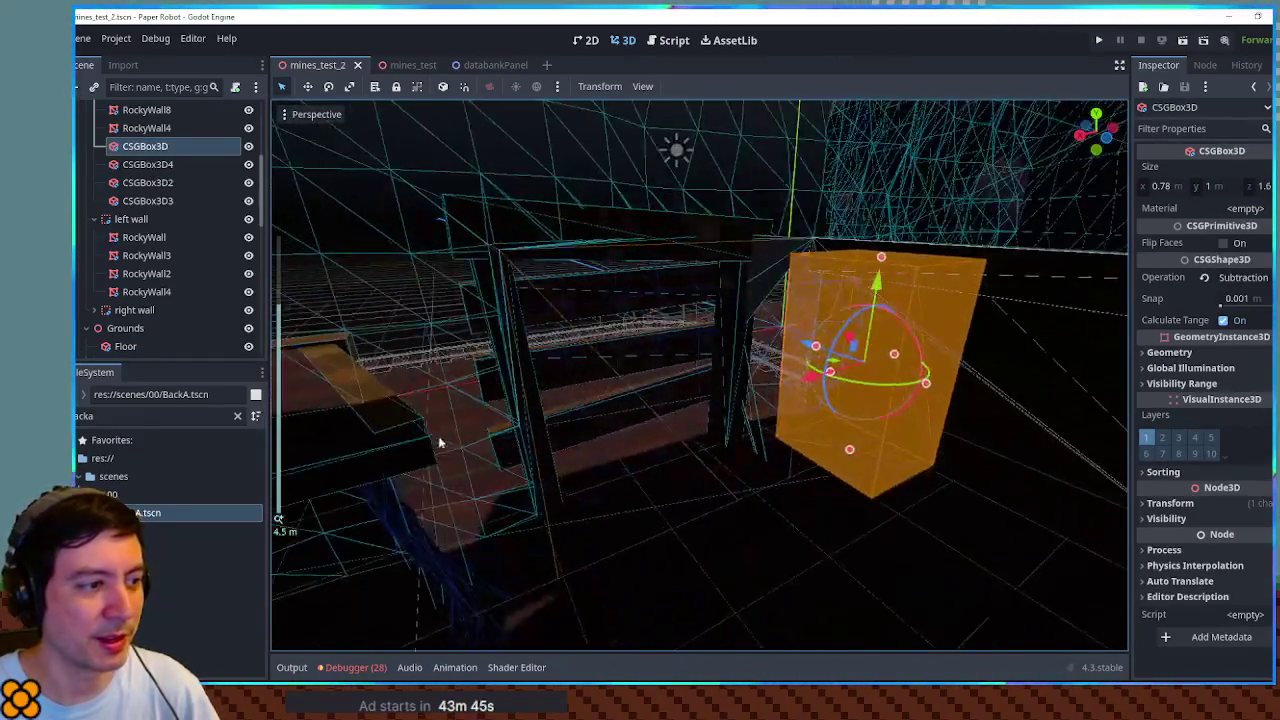
pyautogui.scroll(-4, 571, 423)
pyautogui.scroll(5, 564, 366)
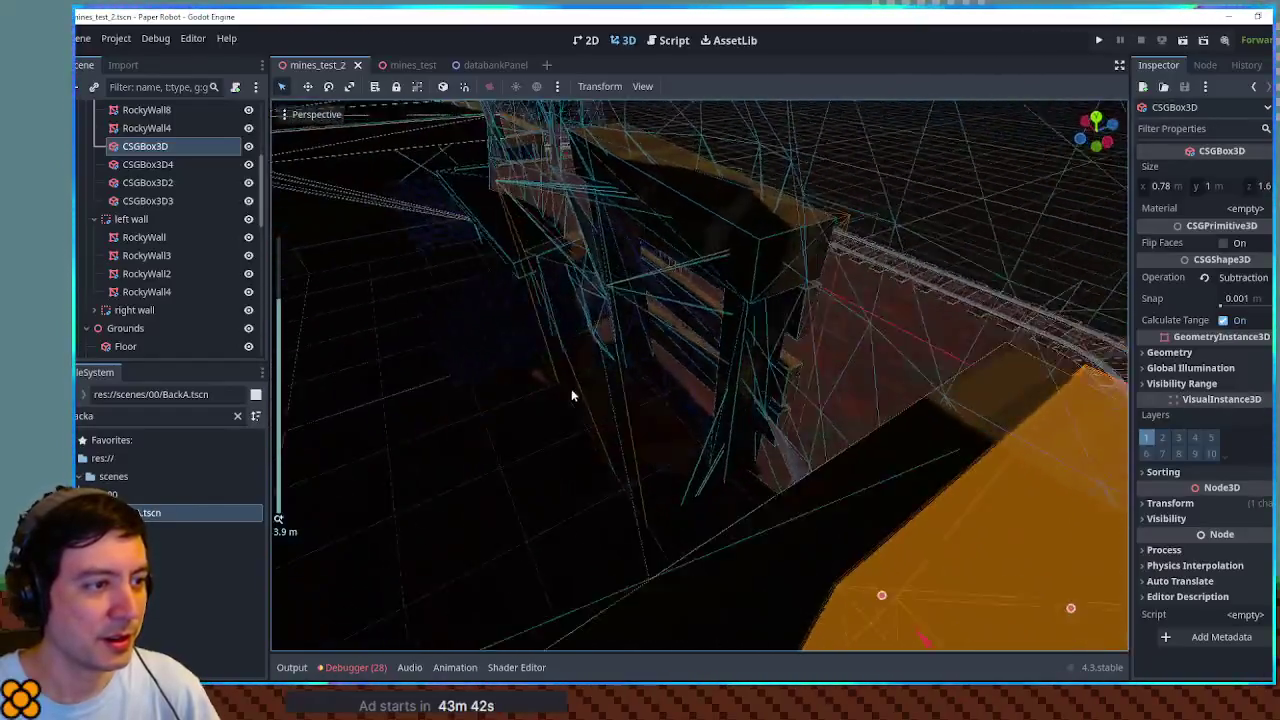
pyautogui.scroll(2, 571, 396)
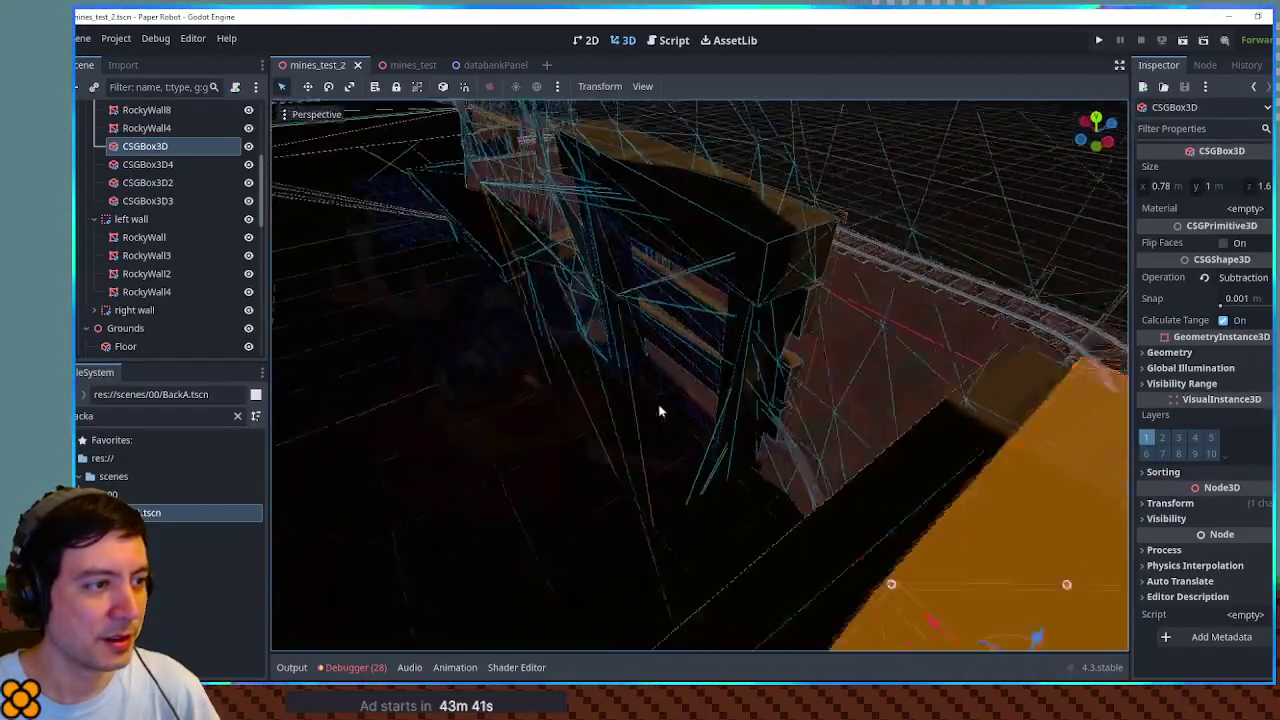
pyautogui.moveTo(812, 308)
pyautogui.mouseDown()
pyautogui.moveTo(312, 334)
pyautogui.moveTo(1123, 293)
pyautogui.moveTo(680, 380)
pyautogui.mouseUp()
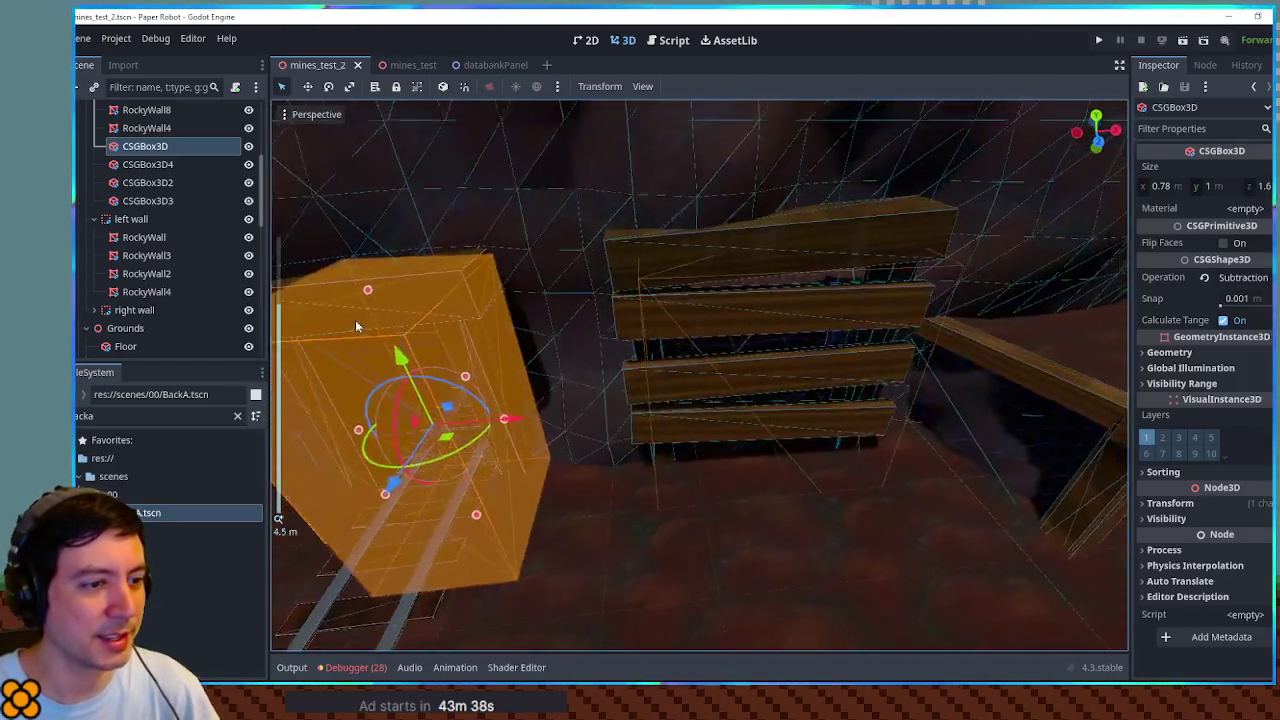
pyautogui.scroll(-4, 675, 383)
pyautogui.click(896, 407)
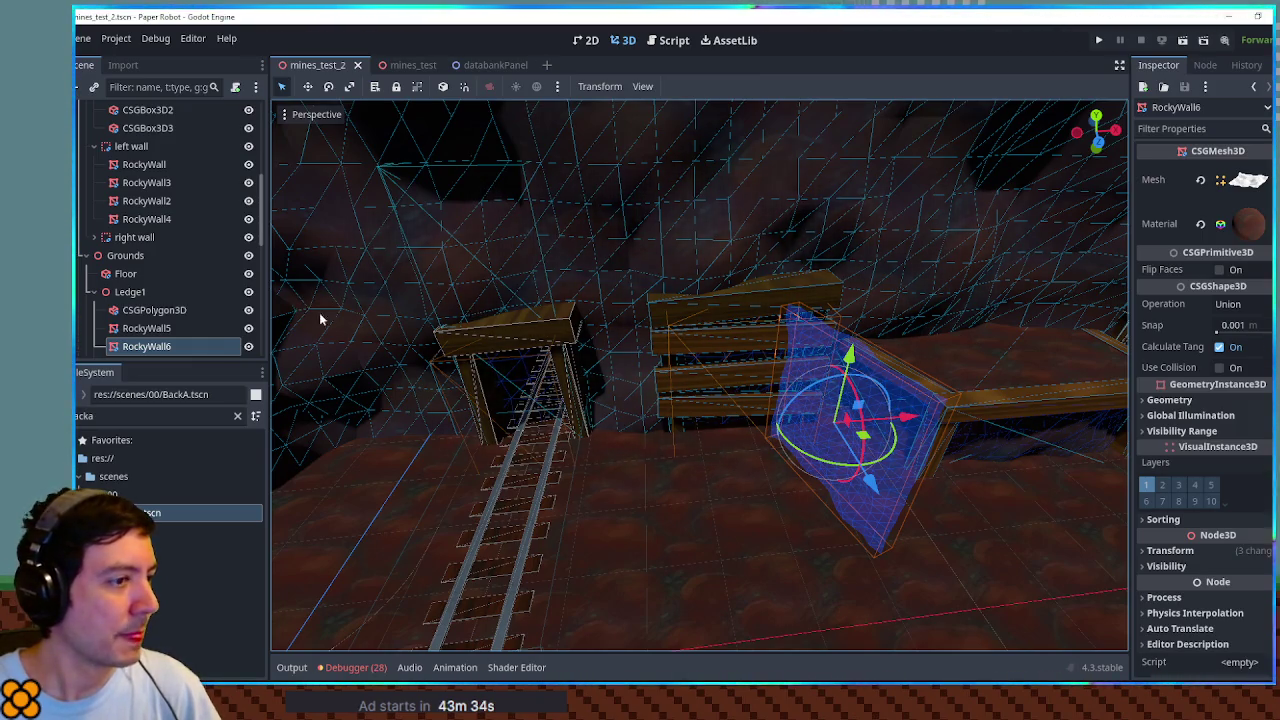
# Step: Paste a rocky wall piece, RockyWall6, under LeftSideGate and rotate it upright
pyautogui.moveTo(718, 341)
pyautogui.mouseDown()
pyautogui.moveTo(774, 370)
pyautogui.moveTo(729, 323)
pyautogui.moveTo(914, 406)
pyautogui.moveTo(760, 374)
pyautogui.mouseUp()
pyautogui.click(733, 219)
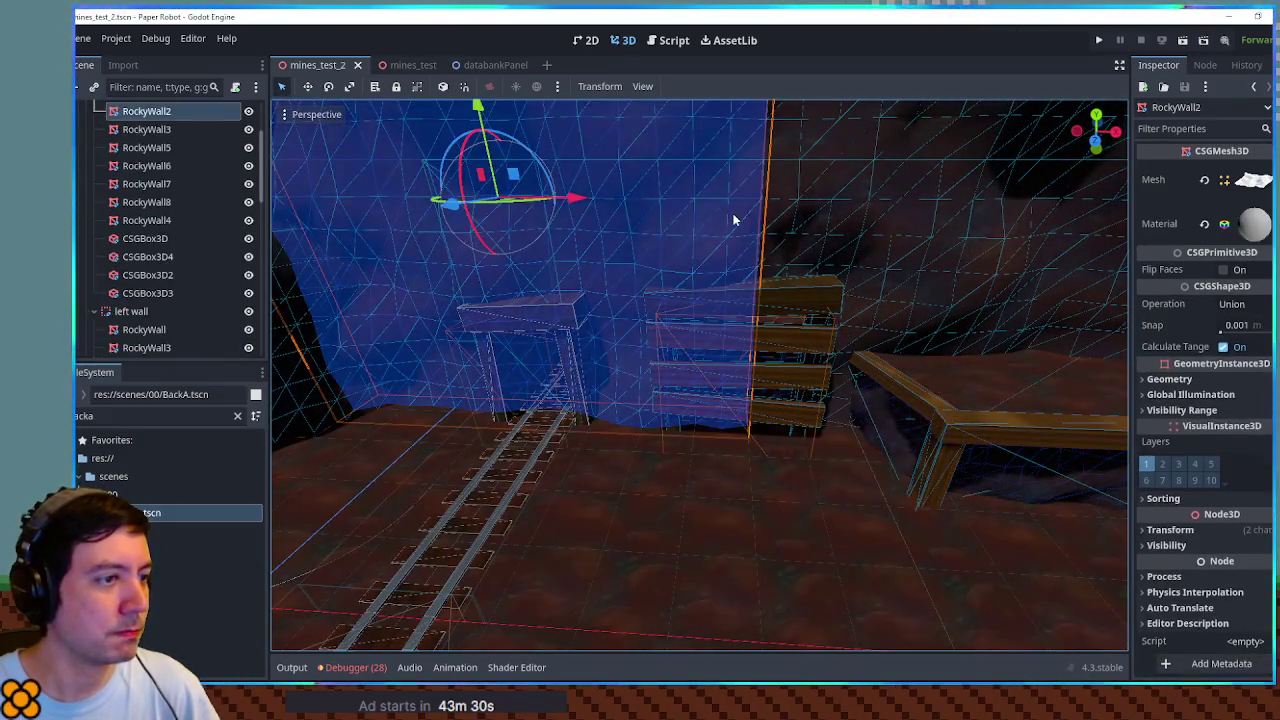
pyautogui.scroll(3, 140, 222)
pyautogui.click(88, 183)
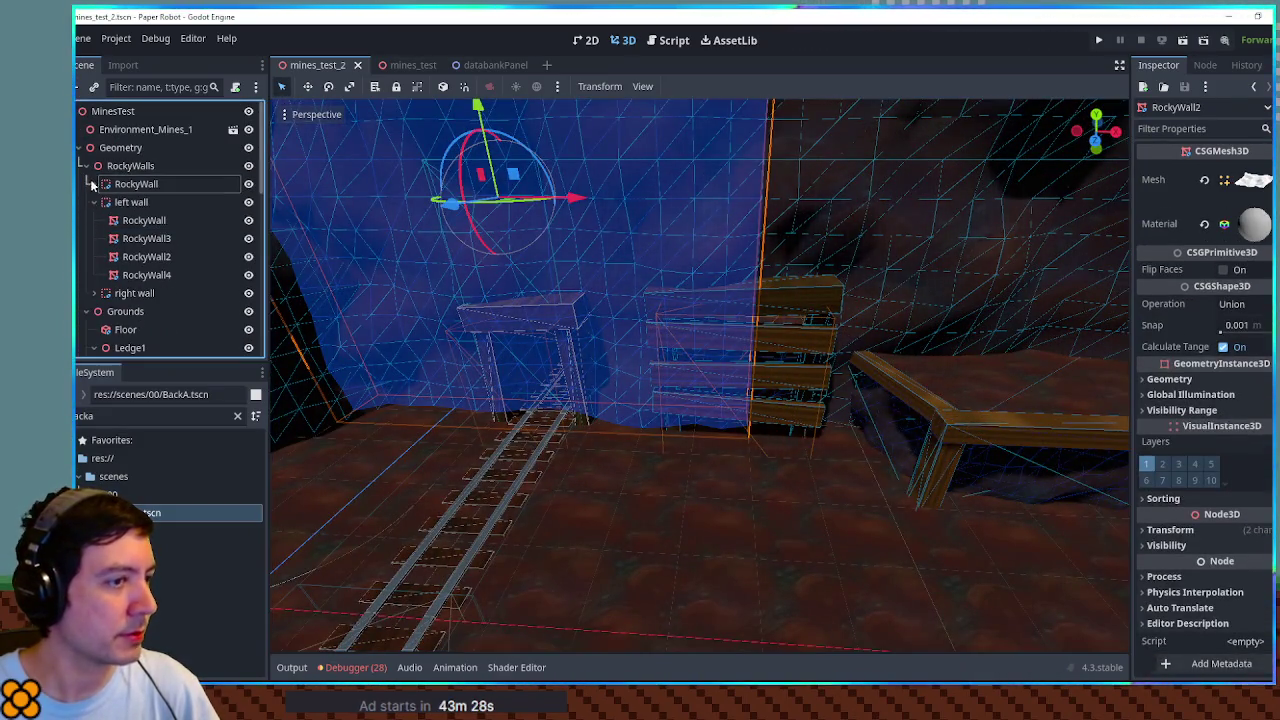
pyautogui.click(740, 327)
pyautogui.click(129, 312)
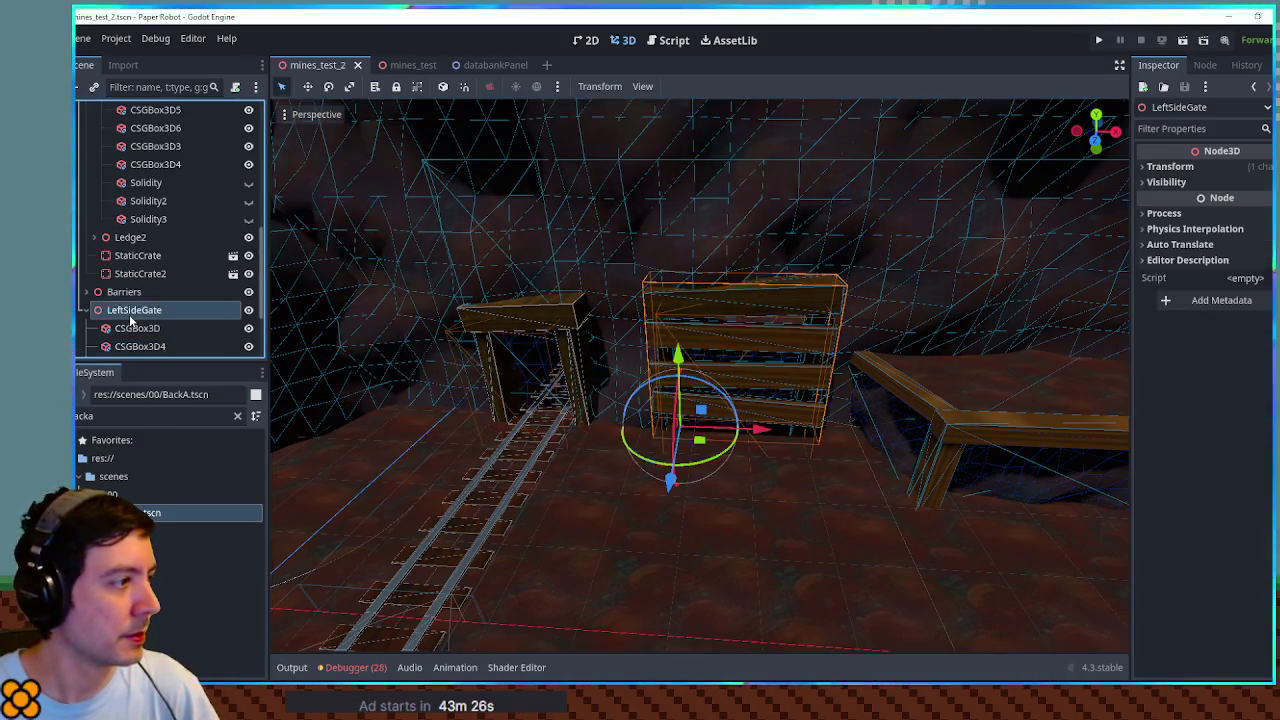
pyautogui.hotkey('ctrl', 'v')
pyautogui.moveTo(600, 530)
pyautogui.mouseDown()
pyautogui.moveTo(622, 512)
pyautogui.moveTo(610, 503)
pyautogui.moveTo(631, 500)
pyautogui.moveTo(578, 522)
pyautogui.moveTo(771, 294)
pyautogui.moveTo(677, 286)
pyautogui.mouseUp()
# Step: Raise RockyWall6 about 2.3 m so it stands beside the gate
pyautogui.press('KP_7')
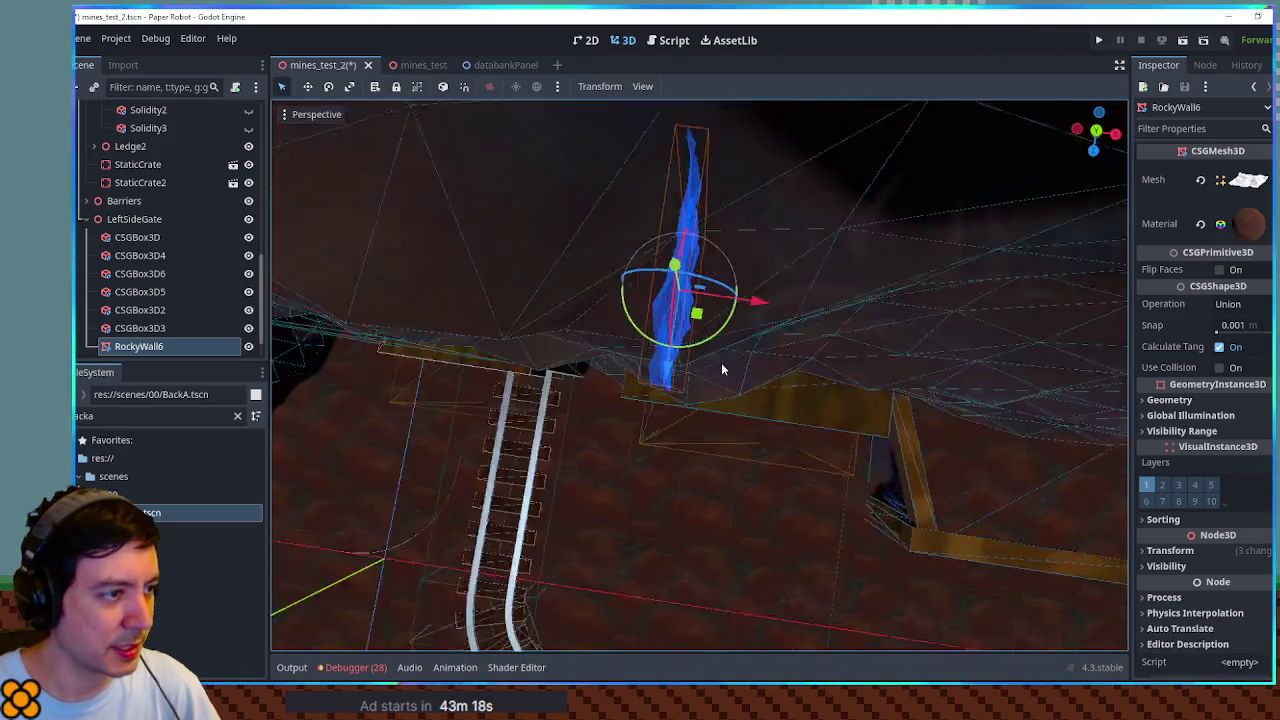
pyautogui.moveTo(722, 369); pyautogui.dragTo(526, 214)
pyautogui.scroll(4, 750, 378)
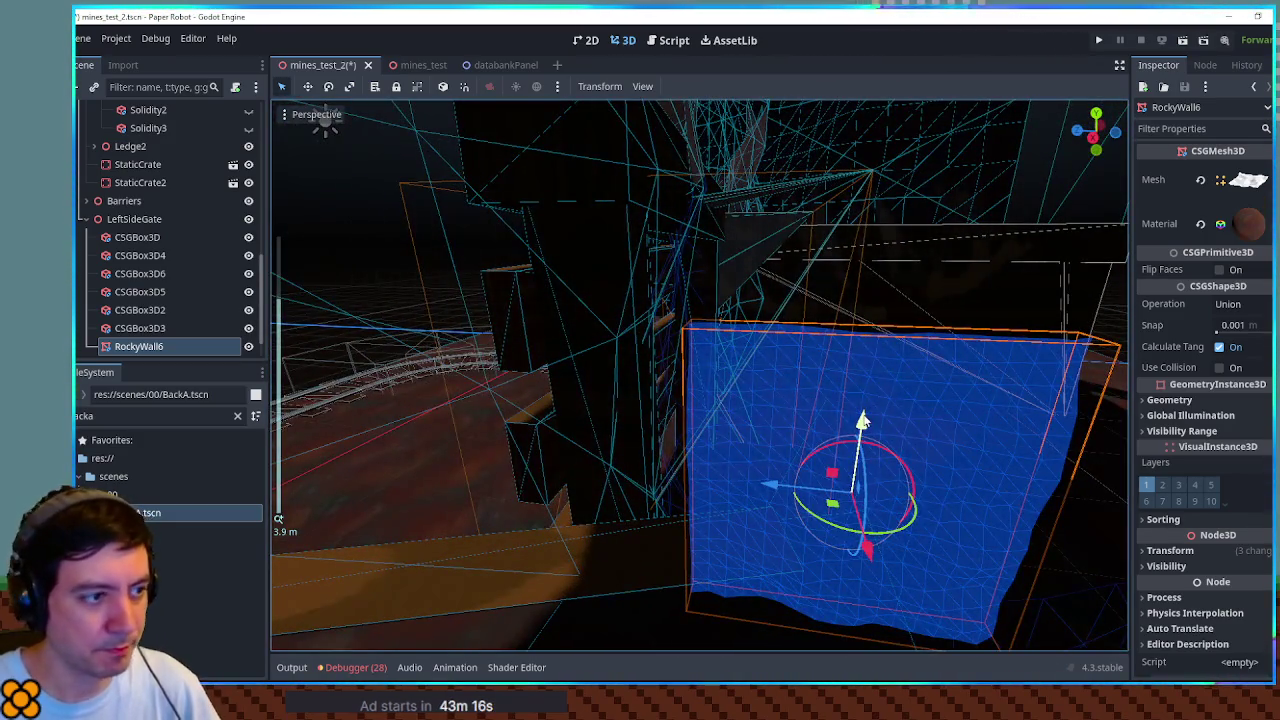
pyautogui.press('KP_1')
pyautogui.moveTo(645, 455); pyautogui.dragTo(641, 164)
pyautogui.moveTo(702, 207)
pyautogui.mouseDown()
pyautogui.moveTo(736, 405)
pyautogui.moveTo(741, 303)
pyautogui.moveTo(618, 292)
pyautogui.moveTo(605, 240)
pyautogui.mouseUp()
# Step: Duplicate RockyWall6 as RockyWall7 and shift it about 2.75 m to the right
pyautogui.hotkey('ctrl', 'd')
pyautogui.moveTo(732, 264); pyautogui.dragTo(898, 264)
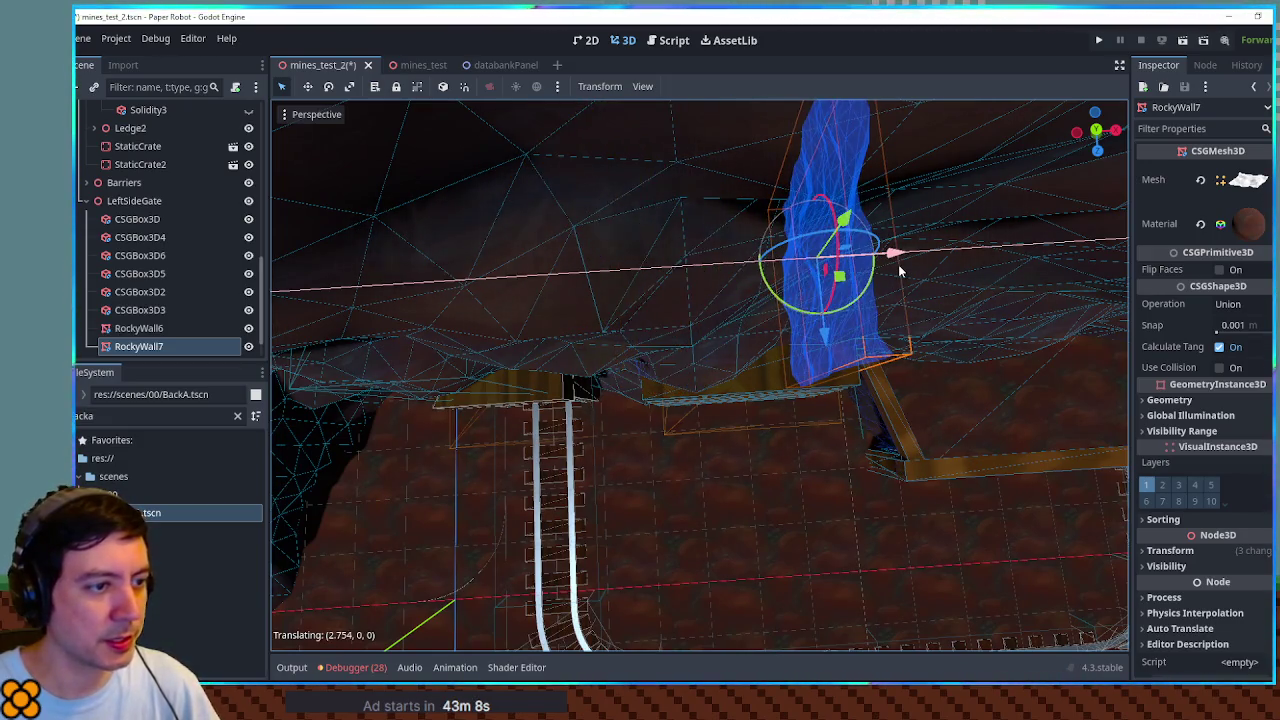
pyautogui.press('KP_1')
pyautogui.moveTo(886, 333)
pyautogui.mouseDown()
pyautogui.moveTo(914, 329)
pyautogui.moveTo(660, 423)
pyautogui.moveTo(703, 410)
pyautogui.moveTo(820, 475)
pyautogui.moveTo(540, 402)
pyautogui.mouseUp()
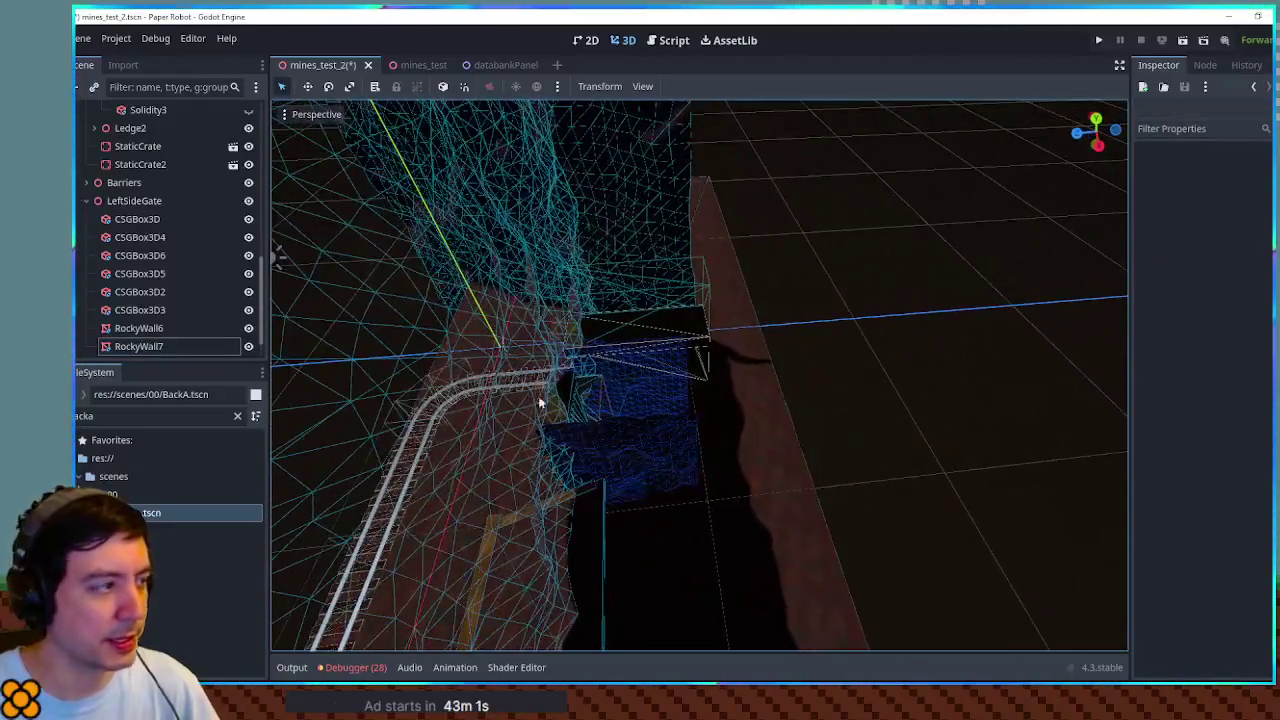
# Step: Duplicate CSGBox3D under LeftSideGate as CSGBox3D7 and move it 5 m back
pyautogui.click(134, 201)
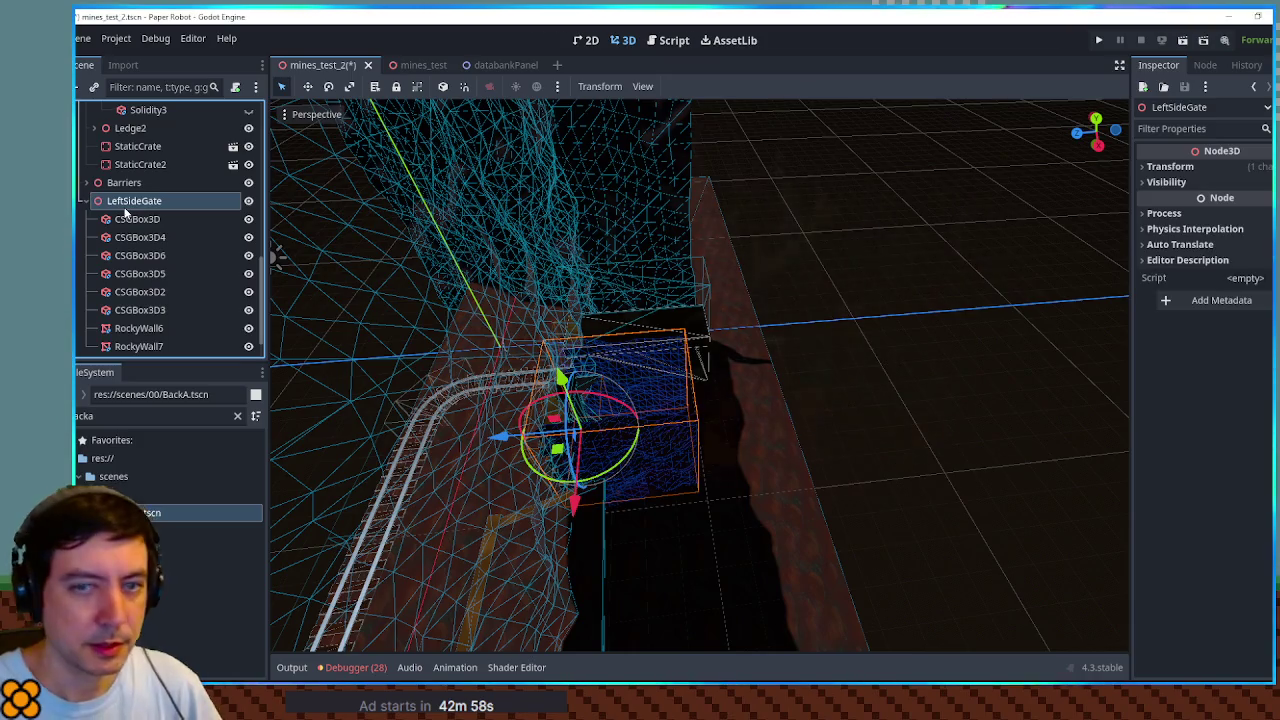
pyautogui.click(125, 218)
pyautogui.hotkey('ctrl', 'd')
pyautogui.moveTo(500, 445); pyautogui.dragTo(646, 441)
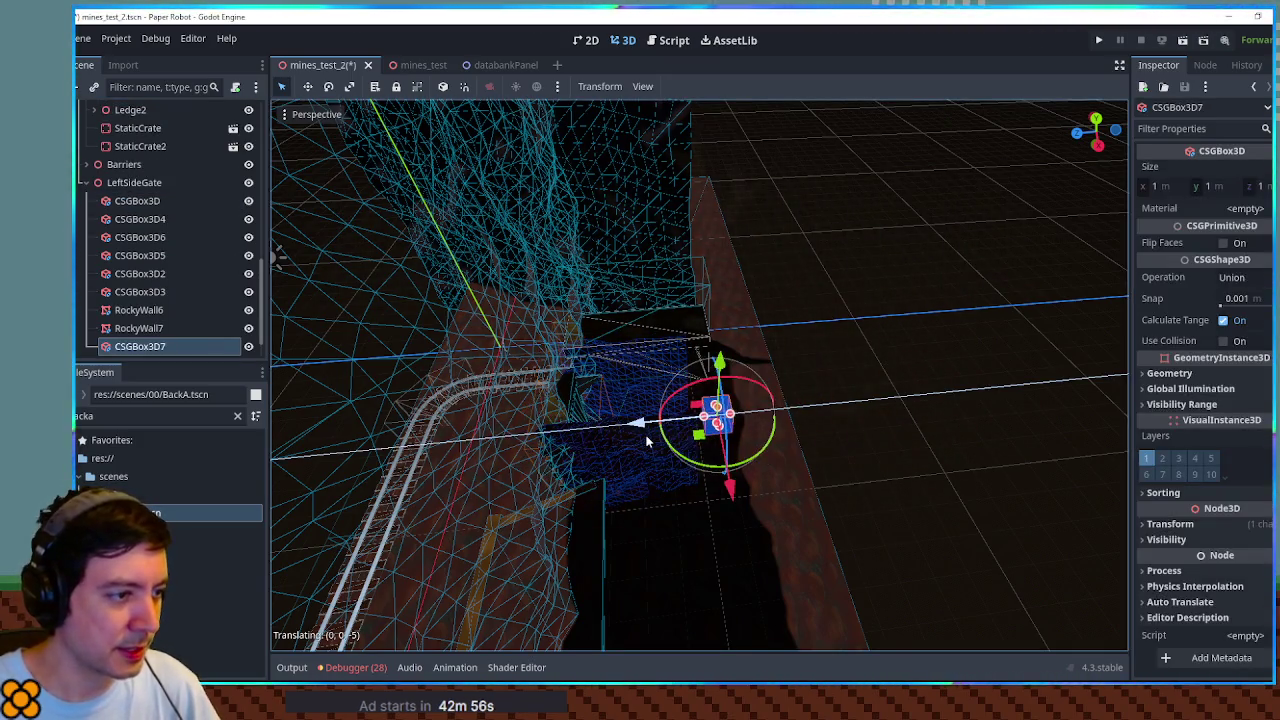
# Step: Resize CSGBox3D7 to about 4.135 × 3.77 × 1.67 m in Top and Front views
pyautogui.press('KP_7')
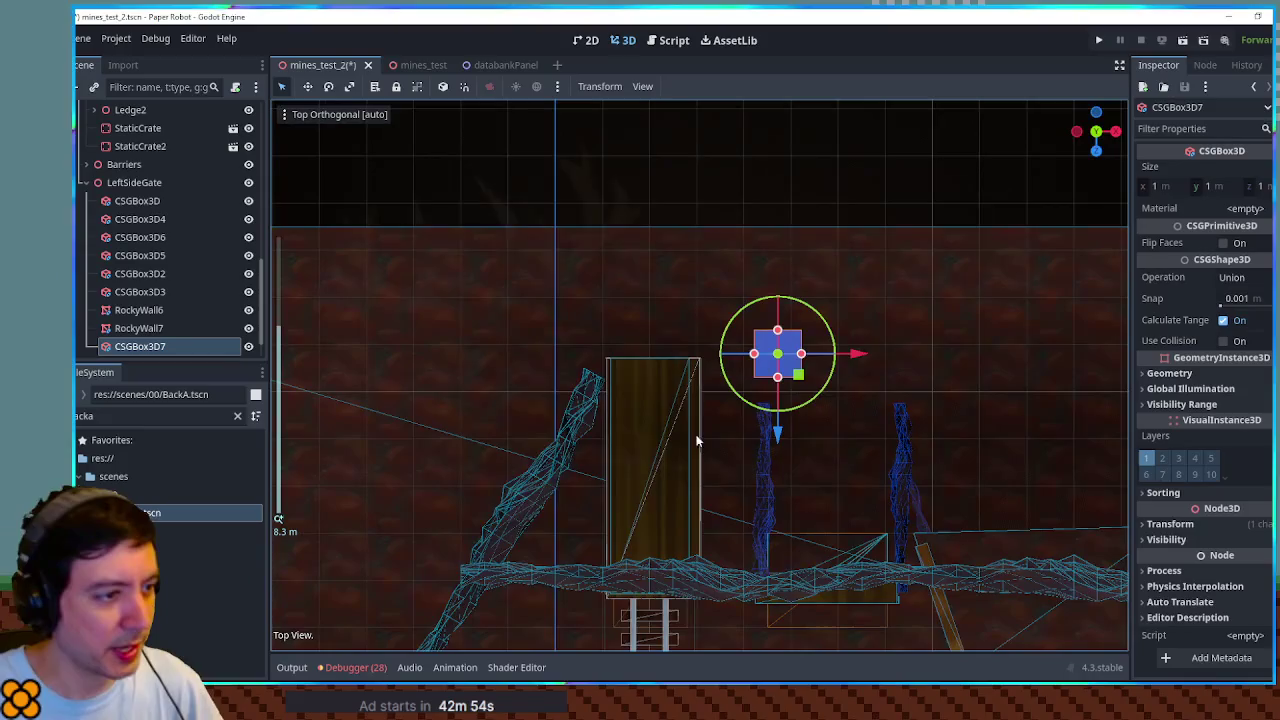
pyautogui.moveTo(801, 353); pyautogui.dragTo(934, 353)
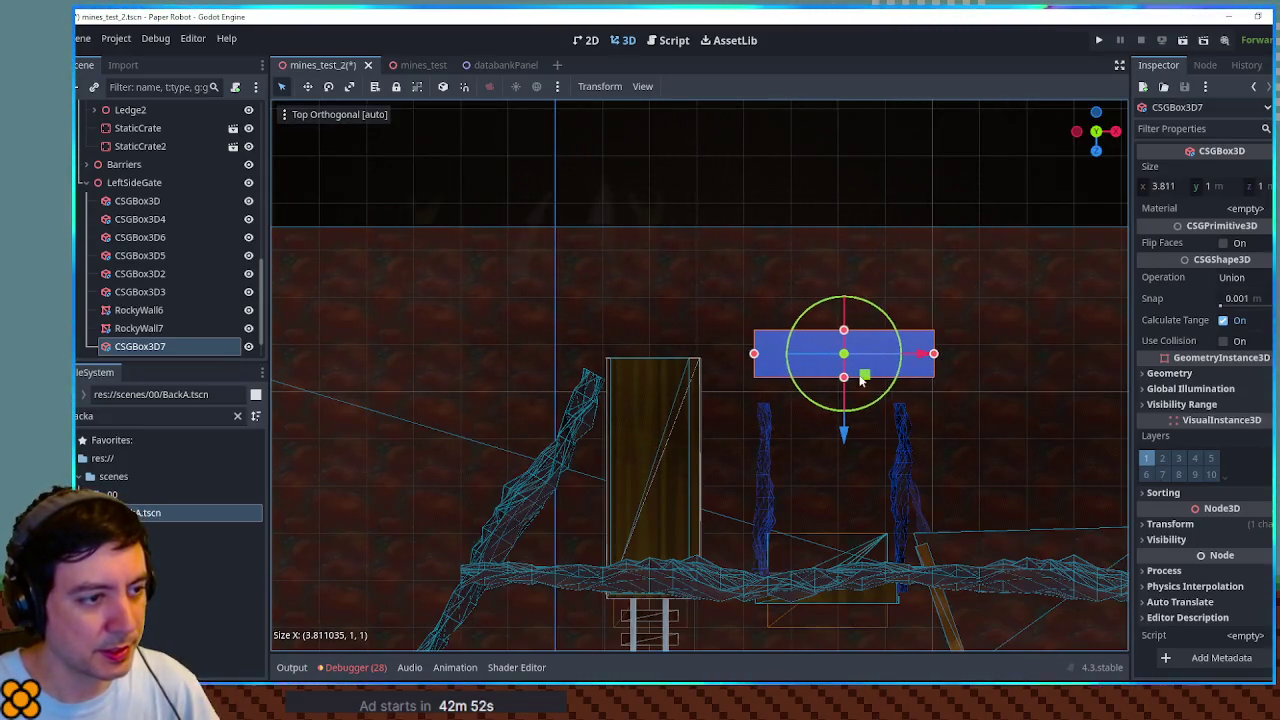
pyautogui.moveTo(755, 355); pyautogui.dragTo(738, 356)
pyautogui.moveTo(845, 384); pyautogui.dragTo(853, 415)
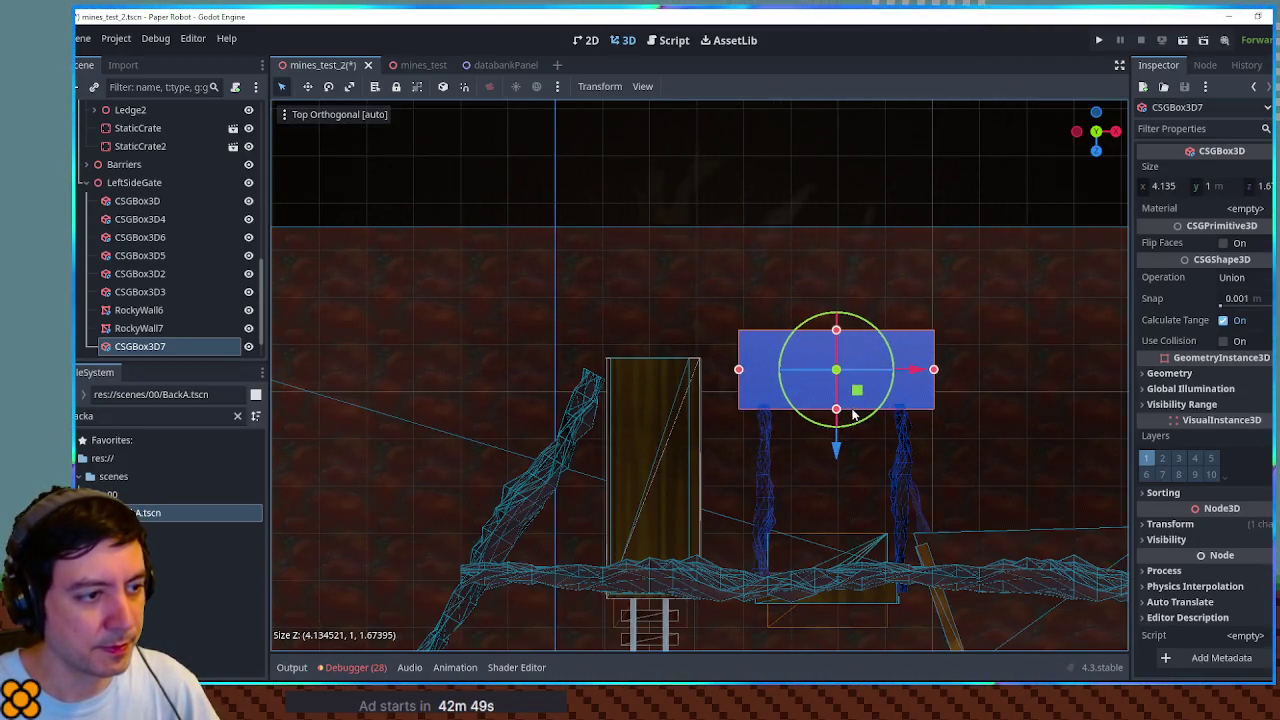
pyautogui.press('KP_1')
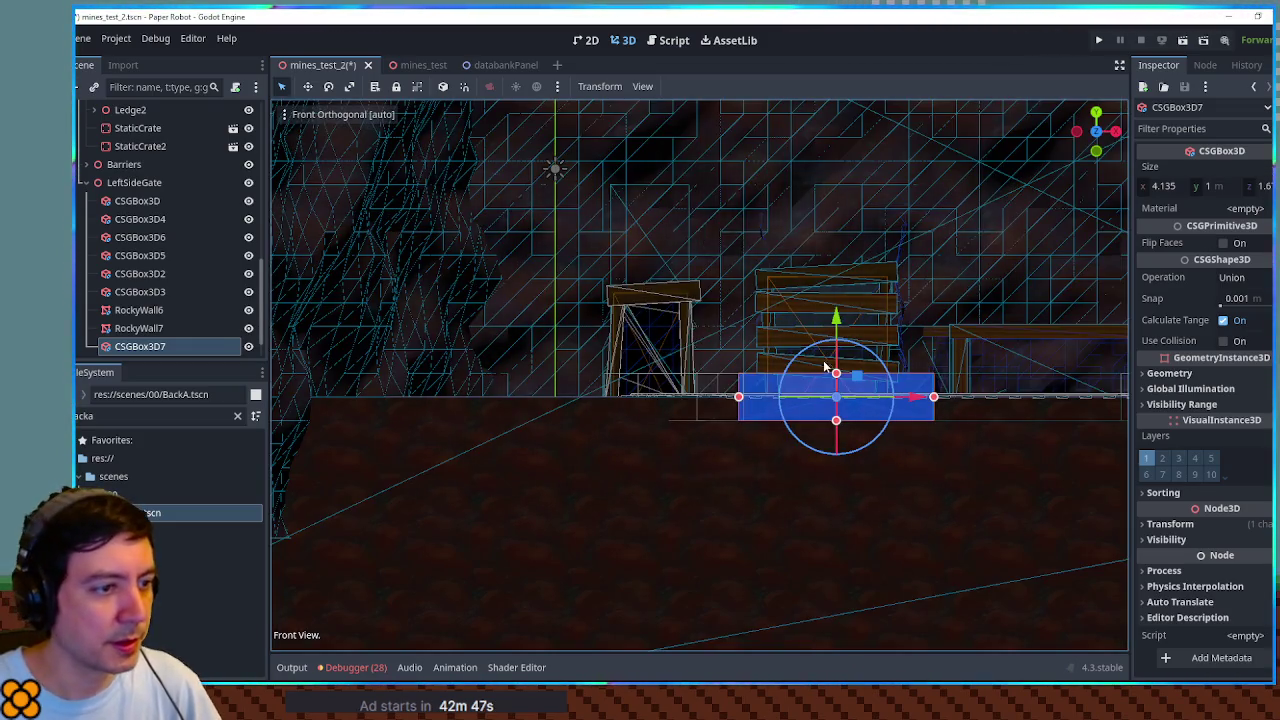
pyautogui.moveTo(838, 375)
pyautogui.mouseDown()
pyautogui.moveTo(838, 245)
pyautogui.moveTo(560, 340)
pyautogui.moveTo(290, 380)
pyautogui.mouseUp()
pyautogui.doubleClick(111, 418)
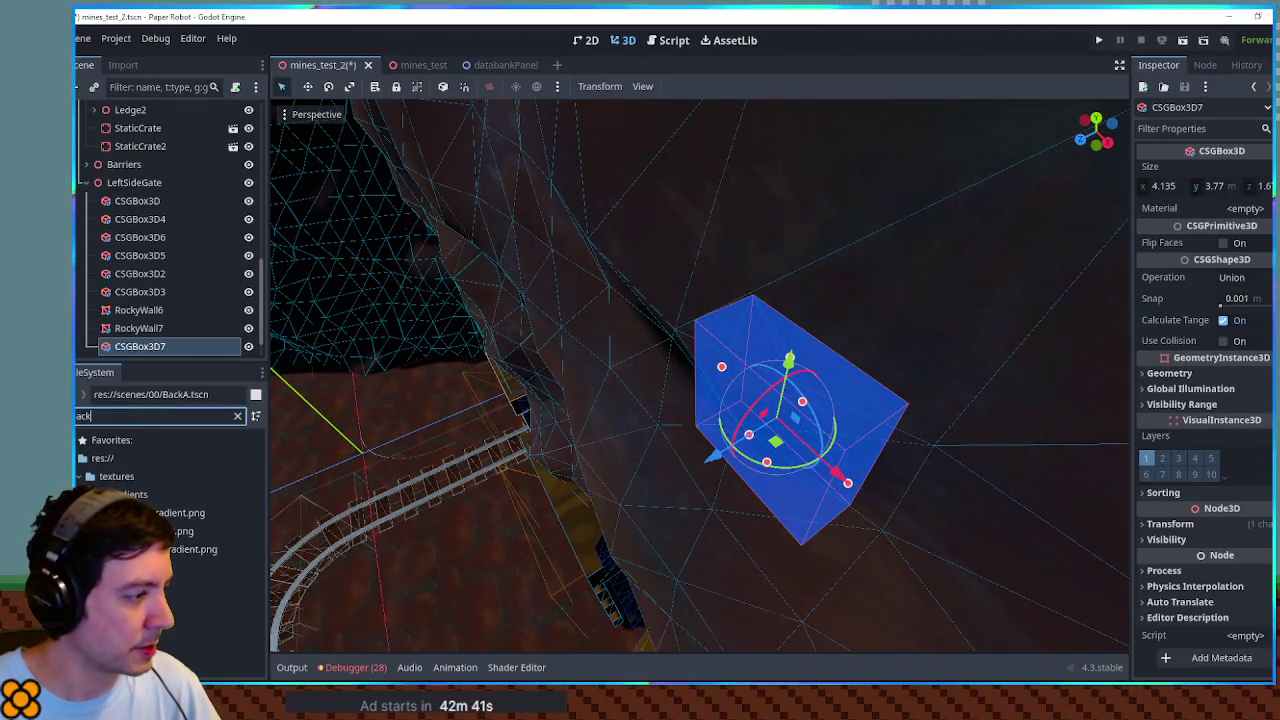
# Step: Assign the black.tres material to CSGBox3D7
pyautogui.moveTo(160, 603); pyautogui.dragTo(1148, 281)
pyautogui.moveTo(1268, 218); pyautogui.dragTo(1262, 212)
pyautogui.scroll(-5, 900, 300)
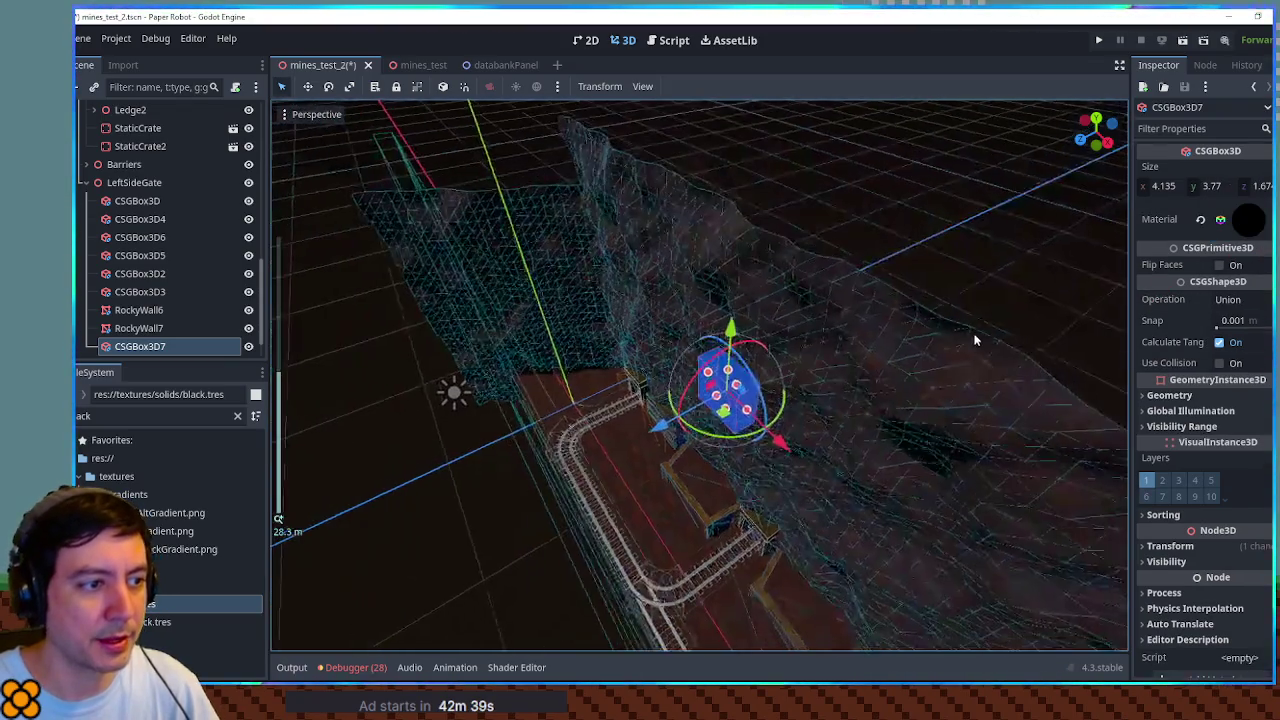
pyautogui.click(968, 299)
# Step: Orbit around the gate to check the black backdrop from above and the side
pyautogui.scroll(5, 931, 289)
pyautogui.scroll(8, 931, 289)
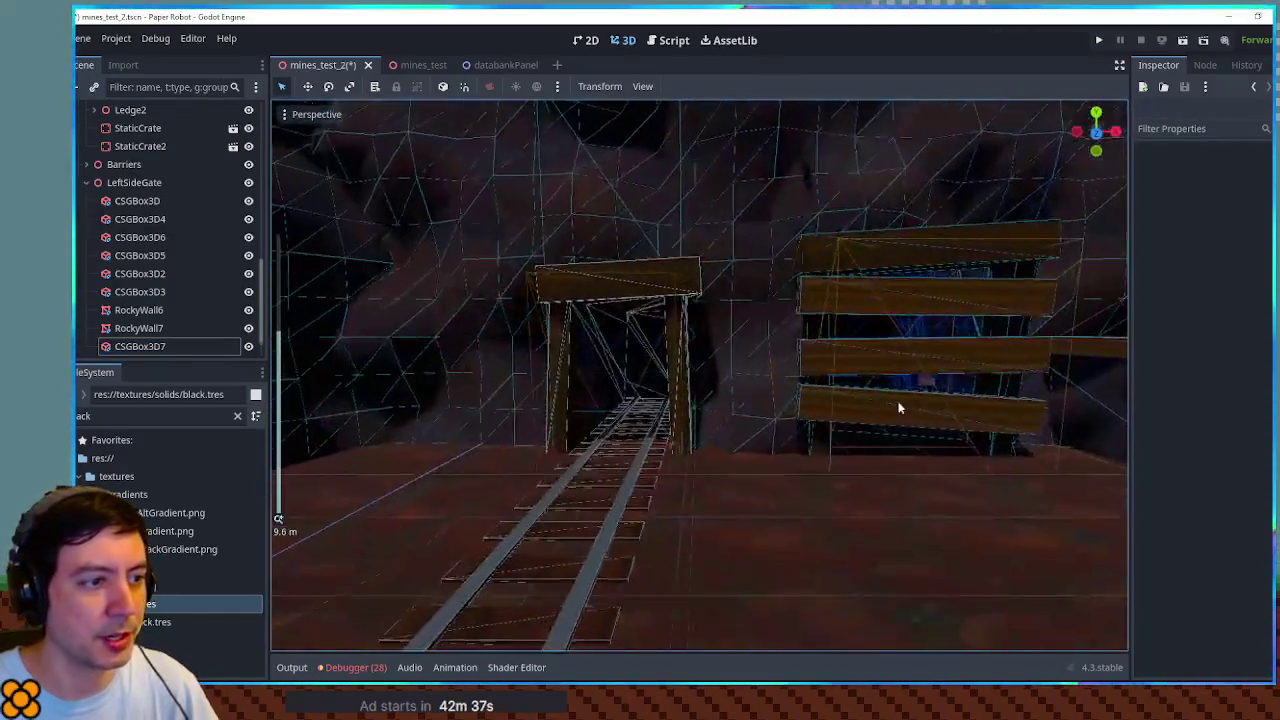
pyautogui.scroll(-3, 895, 395)
pyautogui.moveTo(910, 410); pyautogui.dragTo(717, 537)
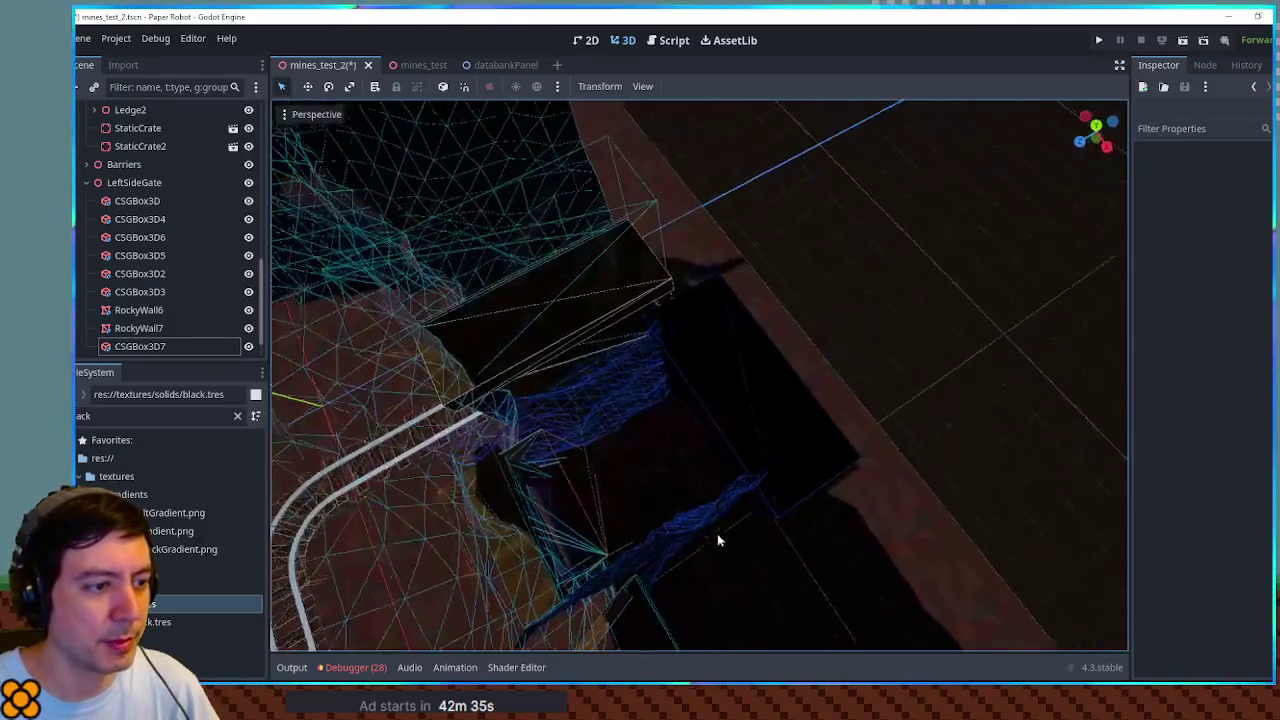
pyautogui.click(780, 449)
pyautogui.scroll(-2, 805, 463)
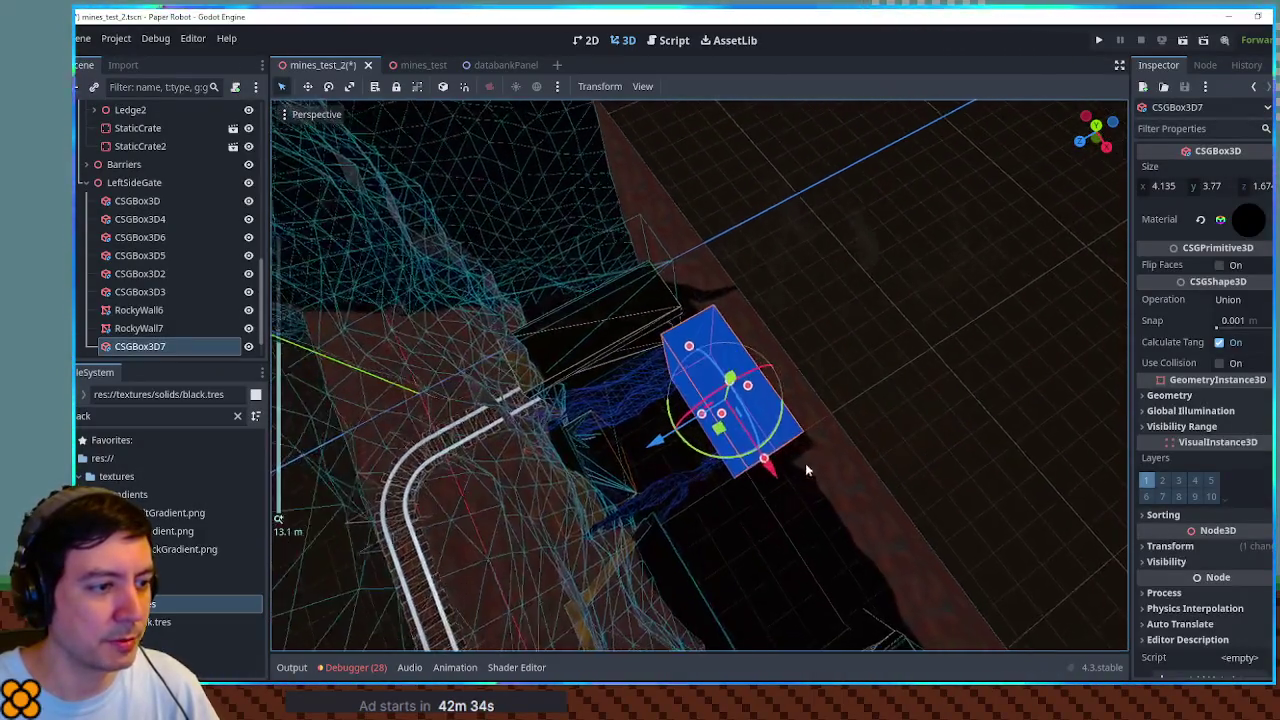
pyautogui.moveTo(805, 463)
pyautogui.mouseDown()
pyautogui.moveTo(594, 405)
pyautogui.moveTo(603, 471)
pyautogui.moveTo(651, 503)
pyautogui.moveTo(877, 474)
pyautogui.moveTo(930, 446)
pyautogui.mouseUp()
pyautogui.scroll(4, 594, 405)
pyautogui.click(928, 418)
# Step: Straighten RockyWall6 to nearly vertical and shift it slightly left
pyautogui.press('f')
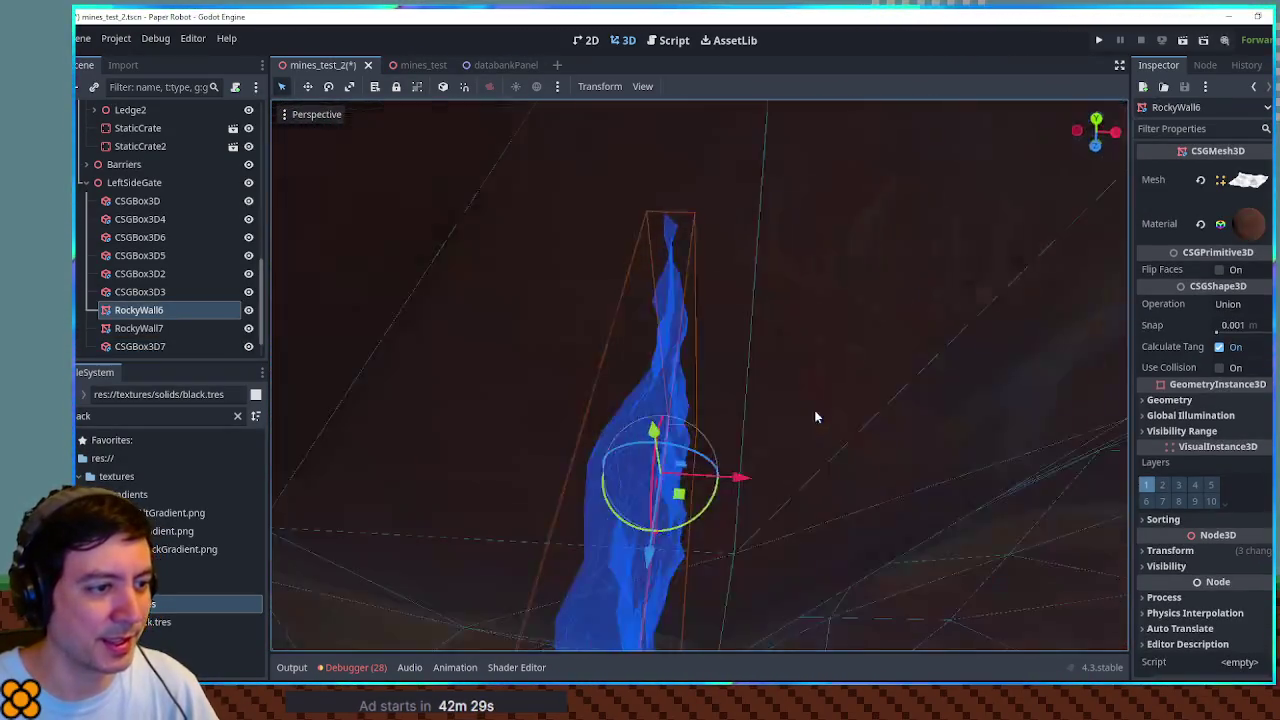
pyautogui.press('KP_7')
pyautogui.scroll(3, 866, 506)
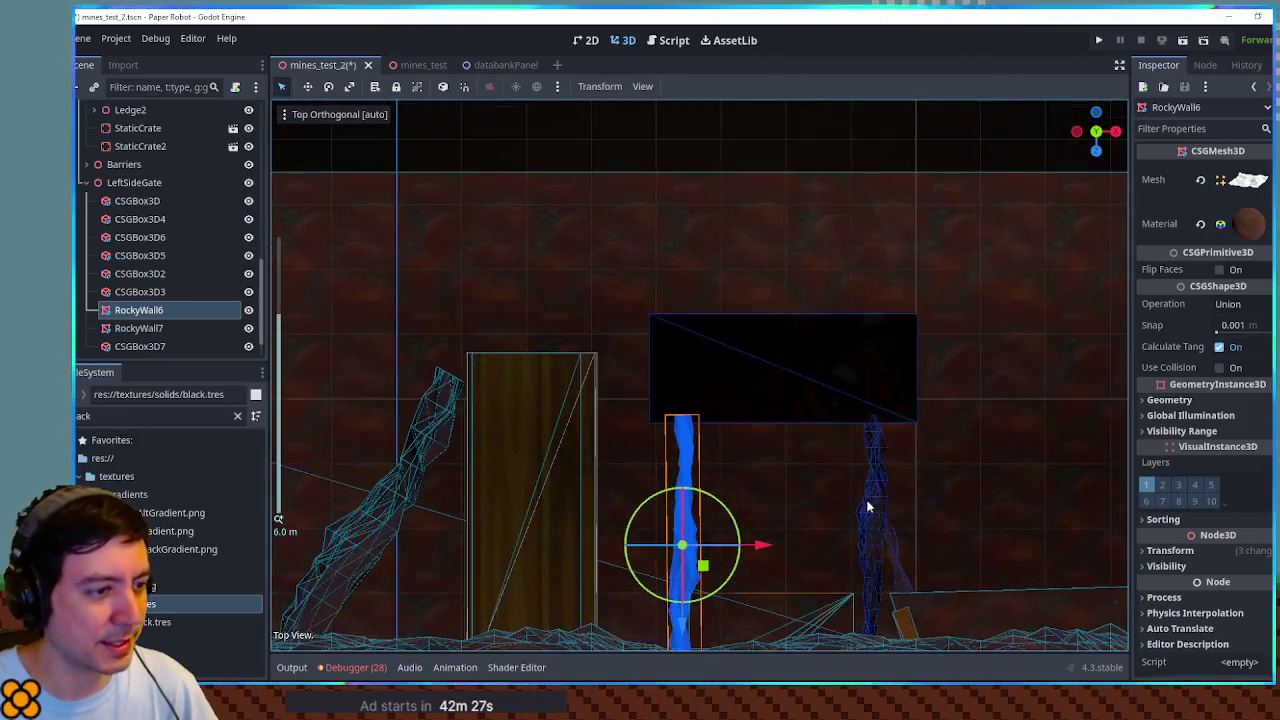
pyautogui.moveTo(662, 390)
pyautogui.mouseDown()
pyautogui.moveTo(543, 366)
pyautogui.moveTo(565, 415)
pyautogui.mouseUp()
pyautogui.moveTo(684, 400); pyautogui.dragTo(675, 398)
# Step: Rotate RockyWall7 back near upright and nudge it along the depth axis
pyautogui.click(800, 392)
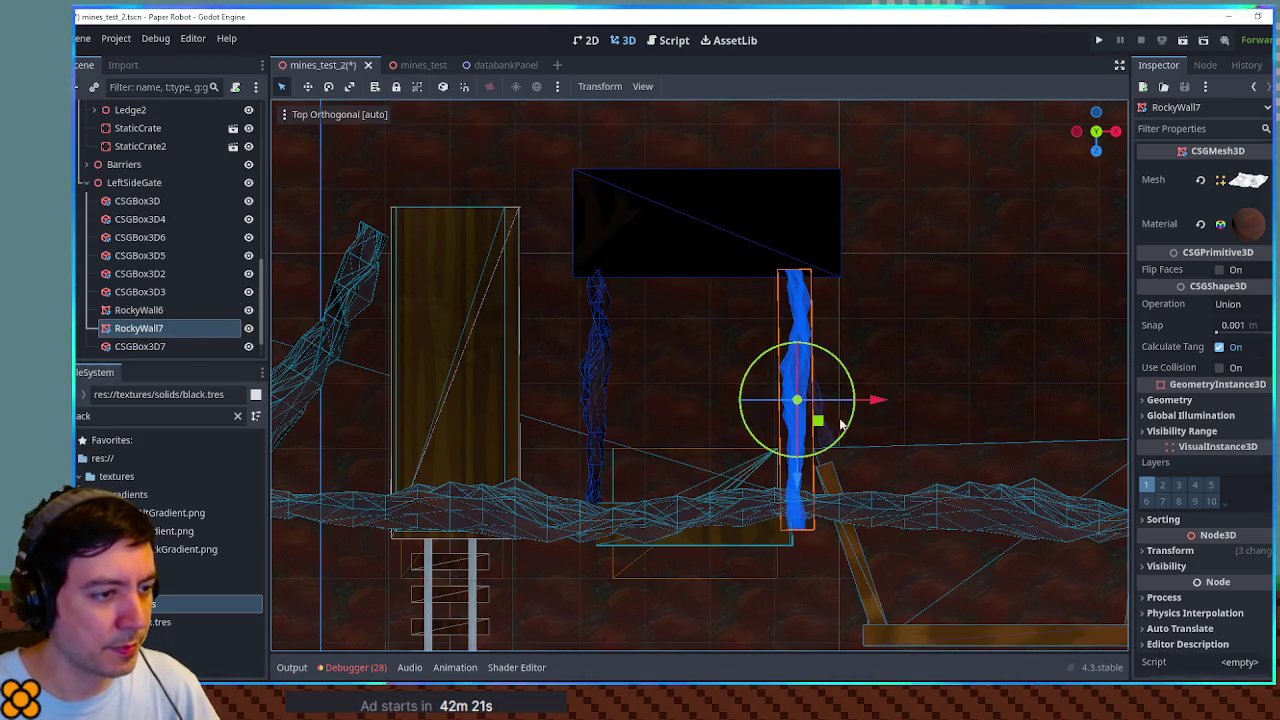
pyautogui.moveTo(852, 428)
pyautogui.mouseDown()
pyautogui.moveTo(846, 396)
pyautogui.moveTo(853, 429)
pyautogui.moveTo(820, 415)
pyautogui.moveTo(772, 353)
pyautogui.moveTo(730, 378)
pyautogui.mouseUp()
pyautogui.press('KP_7')
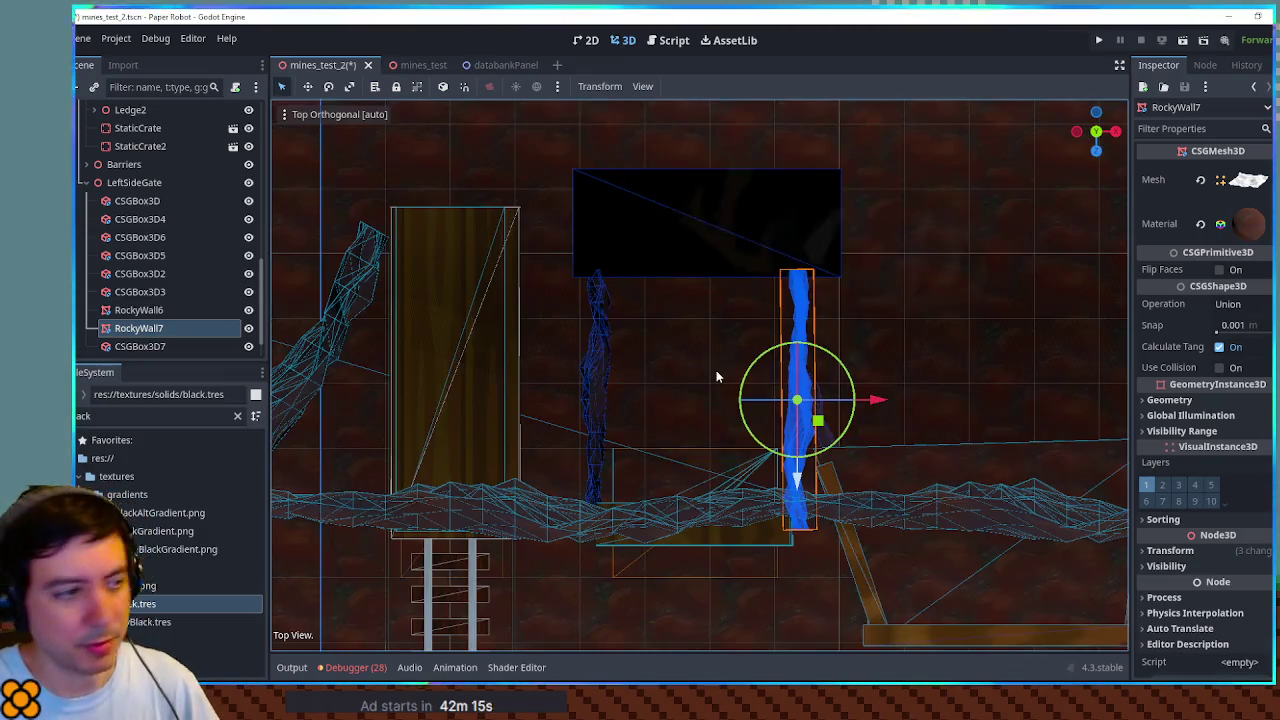
pyautogui.moveTo(805, 472); pyautogui.dragTo(798, 455)
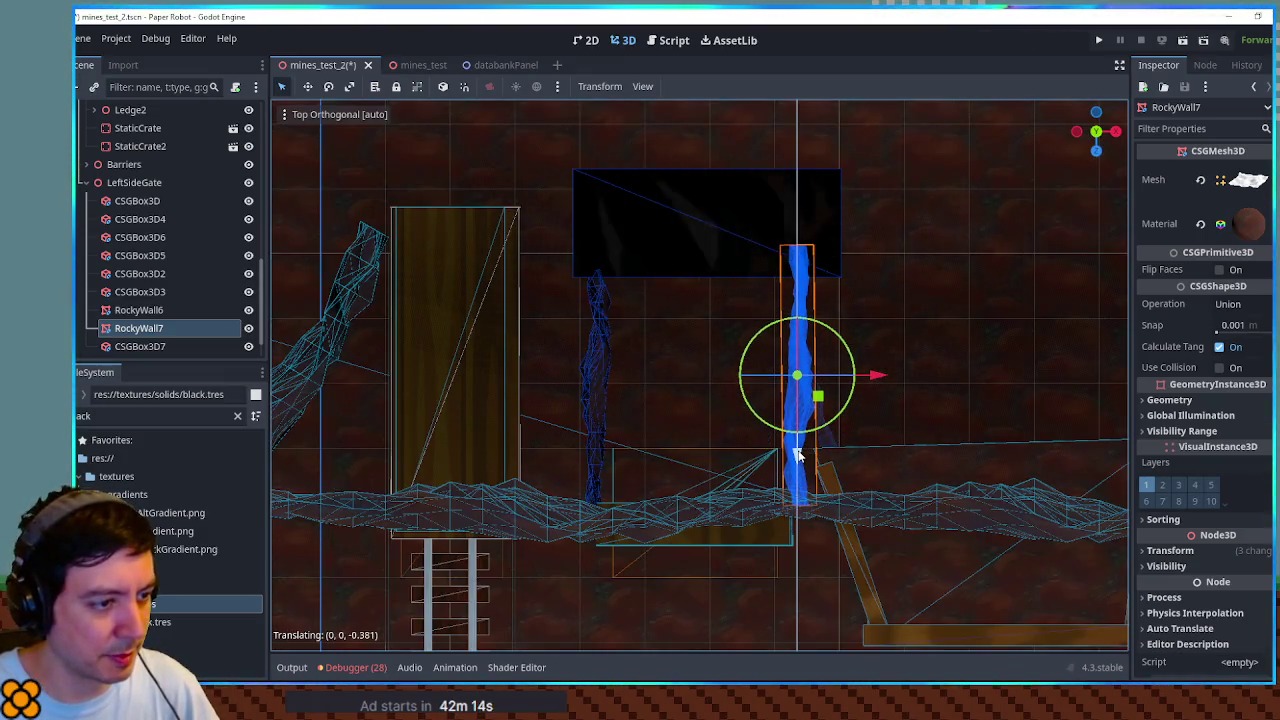
# Step: Shift RockyWall6 slightly along the depth axis and save the scene
pyautogui.click(597, 445)
pyautogui.moveTo(598, 488); pyautogui.dragTo(598, 472)
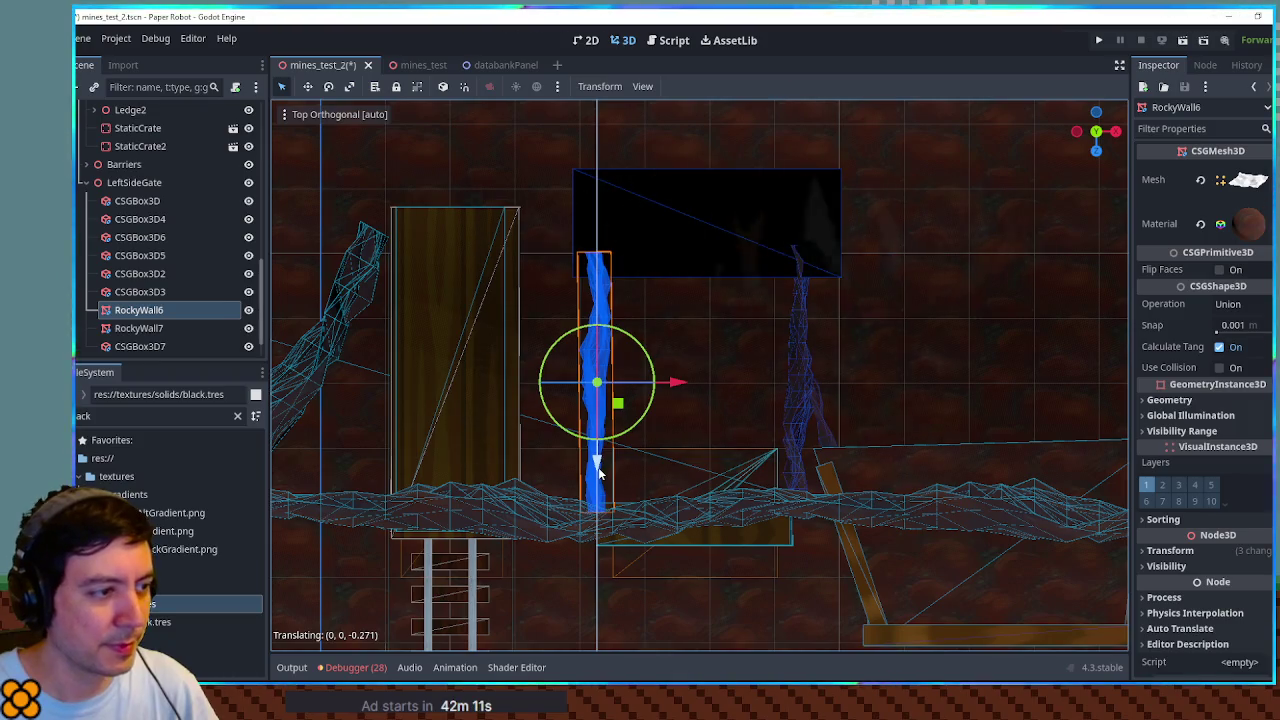
pyautogui.moveTo(749, 565)
pyautogui.mouseDown()
pyautogui.moveTo(757, 309)
pyautogui.moveTo(740, 449)
pyautogui.moveTo(757, 541)
pyautogui.moveTo(834, 443)
pyautogui.mouseUp()
pyautogui.scroll(-2, 834, 443)
pyautogui.hotkey('ctrl', 's')
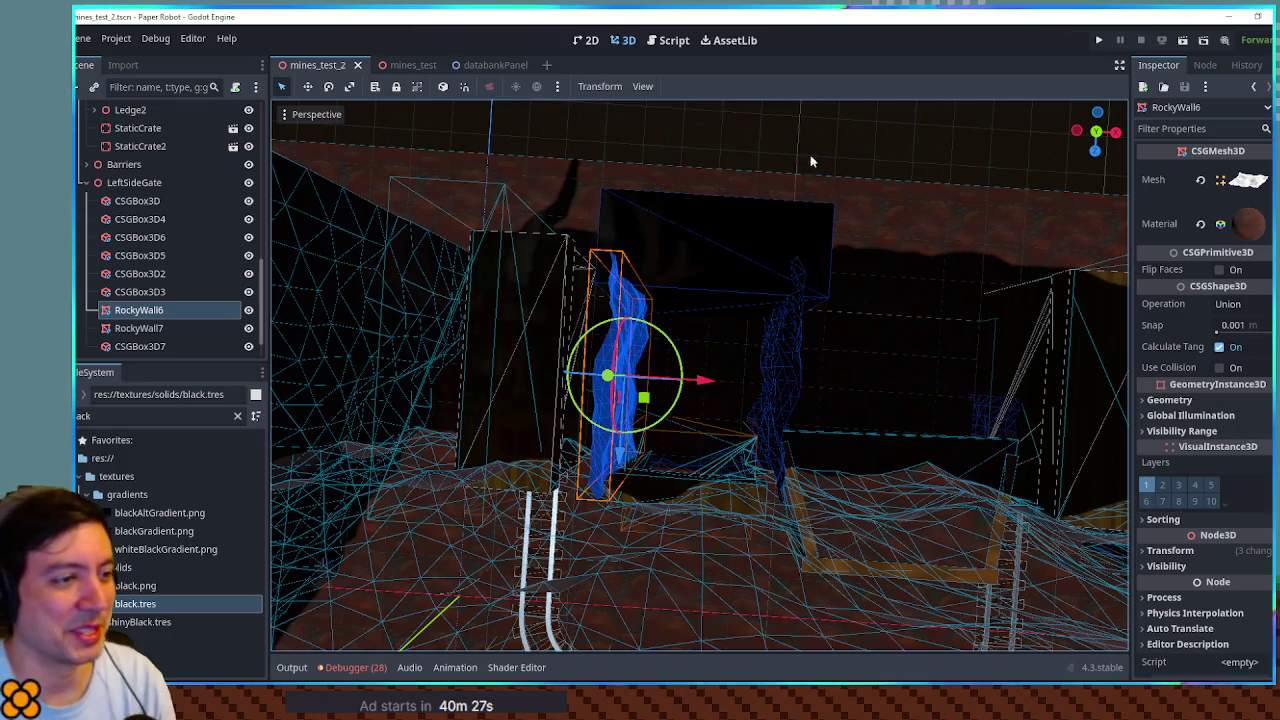
pyautogui.scroll(5, 914, 351)
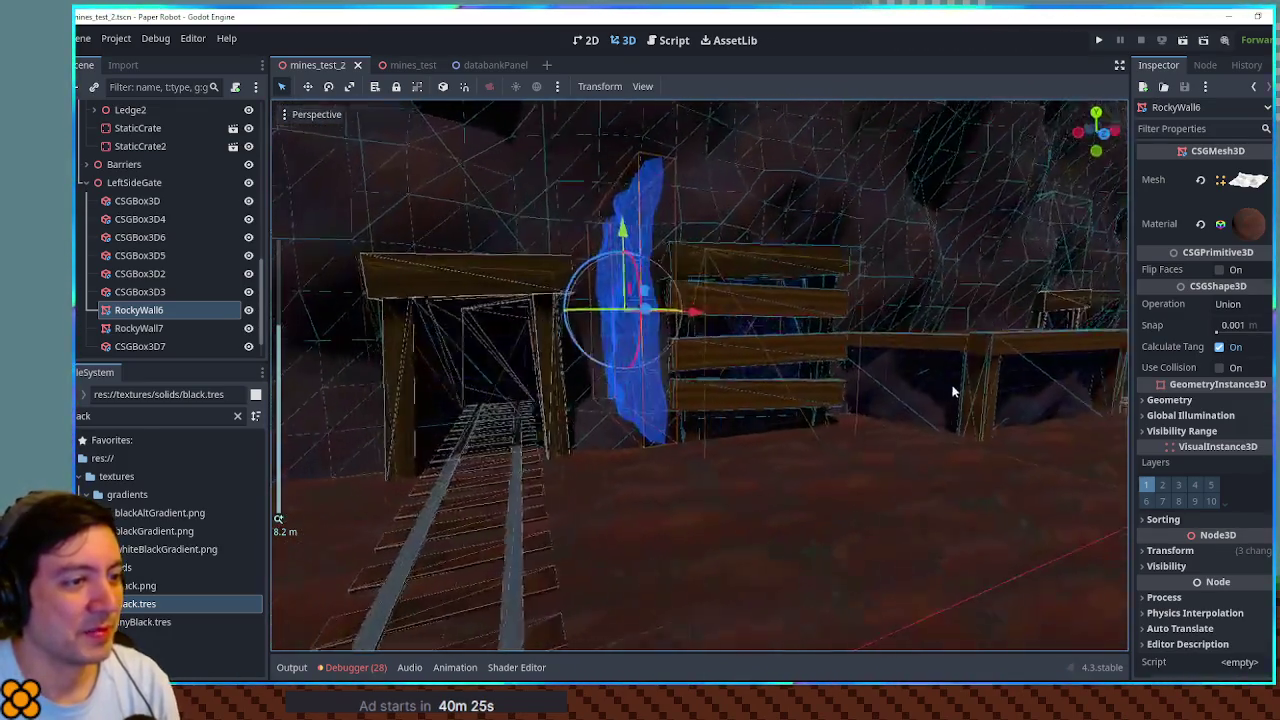
# Step: Duplicate the LeftSideGate group from the Scene dock with Ctrl+D
pyautogui.moveTo(953, 392)
pyautogui.mouseDown()
pyautogui.moveTo(809, 400)
pyautogui.moveTo(933, 417)
pyautogui.moveTo(829, 474)
pyautogui.moveTo(890, 470)
pyautogui.moveTo(860, 455)
pyautogui.moveTo(703, 471)
pyautogui.moveTo(895, 477)
pyautogui.moveTo(729, 457)
pyautogui.mouseUp()
pyautogui.scroll(2, 876, 476)
pyautogui.scroll(-3, 870, 445)
pyautogui.scroll(2, 729, 457)
pyautogui.click(150, 182)
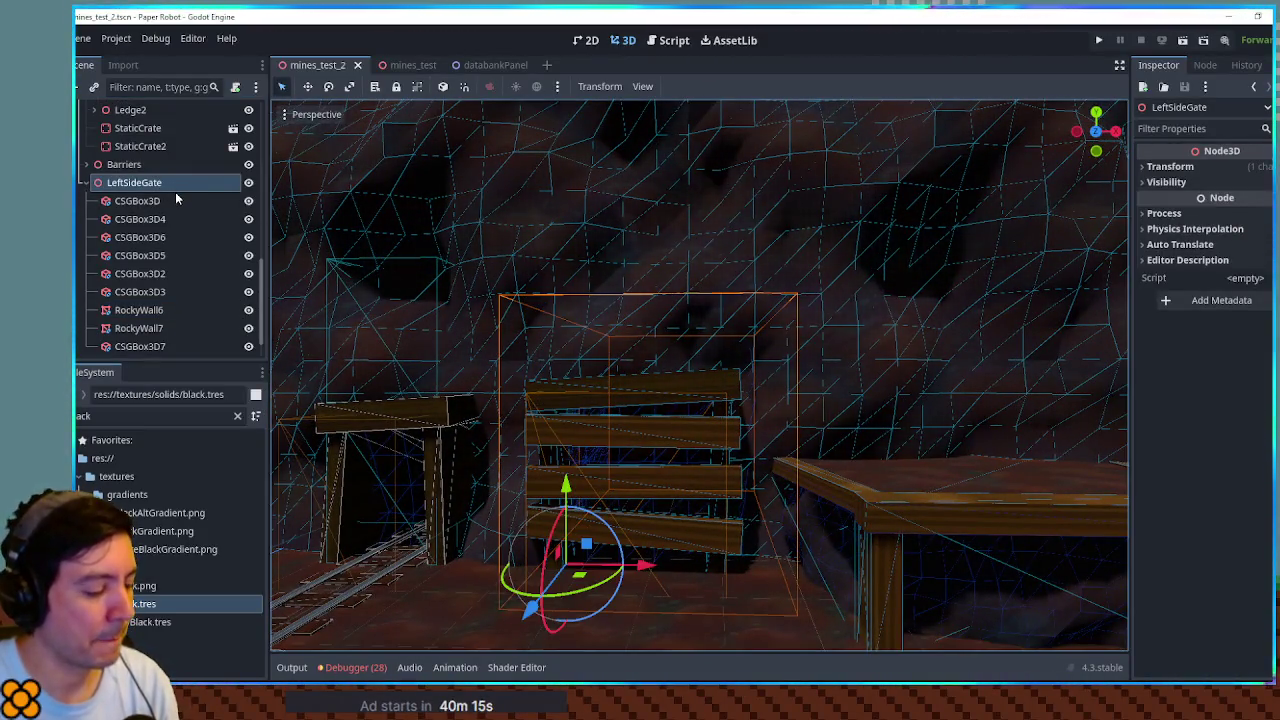
pyautogui.hotkey('ctrl', 'd')
# Step: Rename the duplicated gate MainGate and move it over the track opening
pyautogui.press('F2')
pyautogui.write('MainGate')
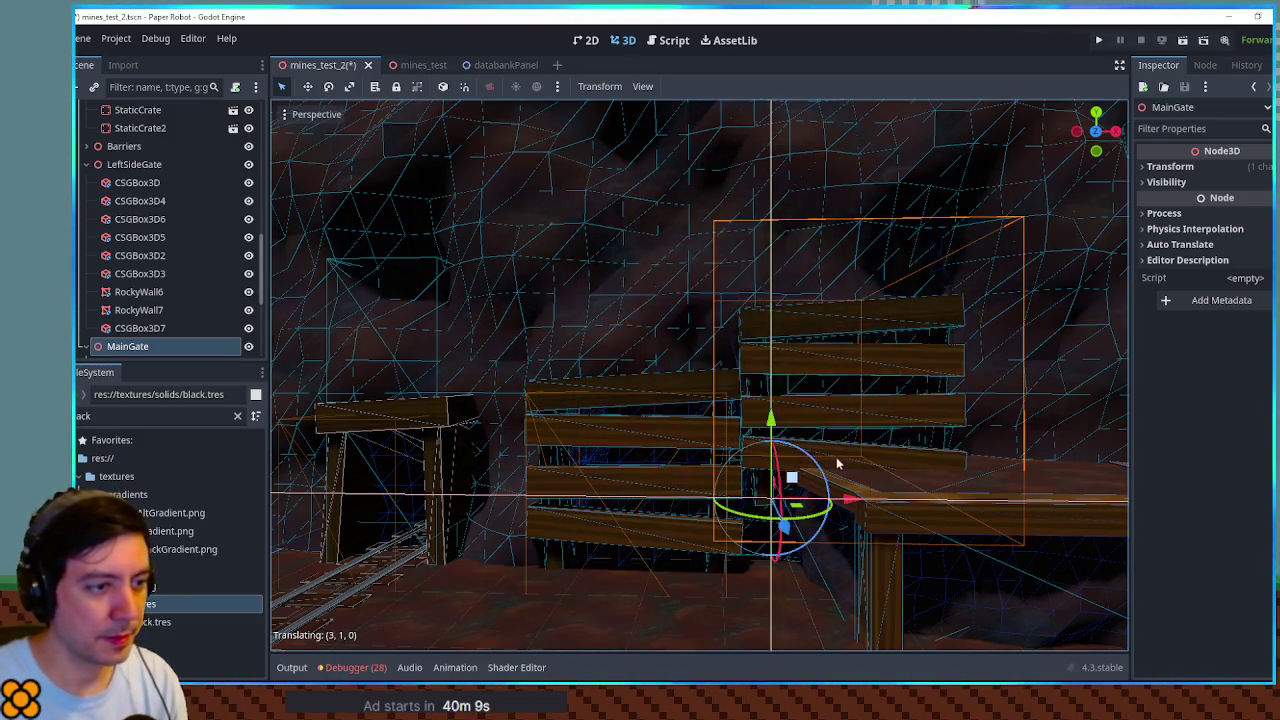
pyautogui.press('KP_1')
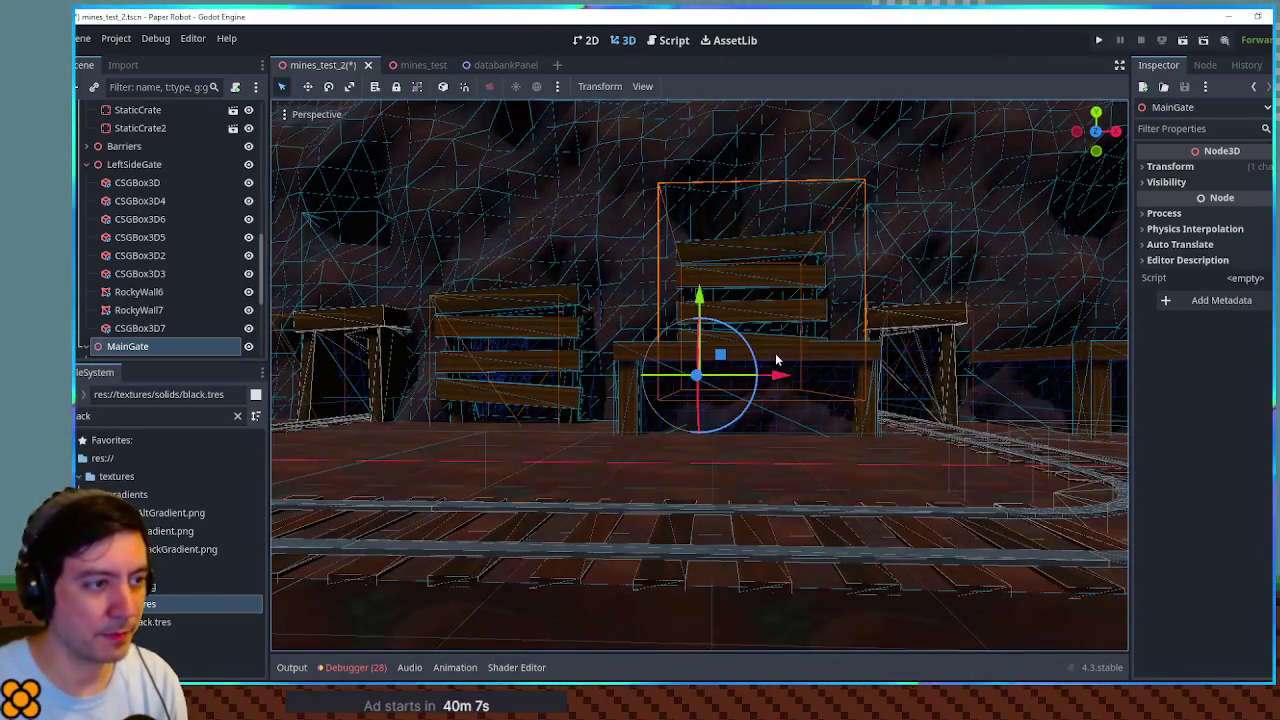
pyautogui.scroll(8, 775, 353)
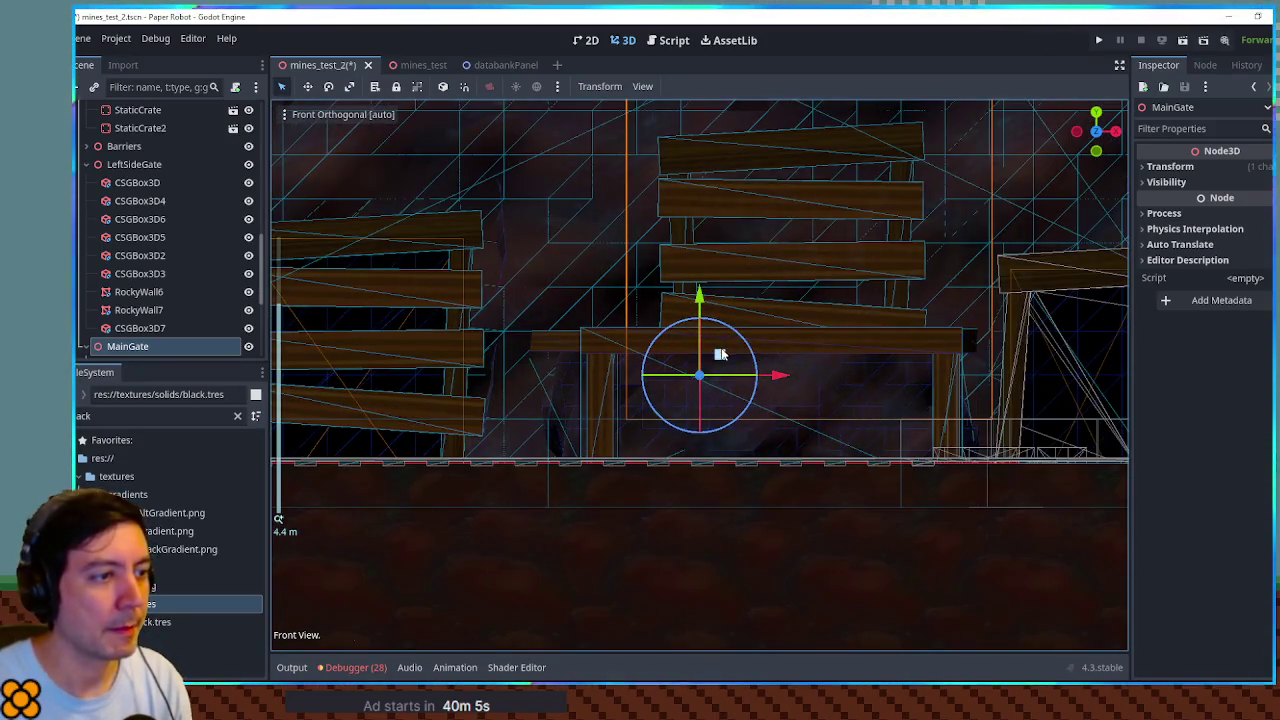
pyautogui.press('g')
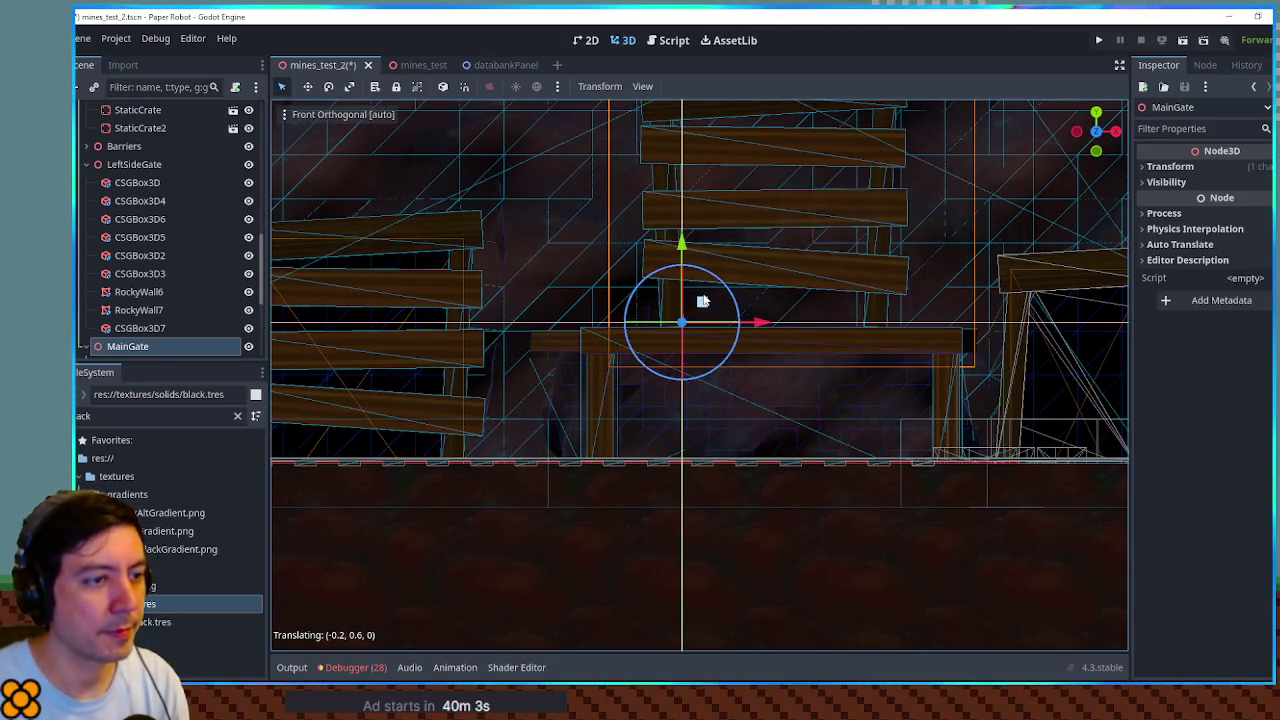
pyautogui.moveTo(704, 310); pyautogui.dragTo(726, 316)
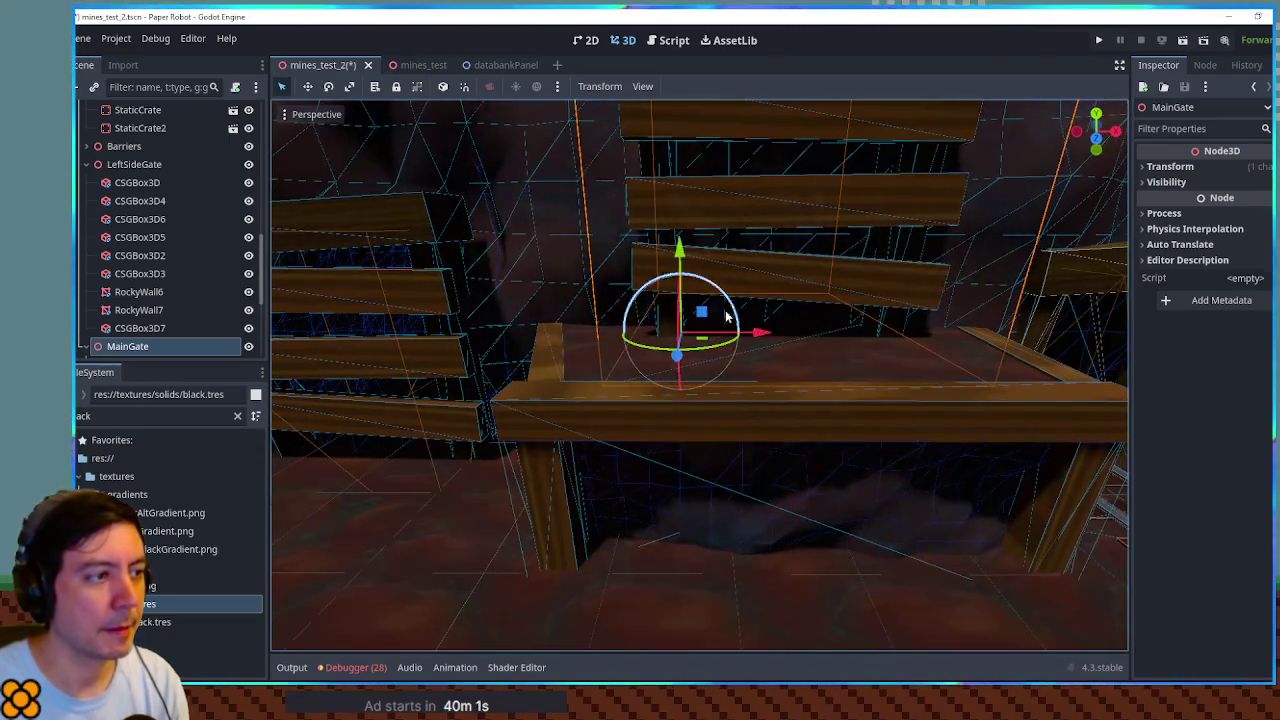
pyautogui.moveTo(425, 272); pyautogui.dragTo(343, 277)
pyautogui.scroll(-2, 343, 277)
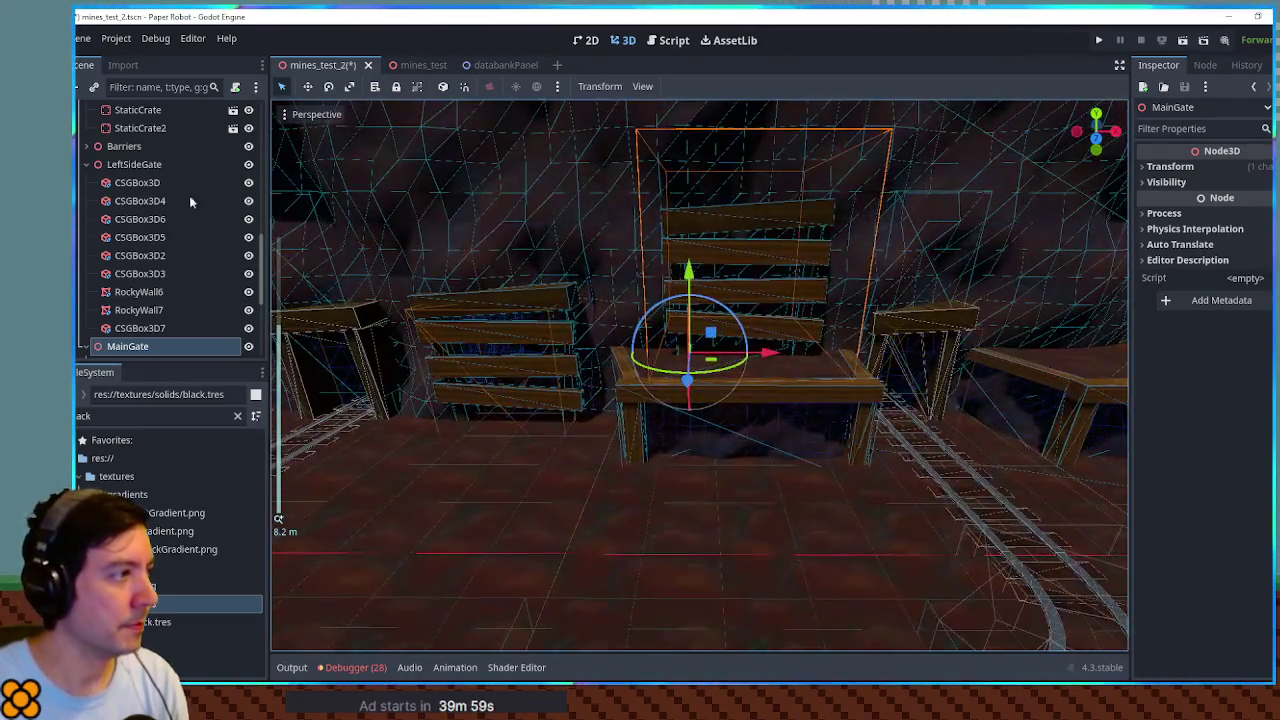
pyautogui.click(438, 192)
# Step: Duplicate the CSGBox3D4 subtraction box as CSGBox3D5 and move it over the main gate
pyautogui.click(147, 293)
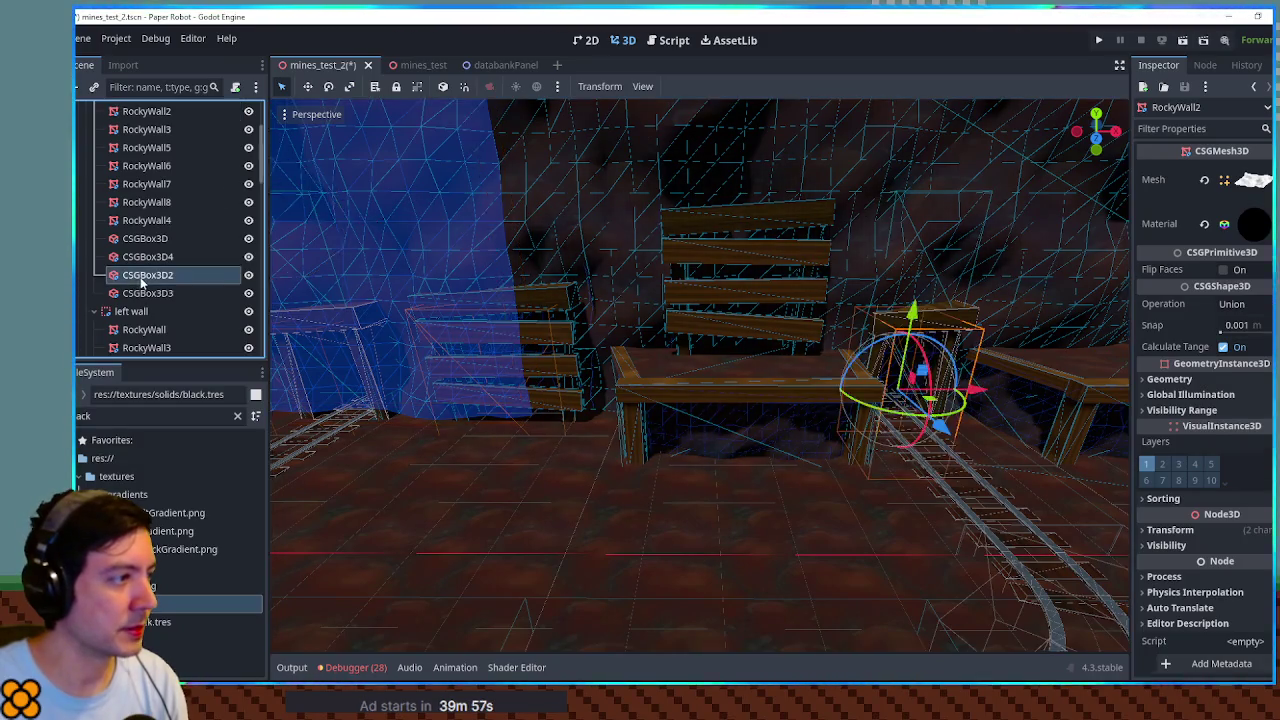
pyautogui.click(147, 256)
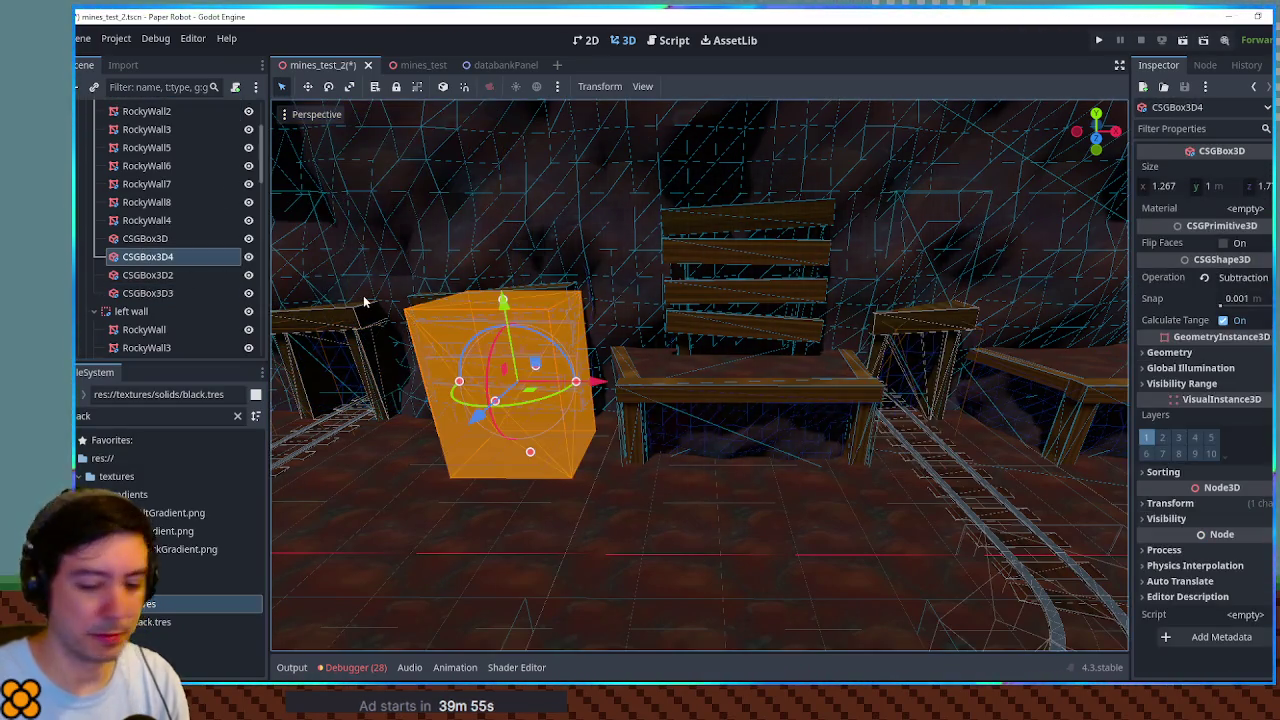
pyautogui.press('KP_7')
pyautogui.press('KP_1')
pyautogui.hotkey('ctrl', 'd')
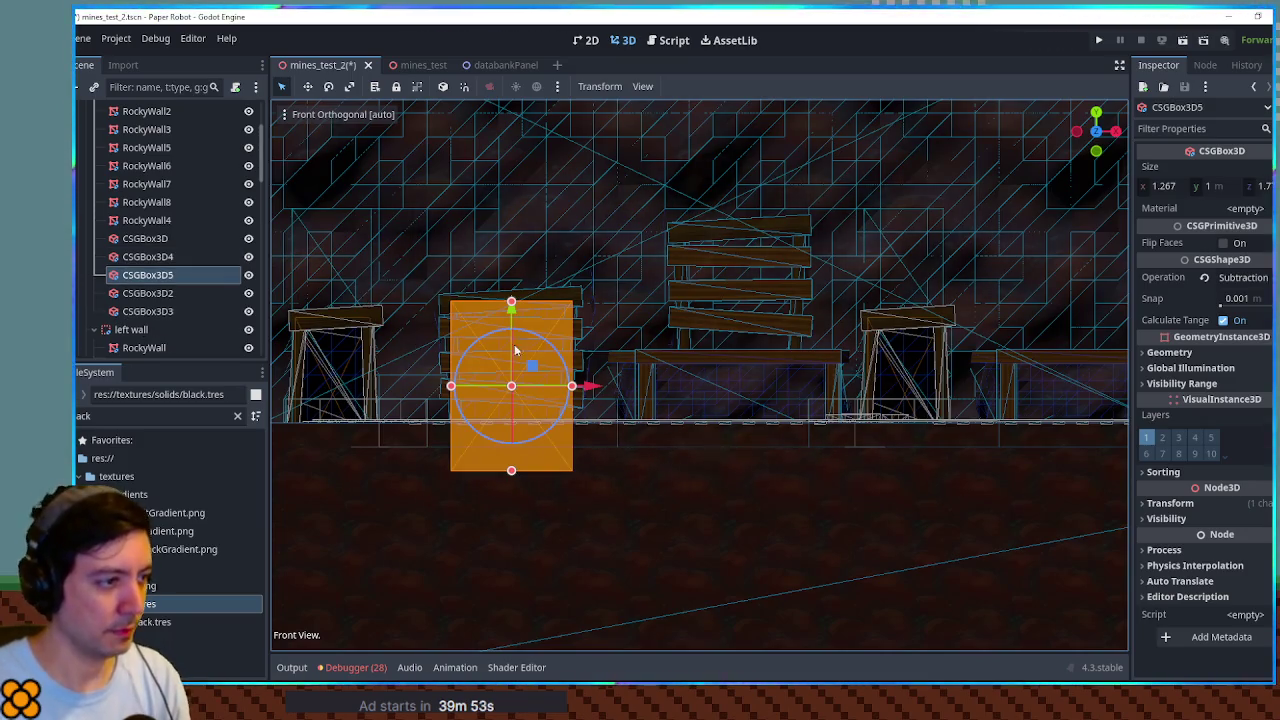
pyautogui.moveTo(538, 368)
pyautogui.mouseDown()
pyautogui.moveTo(788, 300)
pyautogui.moveTo(766, 302)
pyautogui.moveTo(763, 286)
pyautogui.mouseUp()
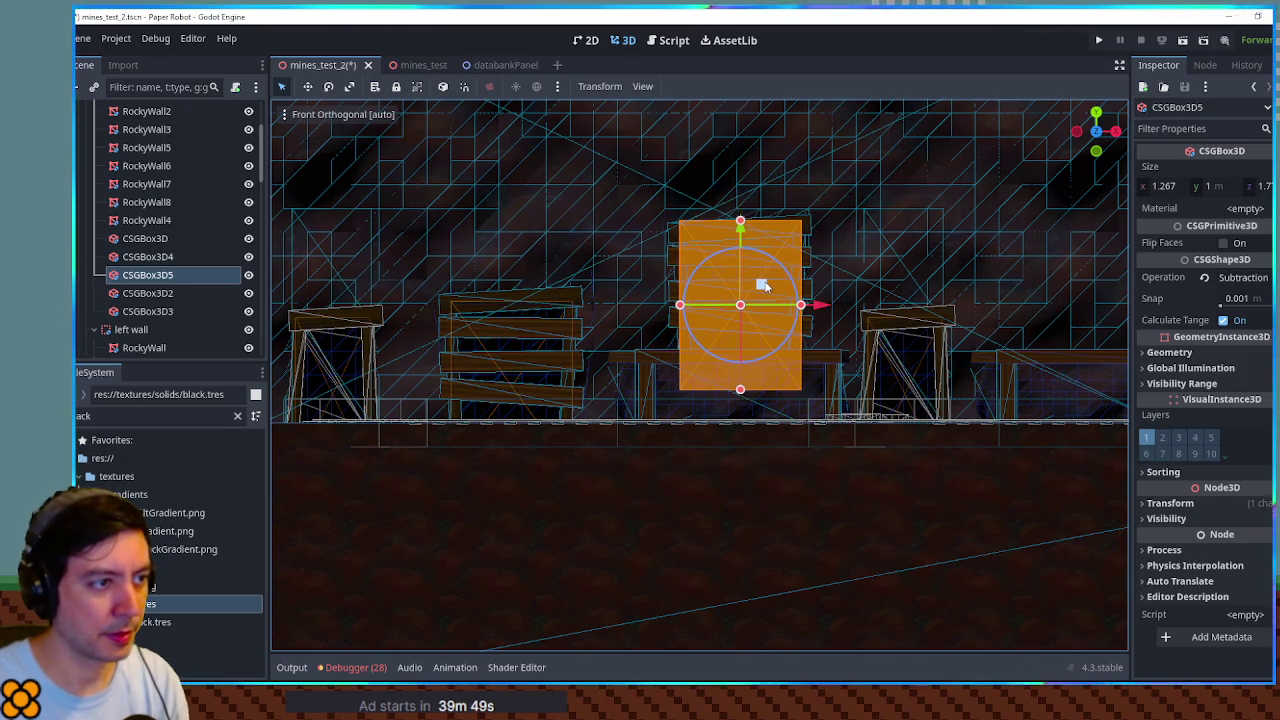
# Step: Lower CSGBox3D5 slightly and narrow it to about 1.24 m wide
pyautogui.press('f')
pyautogui.scroll(2, 740, 303)
pyautogui.scroll(-2, 740, 303)
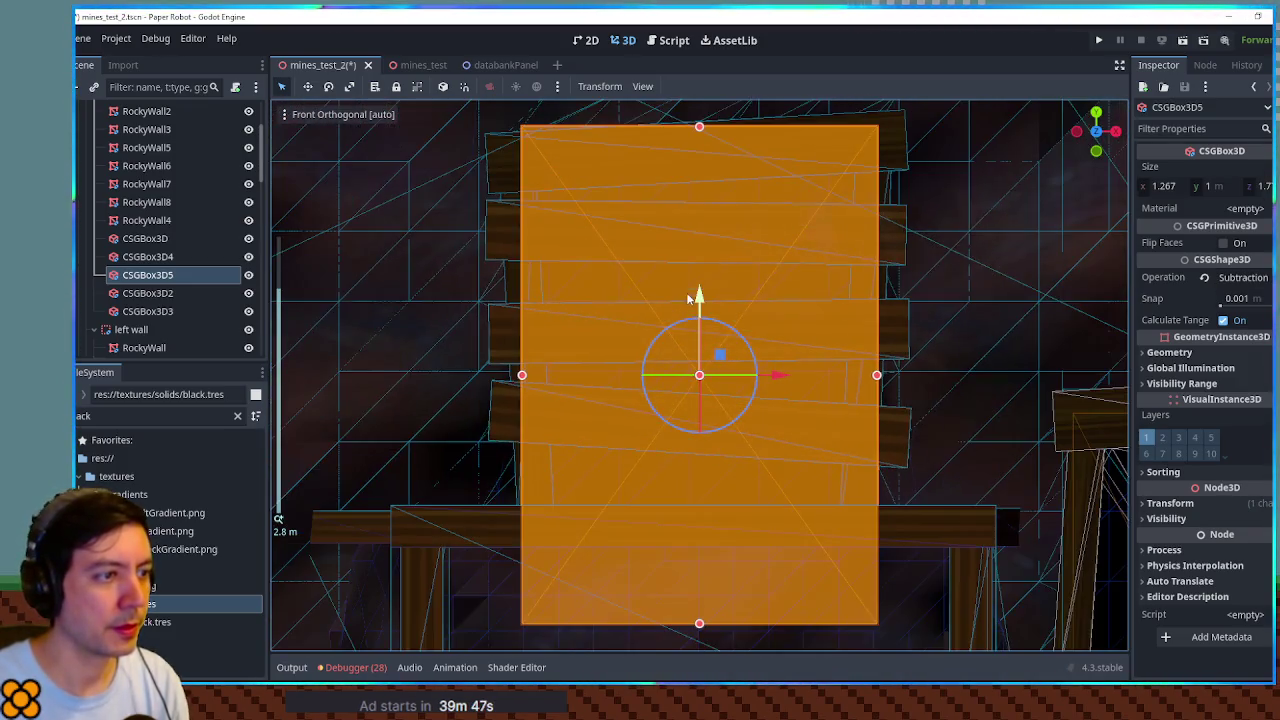
pyautogui.moveTo(701, 296); pyautogui.dragTo(703, 324)
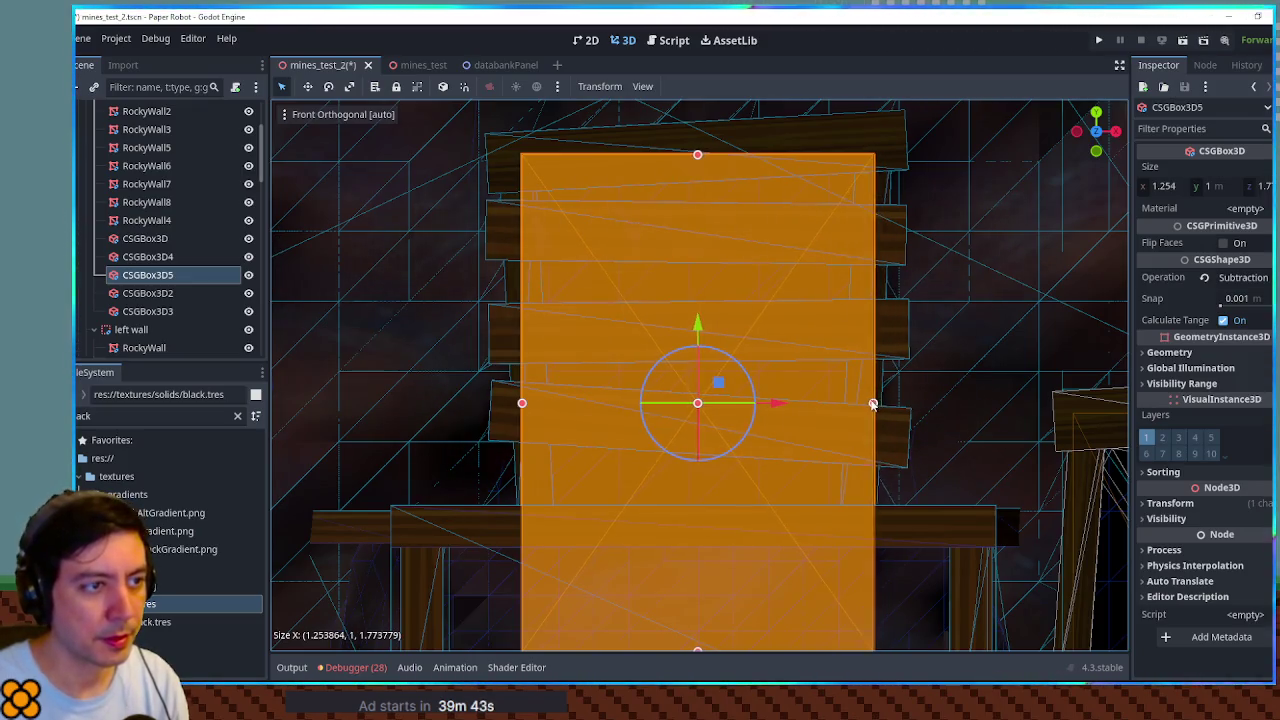
pyautogui.click(870, 404)
pyautogui.scroll(-8, 867, 360)
pyautogui.click(808, 171)
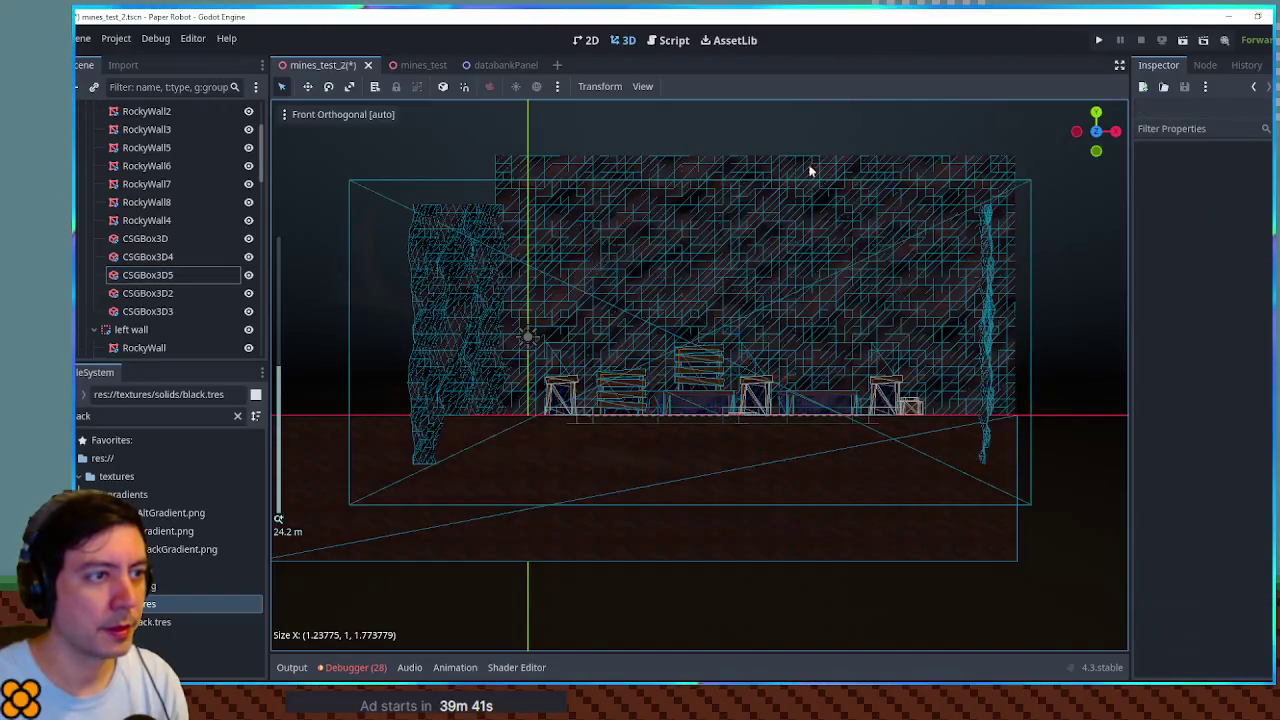
pyautogui.scroll(6, 772, 387)
# Step: Delete the two planks barring MainGate, confirming each deletion
pyautogui.click(702, 318)
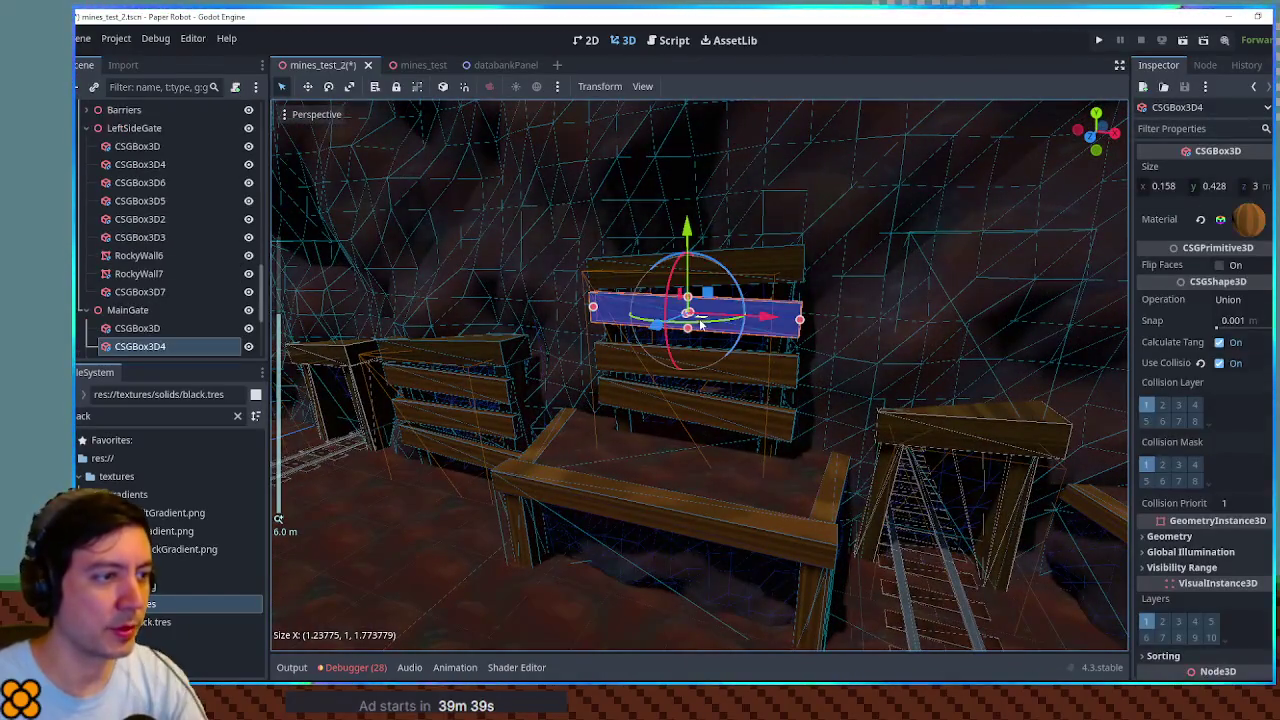
pyautogui.press('Delete')
pyautogui.press('Return')
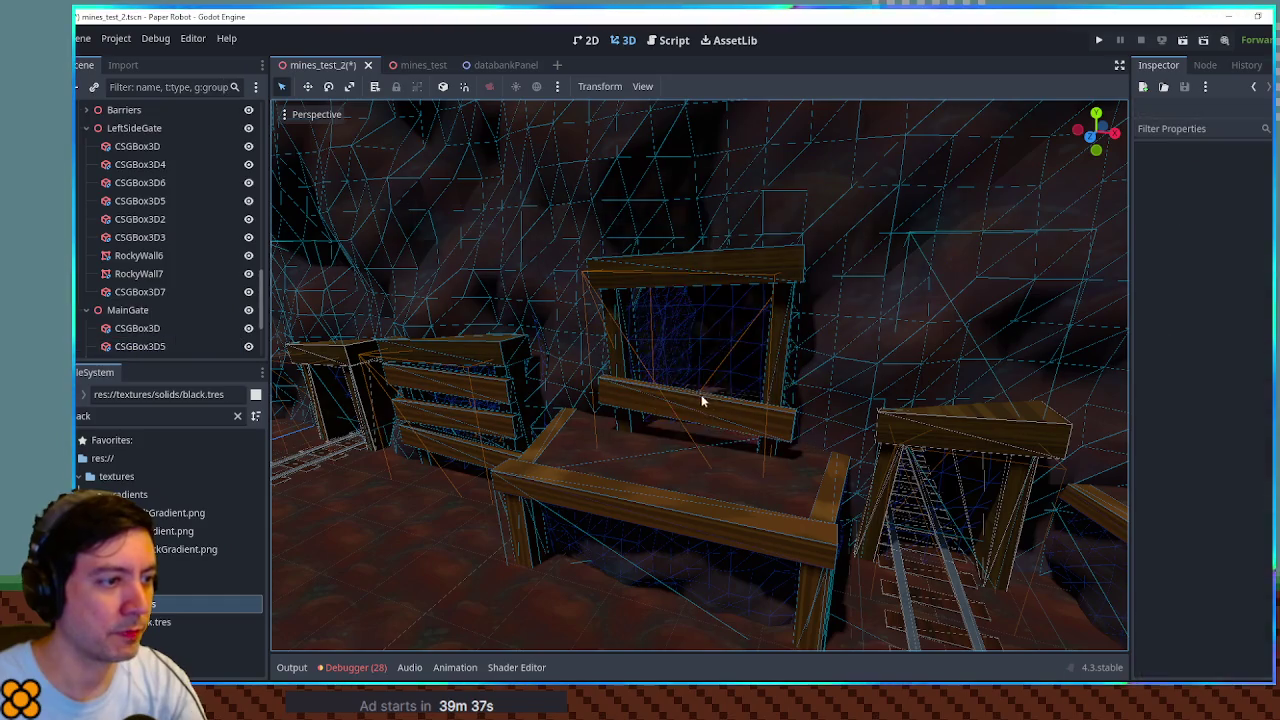
pyautogui.press('Return')
pyautogui.moveTo(700, 408)
pyautogui.mouseDown()
pyautogui.moveTo(760, 400)
pyautogui.moveTo(823, 428)
pyautogui.moveTo(887, 401)
pyautogui.moveTo(726, 357)
pyautogui.moveTo(846, 300)
pyautogui.moveTo(789, 314)
pyautogui.moveTo(742, 296)
pyautogui.moveTo(640, 330)
pyautogui.moveTo(683, 318)
pyautogui.mouseUp()
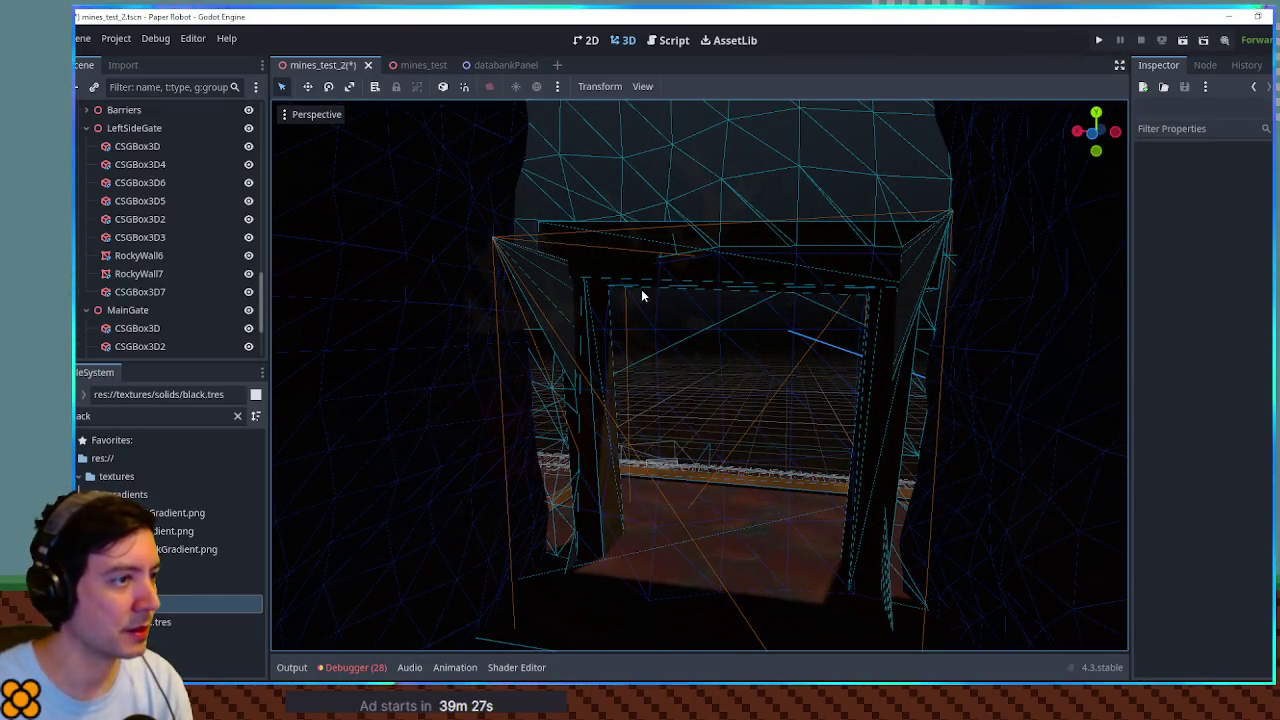
# Step: Select the CSGBox3D5 cutting box and orbit around it to inspect the opening
pyautogui.click(746, 128)
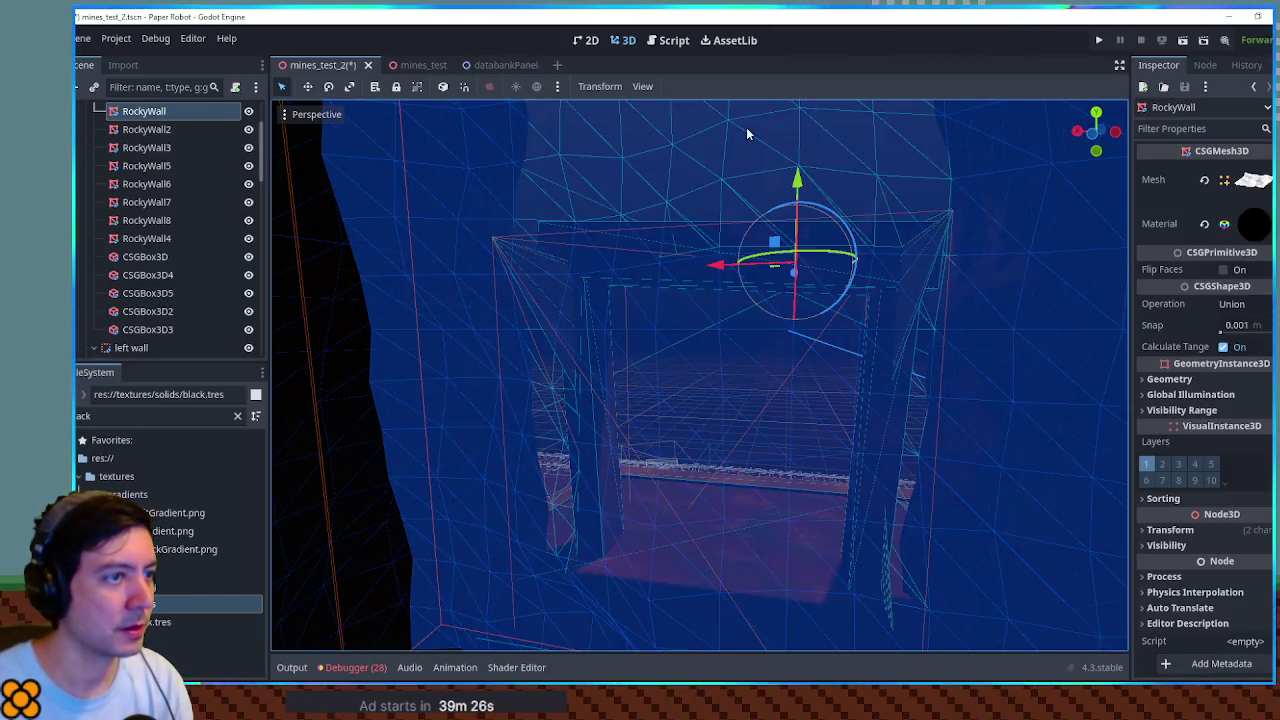
pyautogui.click(150, 293)
pyautogui.moveTo(600, 380)
pyautogui.mouseDown()
pyautogui.moveTo(657, 491)
pyautogui.moveTo(580, 390)
pyautogui.moveTo(849, 323)
pyautogui.moveTo(800, 335)
pyautogui.moveTo(511, 271)
pyautogui.moveTo(540, 272)
pyautogui.mouseUp()
pyautogui.moveTo(860, 312)
pyautogui.mouseDown()
pyautogui.moveTo(577, 454)
pyautogui.moveTo(1000, 431)
pyautogui.moveTo(797, 398)
pyautogui.moveTo(668, 245)
pyautogui.moveTo(646, 257)
pyautogui.moveTo(626, 323)
pyautogui.moveTo(809, 451)
pyautogui.moveTo(1004, 399)
pyautogui.moveTo(1003, 383)
pyautogui.moveTo(669, 365)
pyautogui.moveTo(680, 463)
pyautogui.moveTo(354, 340)
pyautogui.moveTo(374, 334)
pyautogui.moveTo(474, 384)
pyautogui.mouseUp()
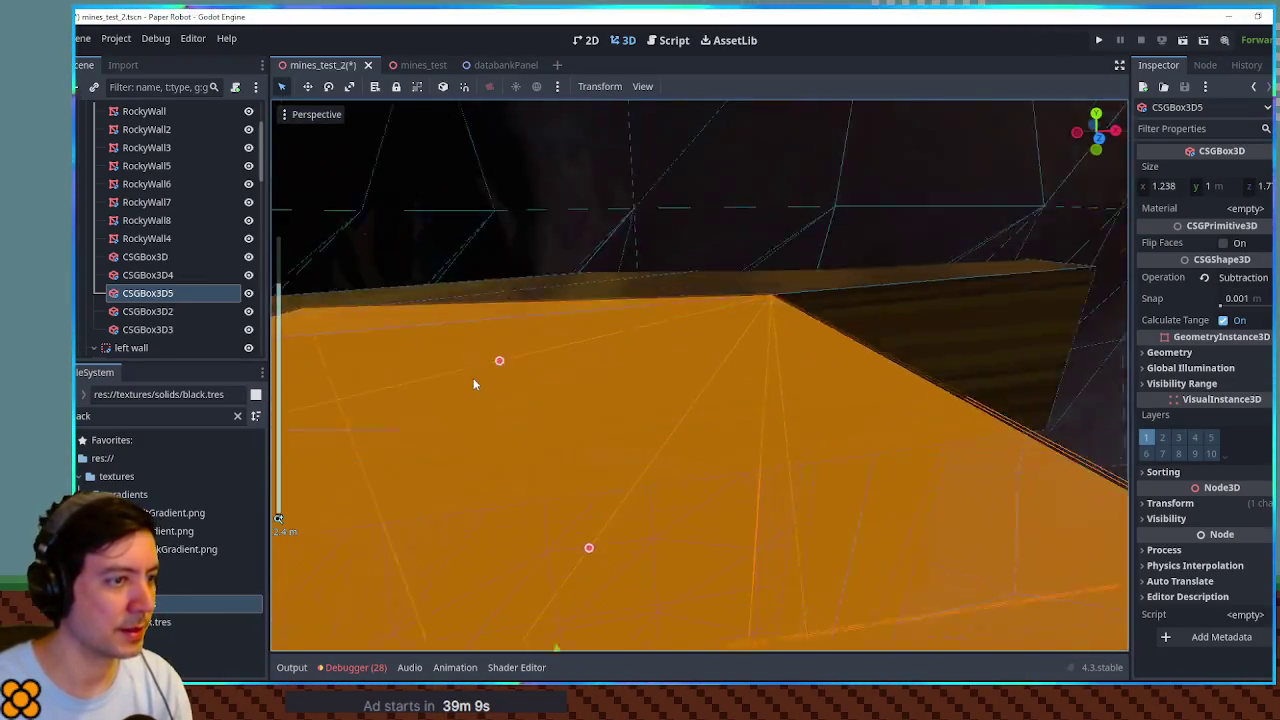
pyautogui.scroll(-20, 474, 384)
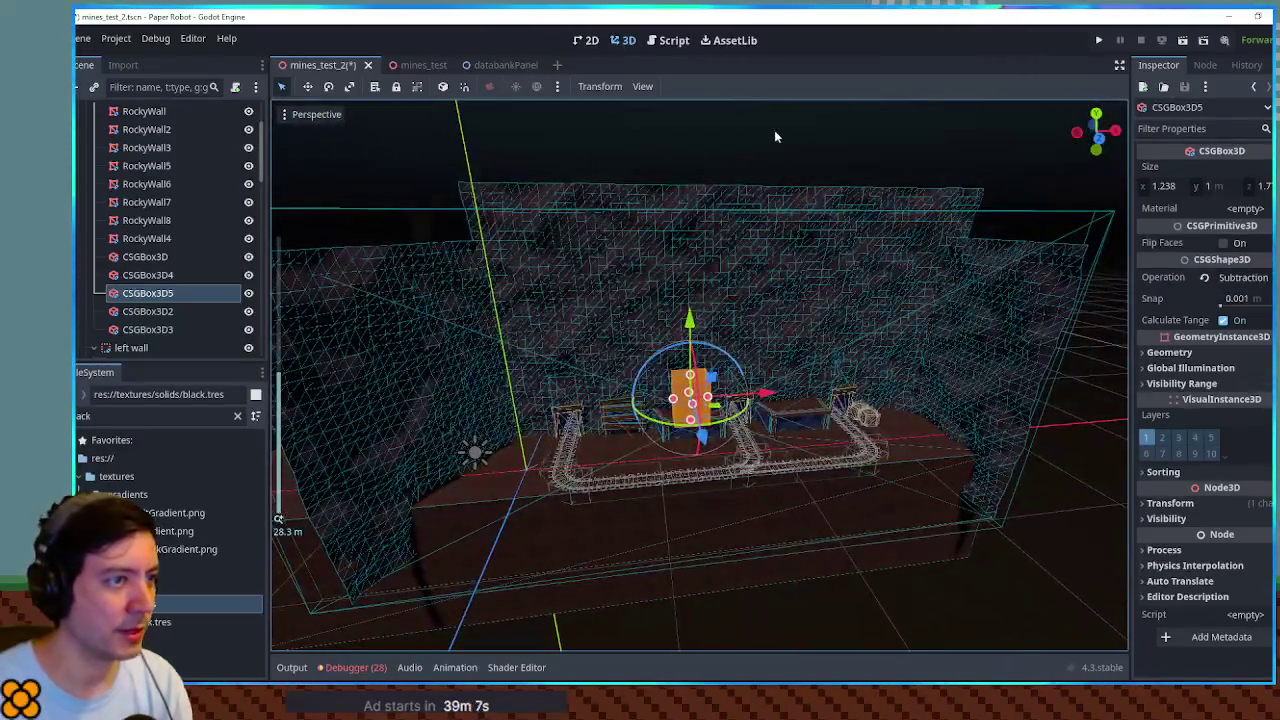
pyautogui.click(774, 130)
pyautogui.scroll(15, 735, 364)
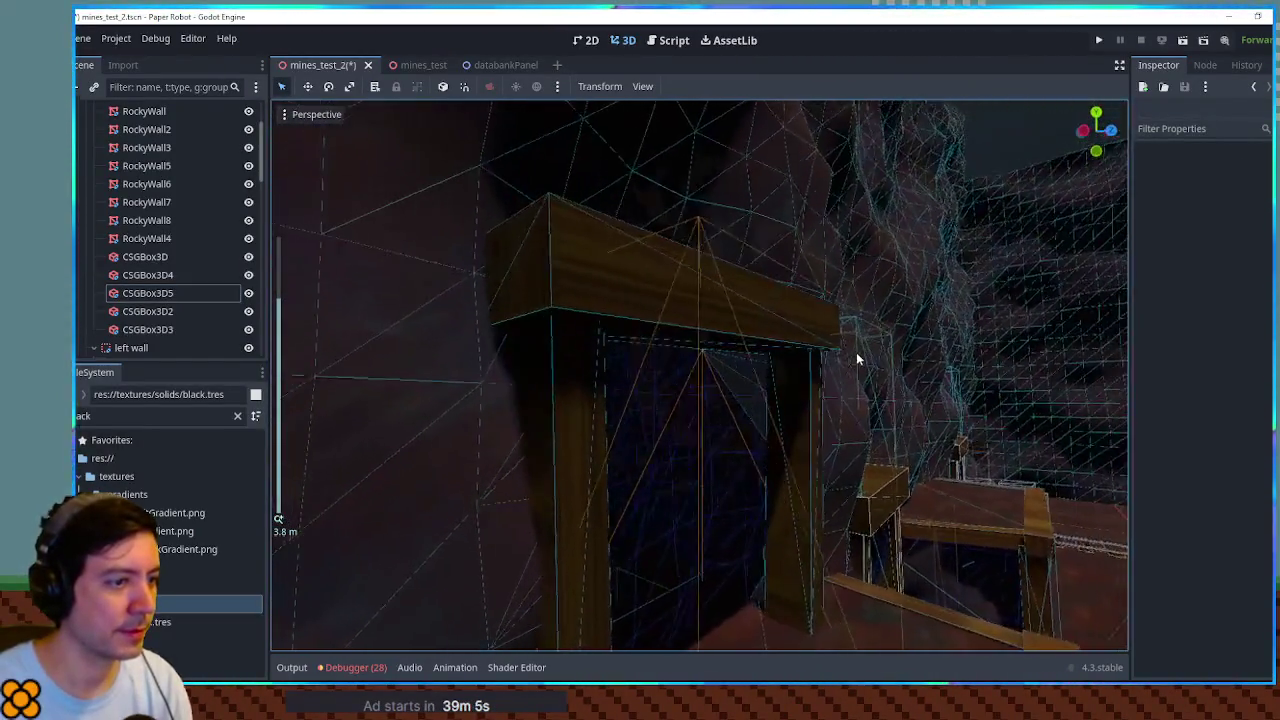
pyautogui.scroll(5, 856, 352)
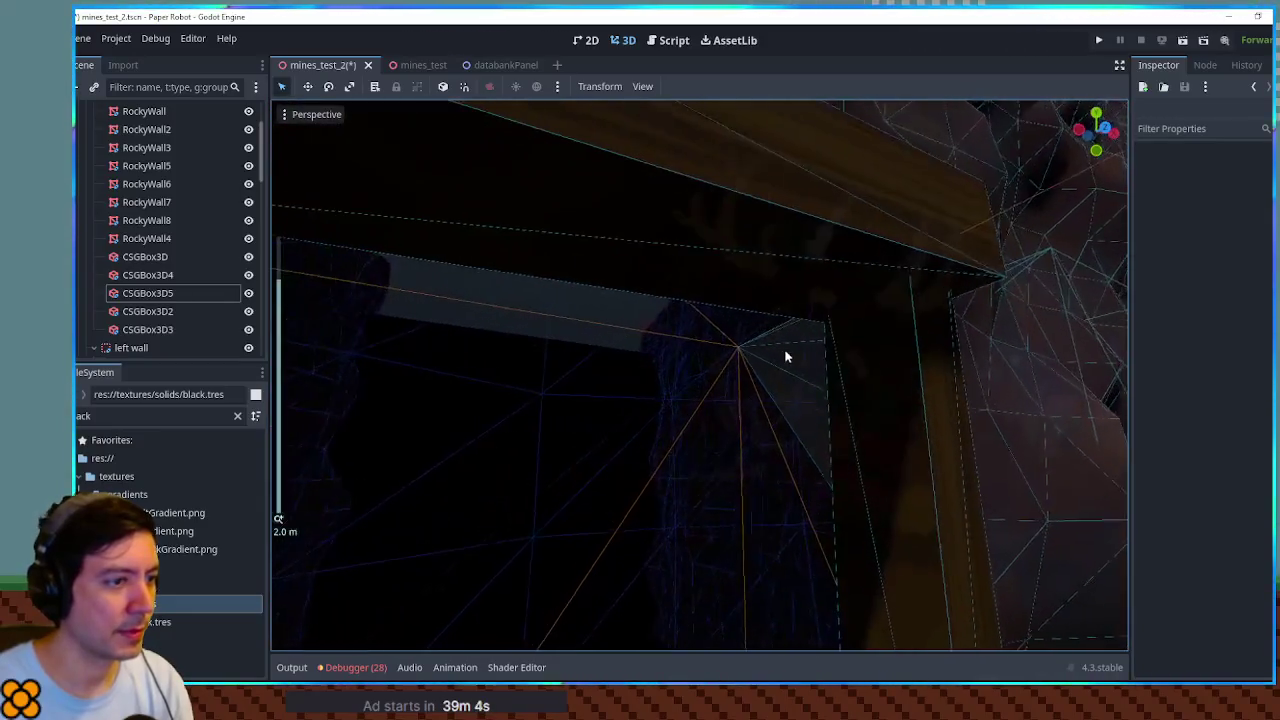
pyautogui.rightClick(820, 460)
pyautogui.press('w')
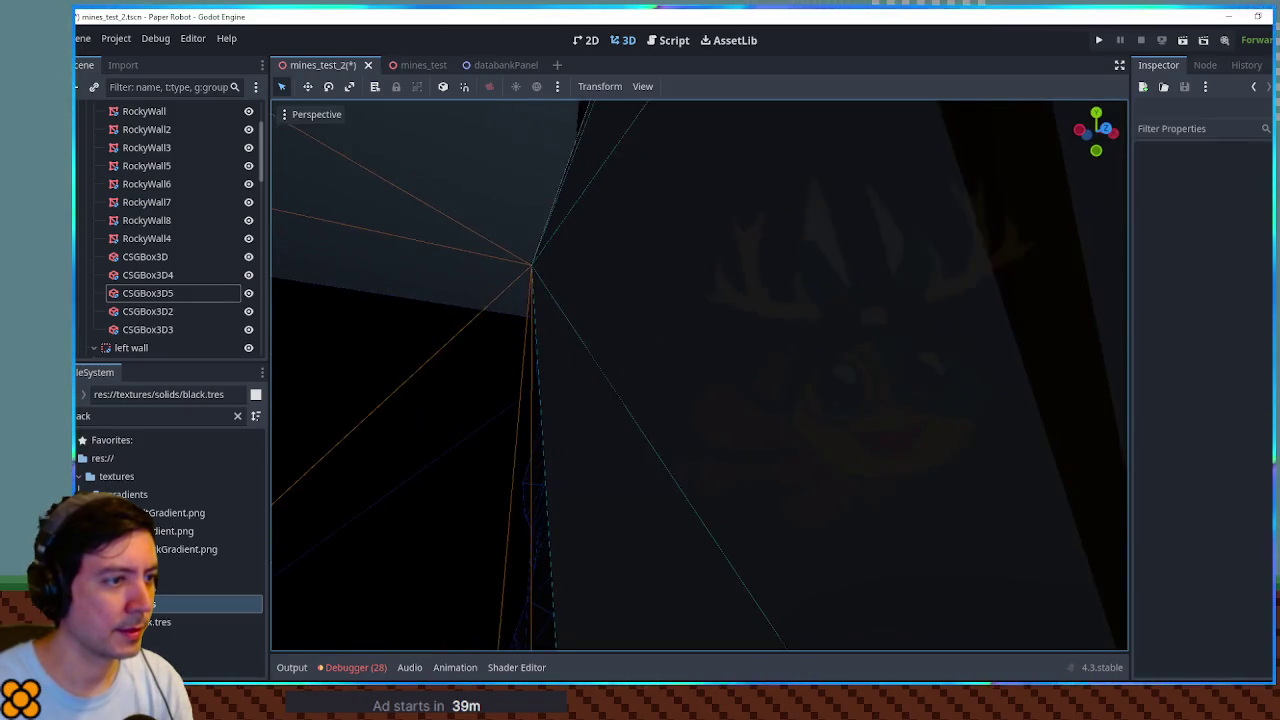
pyautogui.press('w')
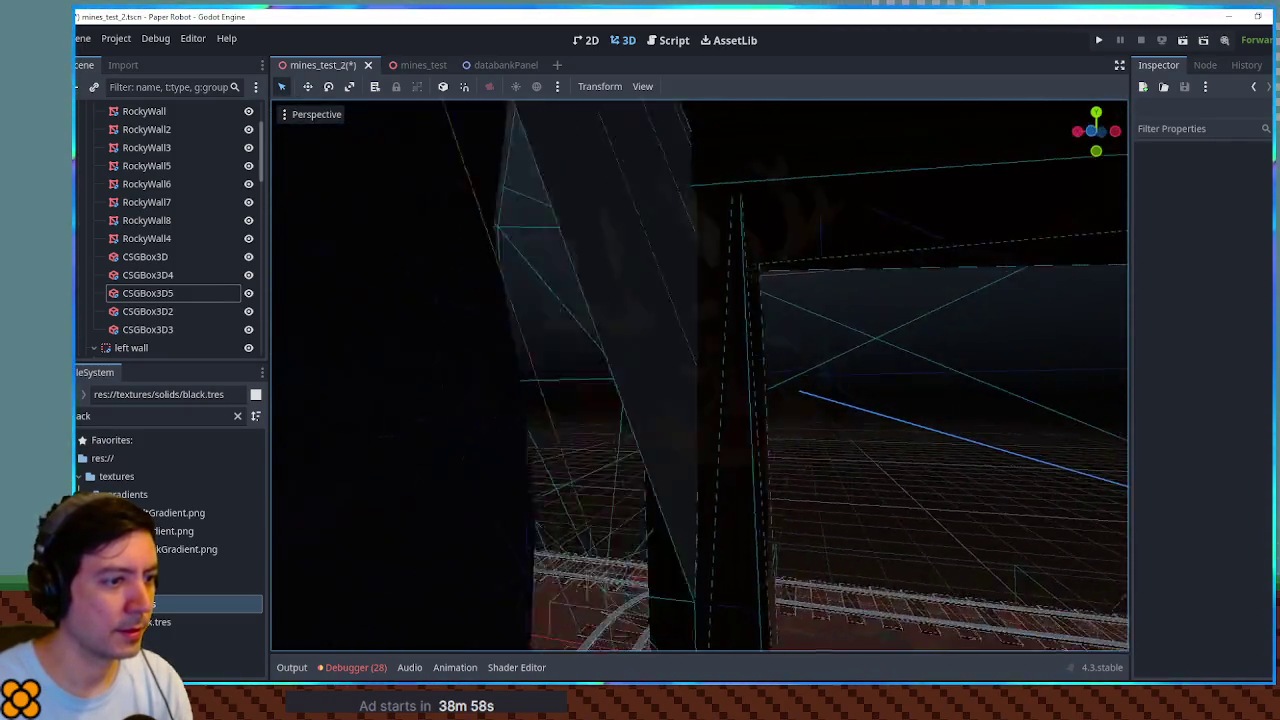
pyautogui.press('w')
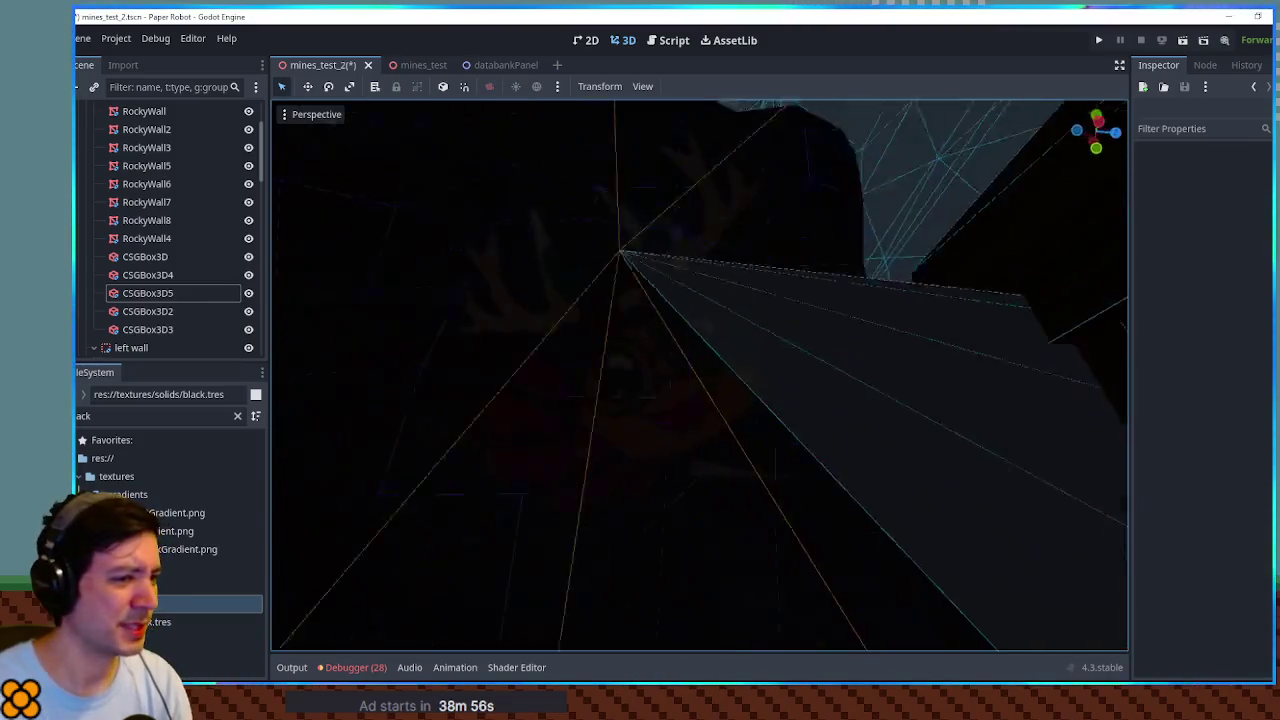
pyautogui.press('w')
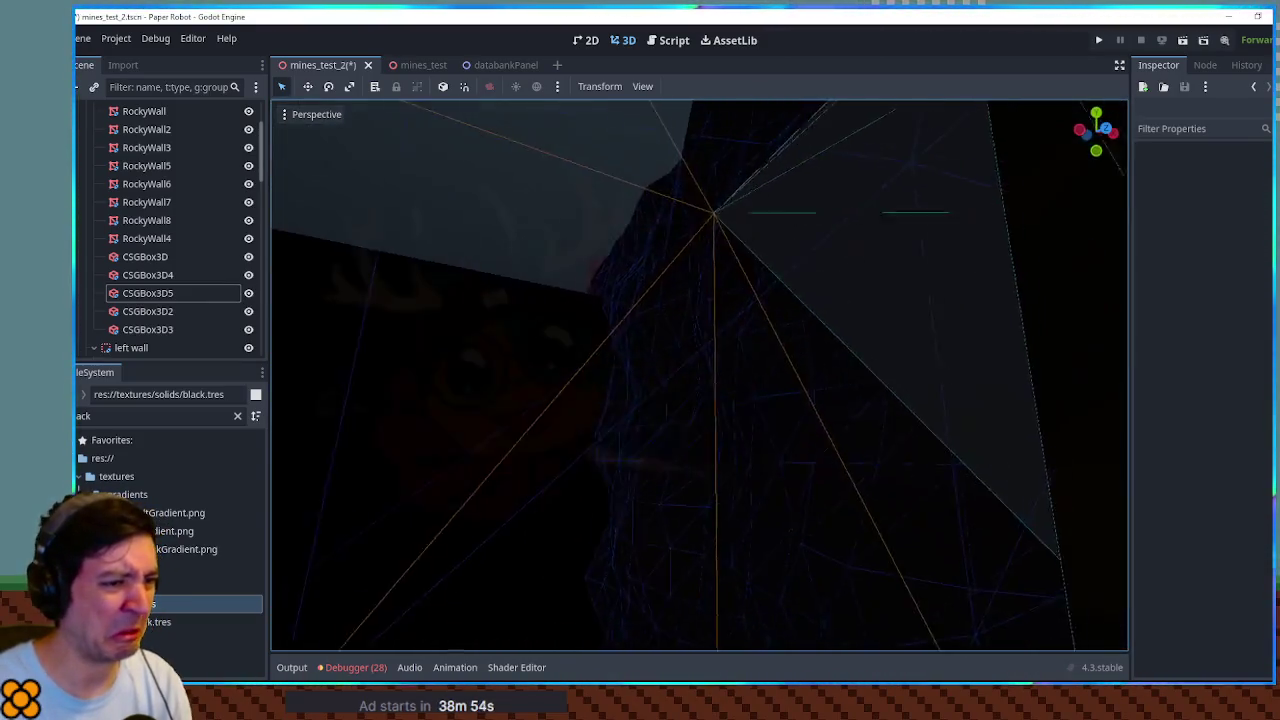
pyautogui.press('w')
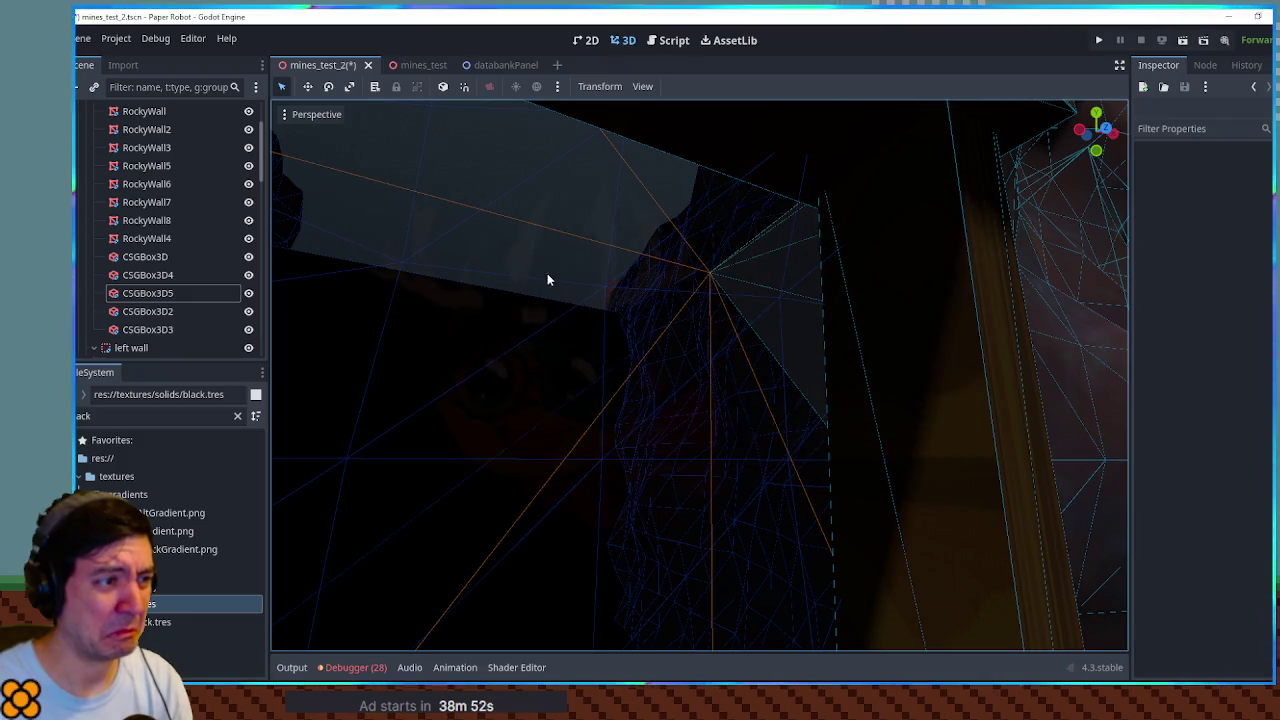
# Step: Resize CSGBox3D5 to about 1.238 × 0.776 × 1.774 m, cutting its height from 1 m
pyautogui.click(1100, 340)
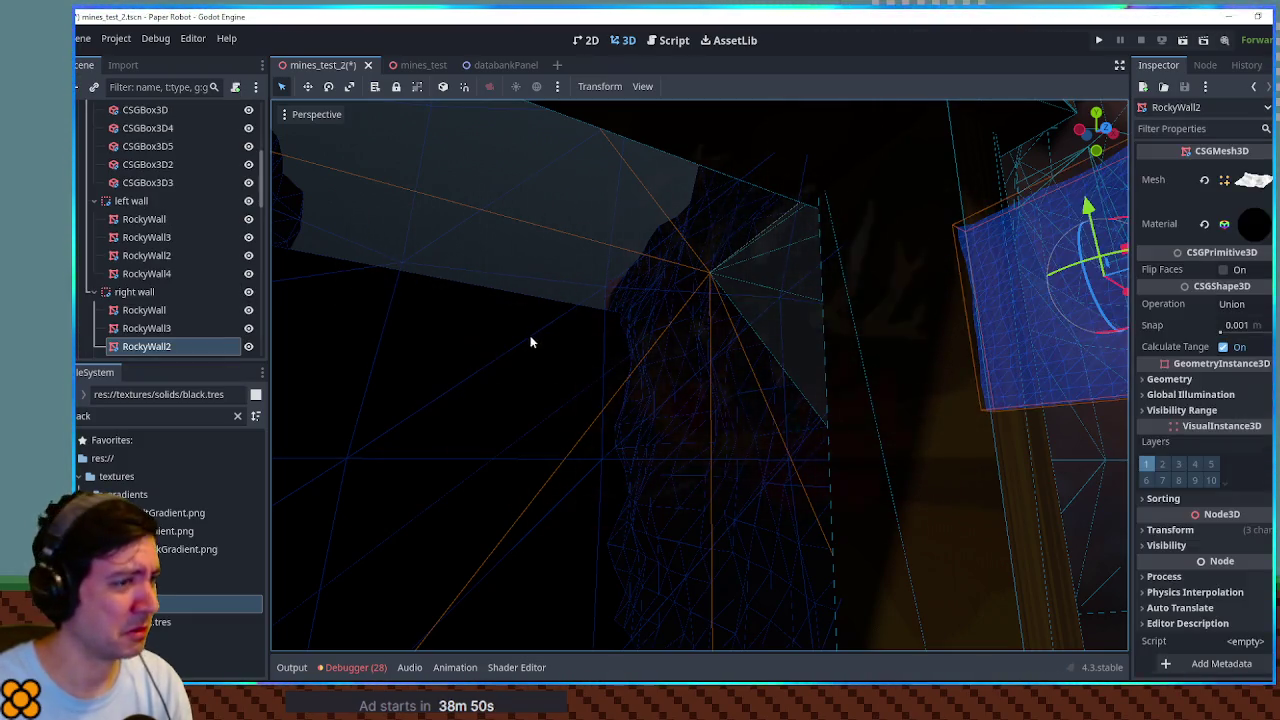
pyautogui.click(1105, 473)
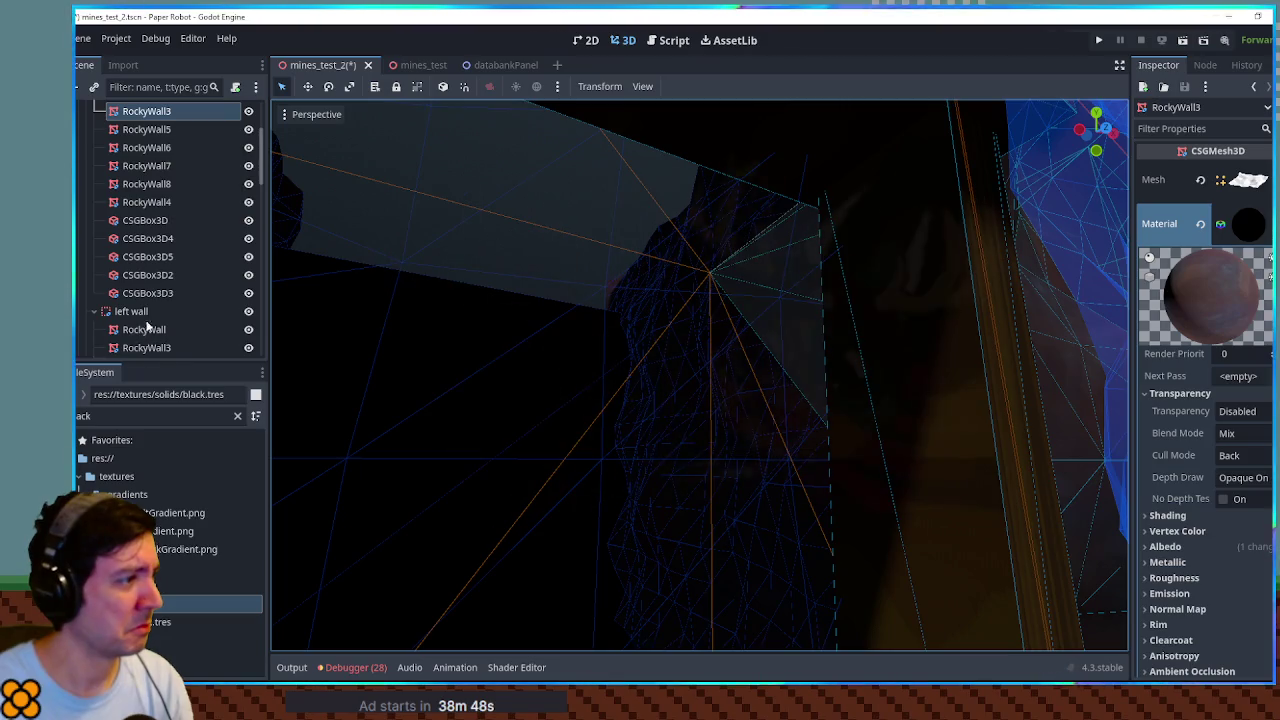
pyautogui.doubleClick(155, 256)
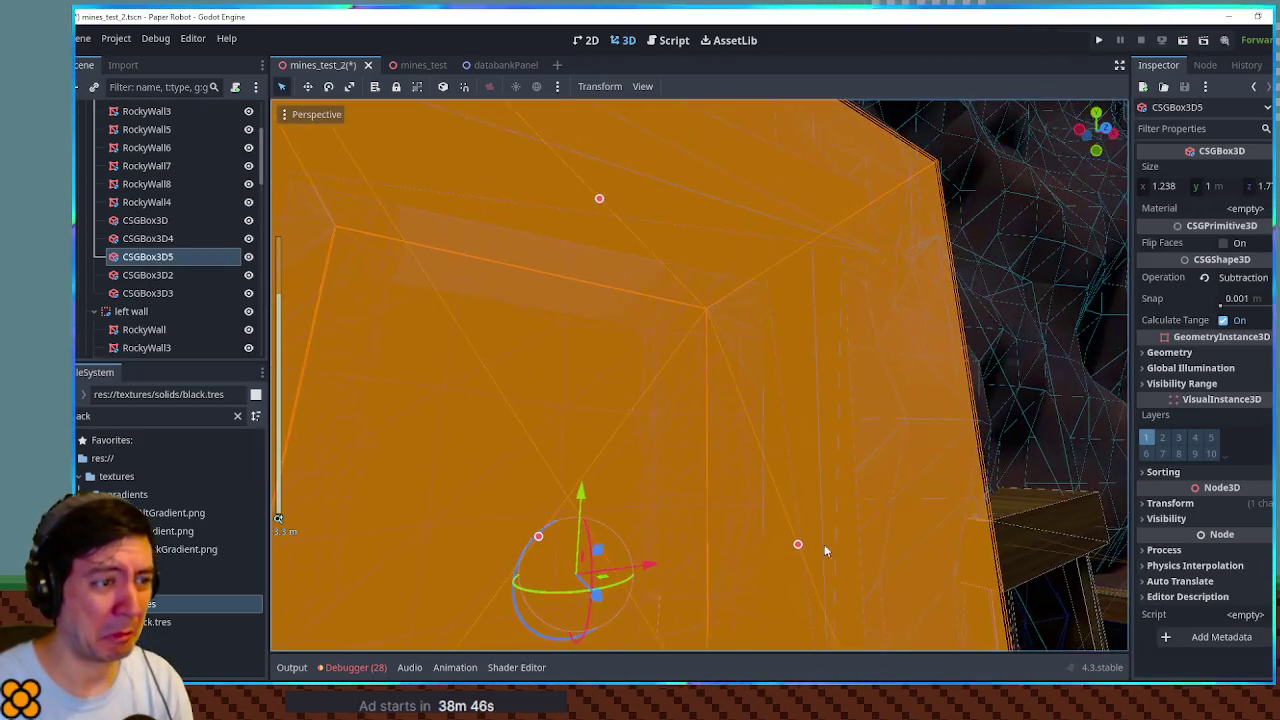
pyautogui.moveTo(788, 549); pyautogui.dragTo(800, 553)
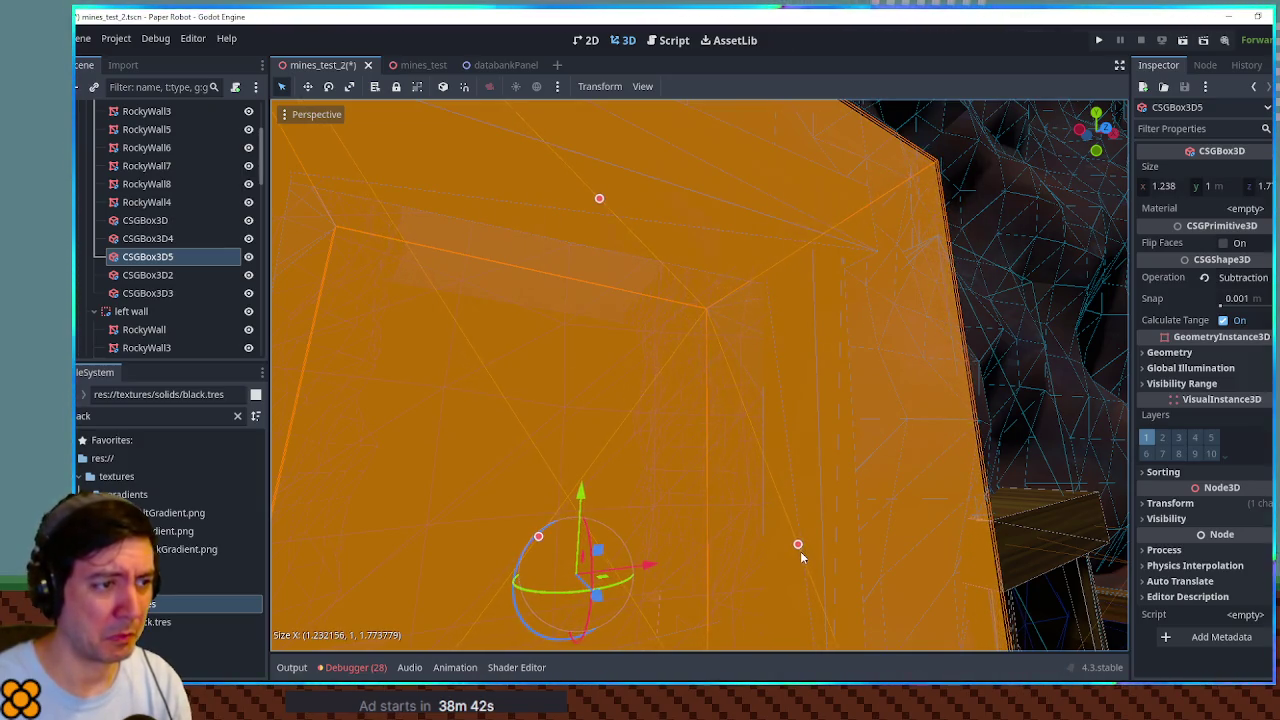
pyautogui.scroll(-5, 800, 551)
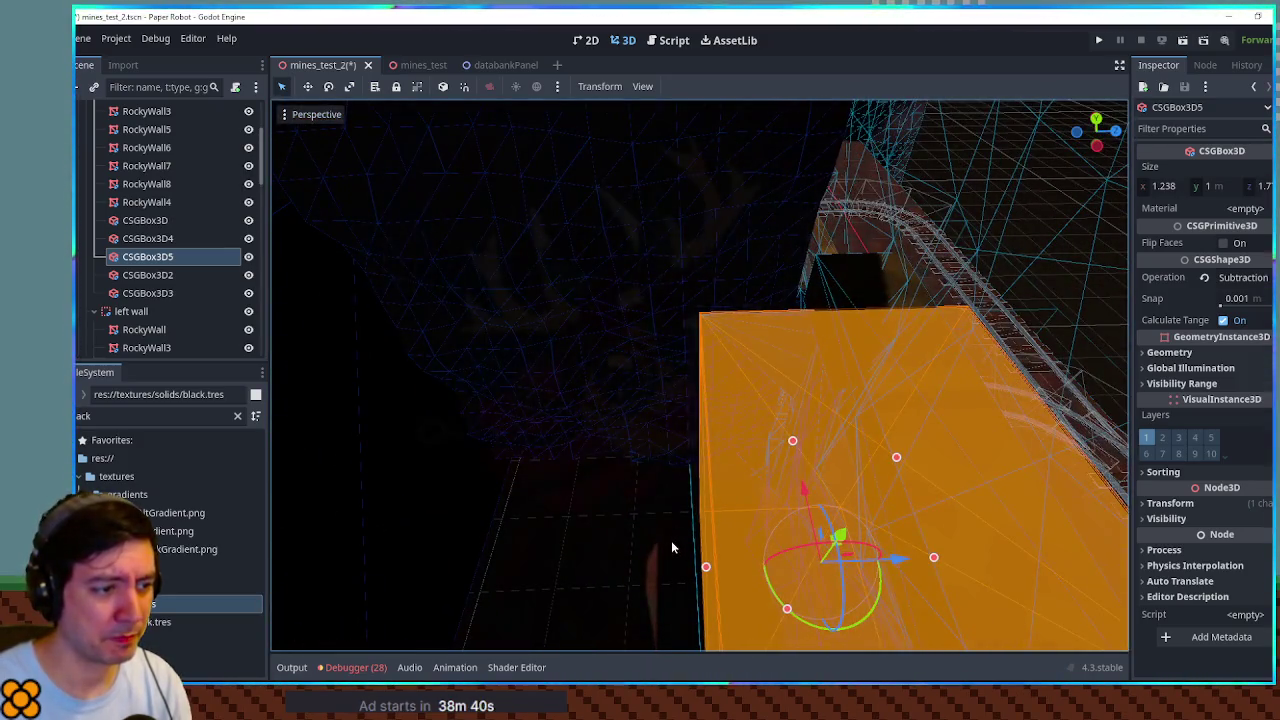
pyautogui.moveTo(706, 569); pyautogui.dragTo(797, 566)
pyautogui.scroll(-5, 714, 450)
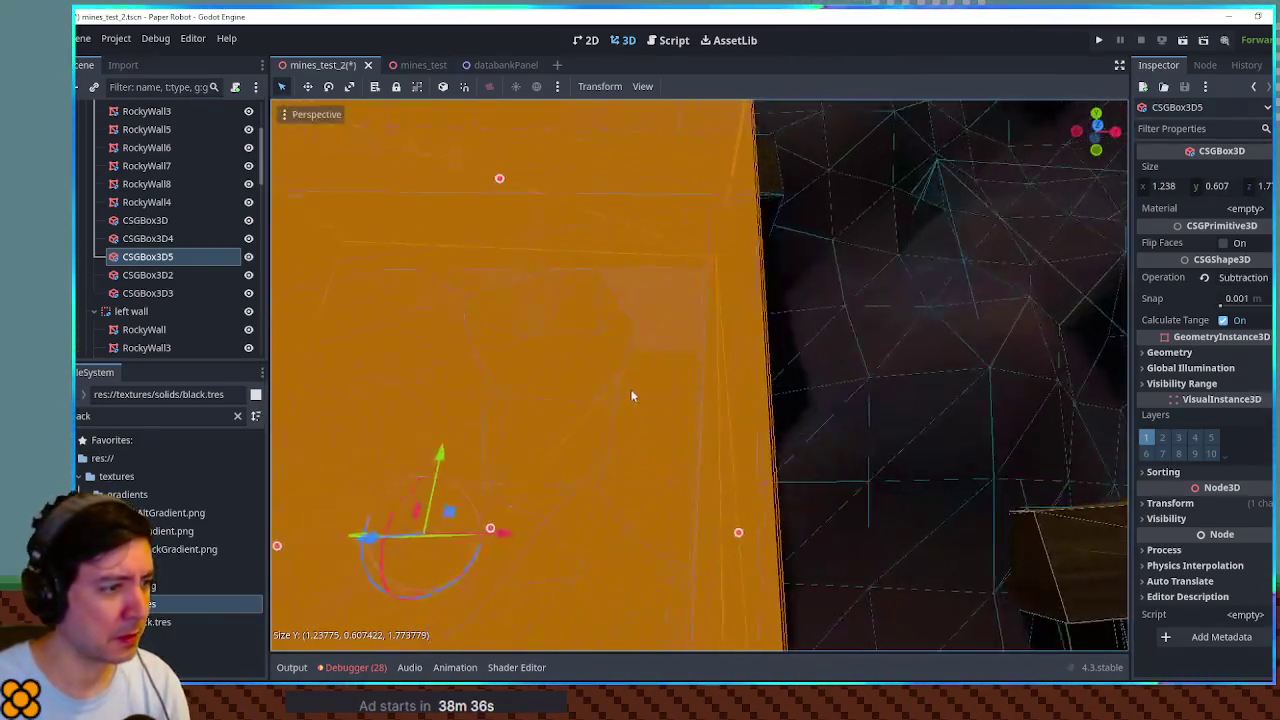
pyautogui.scroll(-3, 650, 450)
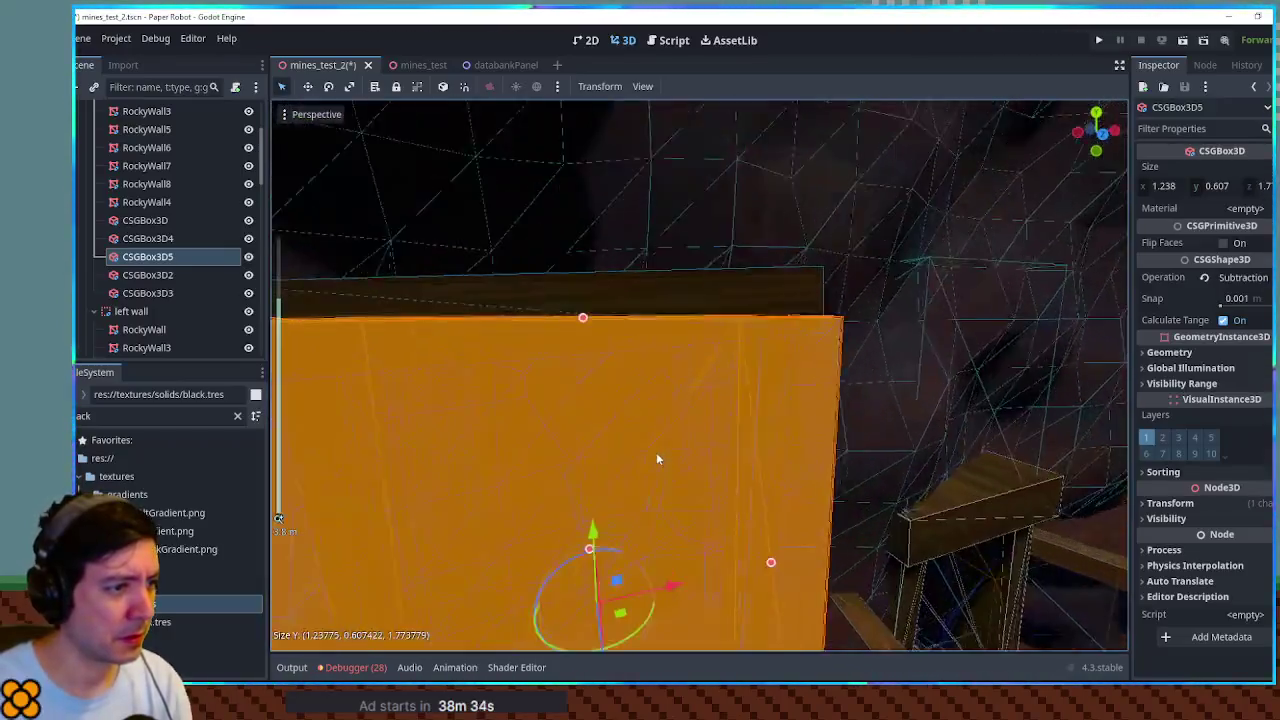
pyautogui.scroll(1, 640, 520)
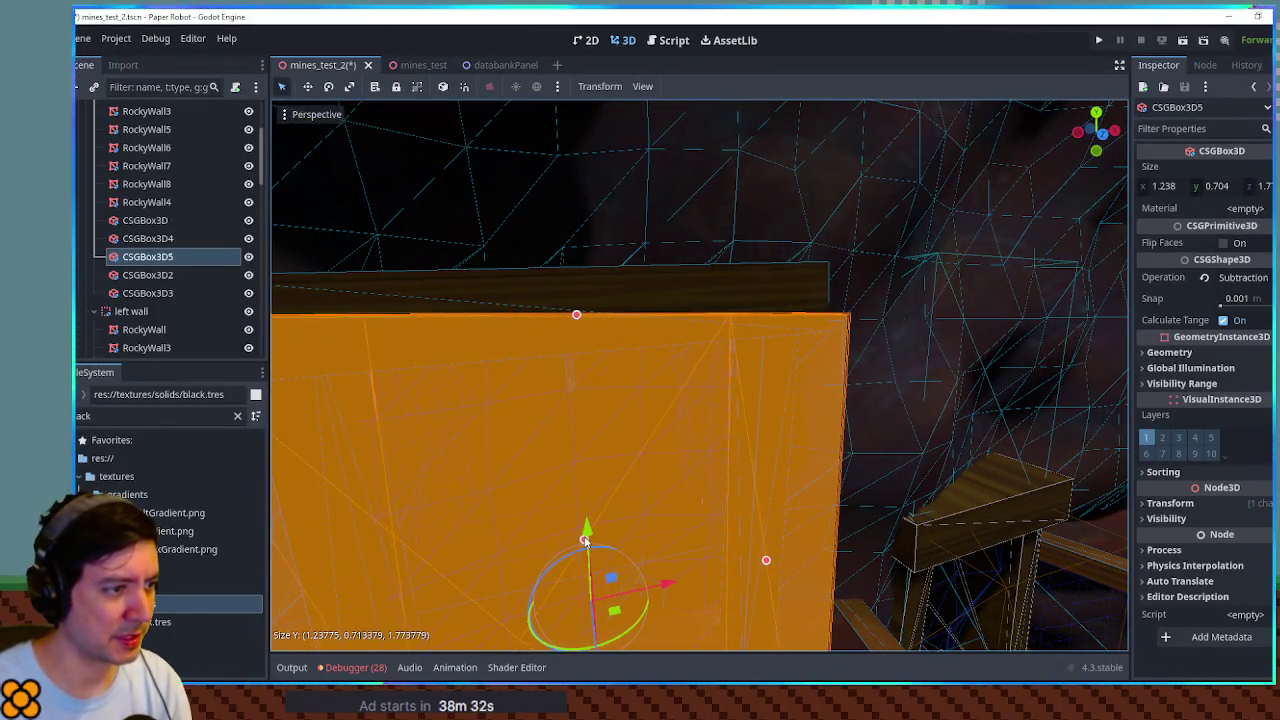
pyautogui.scroll(-10, 585, 535)
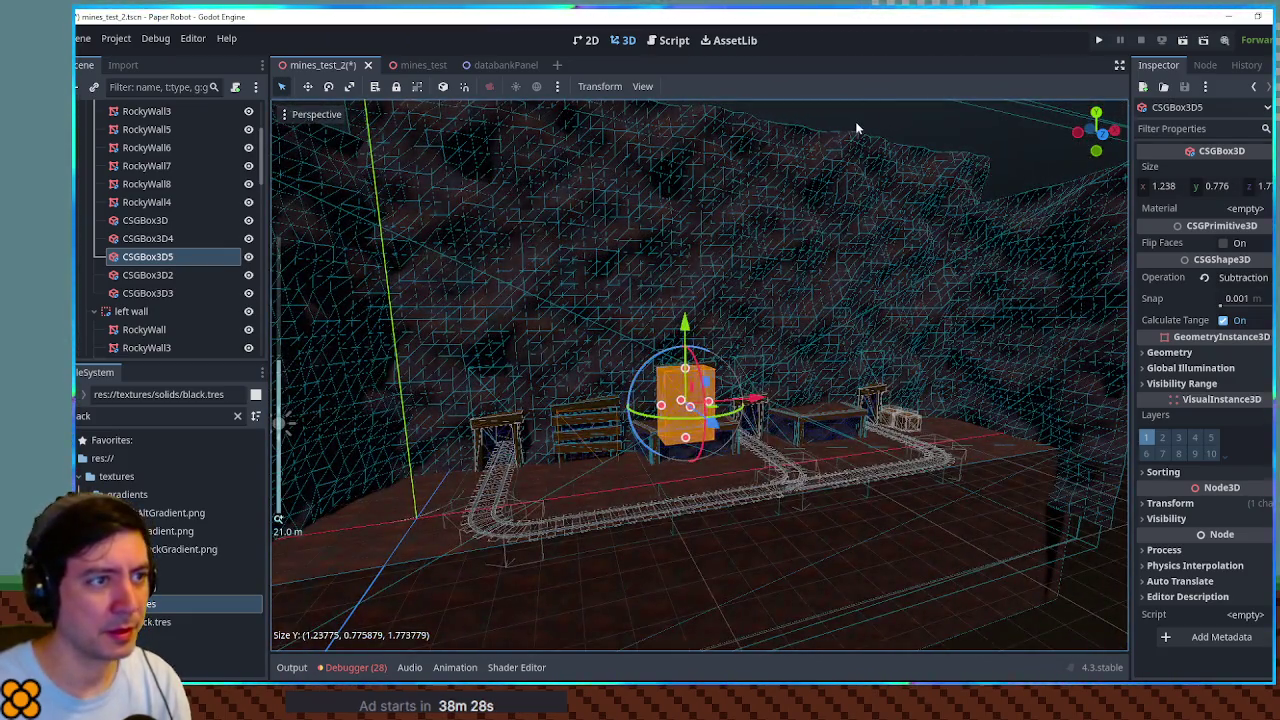
pyautogui.click(675, 379)
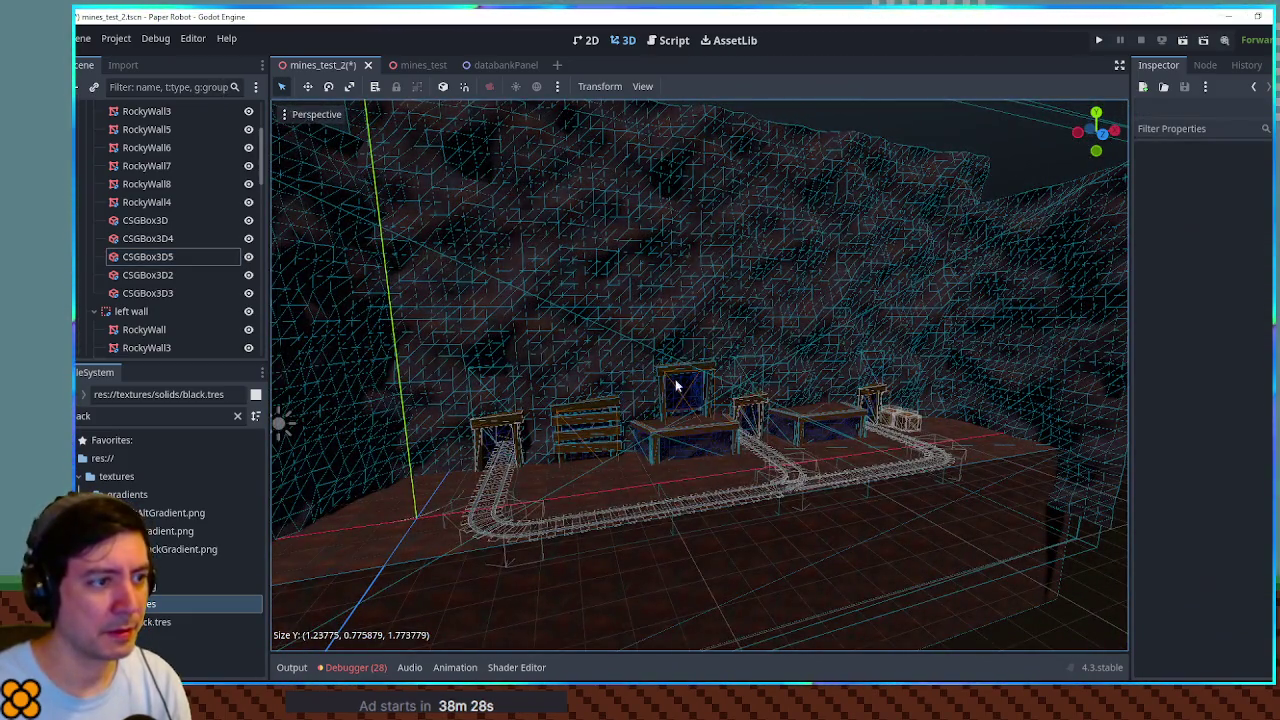
# Step: Widen MainGate's post CSGBox3D2 to about 0.99
pyautogui.scroll(12, 675, 379)
pyautogui.moveTo(699, 352)
pyautogui.mouseDown()
pyautogui.moveTo(726, 349)
pyautogui.moveTo(766, 374)
pyautogui.moveTo(714, 403)
pyautogui.moveTo(531, 420)
pyautogui.moveTo(777, 434)
pyautogui.moveTo(702, 443)
pyautogui.moveTo(642, 427)
pyautogui.mouseUp()
pyautogui.scroll(8, 531, 420)
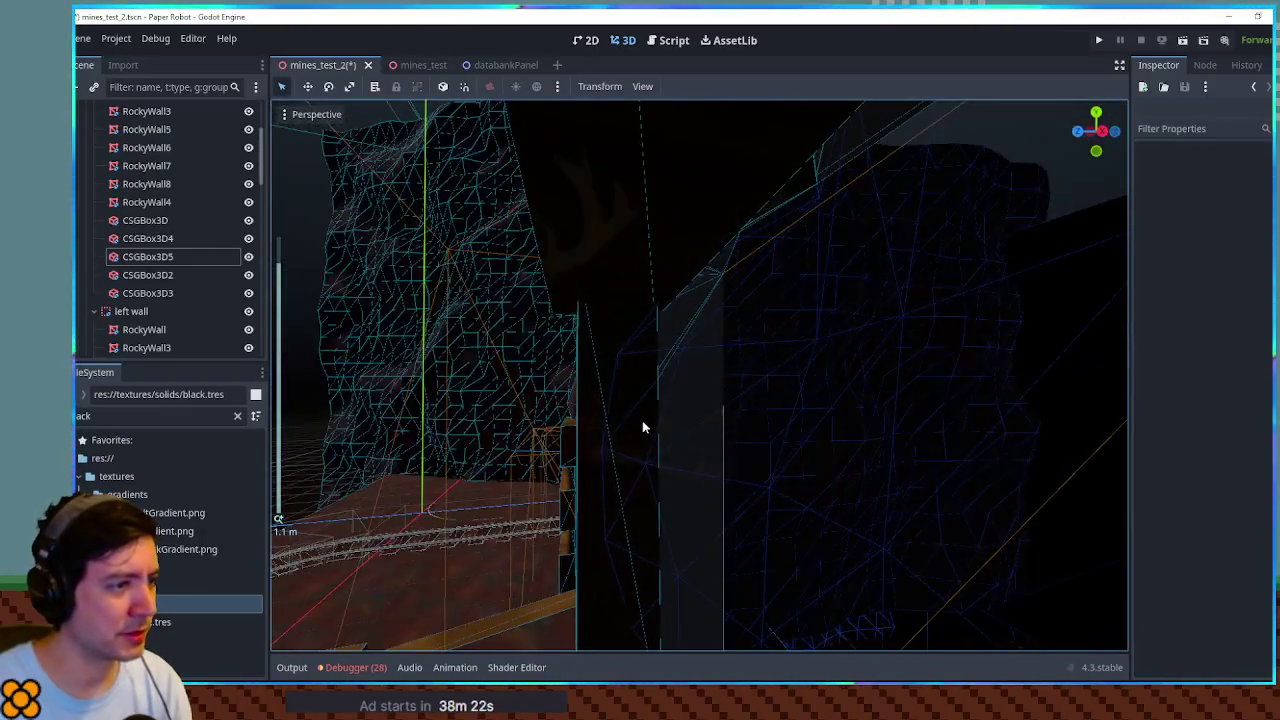
pyautogui.click(597, 399)
pyautogui.click(582, 416)
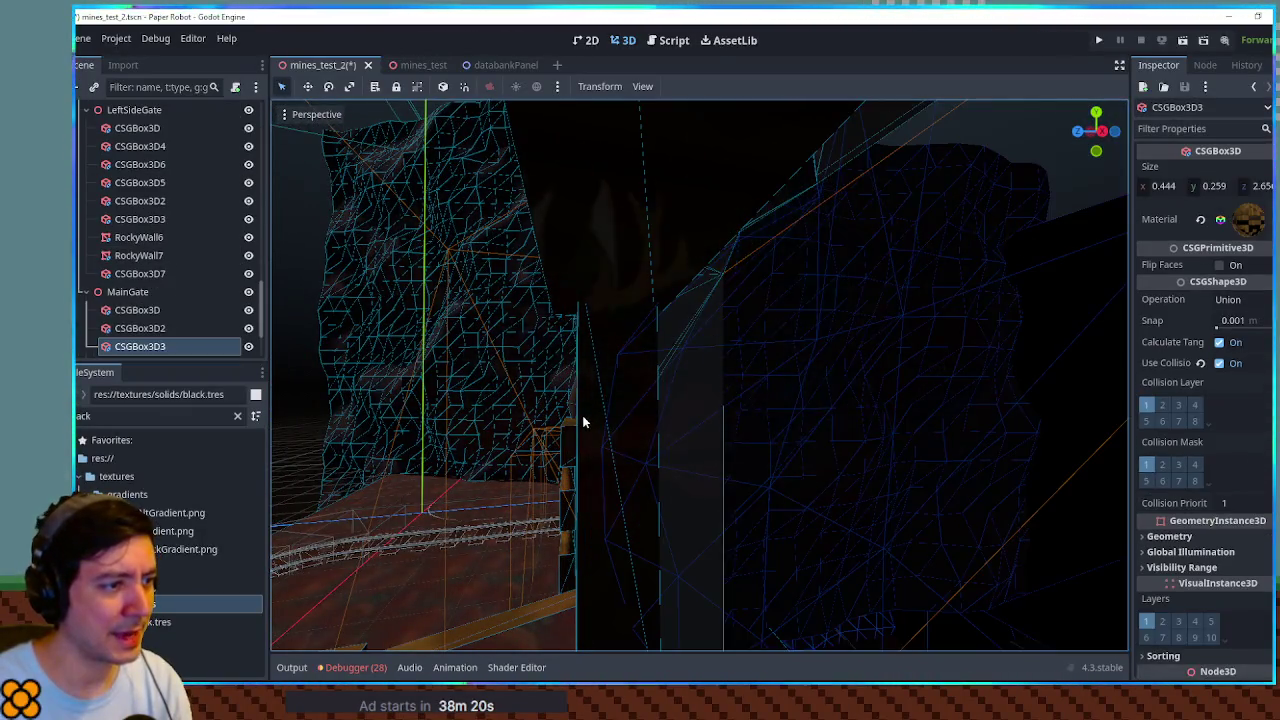
pyautogui.moveTo(578, 395); pyautogui.dragTo(565, 216)
pyautogui.click(557, 219)
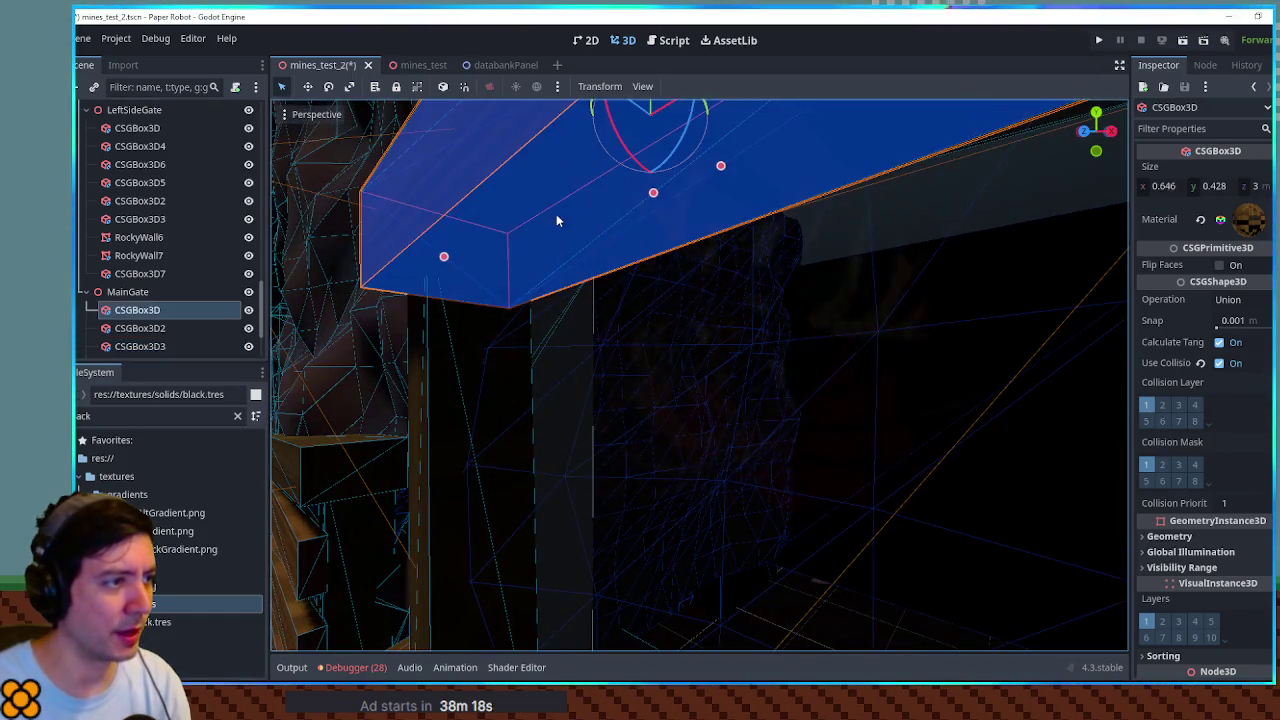
pyautogui.click(484, 458)
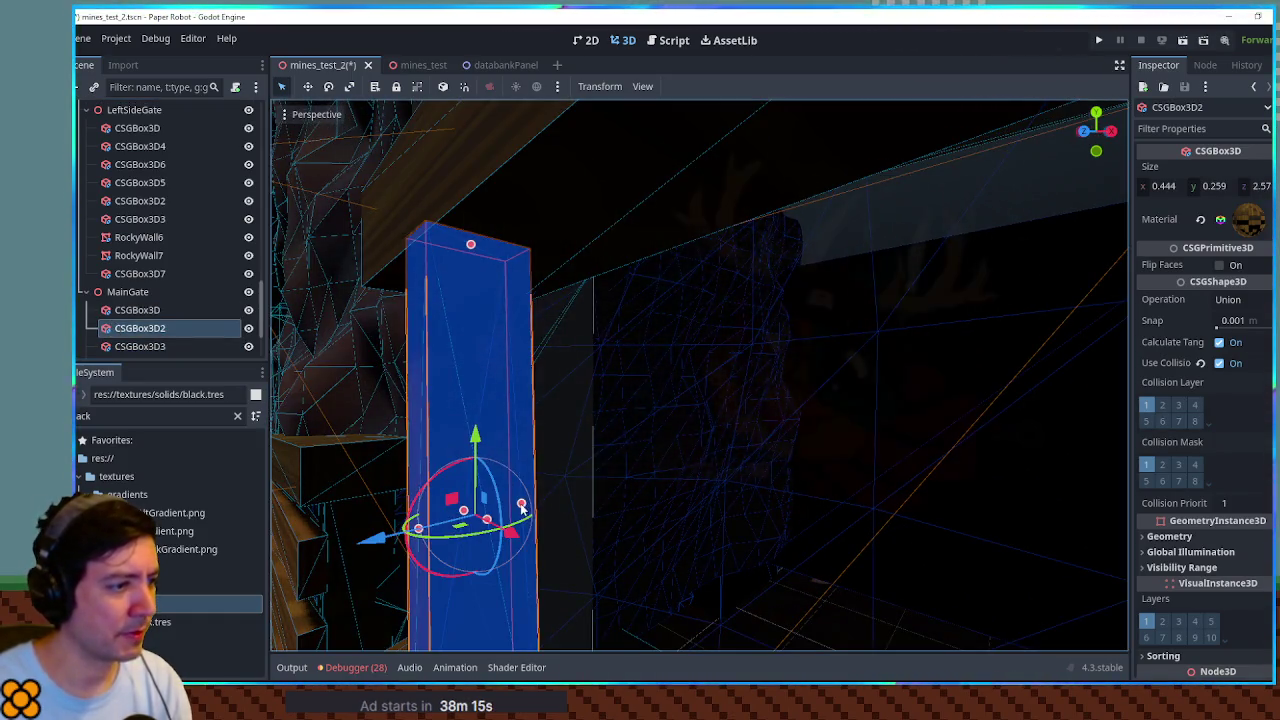
pyautogui.moveTo(521, 508); pyautogui.dragTo(611, 490)
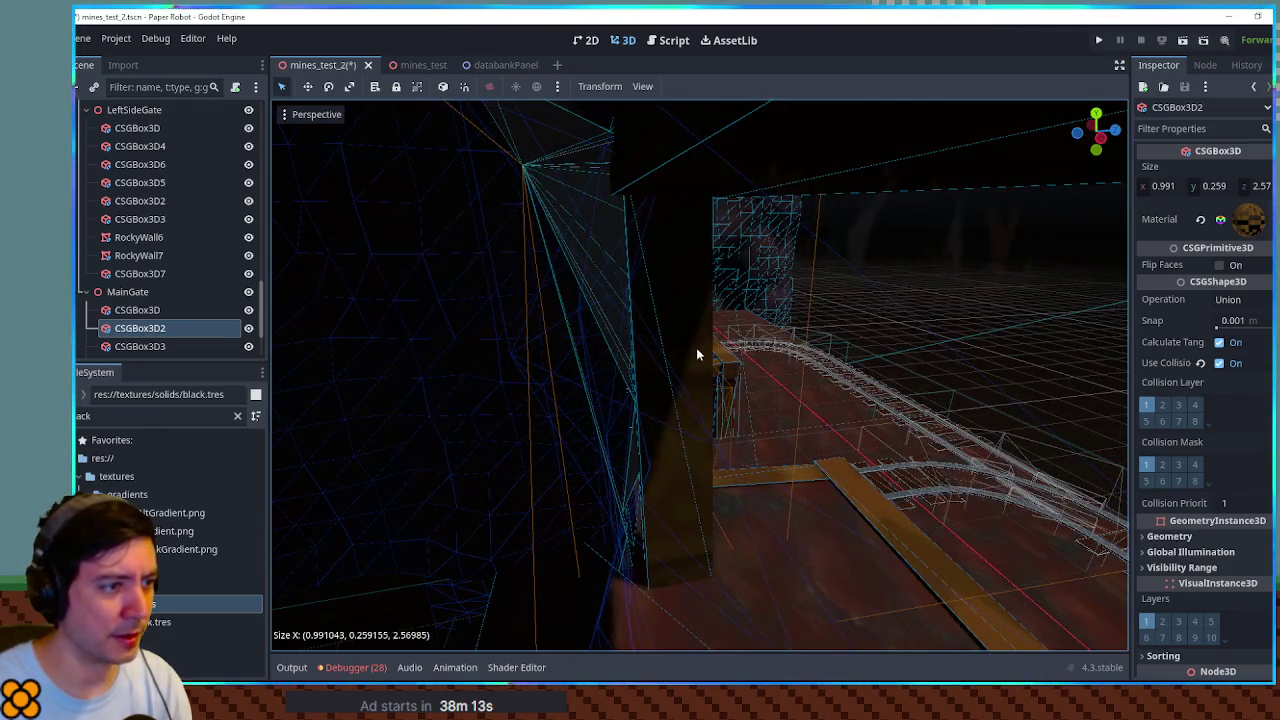
# Step: Widen post CSGBox3D3 to about 1.055 and top beam CSGBox3D to about 1.27
pyautogui.click(697, 354)
pyautogui.moveTo(620, 400)
pyautogui.mouseDown()
pyautogui.moveTo(508, 409)
pyautogui.moveTo(523, 414)
pyautogui.mouseUp()
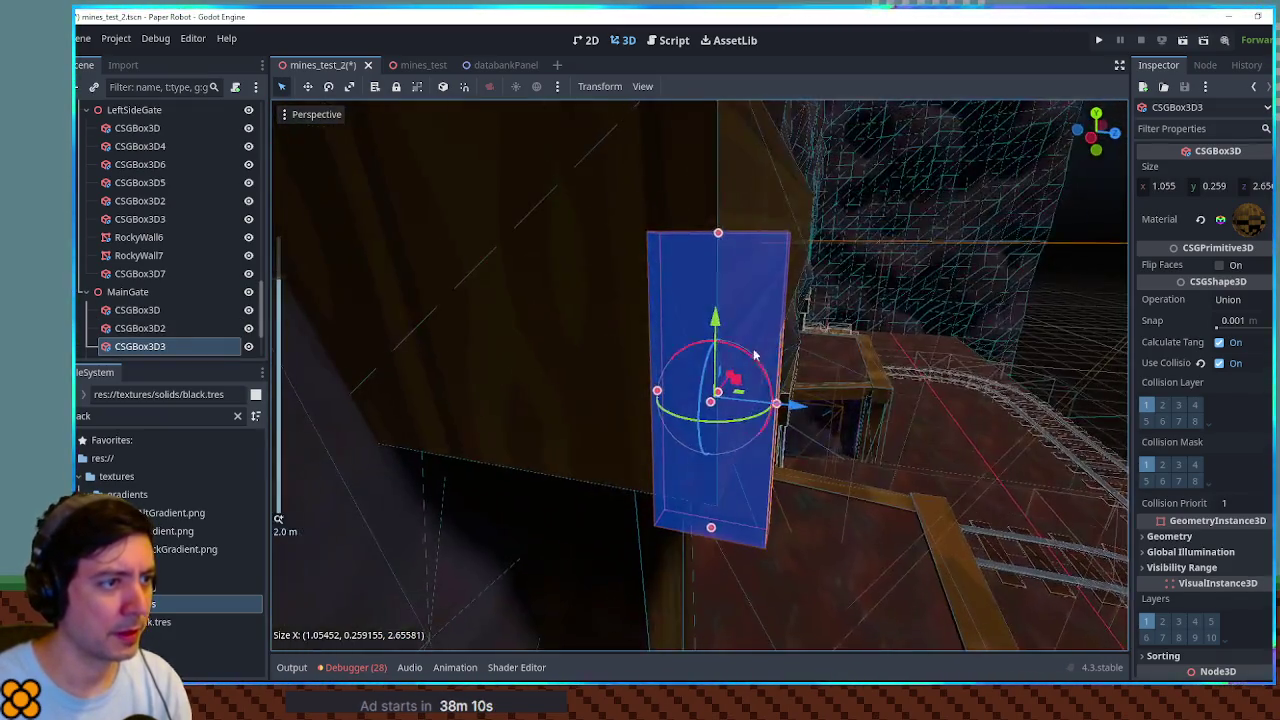
pyautogui.click(759, 304)
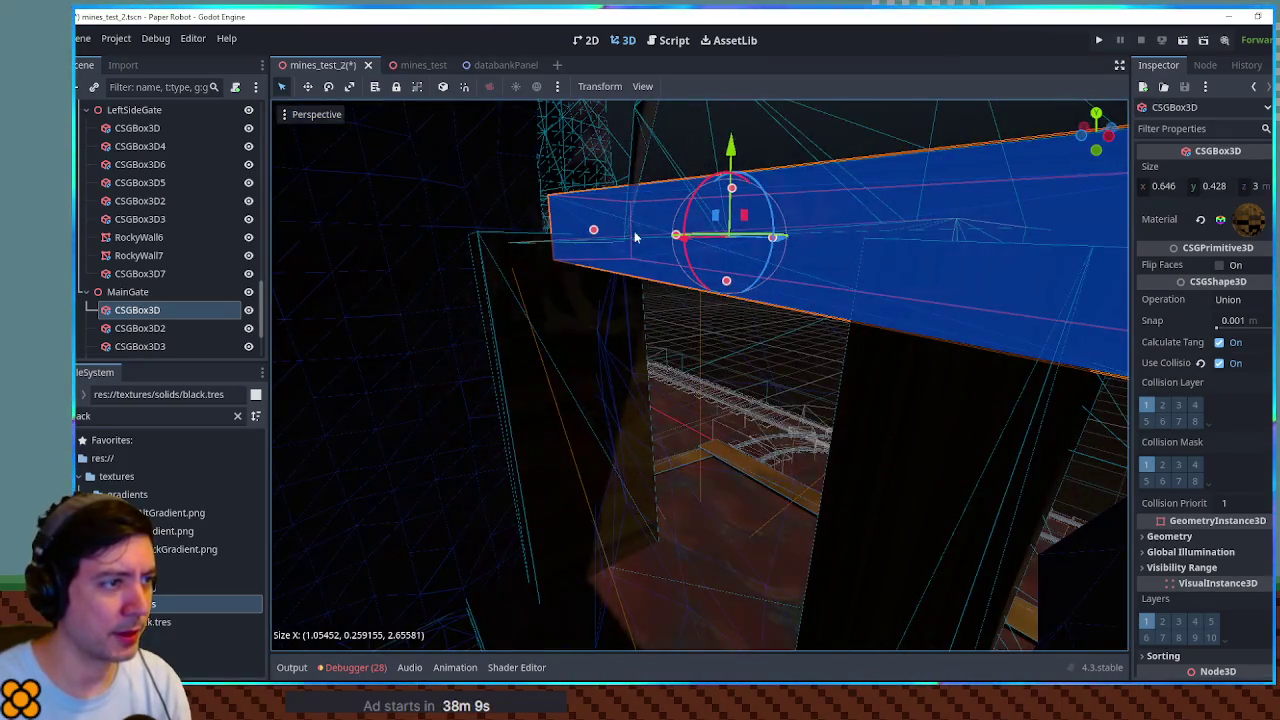
pyautogui.moveTo(676, 236); pyautogui.dragTo(522, 250)
# Step: Save the mines_test_2 scene and run the game with F5 to playtest
pyautogui.scroll(-3, 569, 266)
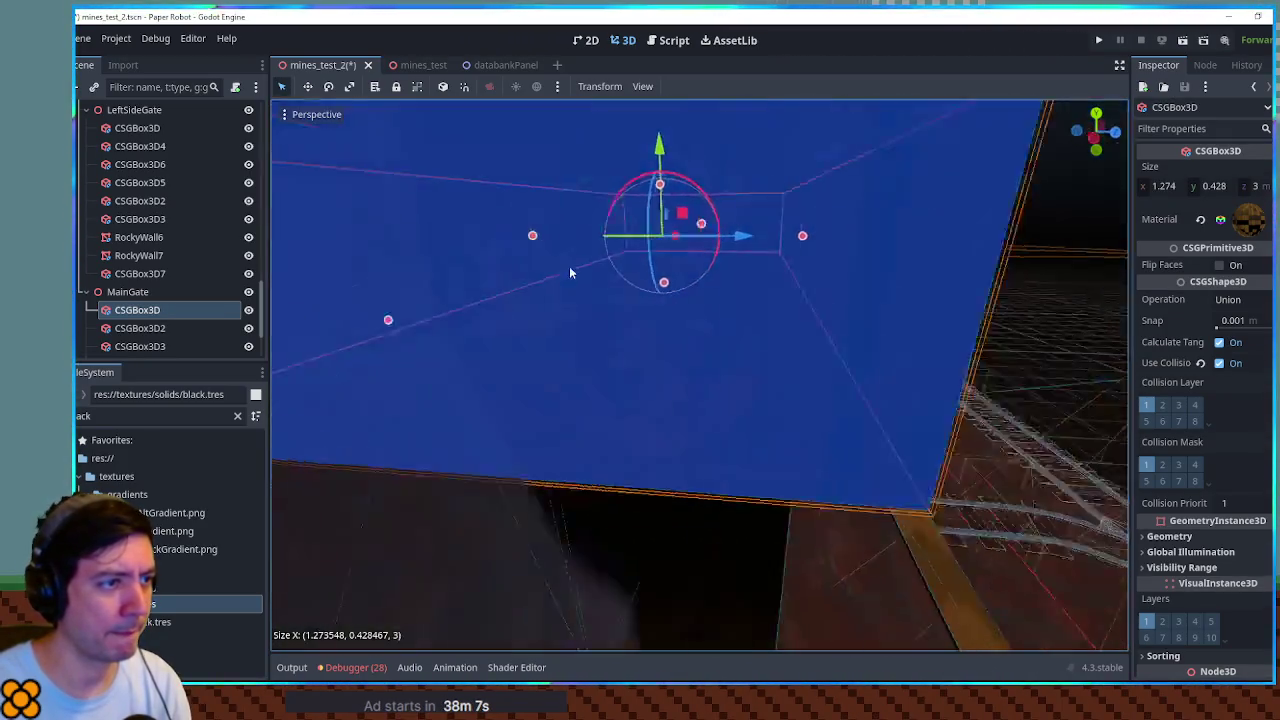
pyautogui.scroll(-15, 490, 266)
pyautogui.click(1053, 568)
pyautogui.hotkey('ctrl', 's')
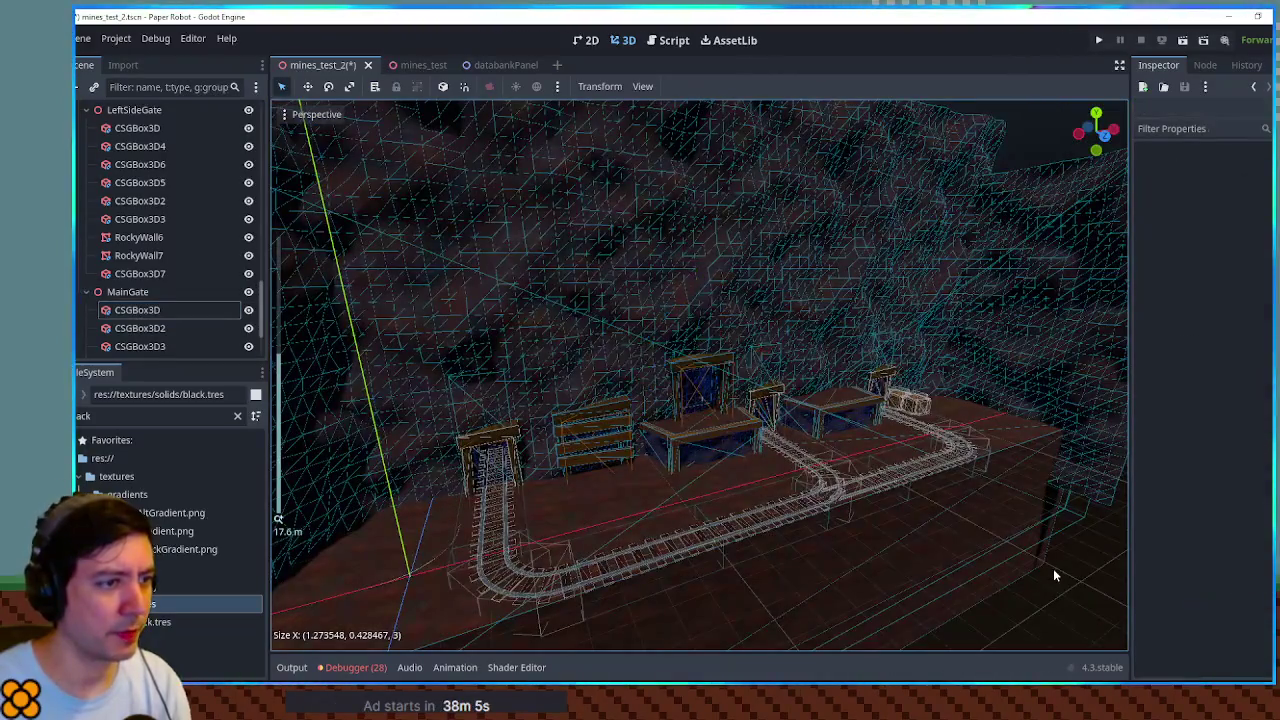
pyautogui.moveTo(1009, 542)
pyautogui.mouseDown()
pyautogui.moveTo(891, 394)
pyautogui.moveTo(786, 494)
pyautogui.mouseUp()
pyautogui.hotkey('ctrl', 's')
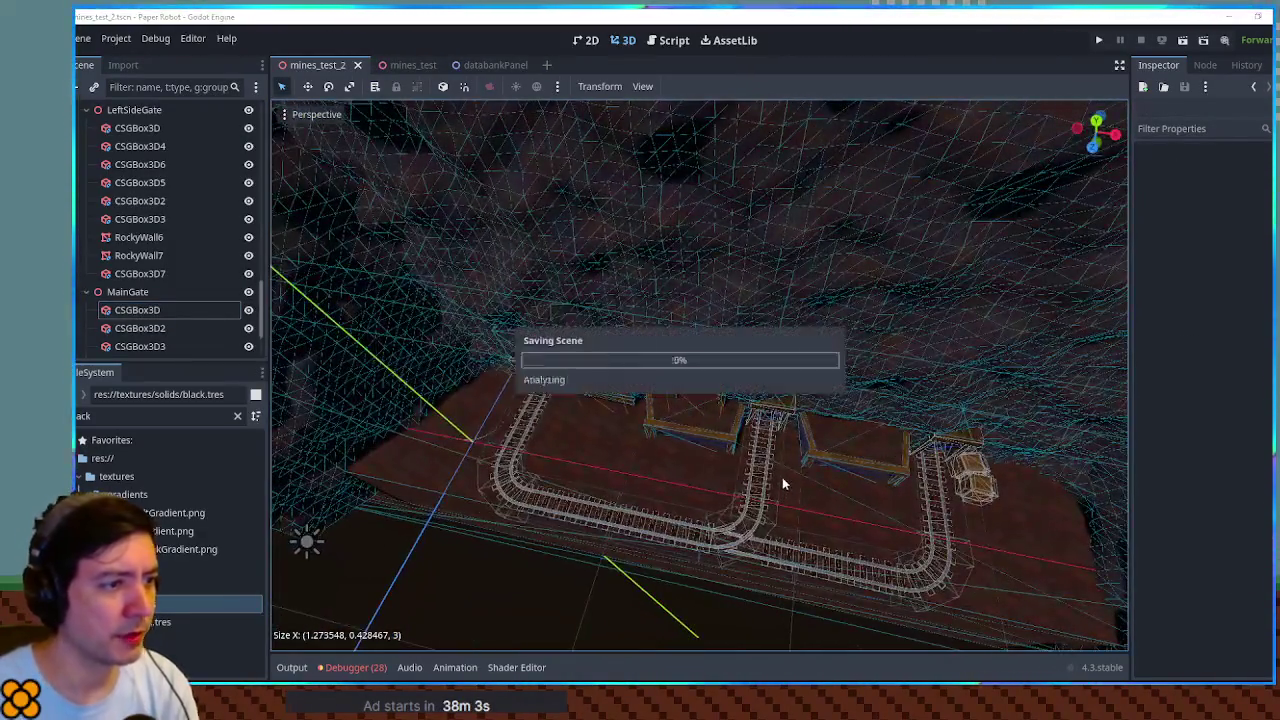
pyautogui.press('F5')
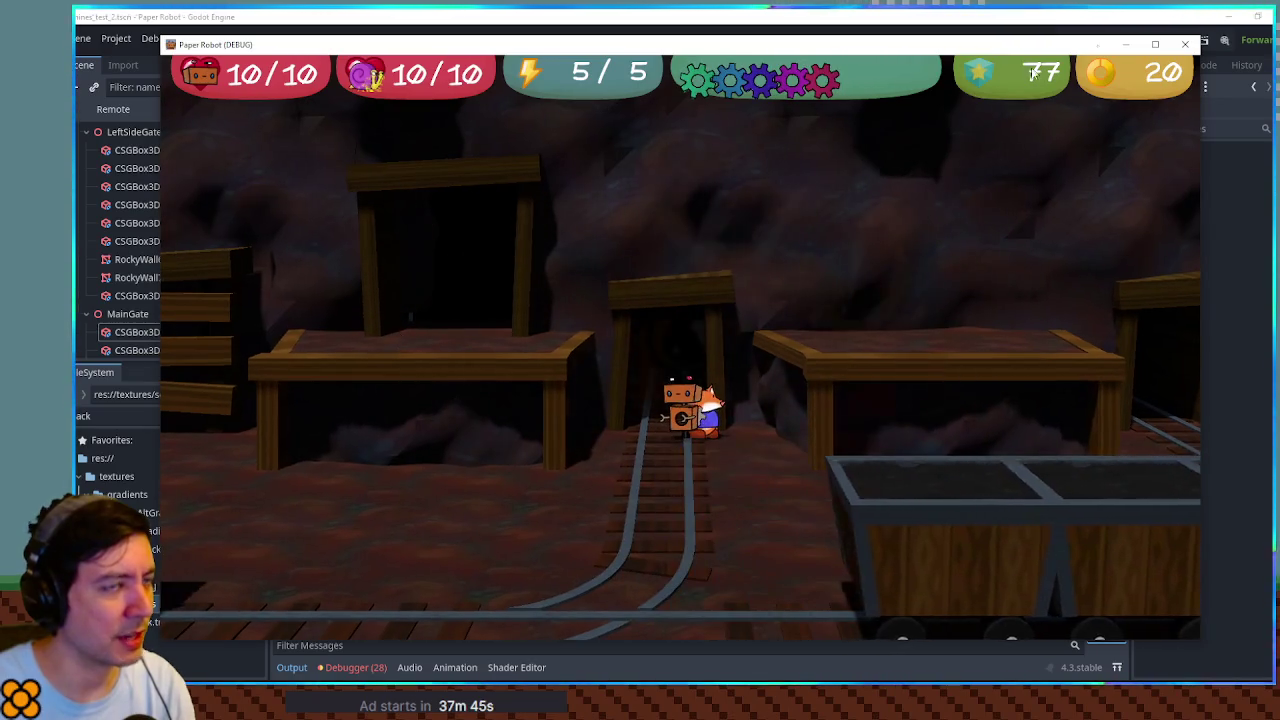
# Step: Close the Paper Robot (DEBUG) playtest window to return to the mines_test_2 editor
pyautogui.click(1186, 45)
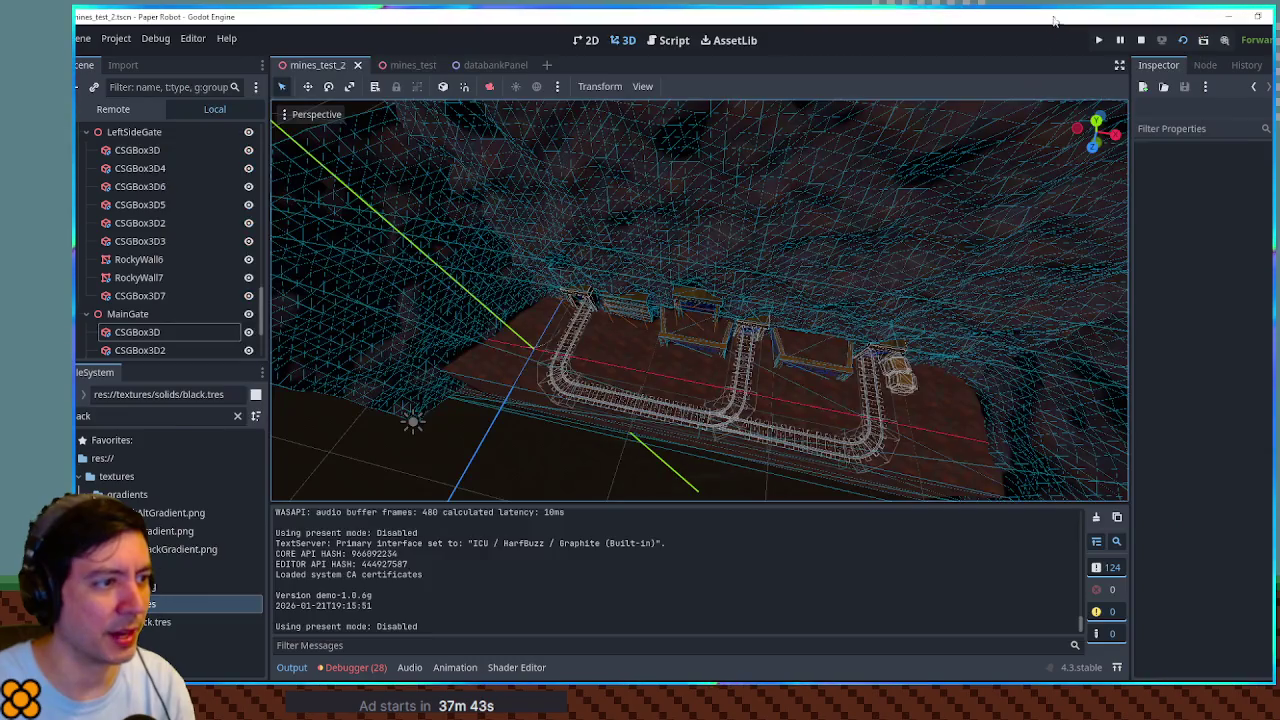
# Step: Select the ledge's CSGPolygon3D in Top Orthogonal view and move one corner of its outline
pyautogui.scroll(5, 740, 353)
pyautogui.click(726, 383)
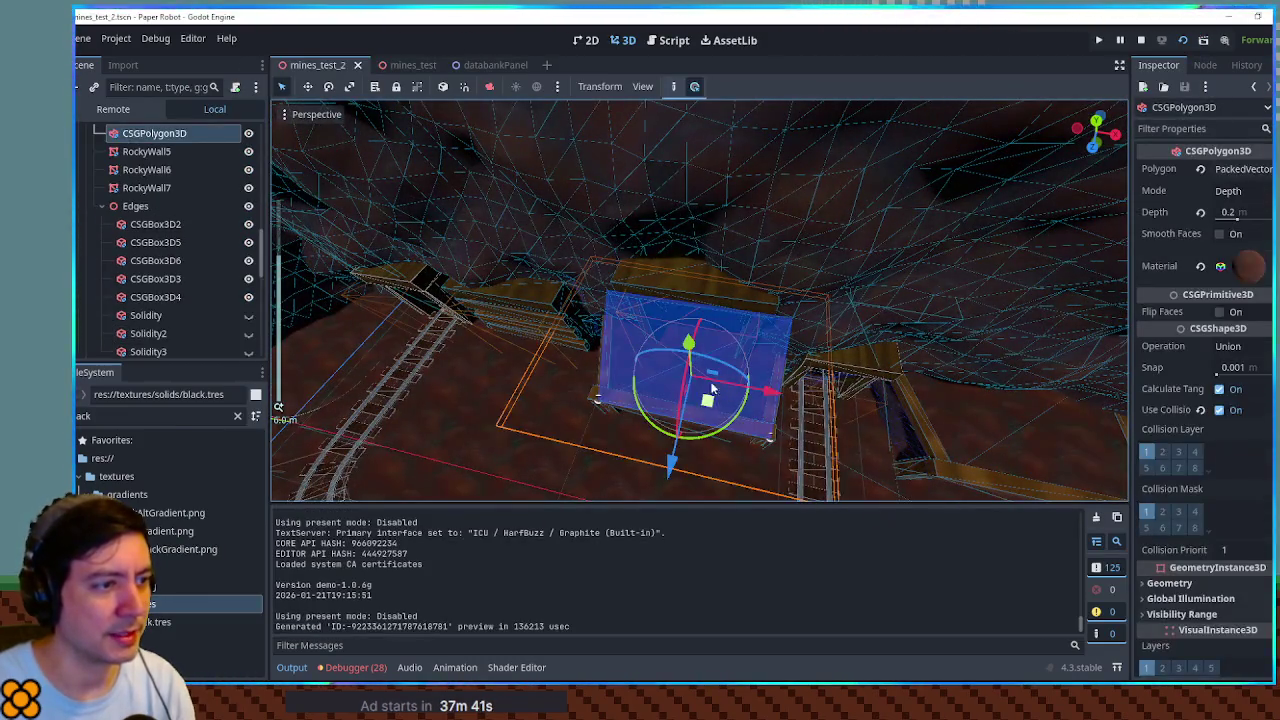
pyautogui.moveTo(698, 313); pyautogui.dragTo(660, 430)
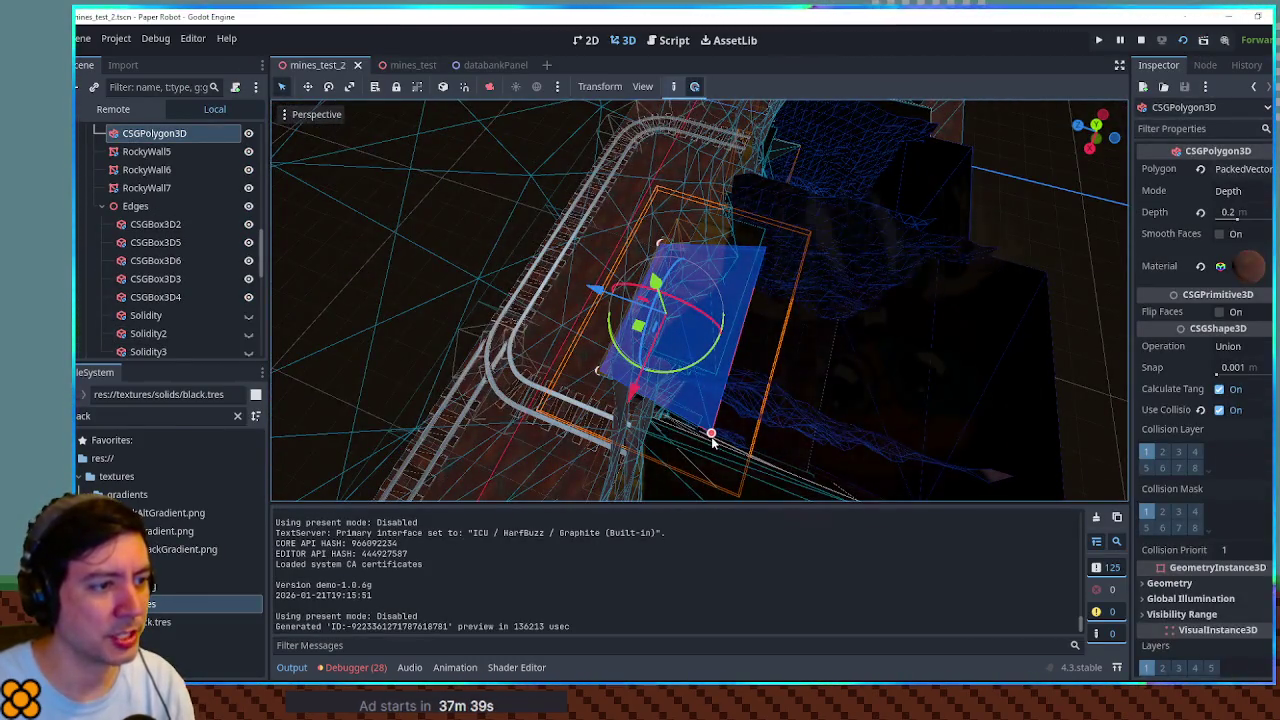
pyautogui.press('KP_7')
pyautogui.moveTo(706, 387); pyautogui.dragTo(646, 423)
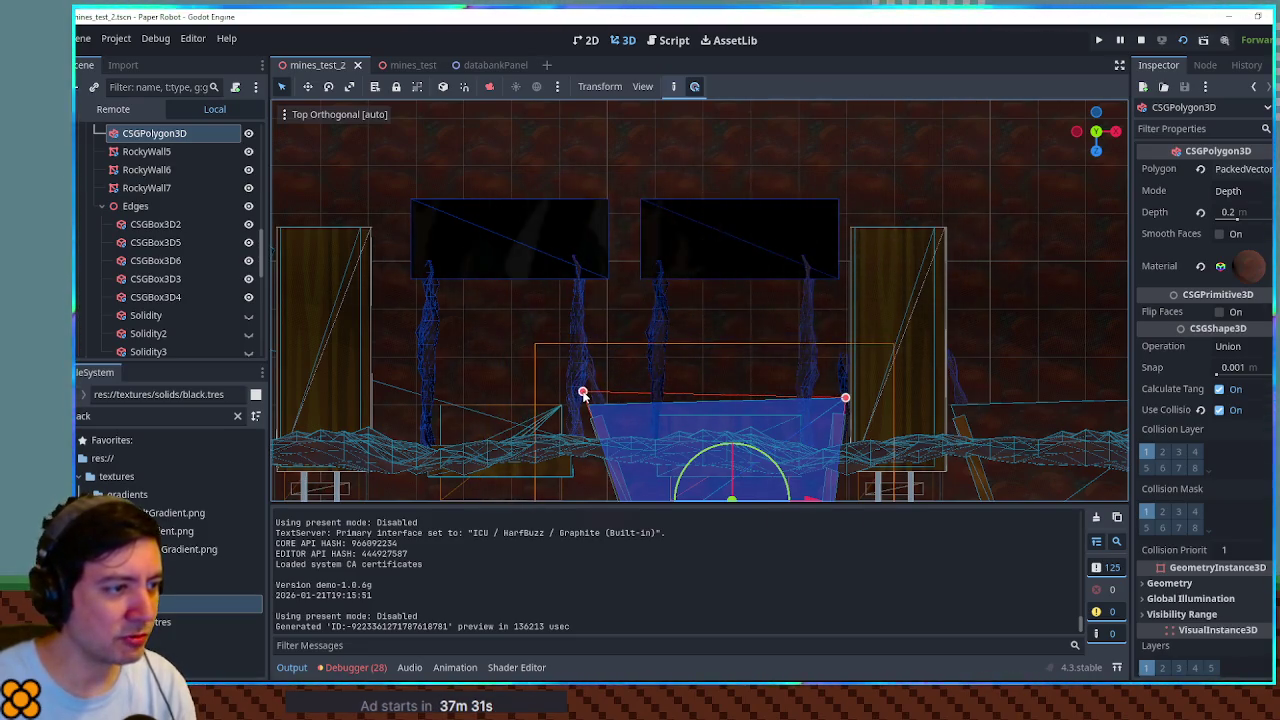
pyautogui.moveTo(586, 395); pyautogui.dragTo(586, 394)
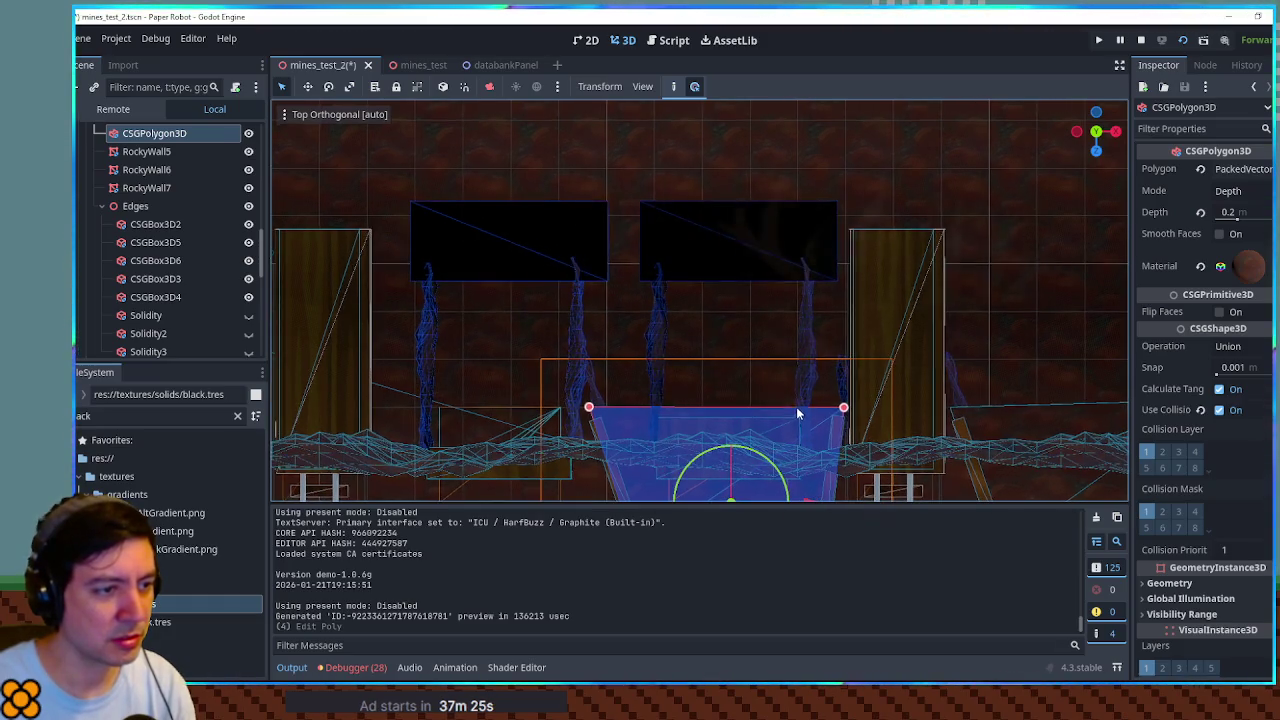
# Step: Pull the polygon's top vertices upward, square off the top-right corner, and save mines_test_2
pyautogui.moveTo(784, 412)
pyautogui.mouseDown()
pyautogui.moveTo(808, 428)
pyautogui.moveTo(808, 371)
pyautogui.mouseUp()
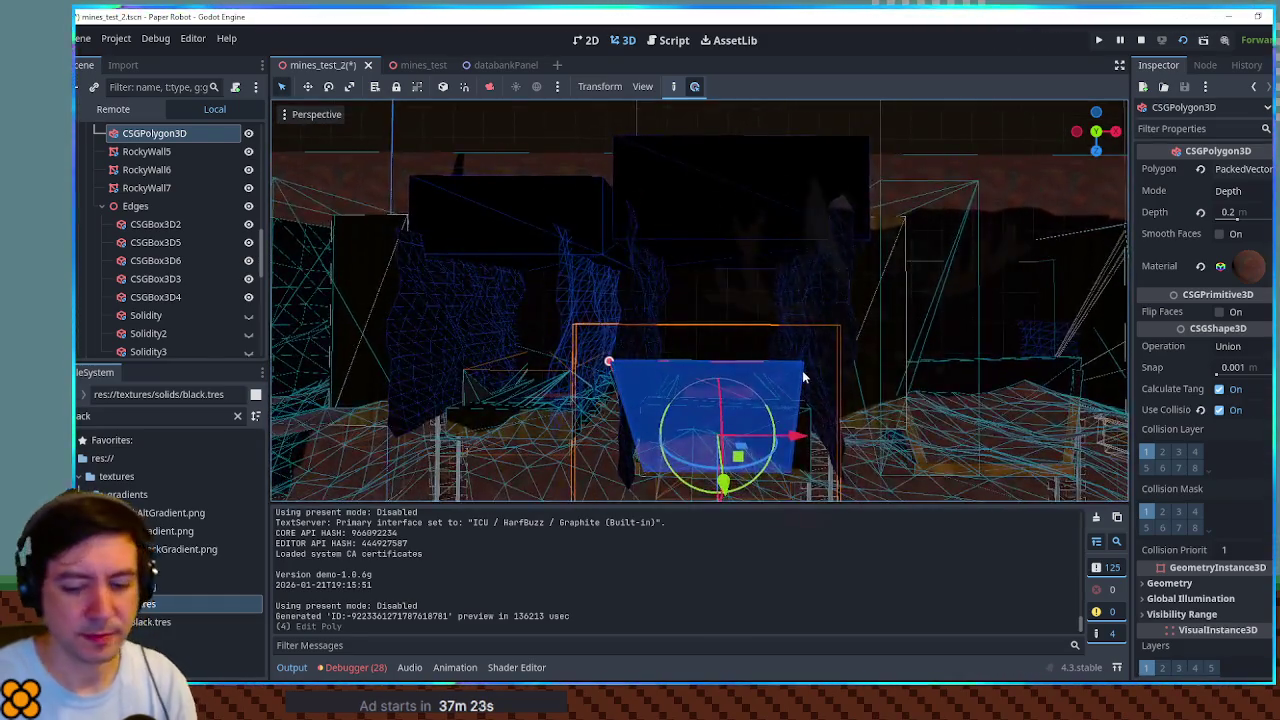
pyautogui.press('KP_7')
pyautogui.scroll(5, 803, 377)
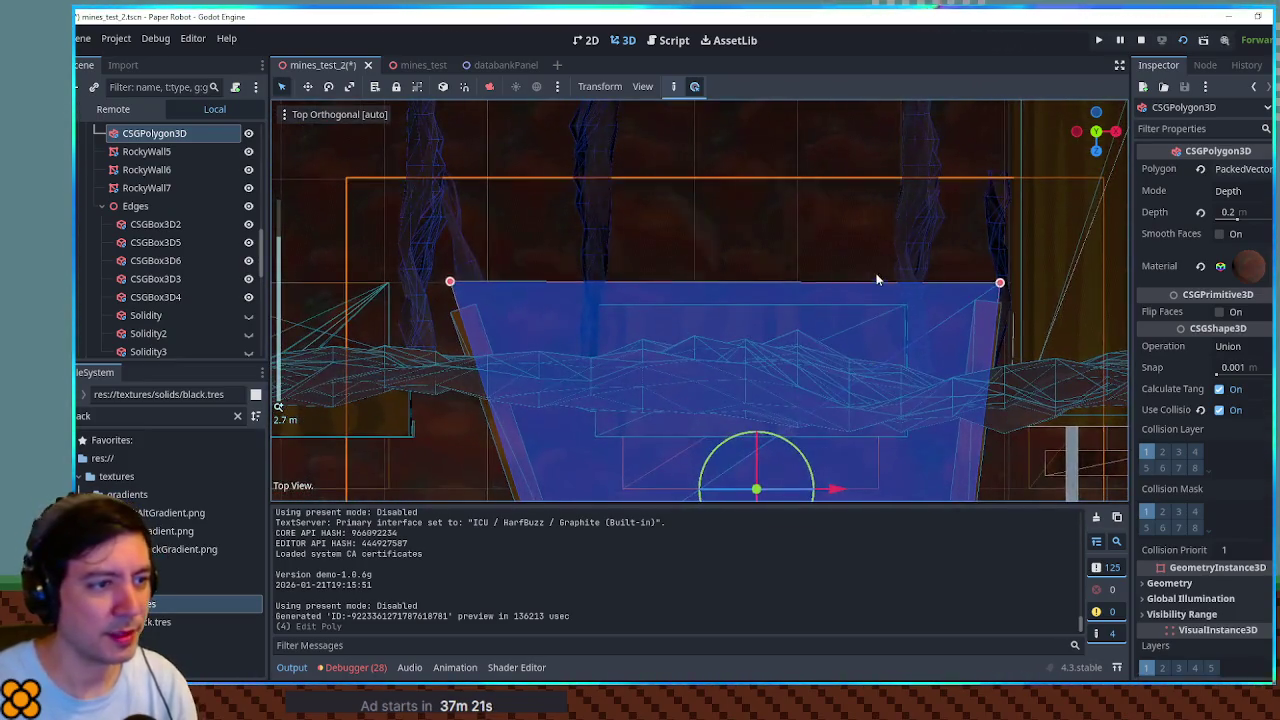
pyautogui.click(873, 288)
pyautogui.scroll(-3, 720, 413)
pyautogui.click(634, 458)
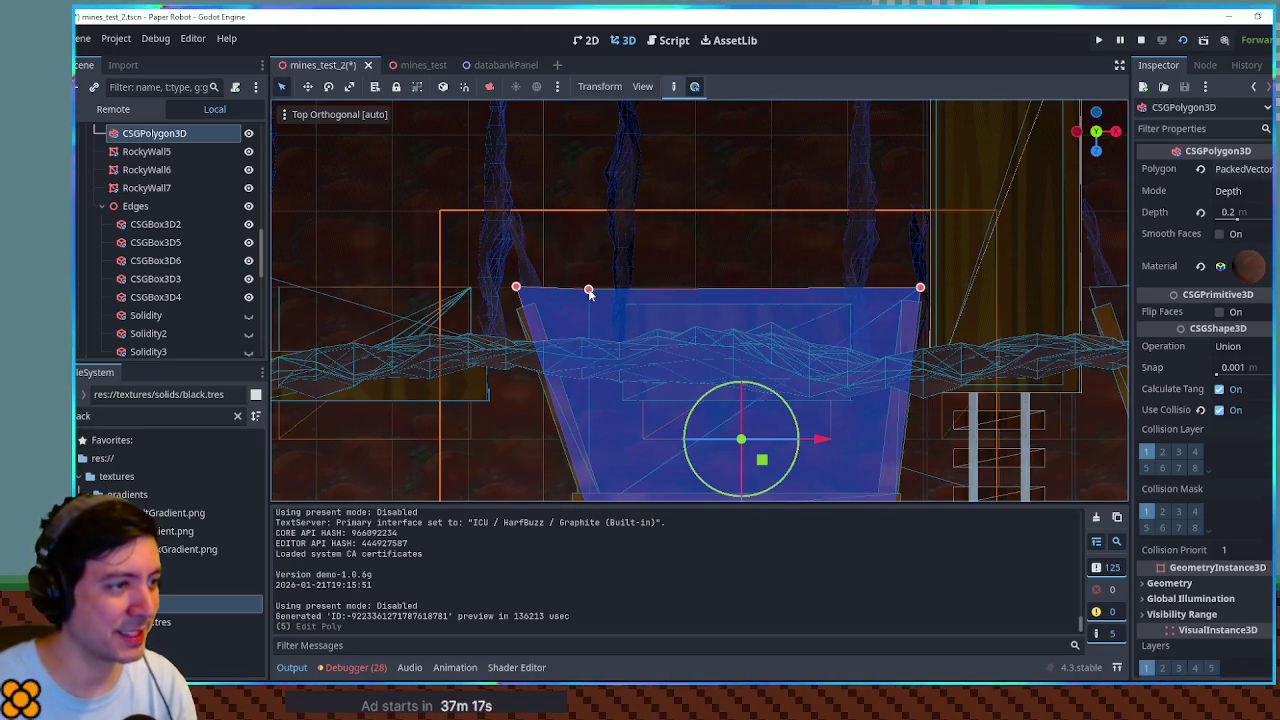
pyautogui.moveTo(584, 212); pyautogui.dragTo(578, 196)
pyautogui.scroll(-3, 595, 208)
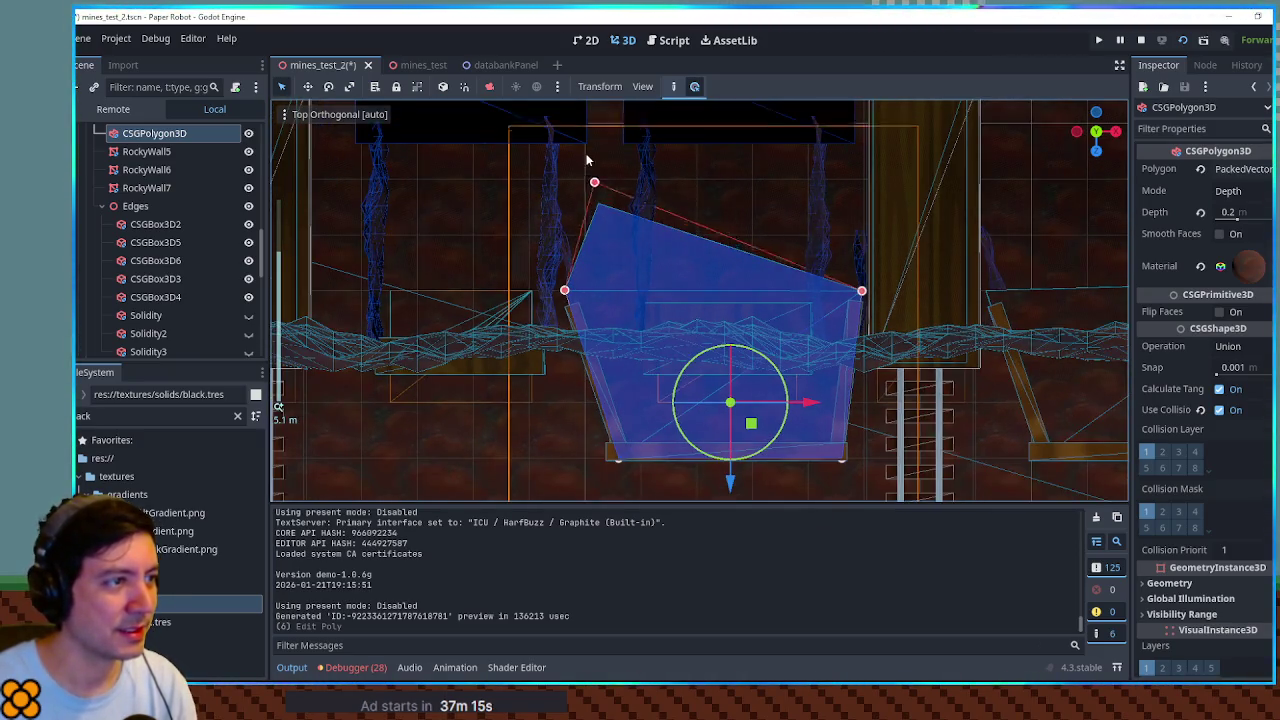
pyautogui.moveTo(578, 137); pyautogui.dragTo(583, 139)
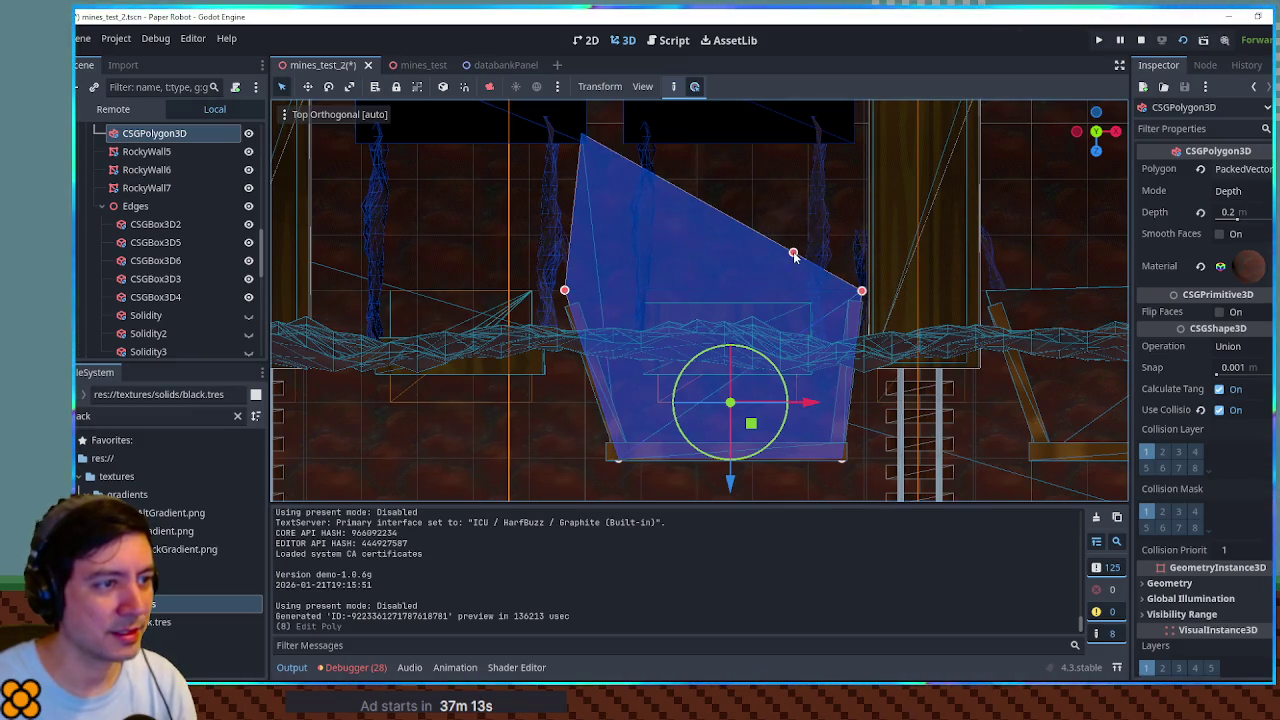
pyautogui.moveTo(855, 139); pyautogui.dragTo(855, 139)
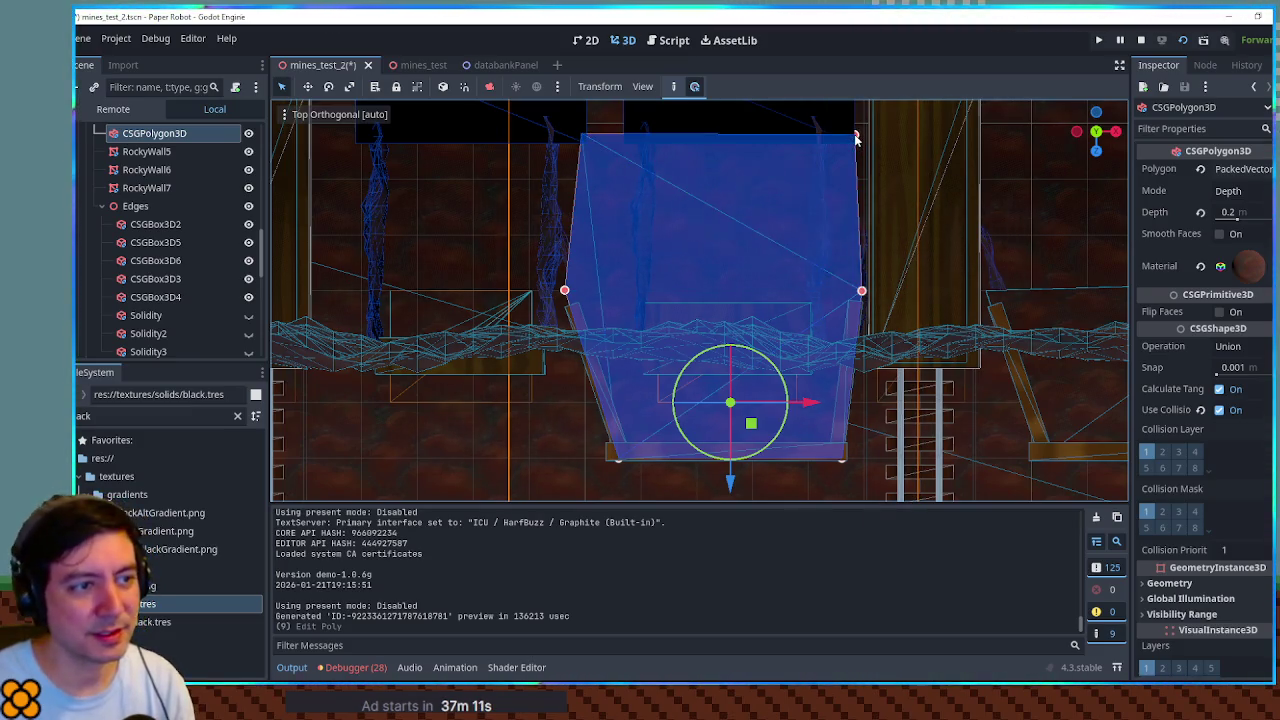
pyautogui.scroll(-3, 855, 163)
pyautogui.hotkey('ctrl', 's')
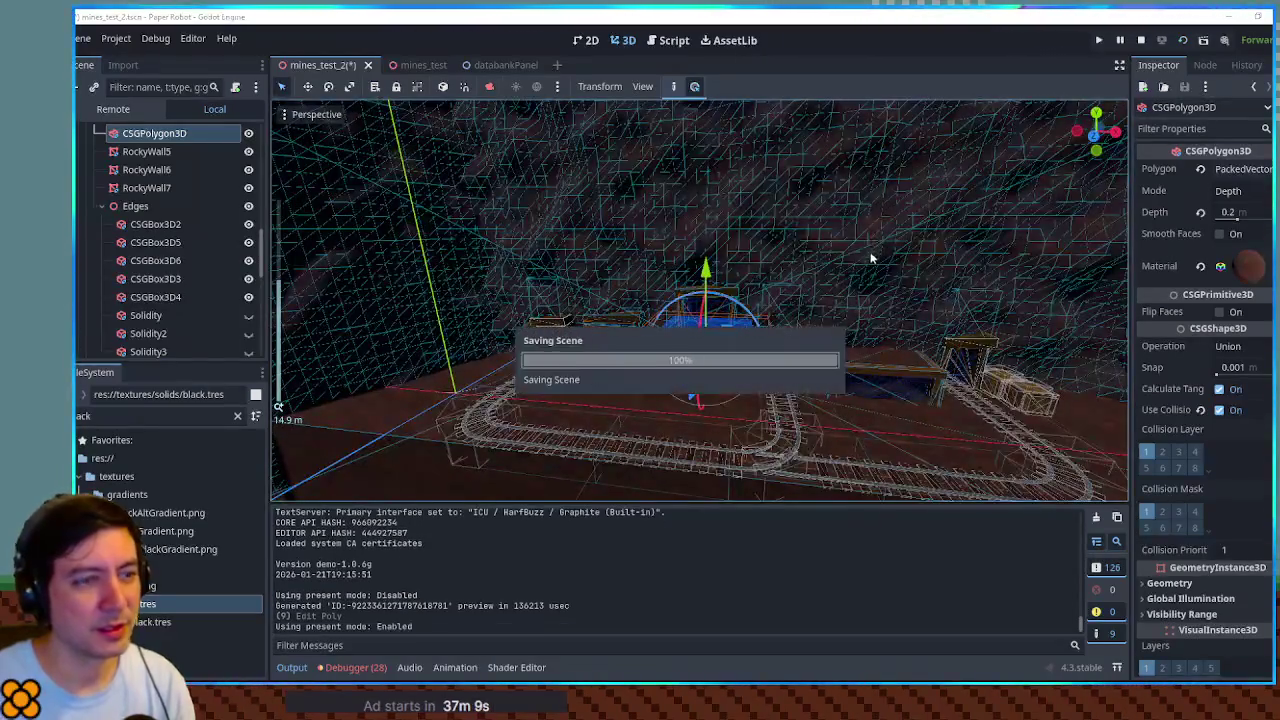
pyautogui.press('F6')
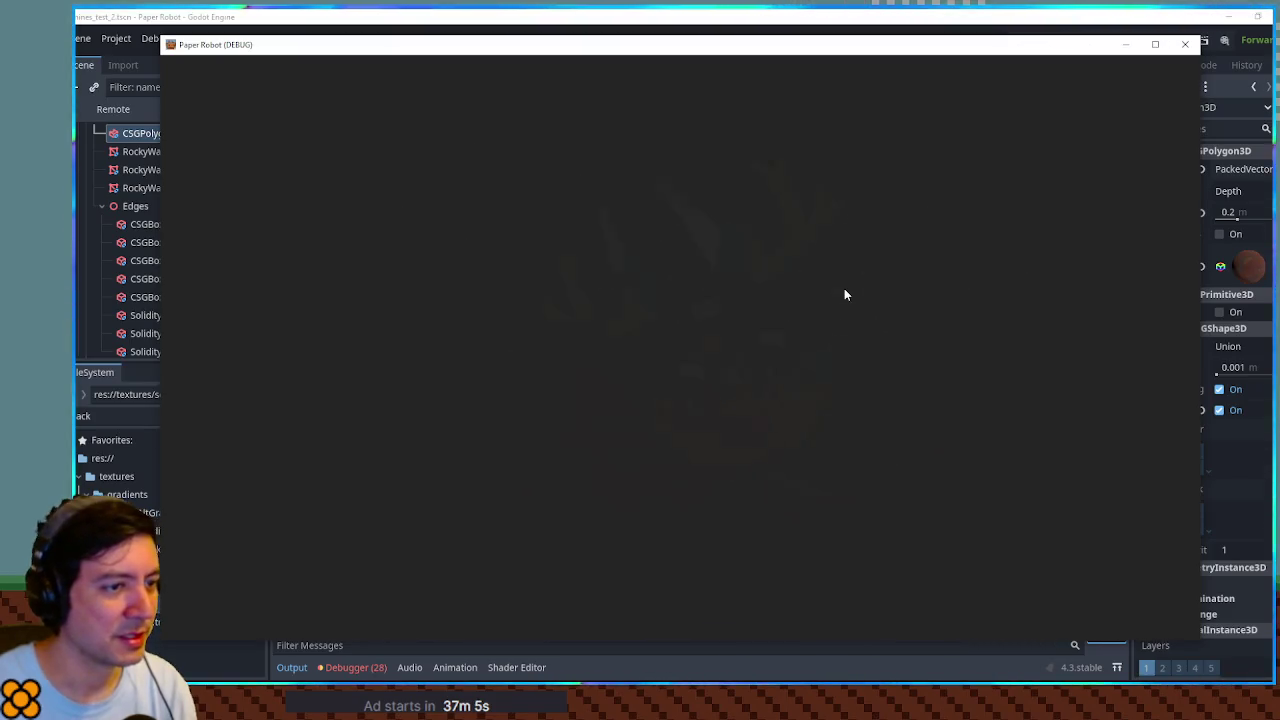
pyautogui.press('Left')
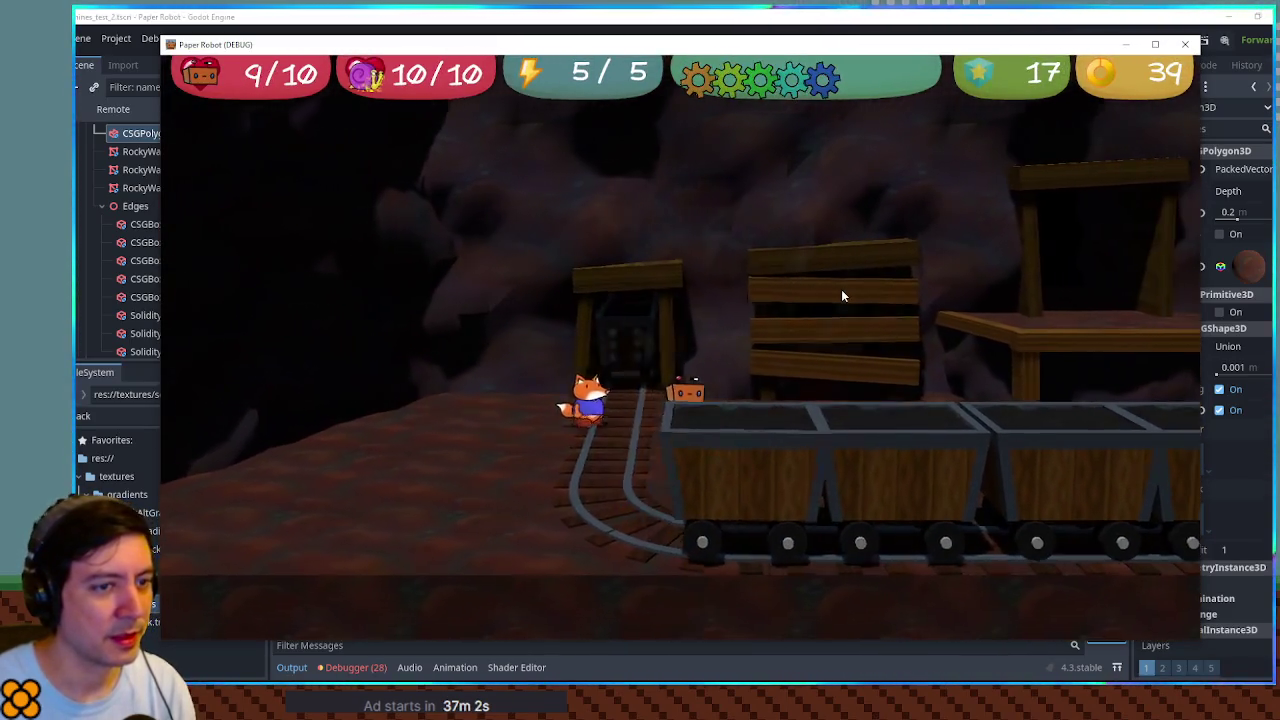
pyautogui.press('Left')
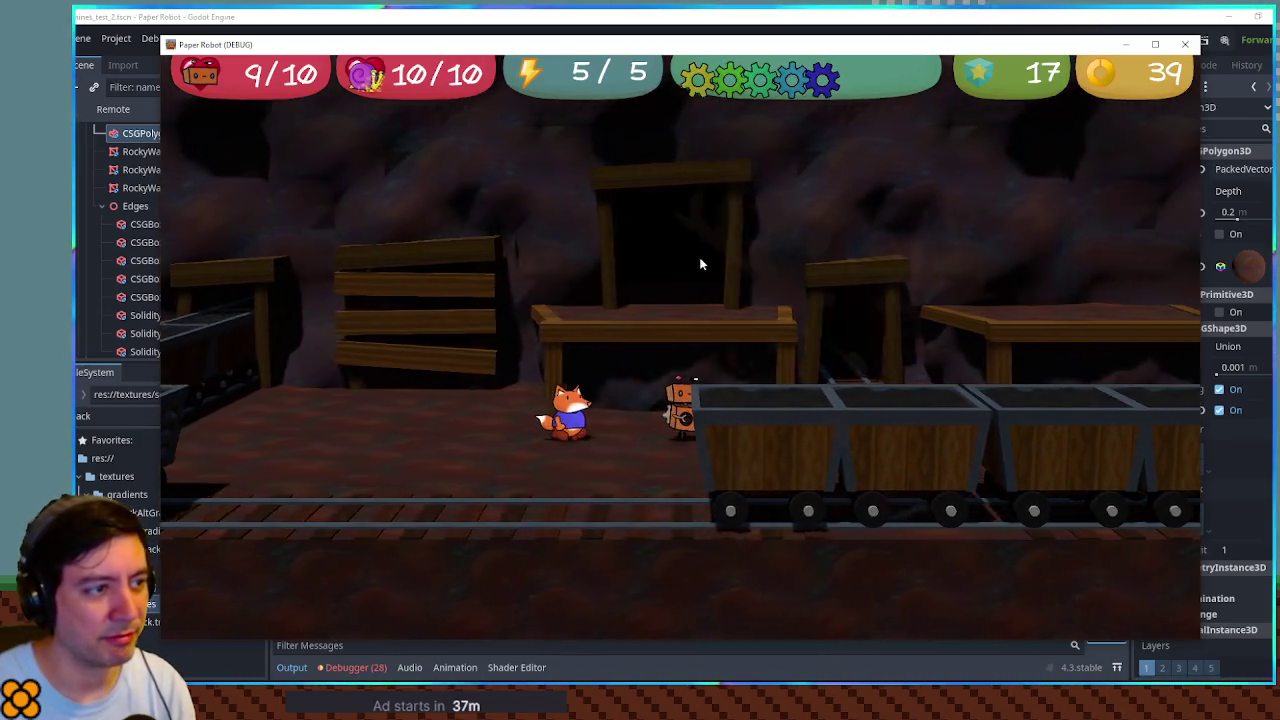
pyautogui.press('Left')
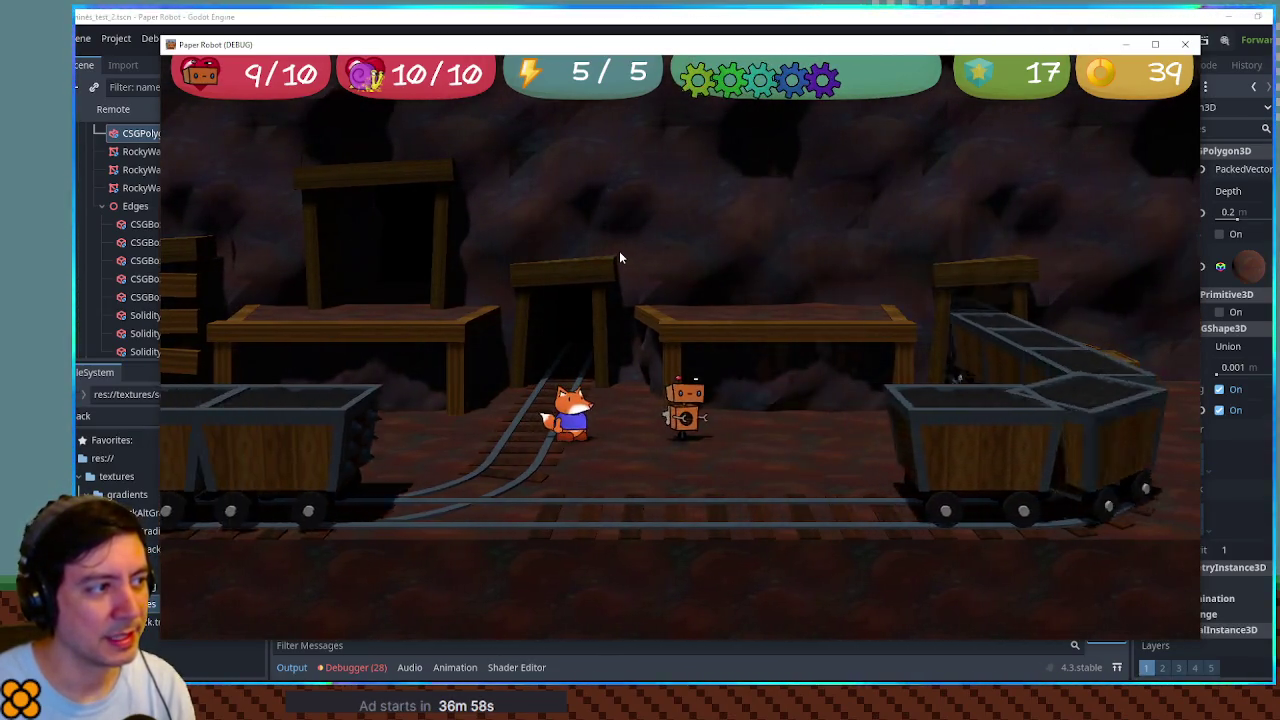
pyautogui.press('Left')
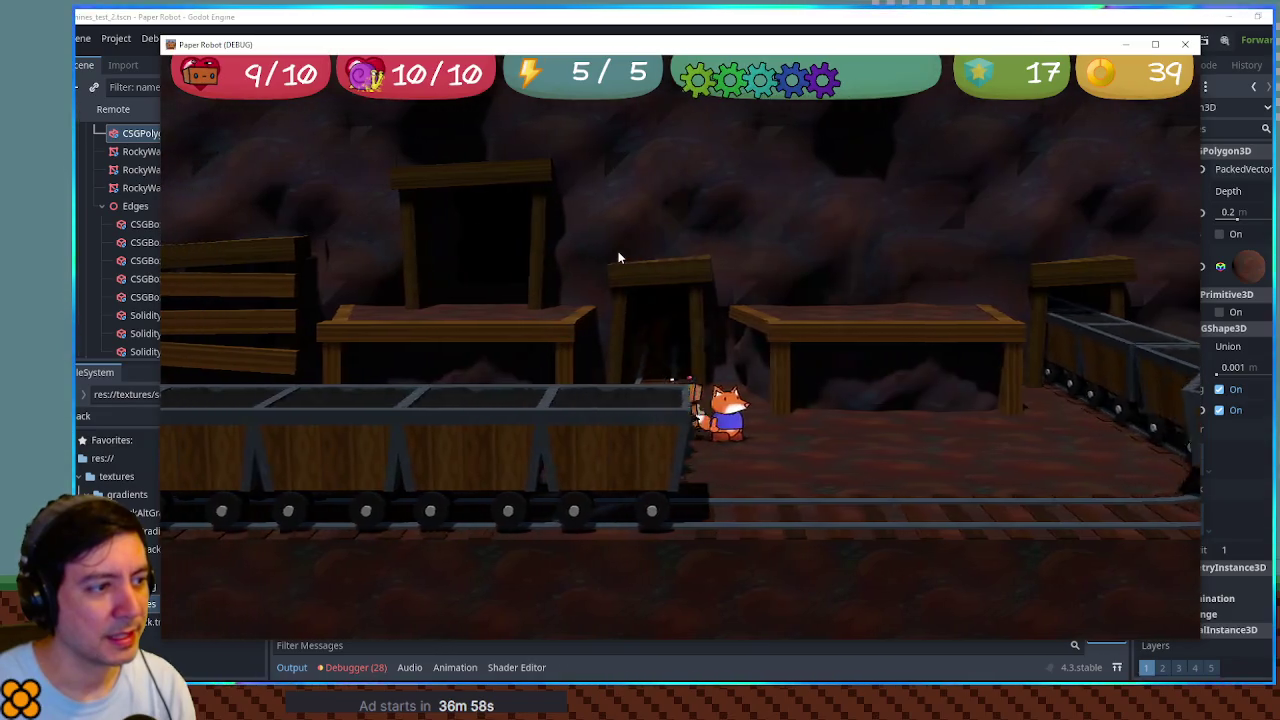
pyautogui.press('Left')
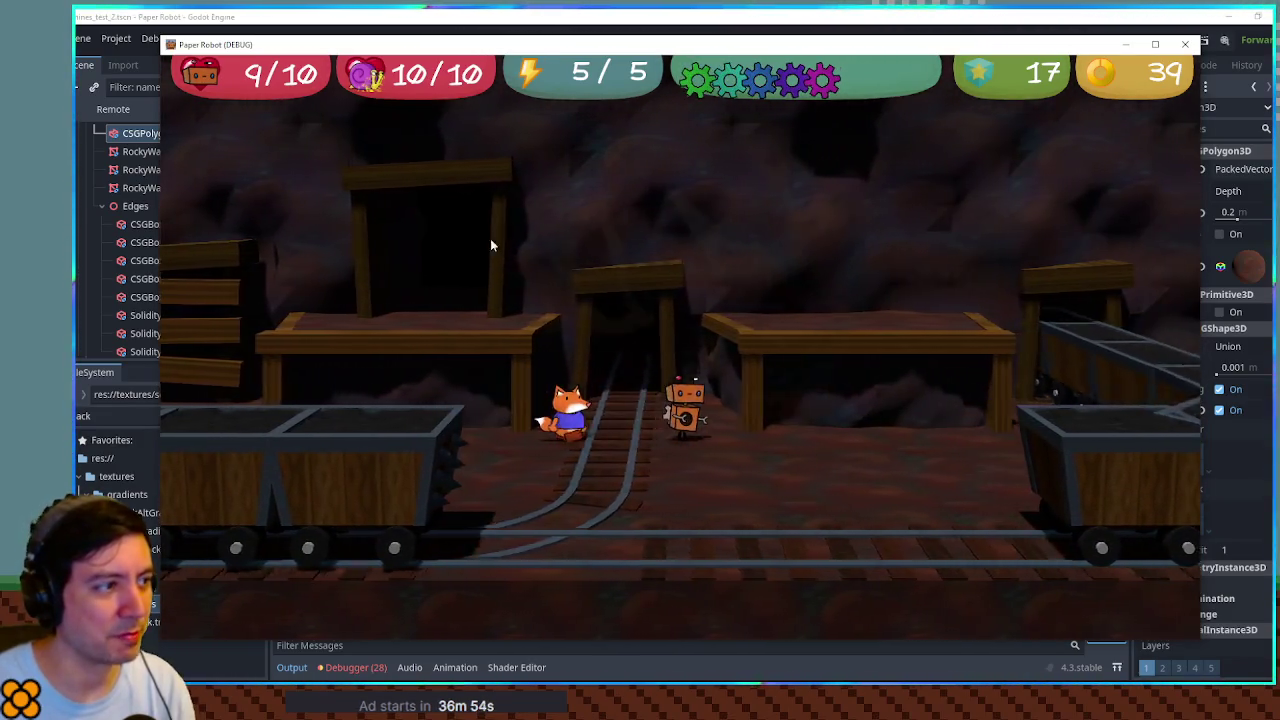
pyautogui.press('Up')
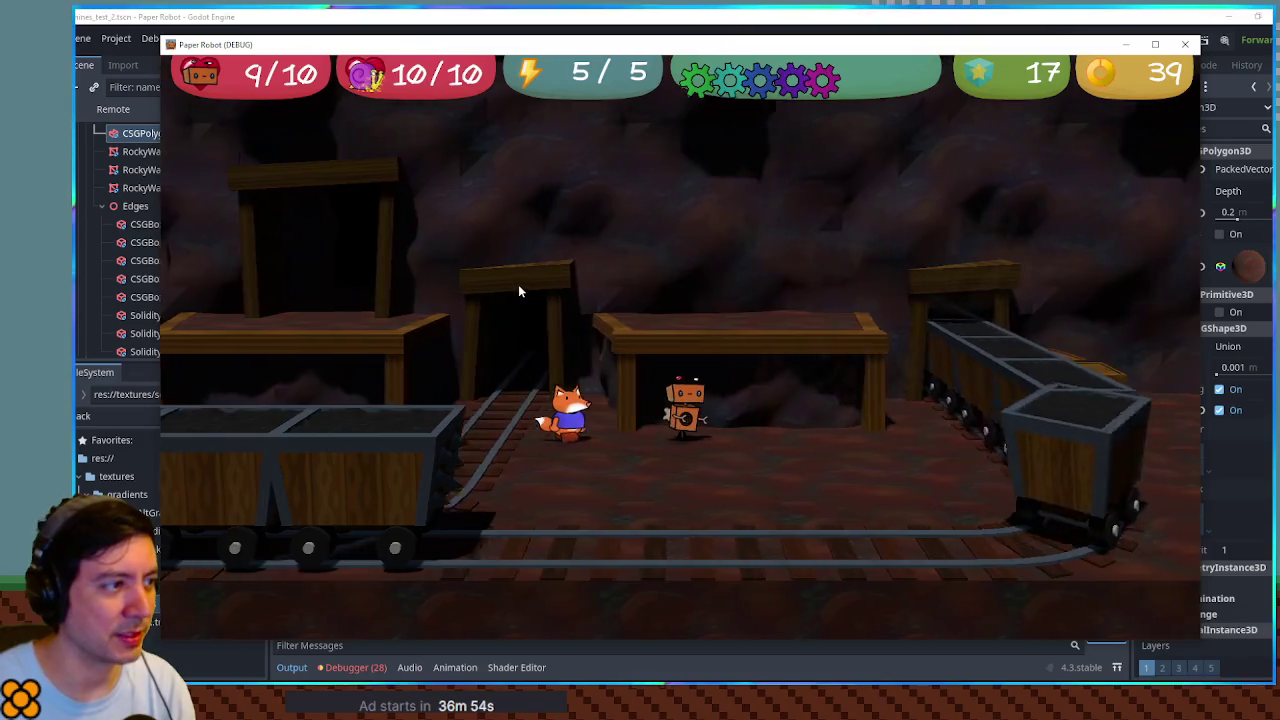
pyautogui.press('Right')
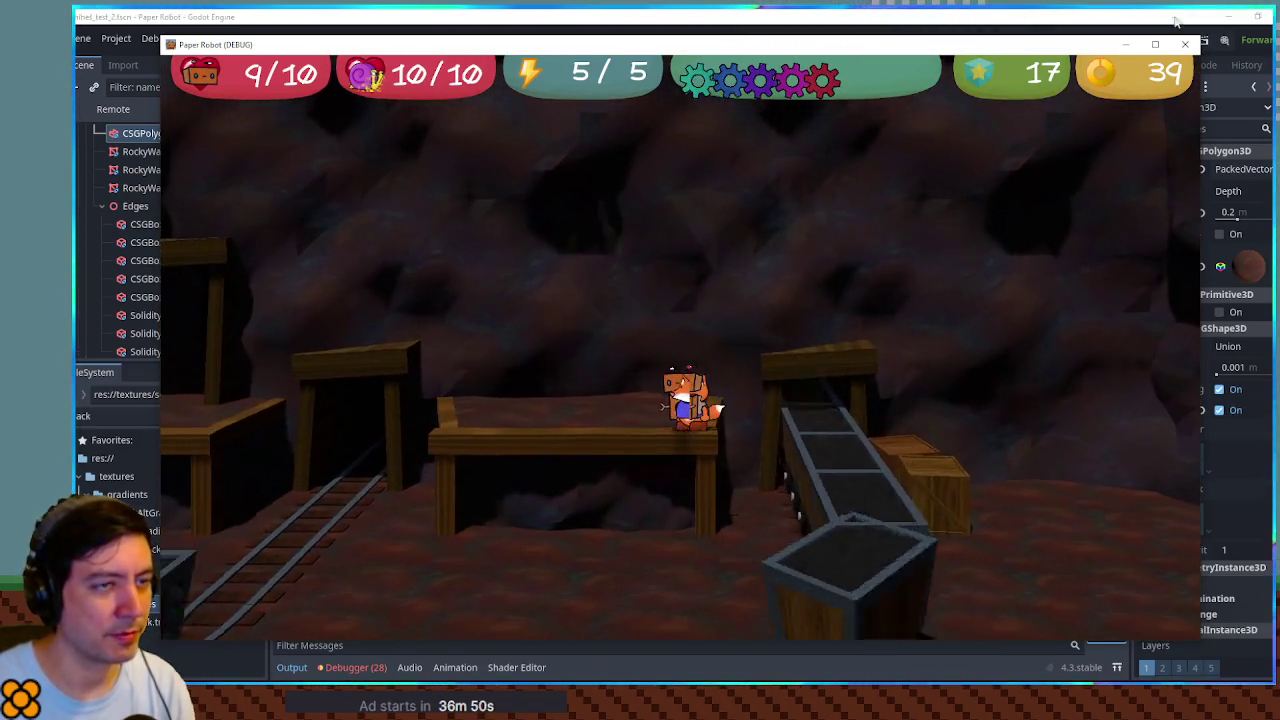
pyautogui.press('F8')
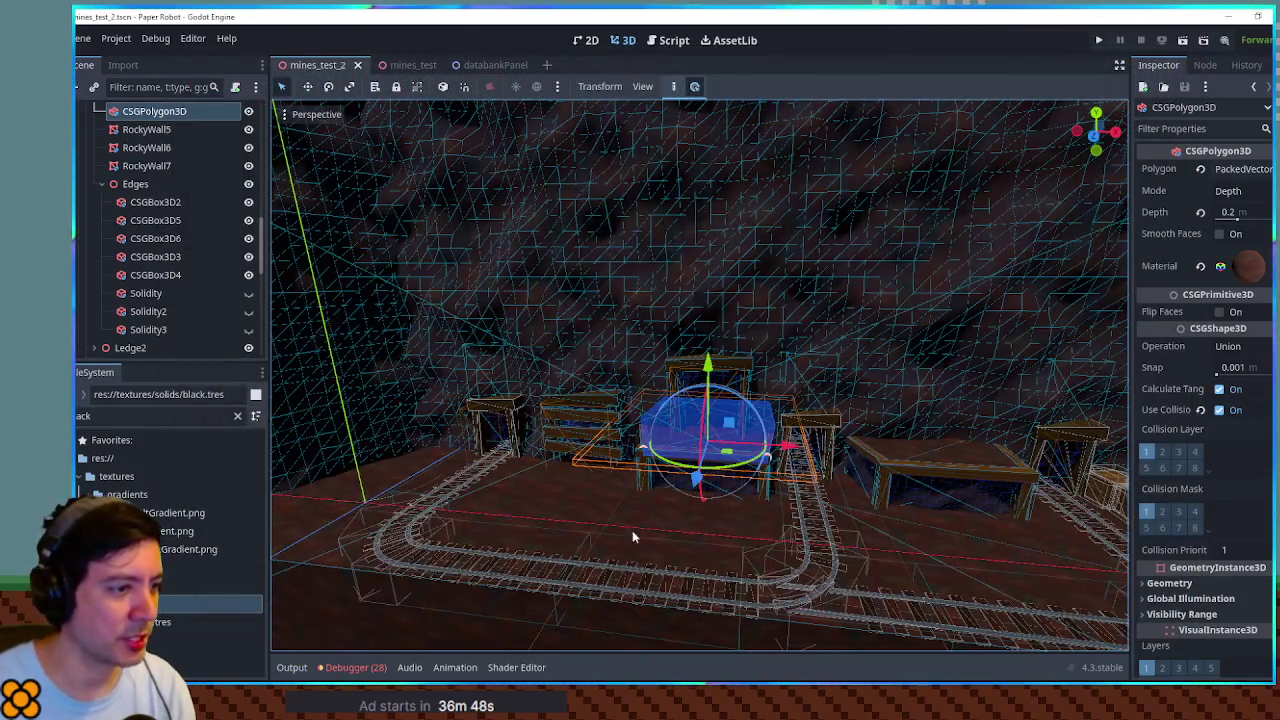
# Step: Turn off Default Straight on CartTileBranchLeft, save, and playtest the minecarts before closing the game
pyautogui.scroll(5, 601, 499)
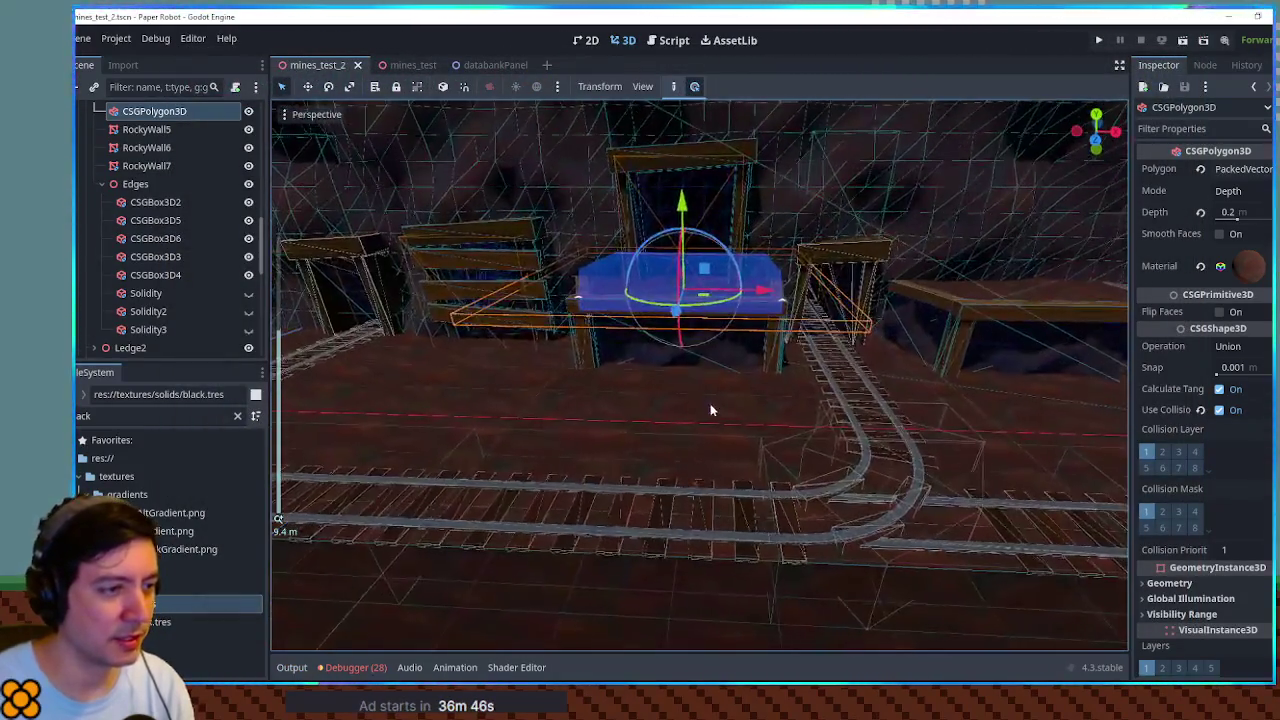
pyautogui.click(859, 480)
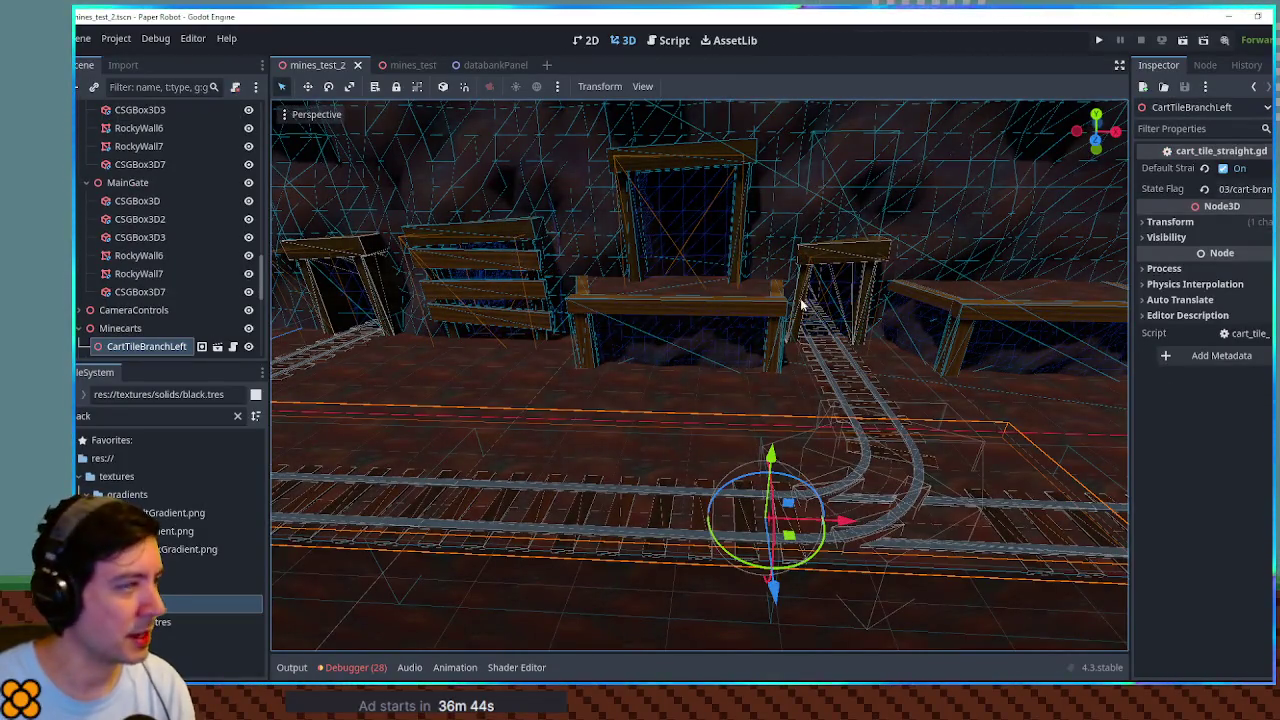
pyautogui.hotkey('ctrl', 's')
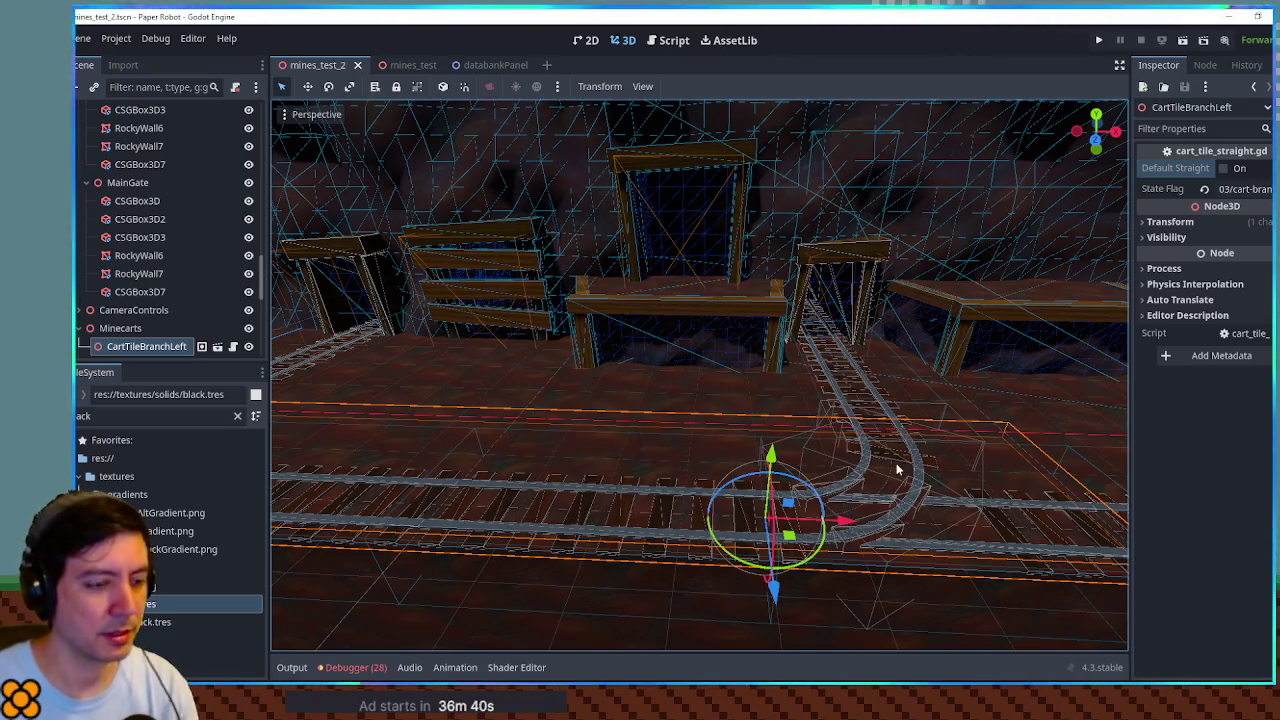
pyautogui.press('F6')
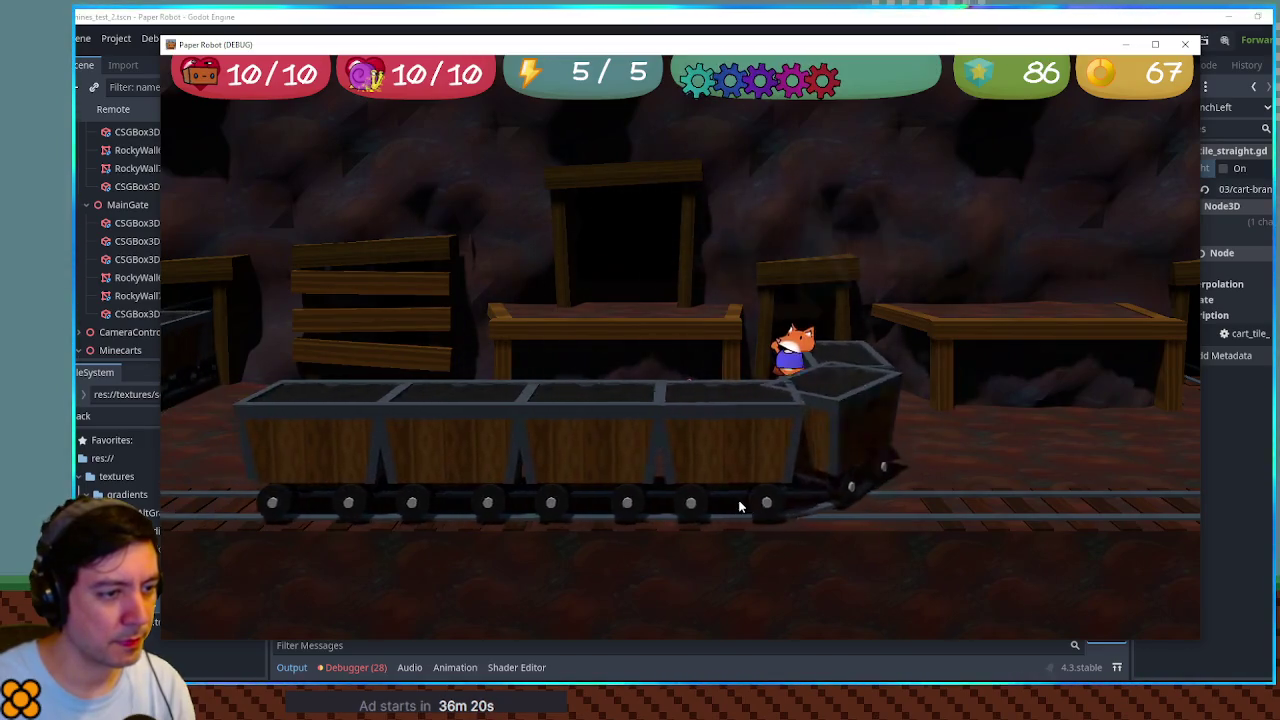
pyautogui.click(1185, 47)
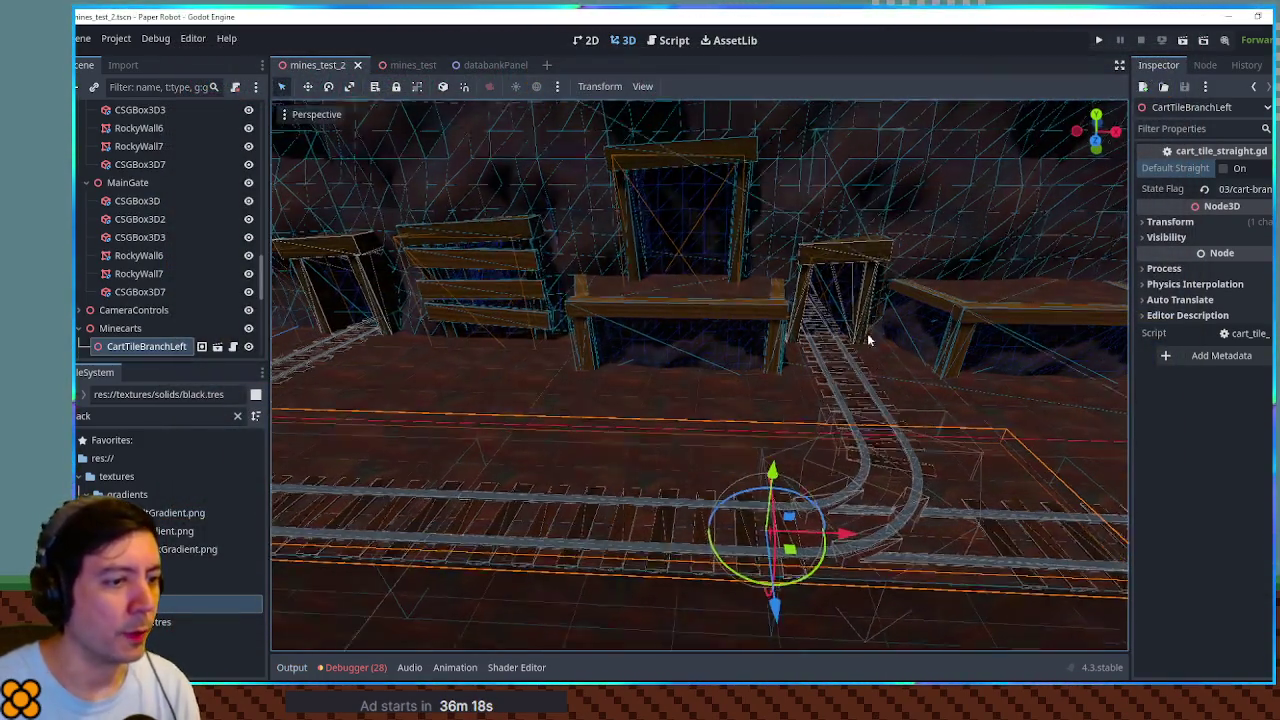
# Step: Duplicate the Floor box as Floor2 and narrow it to 2 m wide
pyautogui.moveTo(870, 310)
pyautogui.mouseDown()
pyautogui.moveTo(700, 297)
pyautogui.moveTo(749, 314)
pyautogui.moveTo(988, 325)
pyautogui.moveTo(689, 420)
pyautogui.moveTo(850, 383)
pyautogui.moveTo(650, 412)
pyautogui.moveTo(543, 457)
pyautogui.moveTo(600, 466)
pyautogui.mouseUp()
pyautogui.click(598, 466)
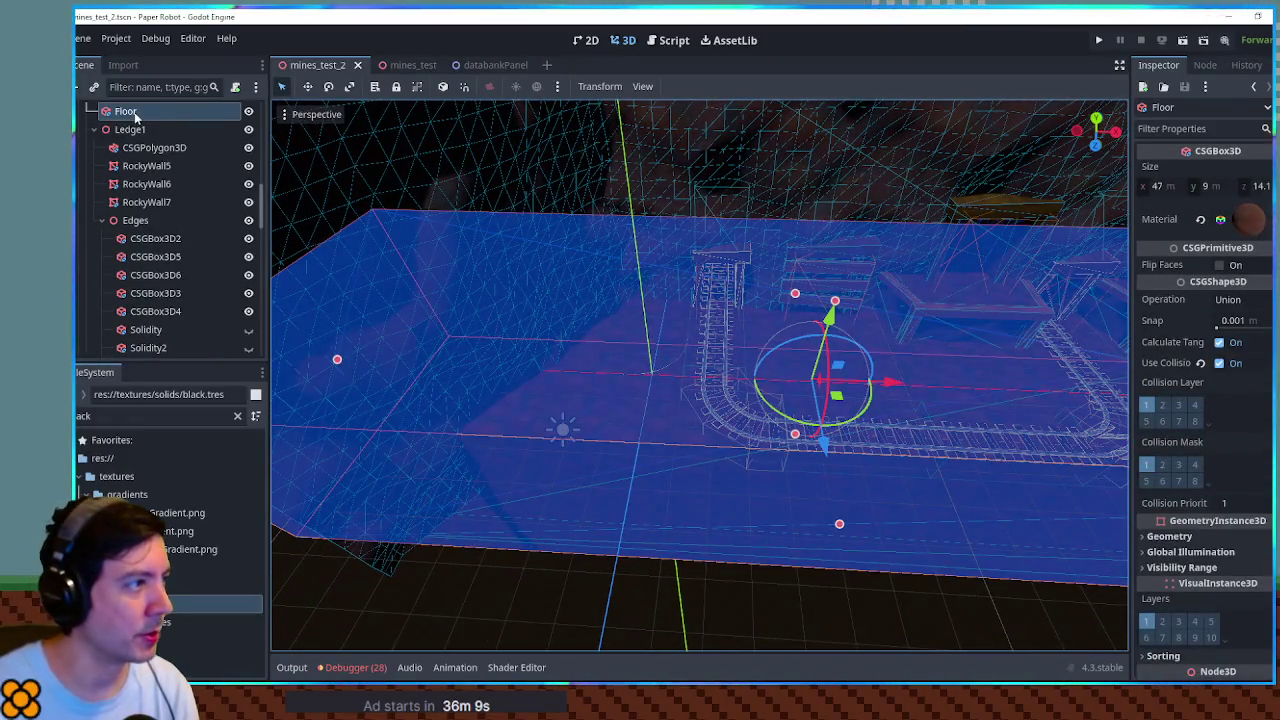
pyautogui.hotkey('ctrl', 'd')
pyautogui.press('KP_7')
pyautogui.scroll(-3, 530, 320)
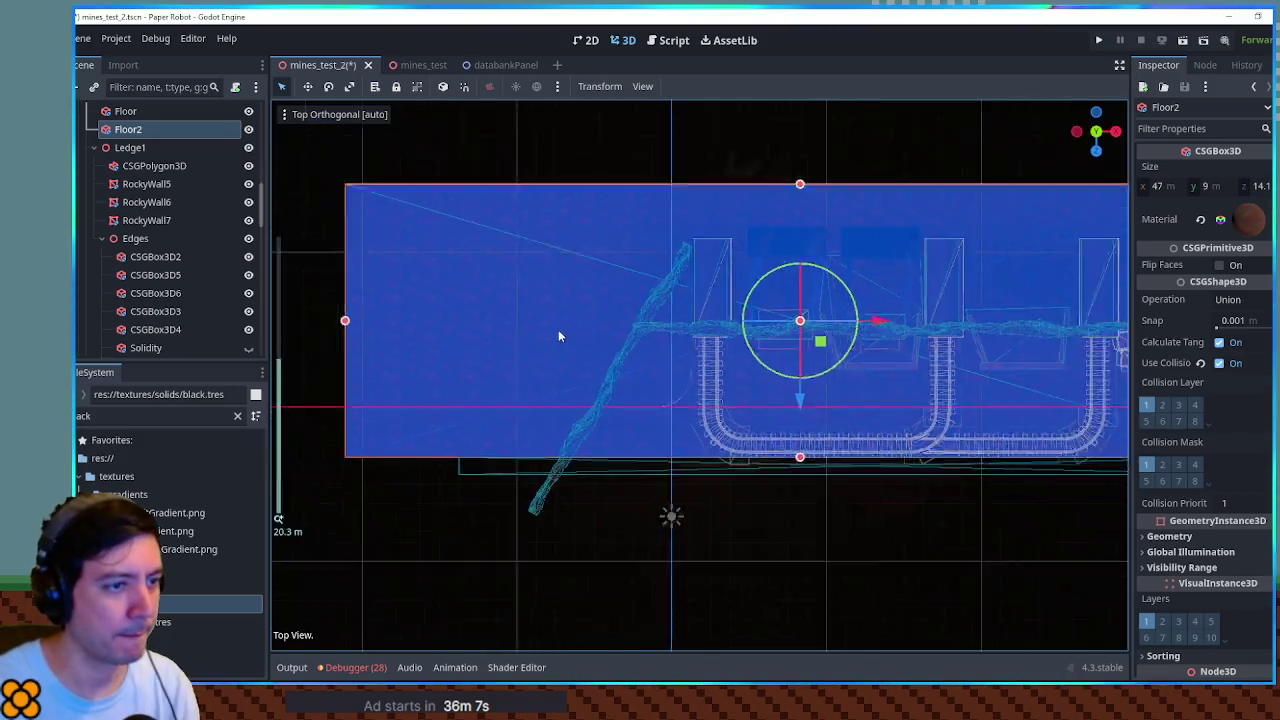
pyautogui.moveTo(534, 350); pyautogui.dragTo(674, 358)
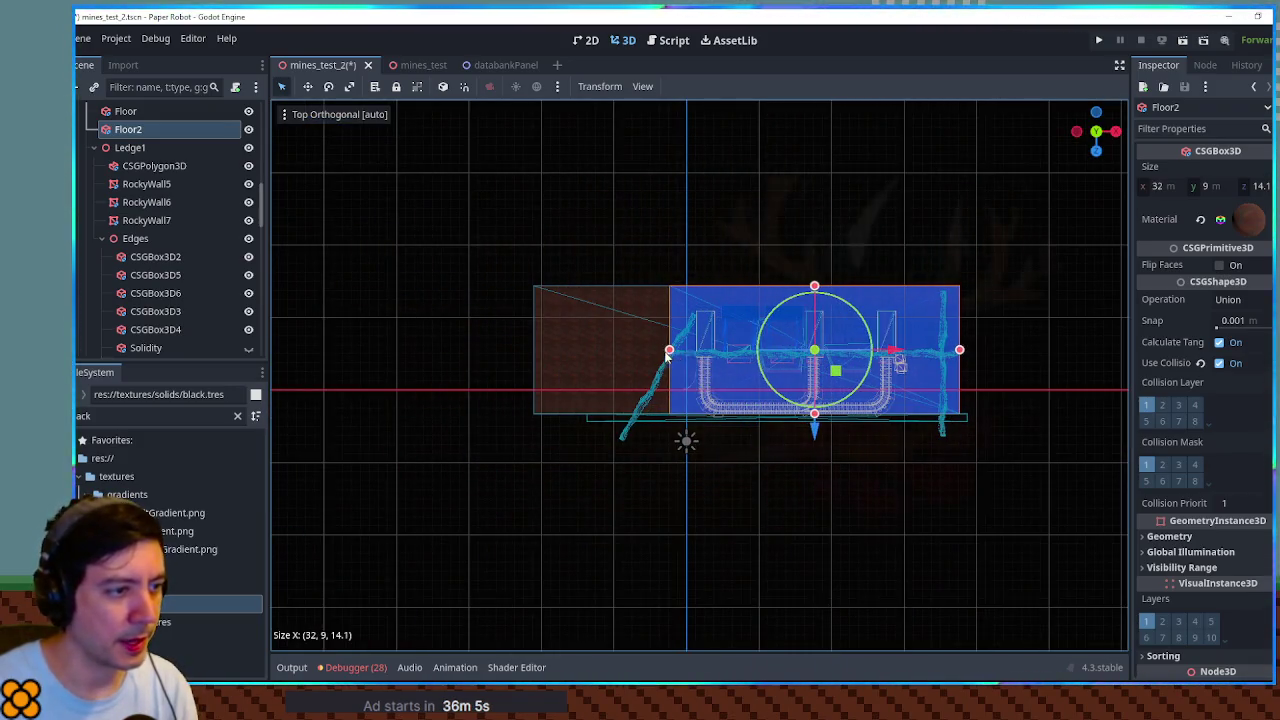
pyautogui.moveTo(960, 352); pyautogui.dragTo(704, 355)
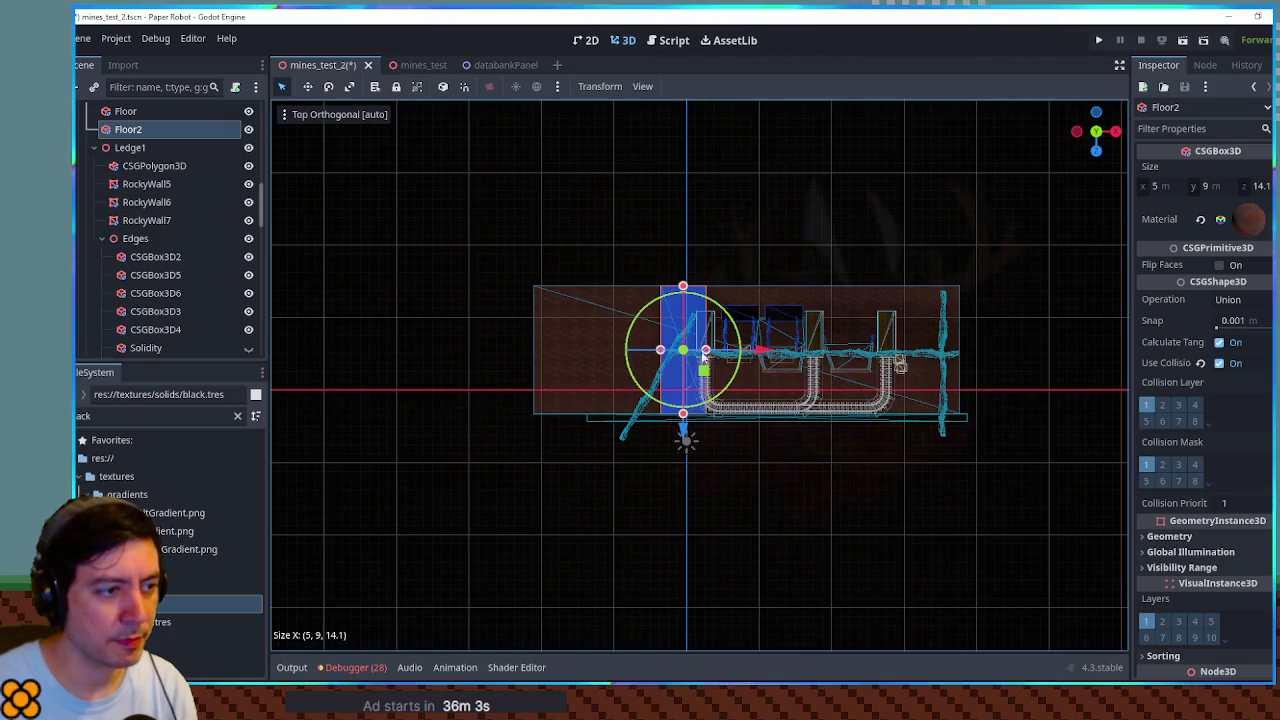
pyautogui.scroll(3, 663, 343)
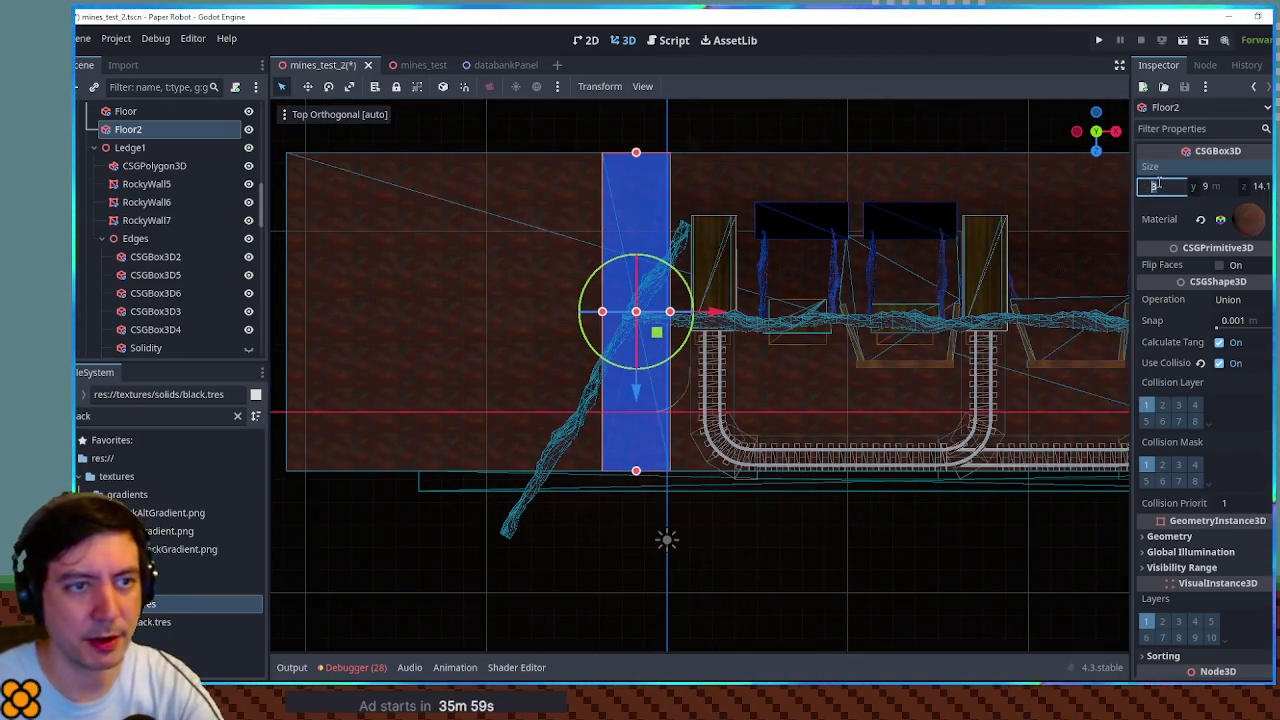
pyautogui.press('Return')
# Step: Shrink Floor2's depth to 3 m and flatten it into a 0.5 m thick slab
pyautogui.moveTo(636, 154); pyautogui.dragTo(643, 374)
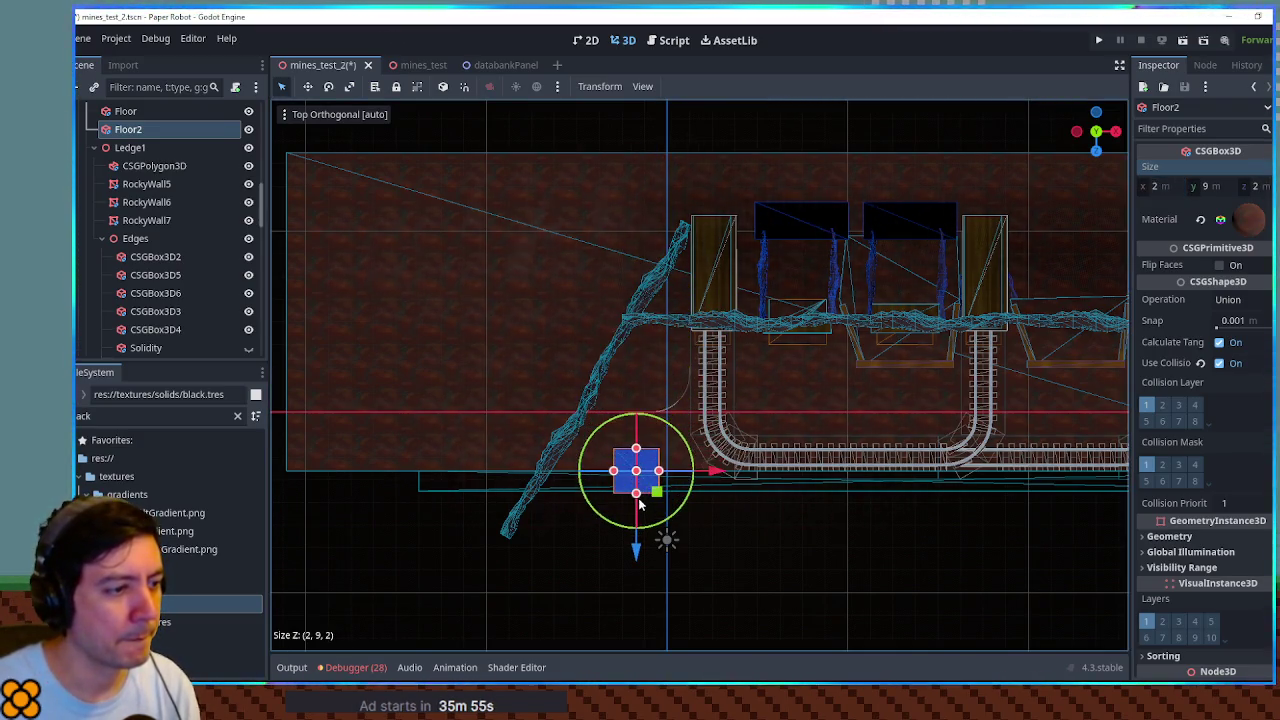
pyautogui.moveTo(727, 569); pyautogui.dragTo(679, 343)
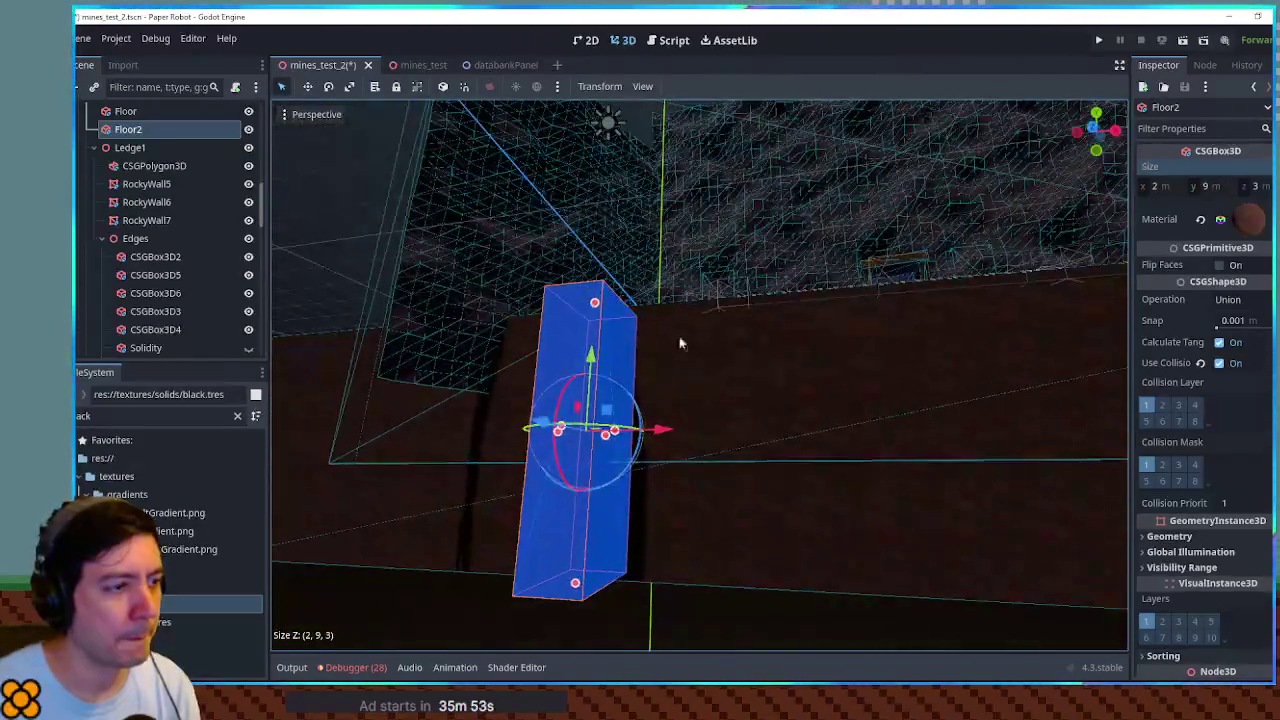
pyautogui.moveTo(580, 585)
pyautogui.mouseDown()
pyautogui.moveTo(595, 300)
pyautogui.moveTo(600, 326)
pyautogui.mouseUp()
pyautogui.scroll(6, 655, 402)
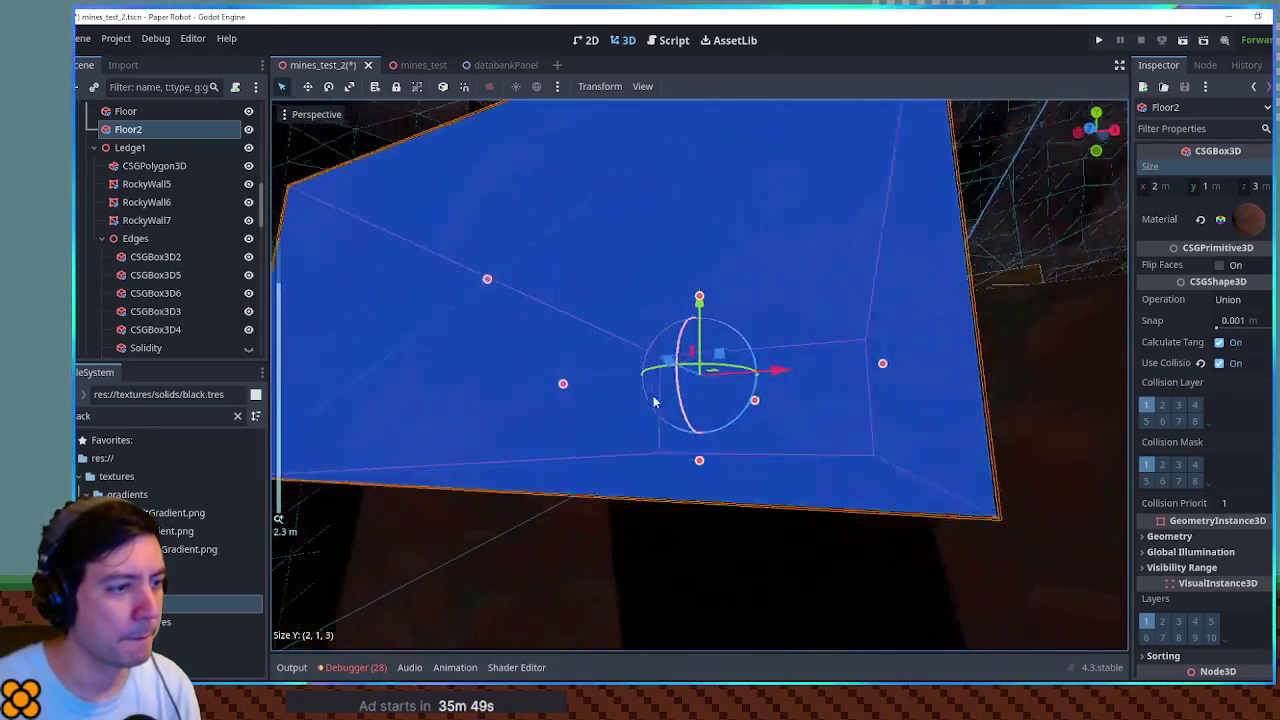
pyautogui.moveTo(655, 402)
pyautogui.mouseDown()
pyautogui.moveTo(722, 485)
pyautogui.moveTo(699, 447)
pyautogui.moveTo(701, 387)
pyautogui.moveTo(737, 366)
pyautogui.moveTo(751, 449)
pyautogui.moveTo(752, 418)
pyautogui.mouseUp()
pyautogui.scroll(-5, 737, 366)
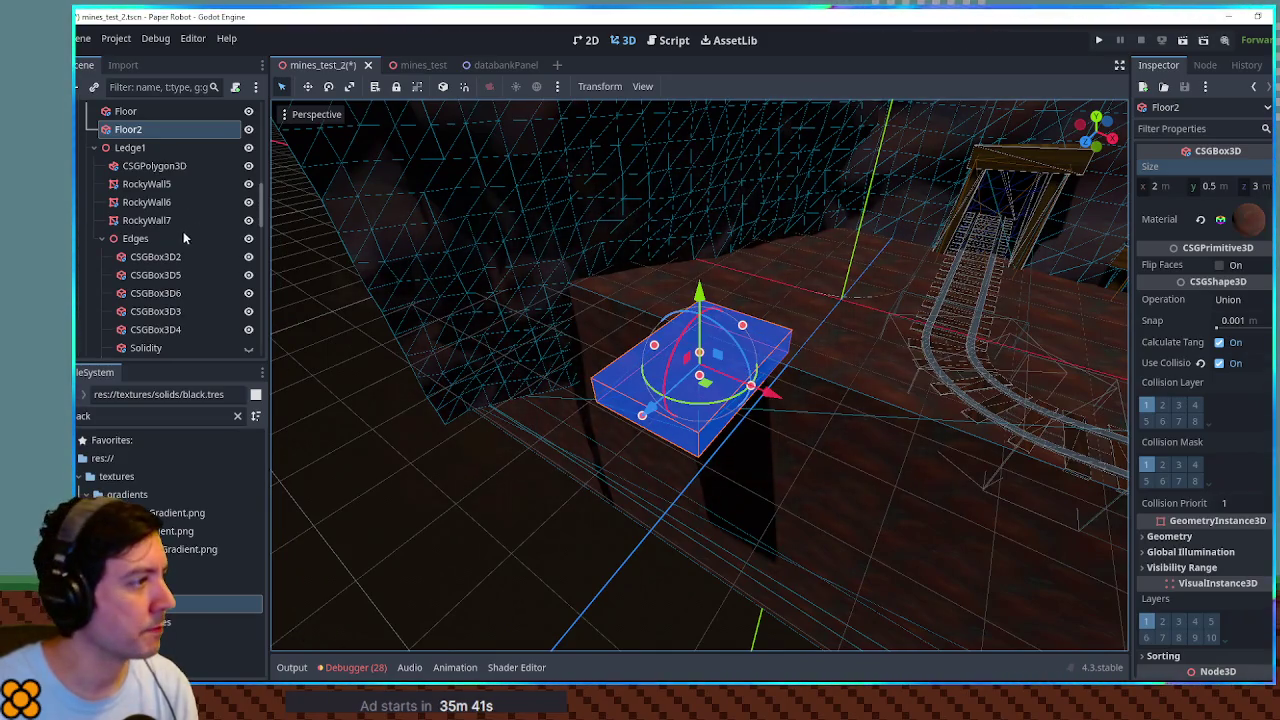
pyautogui.click(160, 87)
# Step: Filter the scene tree for 'barr' and select the box inside Barriers, undoing a stray paste
pyautogui.write('barr')
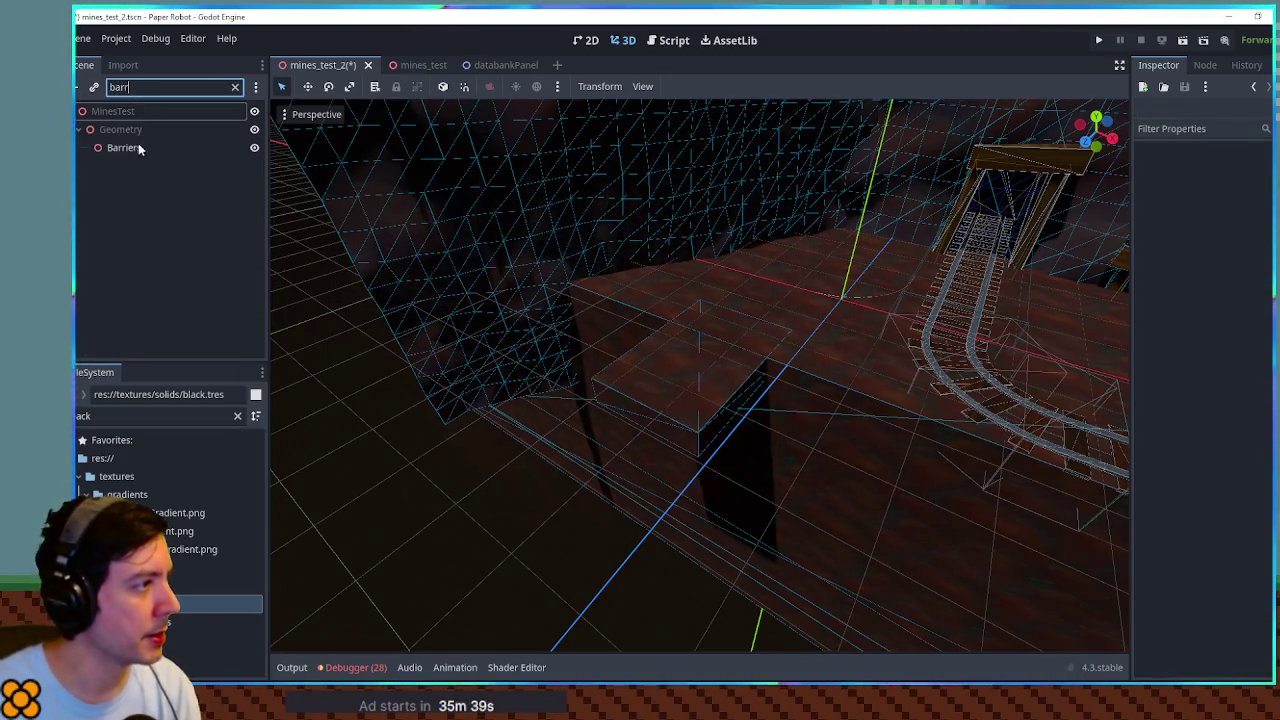
pyautogui.click(217, 87)
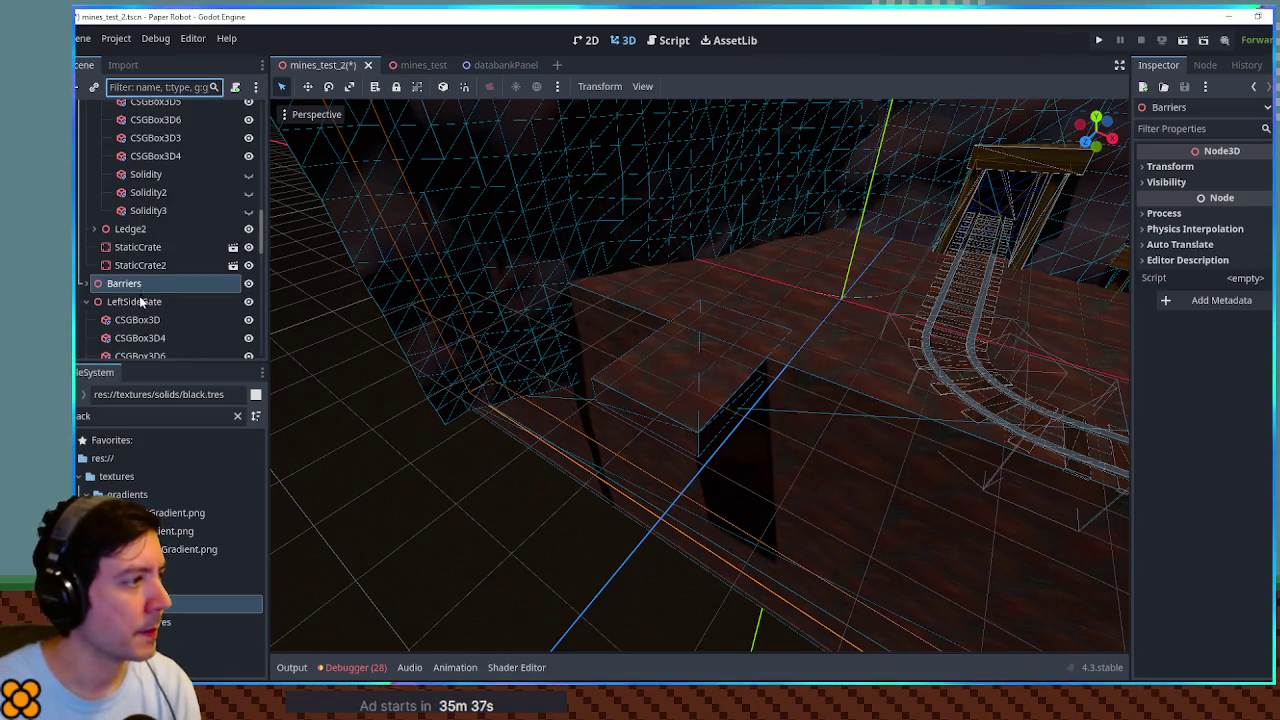
pyautogui.click(92, 284)
pyautogui.click(169, 302)
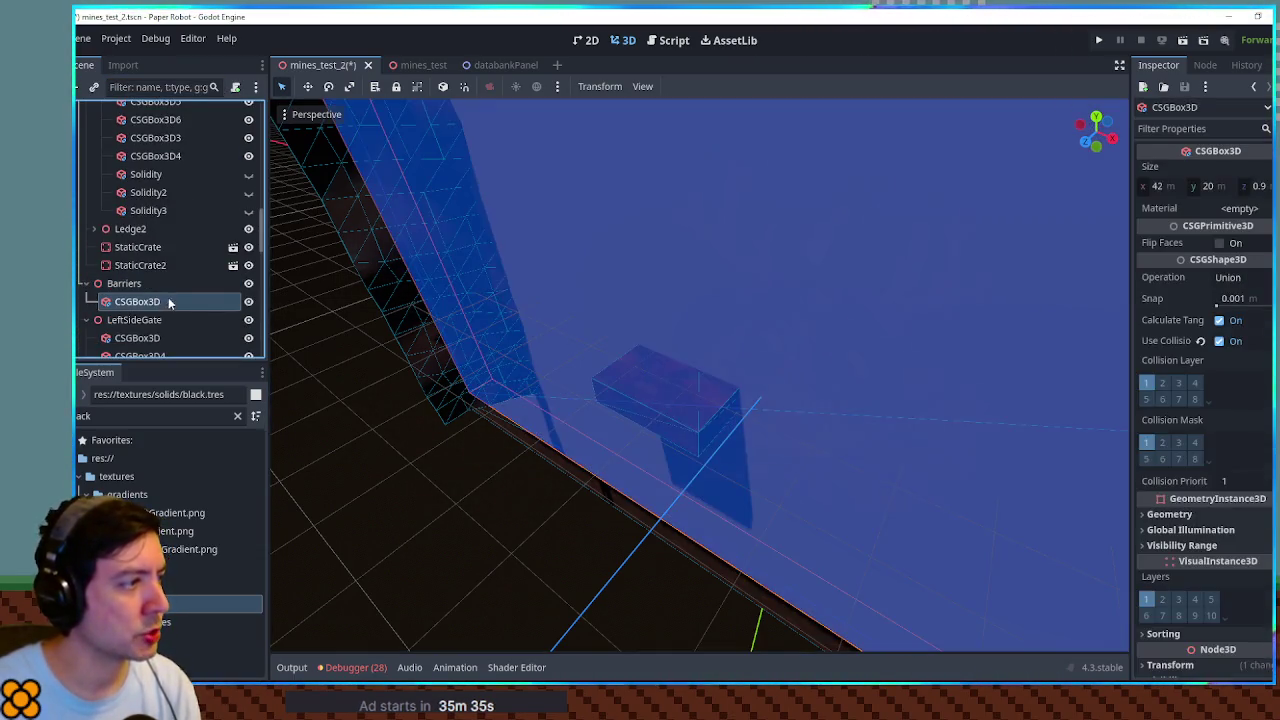
pyautogui.hotkey('ctrl', 'v')
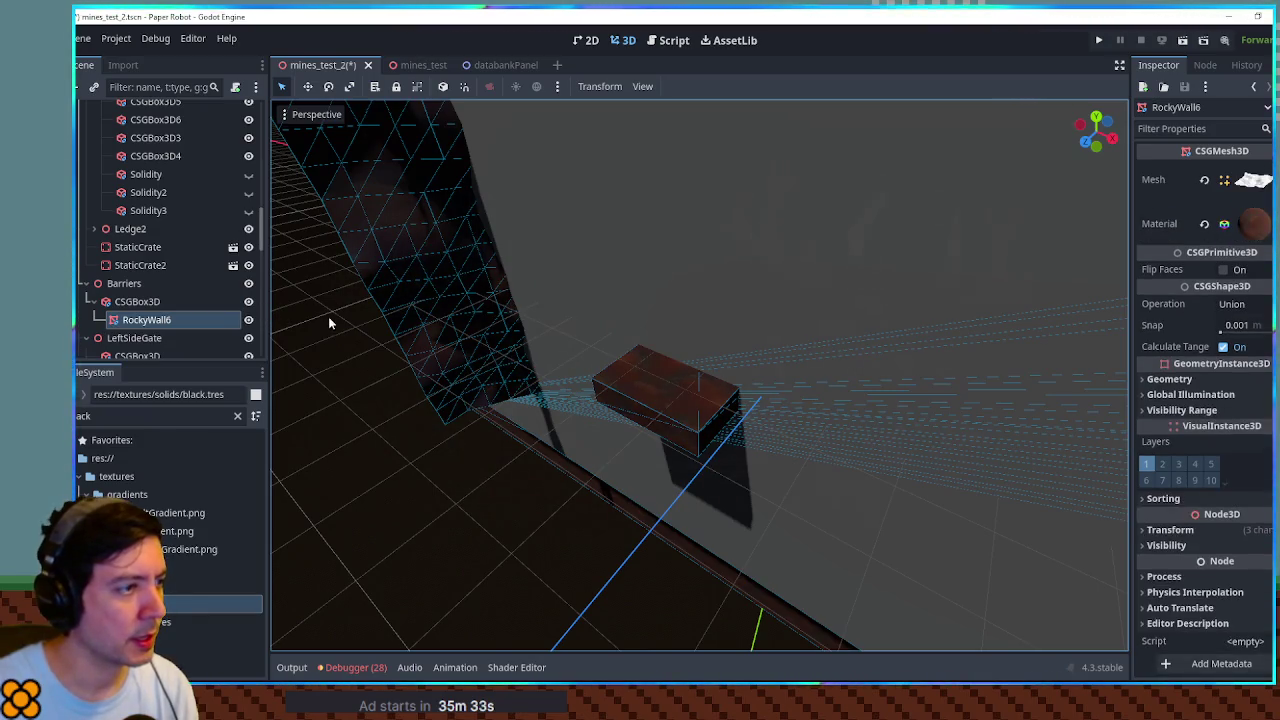
pyautogui.hotkey('ctrl', 'z')
# Step: Duplicate Floor2 as Floor3 under the Barriers box, make it 1 m tall and raise it 1 m
pyautogui.click(649, 414)
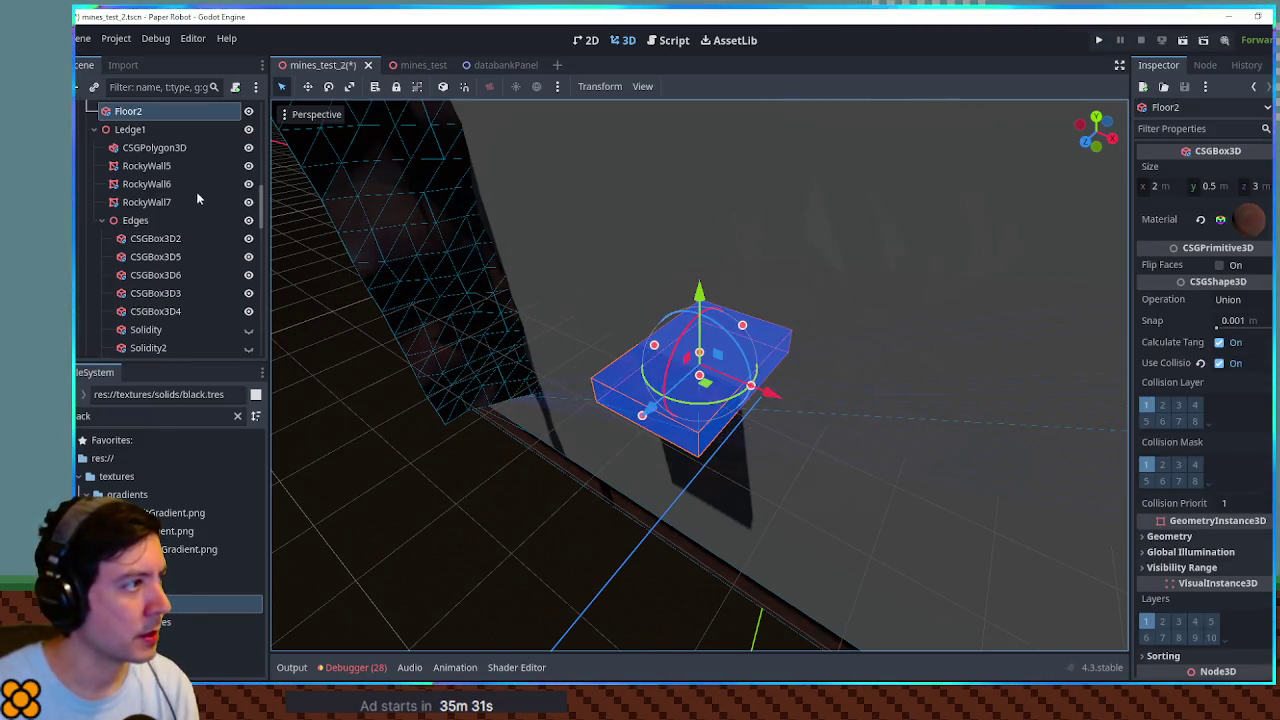
pyautogui.hotkey('ctrl', 'd')
pyautogui.moveTo(124, 122)
pyautogui.mouseDown()
pyautogui.moveTo(130, 352)
pyautogui.moveTo(136, 203)
pyautogui.mouseUp()
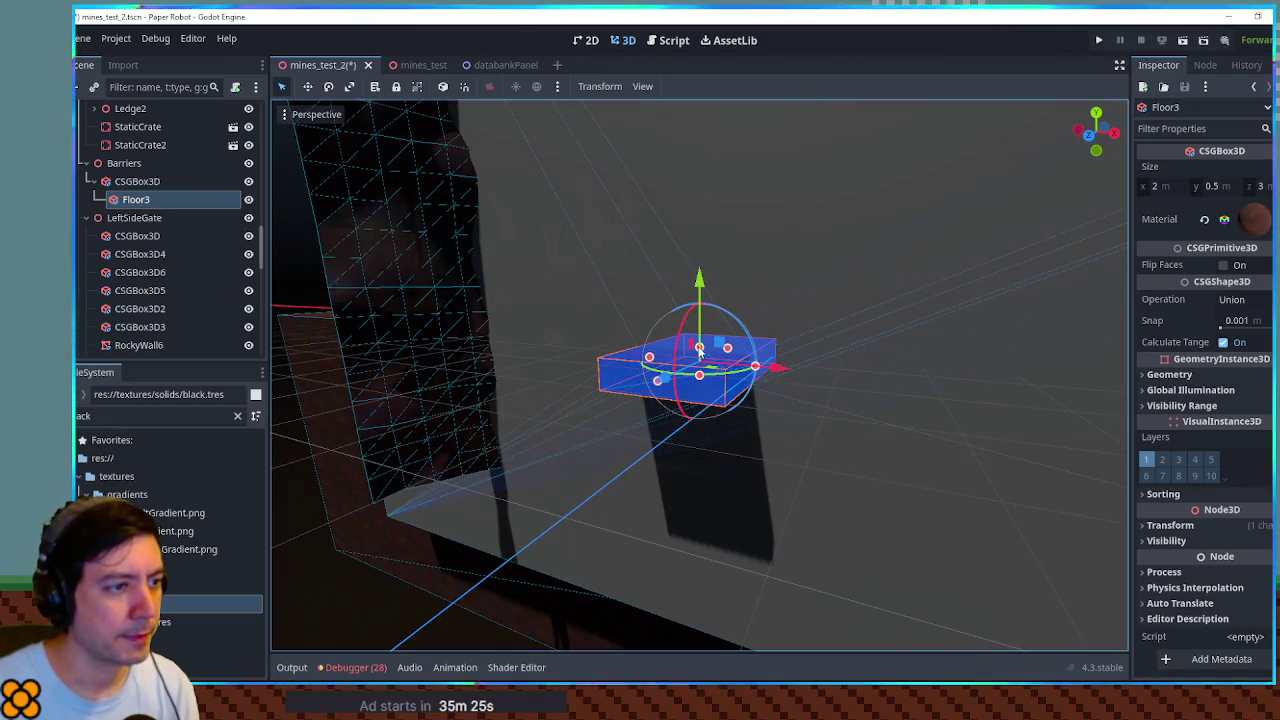
pyautogui.moveTo(699, 349); pyautogui.dragTo(702, 342)
pyautogui.moveTo(700, 264)
pyautogui.mouseDown()
pyautogui.moveTo(701, 231)
pyautogui.moveTo(701, 250)
pyautogui.mouseUp()
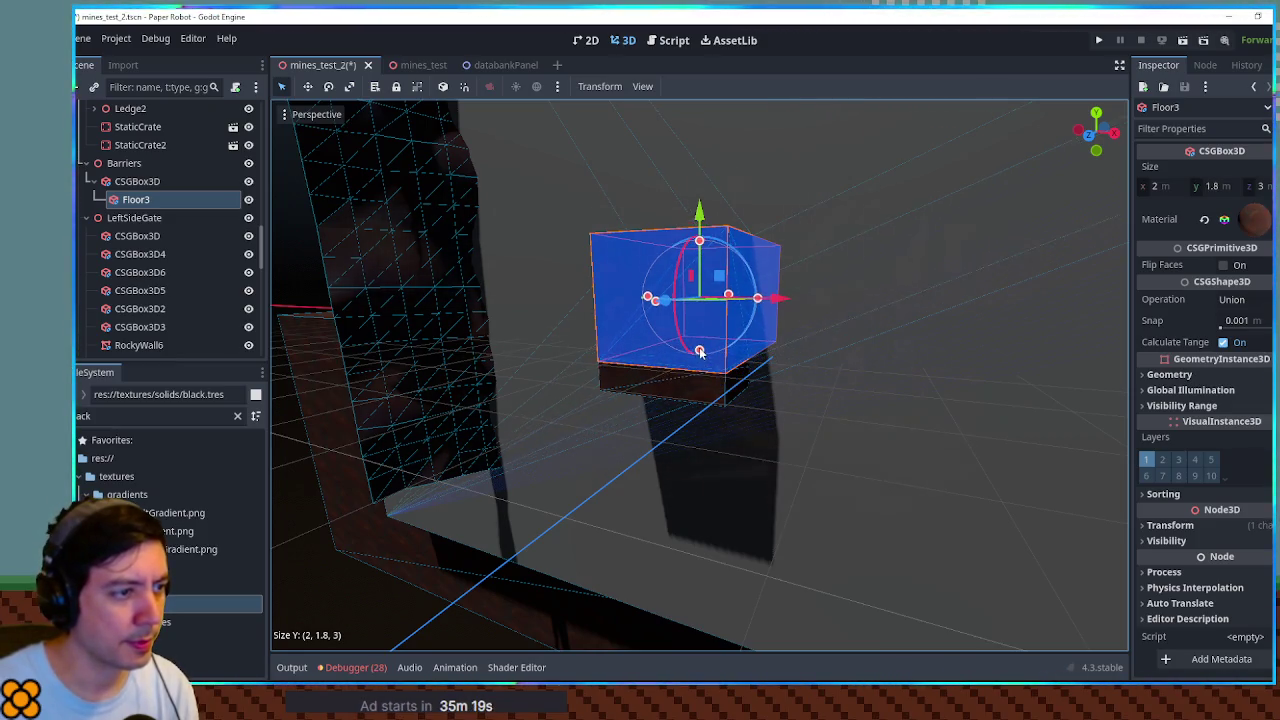
# Step: Stretch Floor3 to about 4.2 m tall and set its CSG Operation to Subtraction
pyautogui.scroll(5, 699, 348)
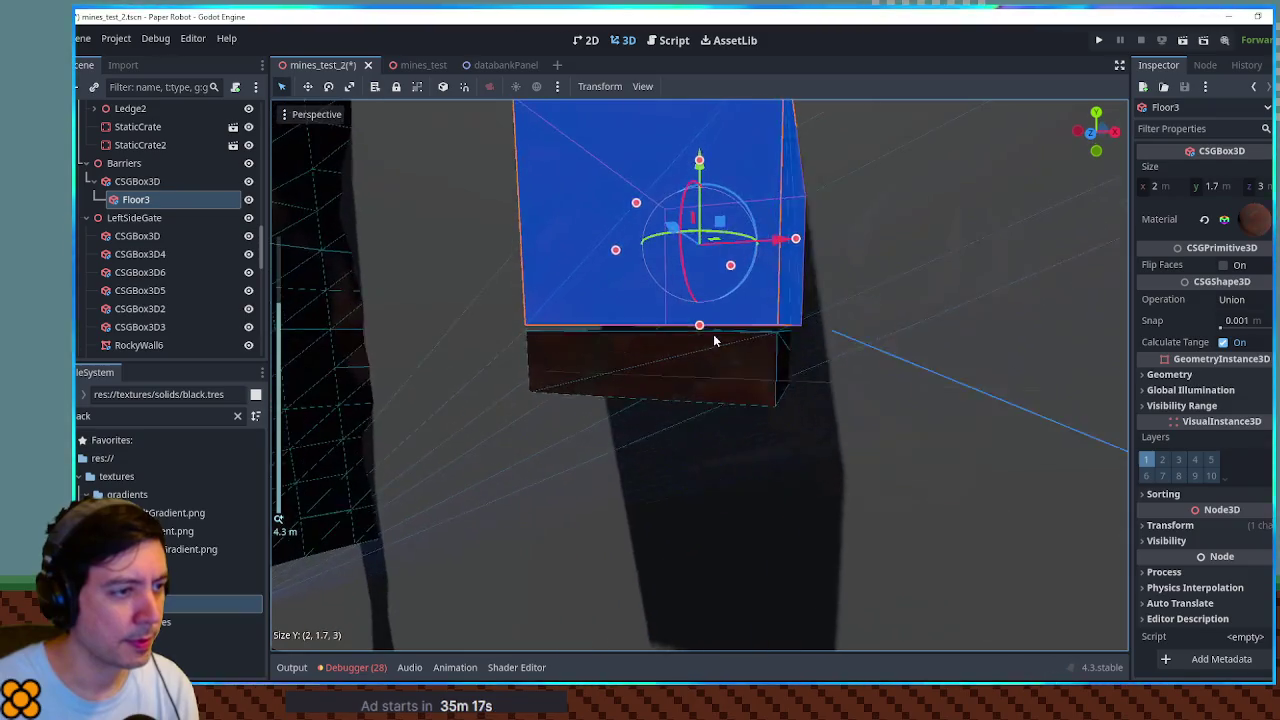
pyautogui.scroll(-3, 766, 311)
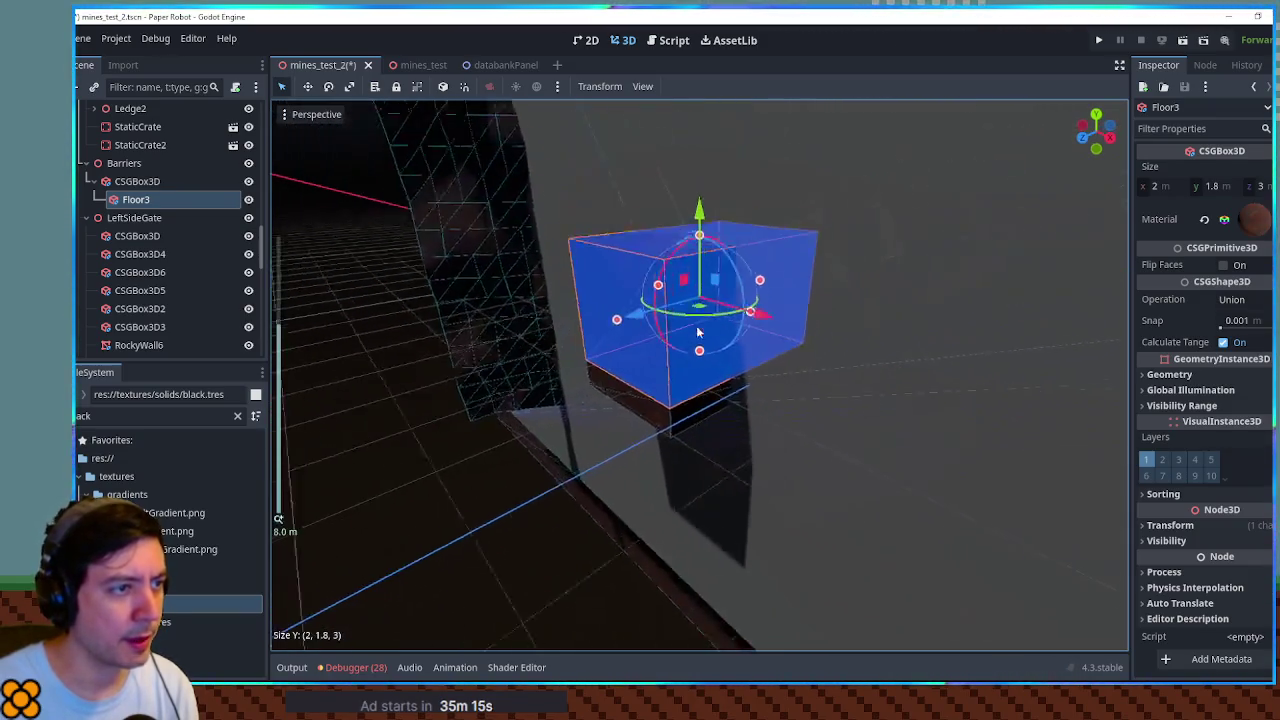
pyautogui.moveTo(702, 270); pyautogui.dragTo(710, 105)
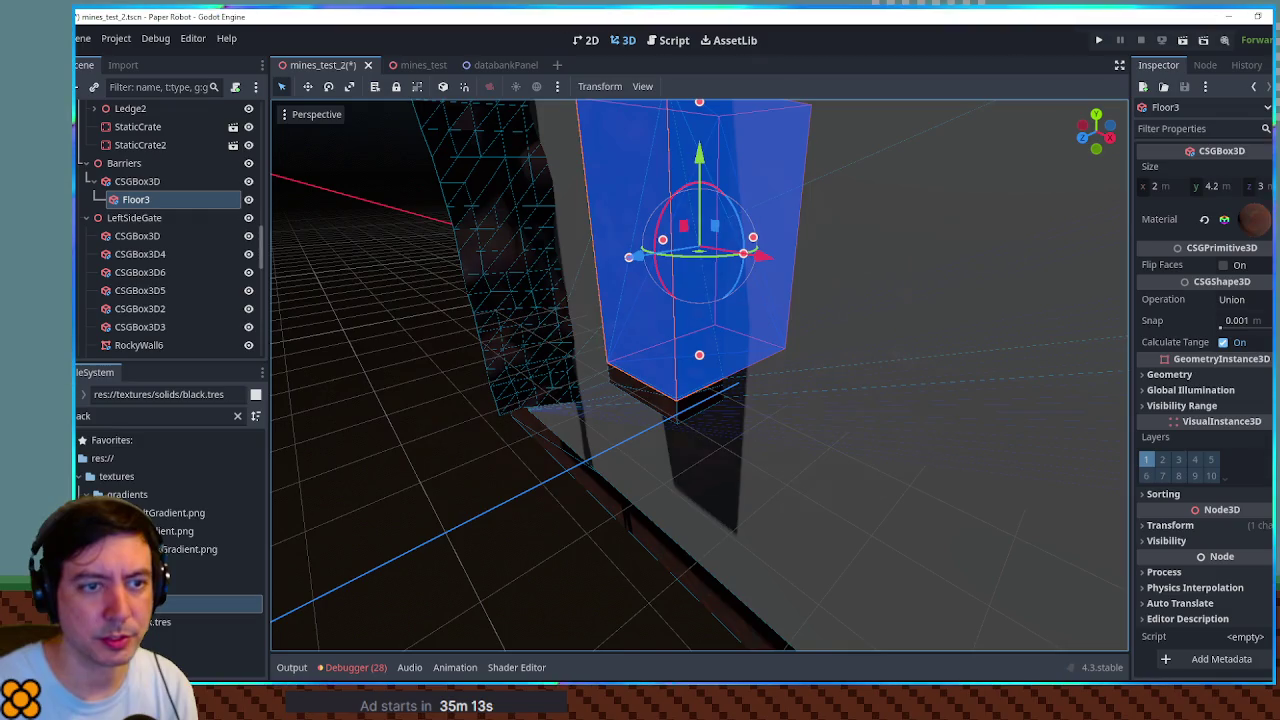
pyautogui.click(1248, 355)
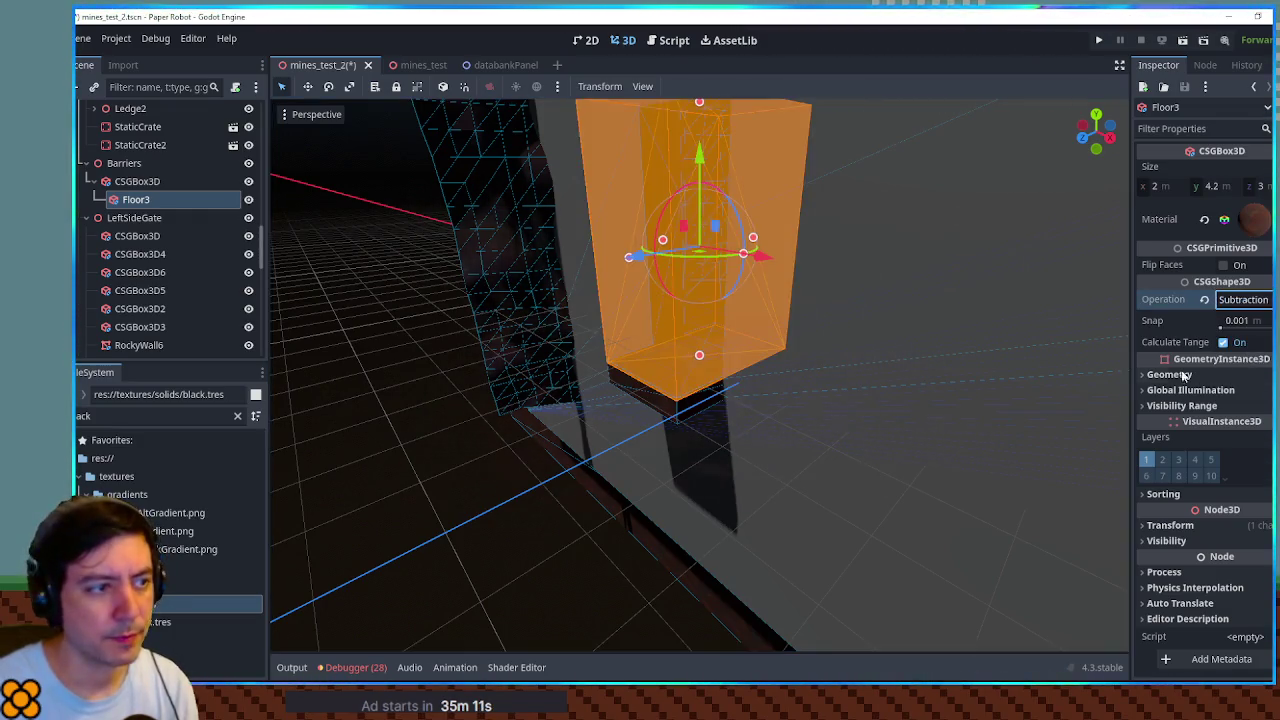
pyautogui.click(411, 530)
pyautogui.moveTo(674, 461); pyautogui.dragTo(277, 279)
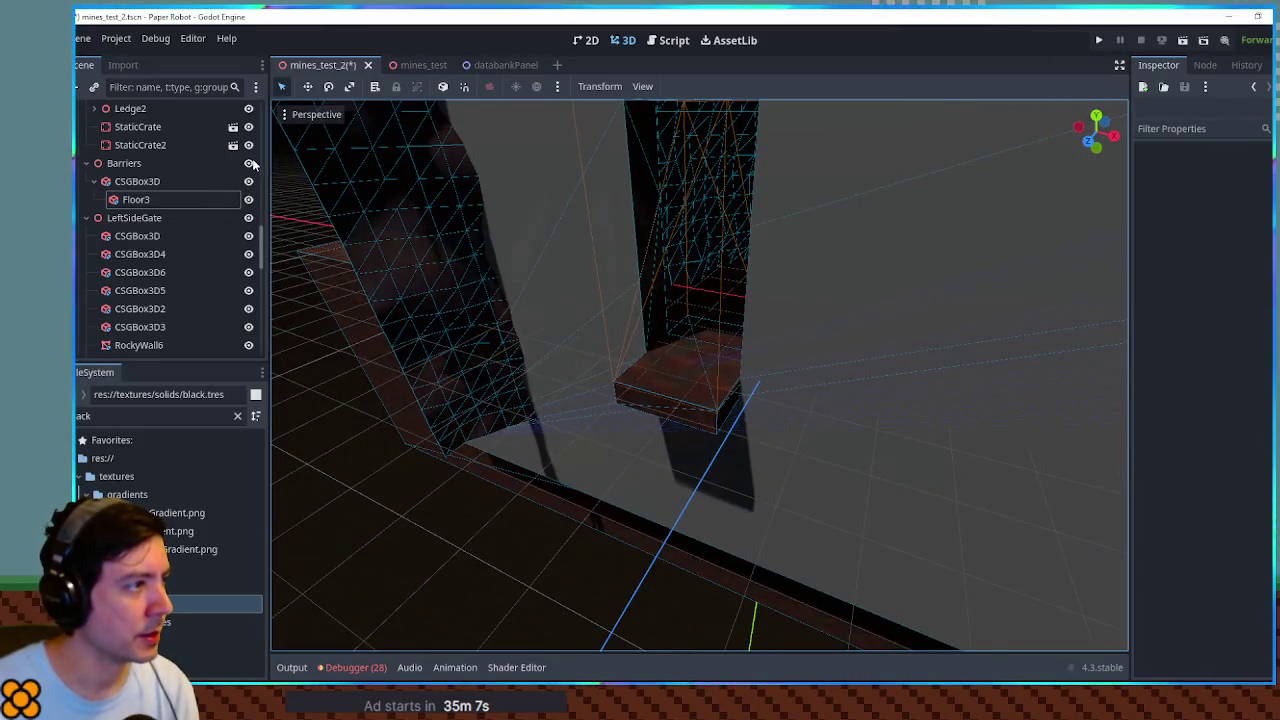
# Step: Hide the Barriers group, save mines_test_2, and turn the view toward the mine gates
pyautogui.click(248, 163)
pyautogui.scroll(-3, 391, 449)
pyautogui.moveTo(623, 374)
pyautogui.mouseDown()
pyautogui.moveTo(427, 377)
pyautogui.moveTo(763, 414)
pyautogui.moveTo(864, 384)
pyautogui.moveTo(674, 329)
pyautogui.moveTo(786, 429)
pyautogui.mouseUp()
pyautogui.hotkey('ctrl', 's')
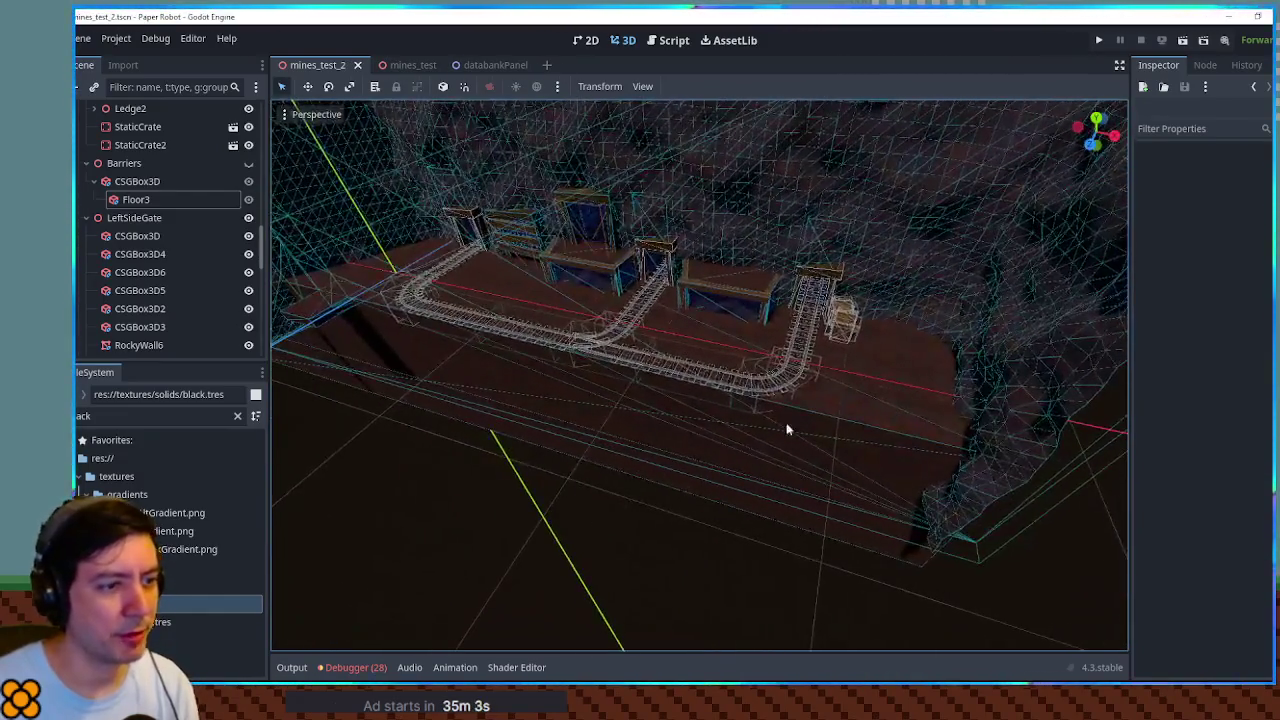
pyautogui.moveTo(655, 400)
pyautogui.mouseDown()
pyautogui.moveTo(551, 343)
pyautogui.moveTo(704, 353)
pyautogui.moveTo(609, 391)
pyautogui.moveTo(660, 365)
pyautogui.mouseUp()
pyautogui.moveTo(650, 318)
pyautogui.mouseDown()
pyautogui.moveTo(788, 357)
pyautogui.moveTo(776, 347)
pyautogui.mouseUp()
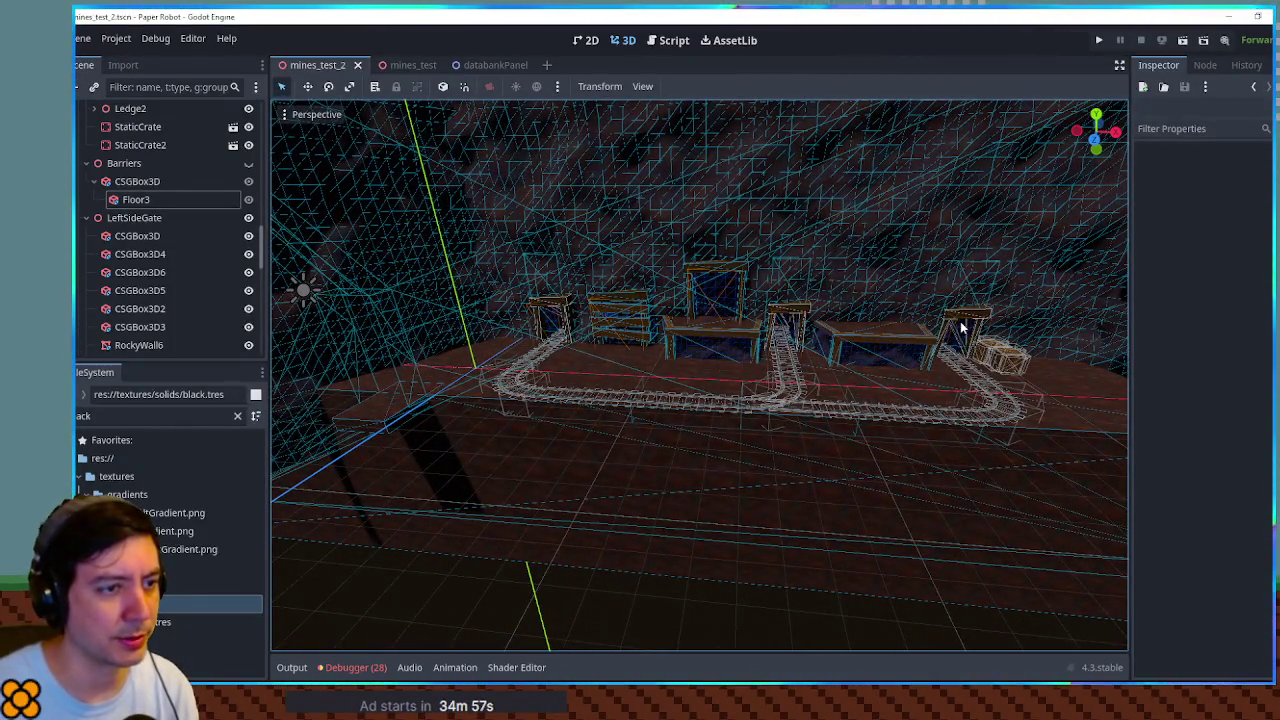
pyautogui.scroll(5, 962, 327)
pyautogui.moveTo(960, 337)
pyautogui.mouseDown()
pyautogui.moveTo(860, 286)
pyautogui.moveTo(706, 309)
pyautogui.moveTo(258, 318)
pyautogui.mouseUp()
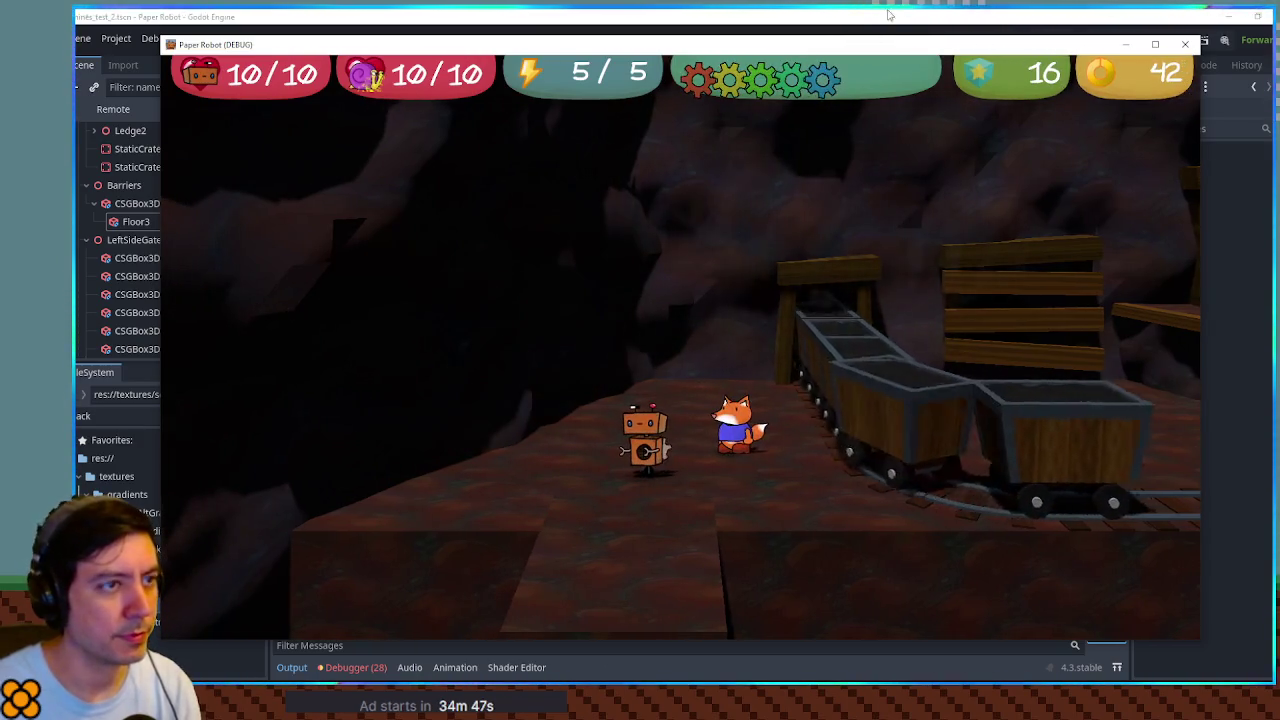
# Step: Close the running game, select the Floor2 ledge, and relaunch the scene
pyautogui.click(892, 15)
pyautogui.click(522, 406)
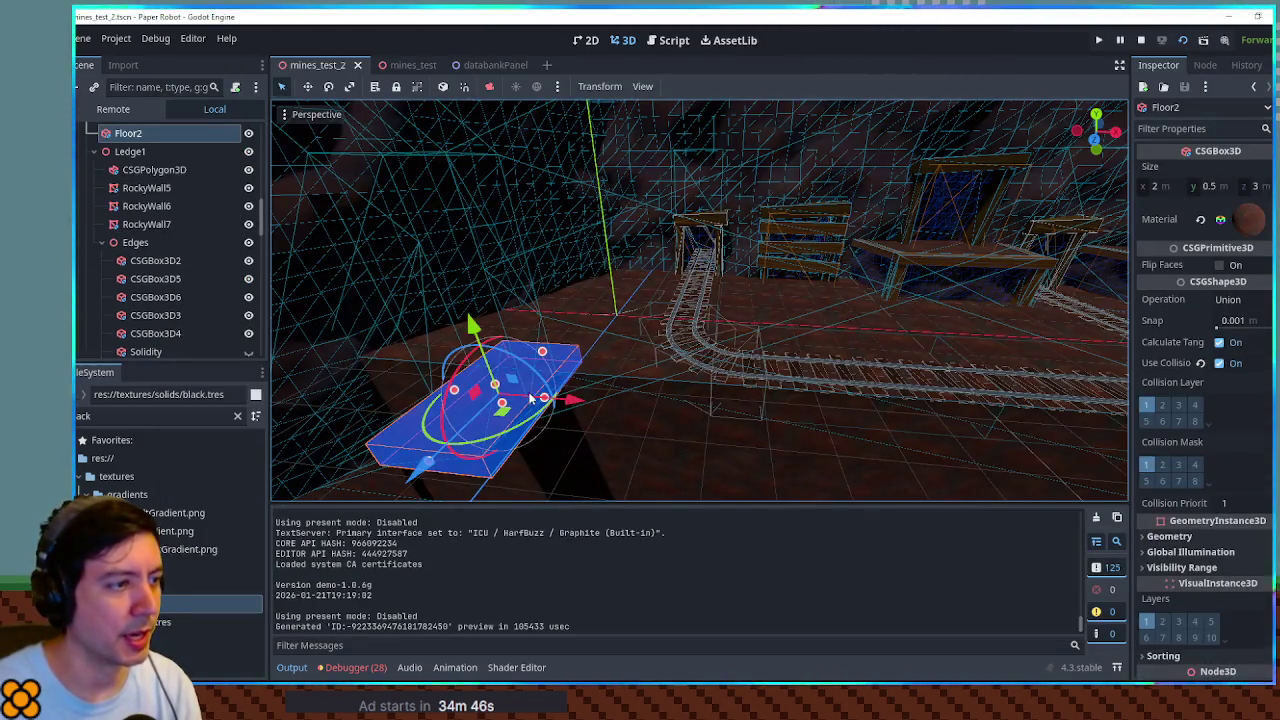
pyautogui.press('F6')
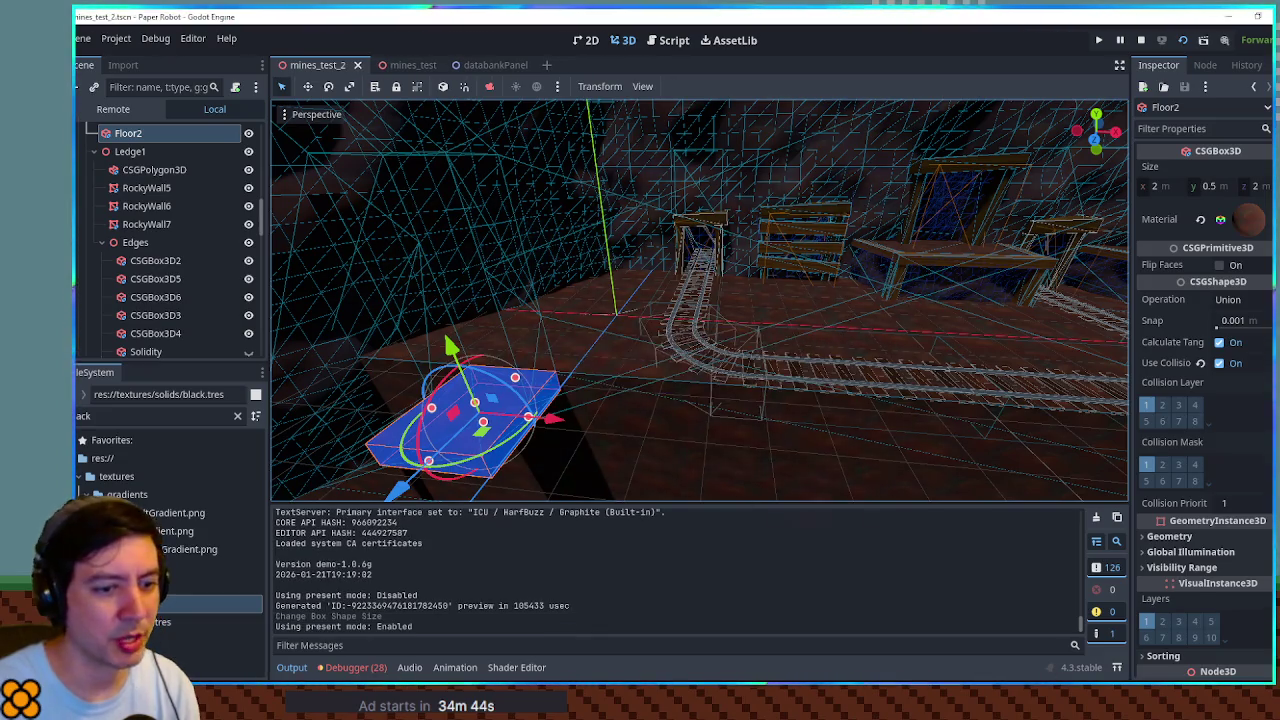
# Step: Walk the robot onto and along the minecart tracks, then stop the game
pyautogui.press('s')
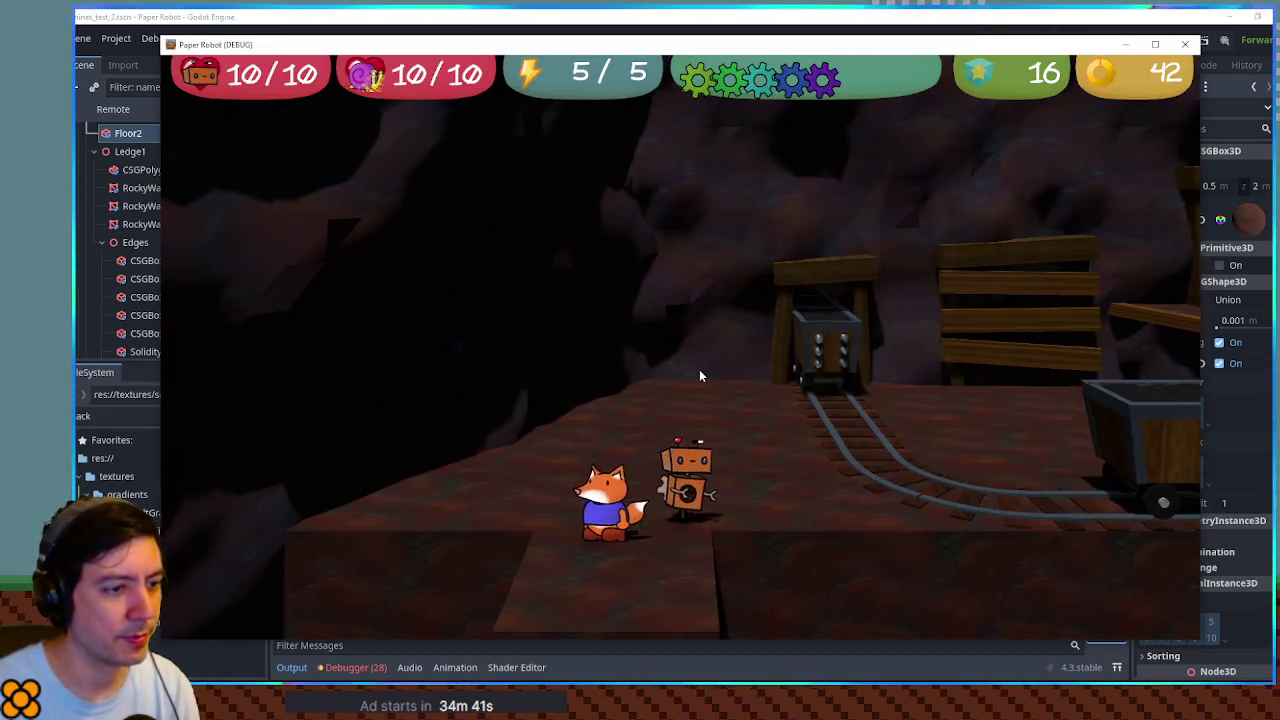
pyautogui.press('w')
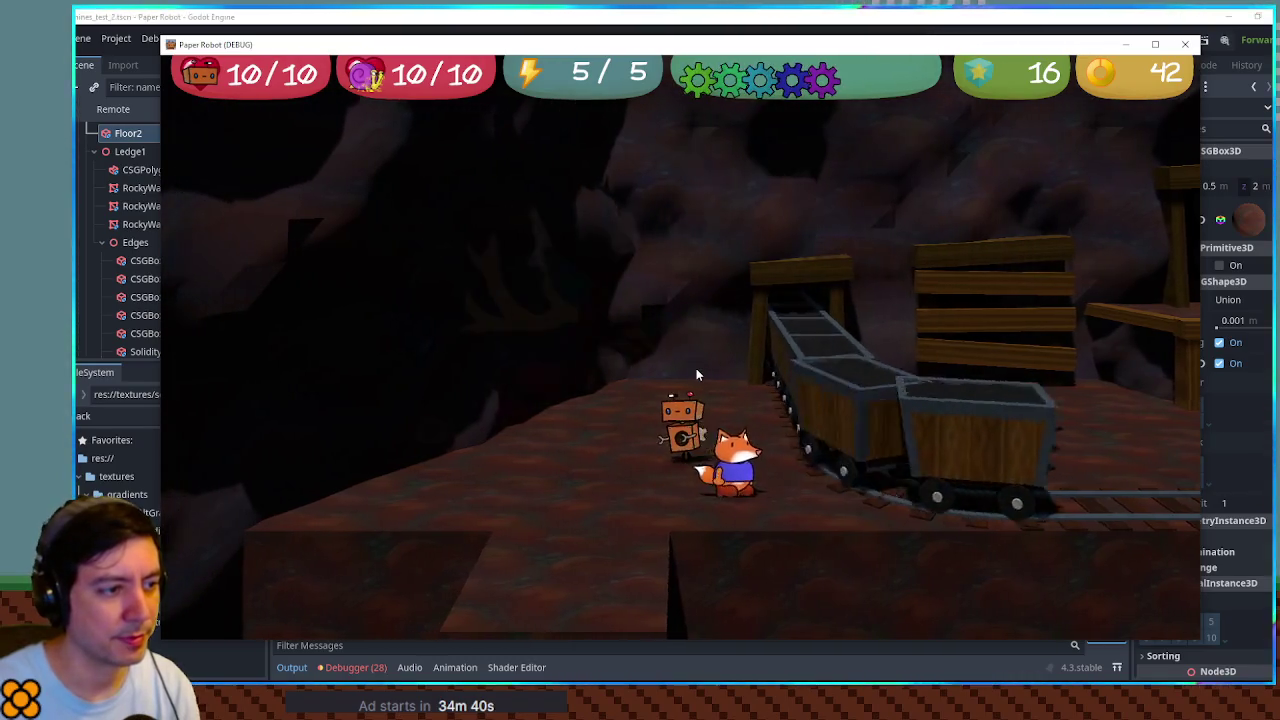
pyautogui.press('d')
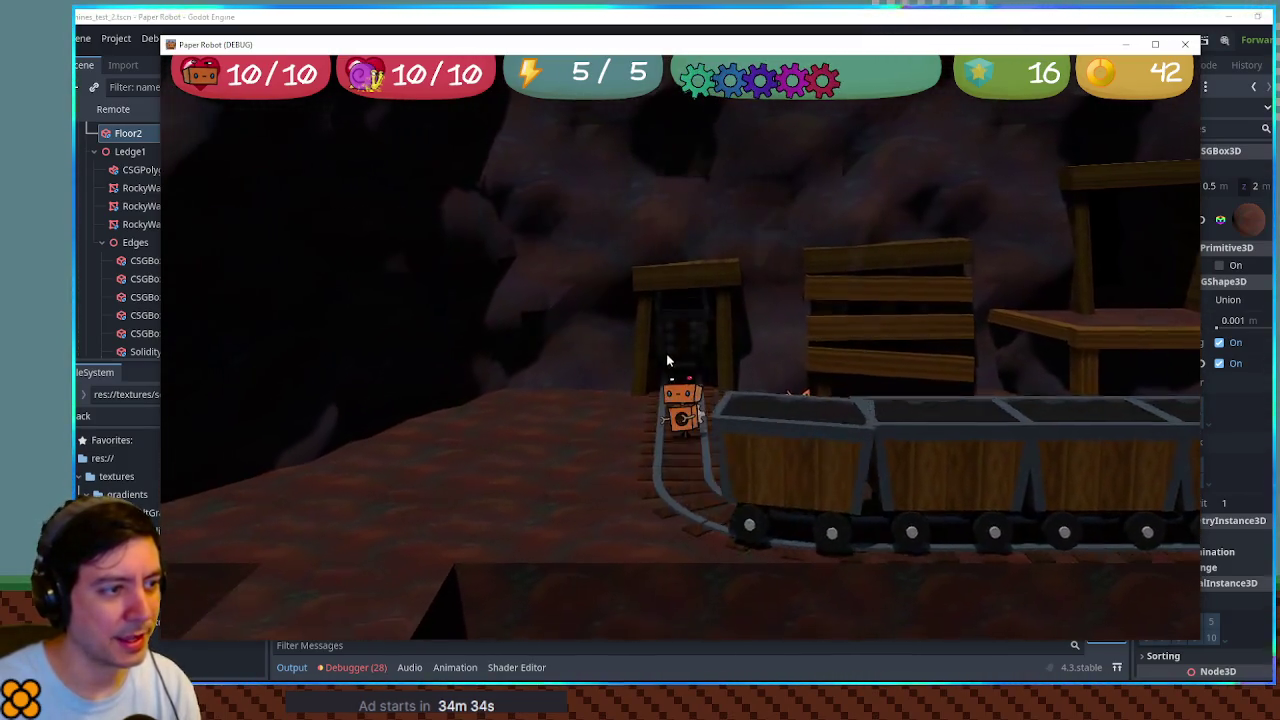
pyautogui.press('d')
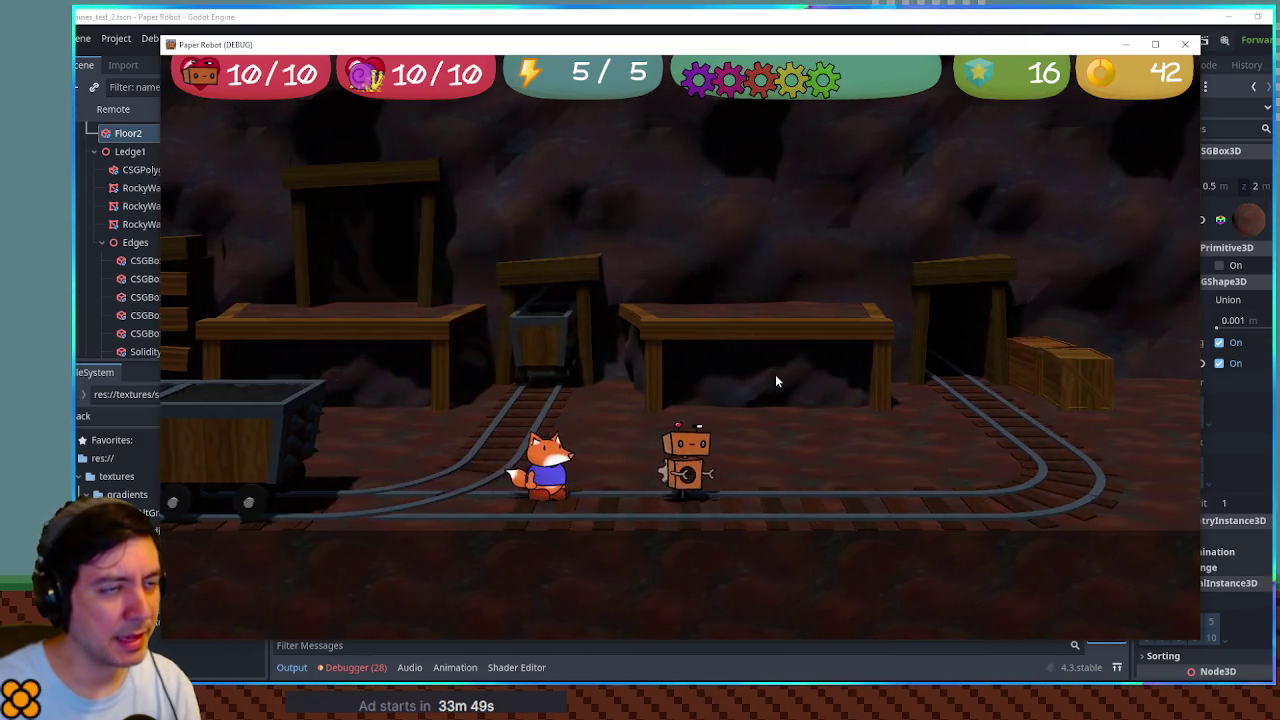
pyautogui.press('F8')
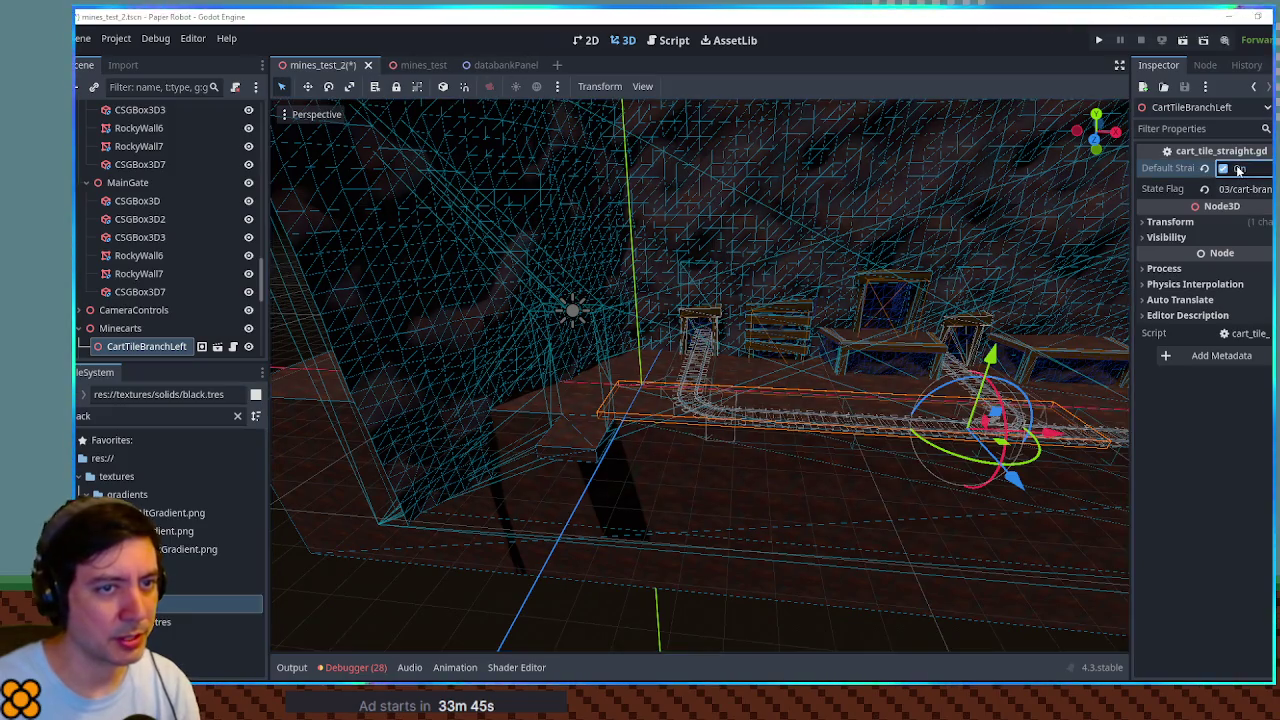
# Step: Relaunch the game, jump onto the crate, ride a passing minecart, and jump off beside the fox
pyautogui.press('F6')
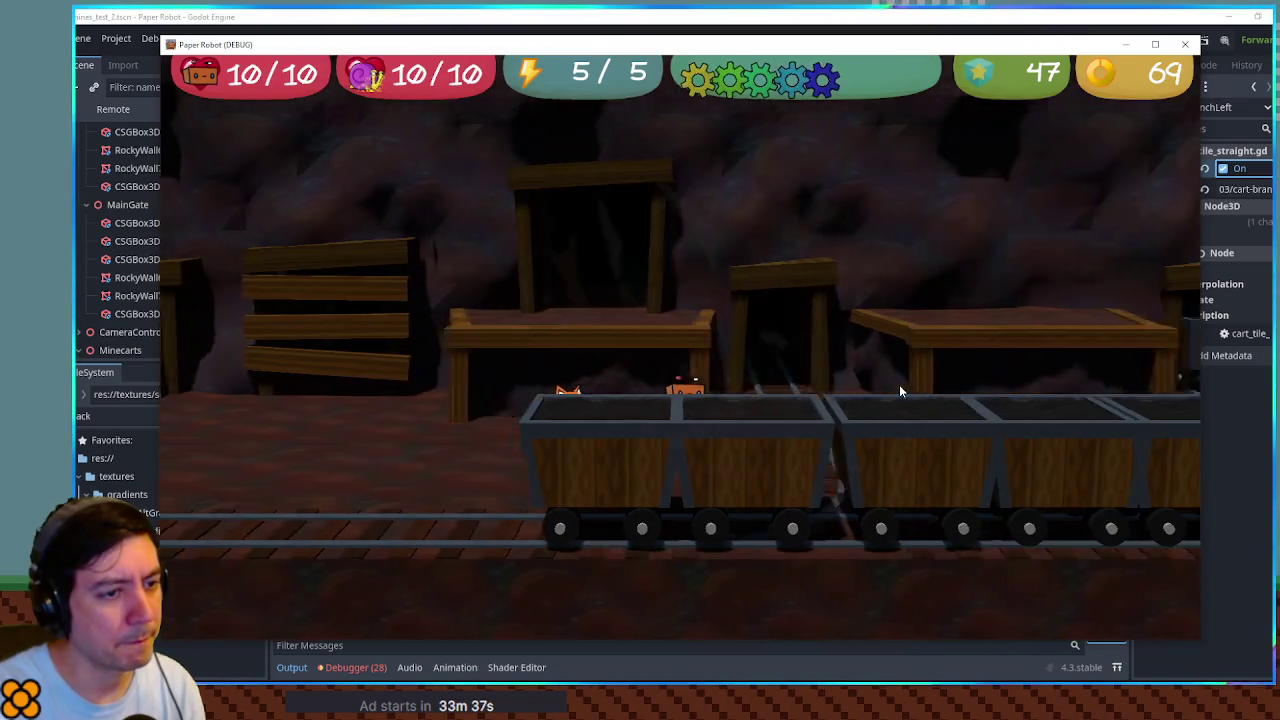
pyautogui.press('d')
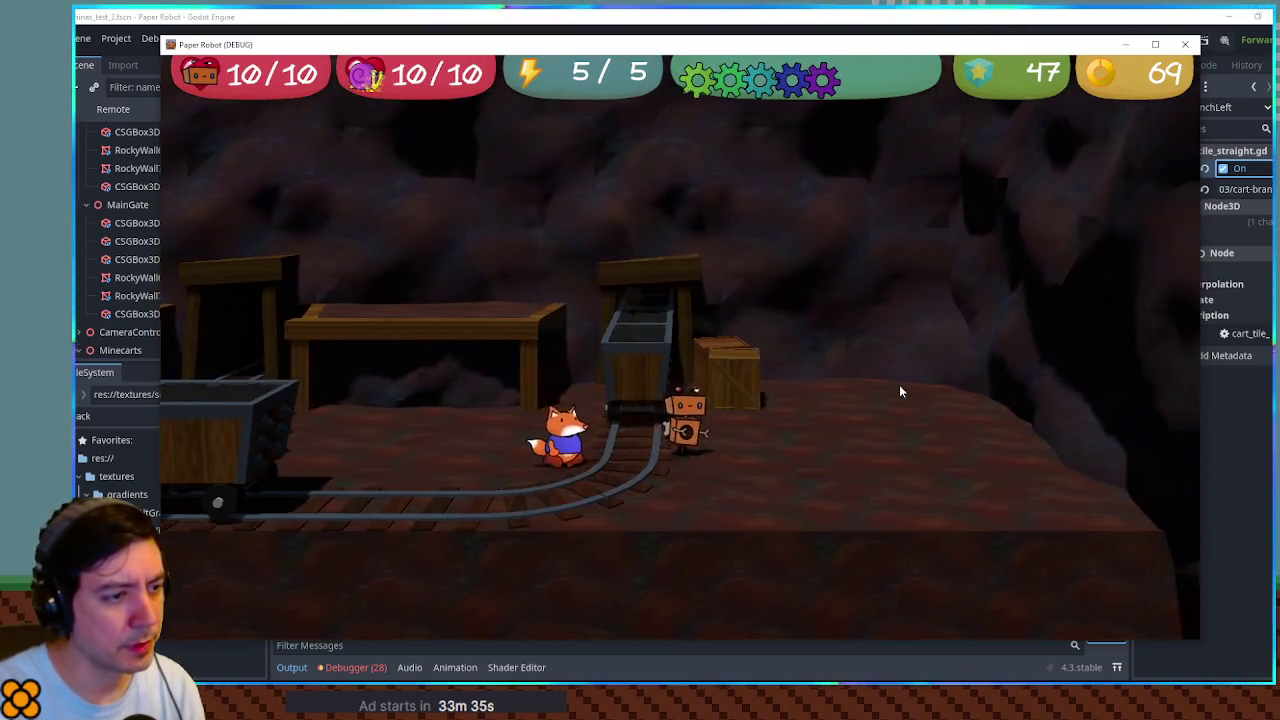
pyautogui.press('space')
pyautogui.press('space')
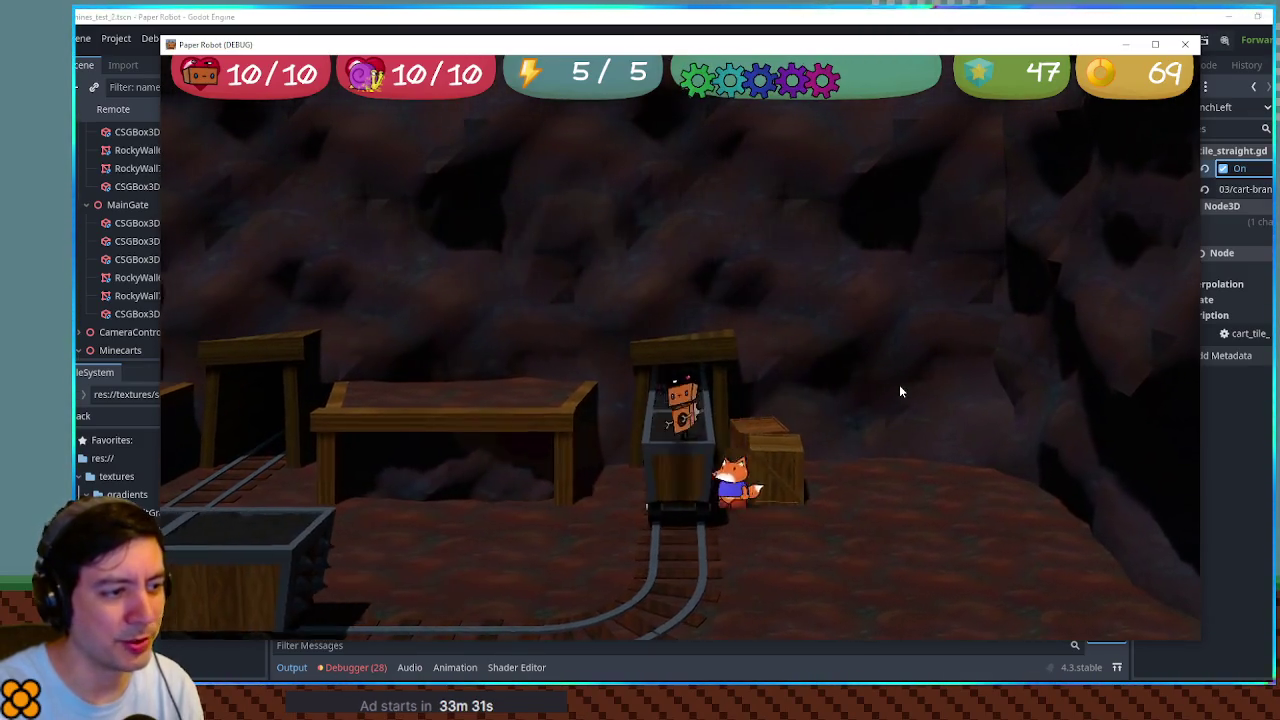
pyautogui.press('space')
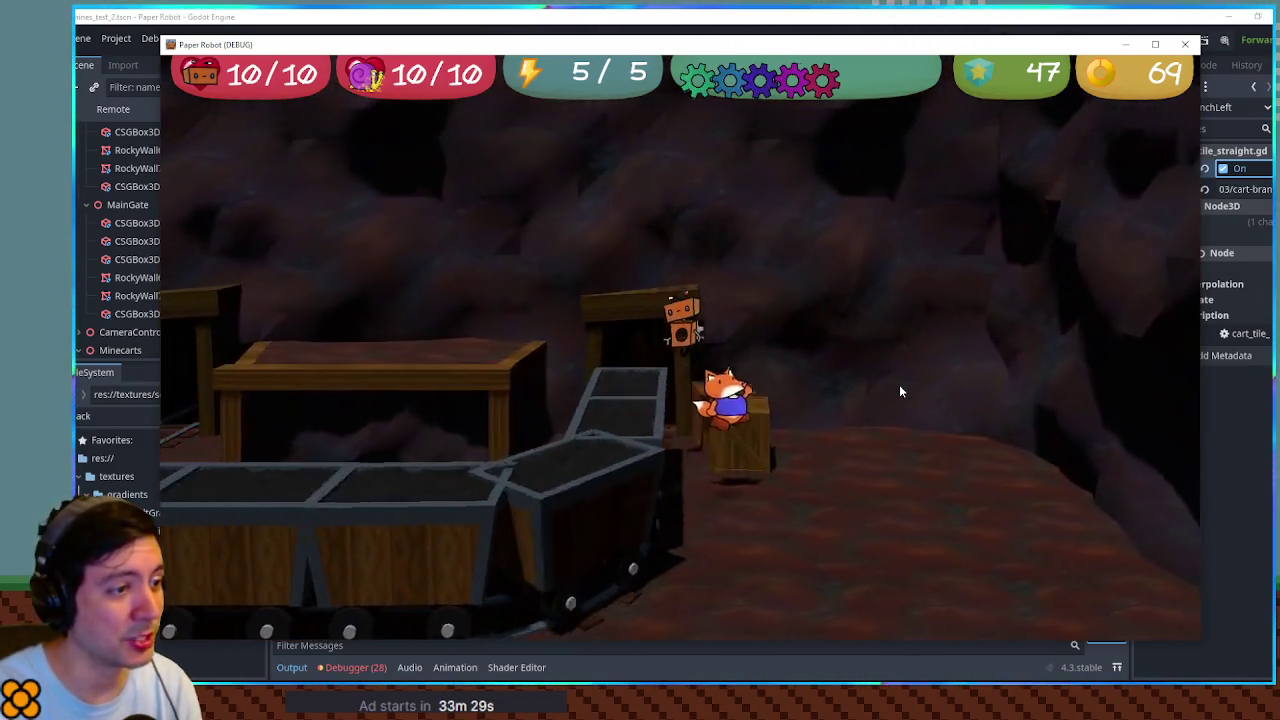
pyautogui.press('space')
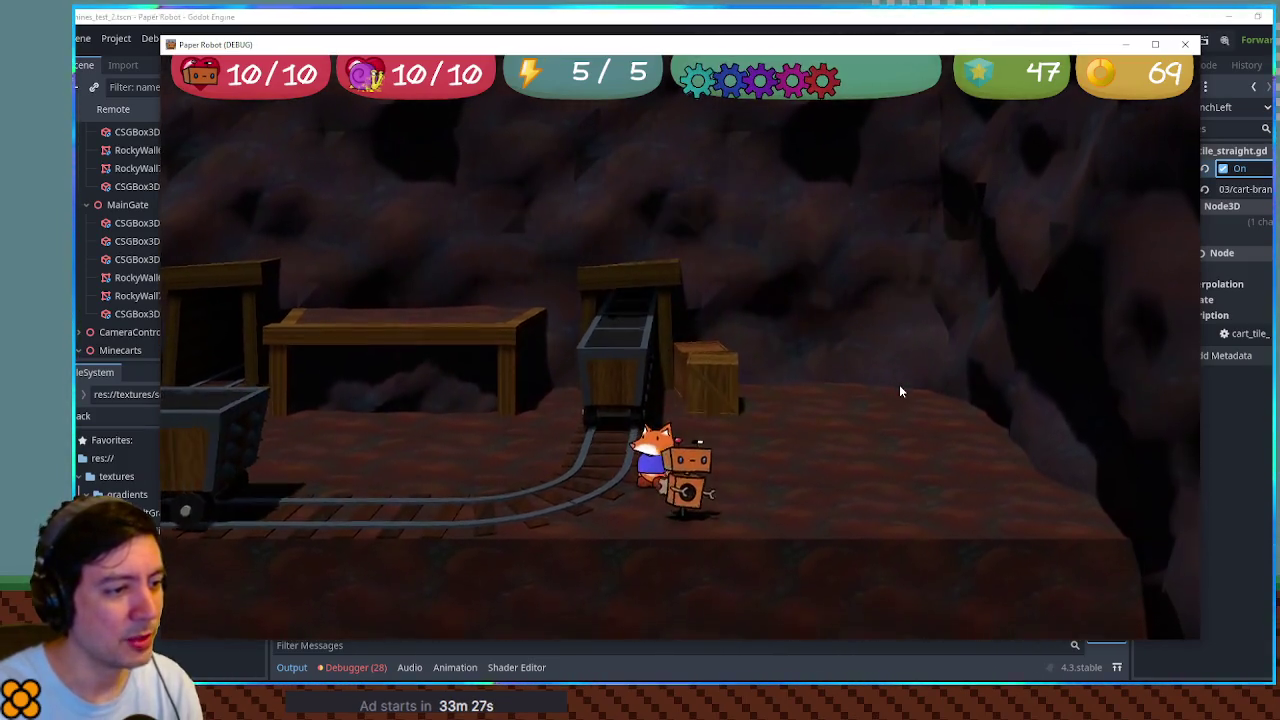
pyautogui.press('space')
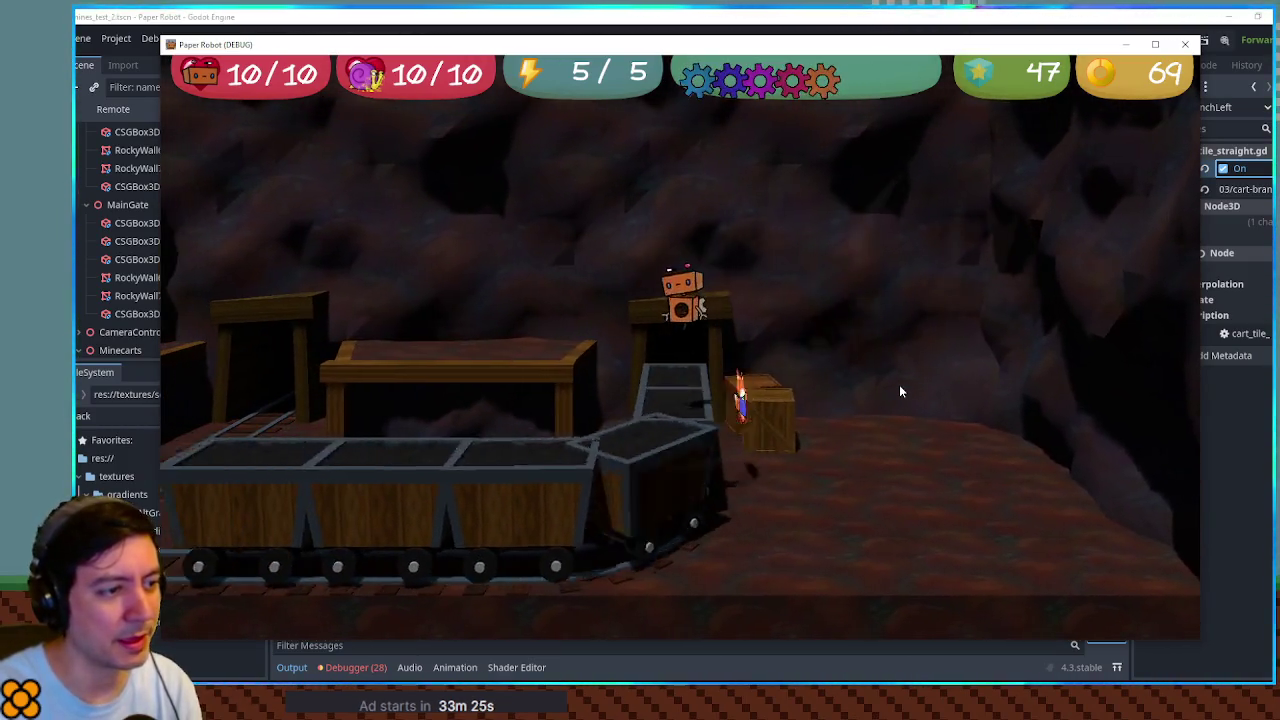
pyautogui.press('space')
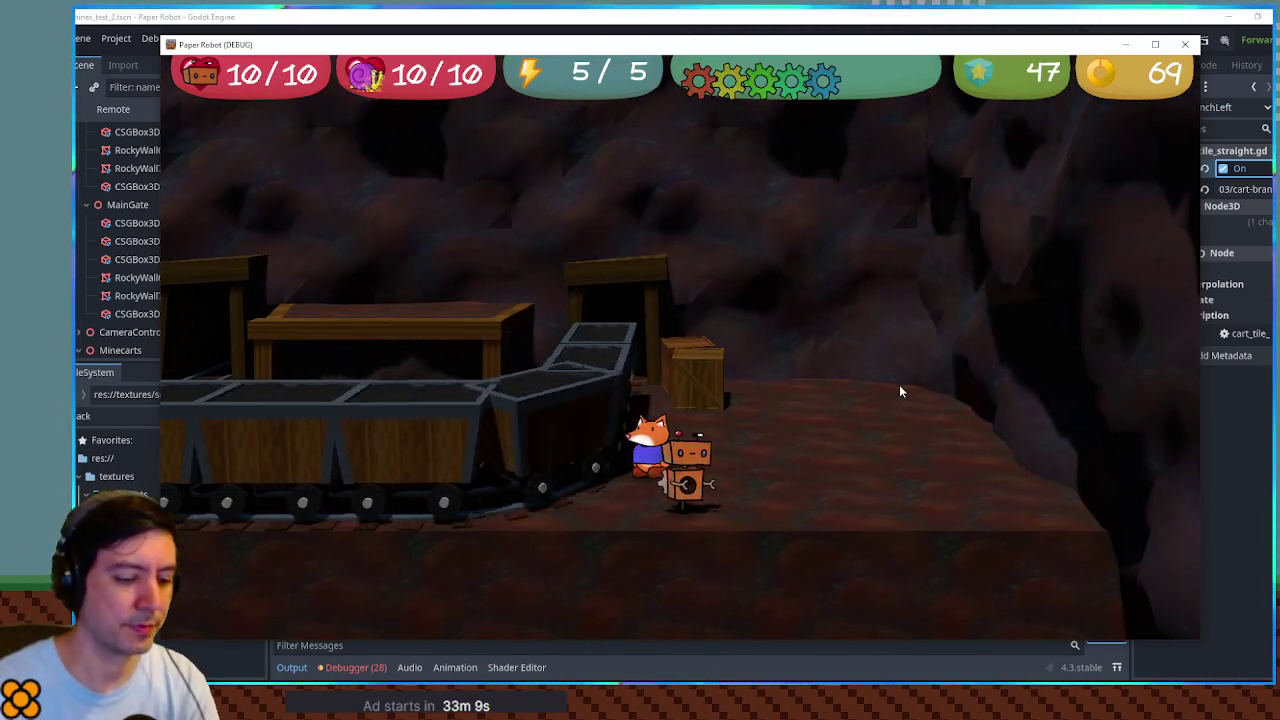
# Step: Relaunch the game and check the pause menu's Settings page down to SFX Volume
pyautogui.click(1181, 50)
pyautogui.scroll(-5, 878, 125)
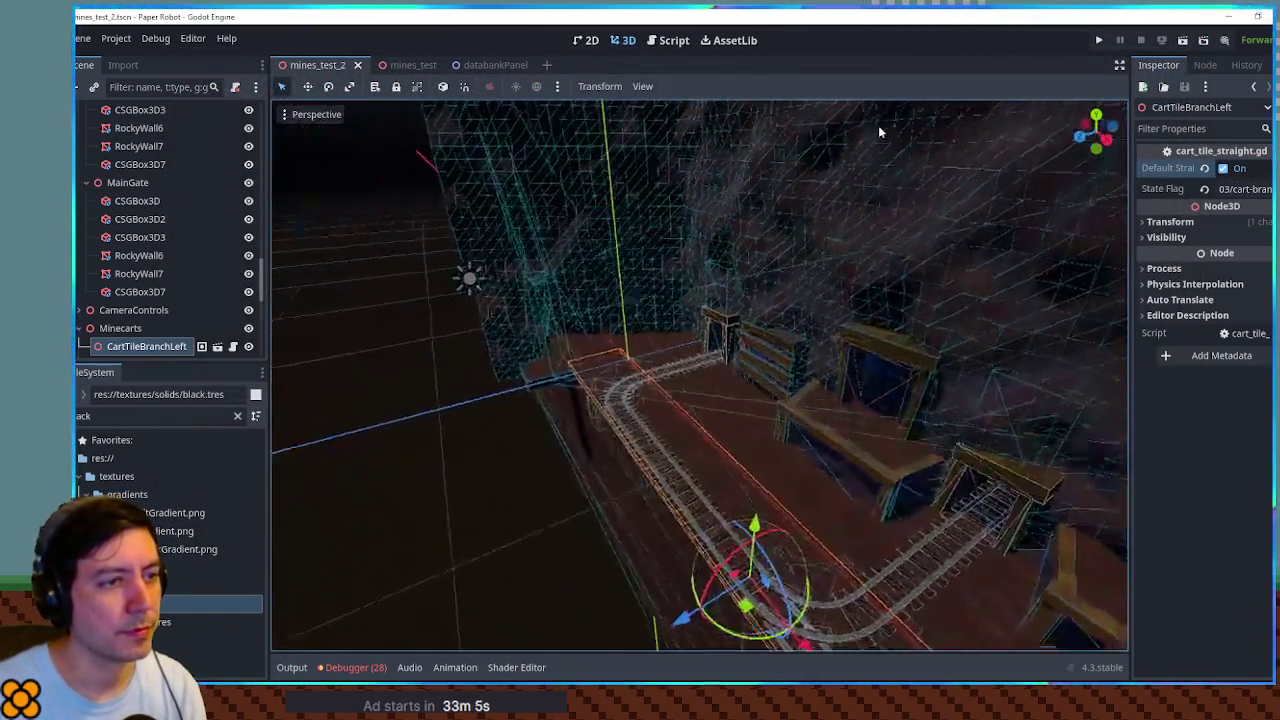
pyautogui.scroll(5, 944, 148)
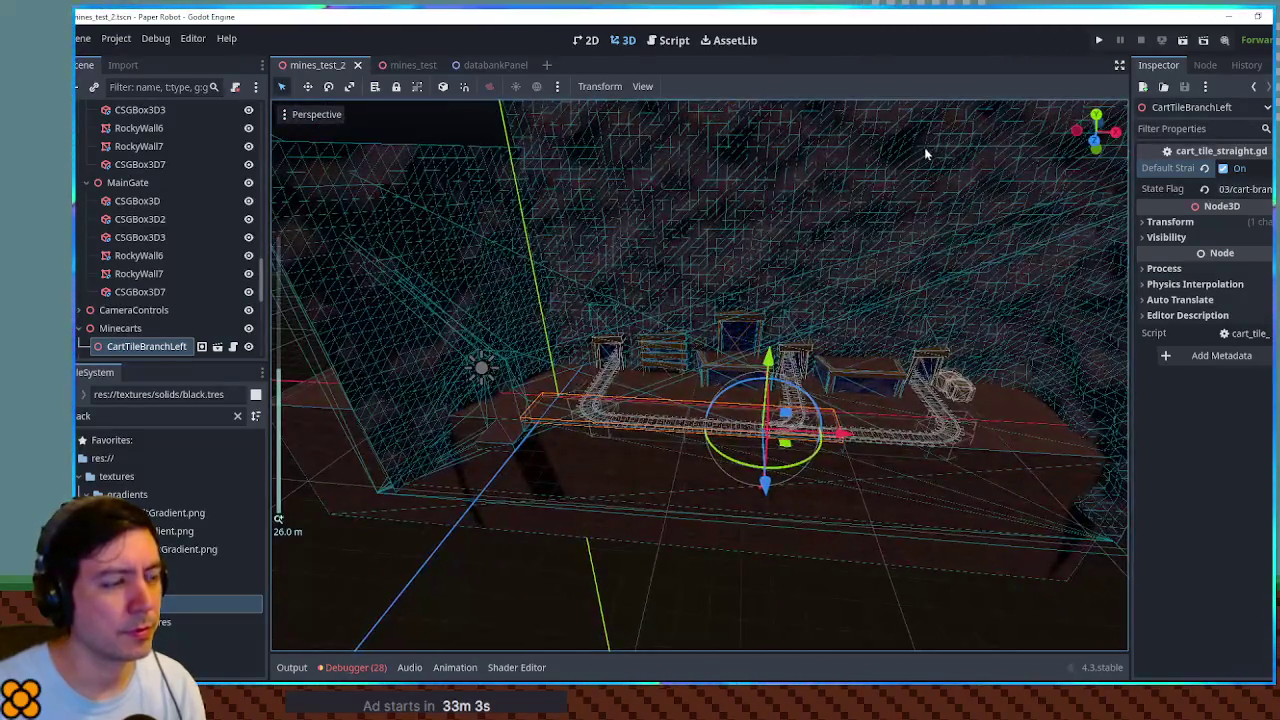
pyautogui.scroll(6, 841, 250)
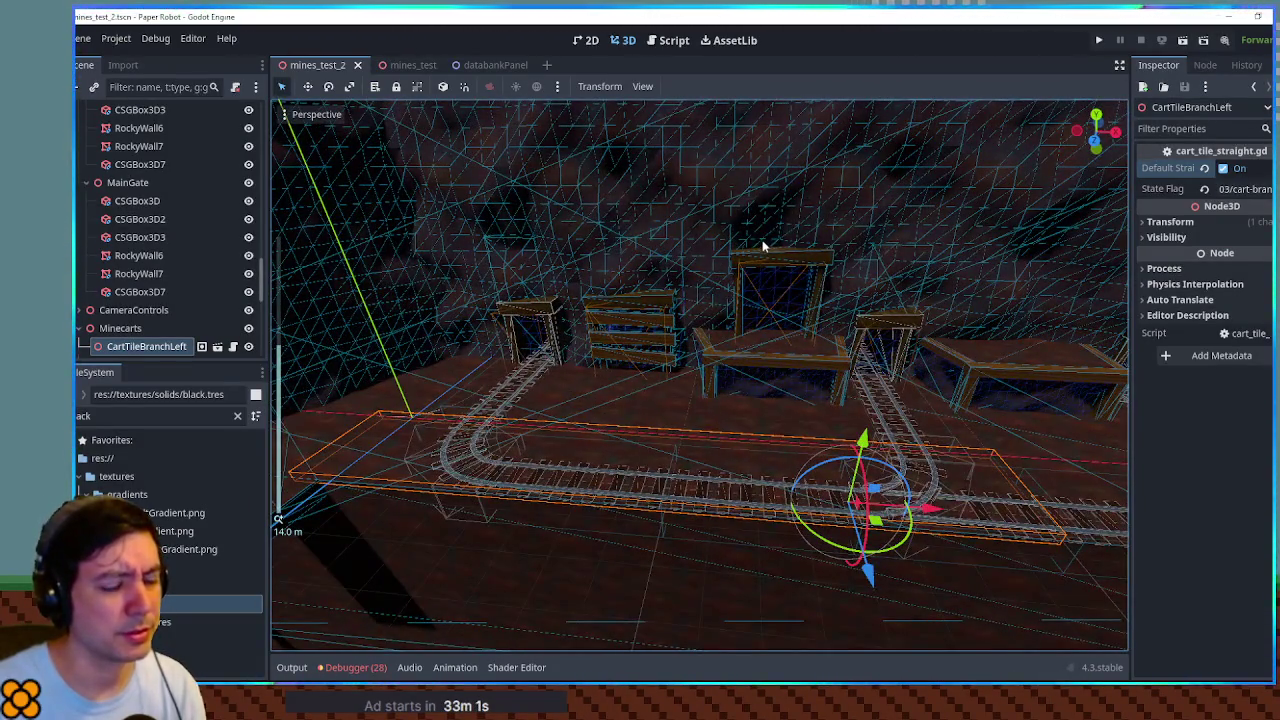
pyautogui.press('F6')
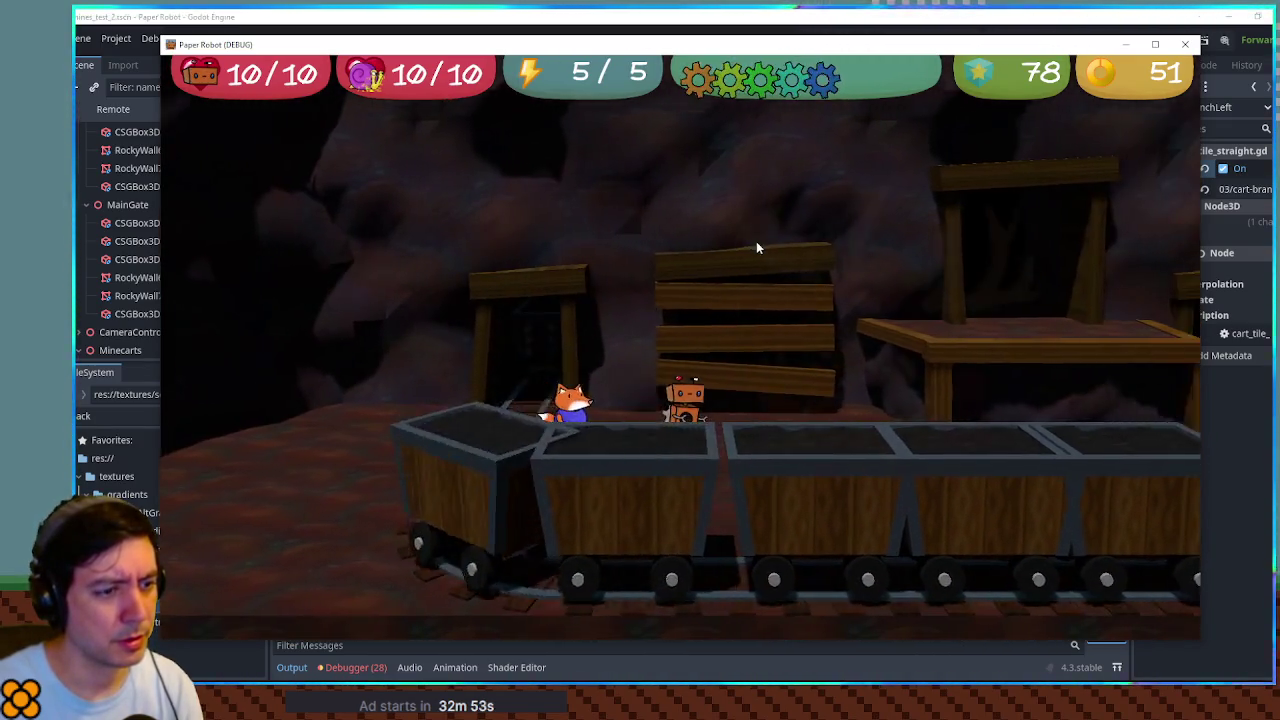
pyautogui.press('Escape')
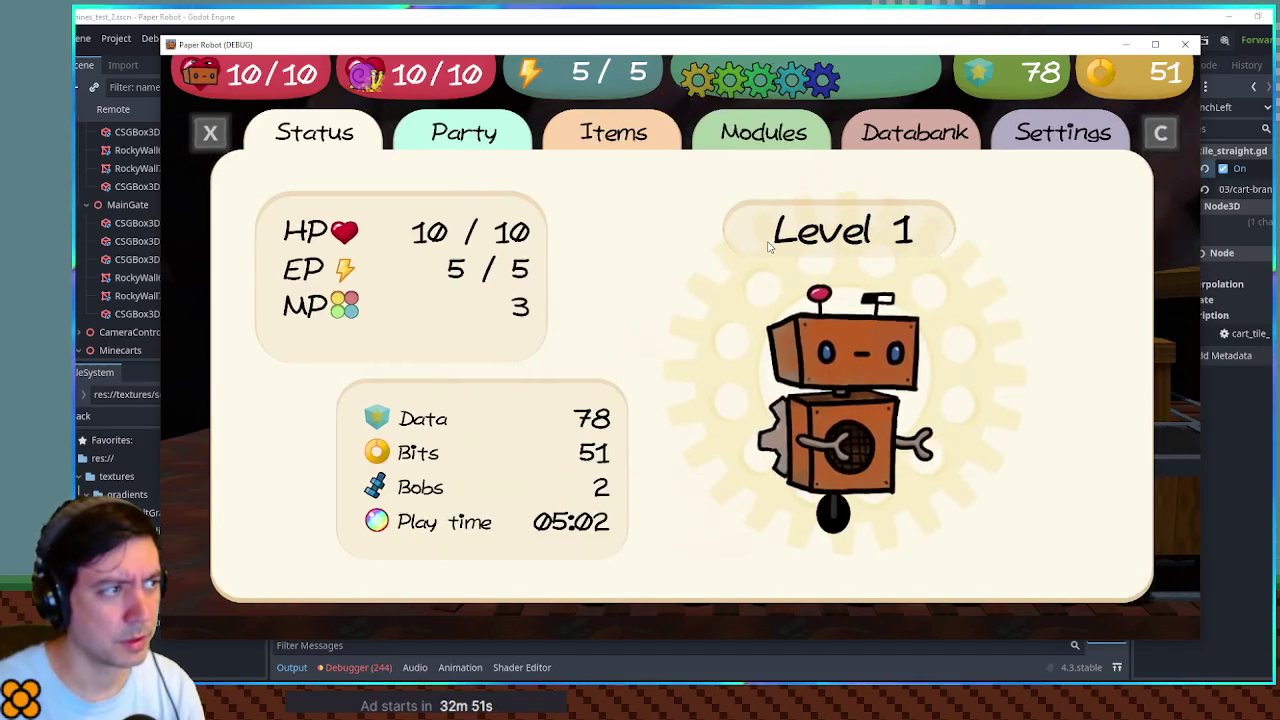
pyautogui.press('x')
pyautogui.press('Down')
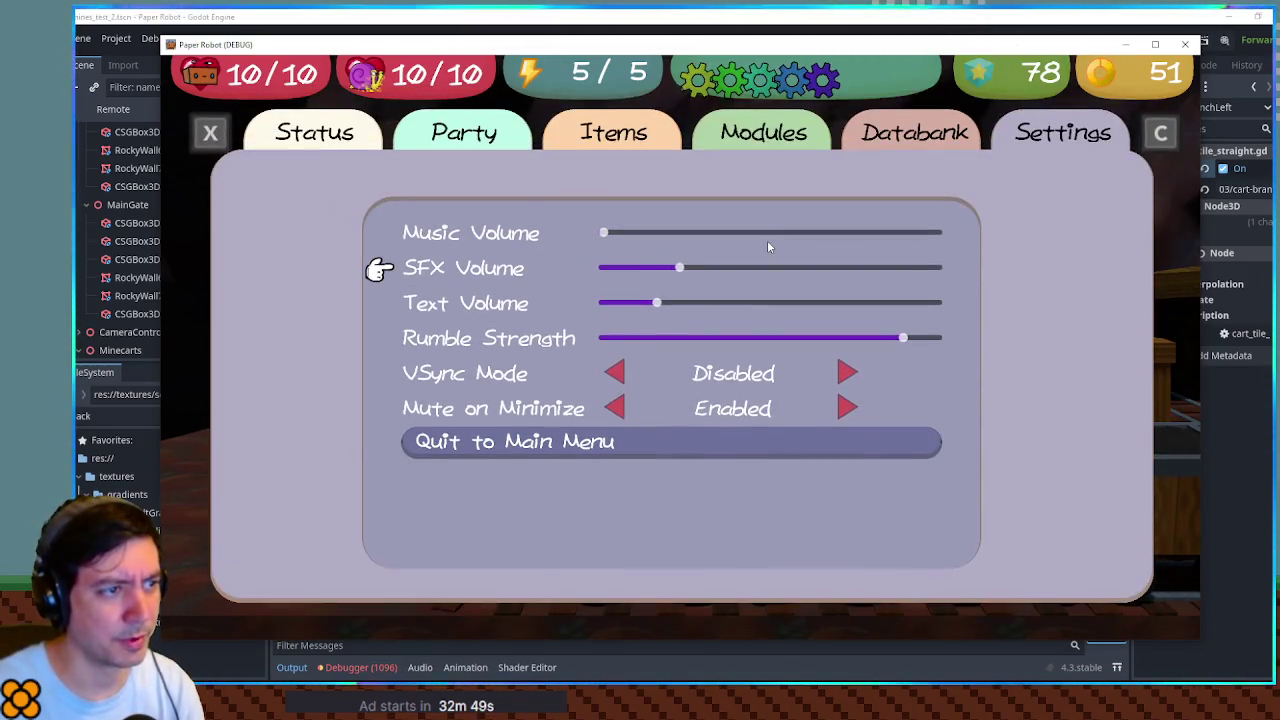
pyautogui.press('Escape')
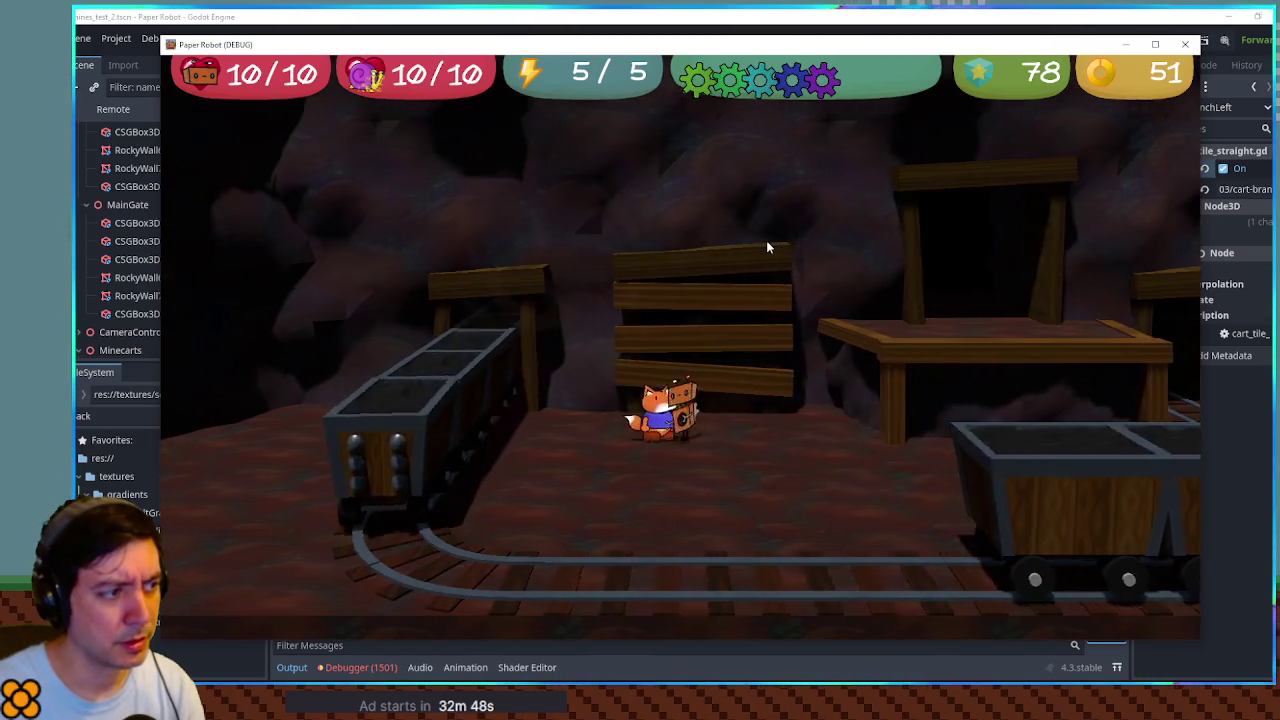
# Step: Walk the robot right past the fence, reopen pause Settings, then return to the editor
pyautogui.press('Right')
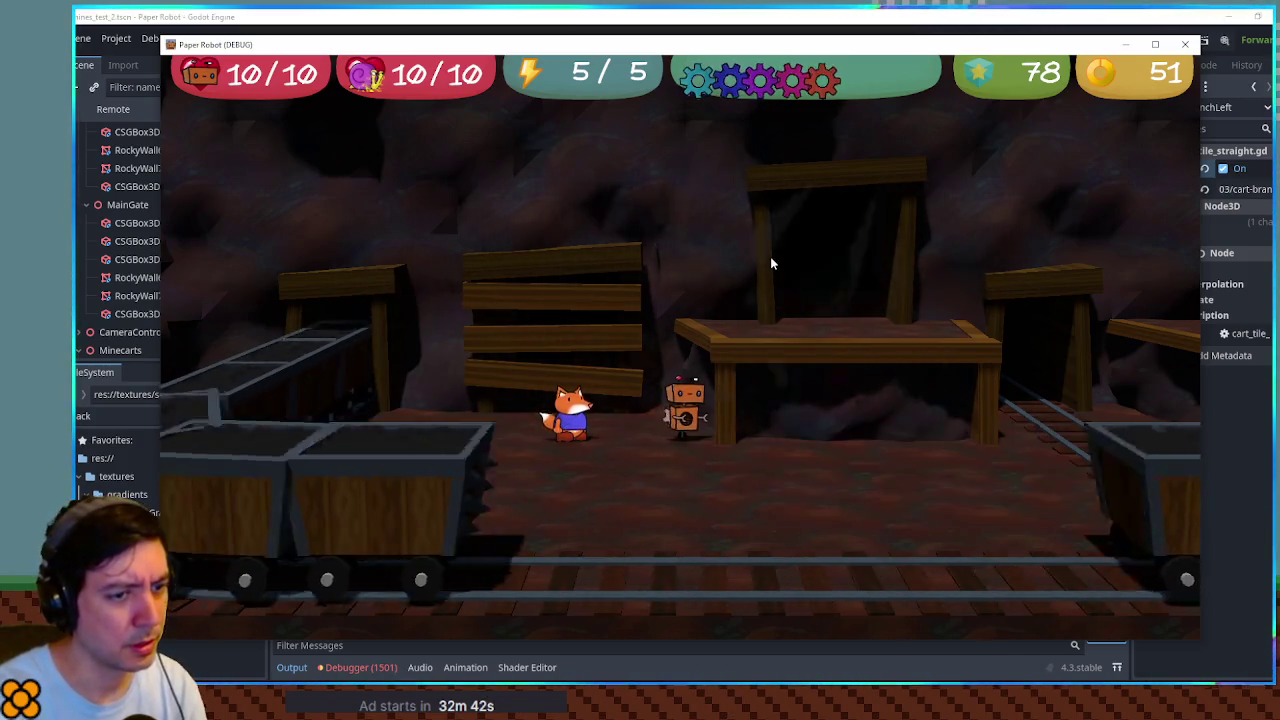
pyautogui.press('Escape')
pyautogui.press('x')
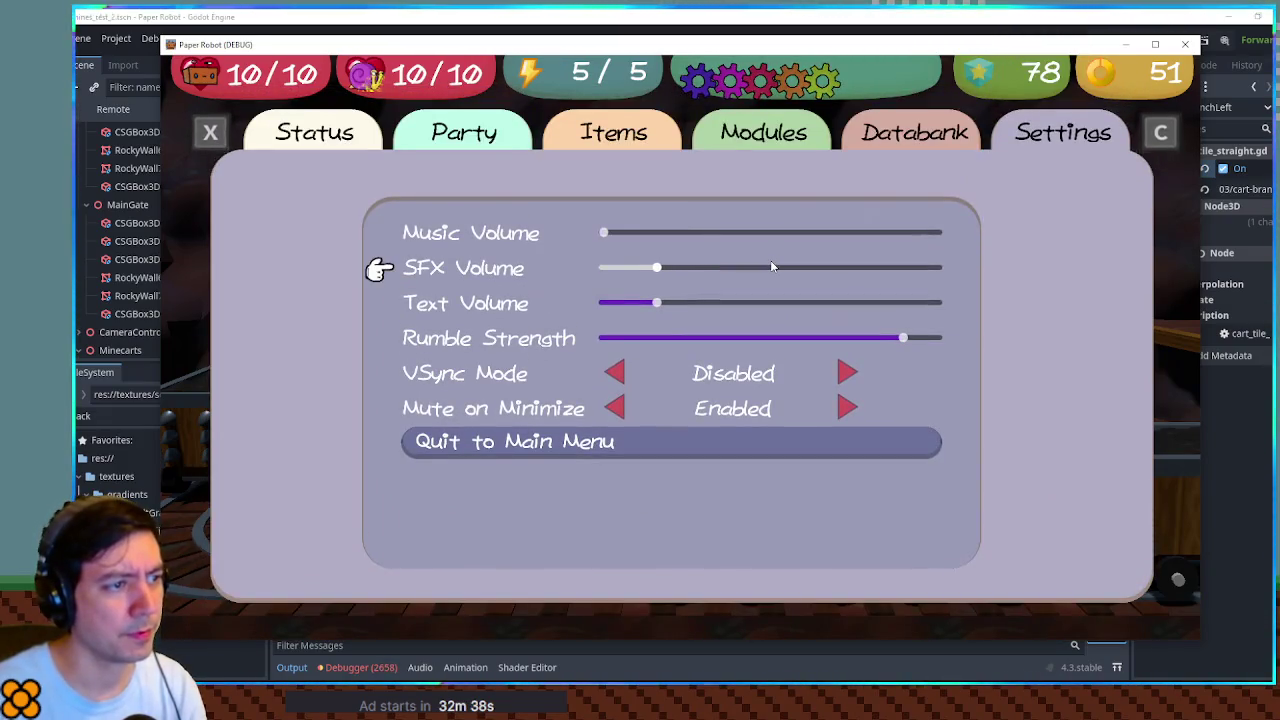
pyautogui.press('Escape')
pyautogui.click(1185, 44)
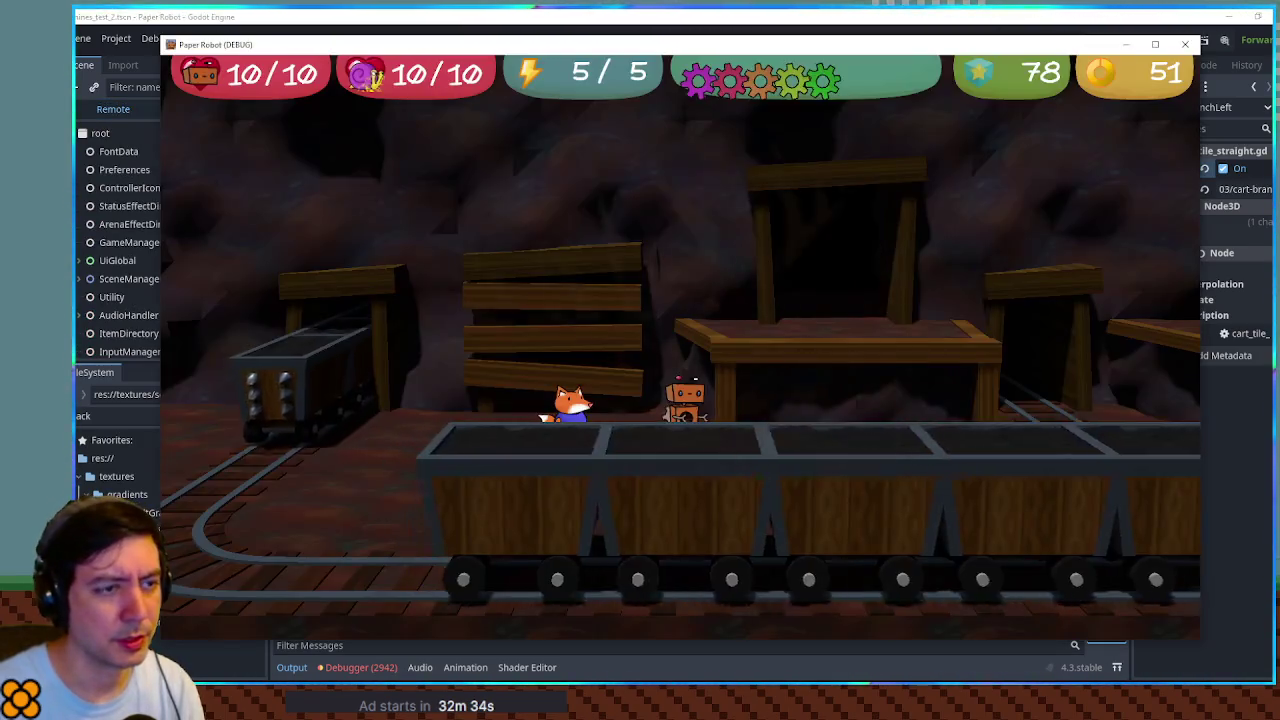
pyautogui.click(1141, 40)
# Step: Pause the game and expand MinesTest and the spawned SpikyMinecart in the live Remote tree
pyautogui.click(1121, 41)
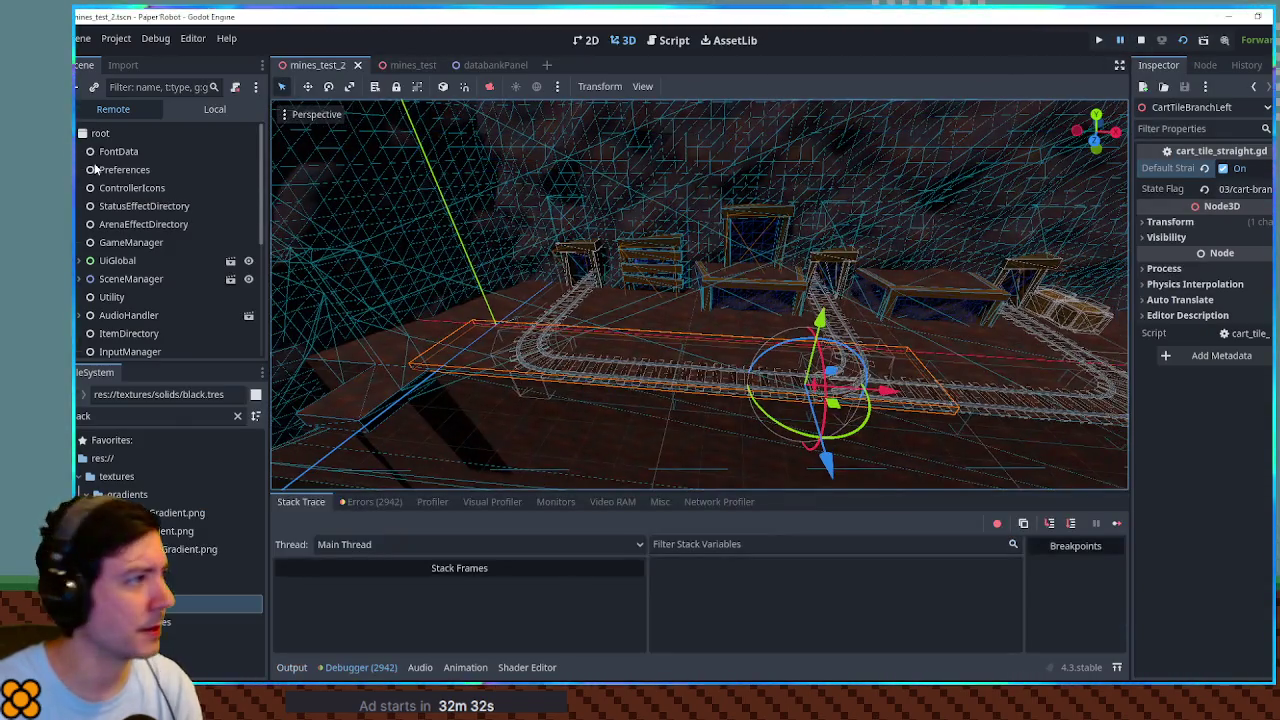
pyautogui.scroll(-5, 112, 170)
pyautogui.click(79, 346)
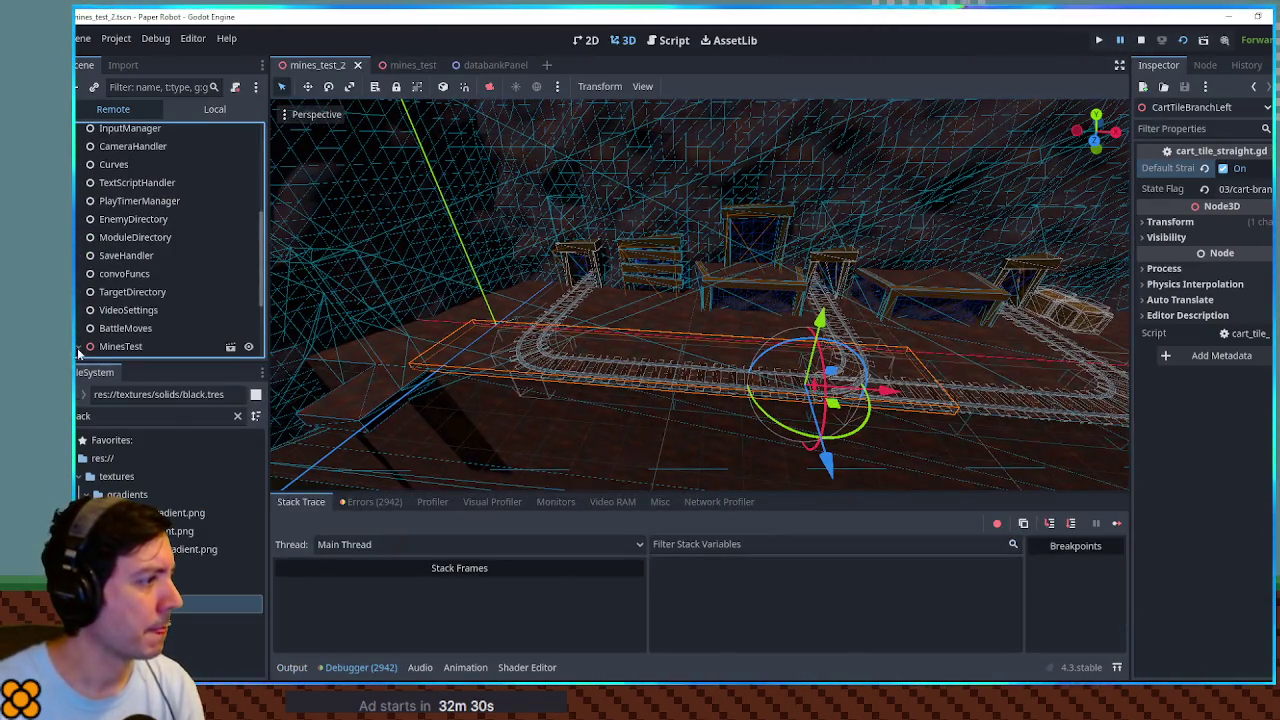
pyautogui.scroll(-10, 83, 293)
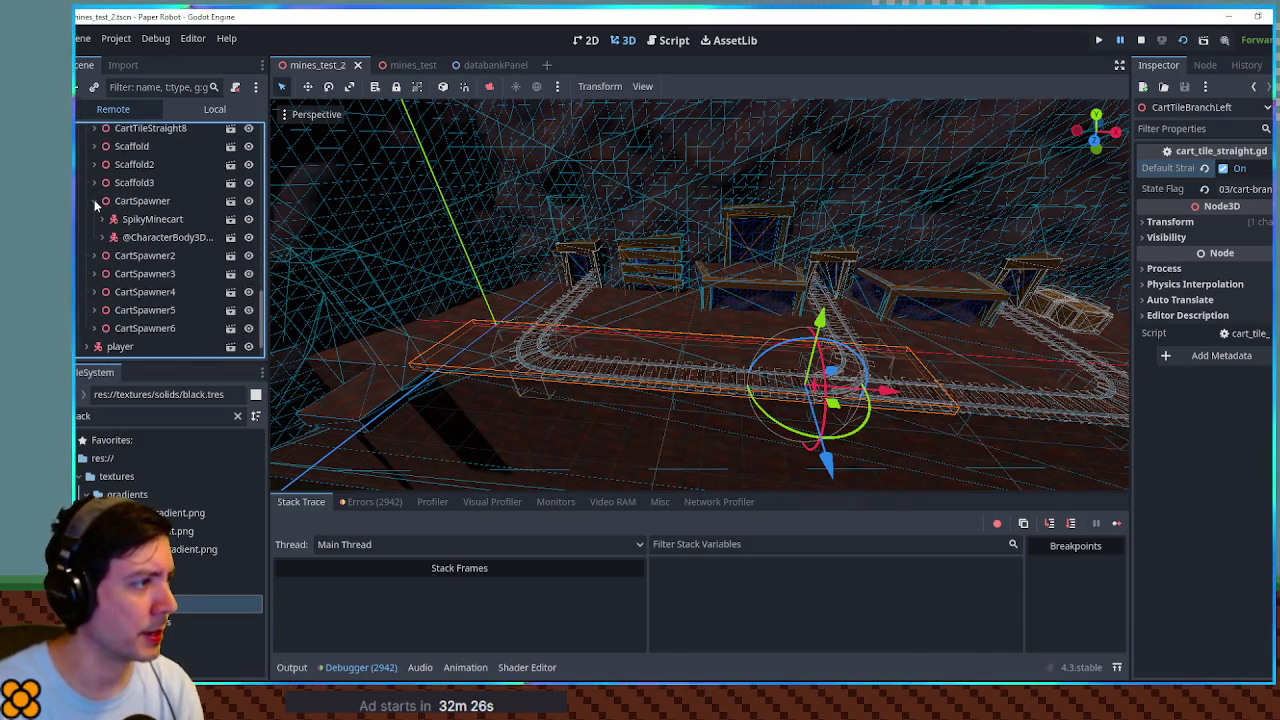
pyautogui.click(148, 219)
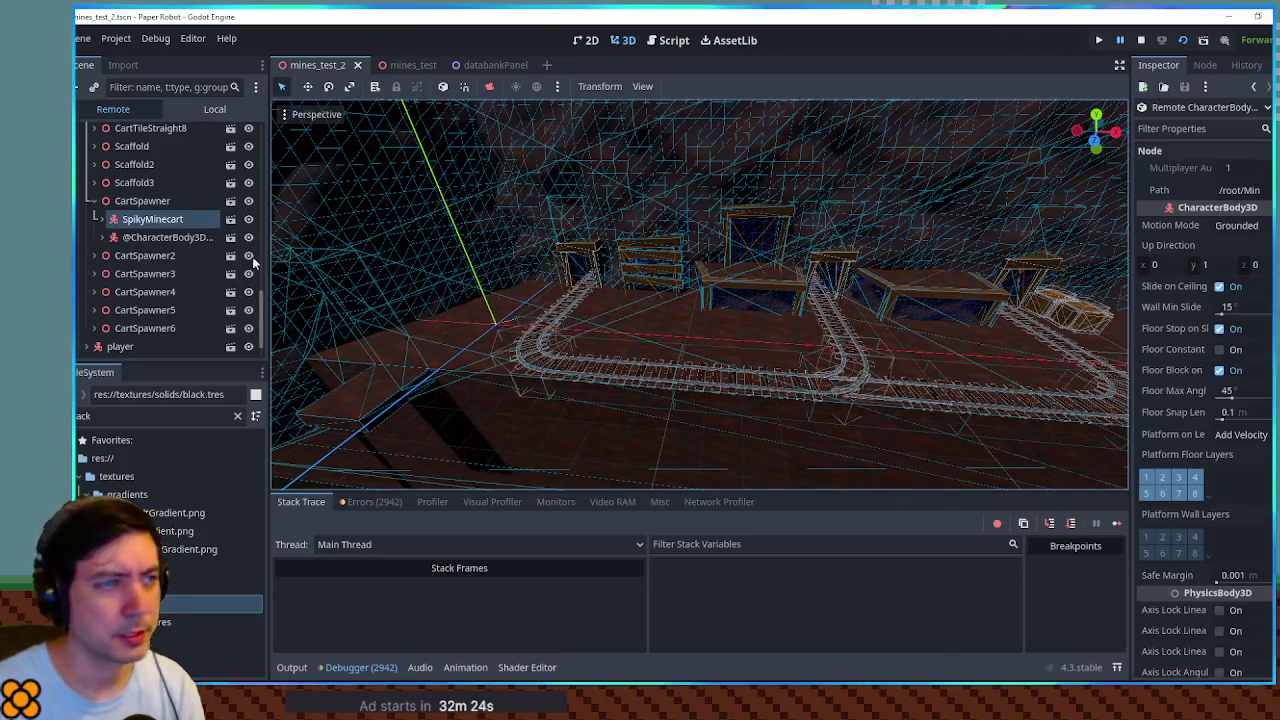
pyautogui.click(101, 218)
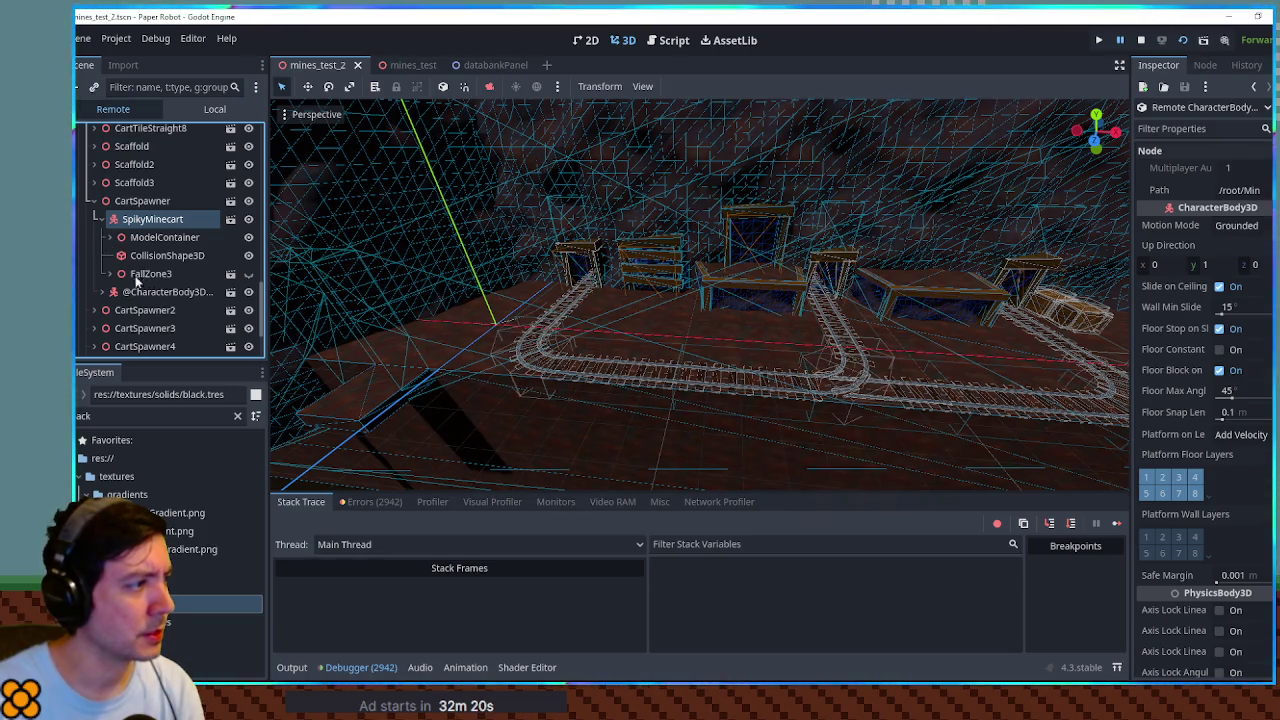
# Step: Open spiky_minecart.tscn from the Remote scene tree
pyautogui.scroll(-1, 140, 277)
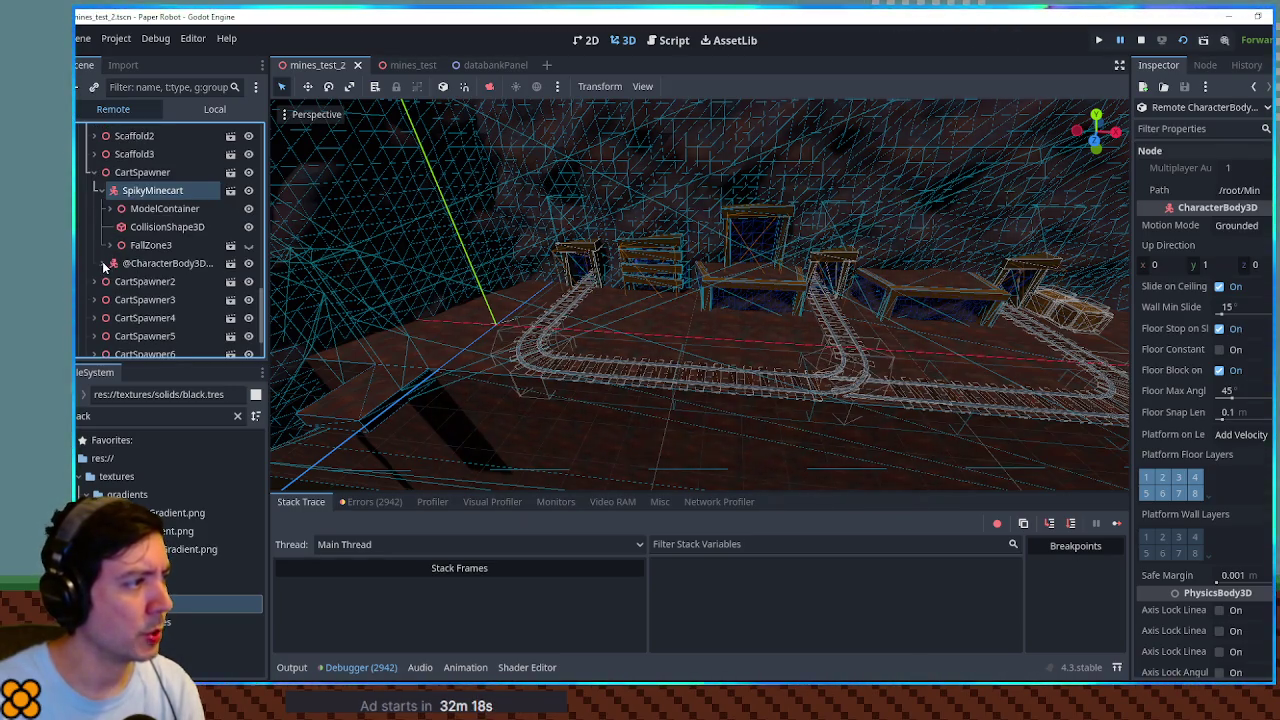
pyautogui.scroll(-2, 120, 264)
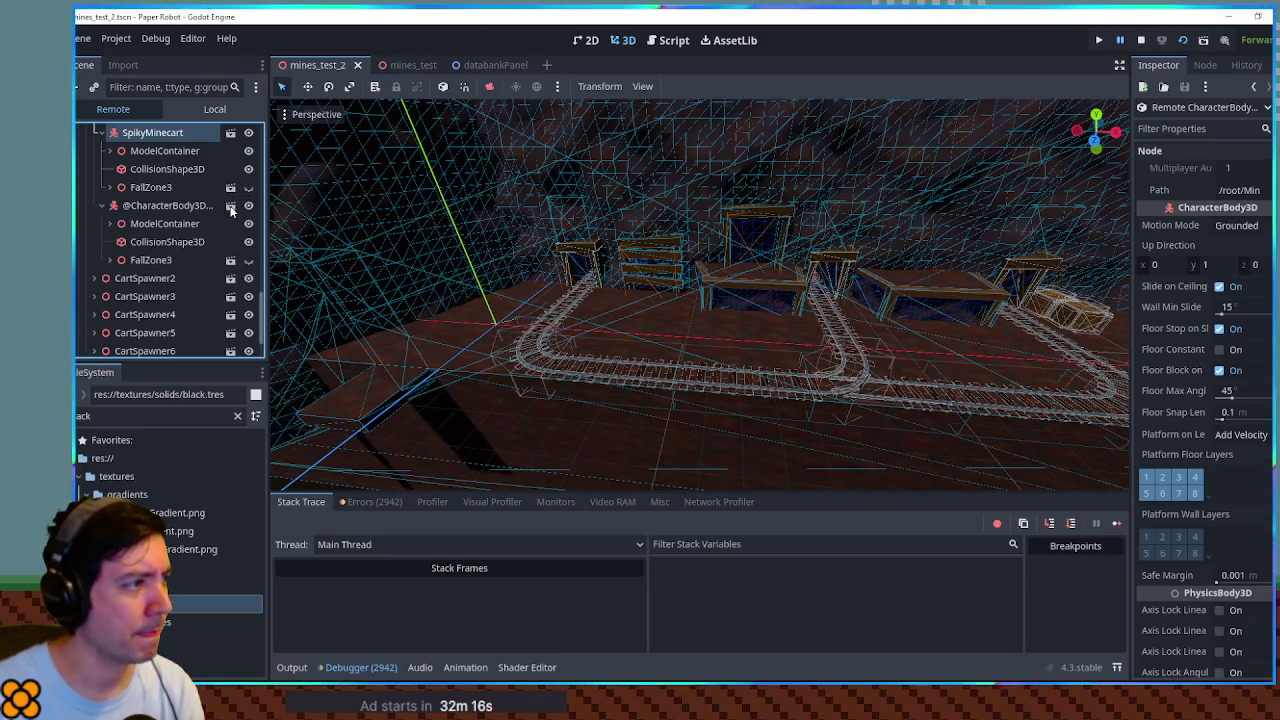
pyautogui.click(231, 134)
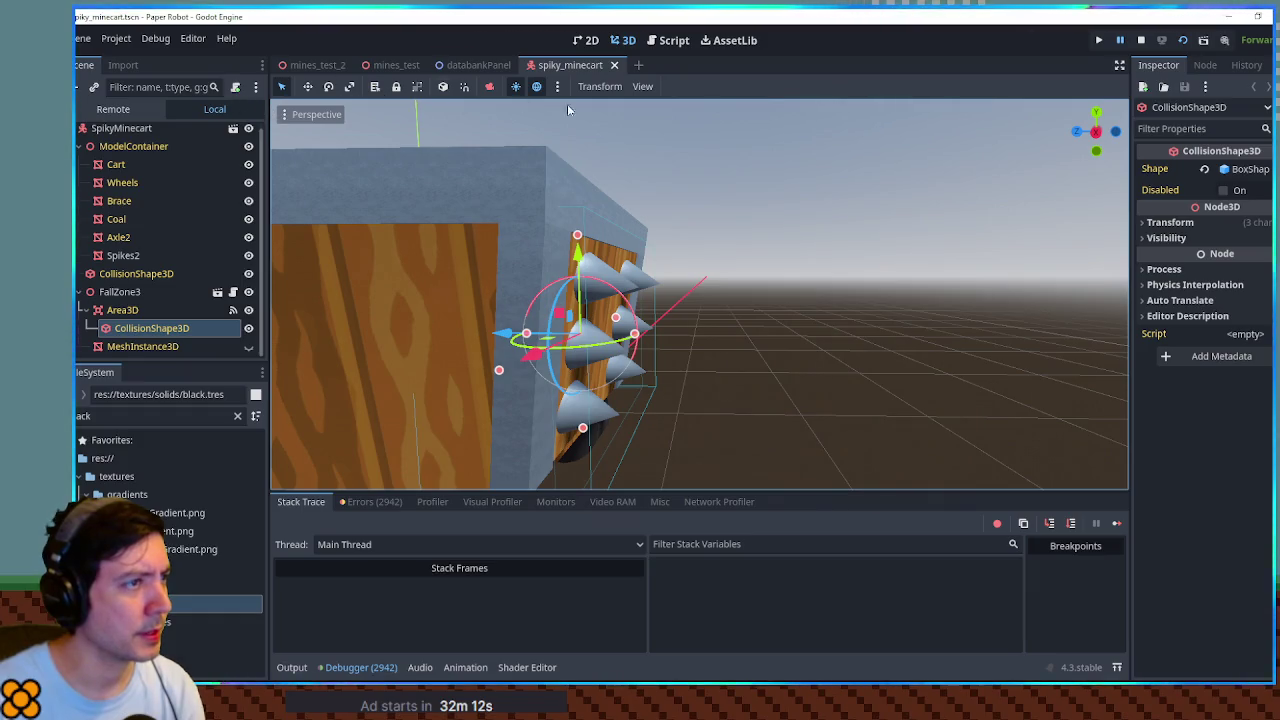
# Step: Stop the game and filter the mines_test tree with 'sp' to compare CartSpawner and CartSpawner2 settings
pyautogui.click(1141, 42)
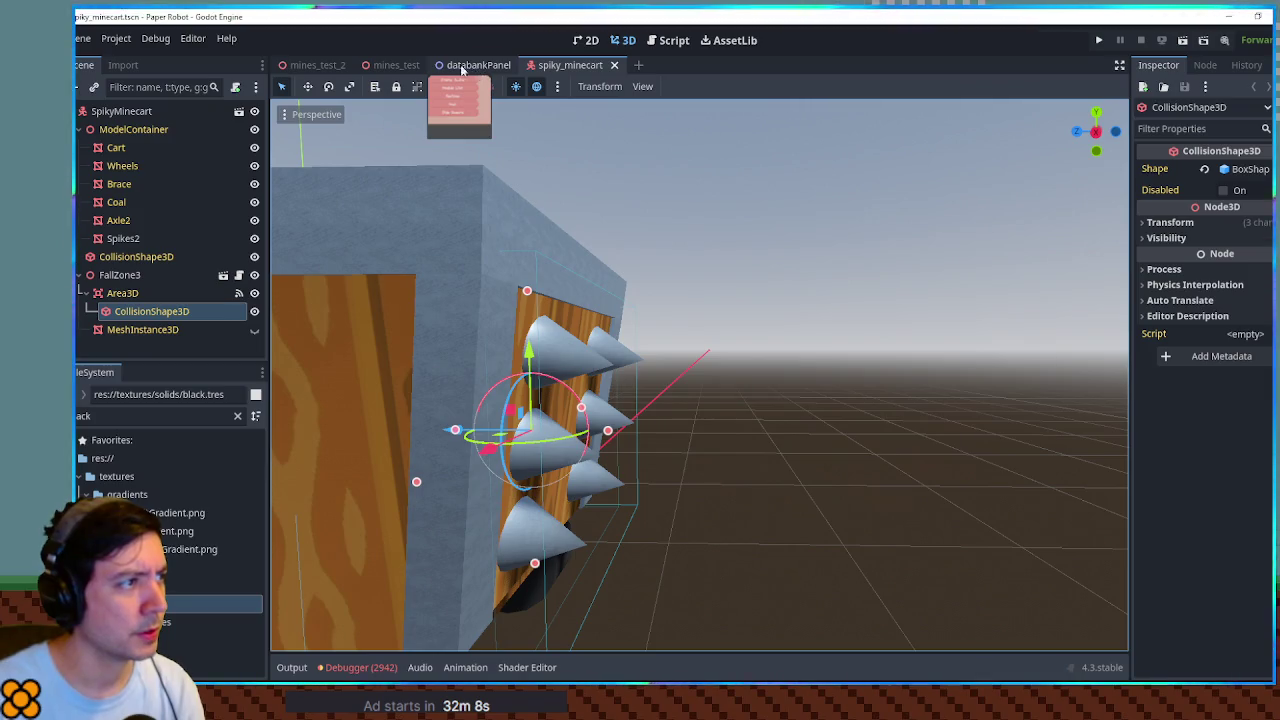
pyautogui.click(388, 65)
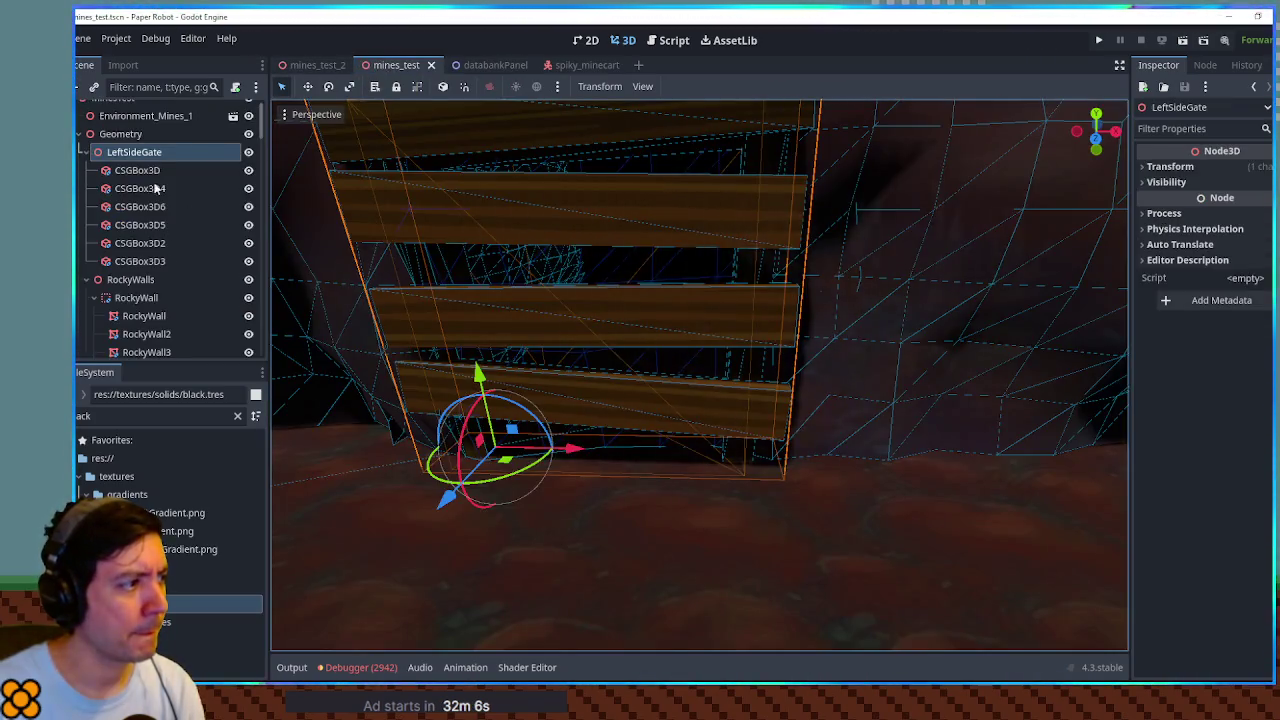
pyautogui.click(135, 88)
pyautogui.write('spa')
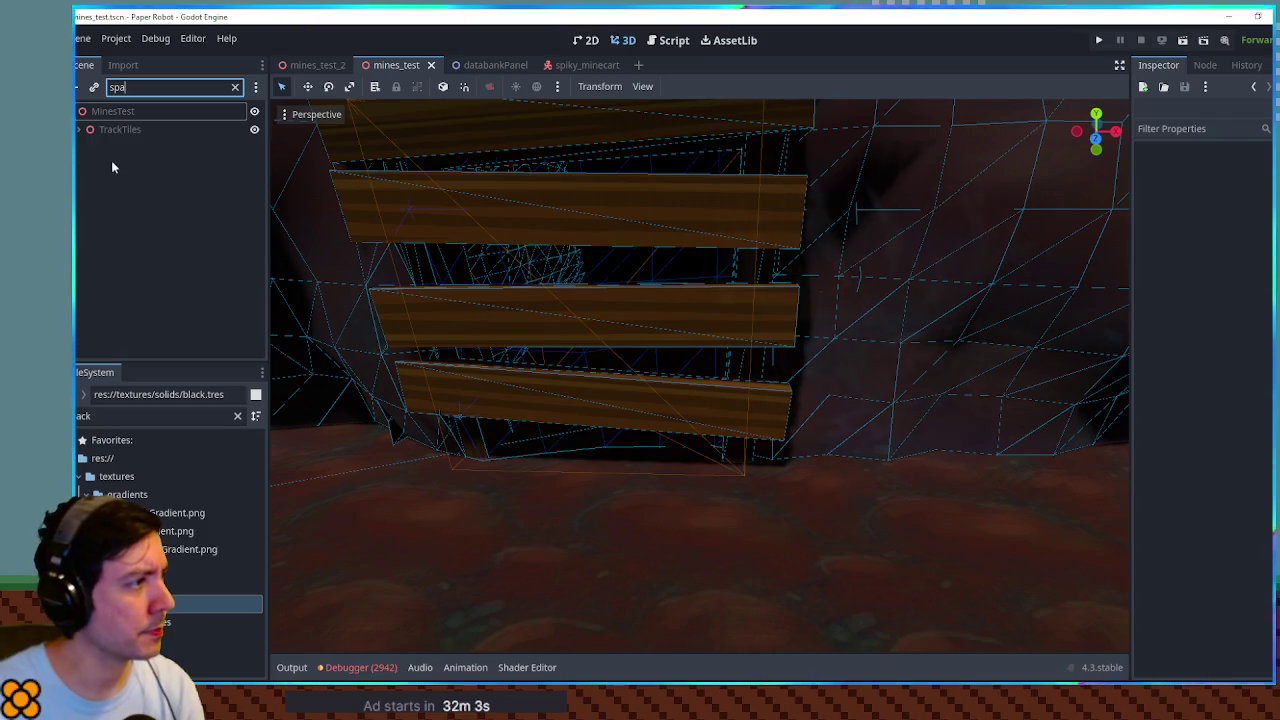
pyautogui.click(193, 154)
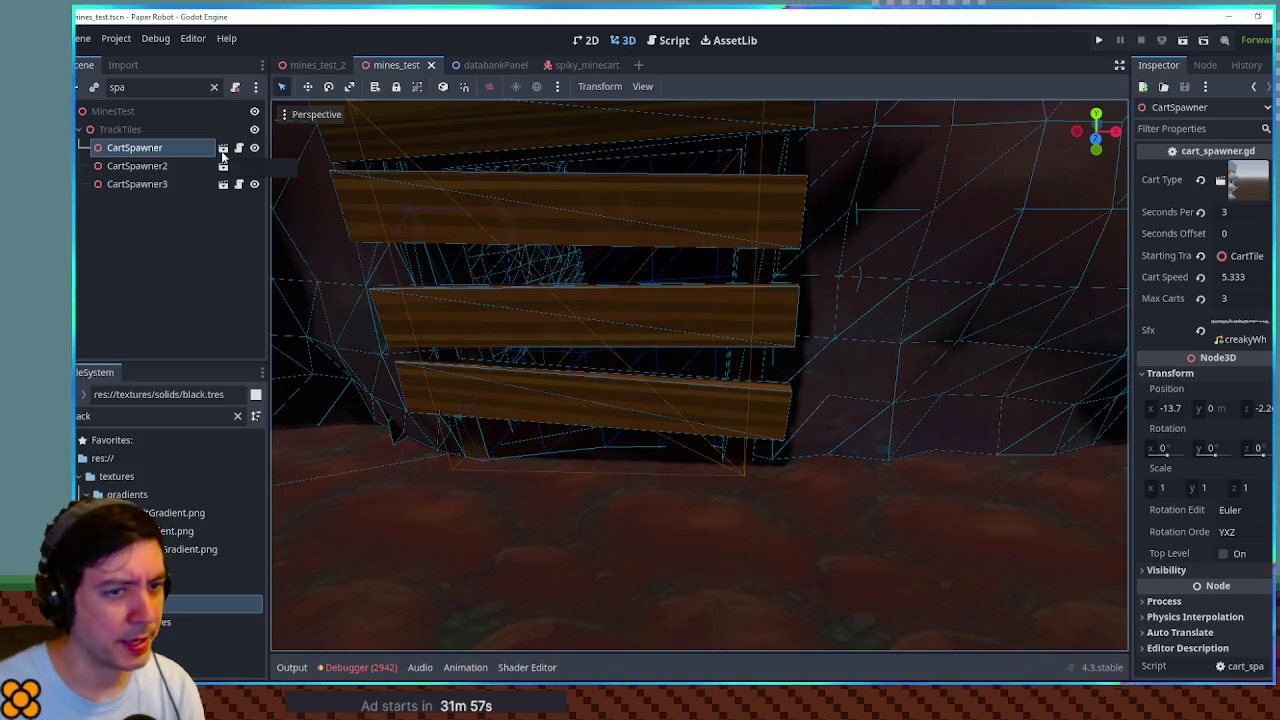
pyautogui.click(180, 166)
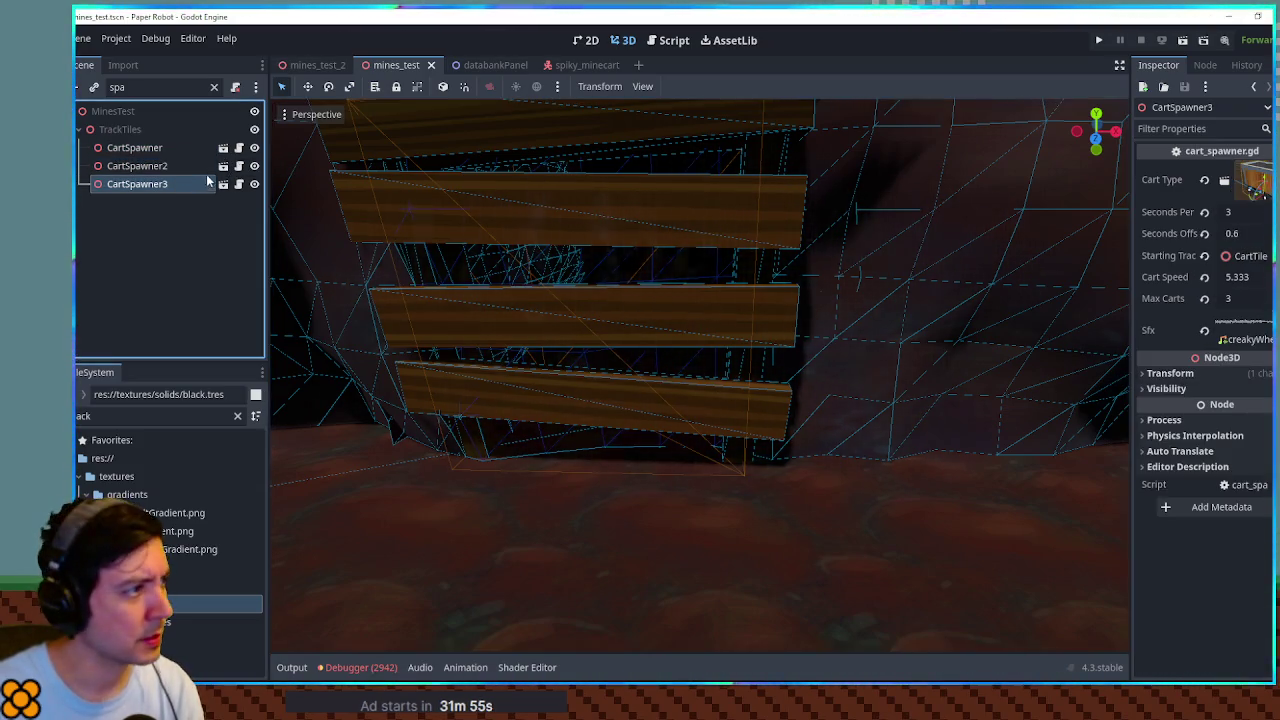
# Step: Open cart_spawner.gd and search for sfx to find where the cart's audio player is created
pyautogui.click(238, 148)
pyautogui.scroll(5, 664, 323)
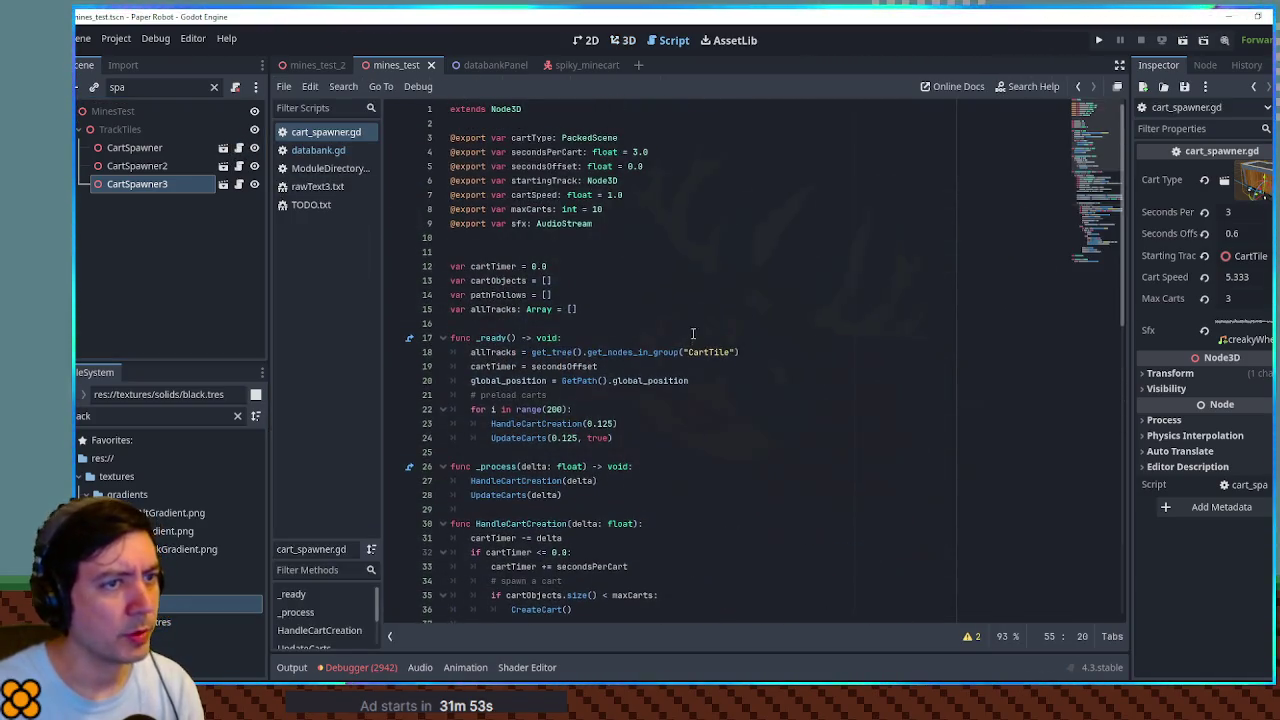
pyautogui.click(512, 223)
pyautogui.click(514, 223)
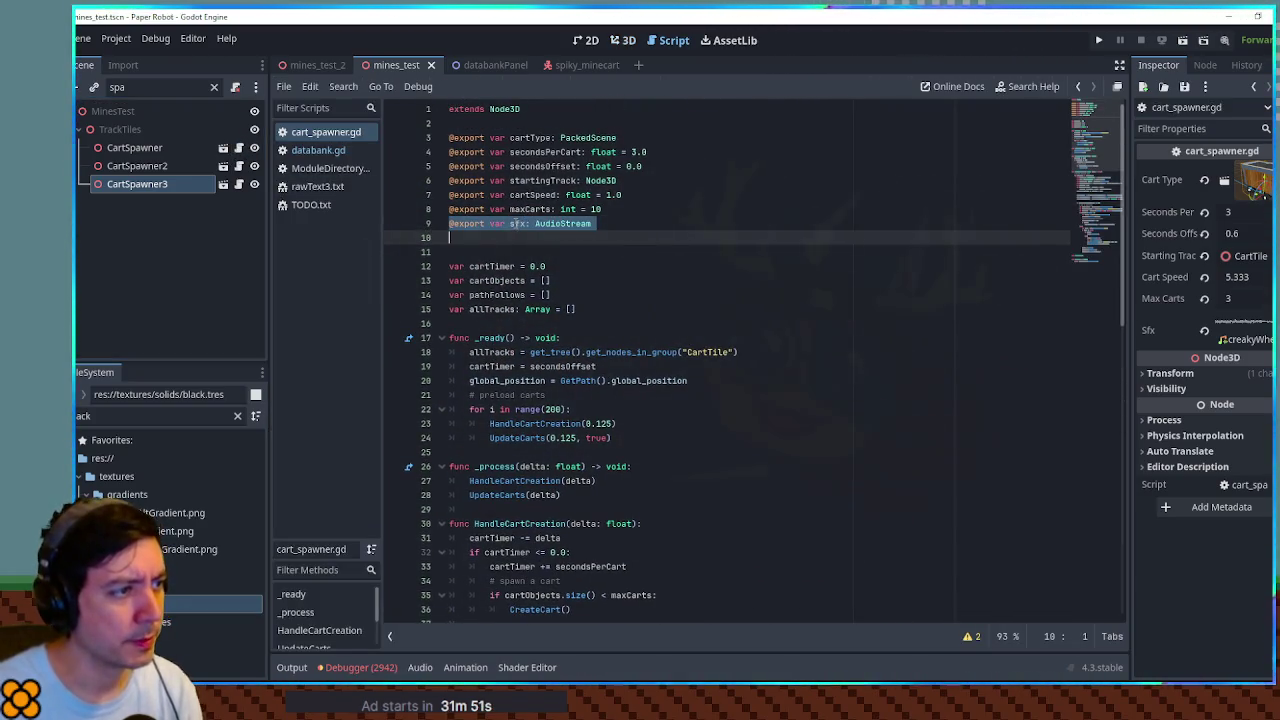
pyautogui.doubleClick(517, 223)
pyautogui.hotkey('ctrl', 'f')
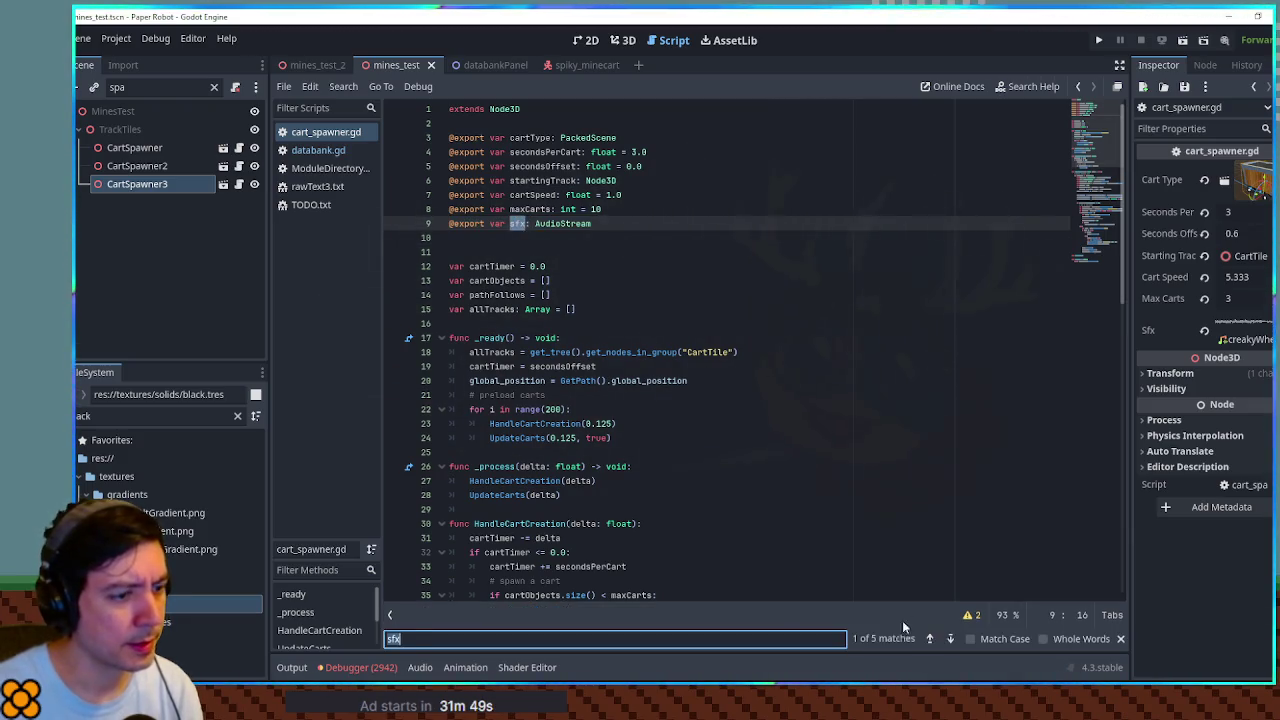
pyautogui.click(952, 638)
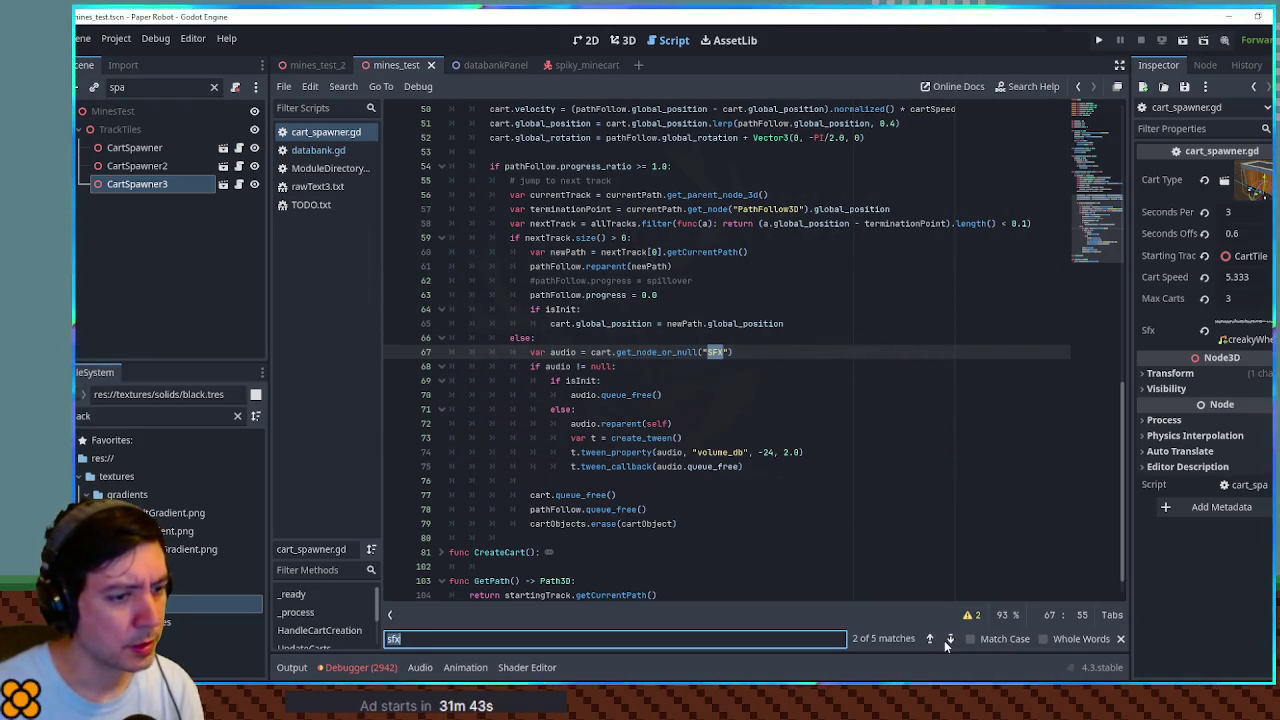
pyautogui.click(947, 641)
pyautogui.click(948, 641)
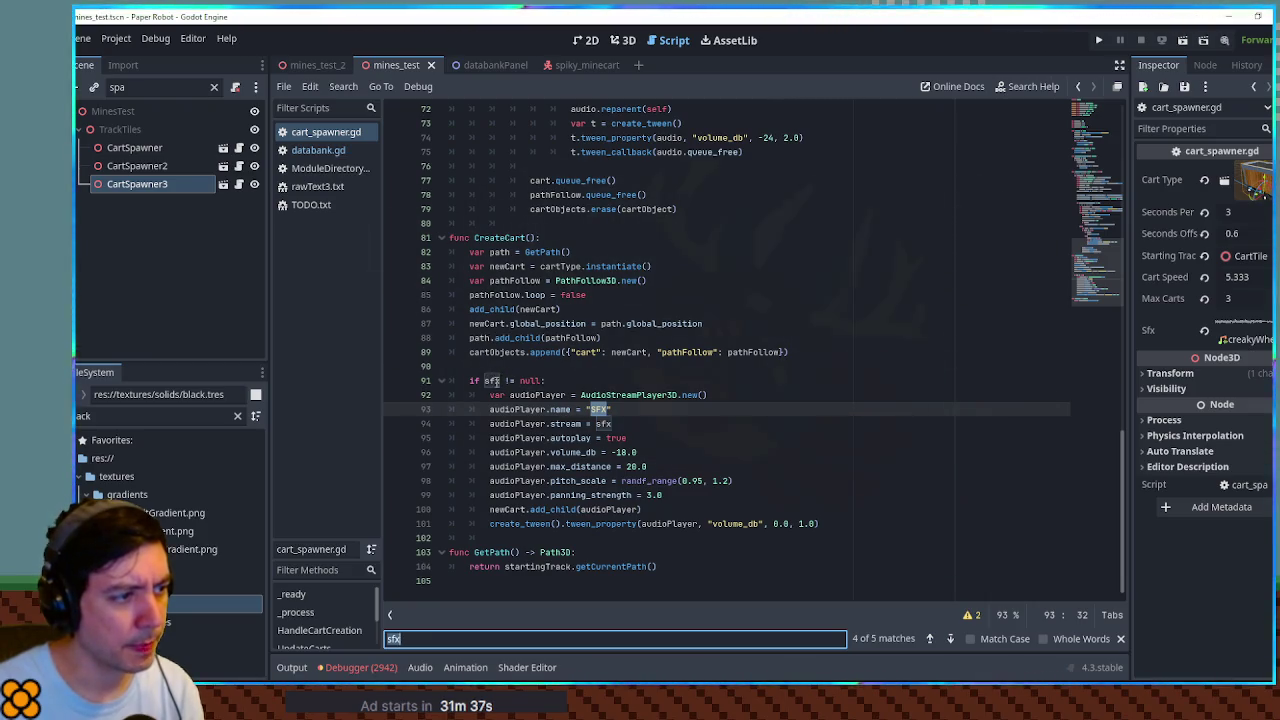
# Step: Add a print("AUDIO") line under 'if sfx != null:' and run the game
pyautogui.click(632, 395)
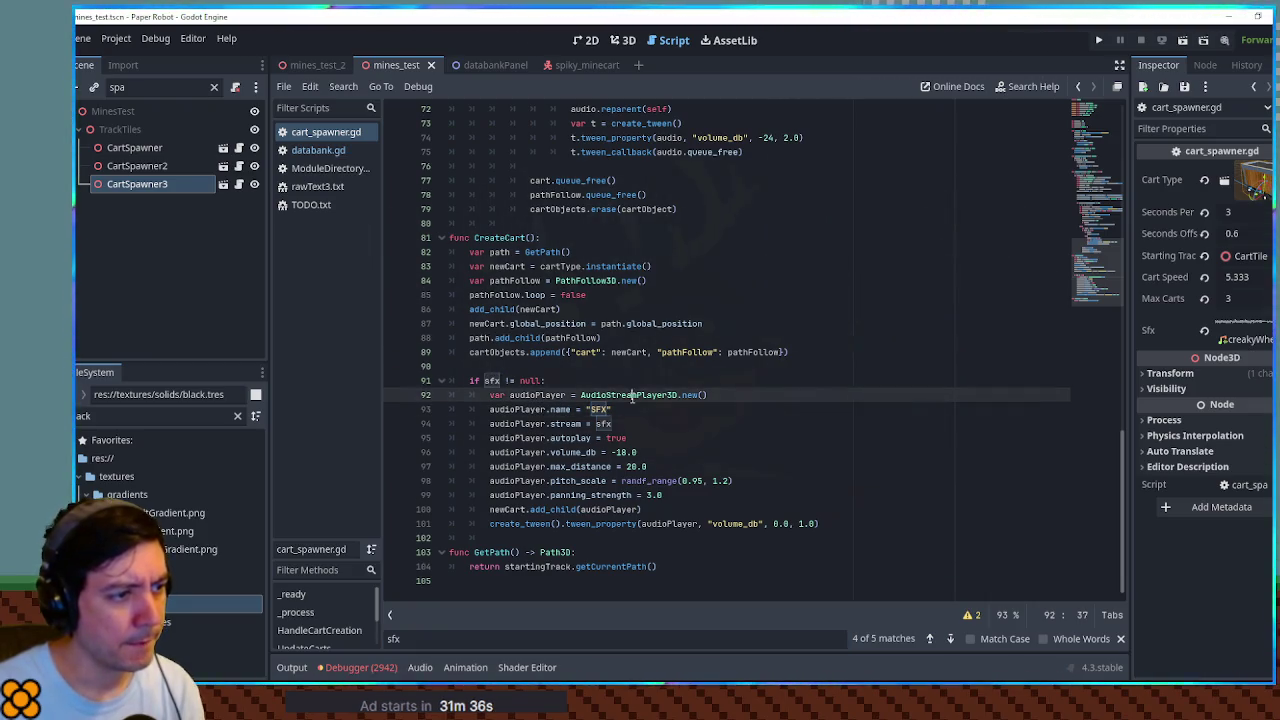
pyautogui.doubleClick(528, 395)
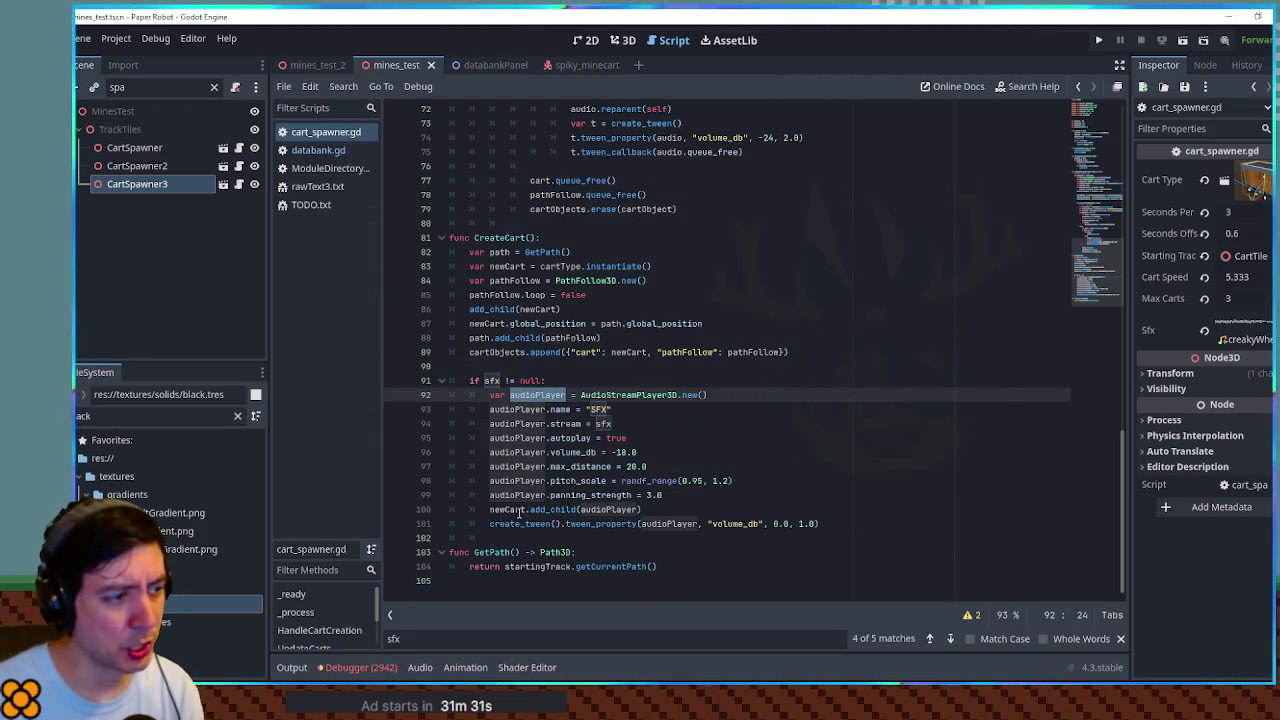
pyautogui.click(580, 382)
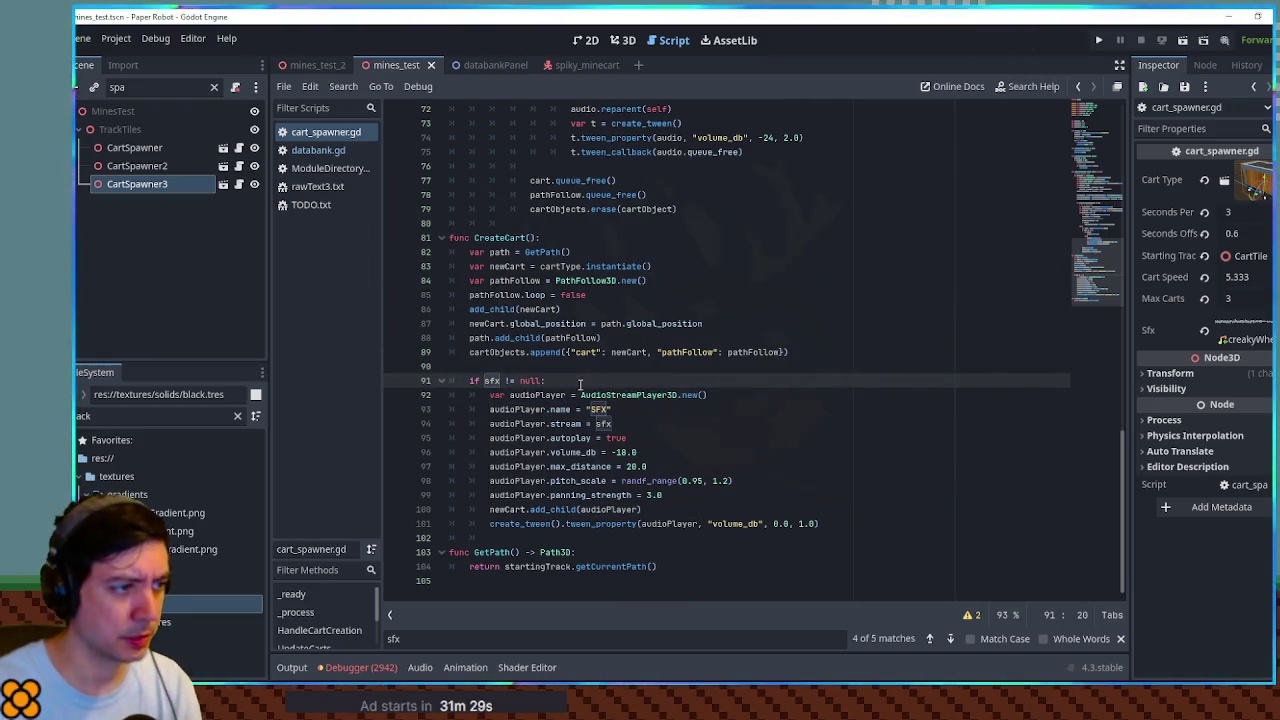
pyautogui.press('Return')
pyautogui.write('print("AUDIO")')
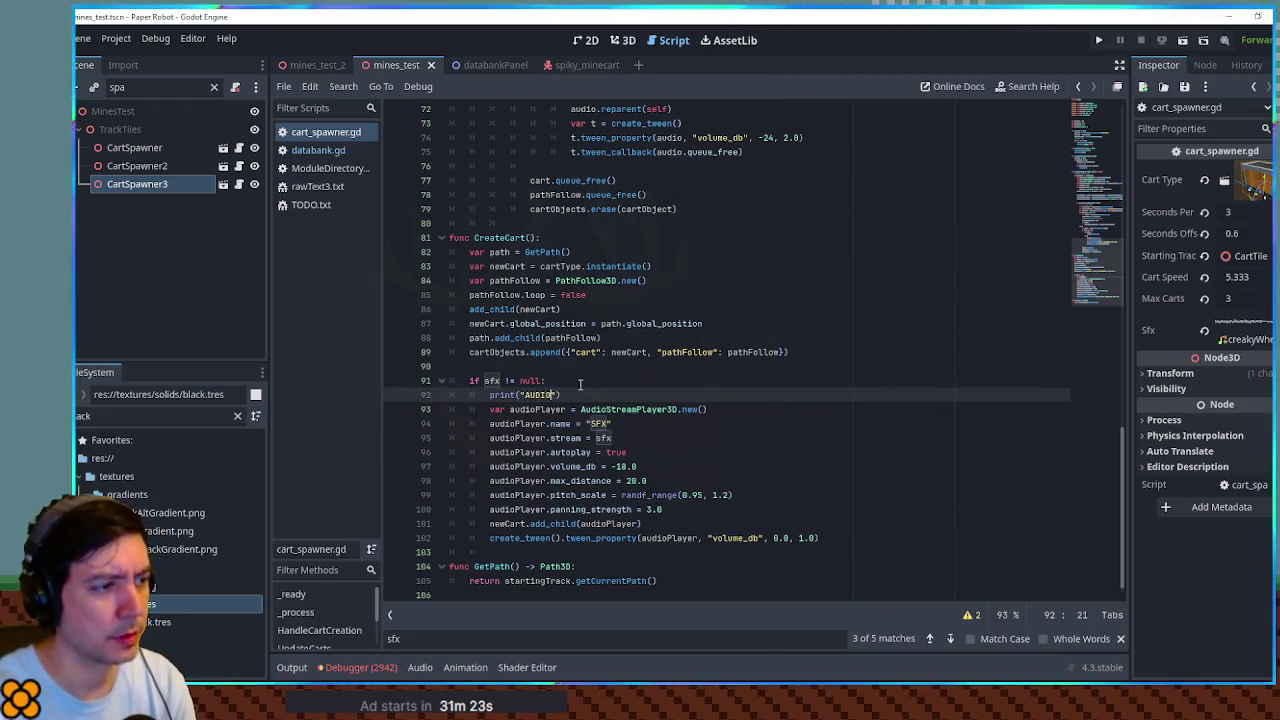
pyautogui.press('F6')
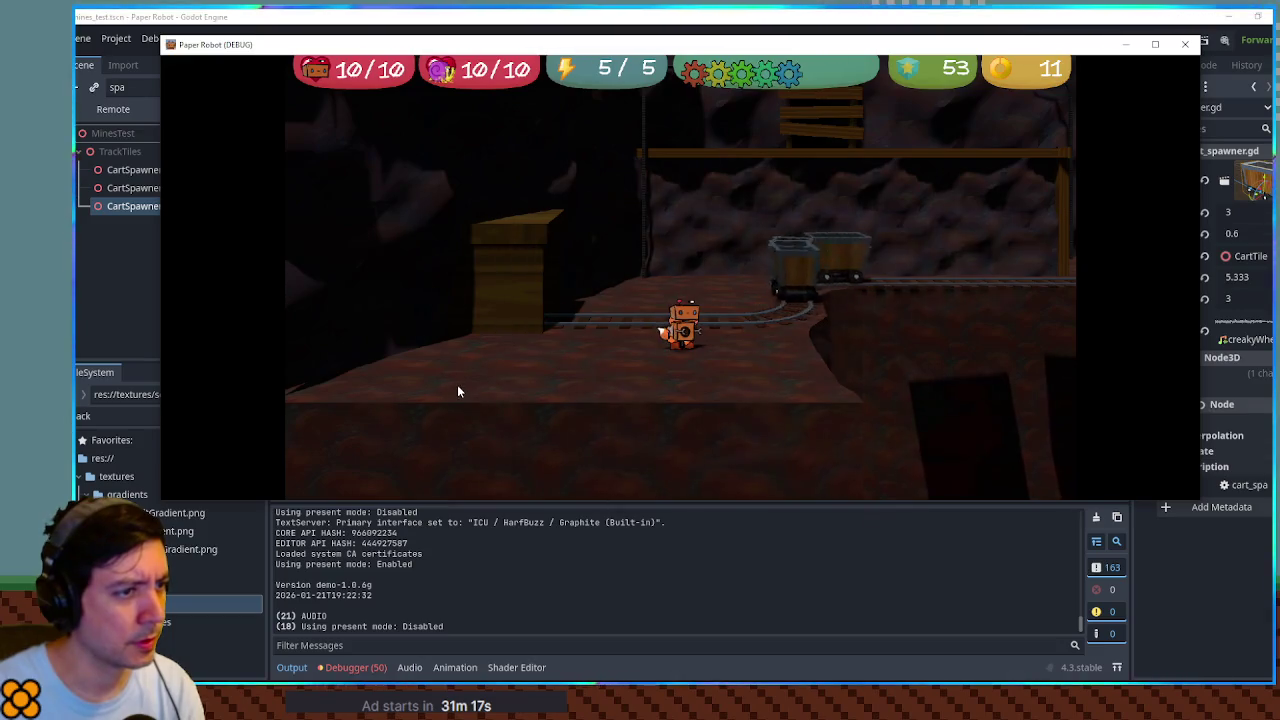
# Step: Restart the game, shrink its window to check the Output log for AUDIO, then close it
pyautogui.press('F6')
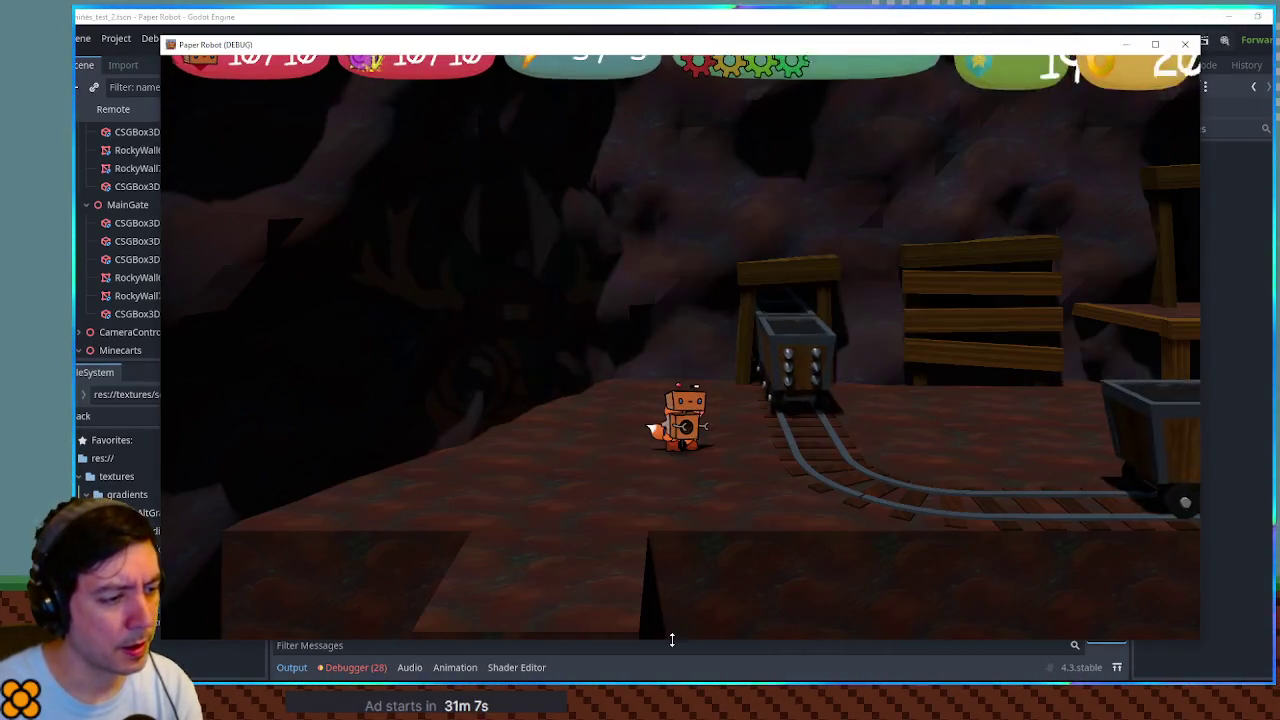
pyautogui.moveTo(674, 641); pyautogui.dragTo(654, 523)
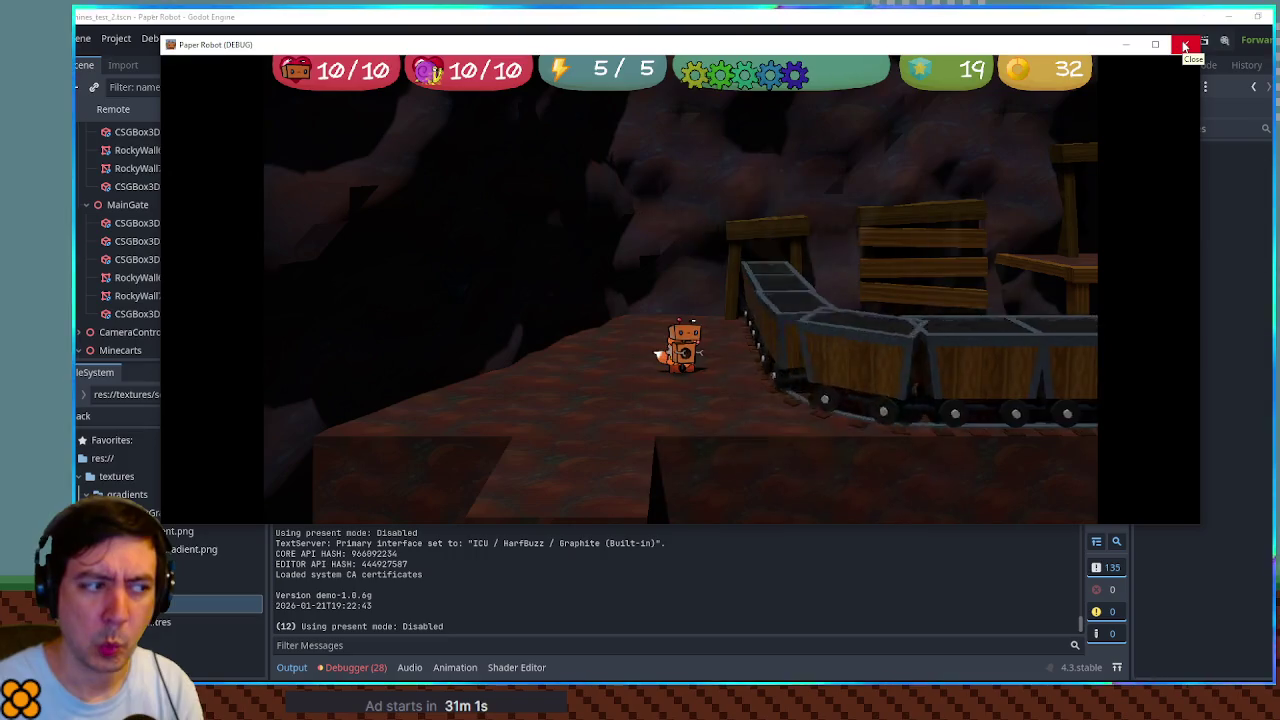
pyautogui.click(1184, 46)
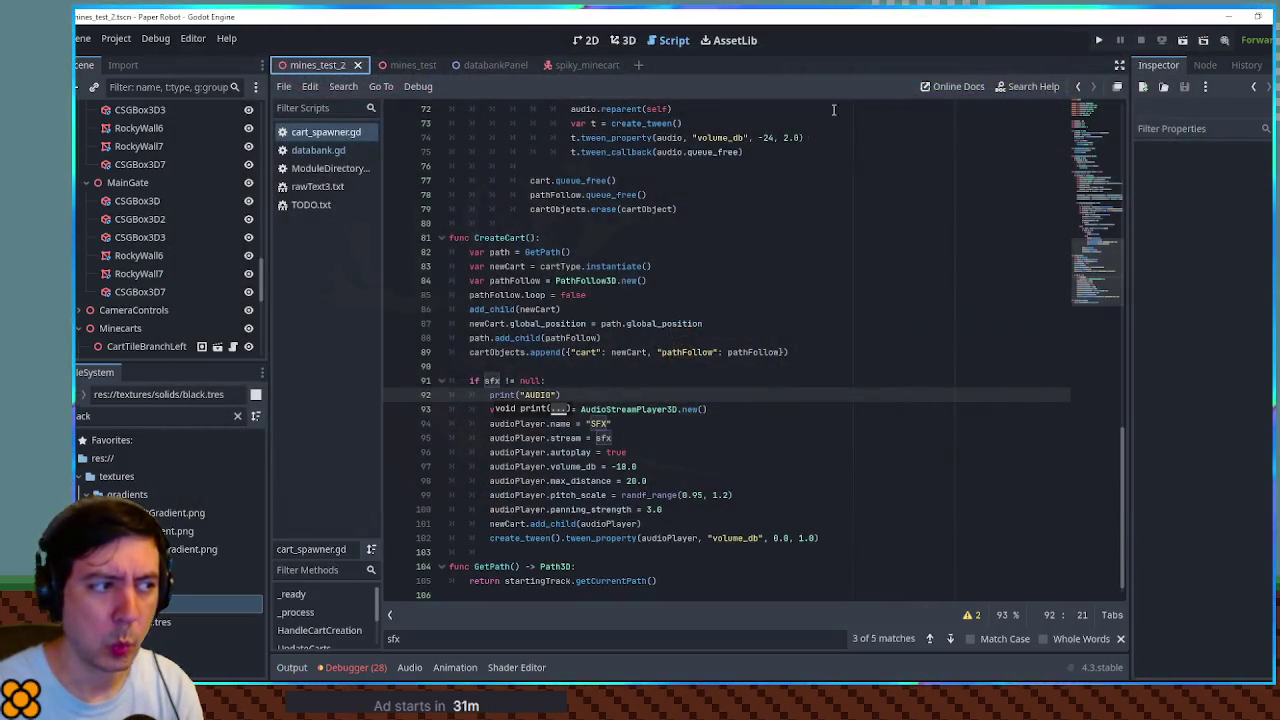
# Step: Remove the AUDIO debug line, then compare CartSpawner sound settings in both mines scenes, filtered by 'spawner'
pyautogui.hotkey('ctrl', 'shift', 'k')
pyautogui.doubleClick(492, 380)
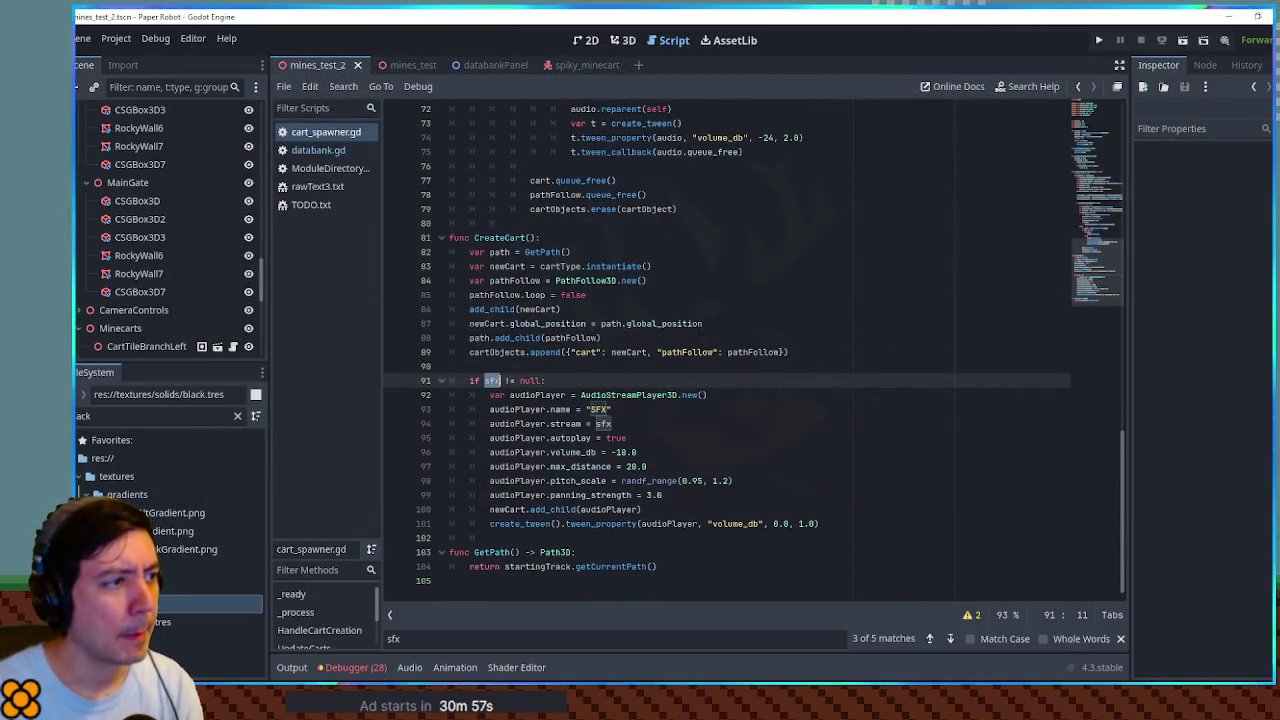
pyautogui.click(622, 40)
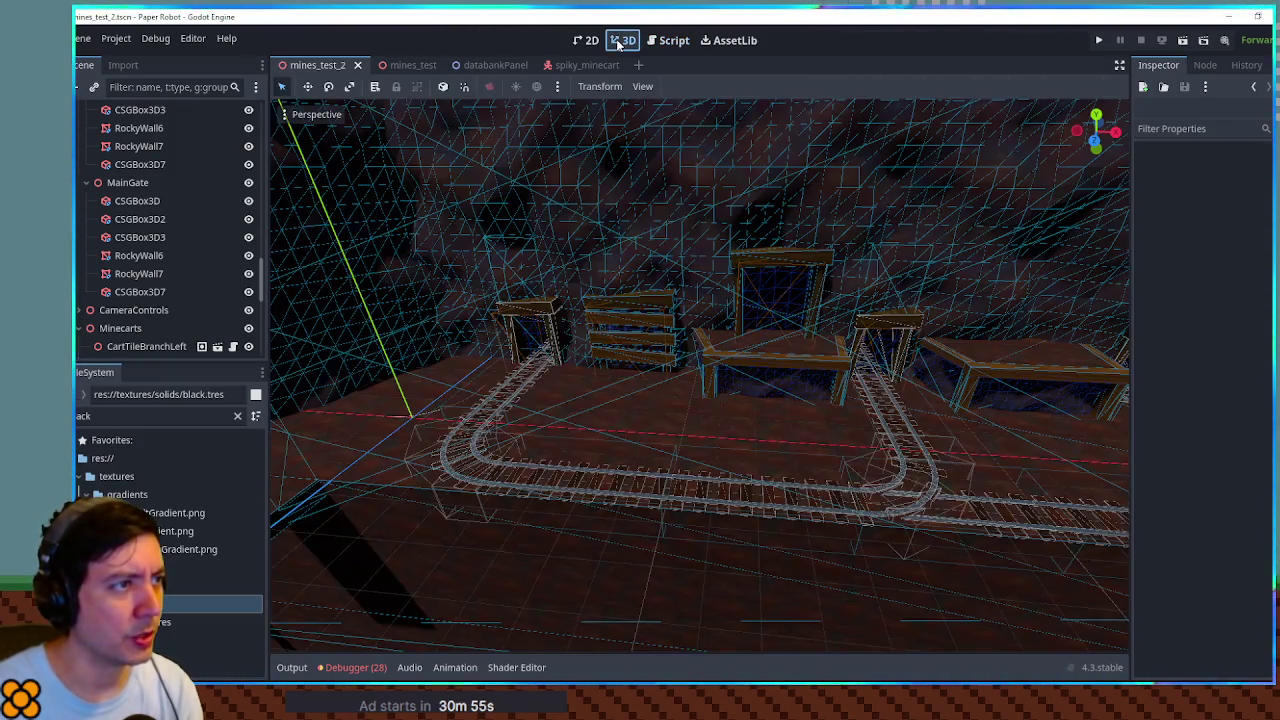
pyautogui.click(150, 87)
pyautogui.write('spawner')
pyautogui.click(125, 165)
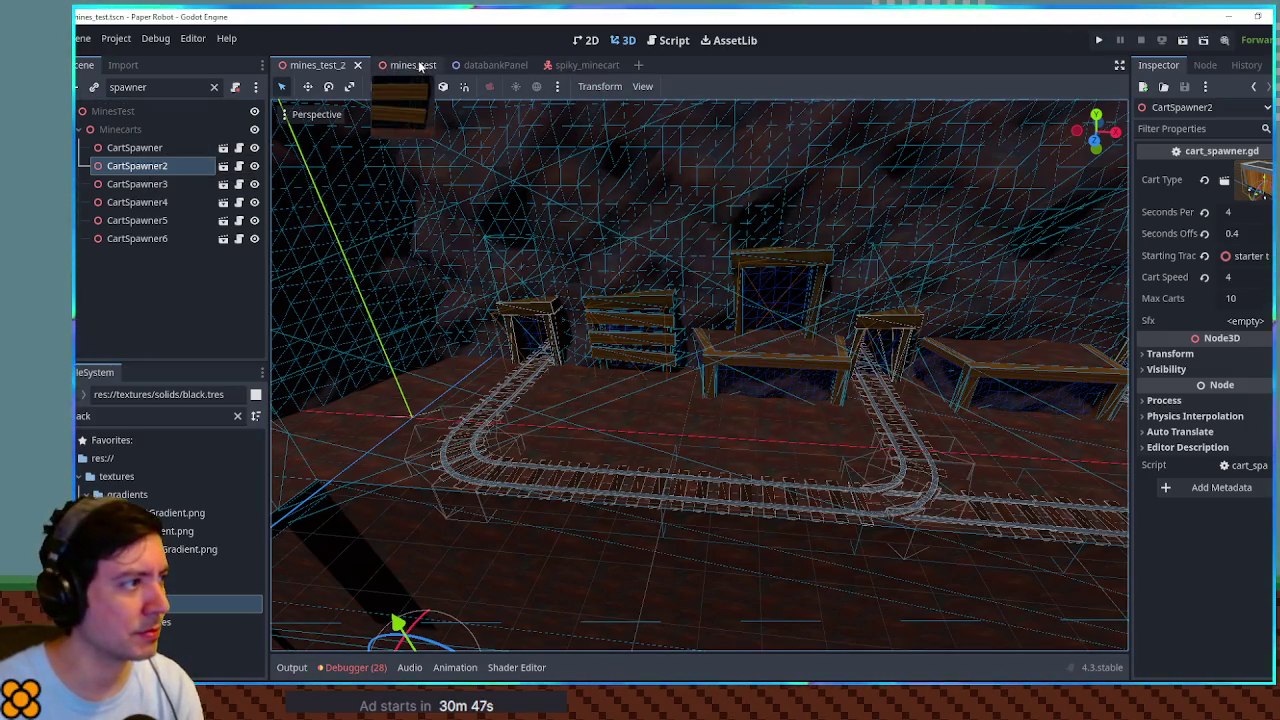
pyautogui.click(420, 66)
pyautogui.click(160, 148)
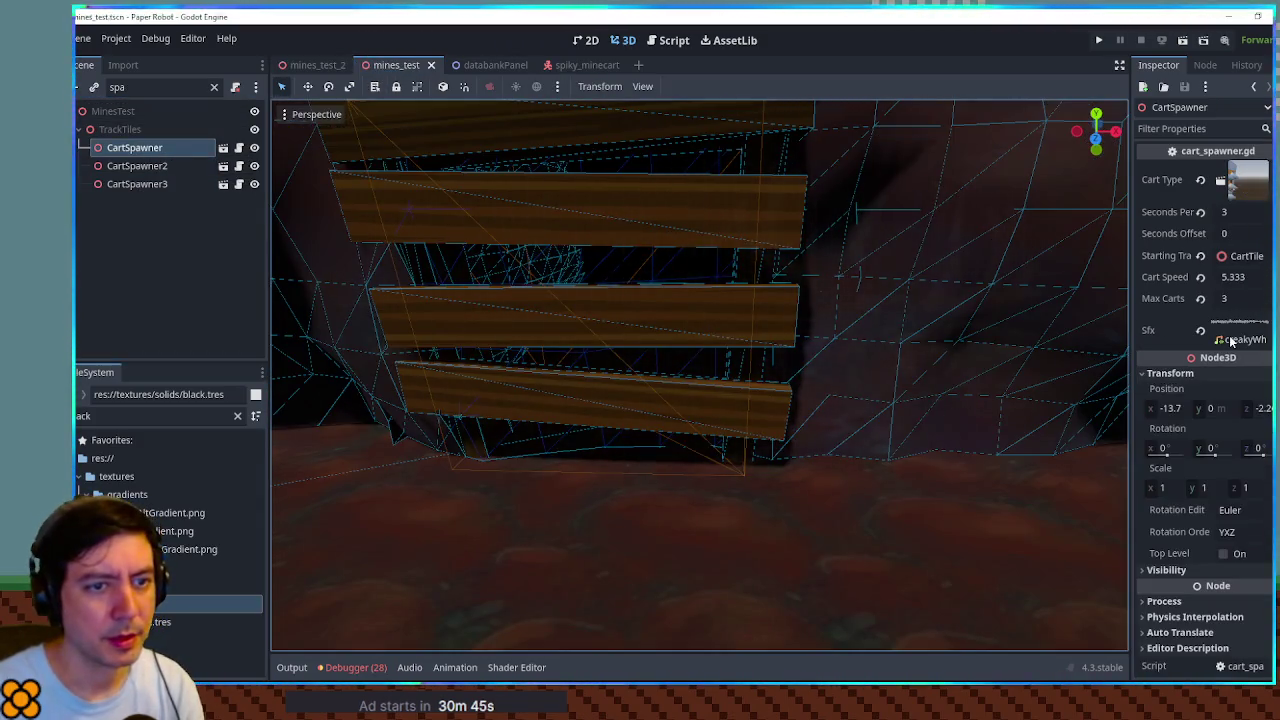
# Step: Assign creakyWheel.mp3 as the Sfx of all six mines_test_2 CartSpawners and save
pyautogui.click(150, 415)
pyautogui.write('ccreak')
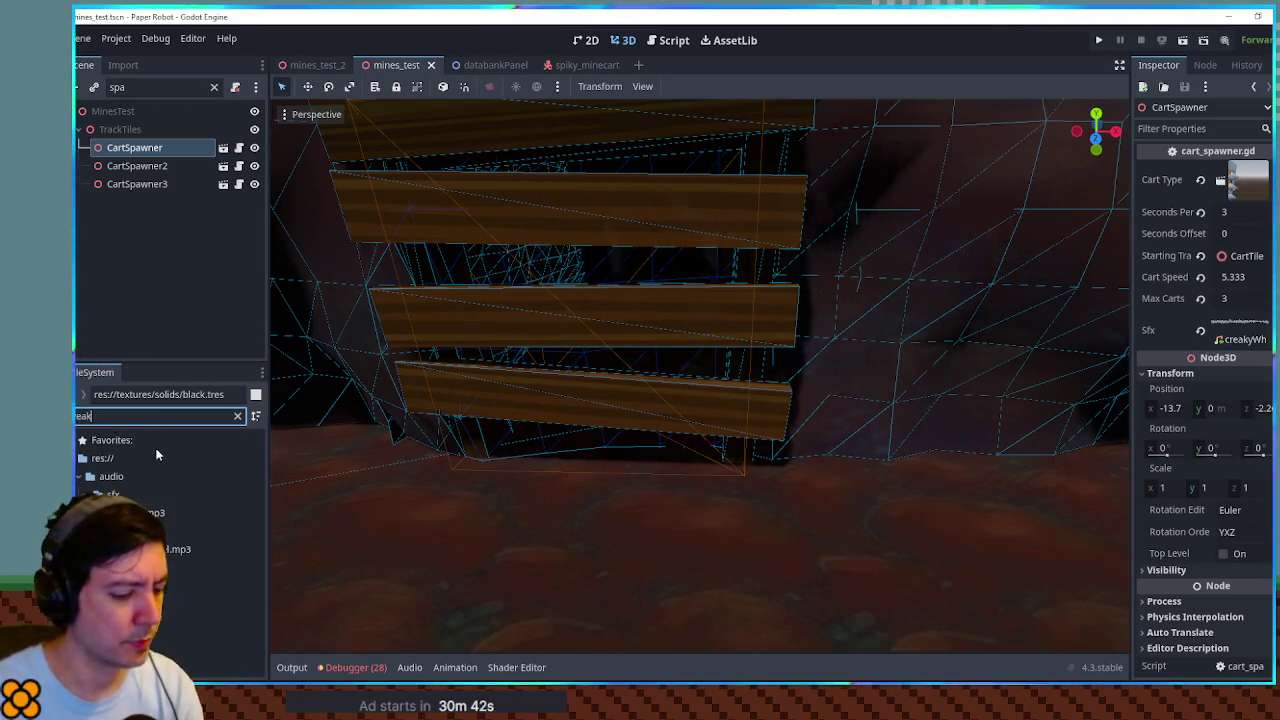
pyautogui.write('y')
pyautogui.click(315, 65)
pyautogui.click(134, 147)
pyautogui.keyDown('shift'); pyautogui.click(137, 238); pyautogui.keyUp('shift')
pyautogui.moveTo(171, 514)
pyautogui.mouseDown()
pyautogui.moveTo(486, 537)
pyautogui.moveTo(1245, 321)
pyautogui.mouseUp()
pyautogui.hotkey('ctrl', 's')
pyautogui.hotkey('ctrl', 's')
# Step: Walk the fox and robot along the mine track past the rolling minecarts, jump onto the crate, then stop the game
pyautogui.press('F6')
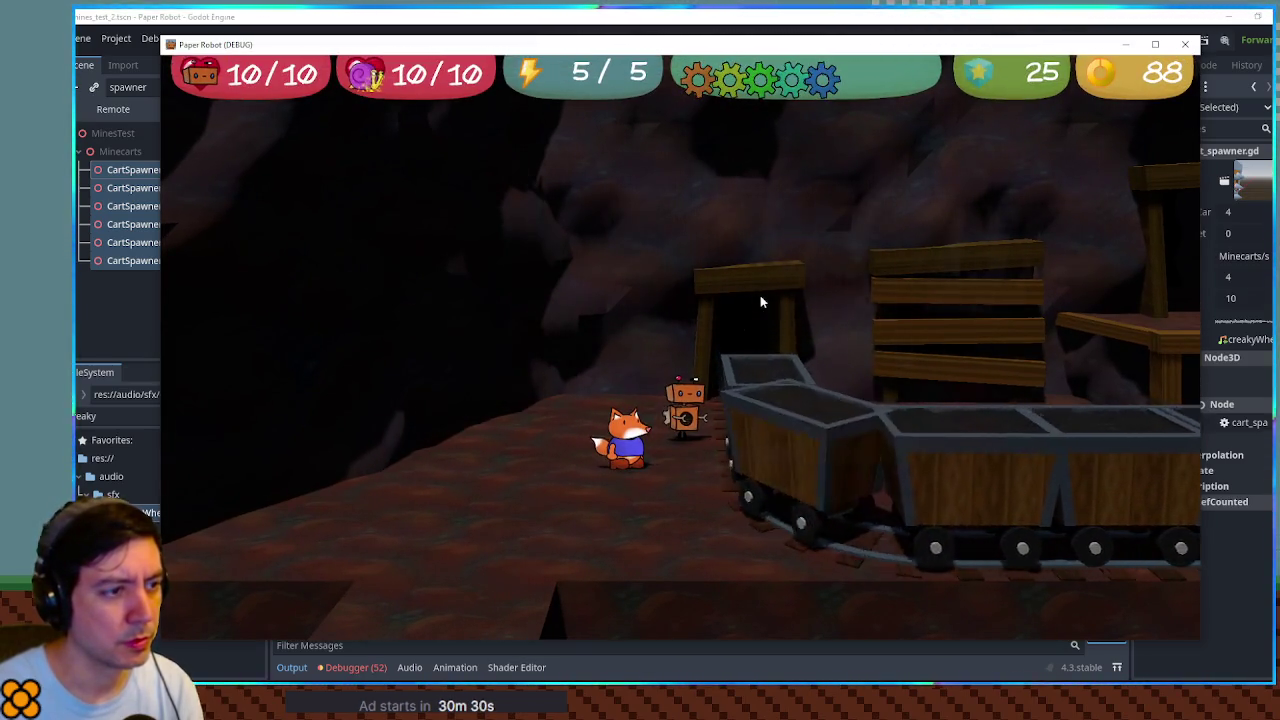
pyautogui.press('w')
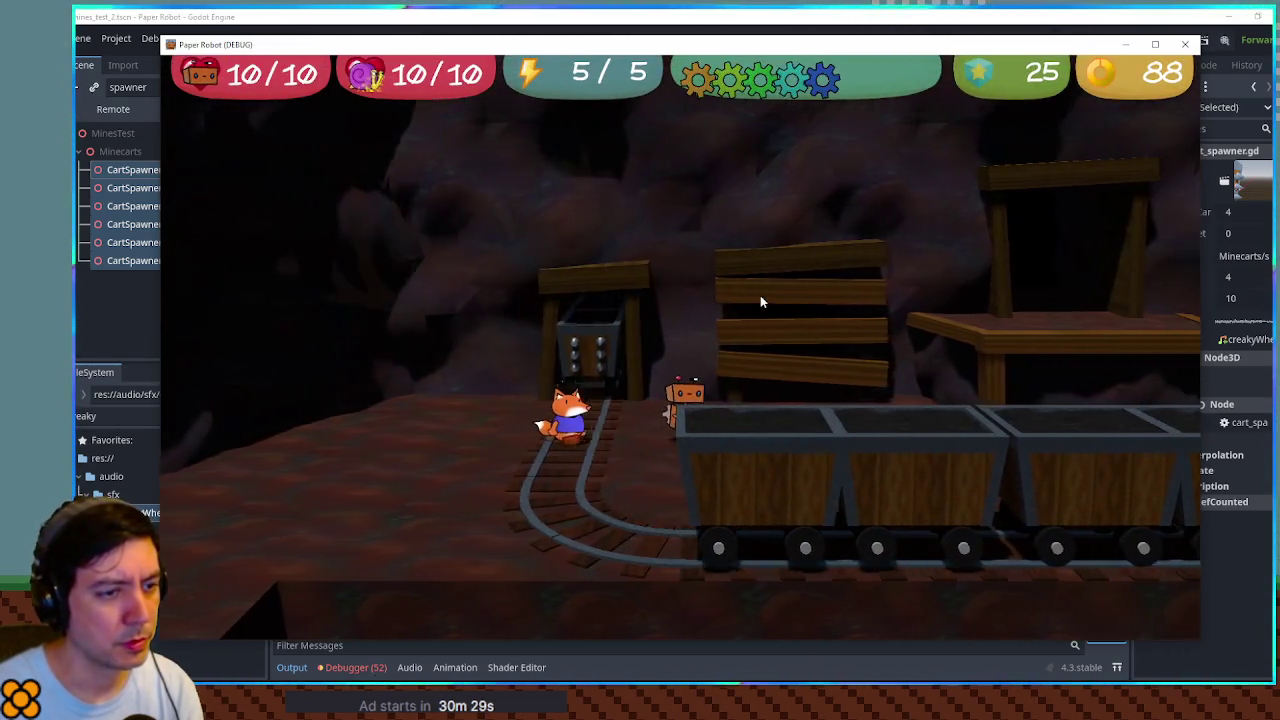
pyautogui.press('w')
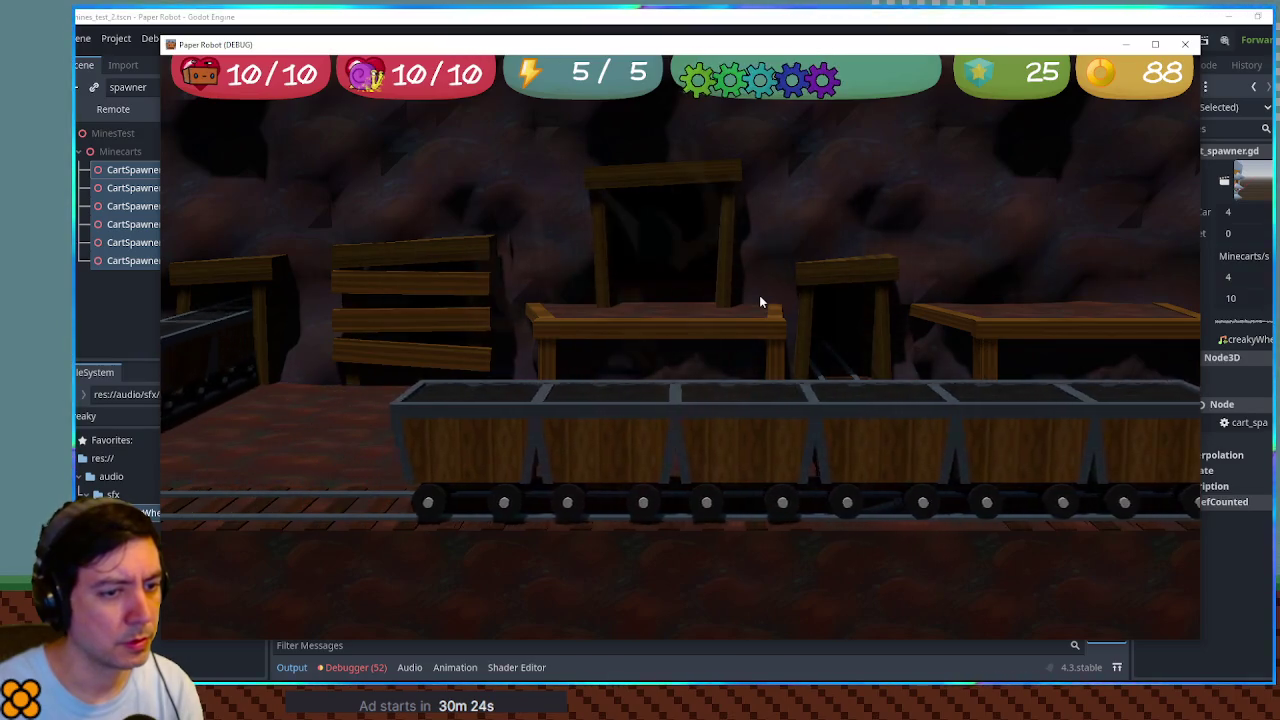
pyautogui.press('d')
pyautogui.press('d')
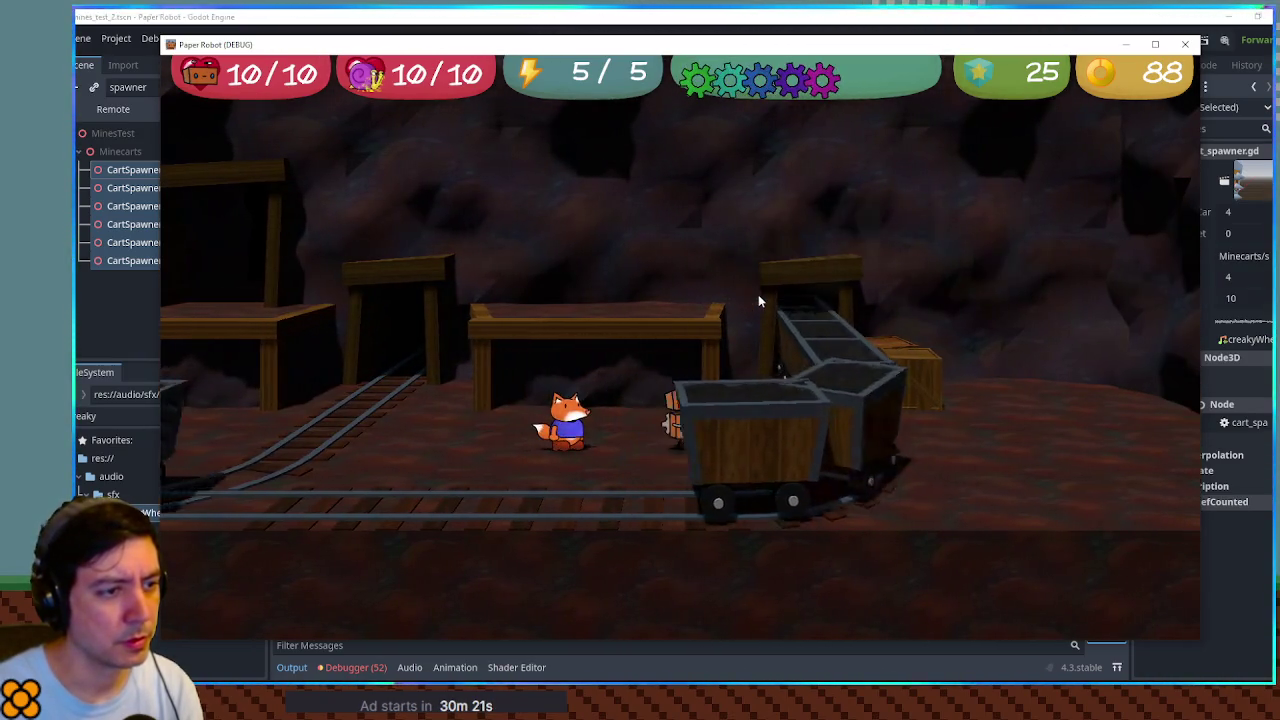
pyautogui.press('d')
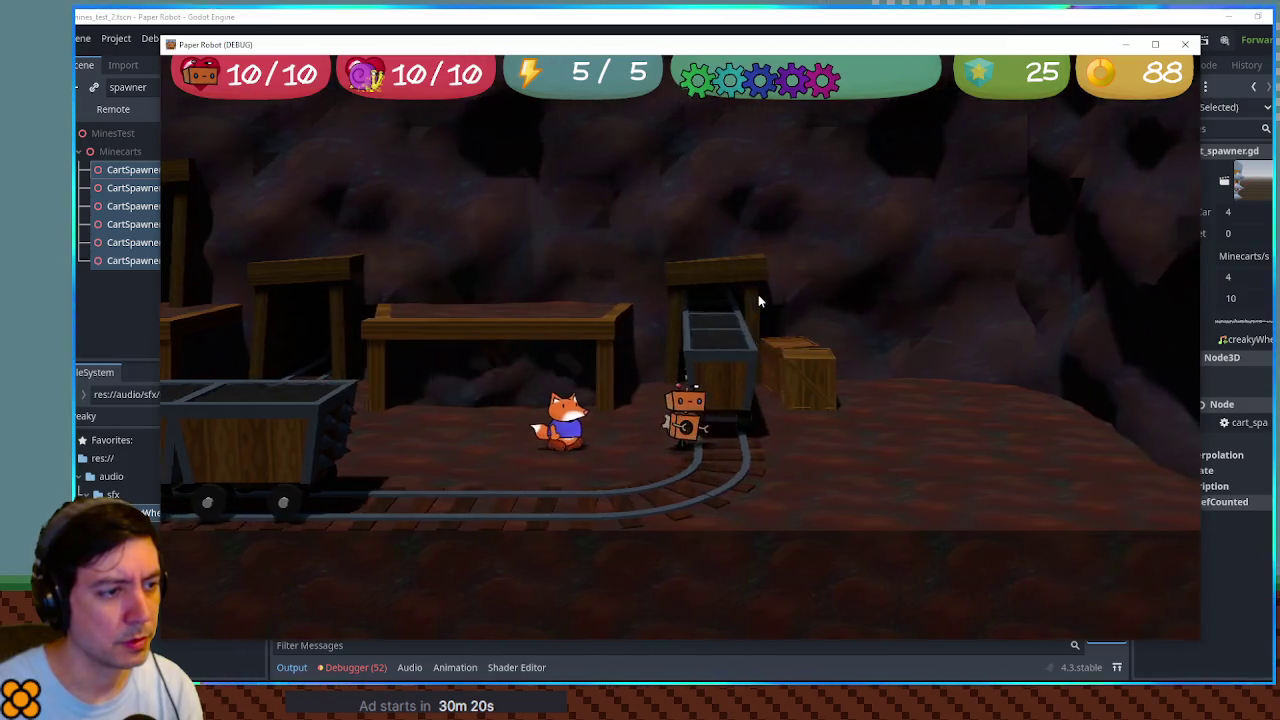
pyautogui.press('d')
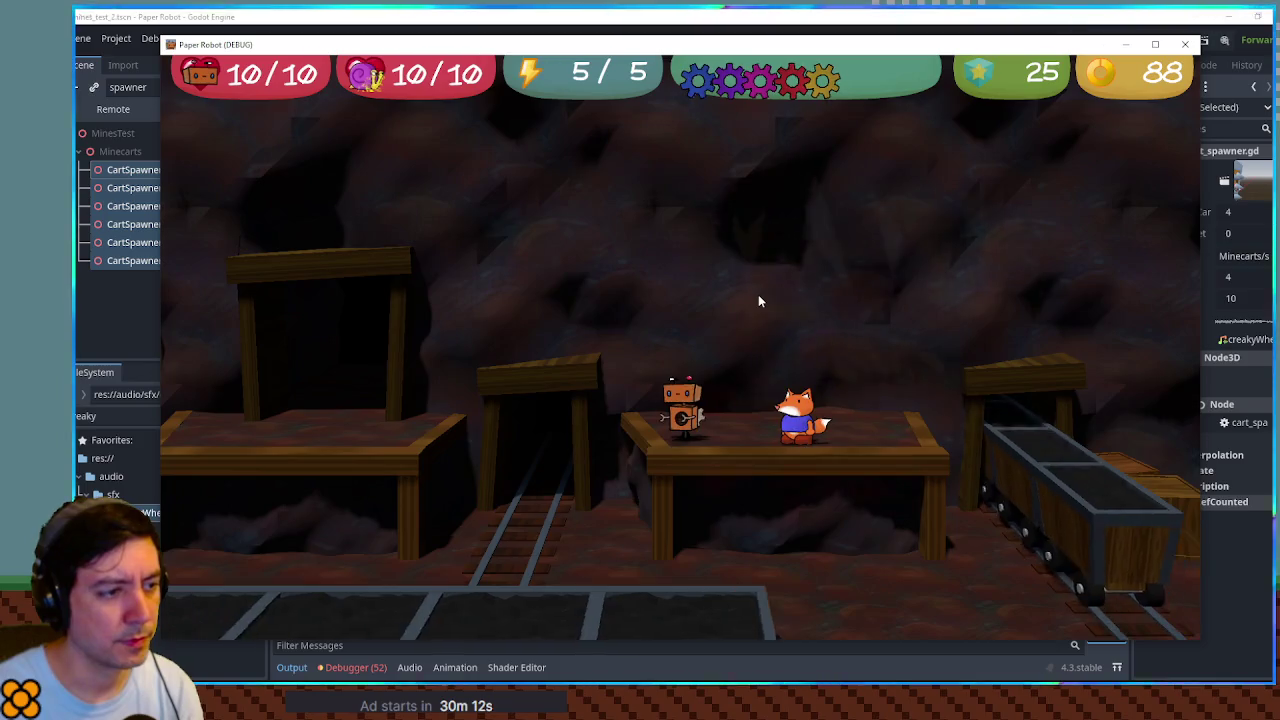
pyautogui.press('a')
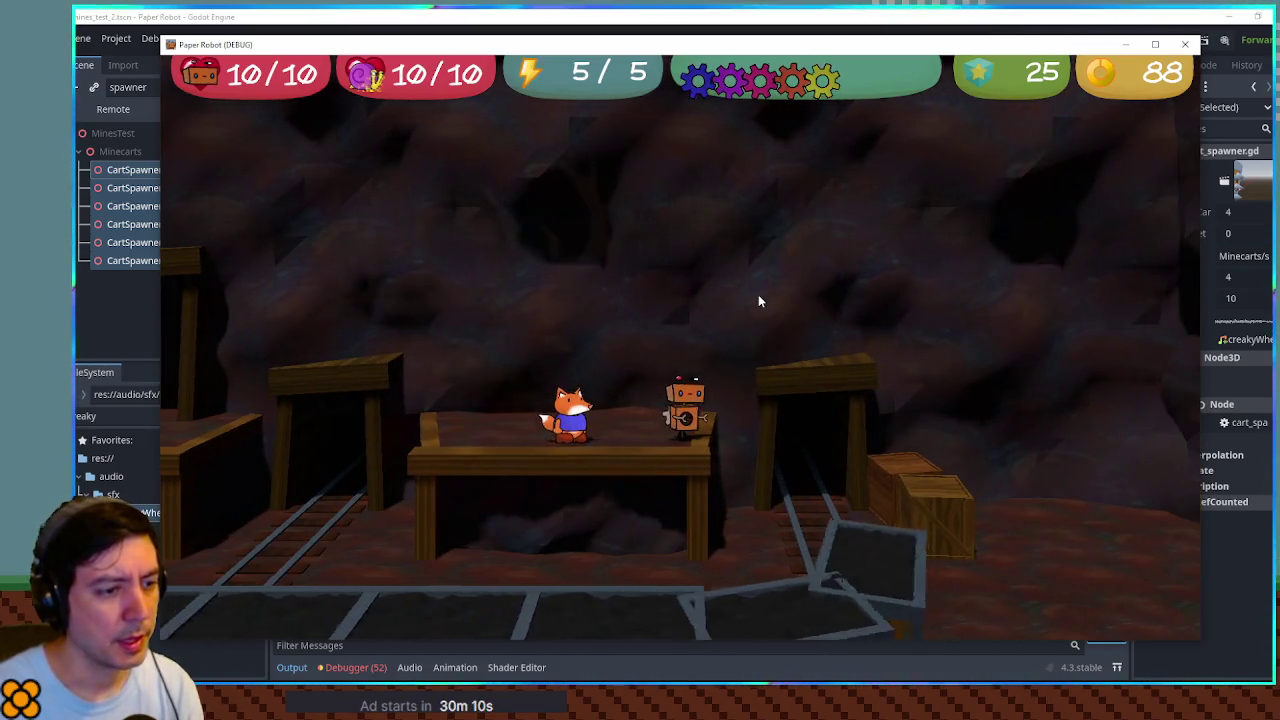
pyautogui.press('space')
pyautogui.press('d')
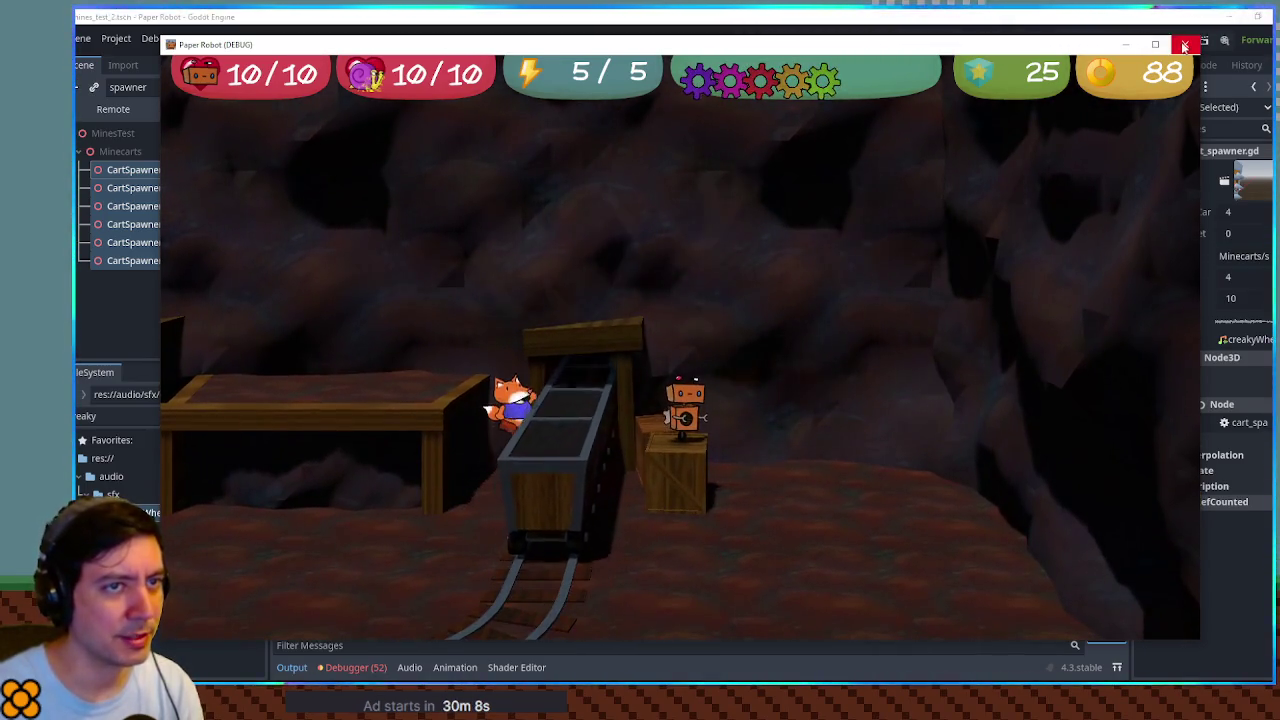
pyautogui.press('F8')
# Step: Clear the Sfx sound on CartSpawner2, 4 and 6 and save the scene
pyautogui.click(140, 166)
pyautogui.keyDown('ctrl'); pyautogui.click(140, 202); pyautogui.keyUp('ctrl')
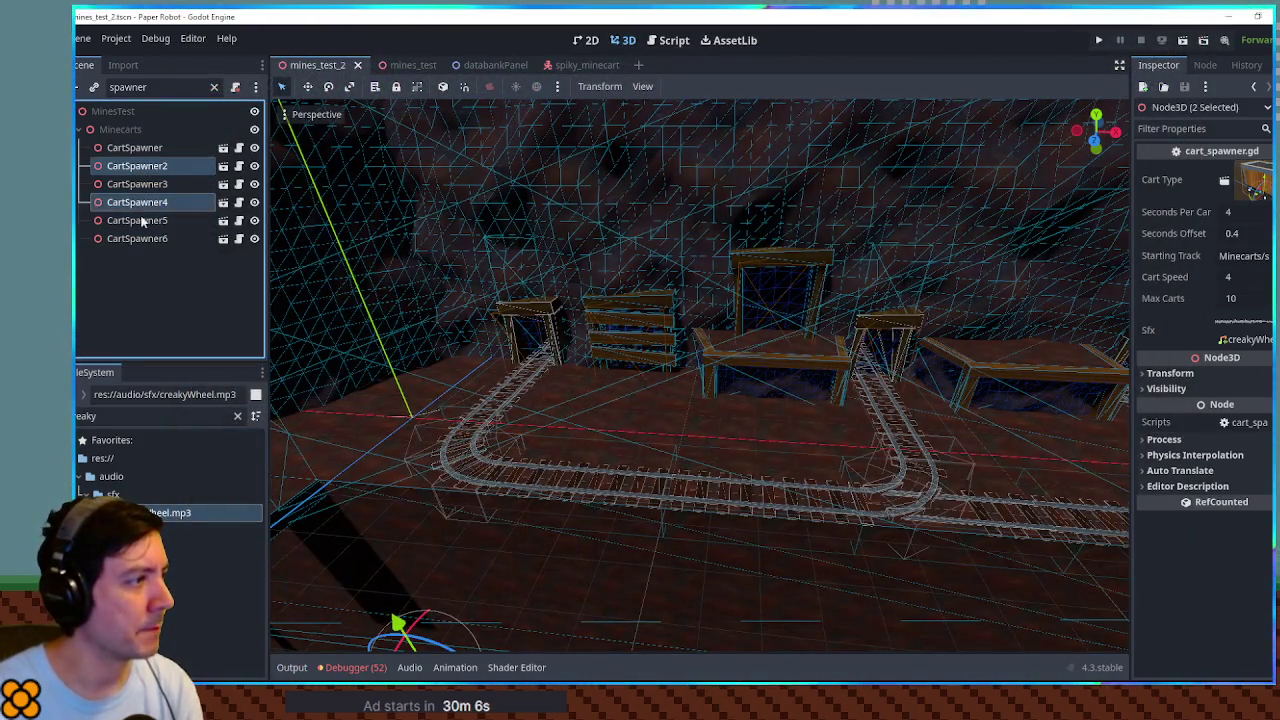
pyautogui.keyDown('ctrl'); pyautogui.click(150, 238); pyautogui.keyUp('ctrl')
pyautogui.click(1245, 330)
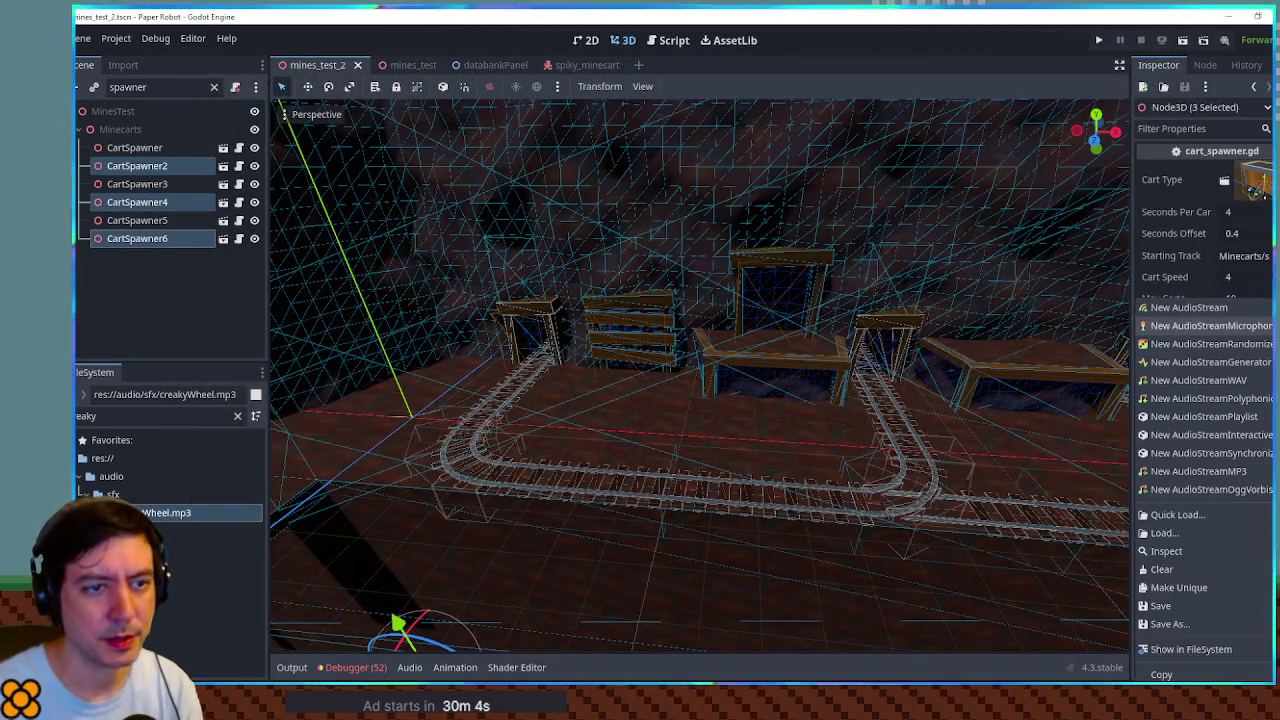
pyautogui.click(1193, 560)
pyautogui.hotkey('ctrl', 's')
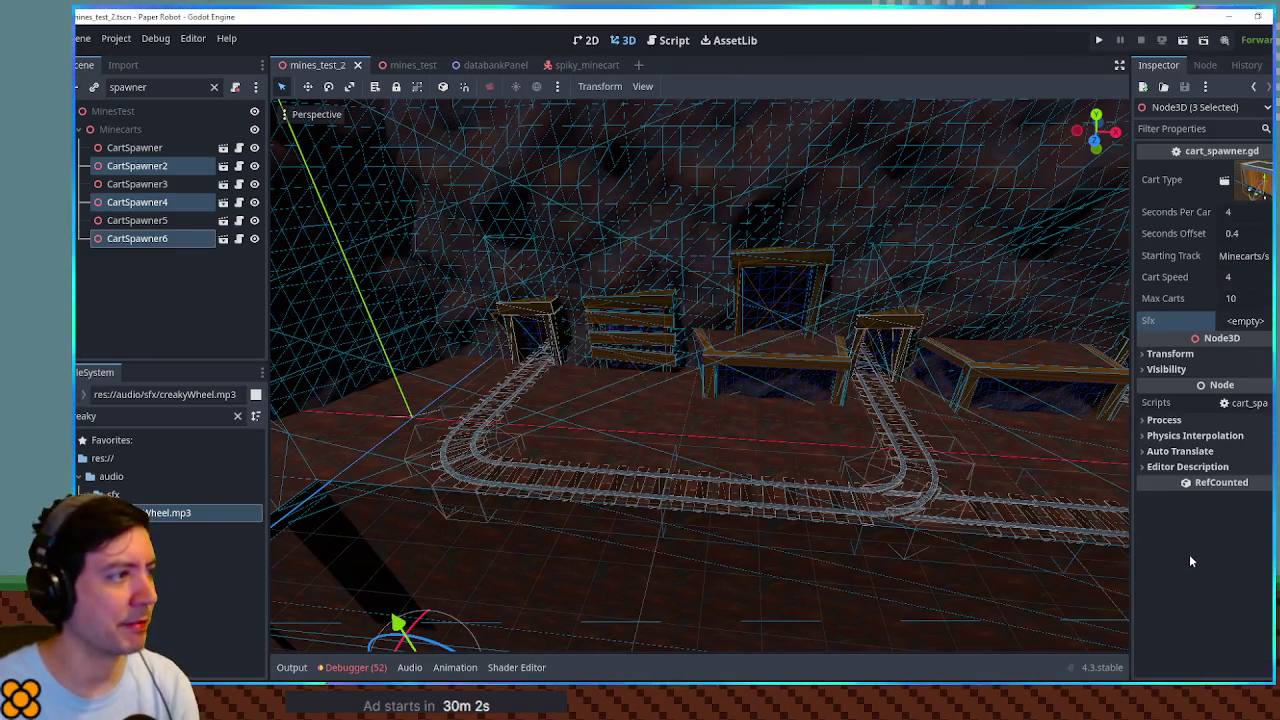
# Step: Playtest again, walking the fox right along the track and jumping onto the crate, then close the game
pyautogui.press('F6')
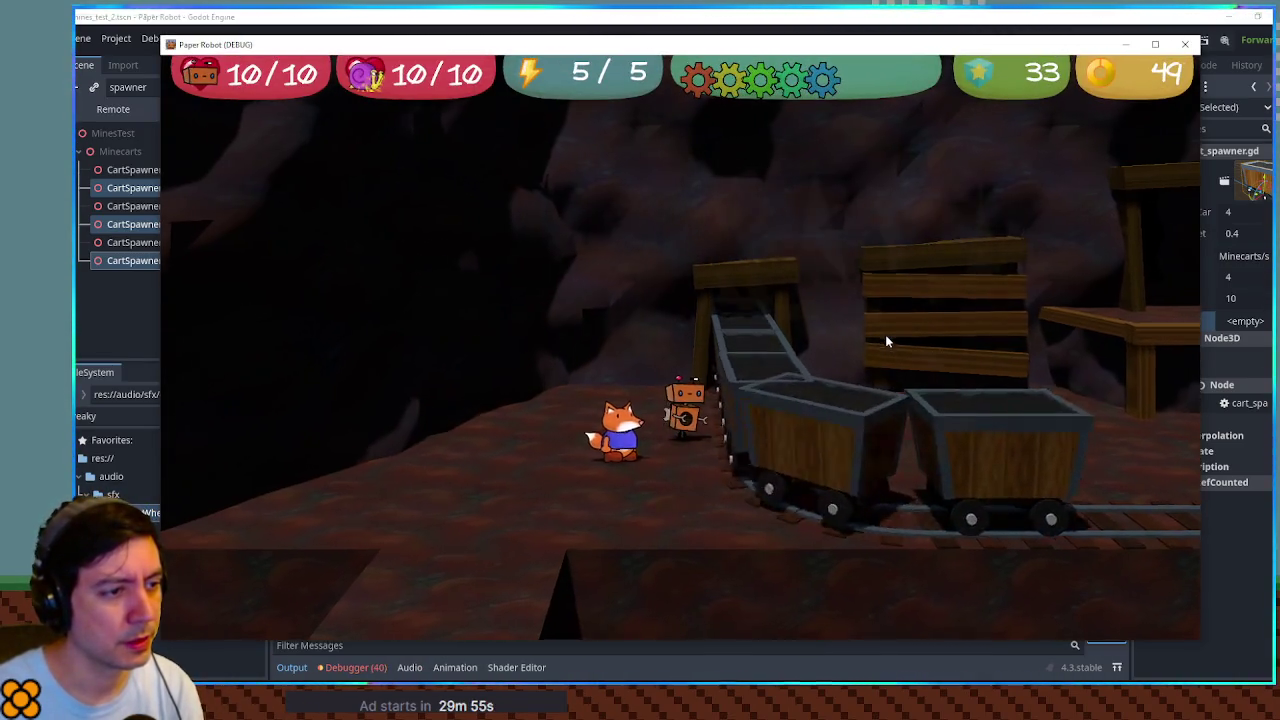
pyautogui.press('d')
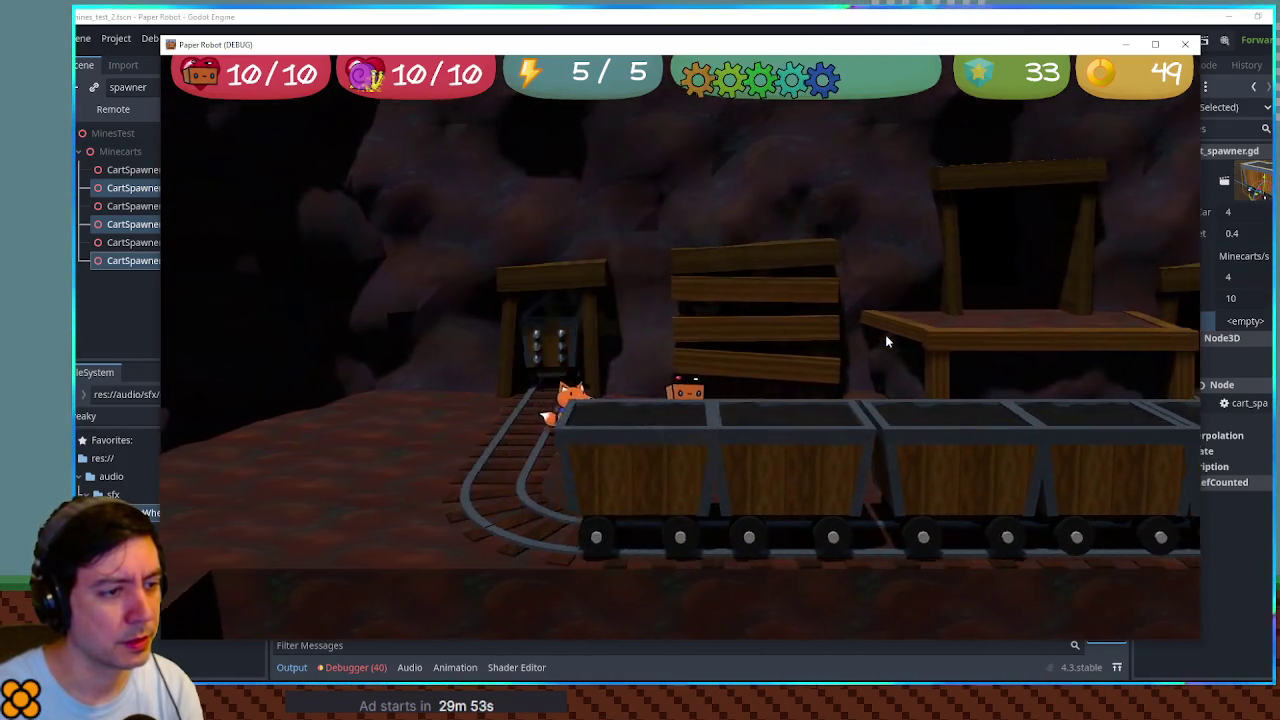
pyautogui.press('d')
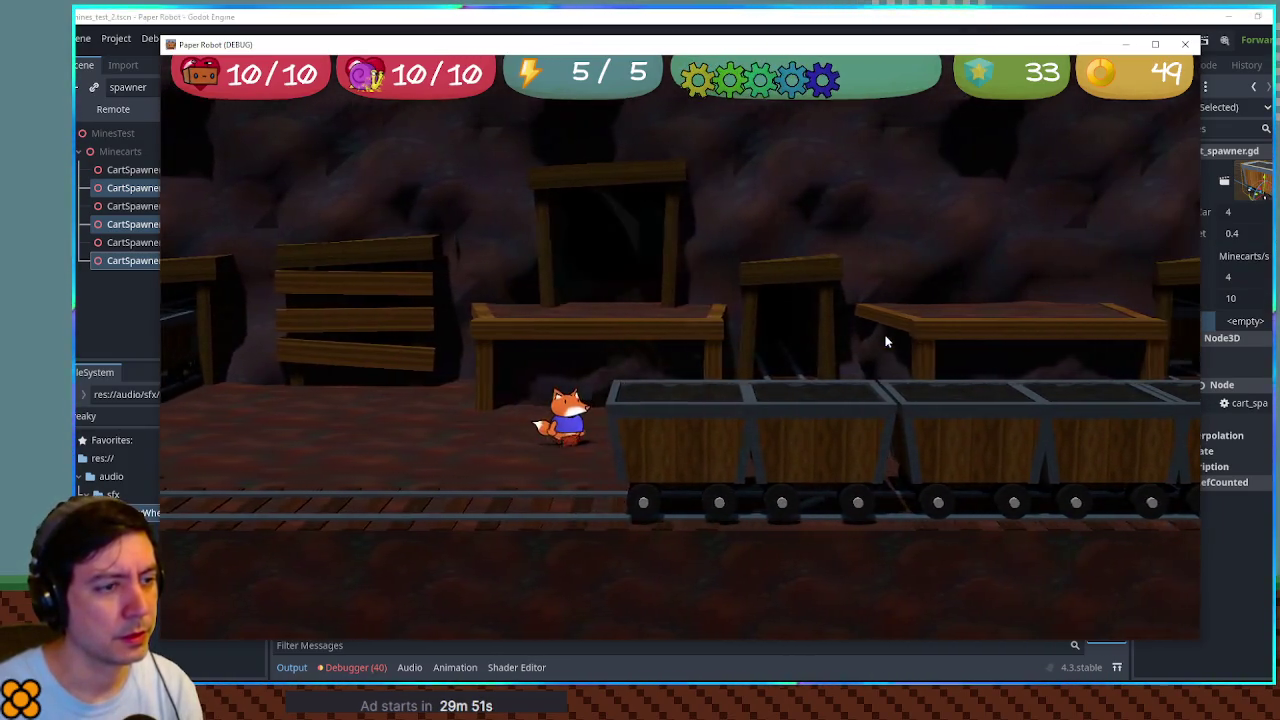
pyautogui.press('d')
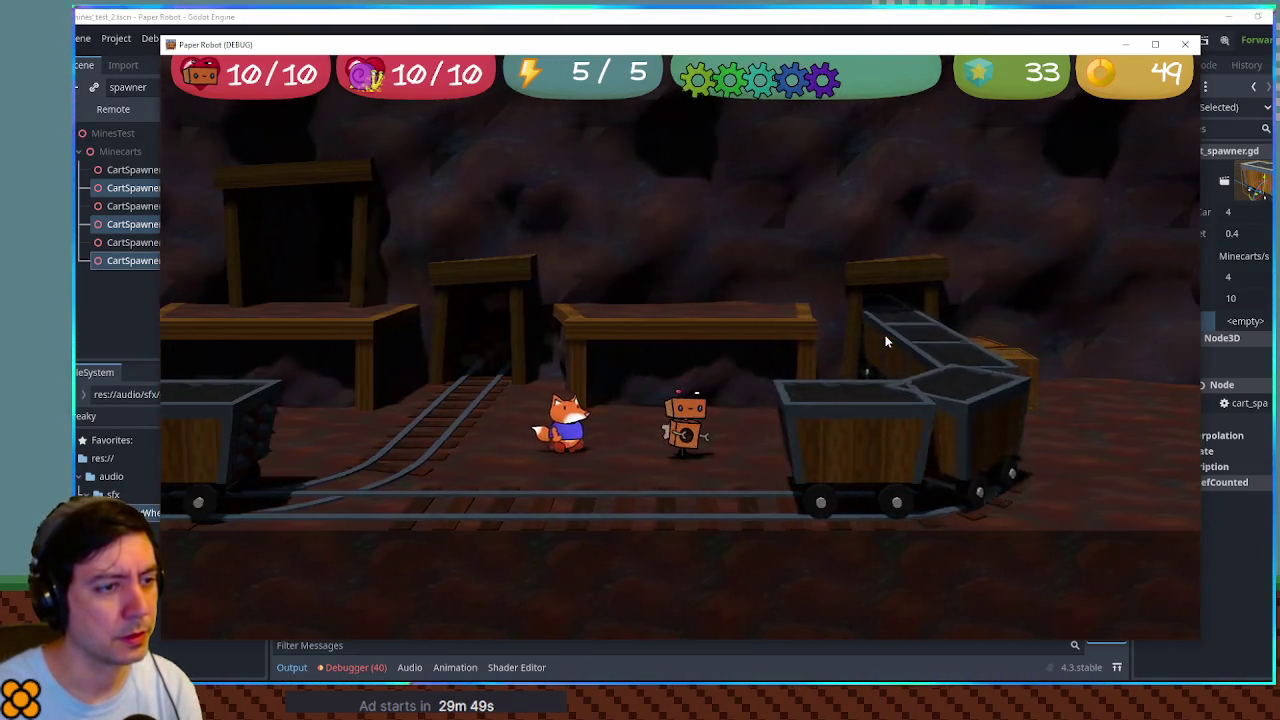
pyautogui.press('d')
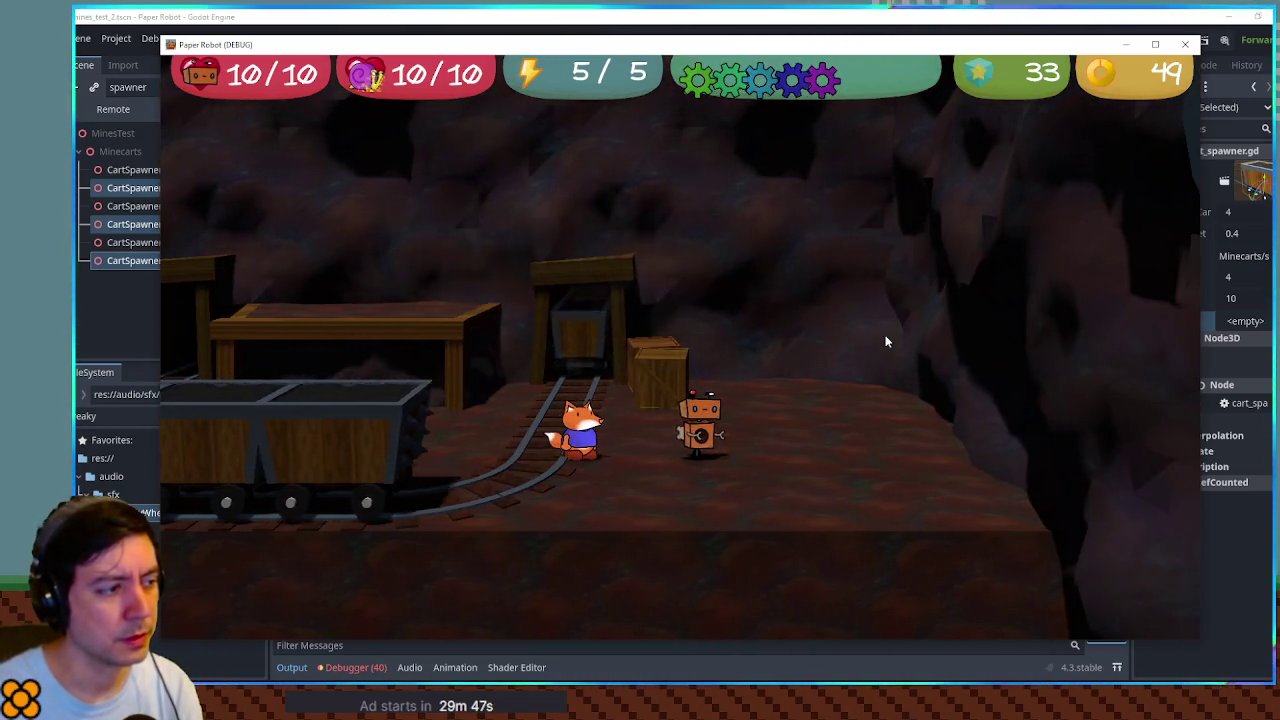
pyautogui.press('w')
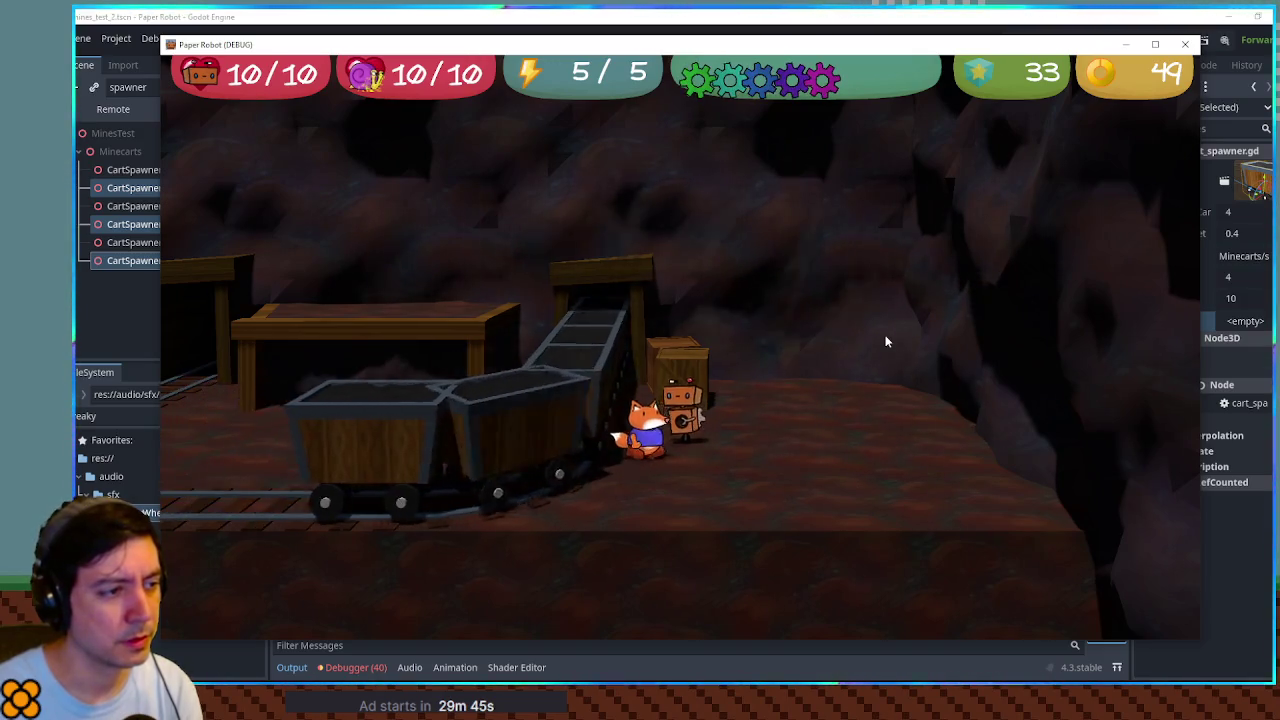
pyautogui.press('space')
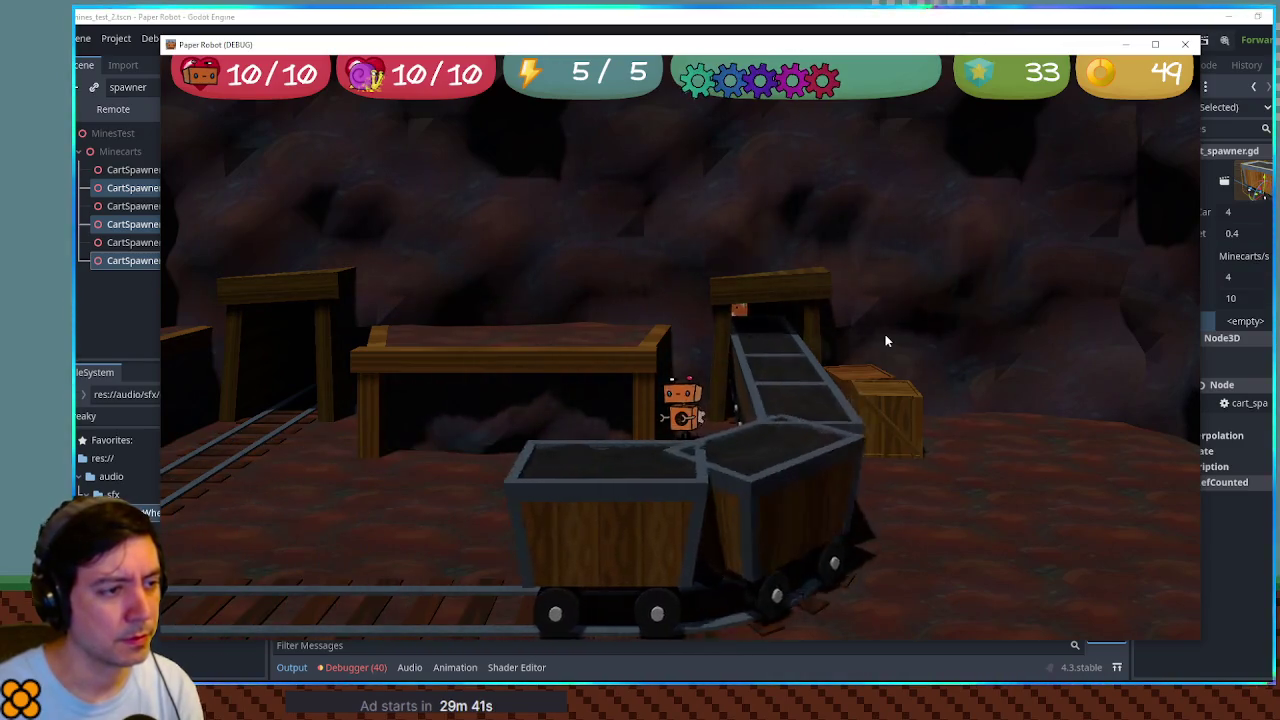
pyautogui.click(1229, 45)
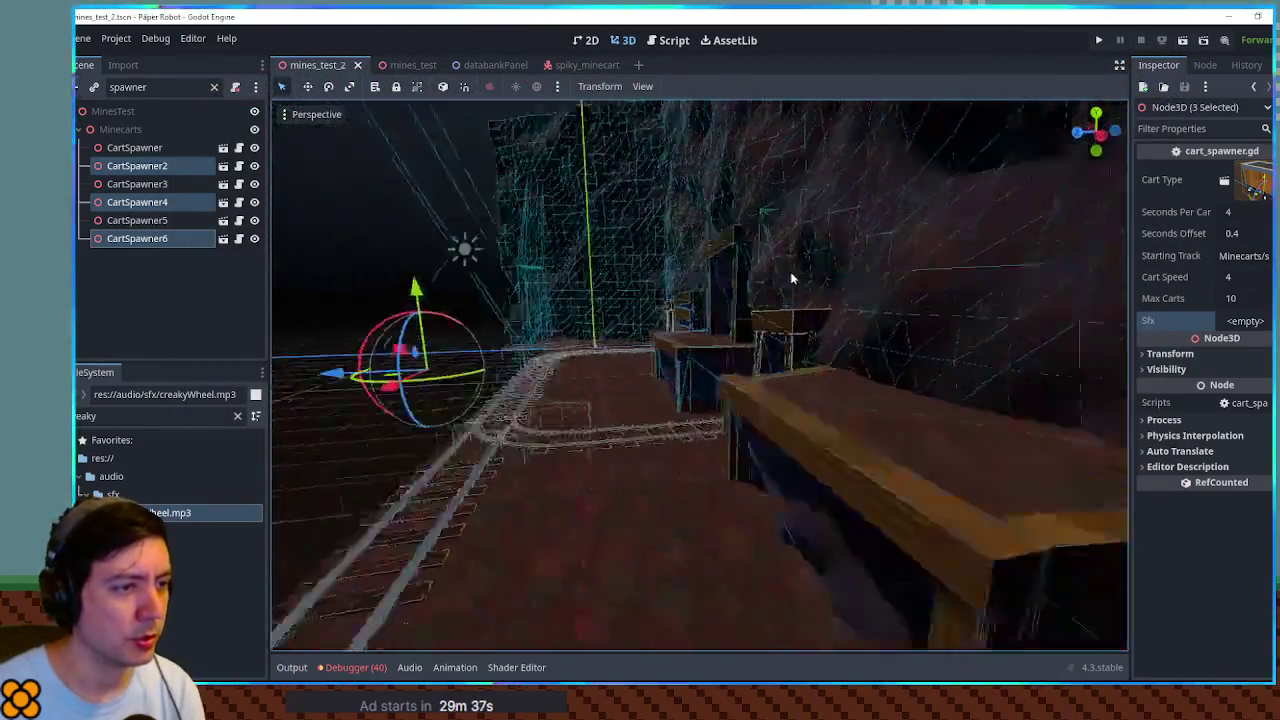
# Step: Deselect the spawners, switch to mines_test, and zoom and orbit around its cart track
pyautogui.scroll(-5, 850, 280)
pyautogui.click(975, 592)
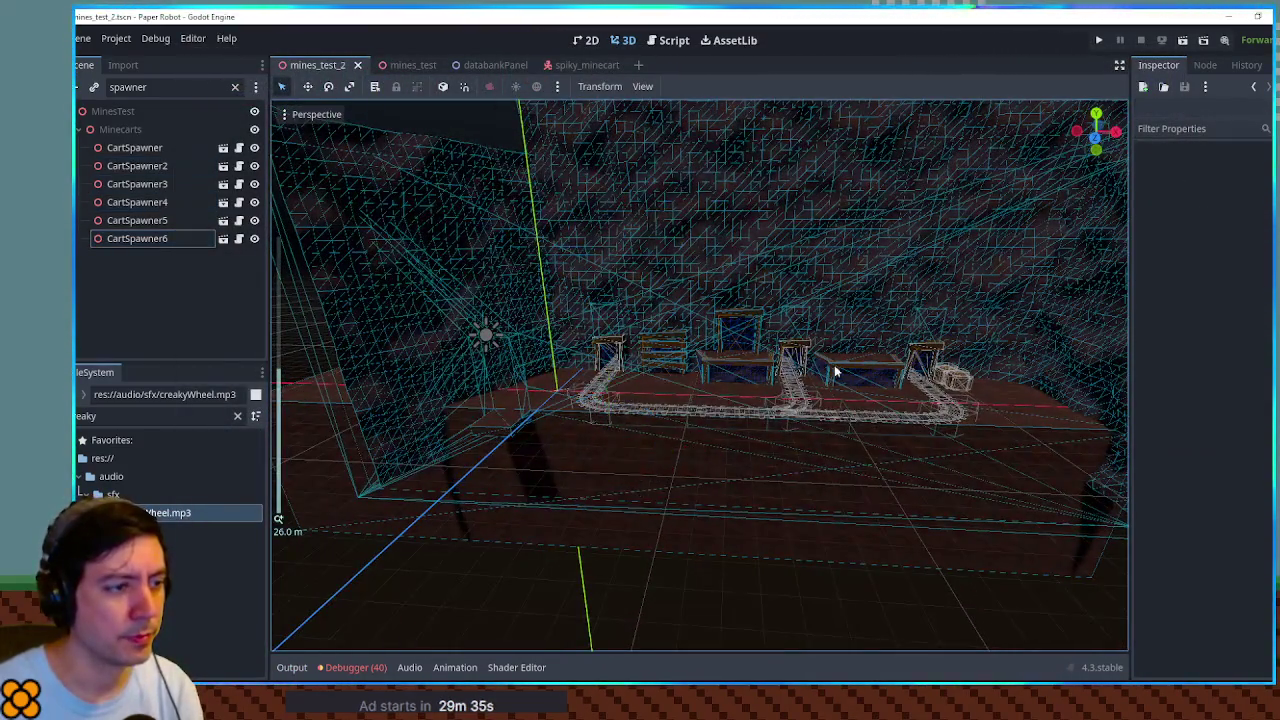
pyautogui.scroll(12, 836, 372)
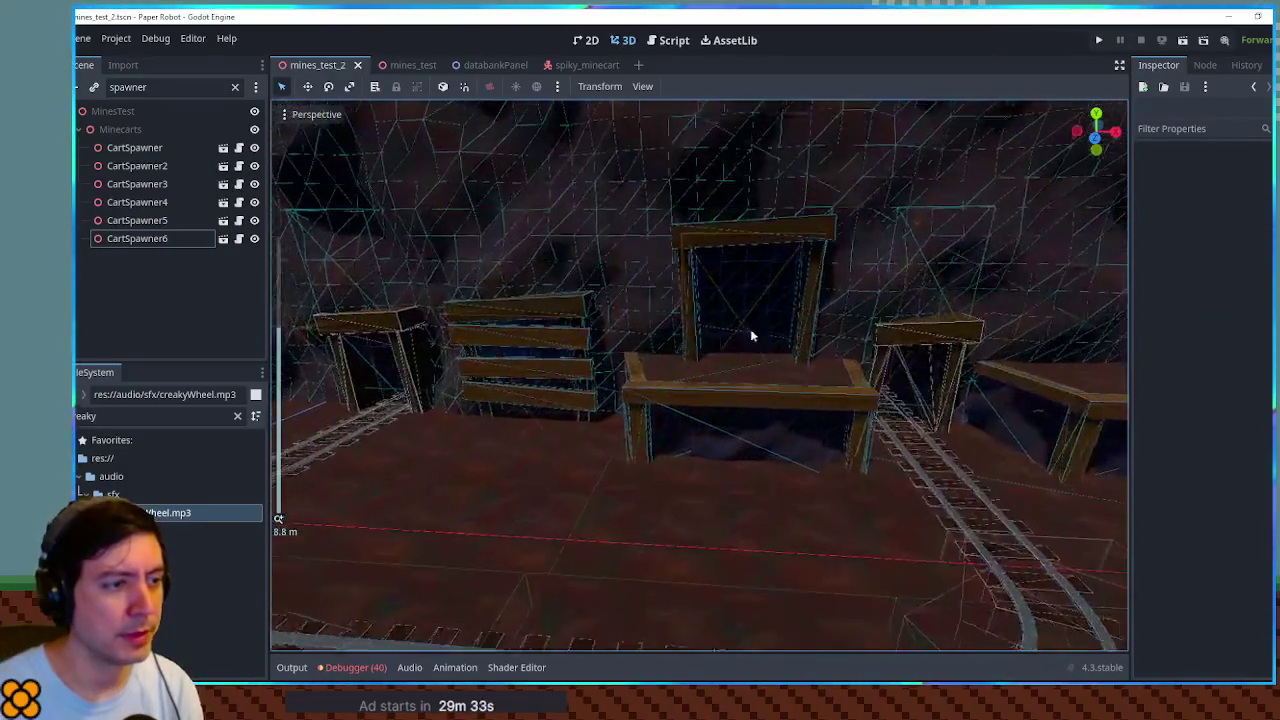
pyautogui.click(407, 65)
pyautogui.scroll(-5, 610, 337)
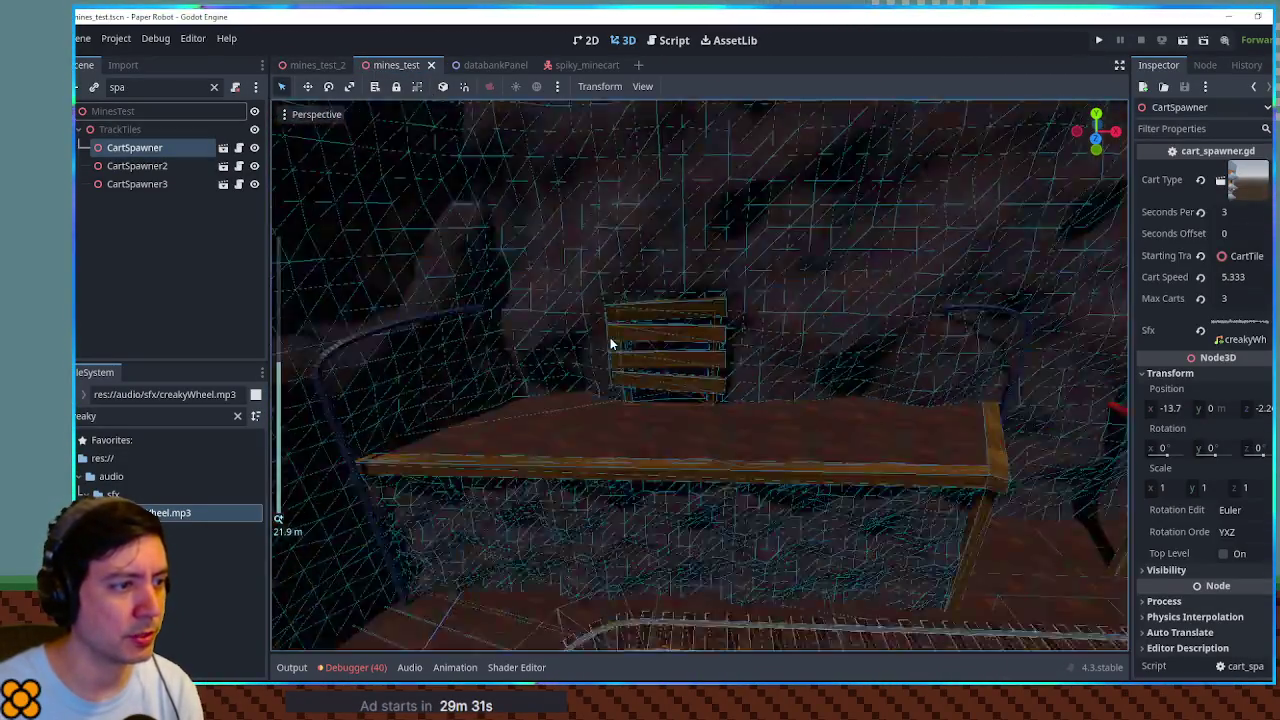
pyautogui.scroll(5, 703, 365)
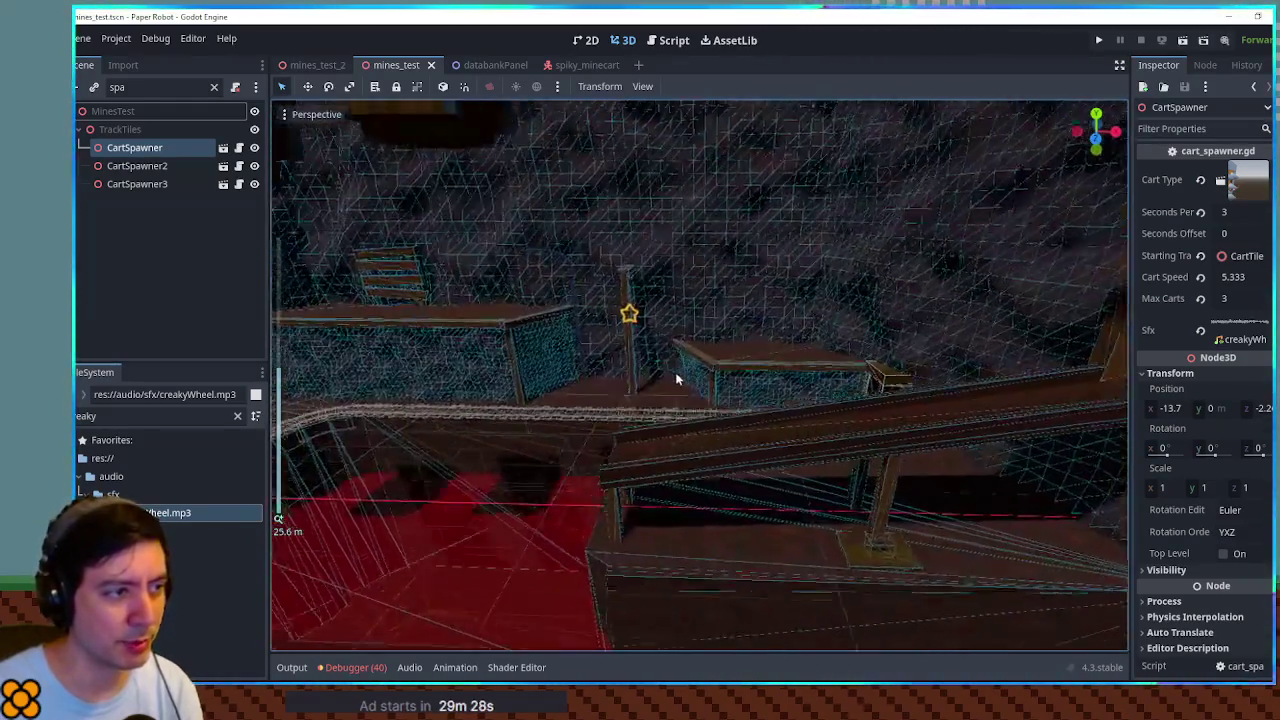
pyautogui.moveTo(676, 379)
pyautogui.mouseDown()
pyautogui.moveTo(740, 372)
pyautogui.moveTo(634, 360)
pyautogui.moveTo(711, 437)
pyautogui.moveTo(677, 380)
pyautogui.moveTo(645, 371)
pyautogui.moveTo(888, 388)
pyautogui.moveTo(829, 346)
pyautogui.moveTo(541, 346)
pyautogui.moveTo(695, 380)
pyautogui.moveTo(698, 369)
pyautogui.mouseUp()
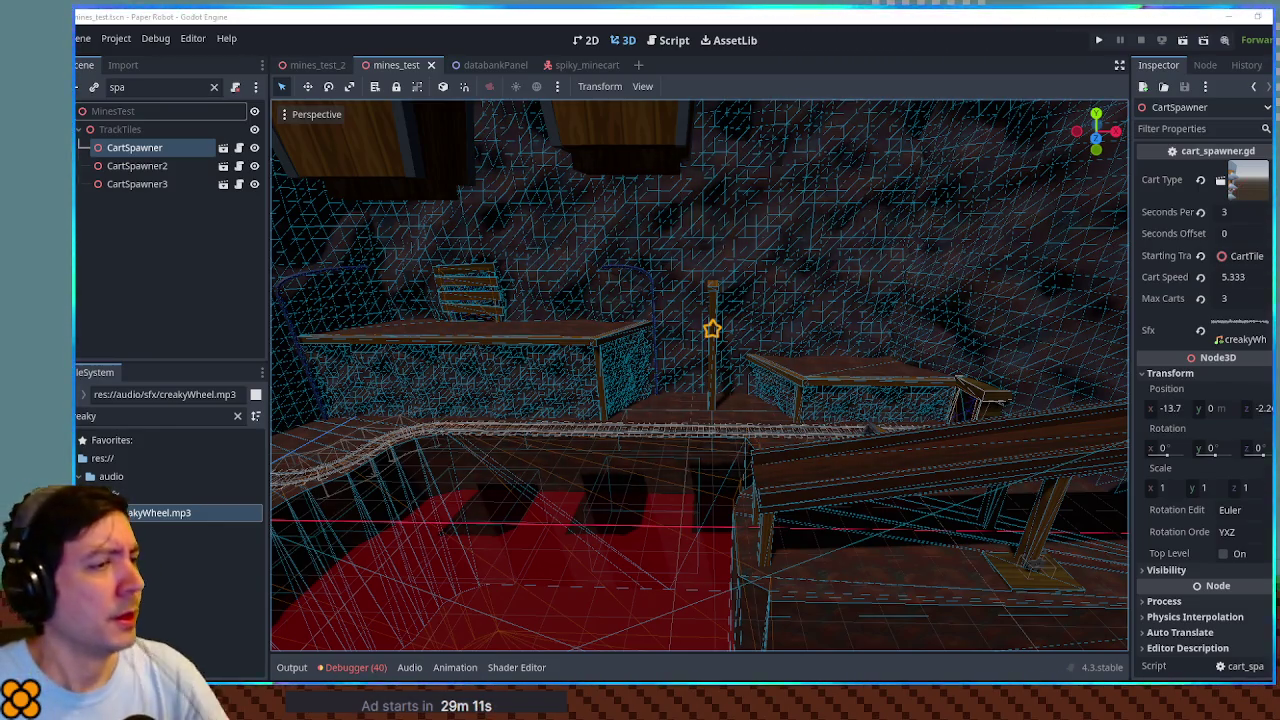
# Step: Filter the FileSystem for 'special move' and open special_moves.gd in the Script editor
pyautogui.doubleClick(150, 416)
pyautogui.write('special move')
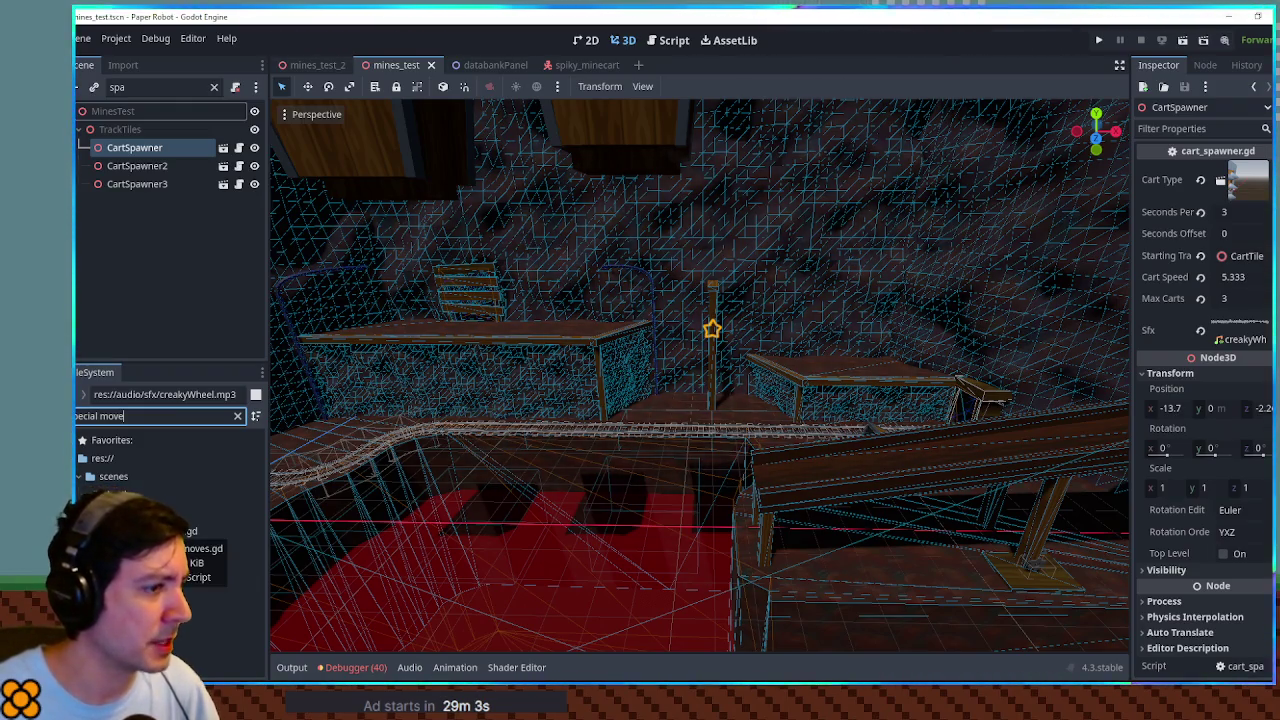
pyautogui.click(185, 531)
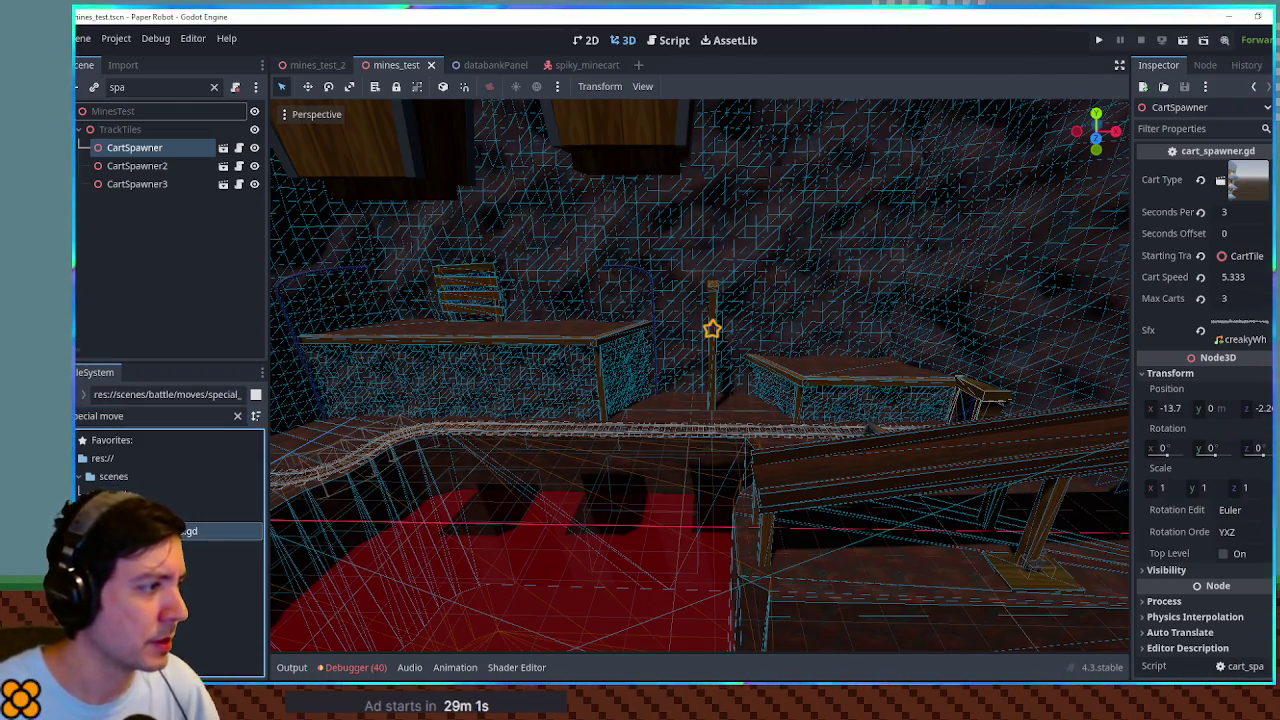
pyautogui.doubleClick(185, 531)
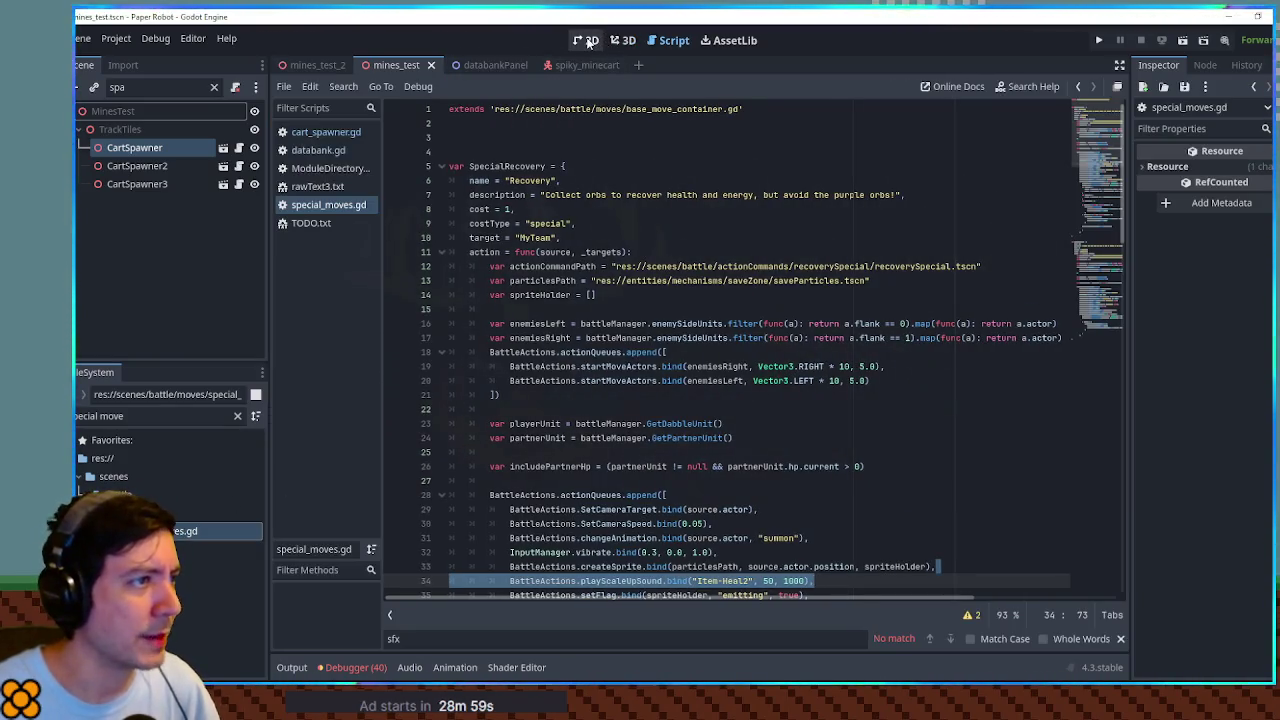
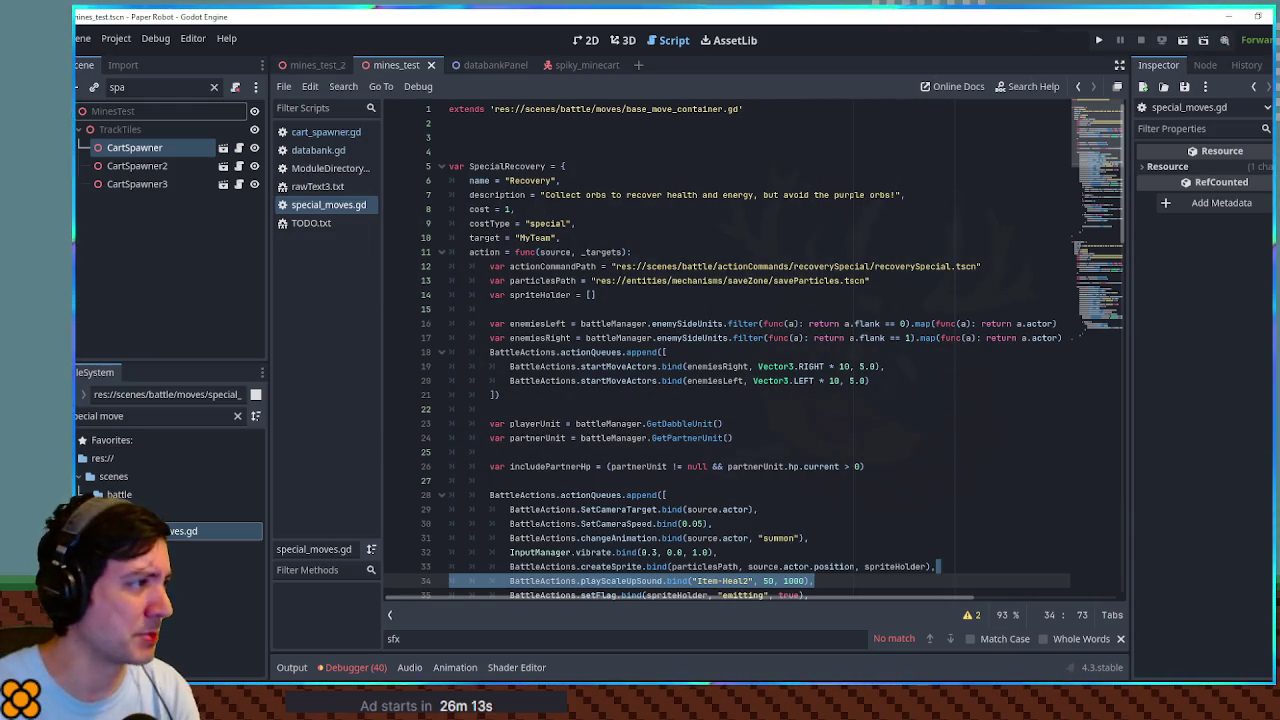
# Step: Filter the FileSystem for 'status effdi' and open StatusEffectDirectory.gd in the script editor
pyautogui.click(140, 416)
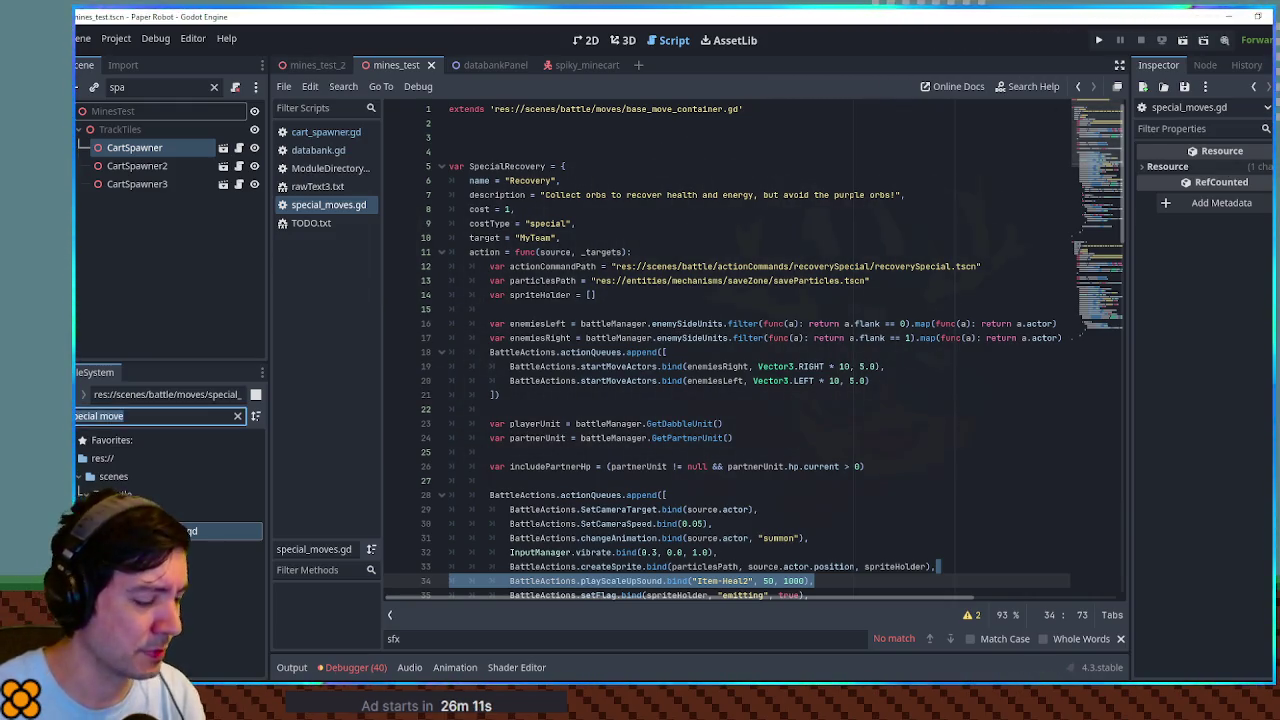
pyautogui.write('status eff')
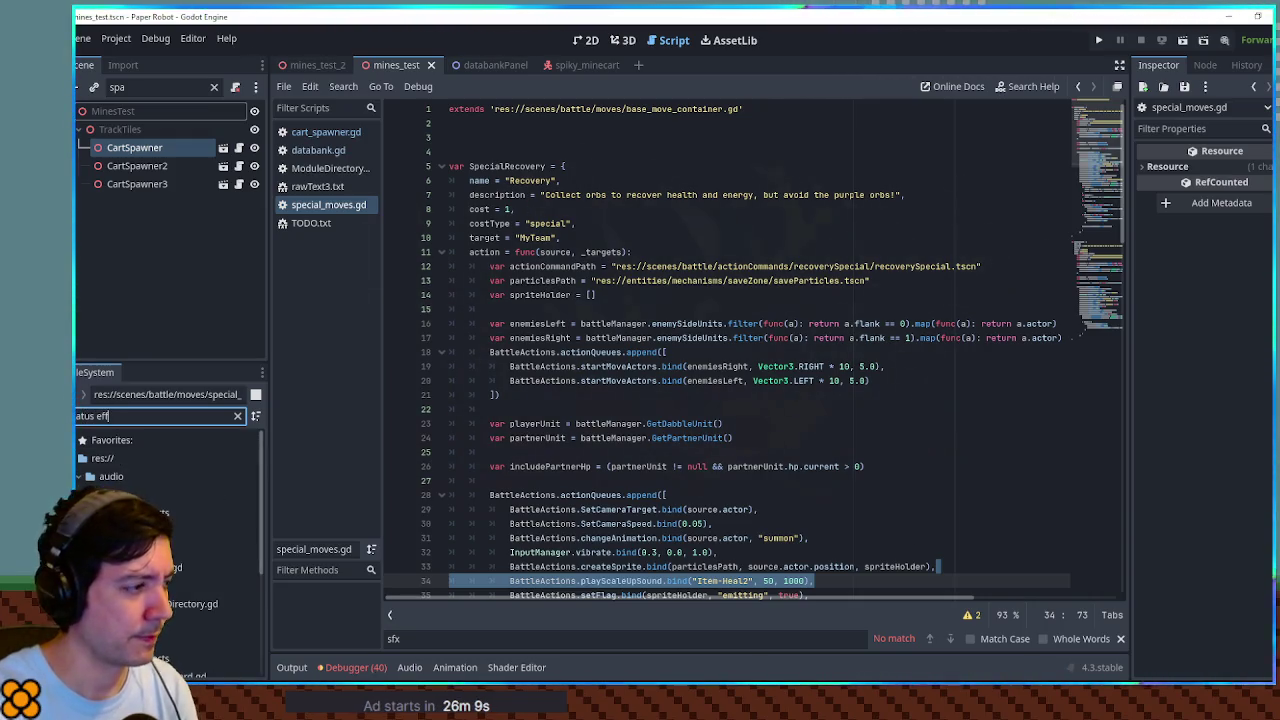
pyautogui.write('di')
pyautogui.doubleClick(180, 512)
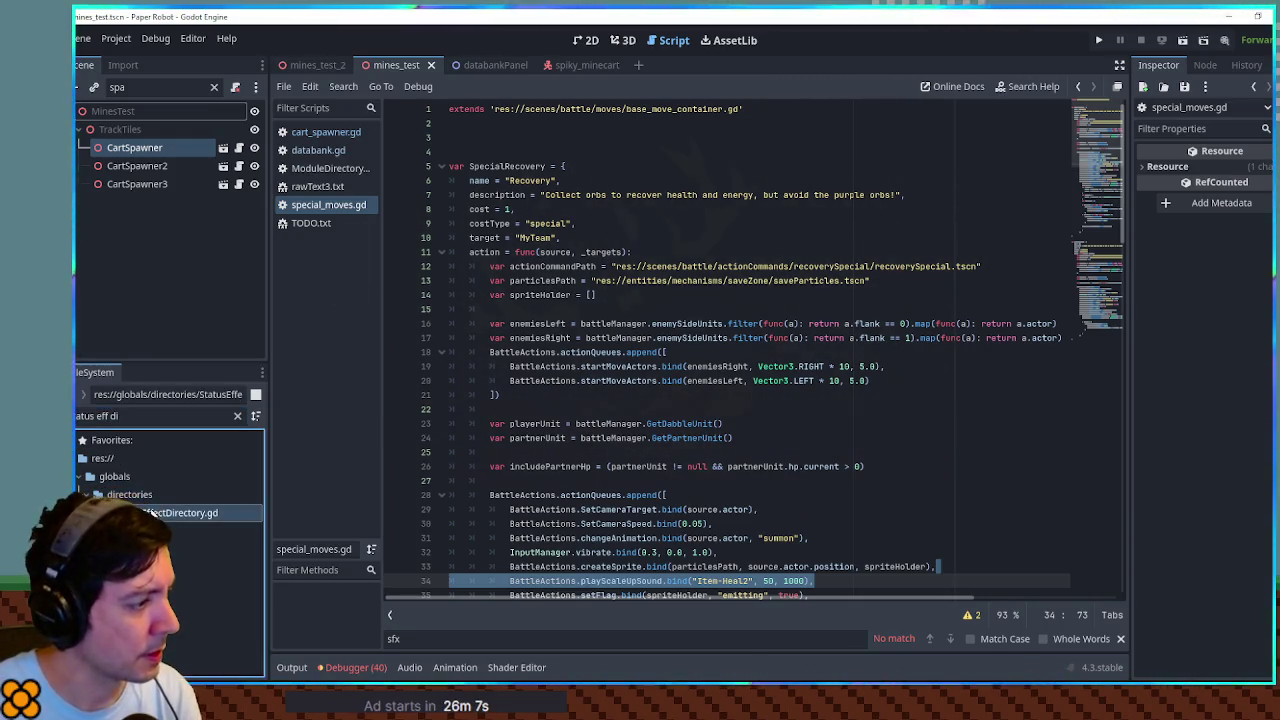
pyautogui.click(731, 417)
pyautogui.scroll(-4, 565, 456)
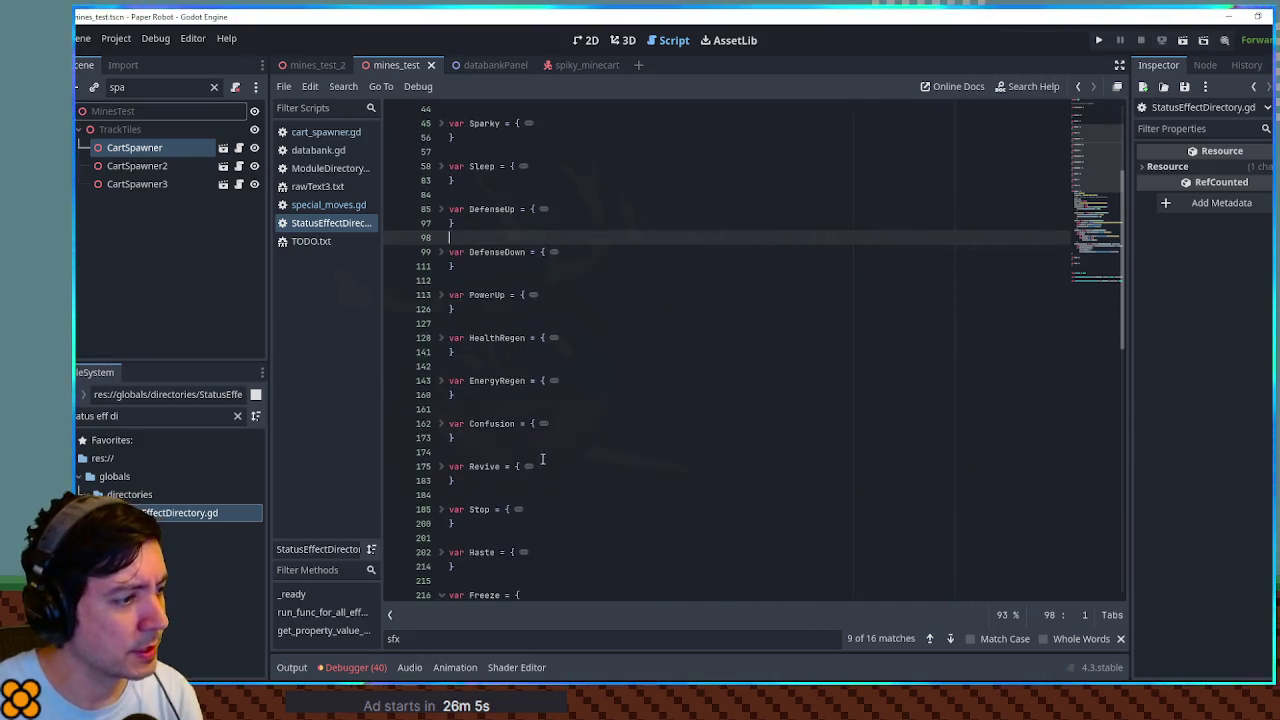
# Step: Expand the Stop effect, highlight its uses of effect, then fold it back up
pyautogui.scroll(-1, 543, 457)
pyautogui.click(443, 466)
pyautogui.scroll(-4, 465, 457)
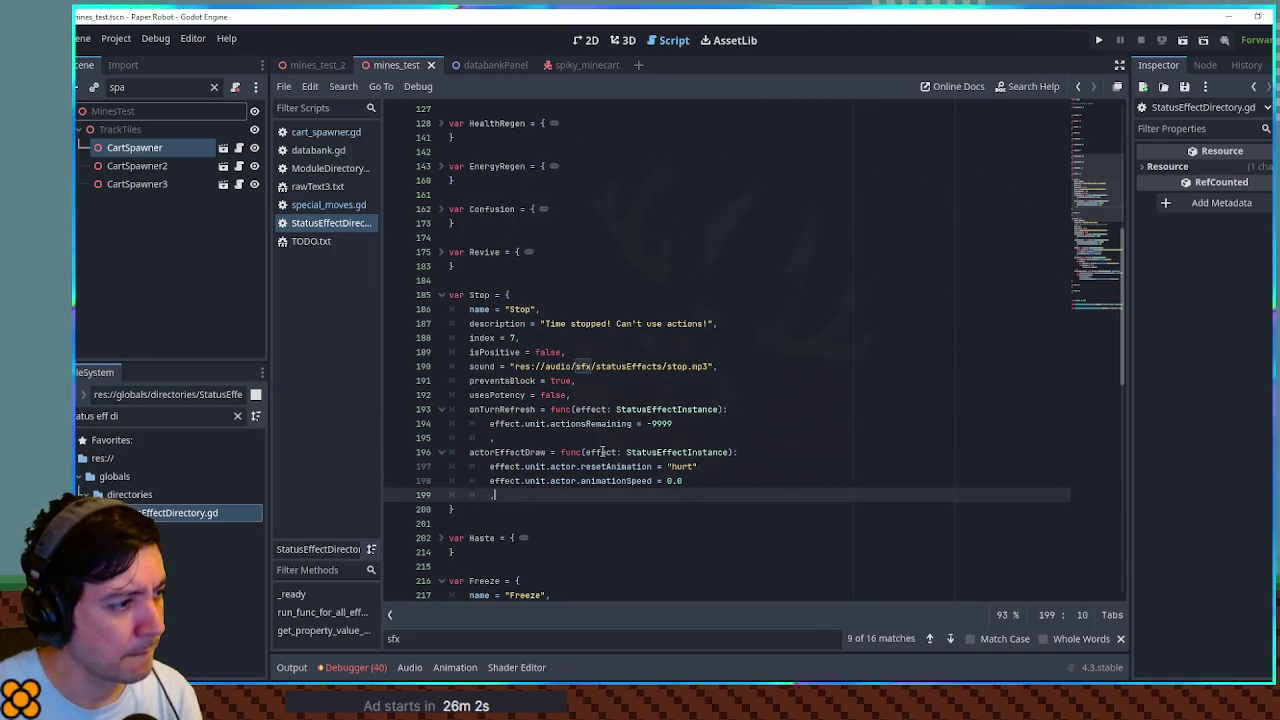
pyautogui.doubleClick(585, 408)
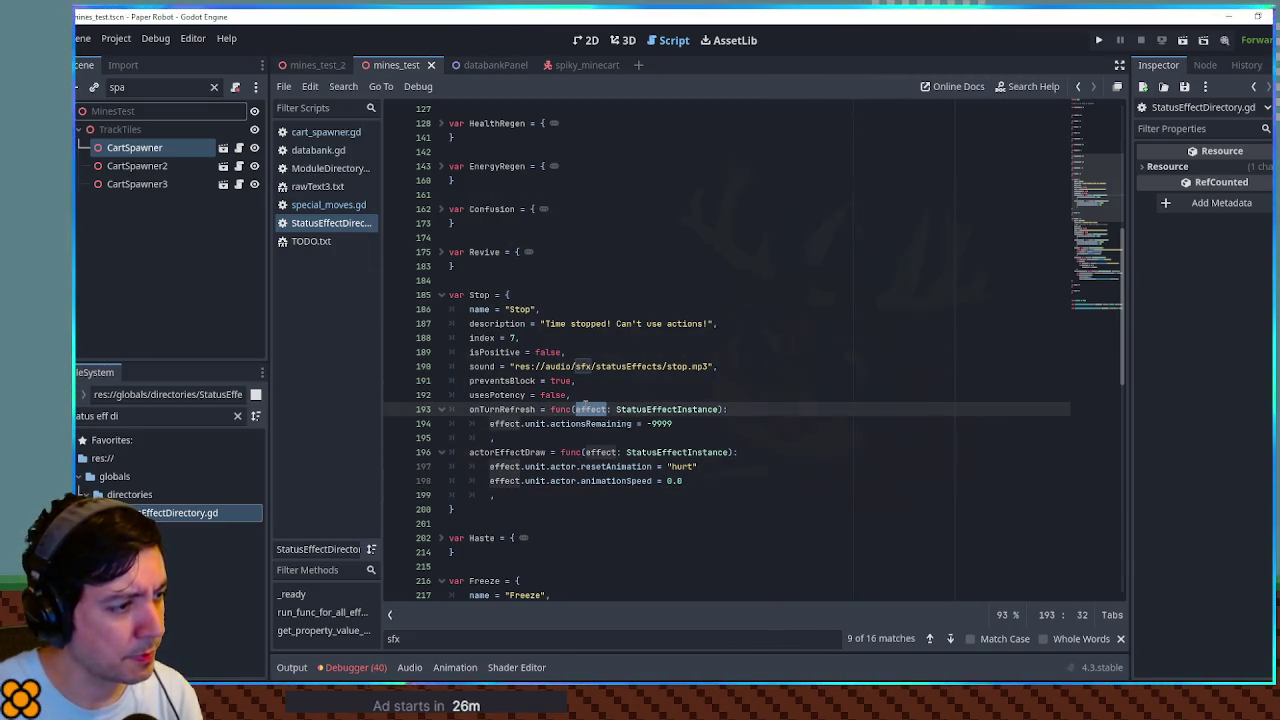
pyautogui.scroll(2, 583, 403)
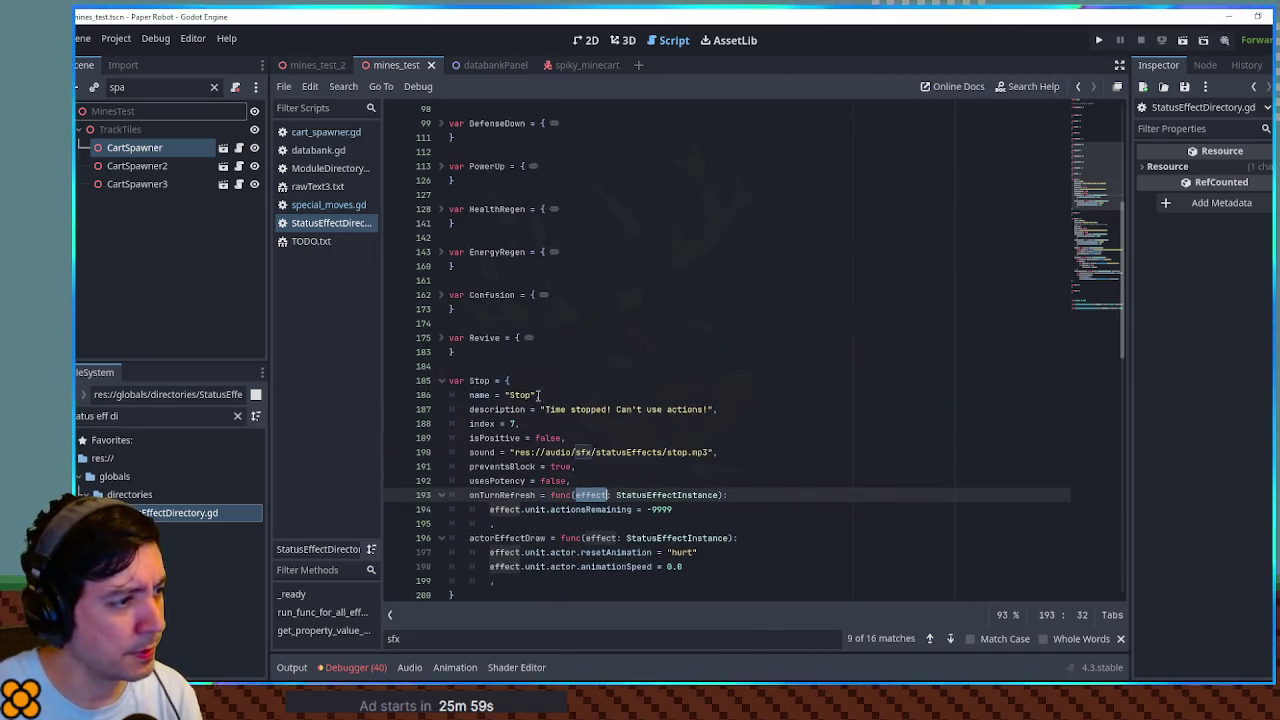
pyautogui.click(440, 381)
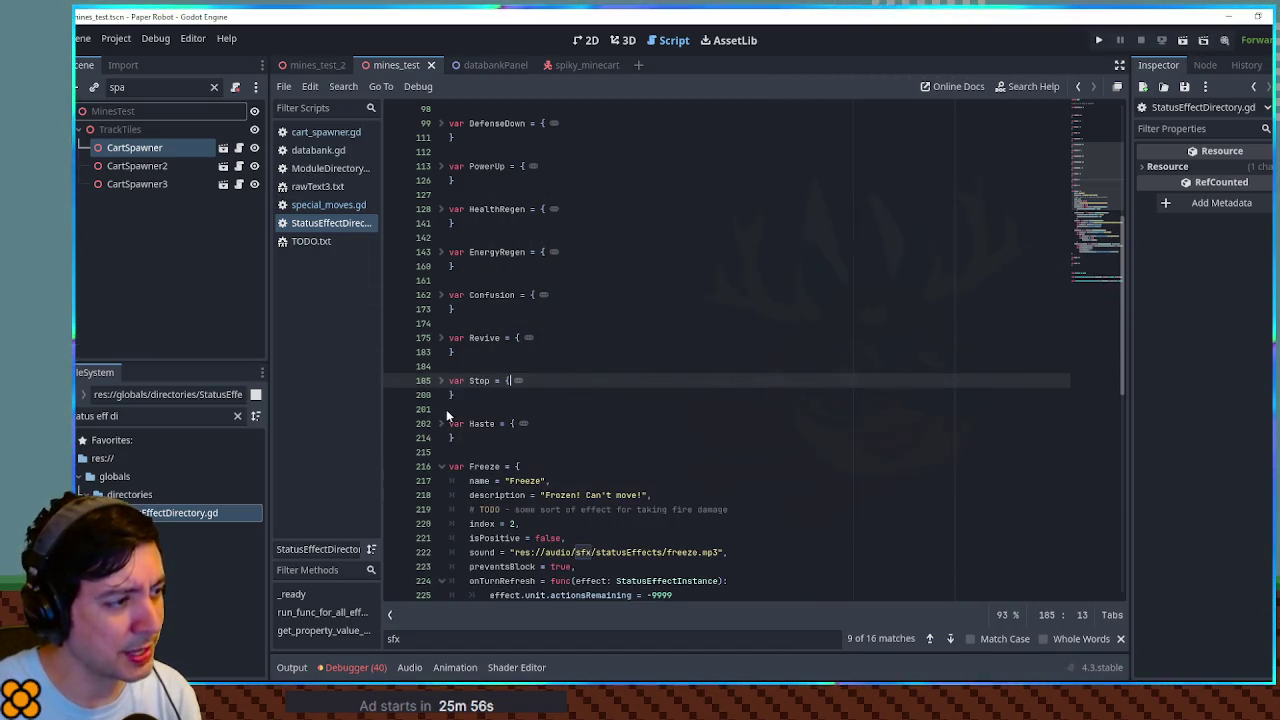
# Step: Toggle the Haste block open and closed, then expand the Sleep effect's definition on line 58
pyautogui.click(440, 424)
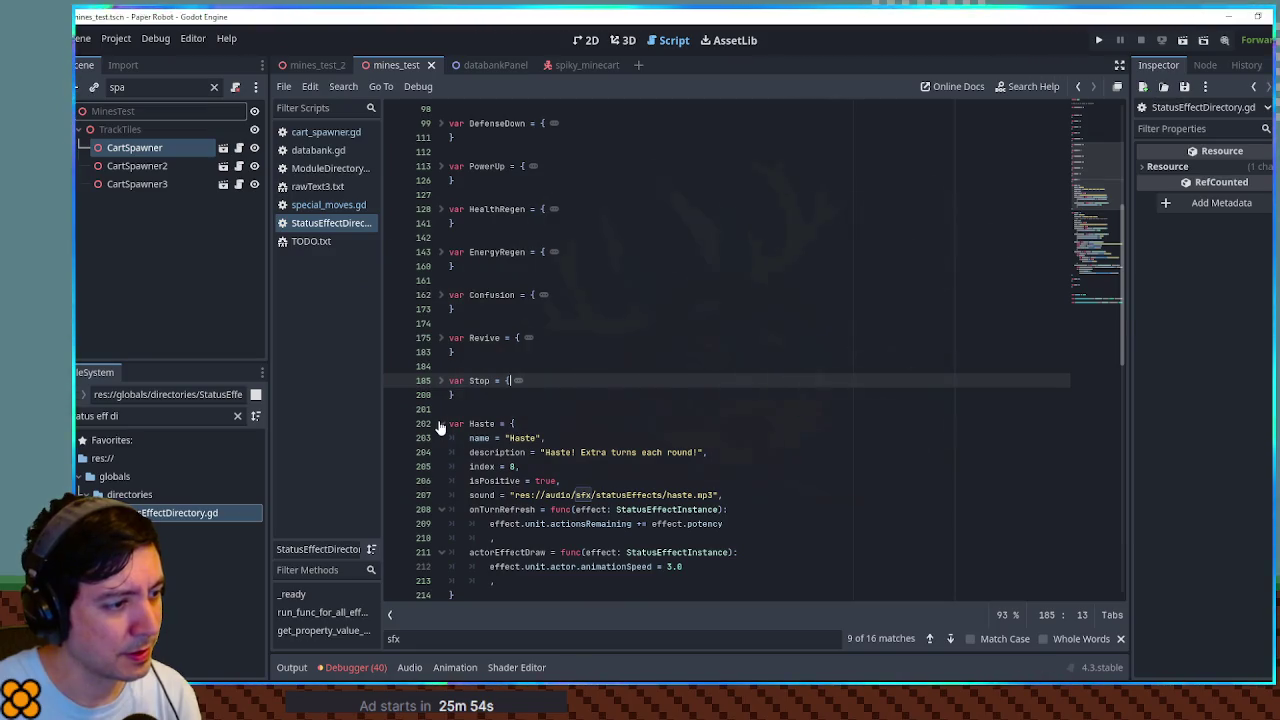
pyautogui.click(440, 424)
pyautogui.doubleClick(482, 424)
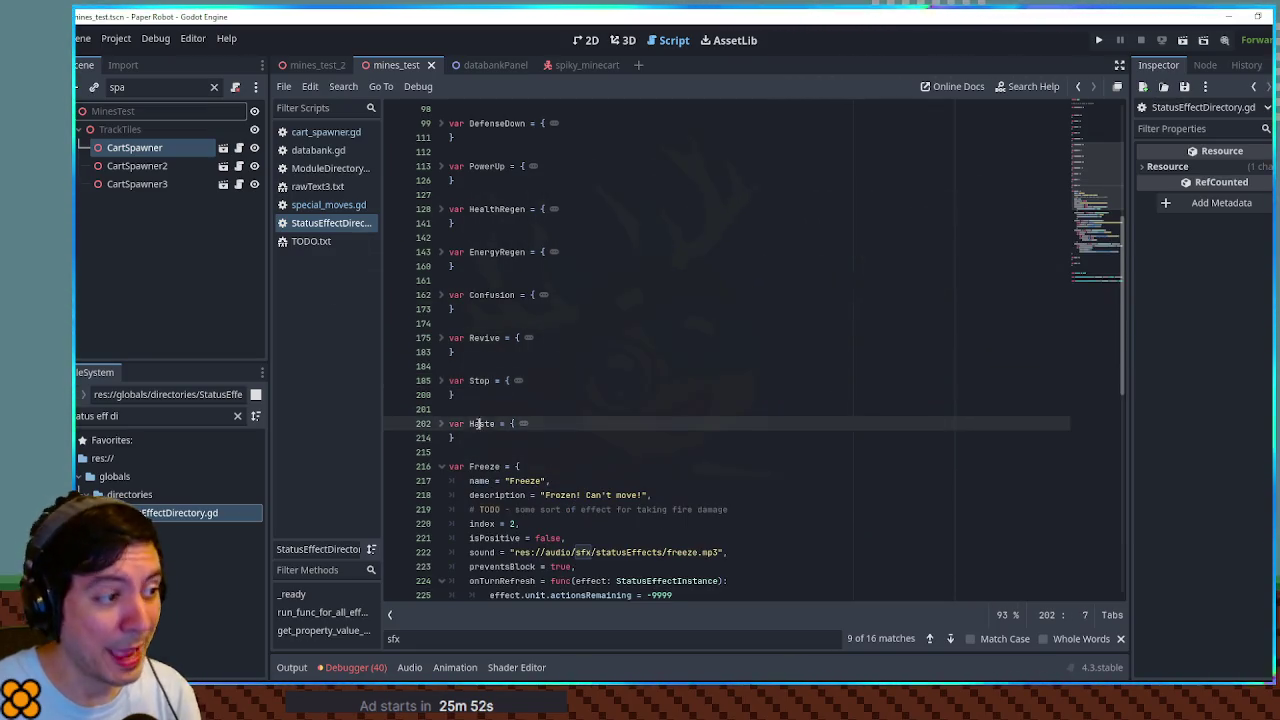
pyautogui.click(649, 391)
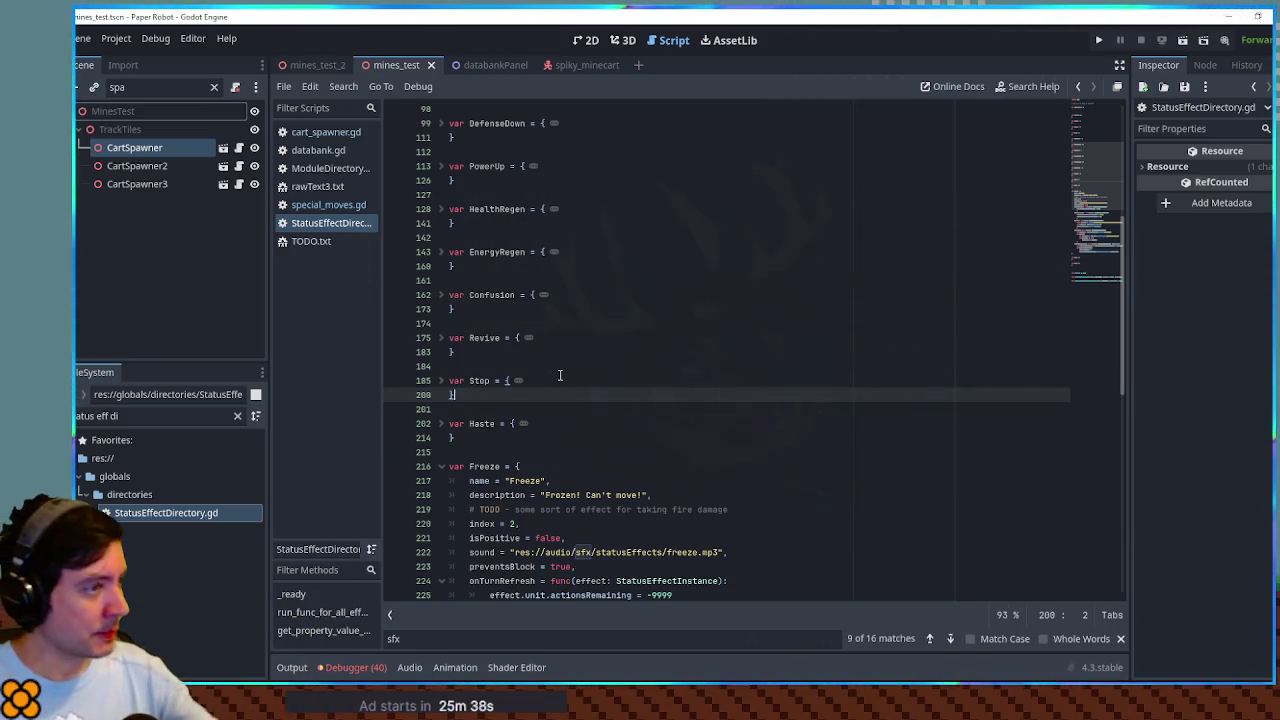
pyautogui.scroll(2, 490, 252)
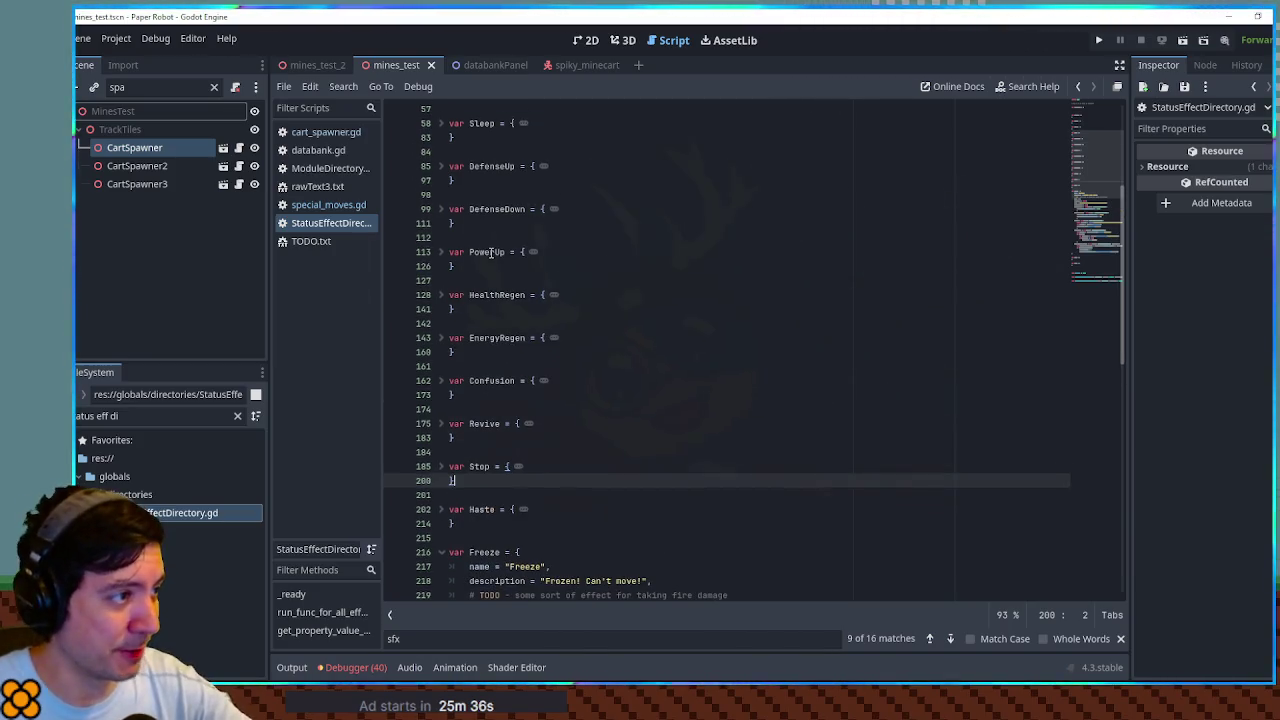
pyautogui.click(441, 124)
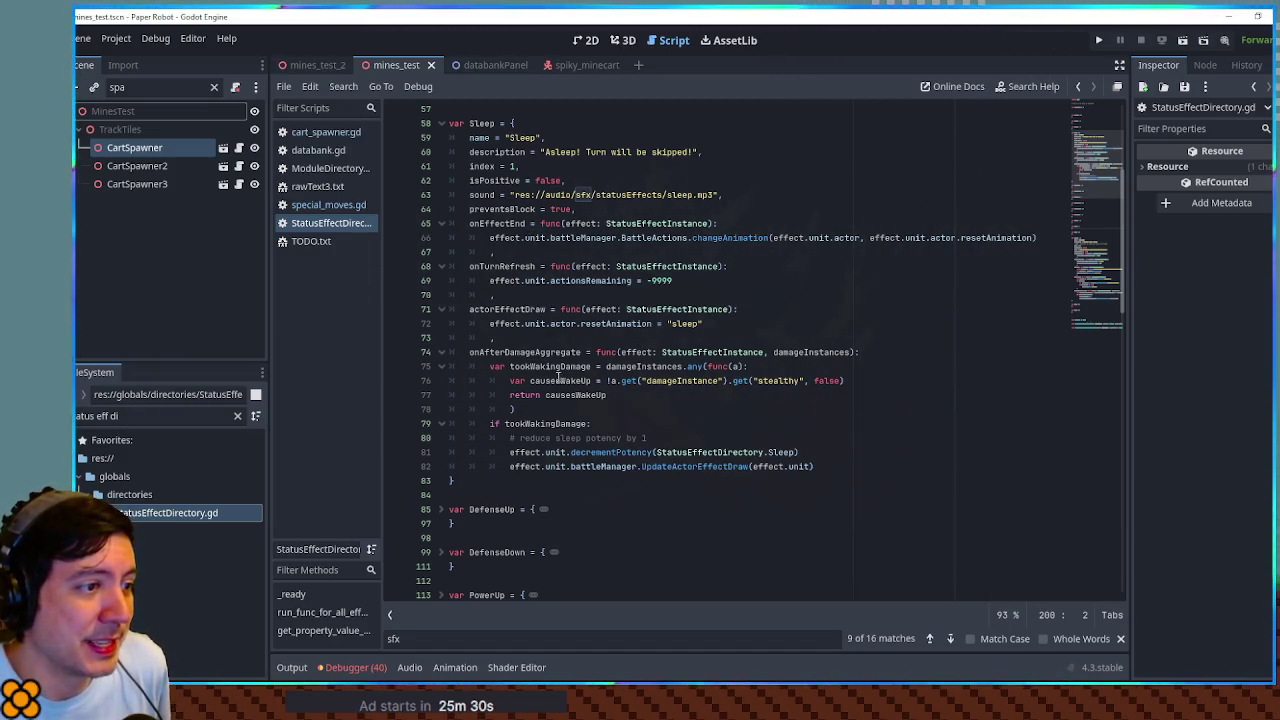
pyautogui.doubleClick(786, 352)
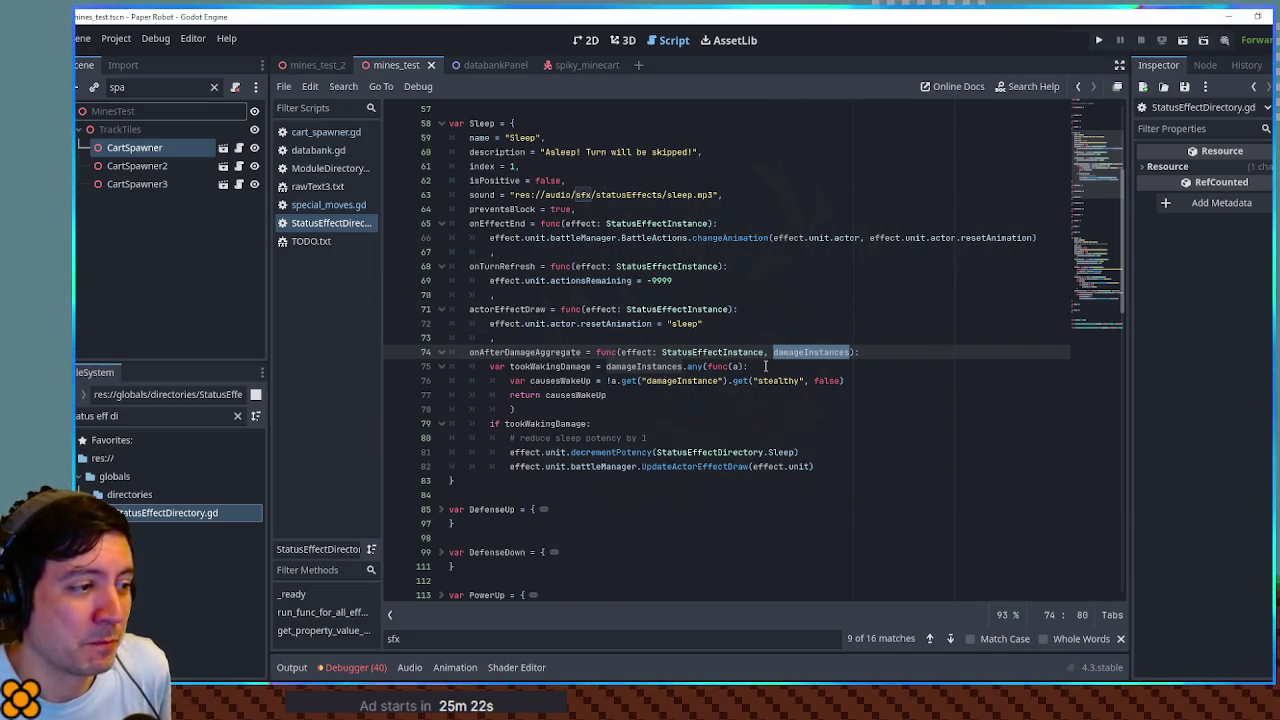
pyautogui.doubleClick(546, 420)
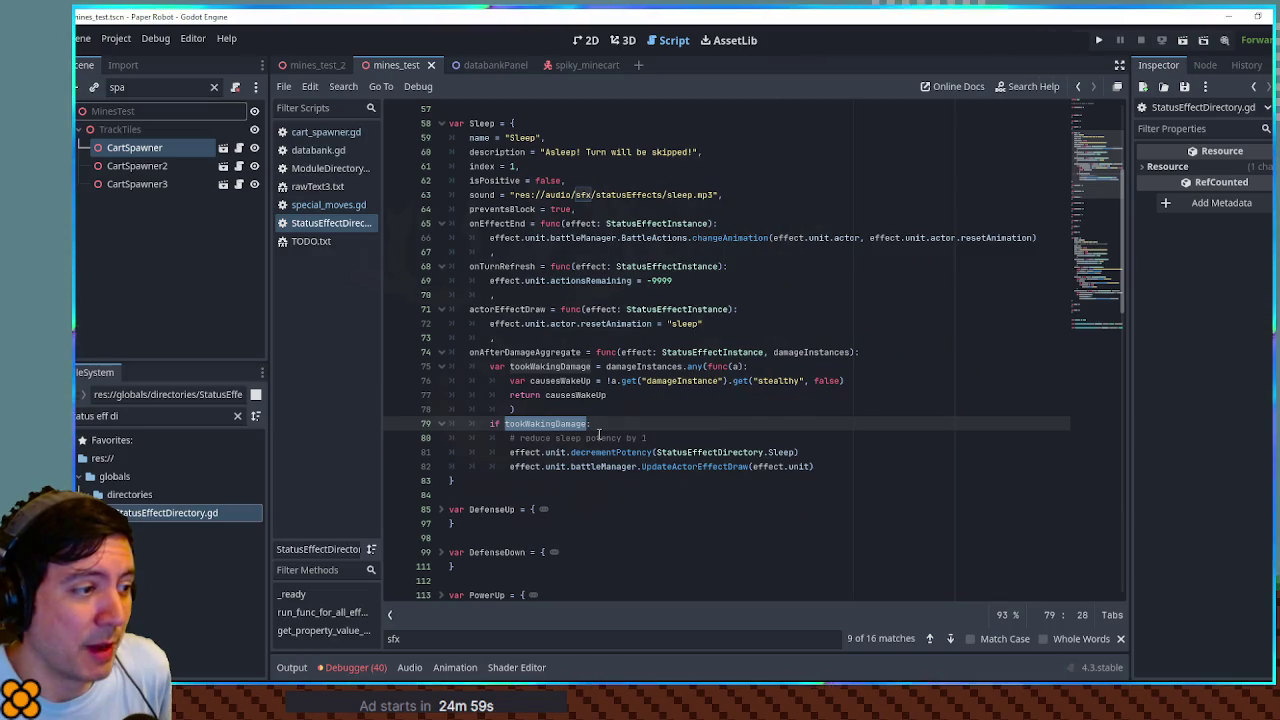
pyautogui.scroll(-7, 600, 435)
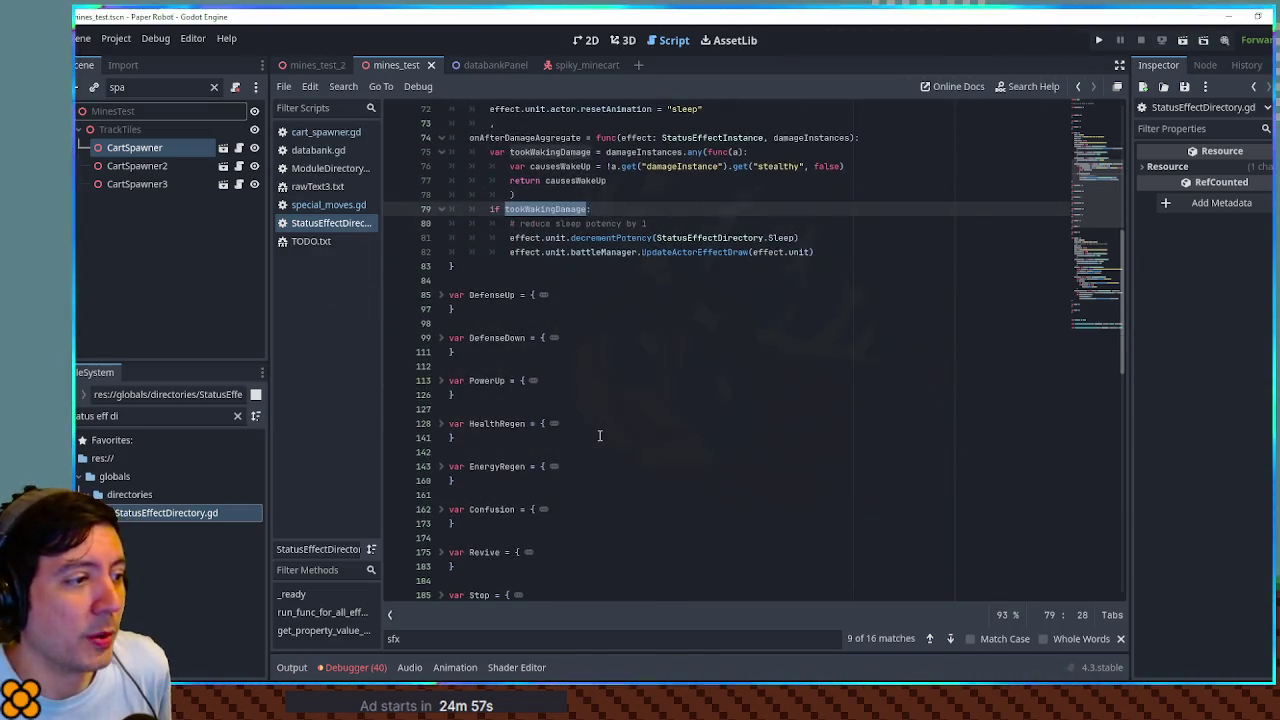
pyautogui.scroll(-7, 600, 435)
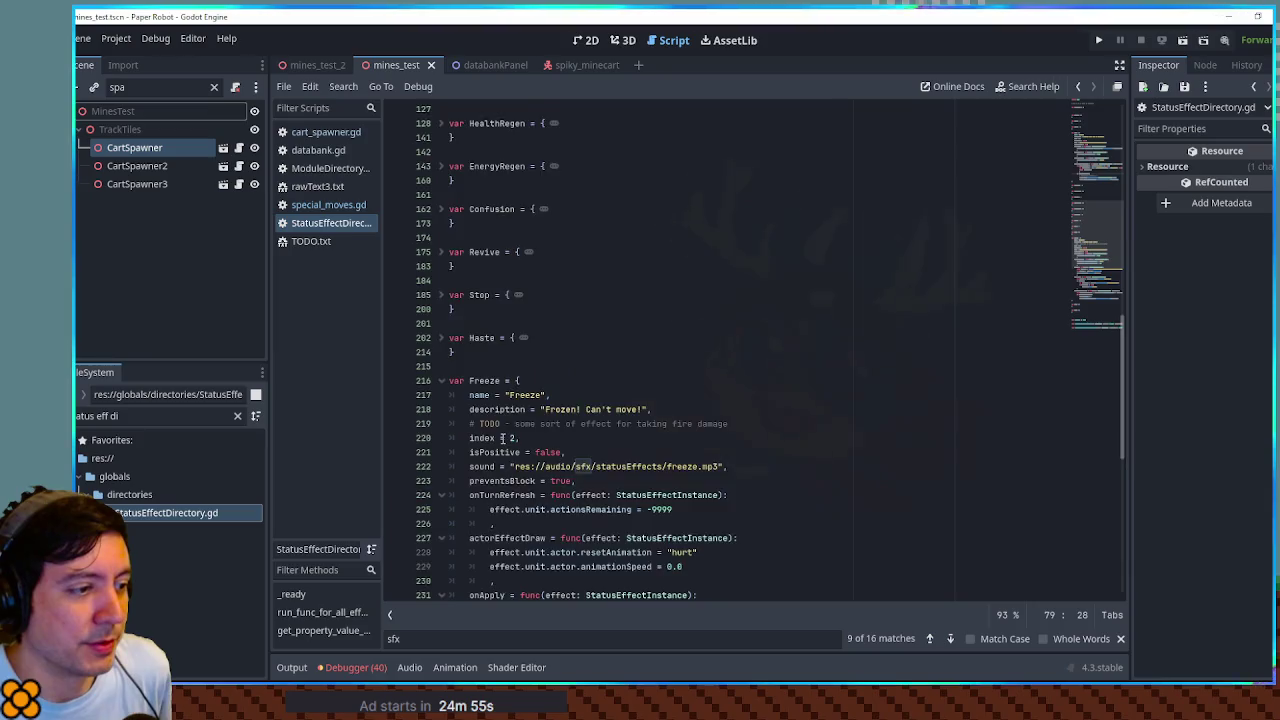
pyautogui.scroll(-3, 503, 437)
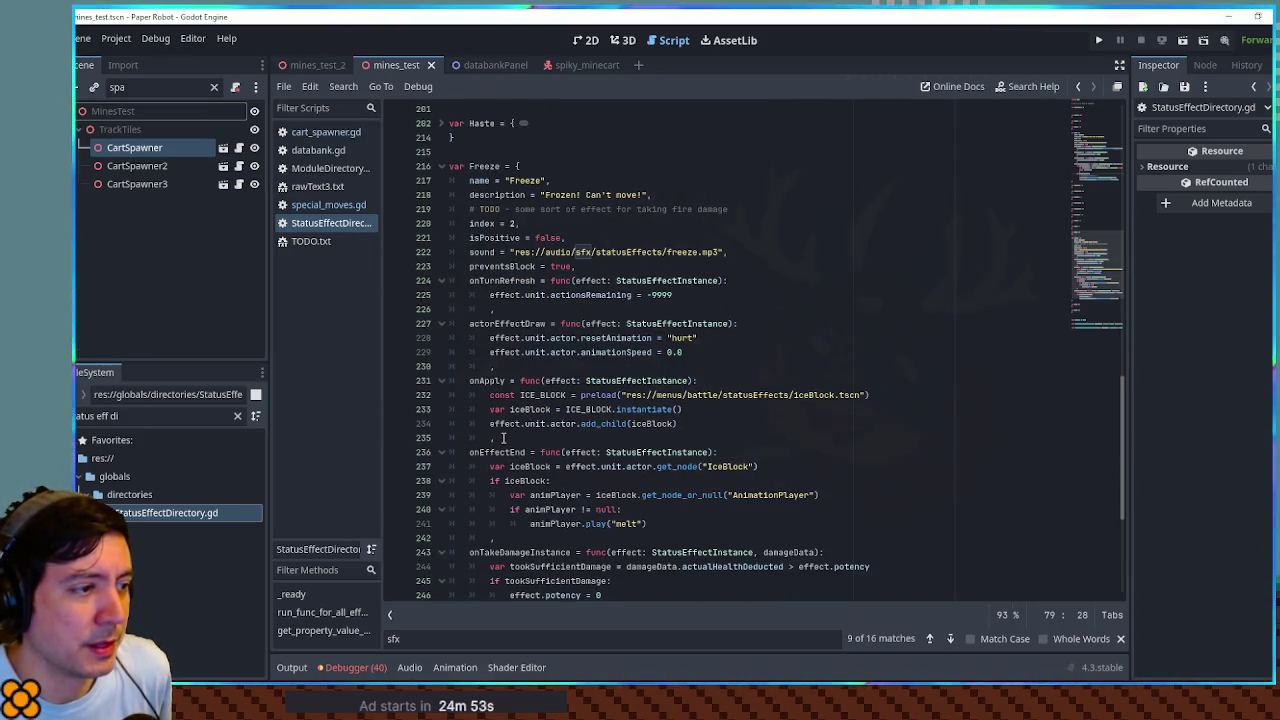
pyautogui.scroll(-1, 503, 437)
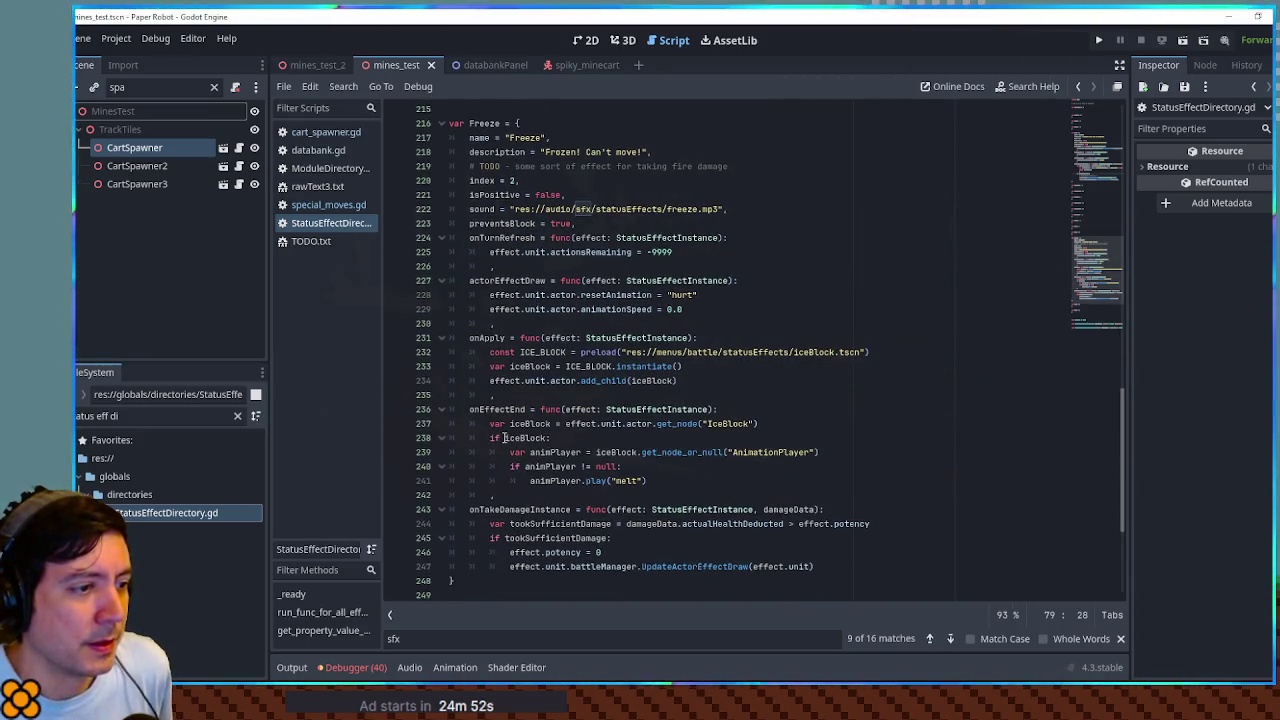
pyautogui.doubleClick(560, 524)
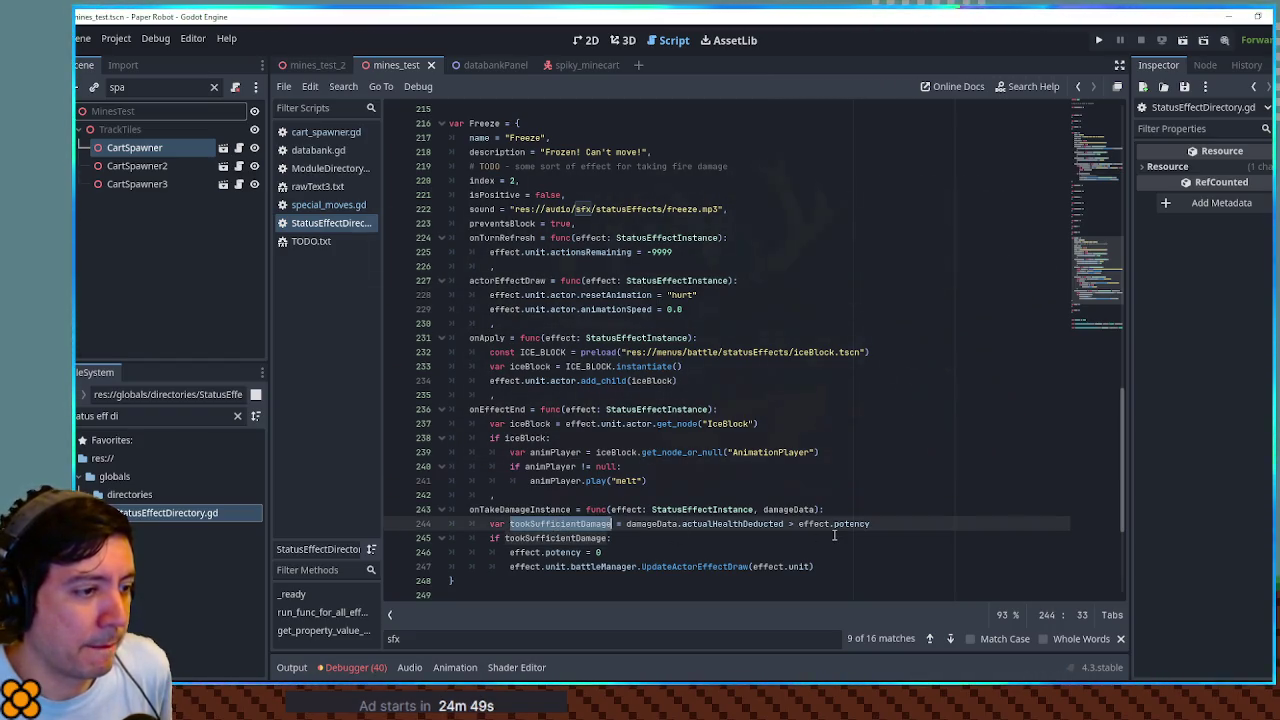
pyautogui.scroll(20, 834, 535)
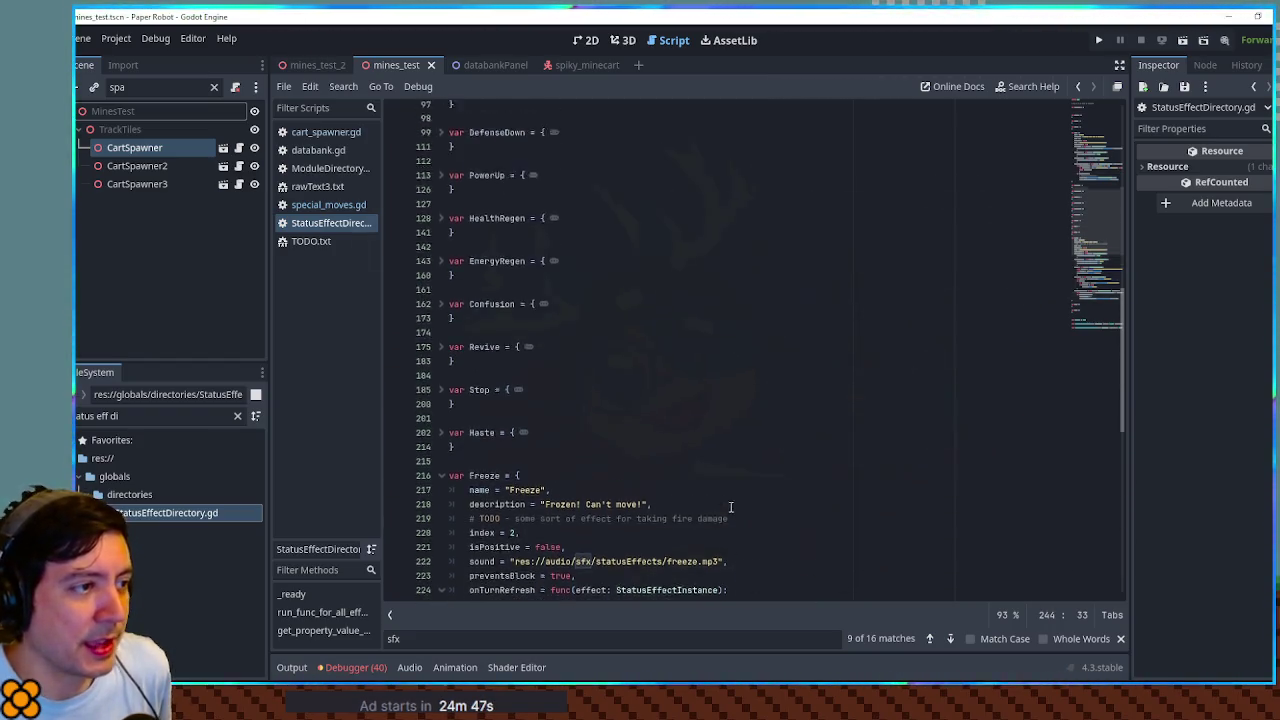
pyautogui.scroll(2, 592, 342)
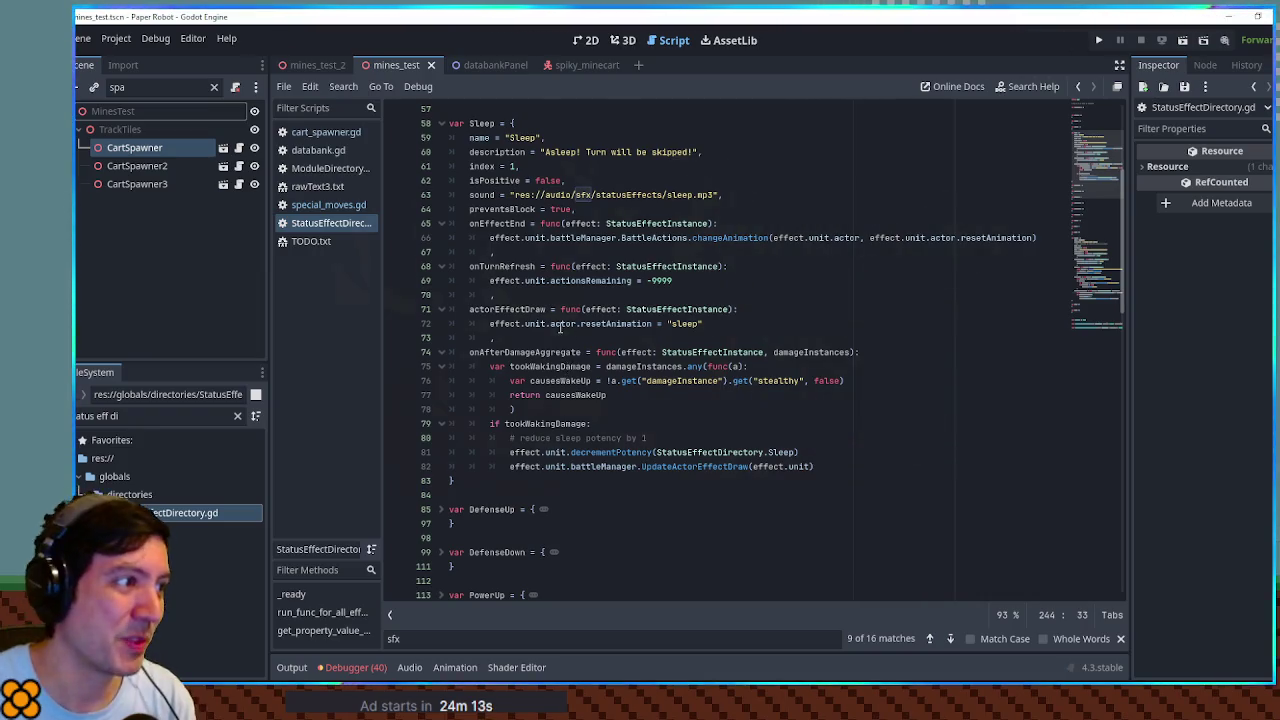
# Step: Highlight tookSufficientDamage where the Sleep effect tests it
pyautogui.scroll(-15, 561, 327)
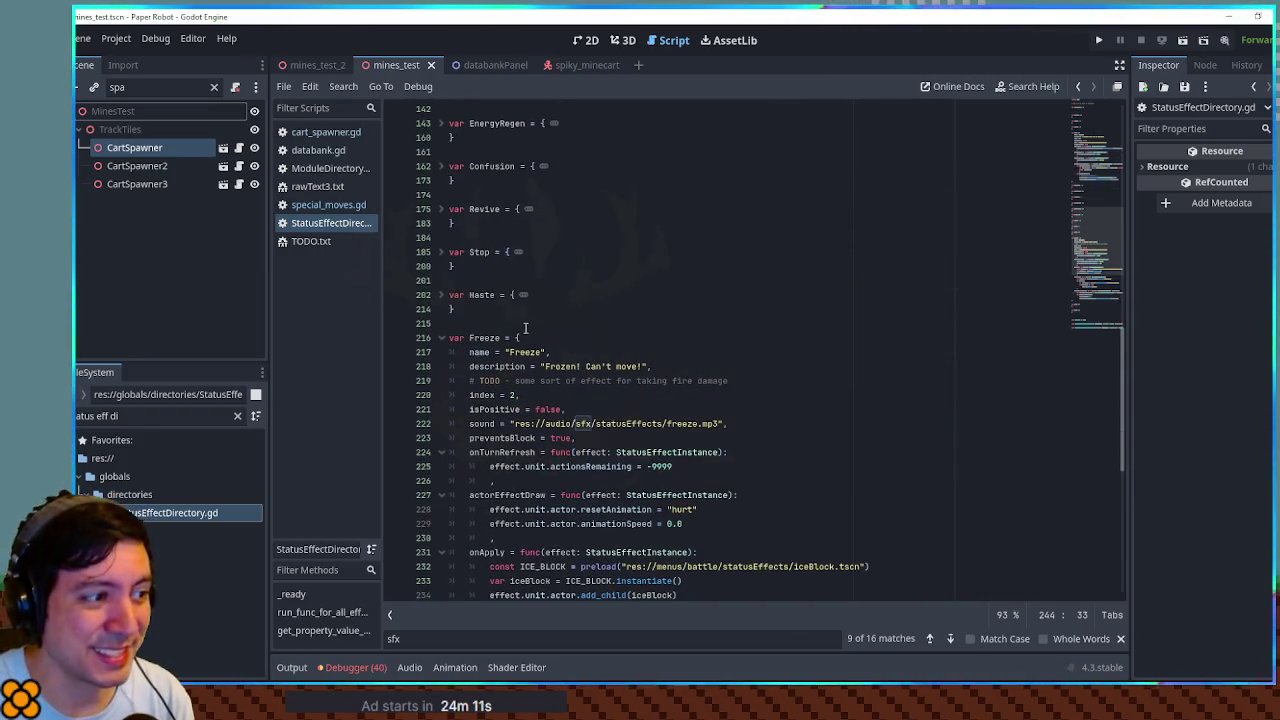
pyautogui.scroll(-5, 525, 330)
pyautogui.scroll(-2, 523, 320)
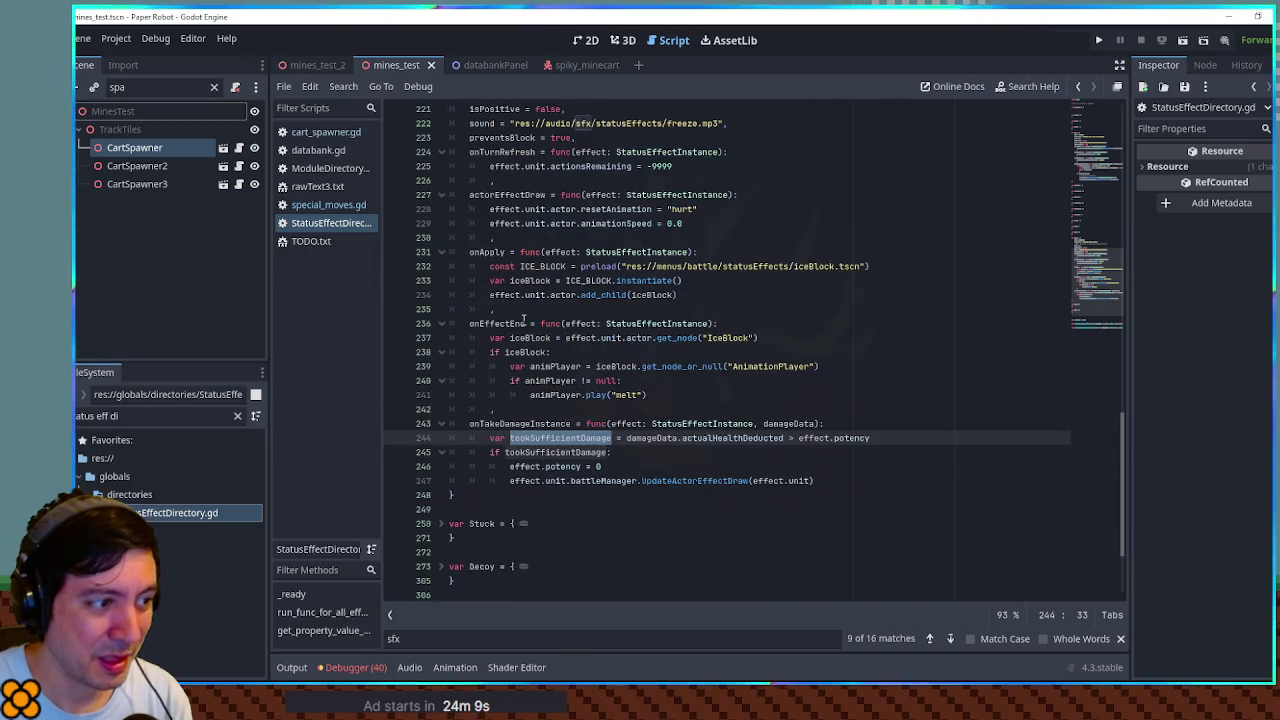
pyautogui.doubleClick(567, 453)
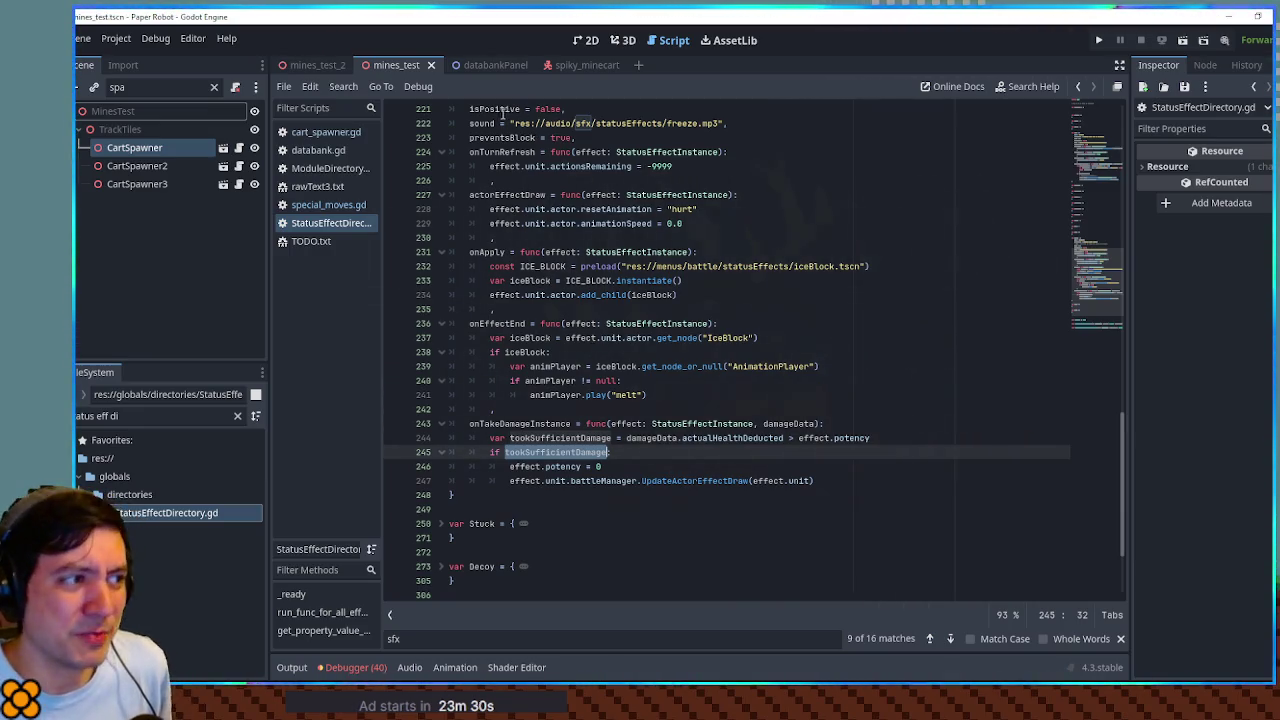
pyautogui.scroll(3, 562, 298)
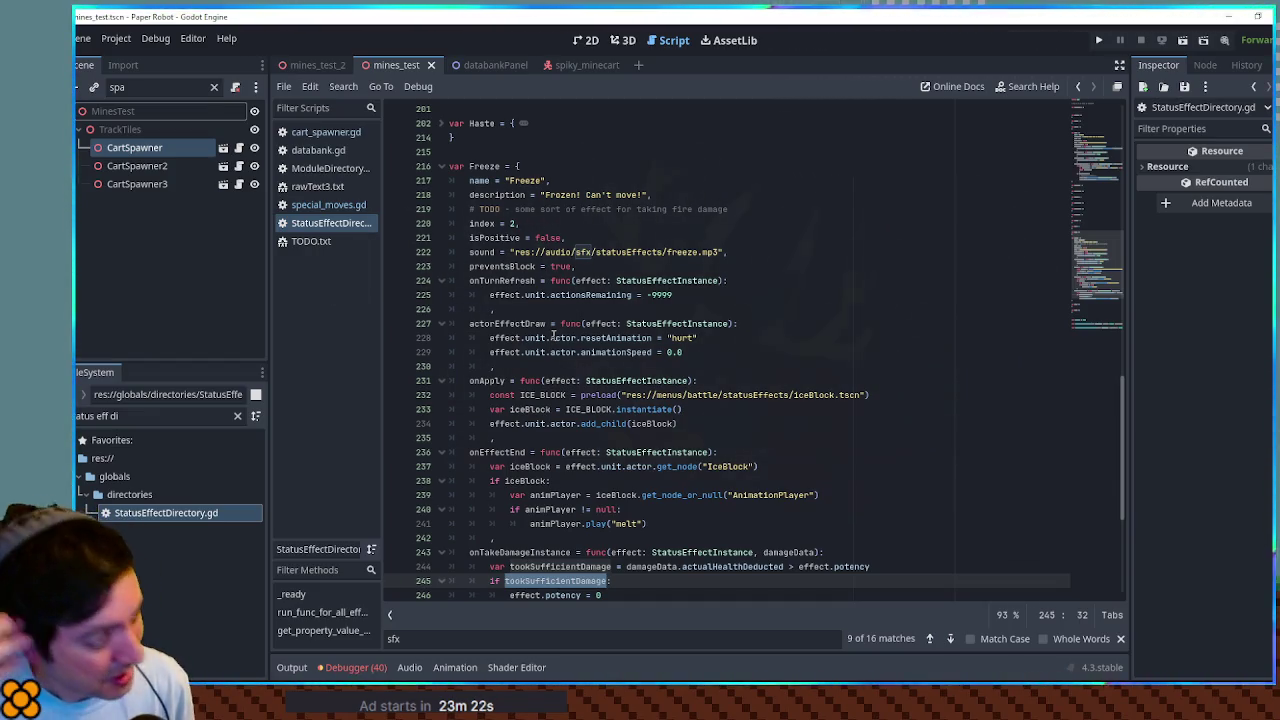
pyautogui.scroll(9, 553, 335)
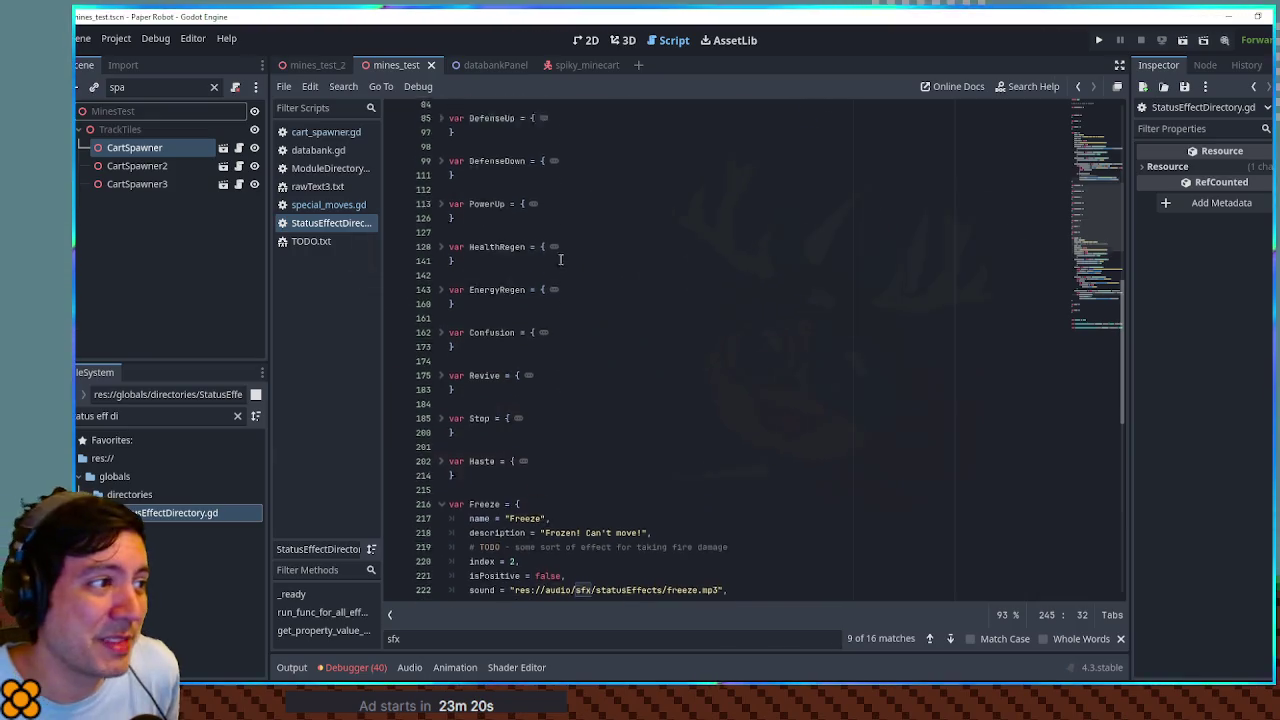
pyautogui.scroll(8, 488, 215)
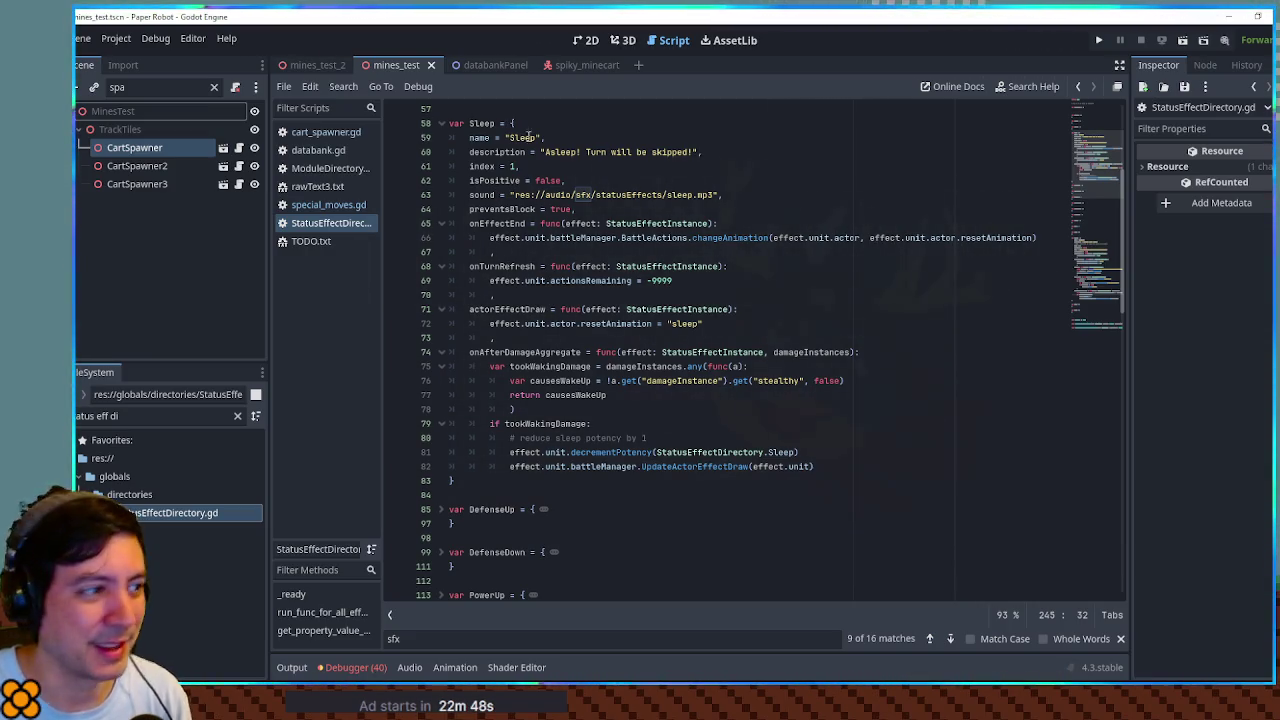
# Step: Fold the Sleep and Freeze effect blocks down to single lines
pyautogui.click(441, 123)
pyautogui.scroll(2, 524, 240)
pyautogui.scroll(-3, 528, 250)
pyautogui.scroll(-2, 530, 258)
pyautogui.scroll(3, 526, 255)
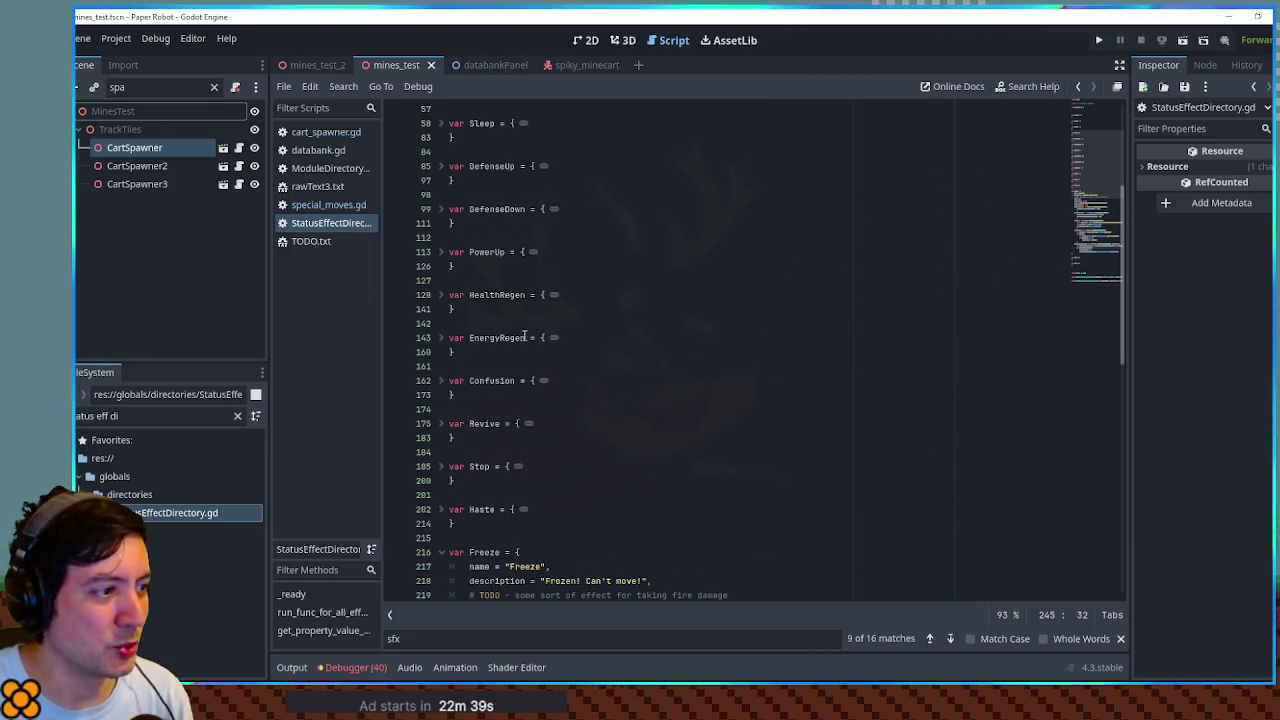
pyautogui.click(488, 465)
pyautogui.click(441, 552)
pyautogui.scroll(-2, 450, 545)
pyautogui.scroll(8, 456, 530)
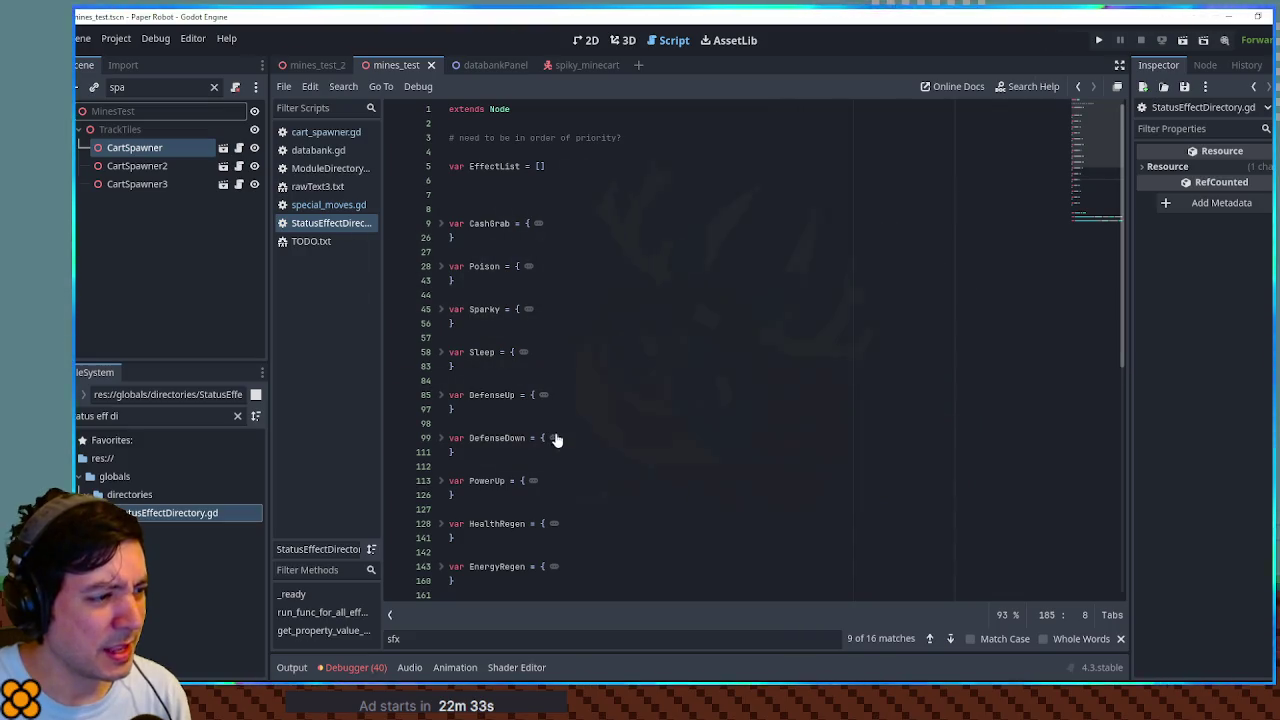
# Step: Select the DefenseDown and Poison effect names and place the caret on PowerUp
pyautogui.doubleClick(492, 438)
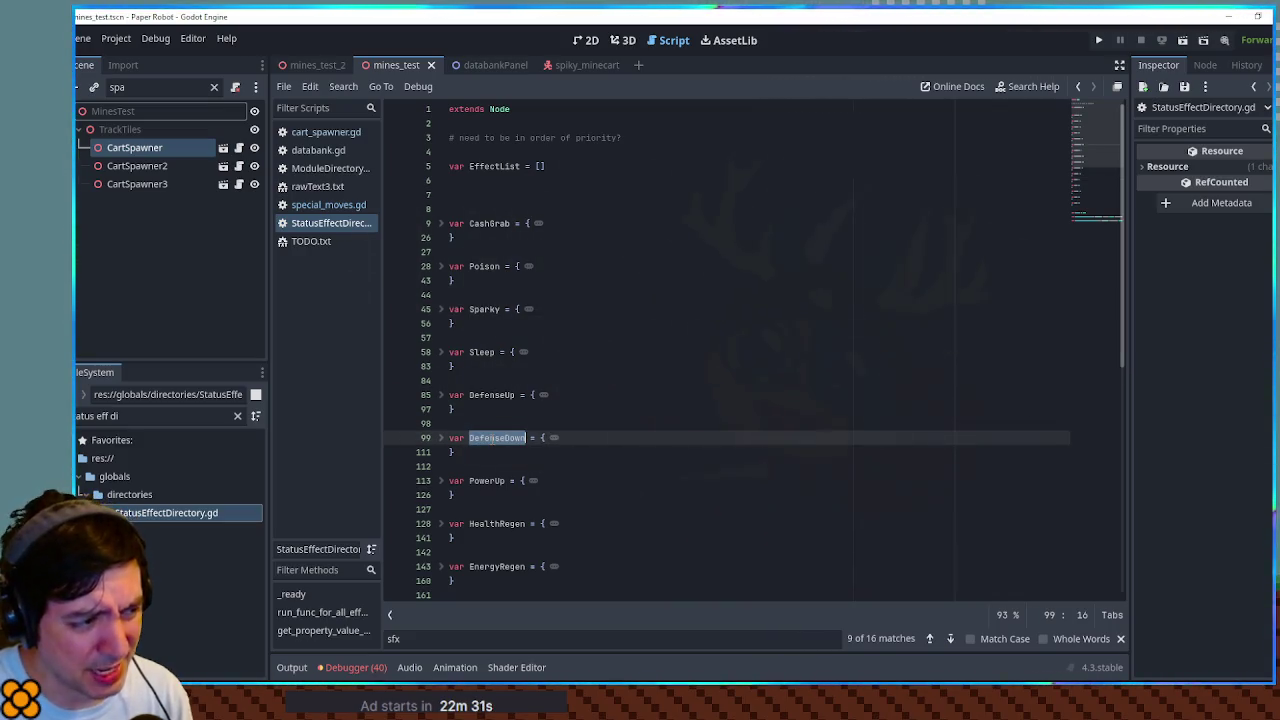
pyautogui.doubleClick(484, 268)
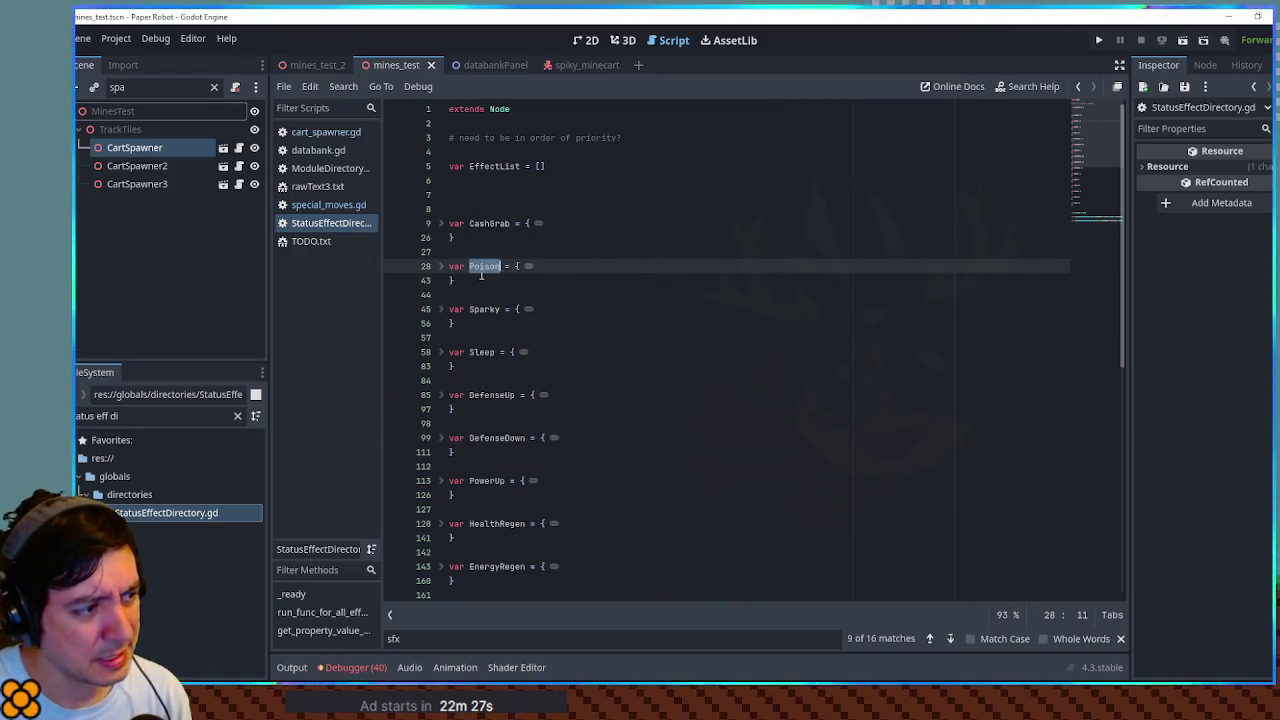
pyautogui.scroll(-2, 481, 274)
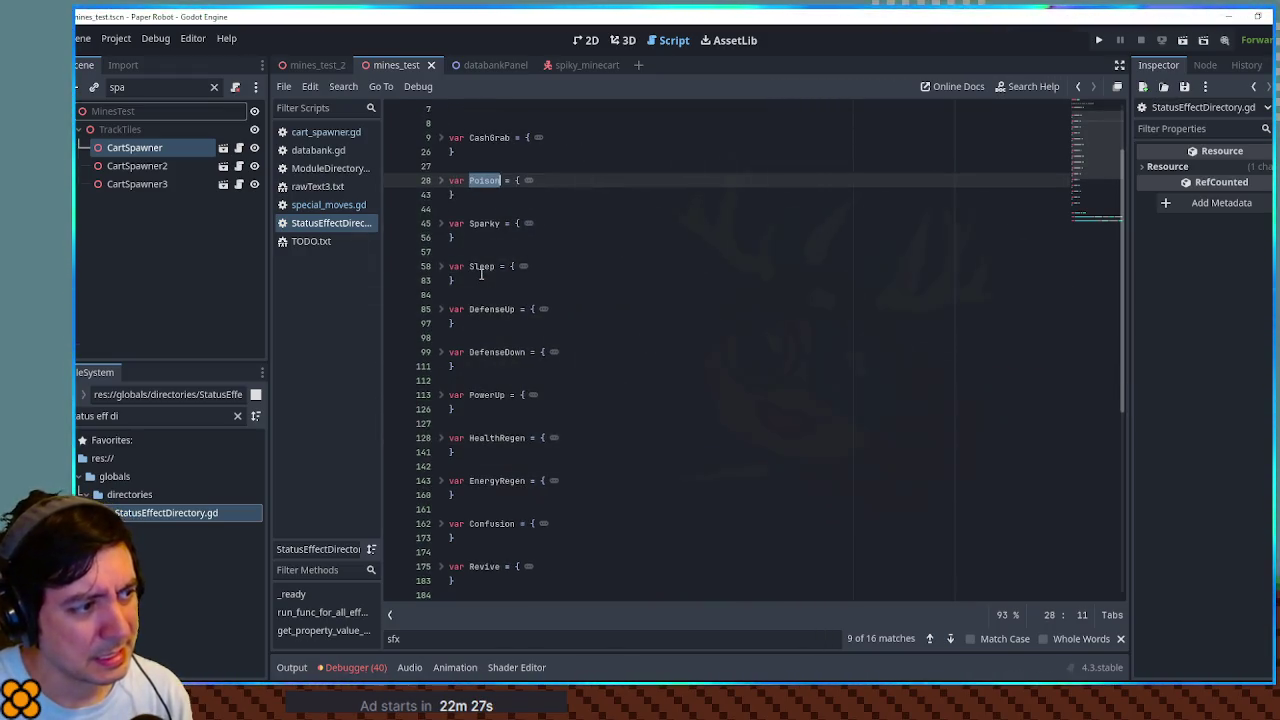
pyautogui.click(486, 392)
# Step: Scroll through the script and switch to the 3D view of the mines_test scene
pyautogui.scroll(-3, 488, 409)
pyautogui.scroll(-3, 488, 409)
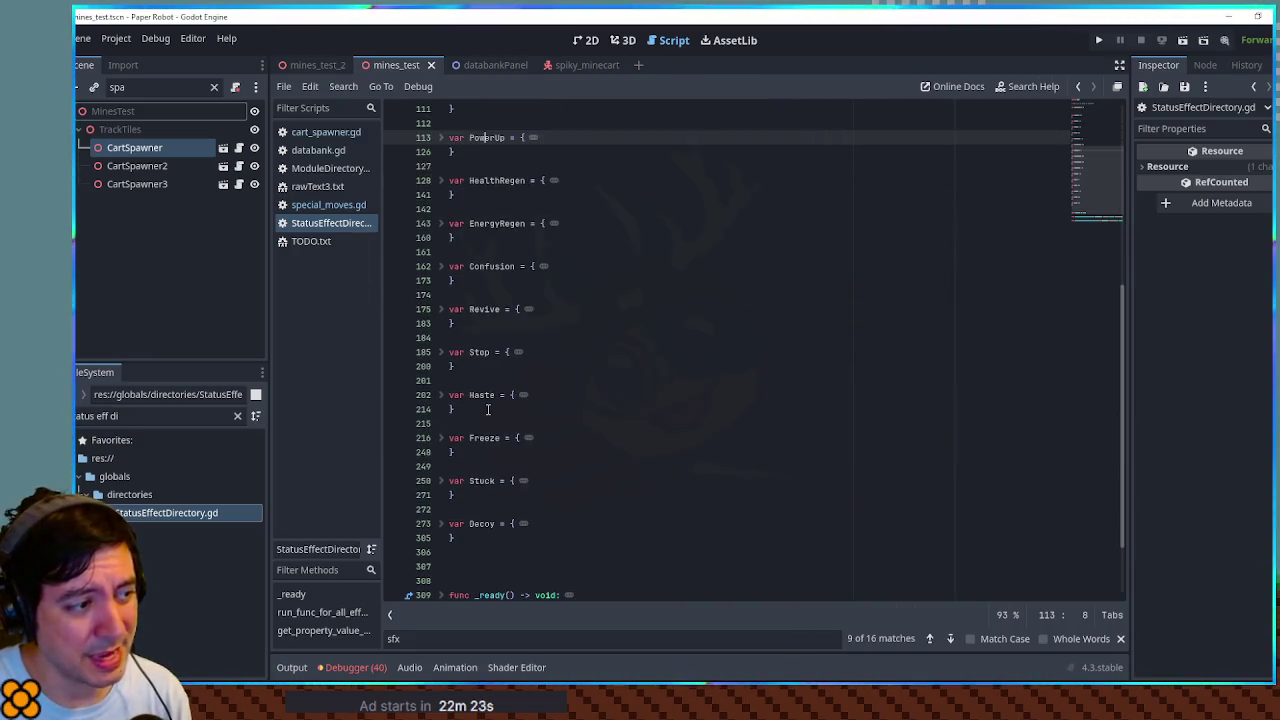
pyautogui.scroll(6, 480, 405)
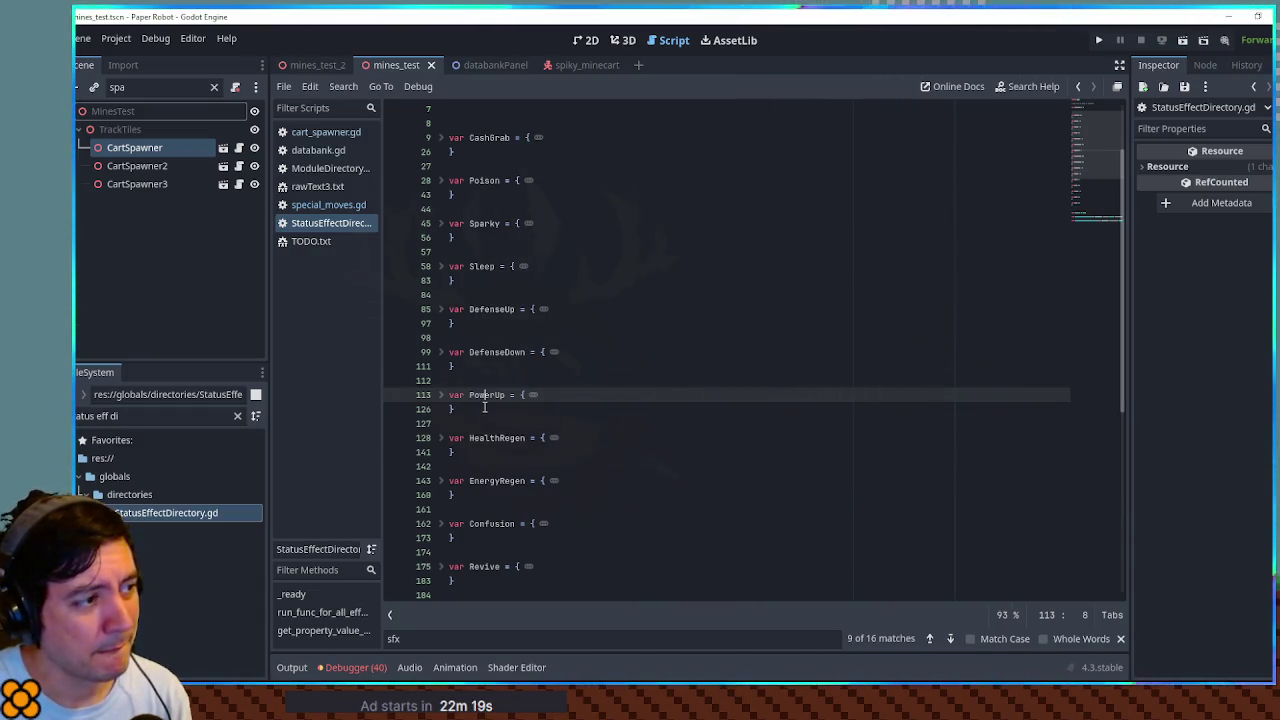
pyautogui.scroll(2, 484, 407)
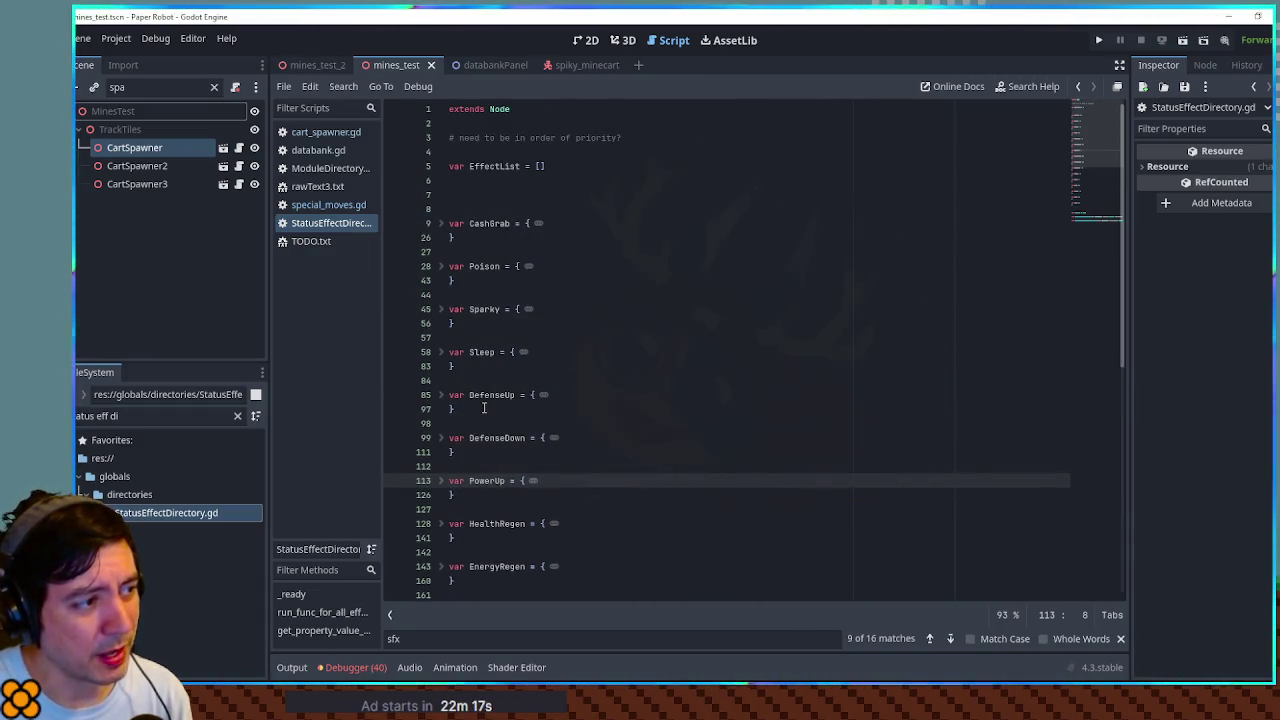
pyautogui.scroll(-6, 484, 407)
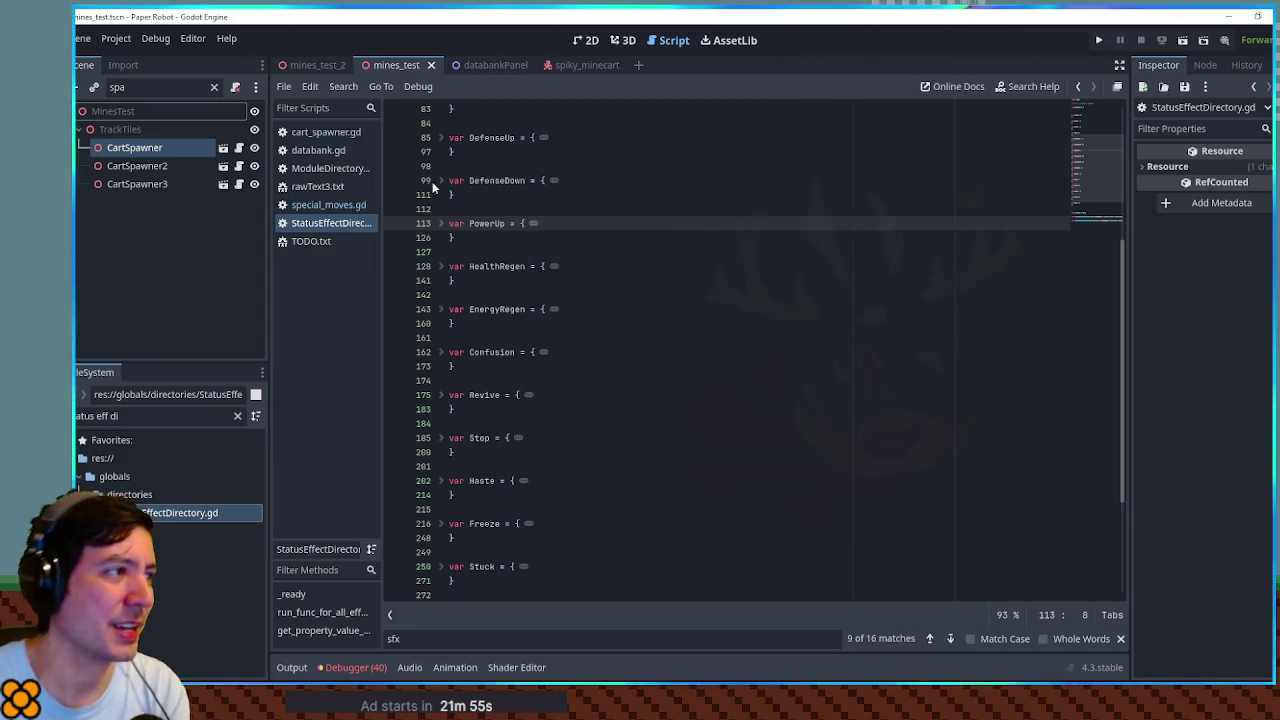
pyautogui.click(615, 40)
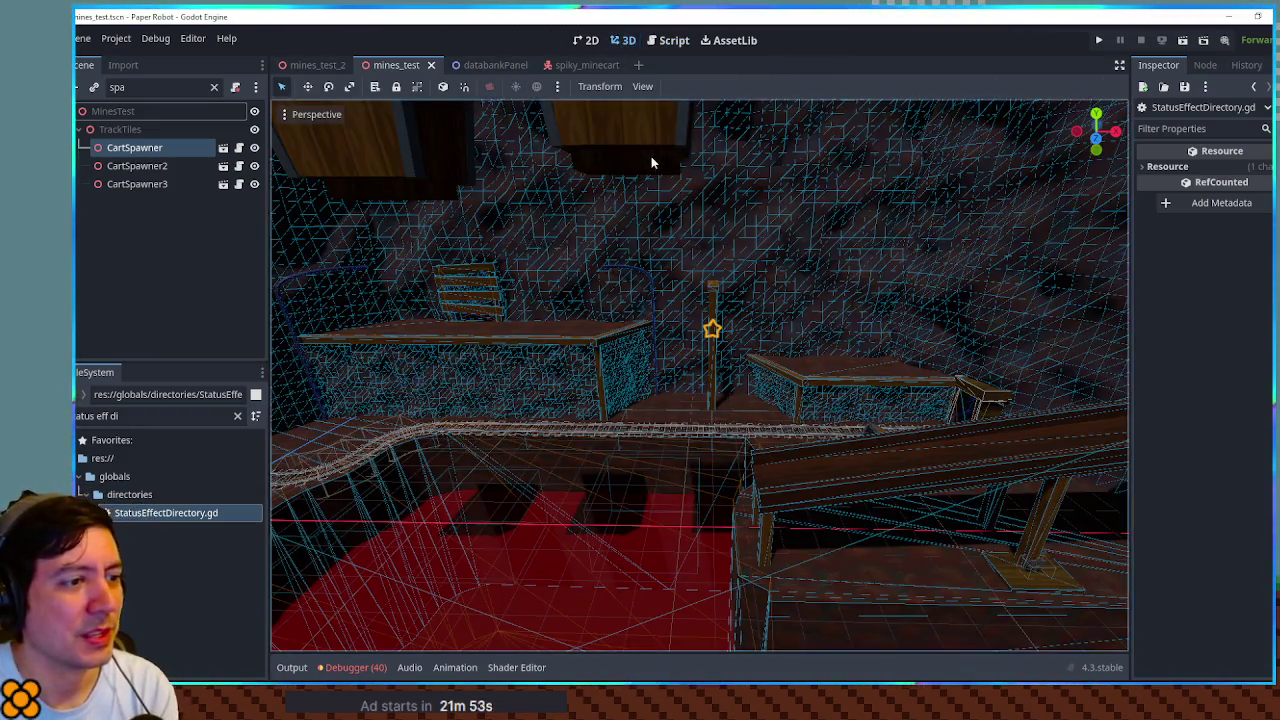
pyautogui.scroll(-5, 651, 156)
pyautogui.click(844, 114)
pyautogui.scroll(10, 844, 114)
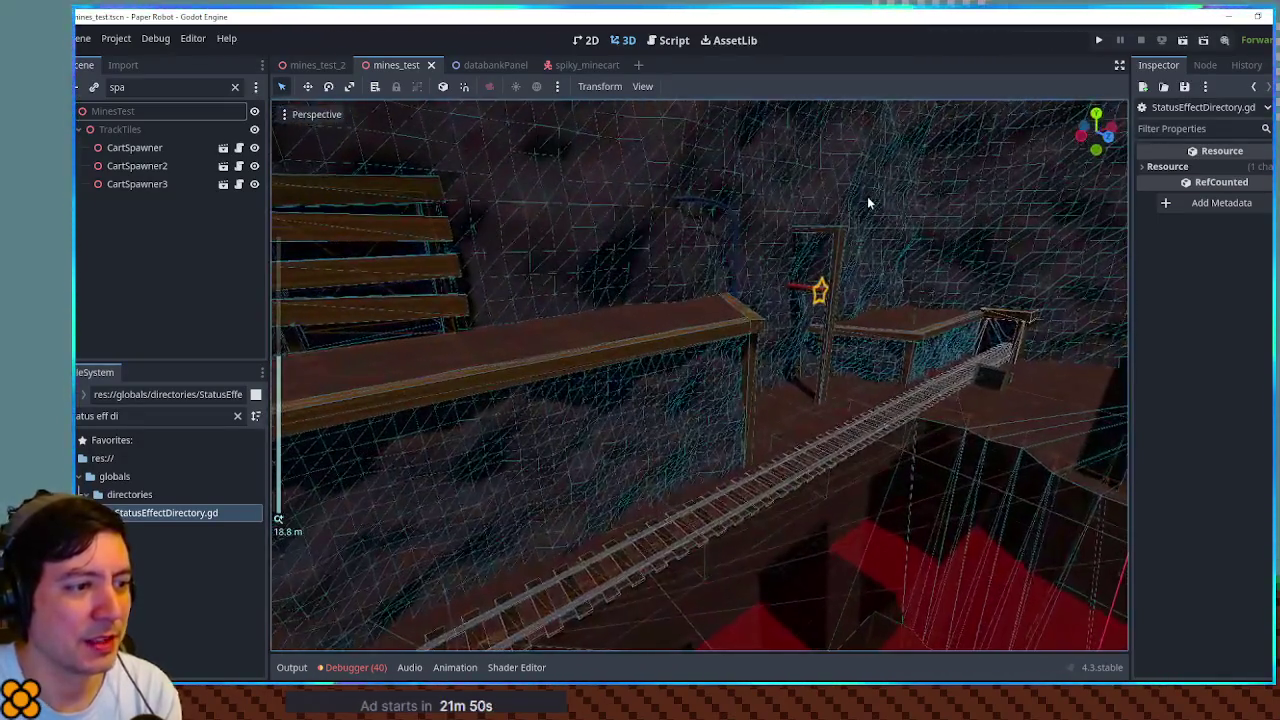
pyautogui.scroll(4, 867, 196)
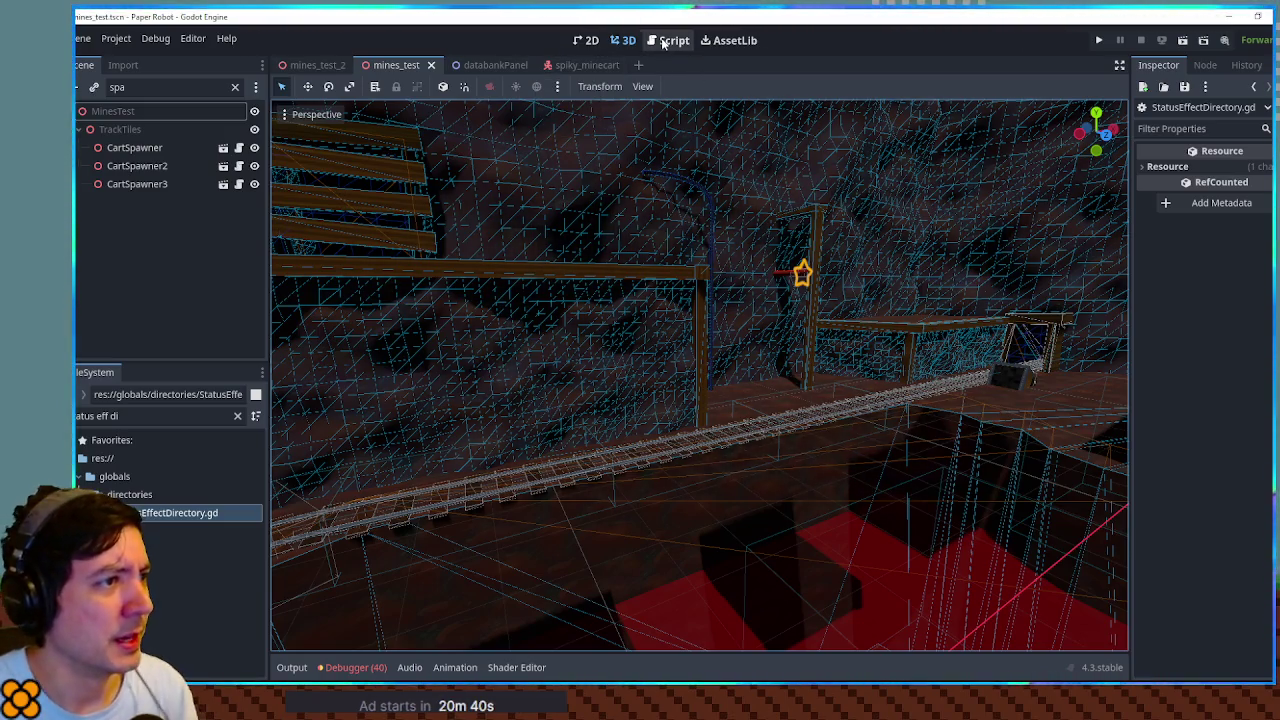
# Step: Filter the FileSystem for 'action com' and reveal the actionCommands folder in the file tree
pyautogui.click(160, 415)
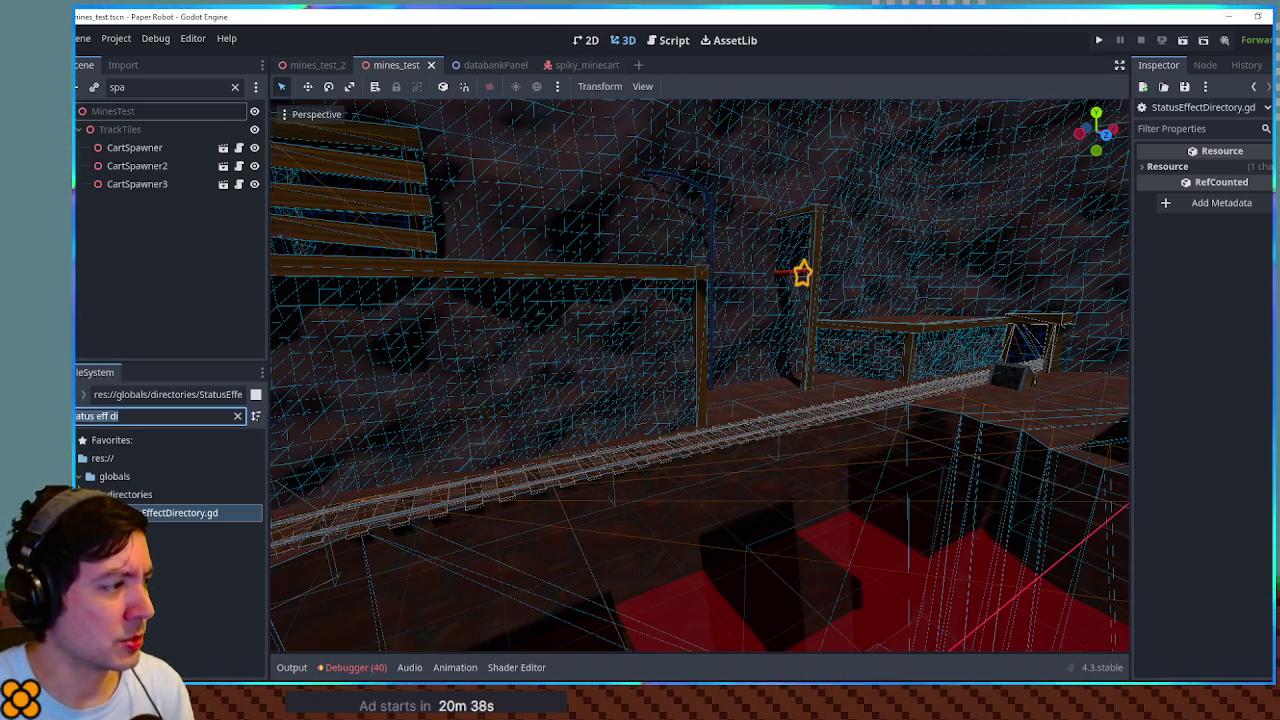
pyautogui.press('BackSpace')
pyautogui.write('action com')
pyautogui.click(192, 551)
pyautogui.click(237, 415)
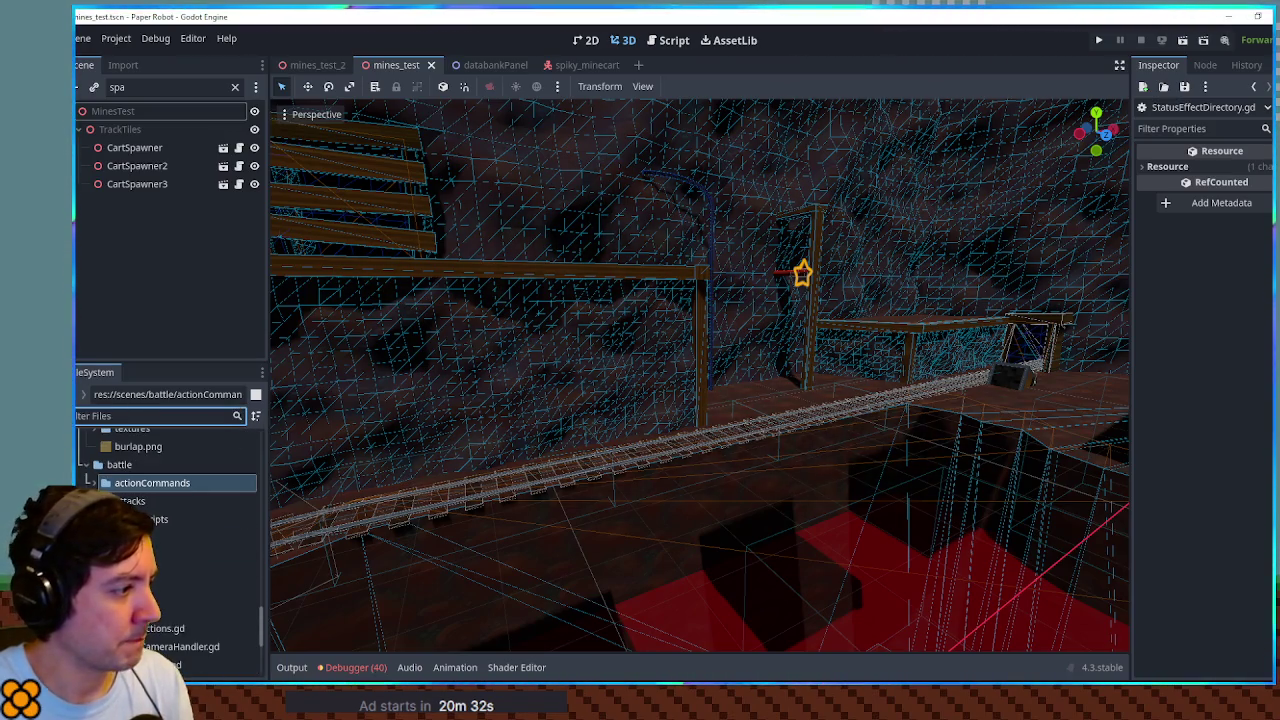
# Step: Expand actionCommands, then expand and collapse its breakoutSpecial subfolder
pyautogui.scroll(-1, 170, 540)
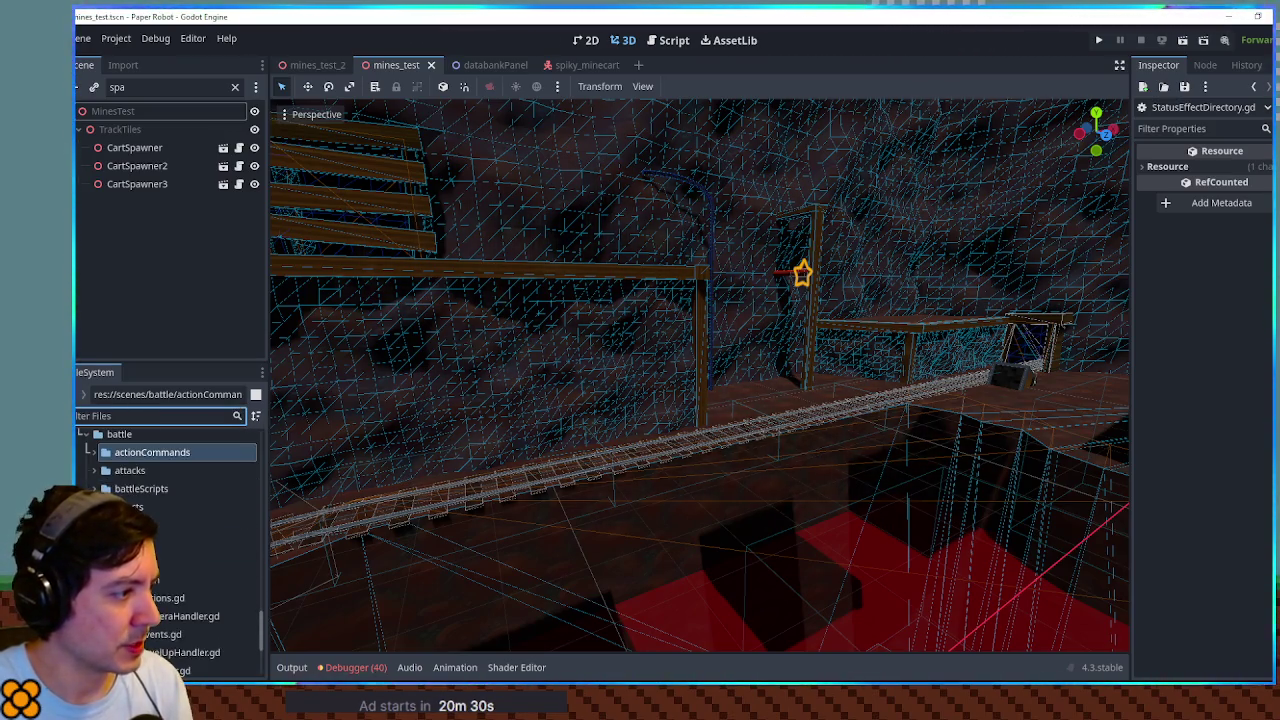
pyautogui.click(92, 452)
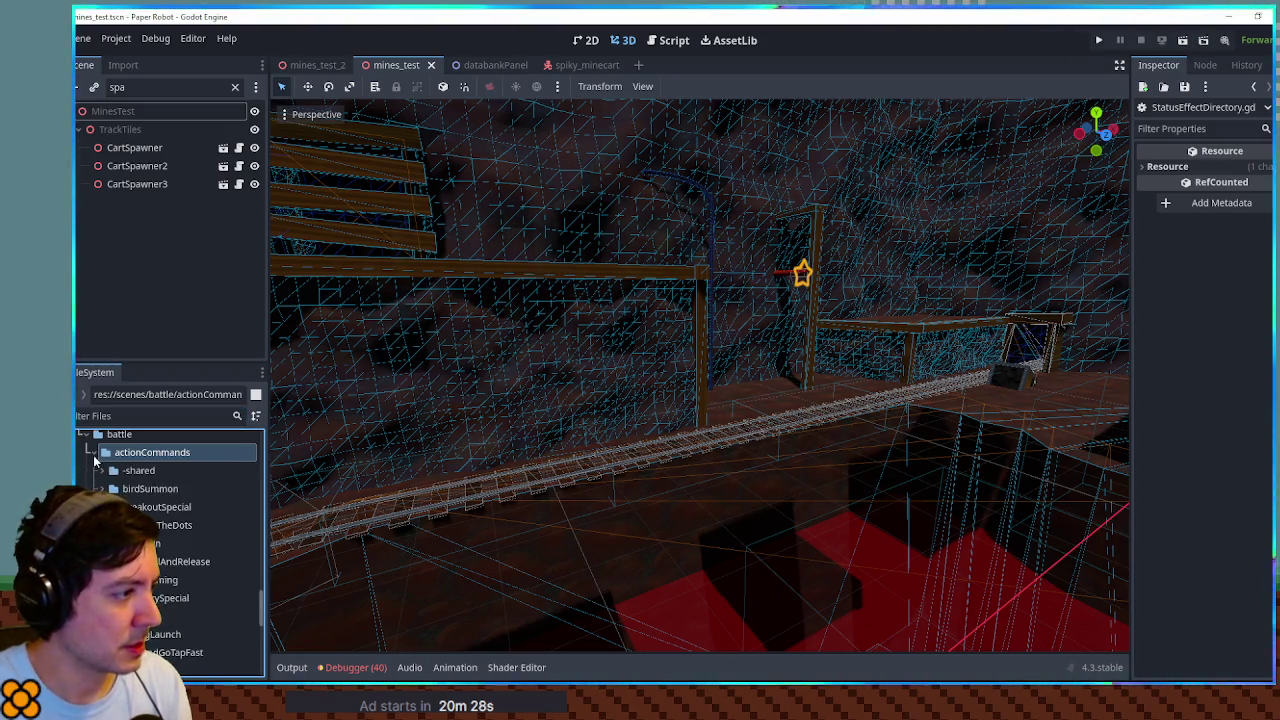
pyautogui.scroll(-1, 95, 470)
pyautogui.click(97, 478)
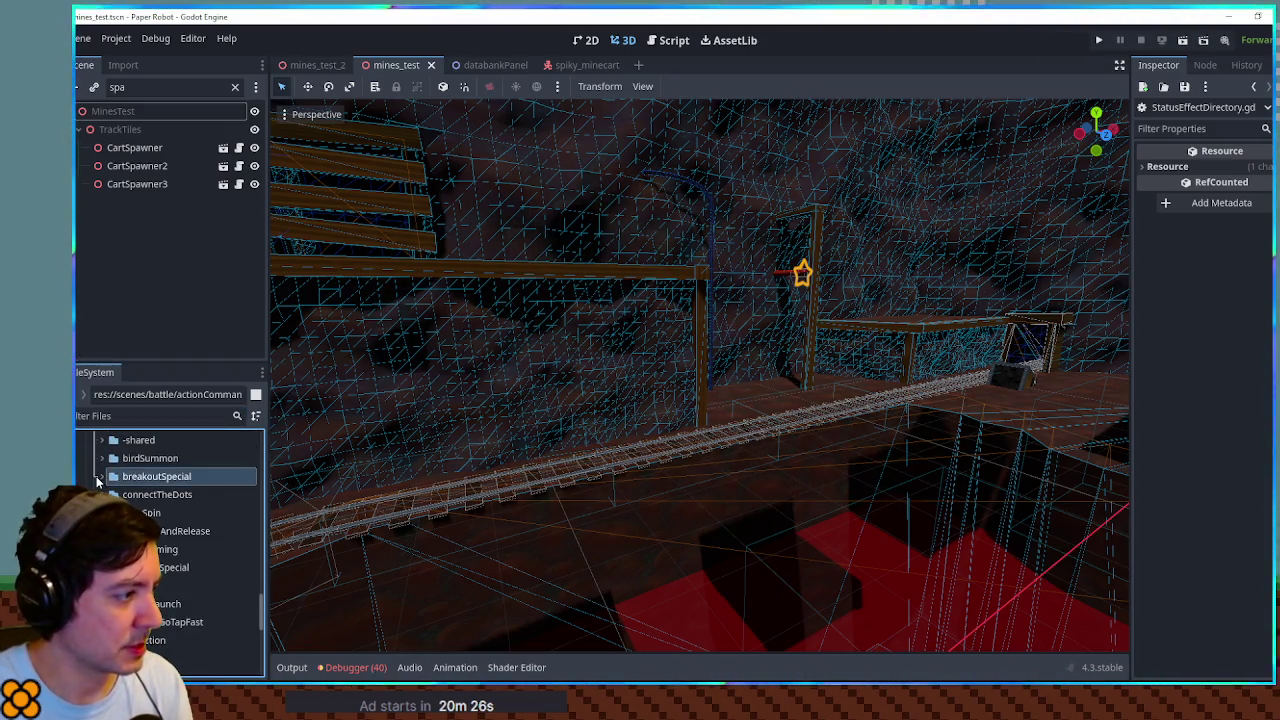
pyautogui.click(99, 478)
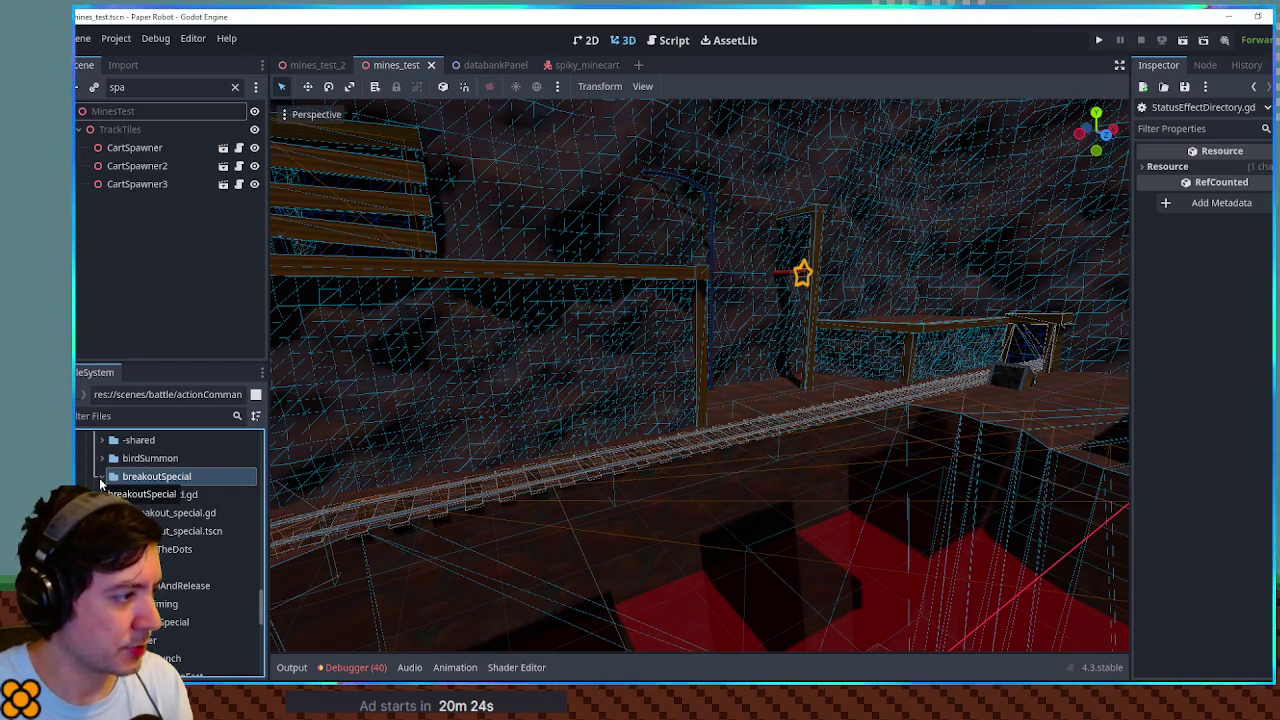
pyautogui.click(100, 479)
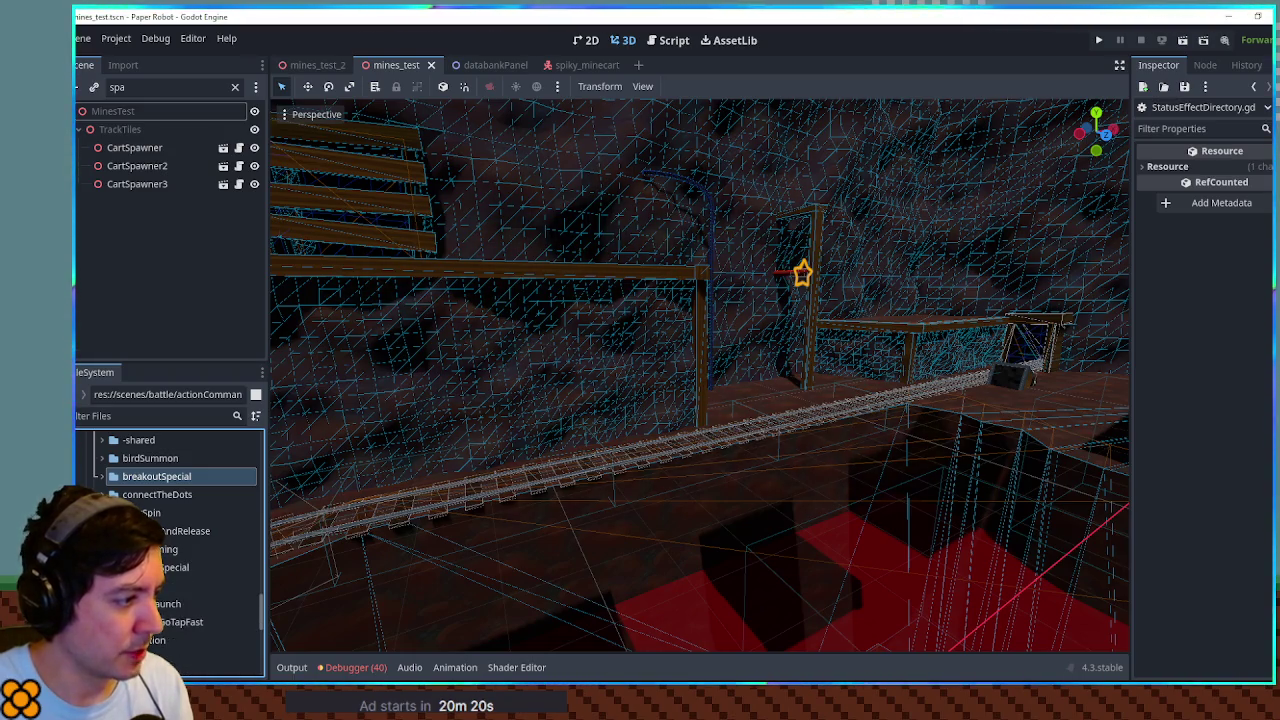
# Step: Duplicate the breakoutSpecial folder with Ctrl+D, naming the copy matchSpecial
pyautogui.hotkey('ctrl', 'd')
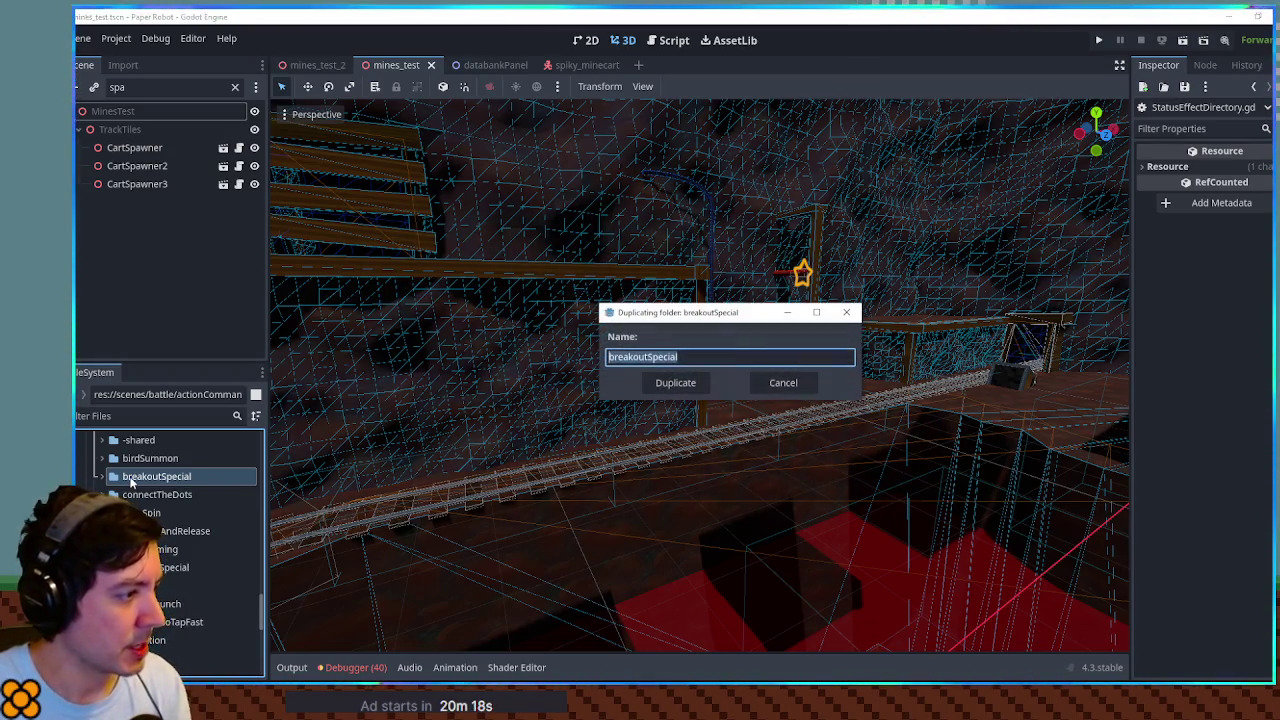
pyautogui.click(648, 356)
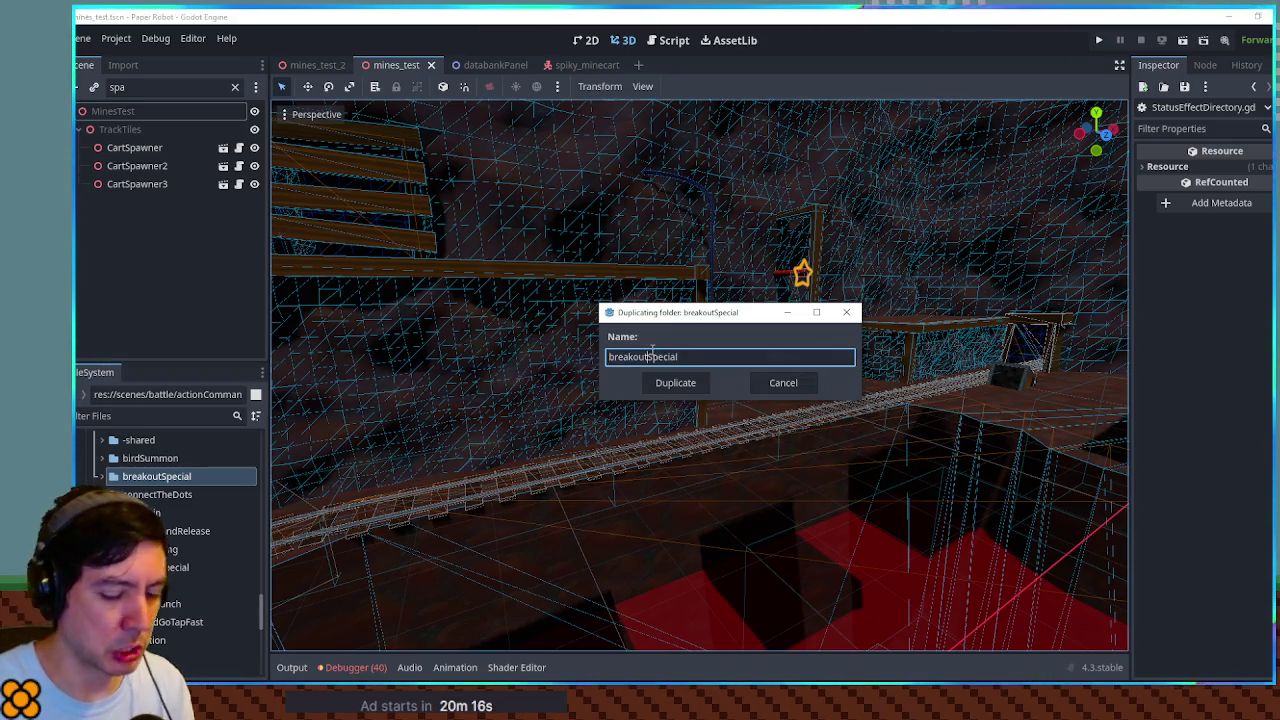
pyautogui.press('BackSpace')
pyautogui.press('BackSpace')
pyautogui.press('BackSpace')
pyautogui.write('match')
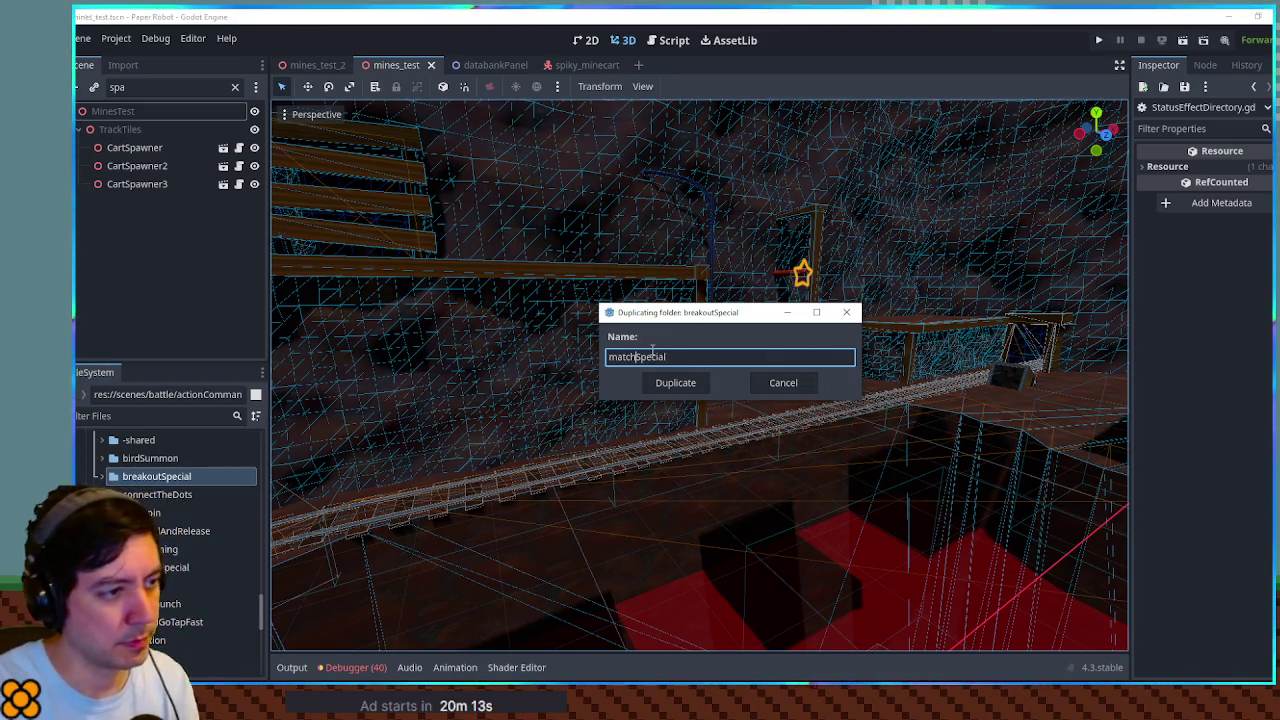
pyautogui.press('Return')
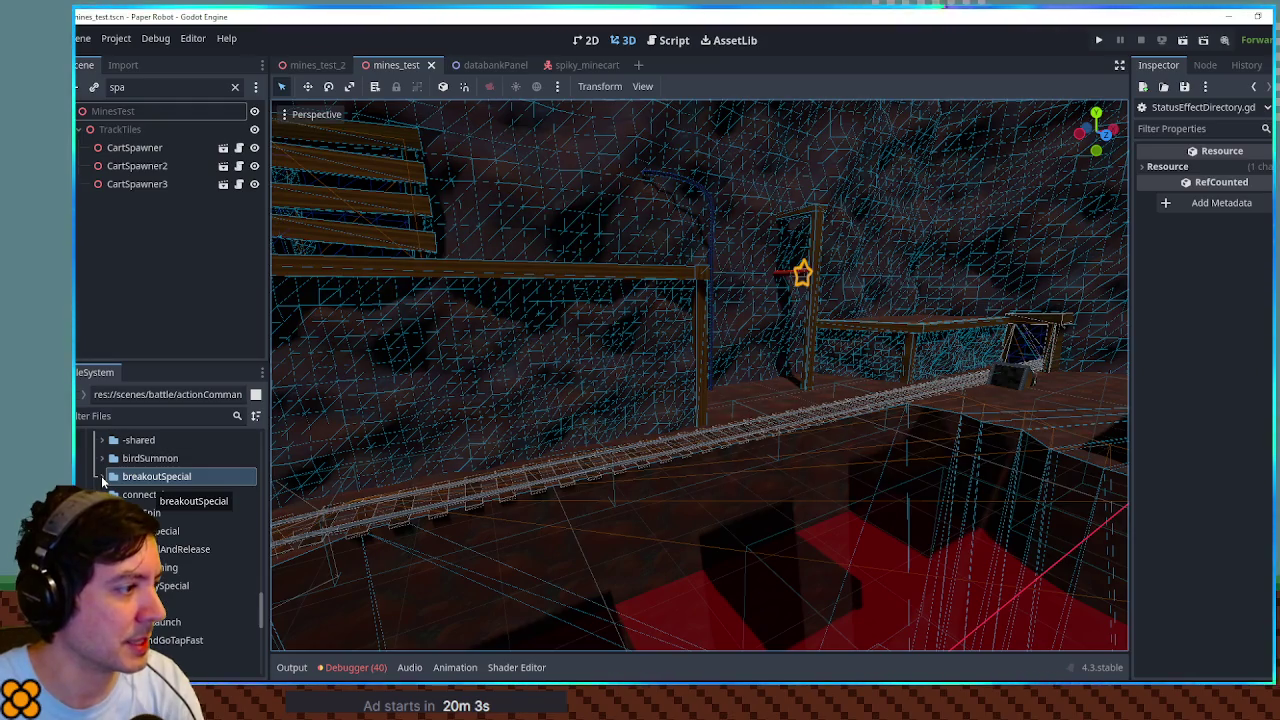
pyautogui.click(102, 478)
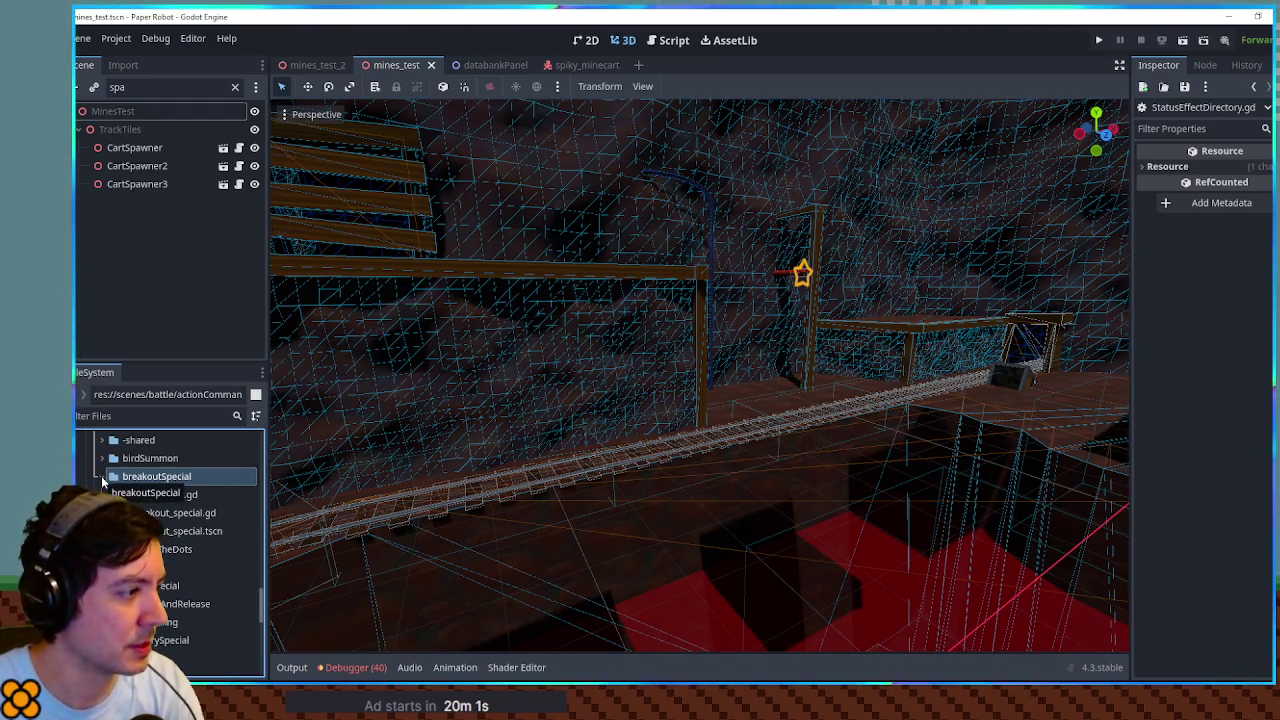
# Step: Open the breakout_special scene with the tree filter cleared and view breakout_special.gd
pyautogui.doubleClick(165, 531)
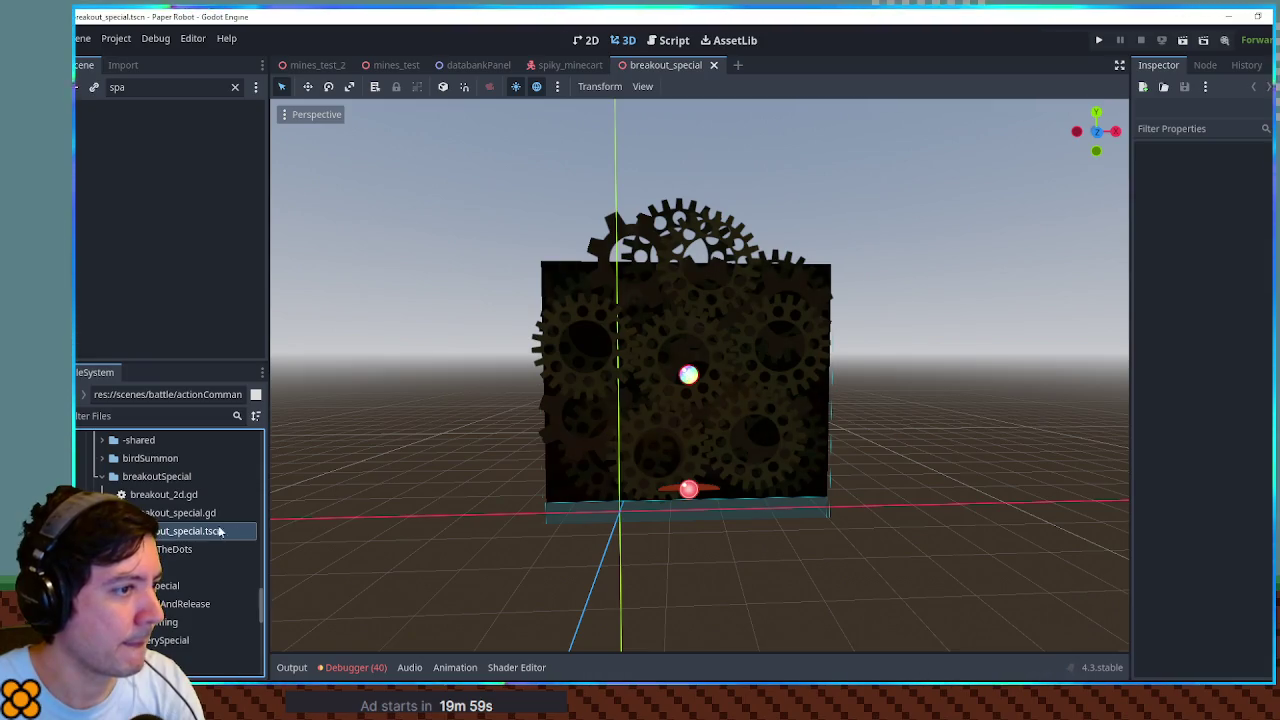
pyautogui.click(235, 87)
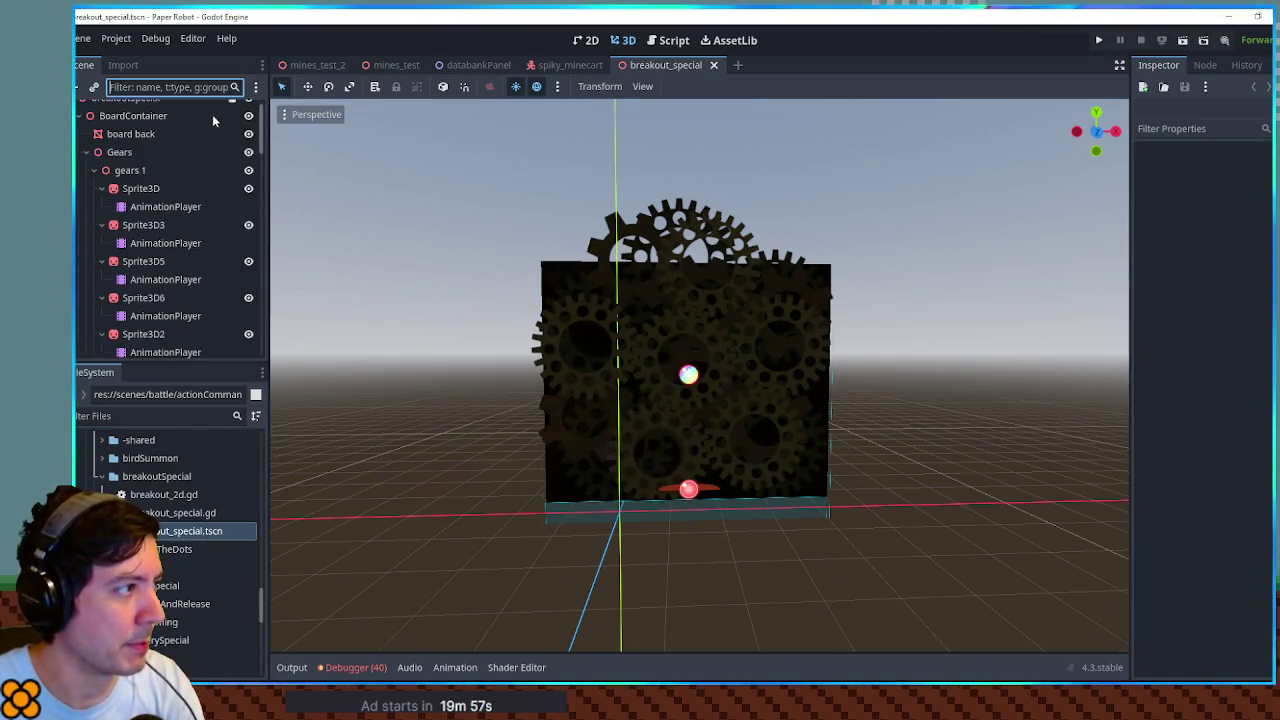
pyautogui.click(233, 111)
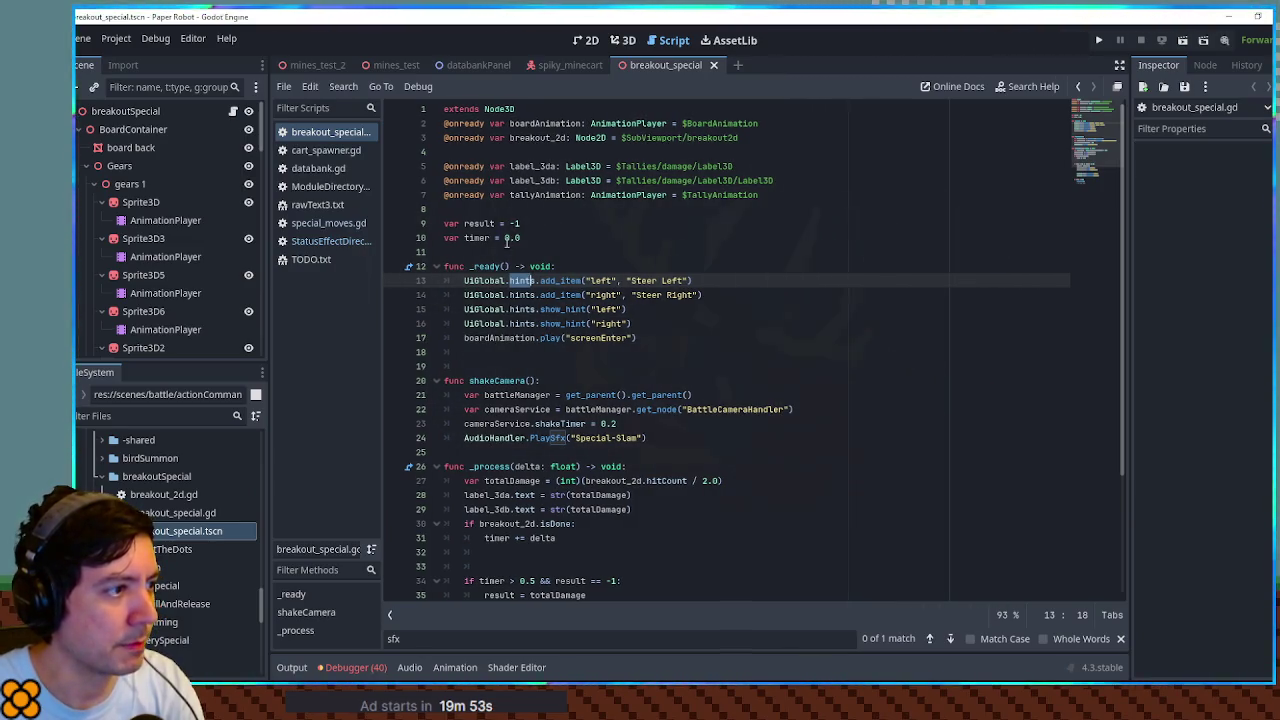
pyautogui.scroll(-2, 600, 295)
# Step: Select battleManager on line 22, collapse the Gears branch and inspect the SubViewport node
pyautogui.doubleClick(598, 323)
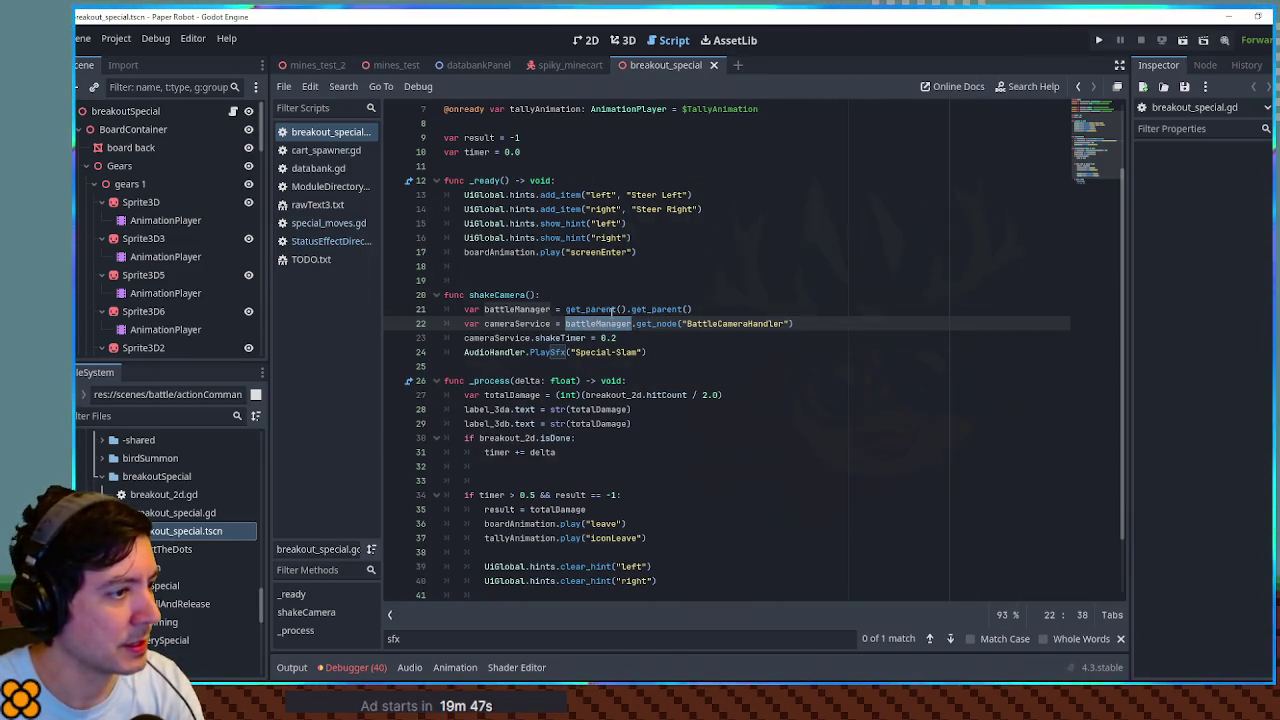
pyautogui.scroll(-2, 612, 309)
pyautogui.scroll(4, 612, 309)
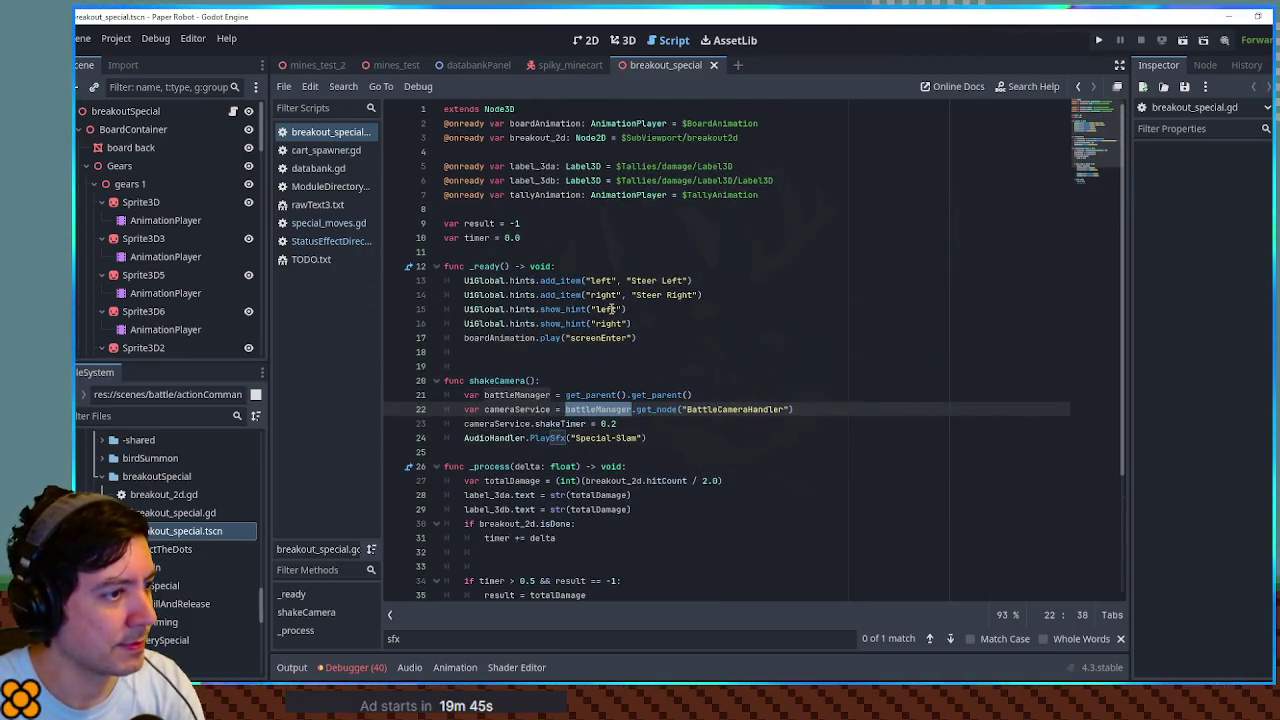
pyautogui.scroll(-4, 612, 309)
pyautogui.scroll(3, 612, 309)
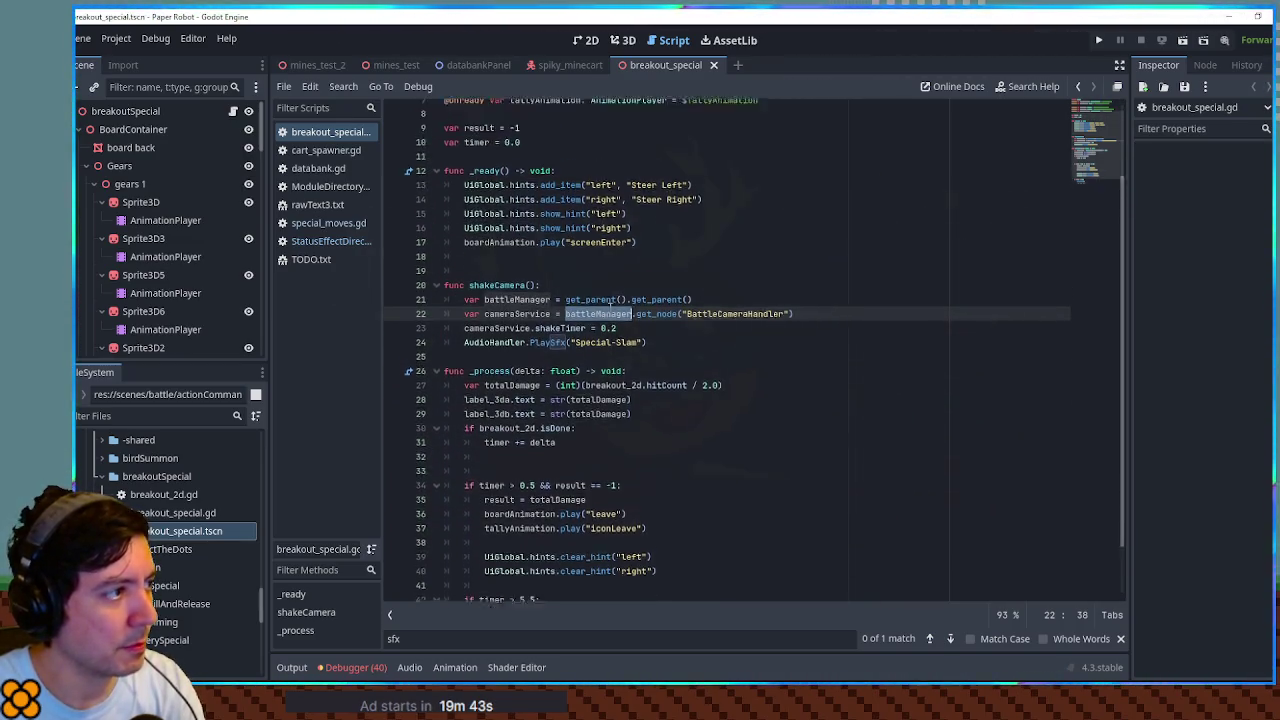
pyautogui.scroll(1, 648, 392)
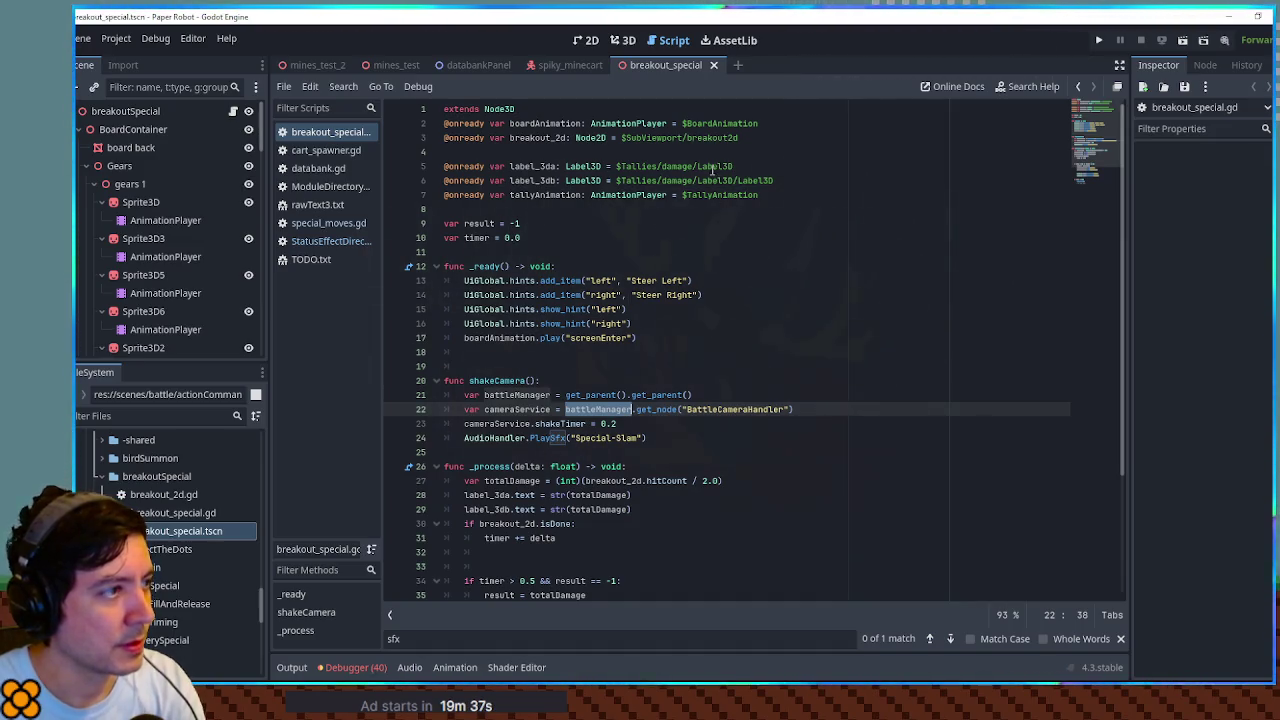
pyautogui.click(86, 166)
pyautogui.click(115, 202)
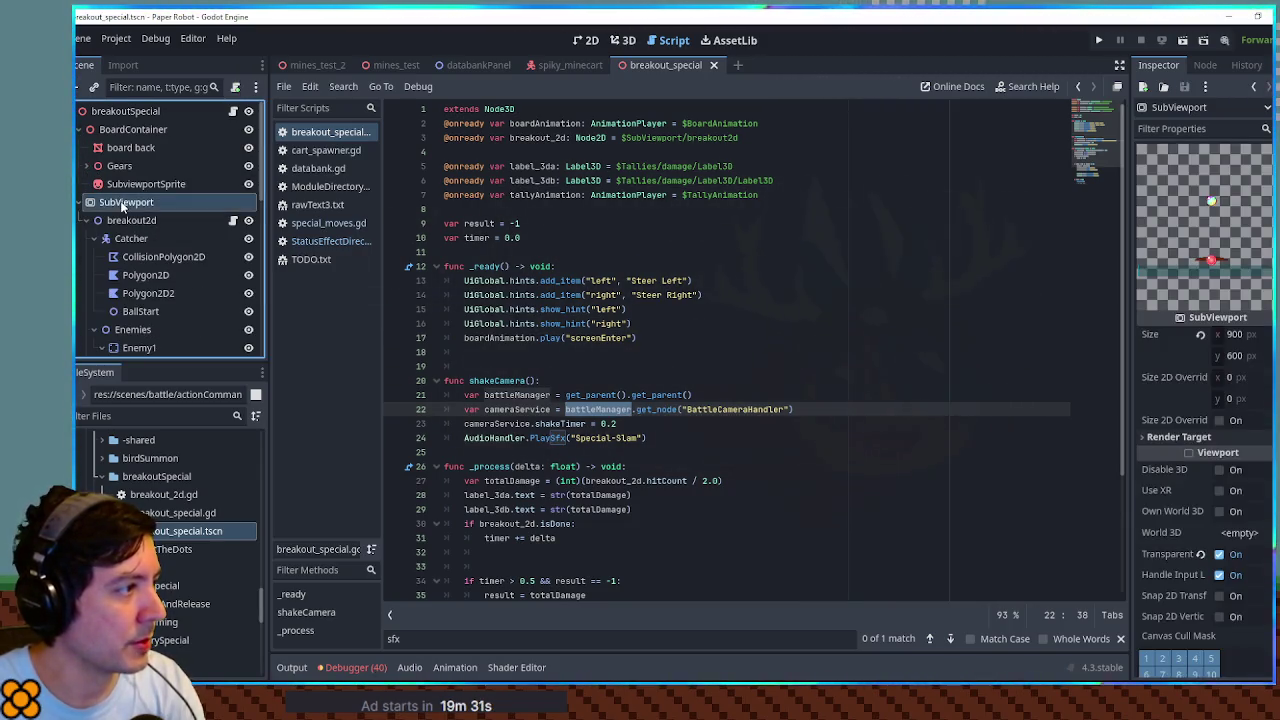
# Step: Inspect the breakout2d node, positioned at 450 by 500 px
pyautogui.scroll(-4, 133, 220)
pyautogui.scroll(3, 133, 219)
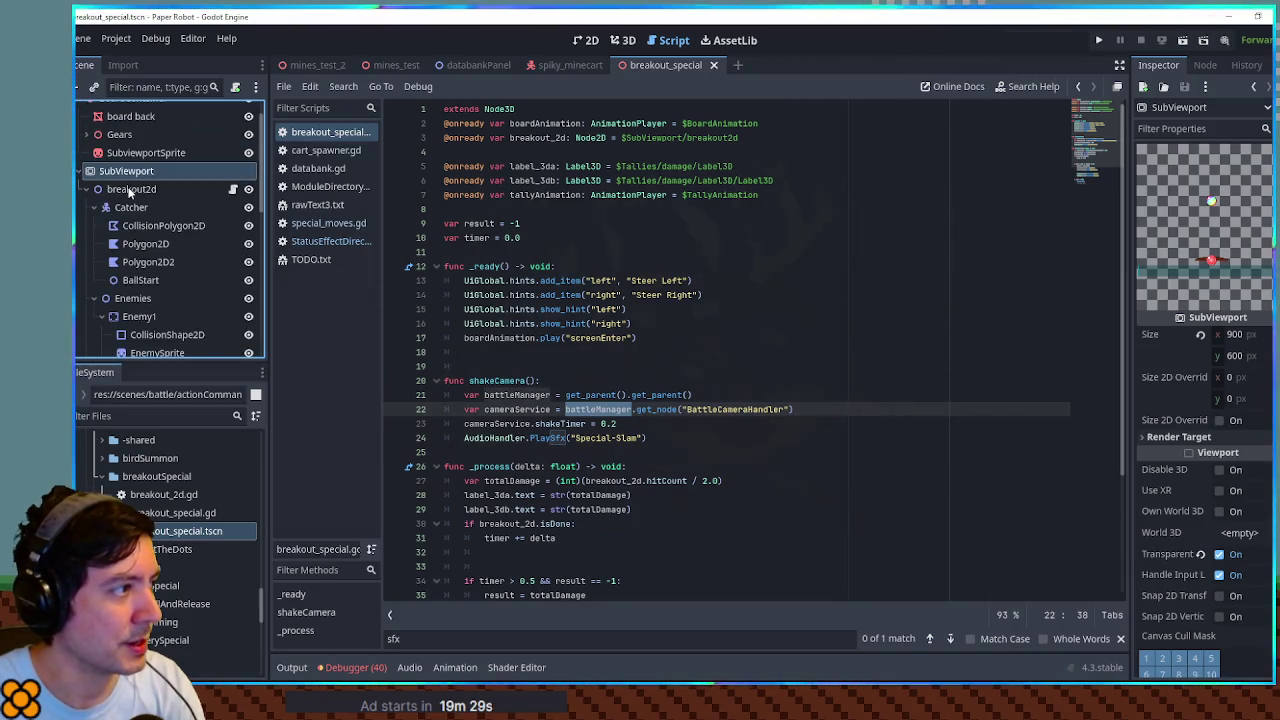
pyautogui.click(128, 190)
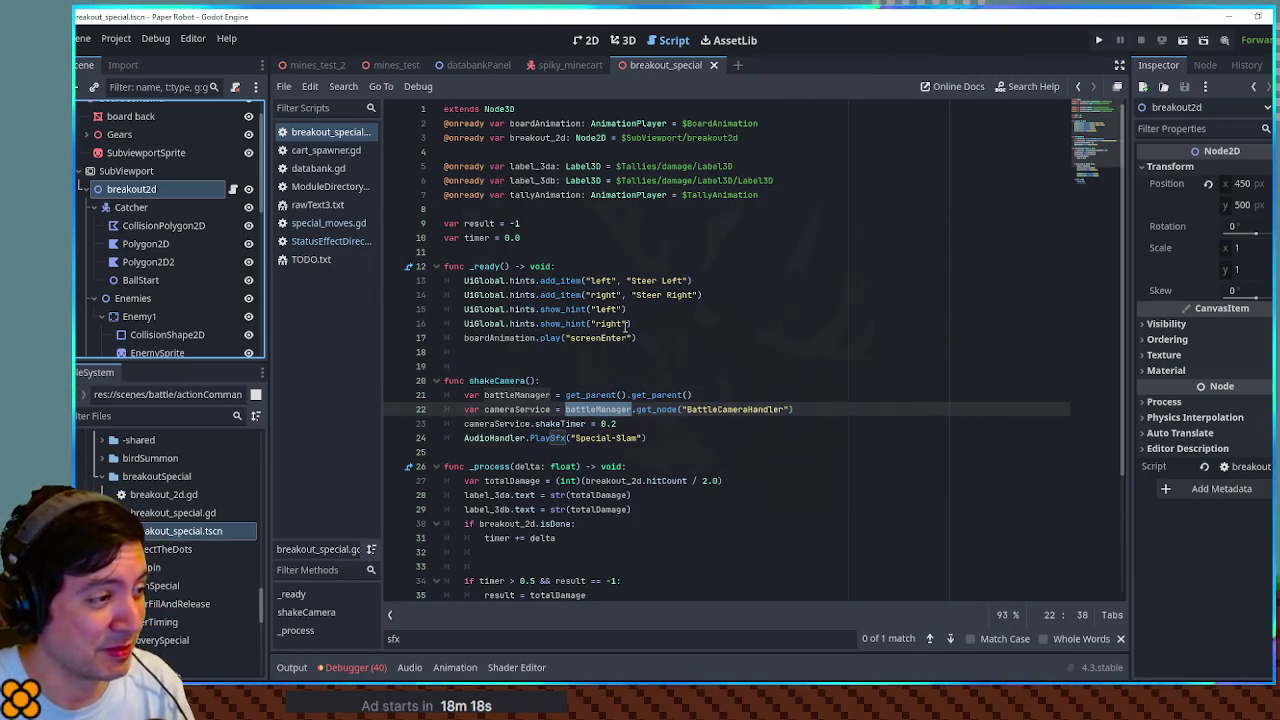
# Step: Place the caret after shakeCamera on line 20 and close the breakout_special scene
pyautogui.click(660, 366)
pyautogui.click(689, 383)
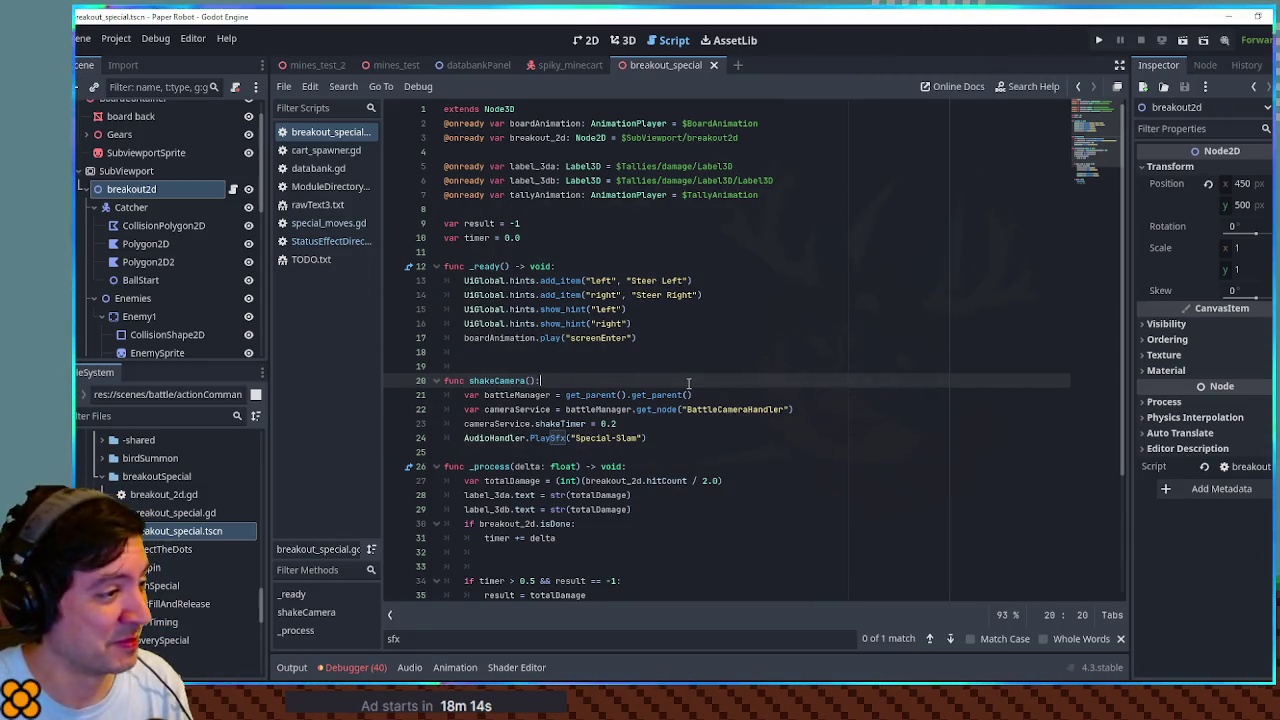
pyautogui.middleClick(670, 67)
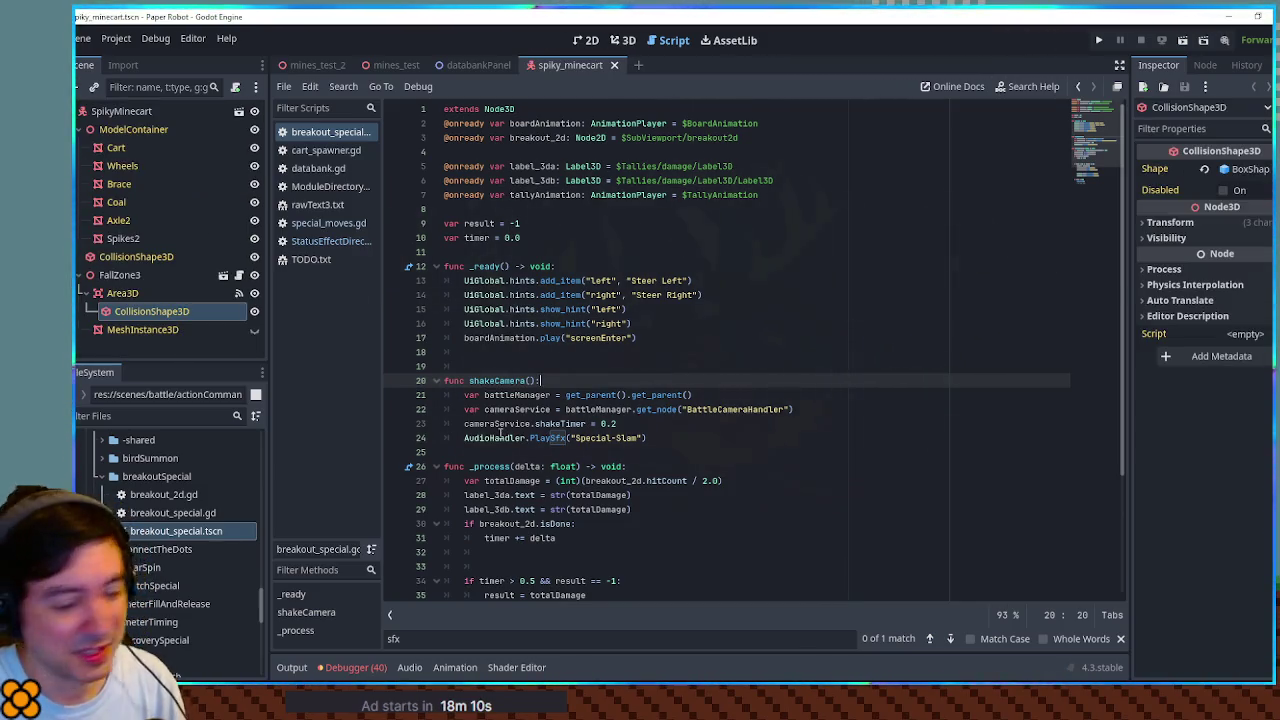
# Step: Collapse breakoutSpecial and select the breakout_2d.gd and breakout_special.tscn files
pyautogui.click(97, 478)
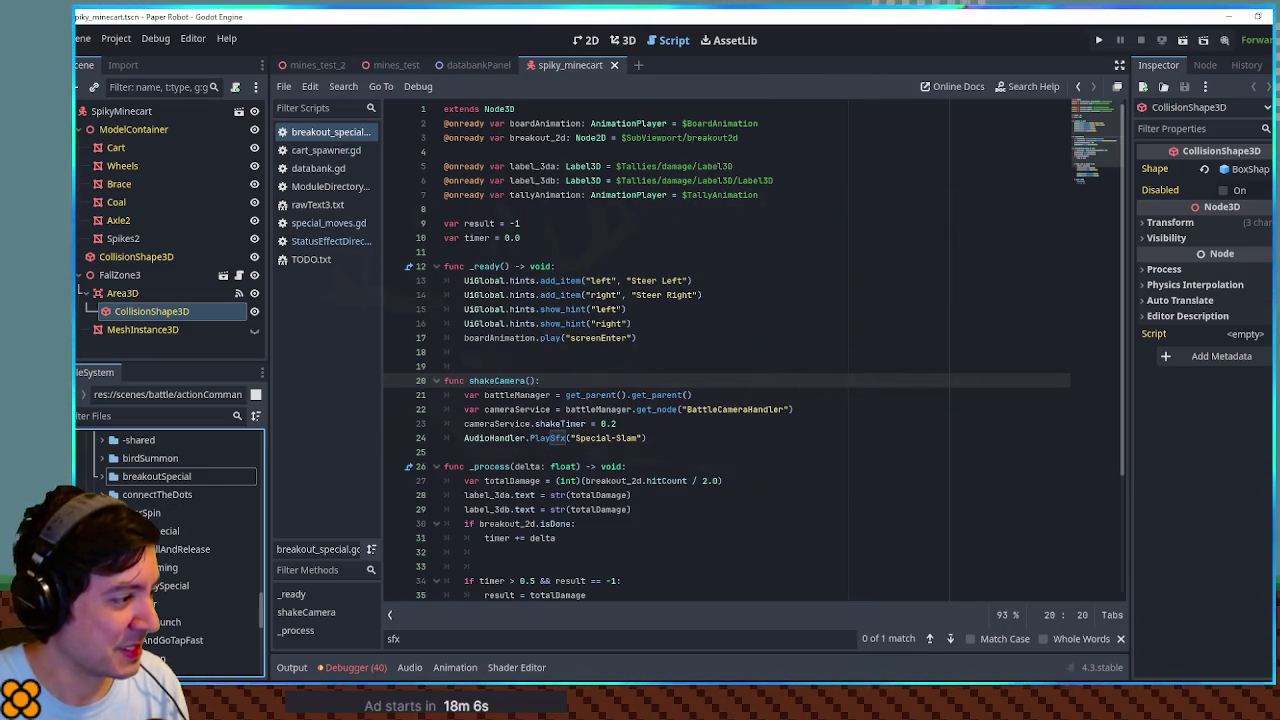
pyautogui.click(176, 552)
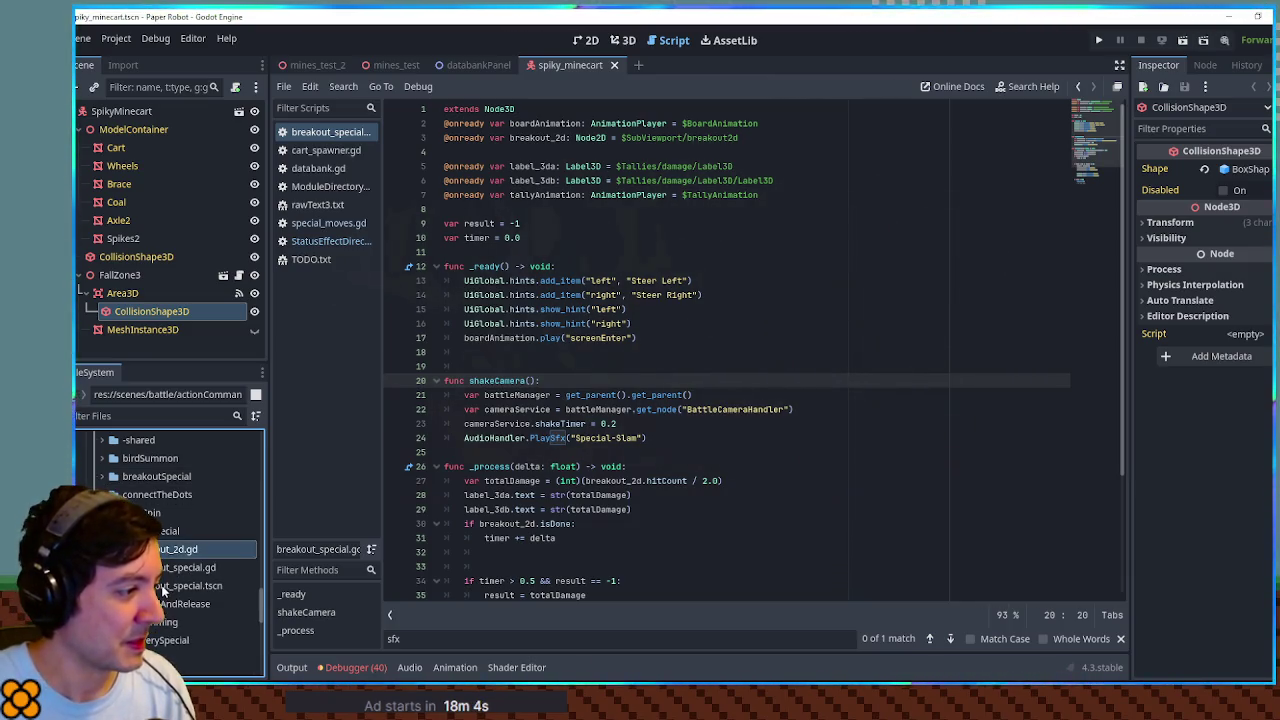
pyautogui.click(163, 589)
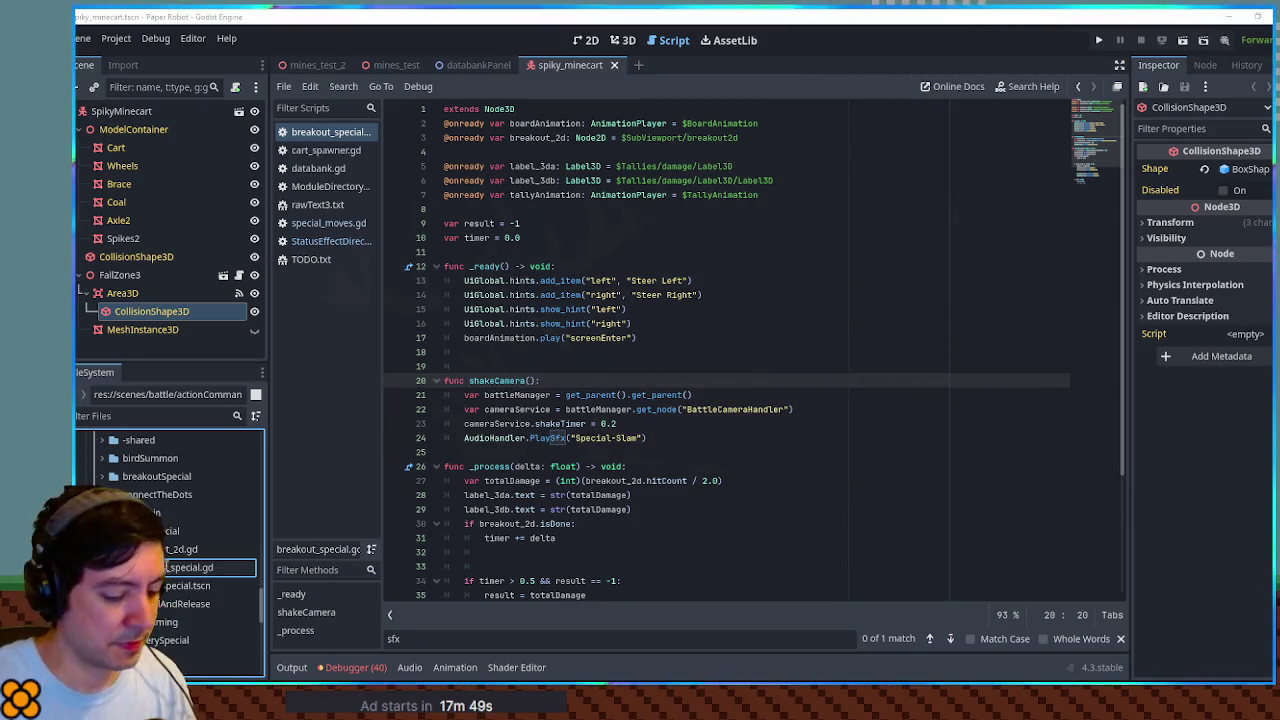
pyautogui.click(157, 549)
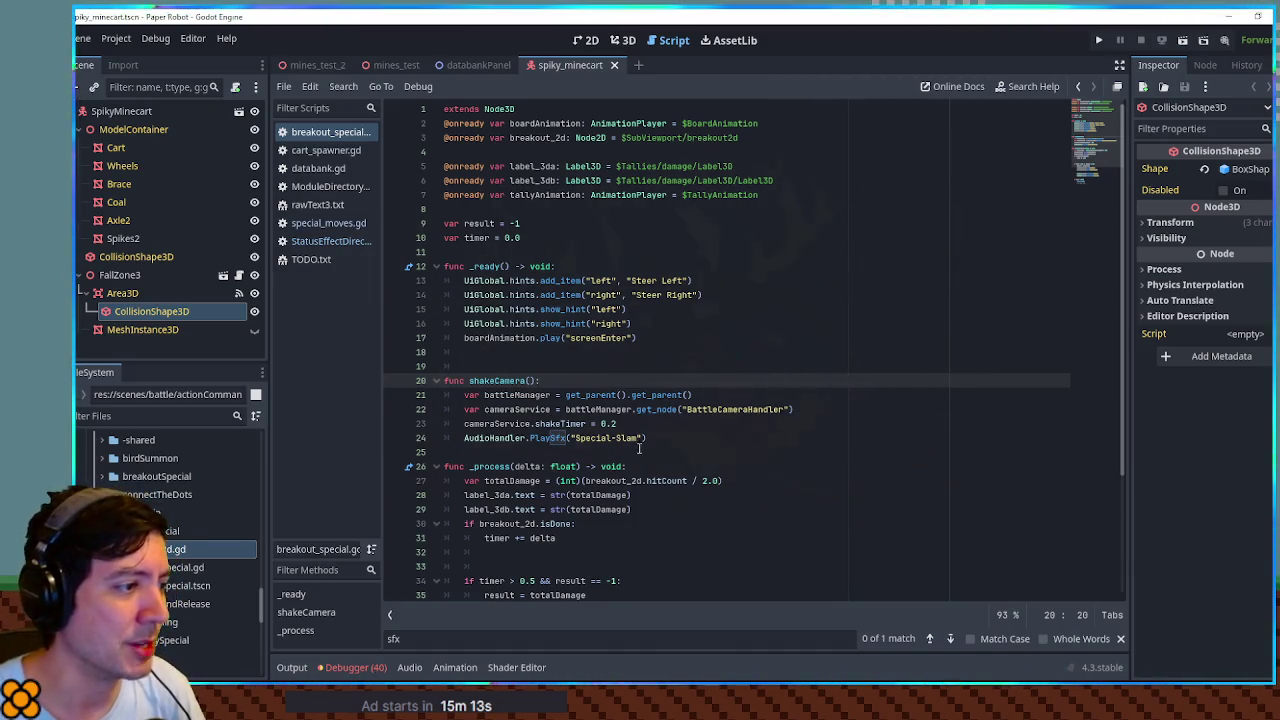
pyautogui.click(642, 338)
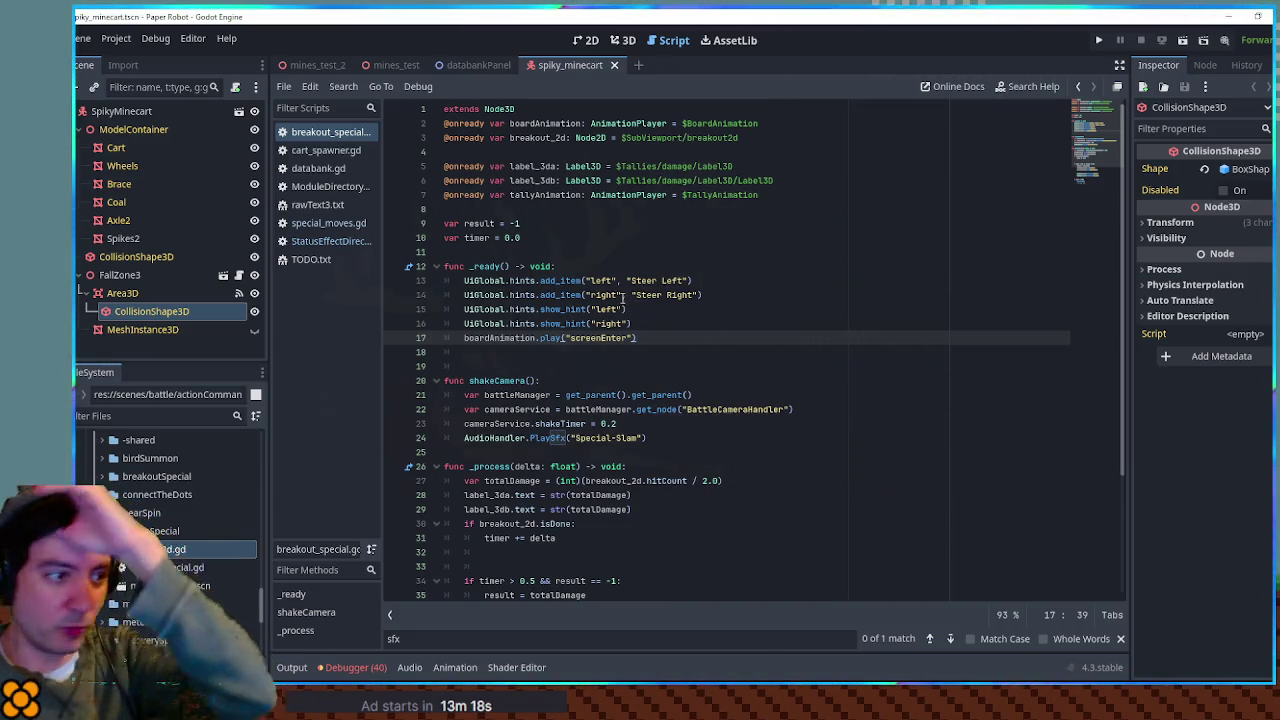
pyautogui.click(666, 352)
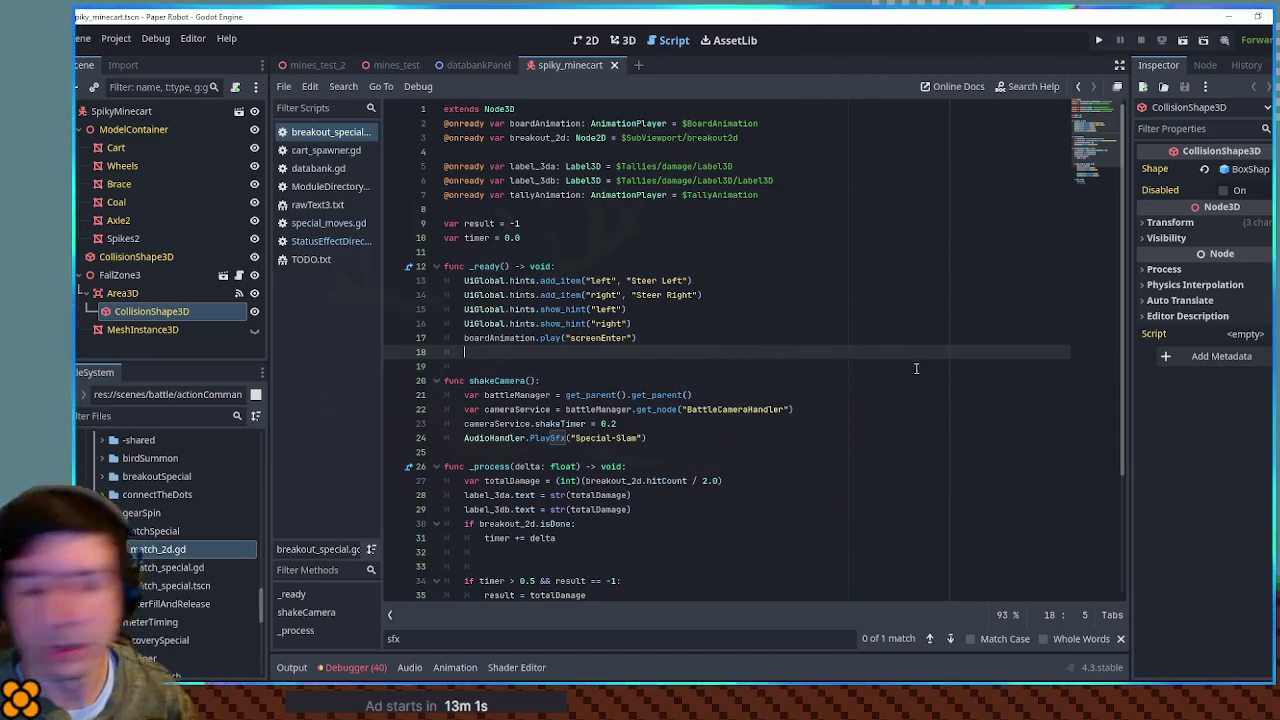
# Step: Close breakout_special.gd and the spiky_minecart, databankPanel, mines_test and mines_test_2 scenes, then pick match_special.tscn
pyautogui.middleClick(329, 133)
pyautogui.middleClick(572, 63)
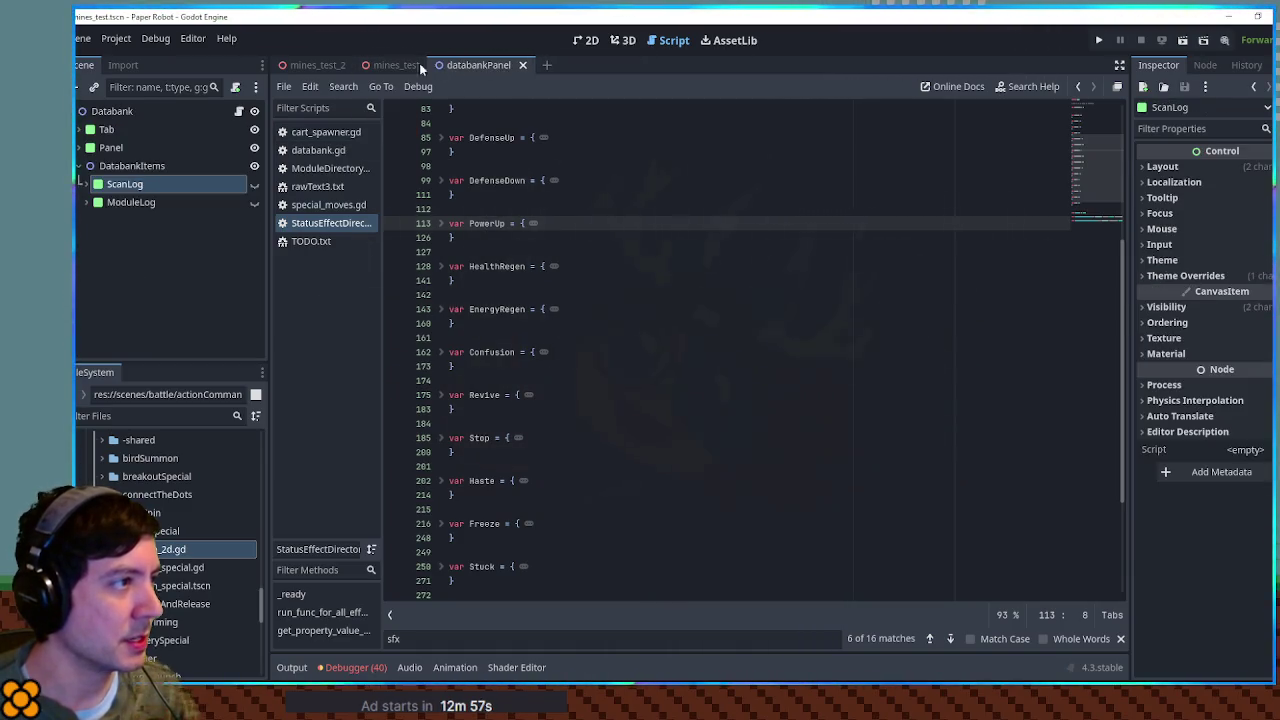
pyautogui.middleClick(425, 63)
pyautogui.middleClick(384, 65)
pyautogui.middleClick(315, 65)
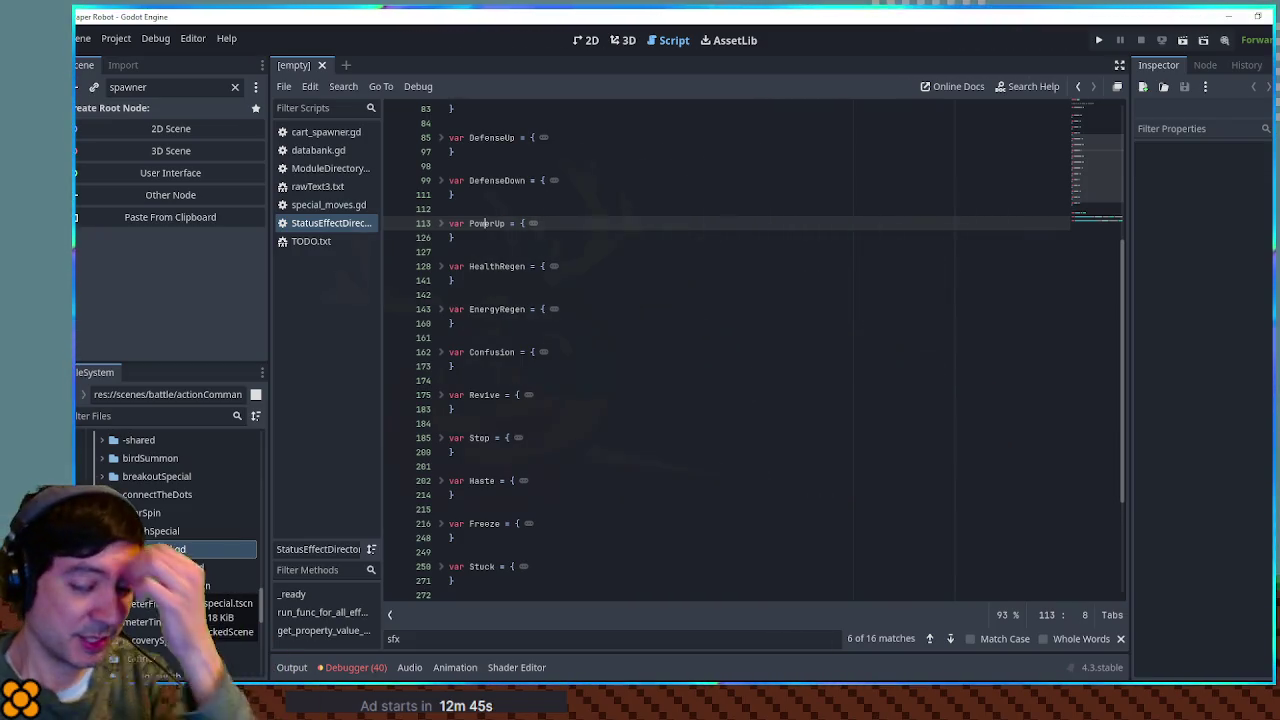
pyautogui.click(157, 590)
# Step: Open the match_special scene and its breakoutSpecial script, breakout_special.gd
pyautogui.doubleClick(157, 590)
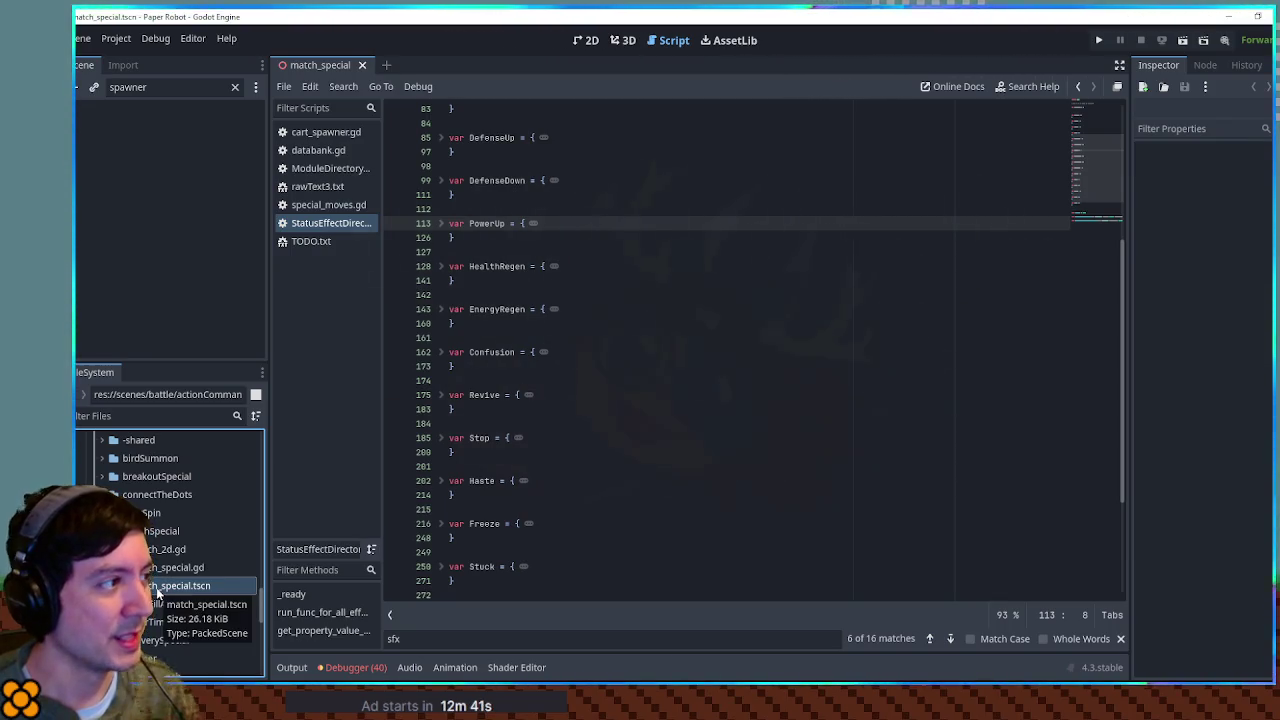
pyautogui.click(235, 88)
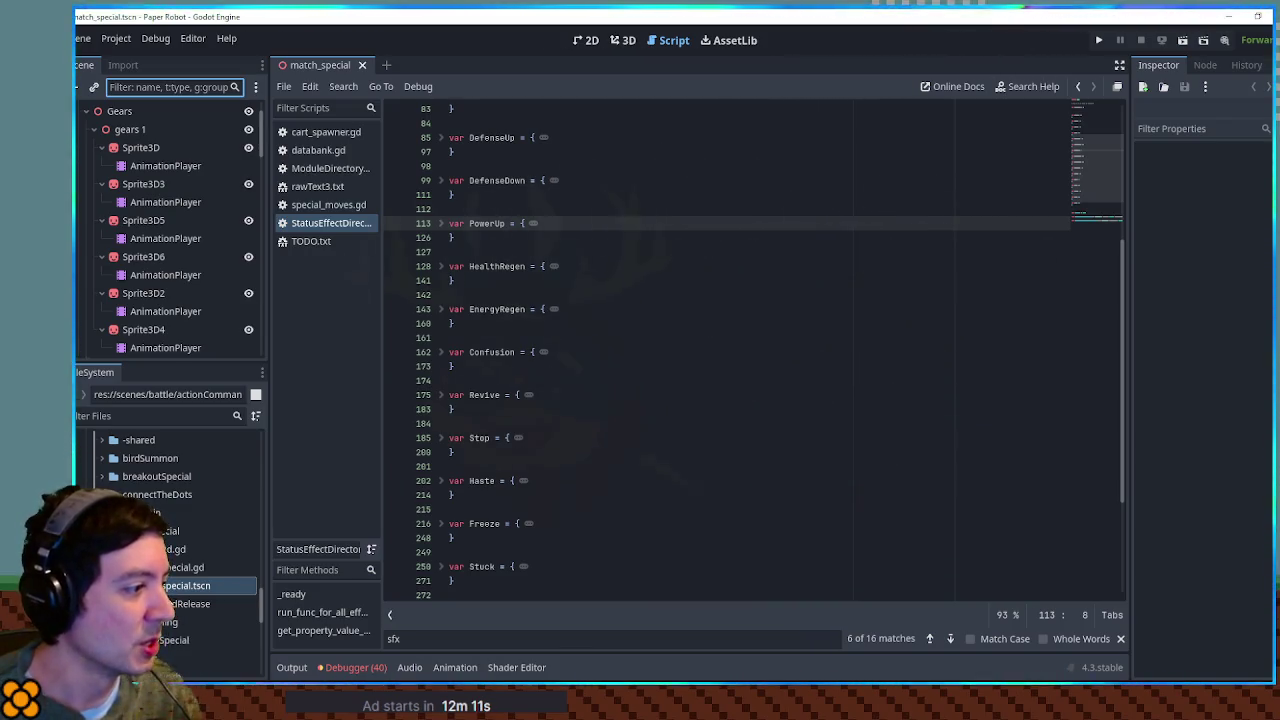
pyautogui.scroll(10, 157, 170)
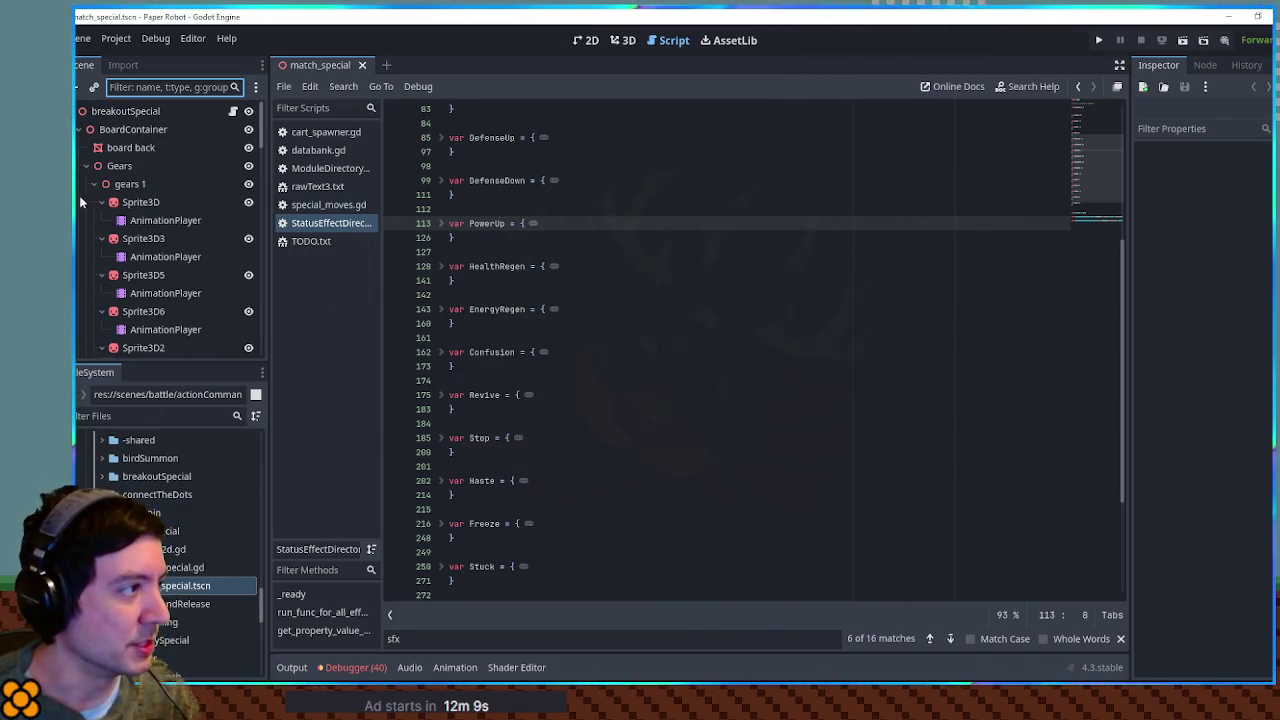
pyautogui.click(78, 133)
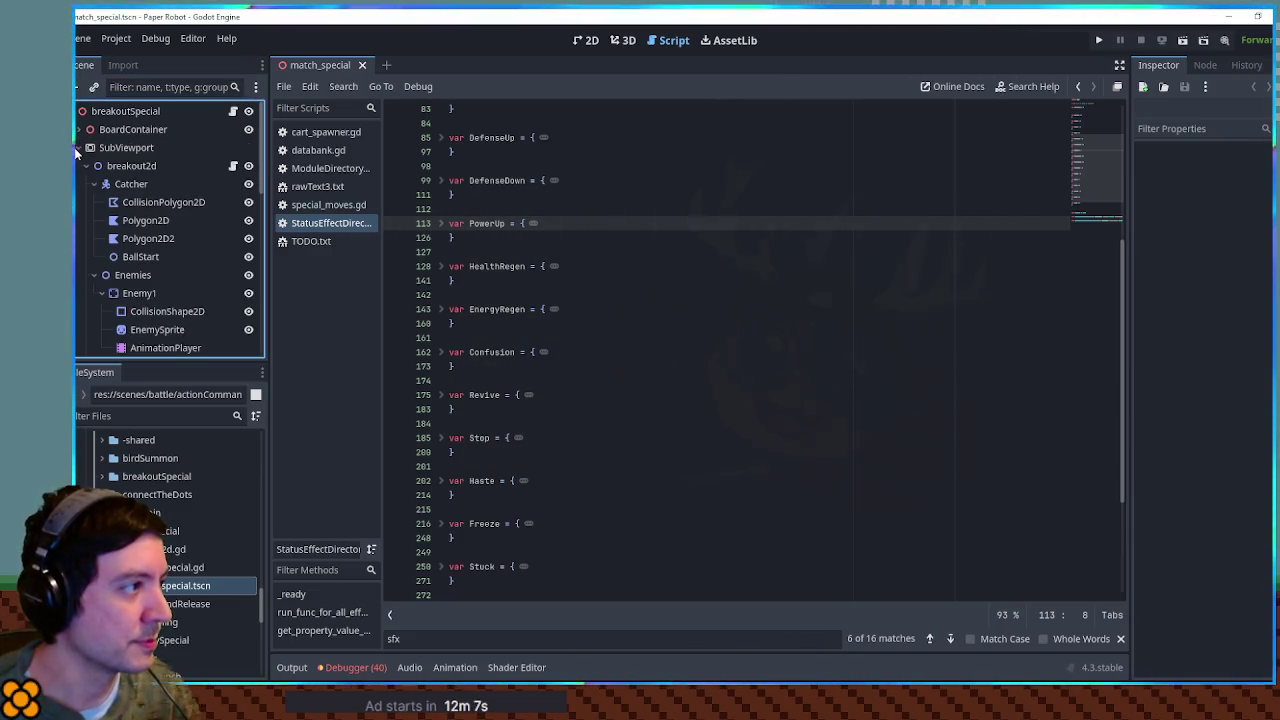
pyautogui.click(233, 111)
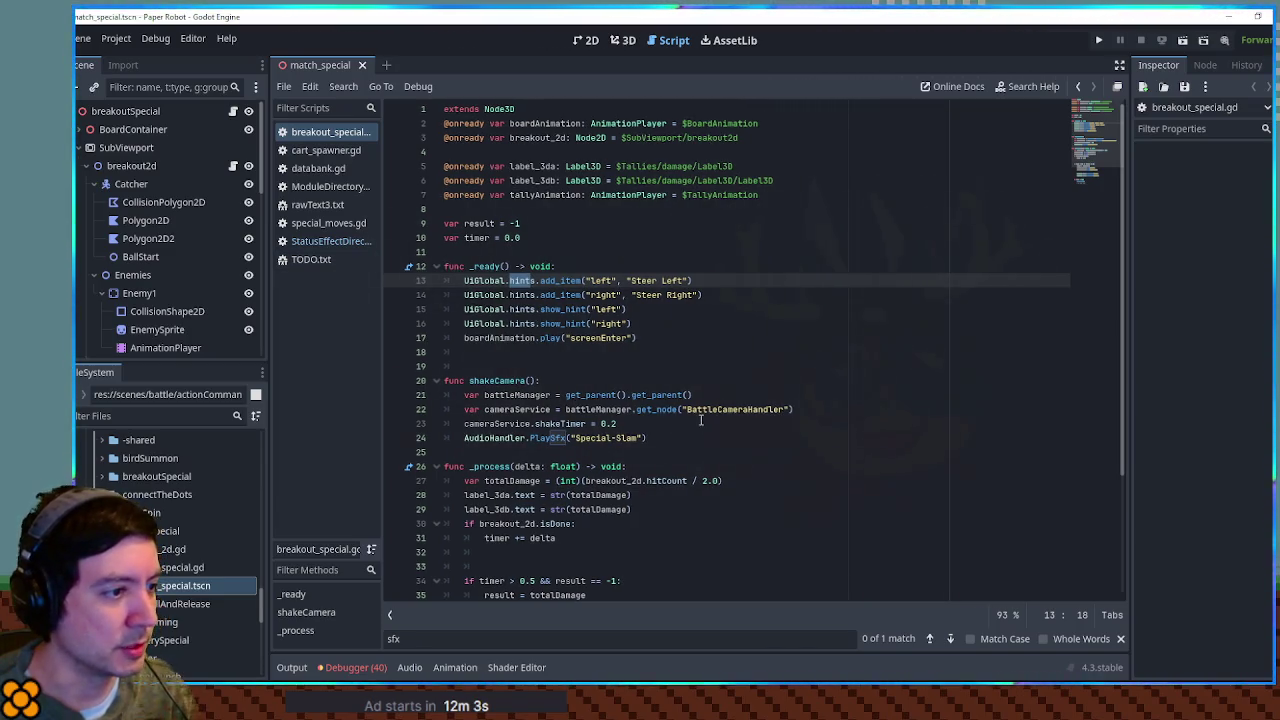
# Step: Change shakeCamera's camera lookup on line 22 from get_node to get_node_or_null
pyautogui.scroll(-3, 640, 400)
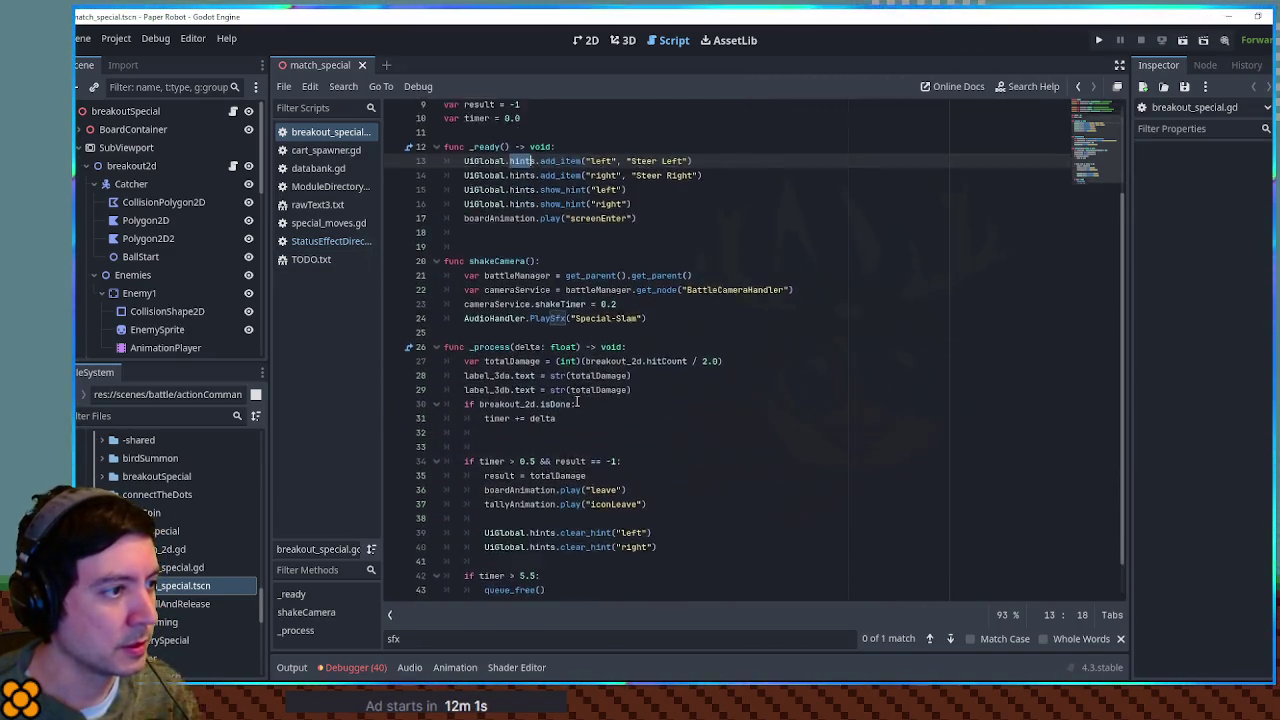
pyautogui.scroll(3, 560, 390)
pyautogui.doubleClick(500, 381)
pyautogui.scroll(-4, 673, 301)
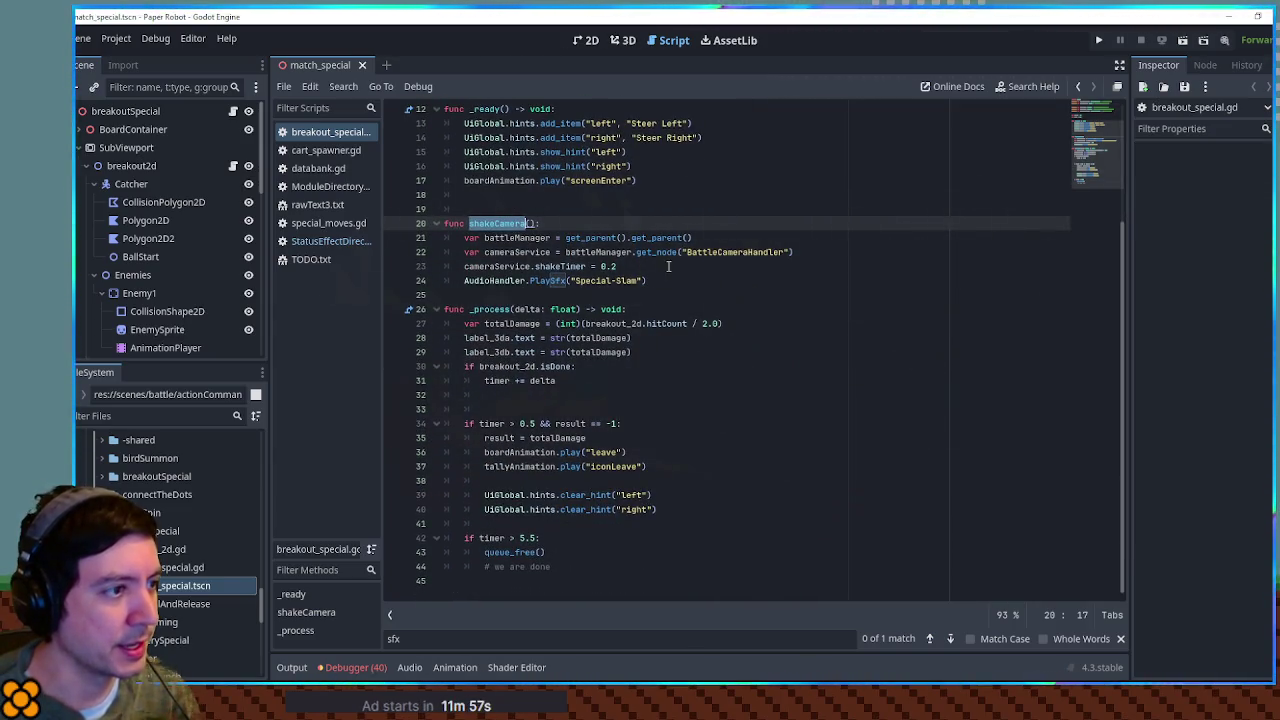
pyautogui.click(679, 252)
pyautogui.write('_or_null')
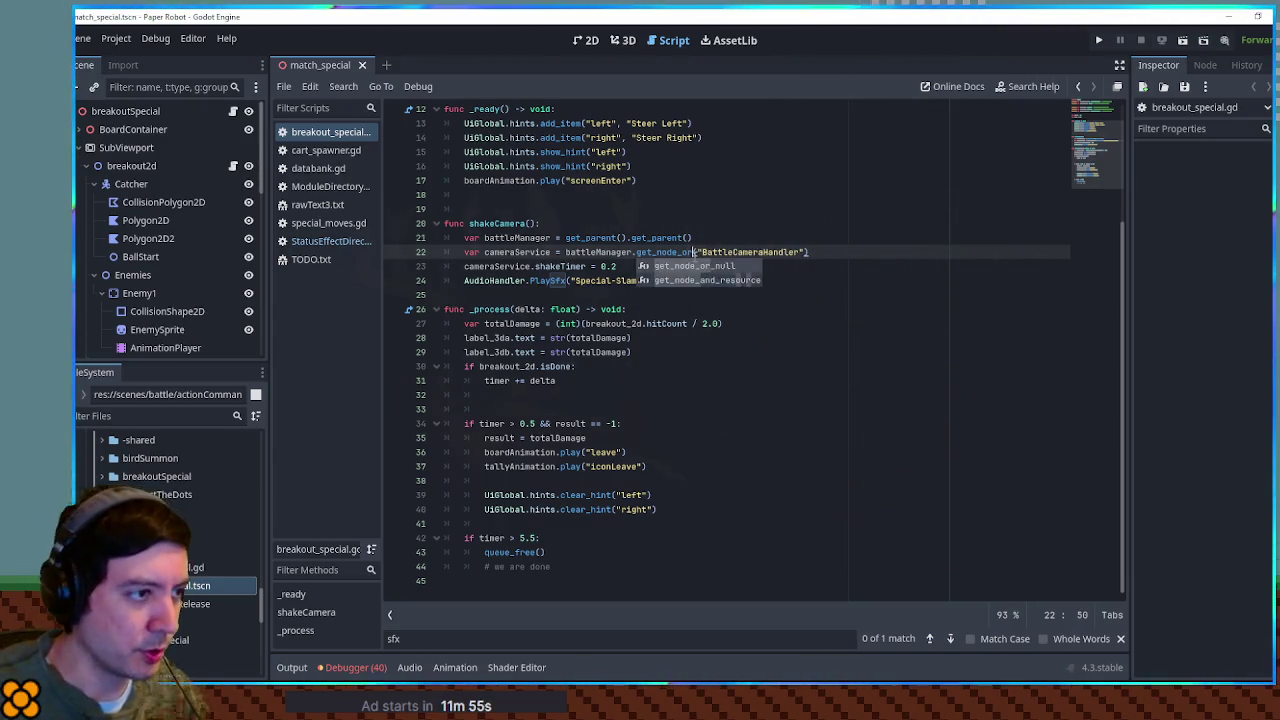
# Step: Insert 'if cameraService:' at line 23, then test-run and stop the game
pyautogui.doubleClick(500, 252)
pyautogui.click(462, 267)
pyautogui.write('if cameraService:')
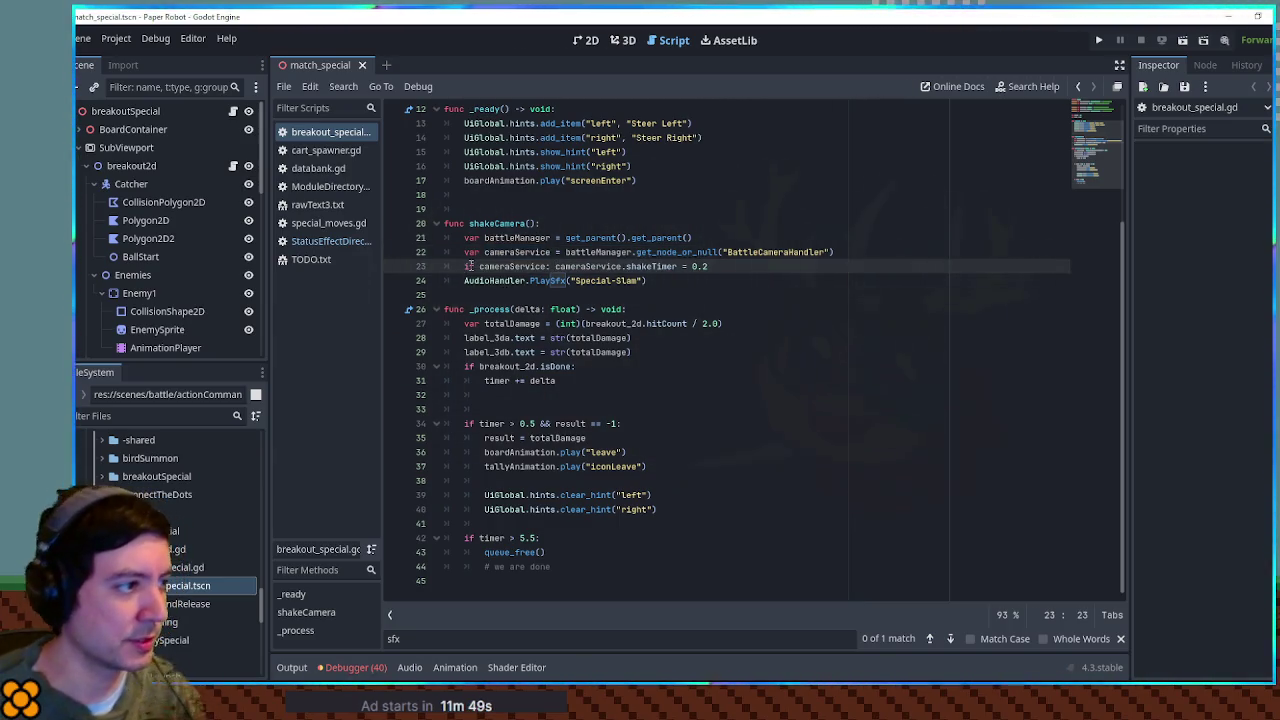
pyautogui.click(677, 212)
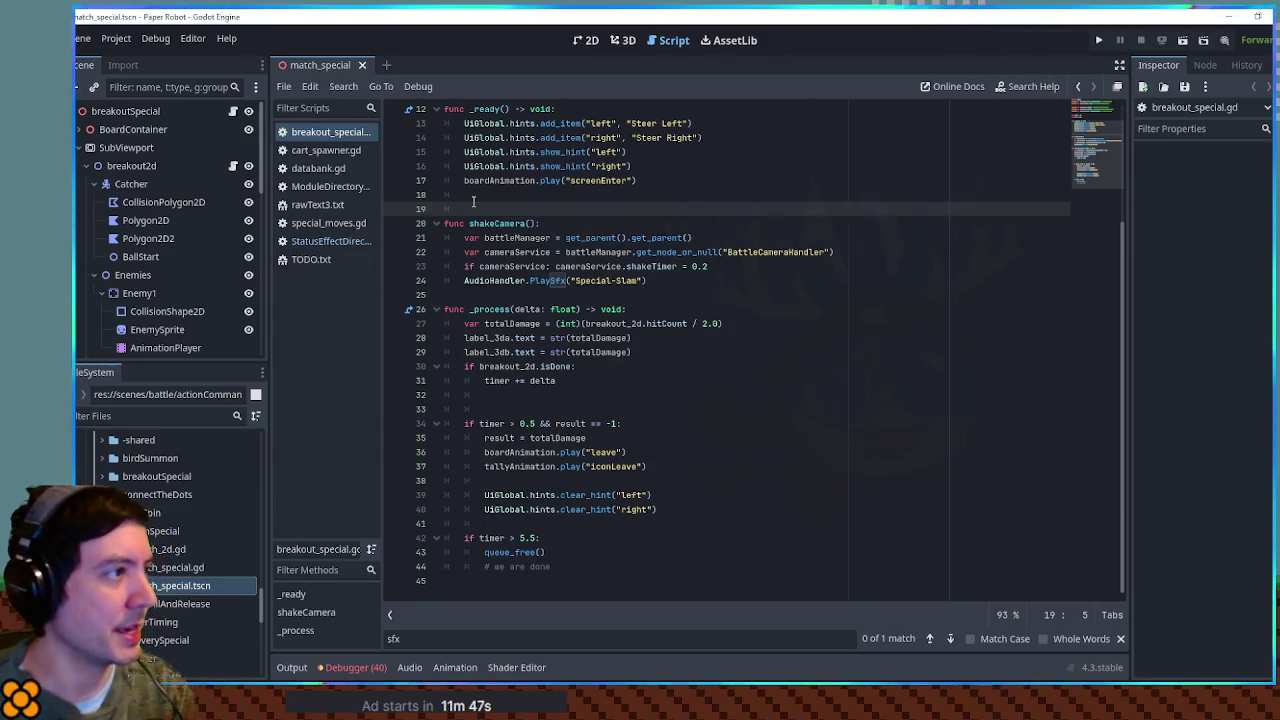
pyautogui.press('F6')
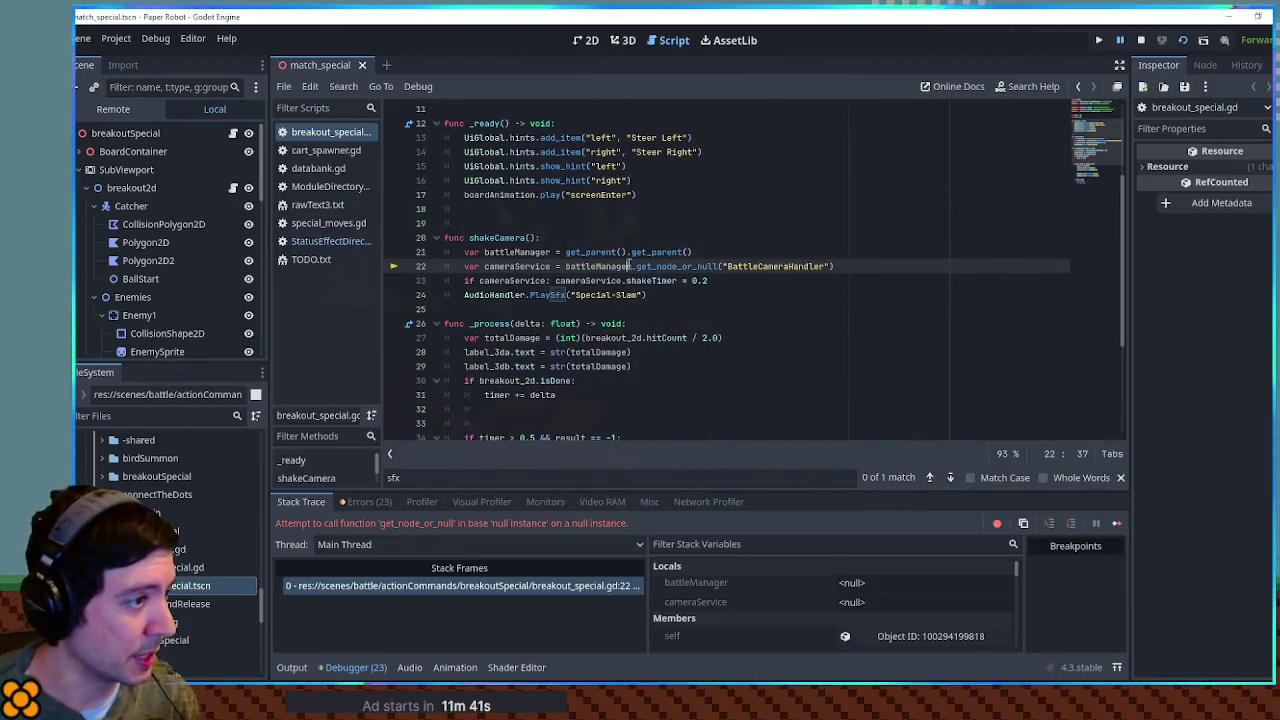
pyautogui.doubleClick(628, 266)
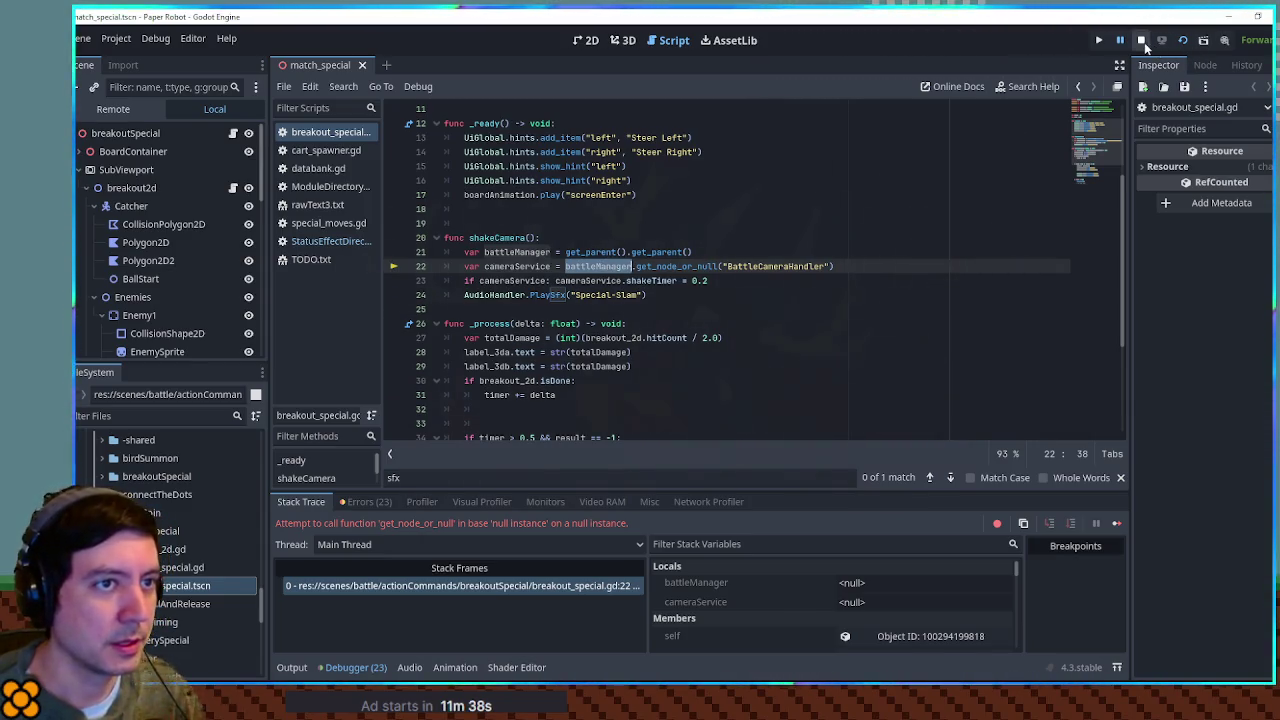
pyautogui.click(1141, 40)
# Step: Wrap the camera lines in an indented 'if battleManager:' block and test-run the game again
pyautogui.doubleClick(530, 253)
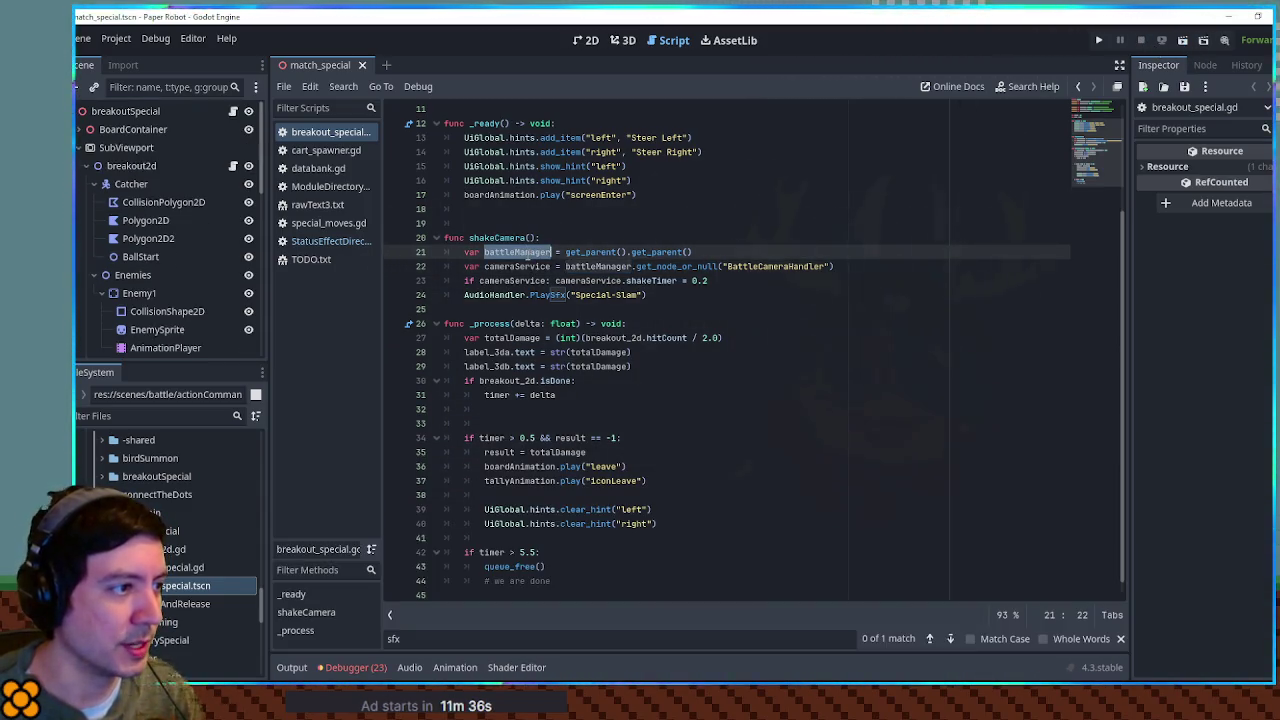
pyautogui.click(465, 266)
pyautogui.write('if battleManager:')
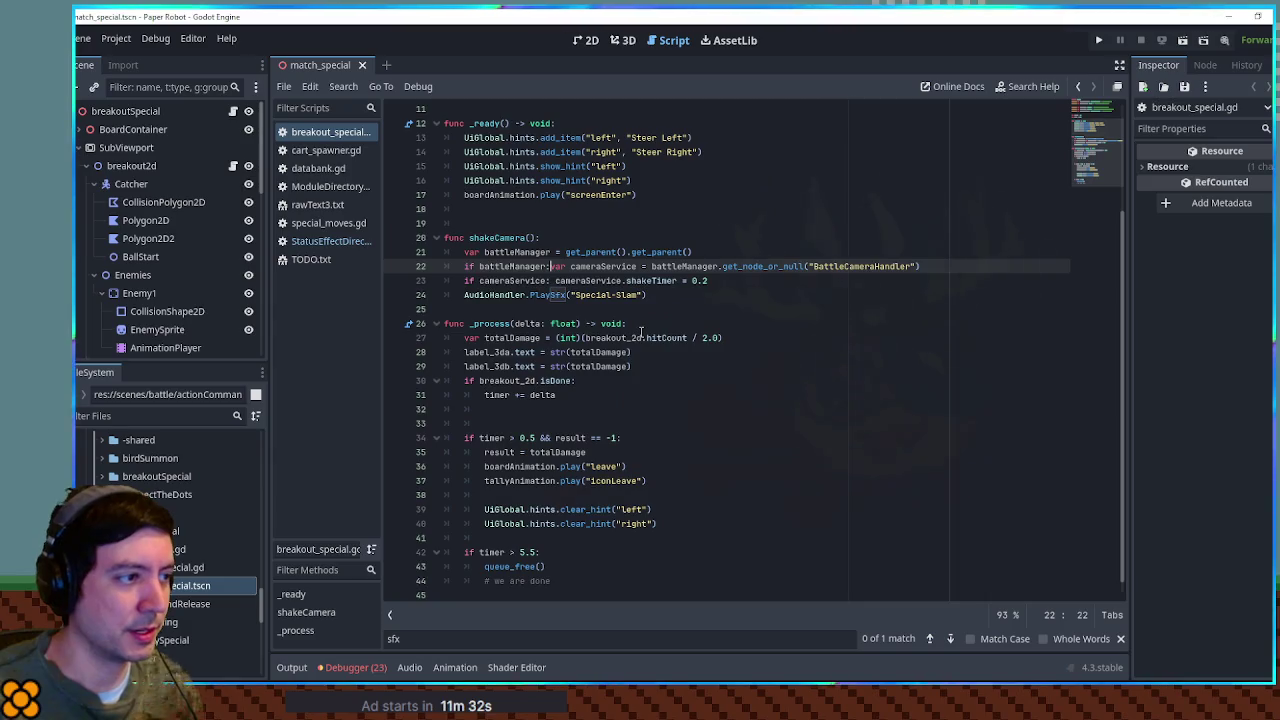
pyautogui.press('Return')
pyautogui.press('Down')
pyautogui.press('Tab')
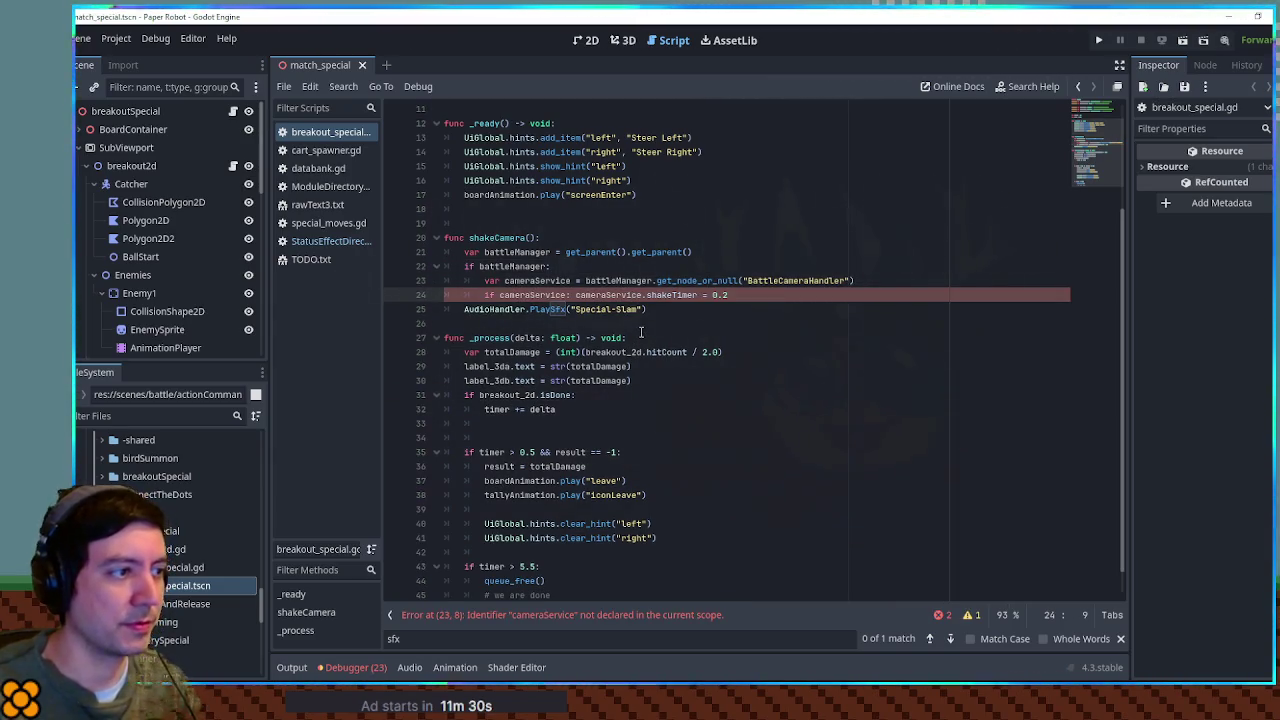
pyautogui.press('F6')
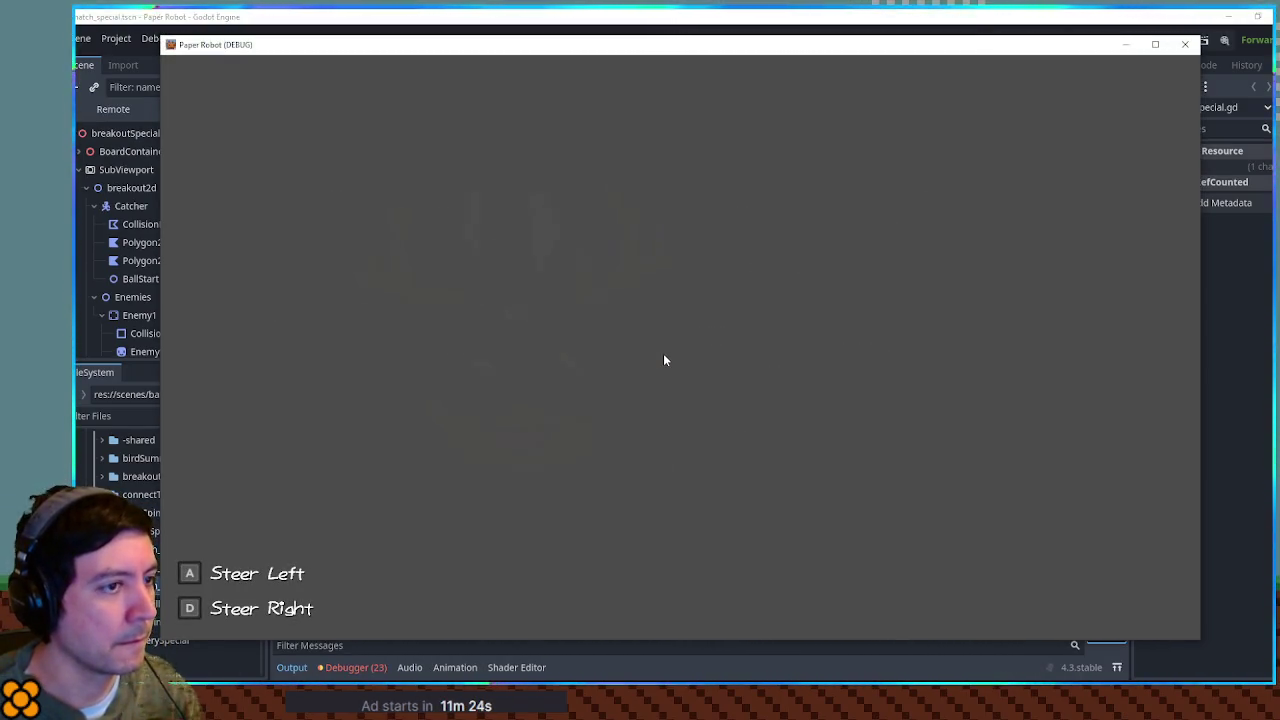
pyautogui.click(1185, 45)
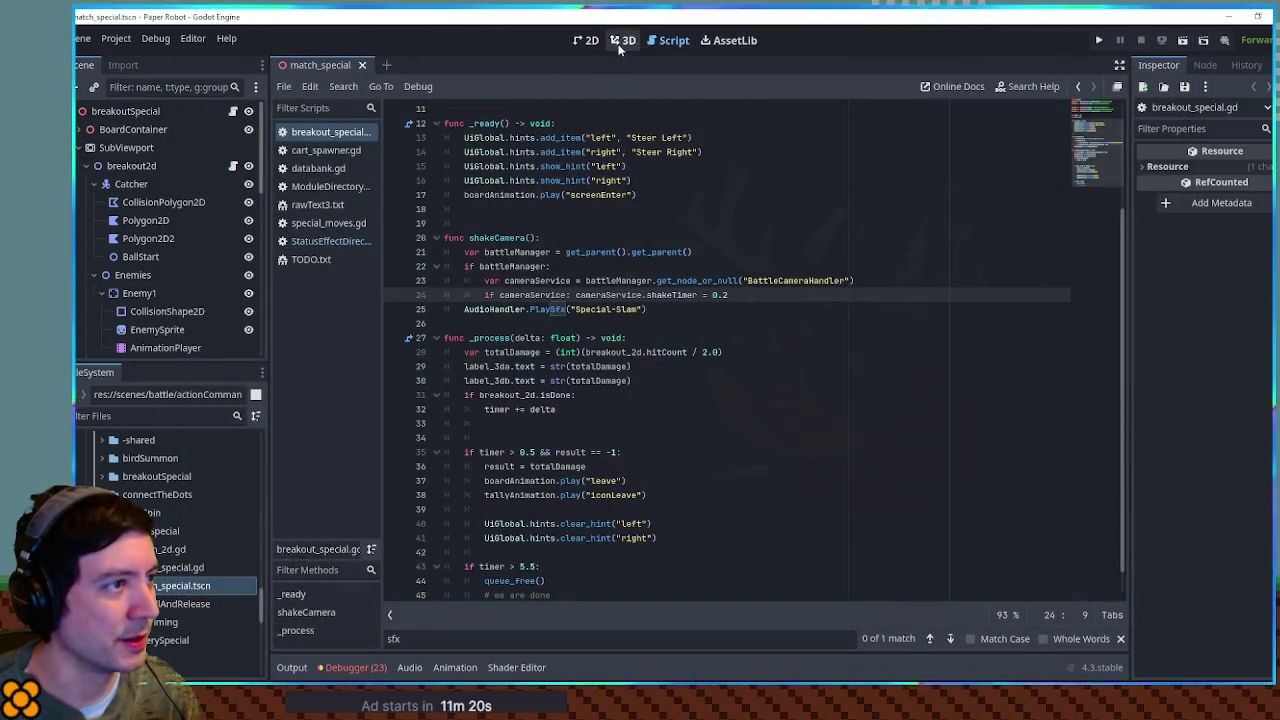
# Step: Show the match_special scene in 3D, collapse SubViewport, and start renaming the breakoutSpecial root
pyautogui.click(622, 40)
pyautogui.scroll(-5, 819, 314)
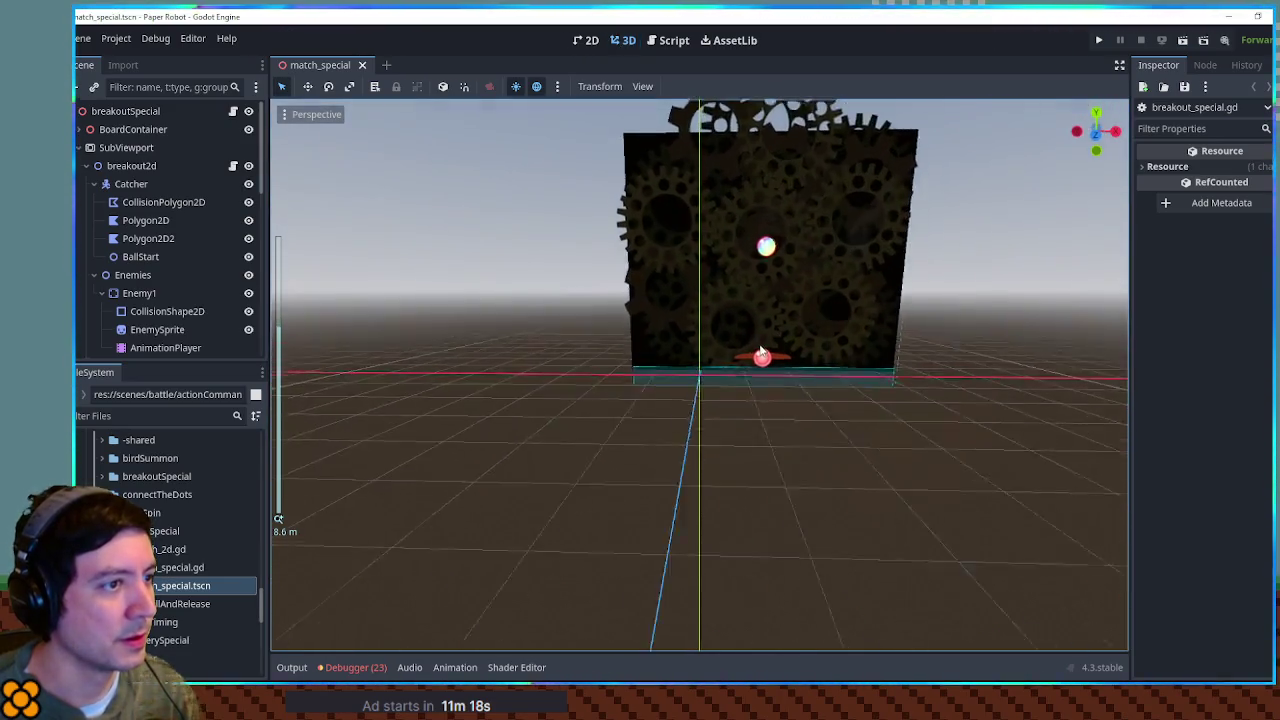
pyautogui.scroll(-3, 760, 350)
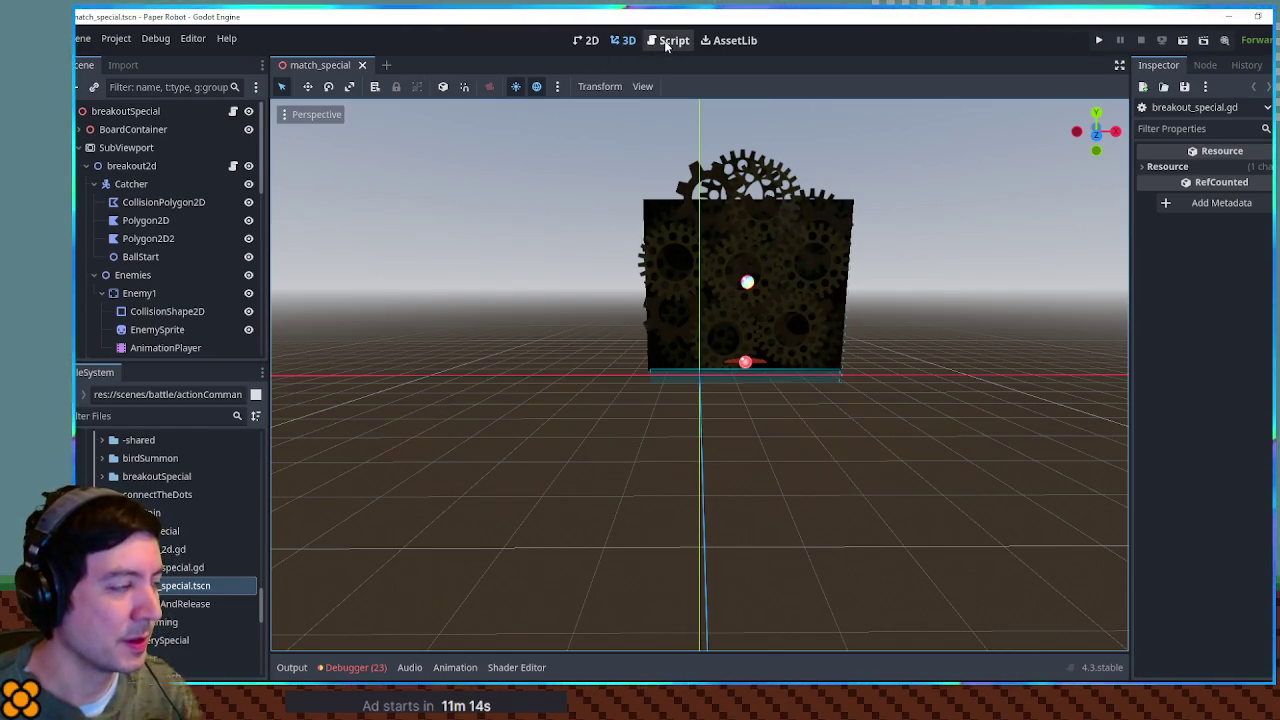
pyautogui.moveTo(563, 257)
pyautogui.mouseDown()
pyautogui.moveTo(337, 277)
pyautogui.moveTo(596, 285)
pyautogui.moveTo(357, 276)
pyautogui.moveTo(534, 277)
pyautogui.moveTo(351, 263)
pyautogui.moveTo(530, 282)
pyautogui.mouseUp()
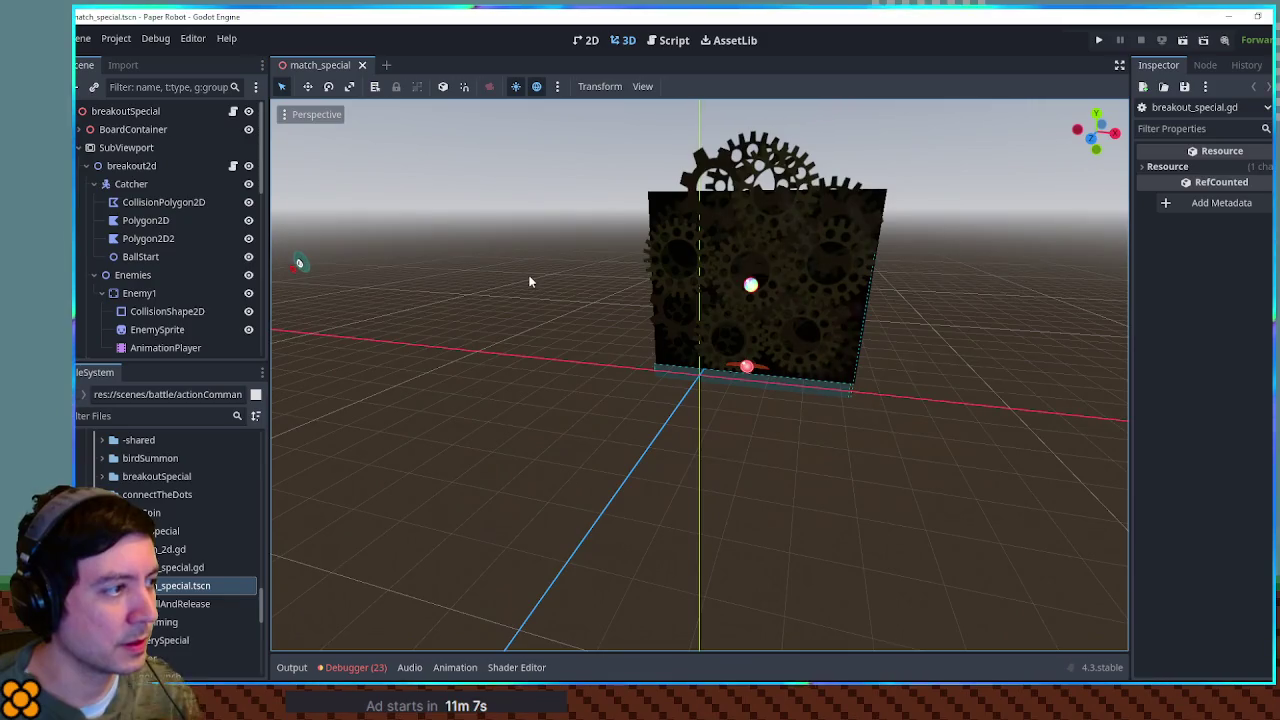
pyautogui.click(79, 147)
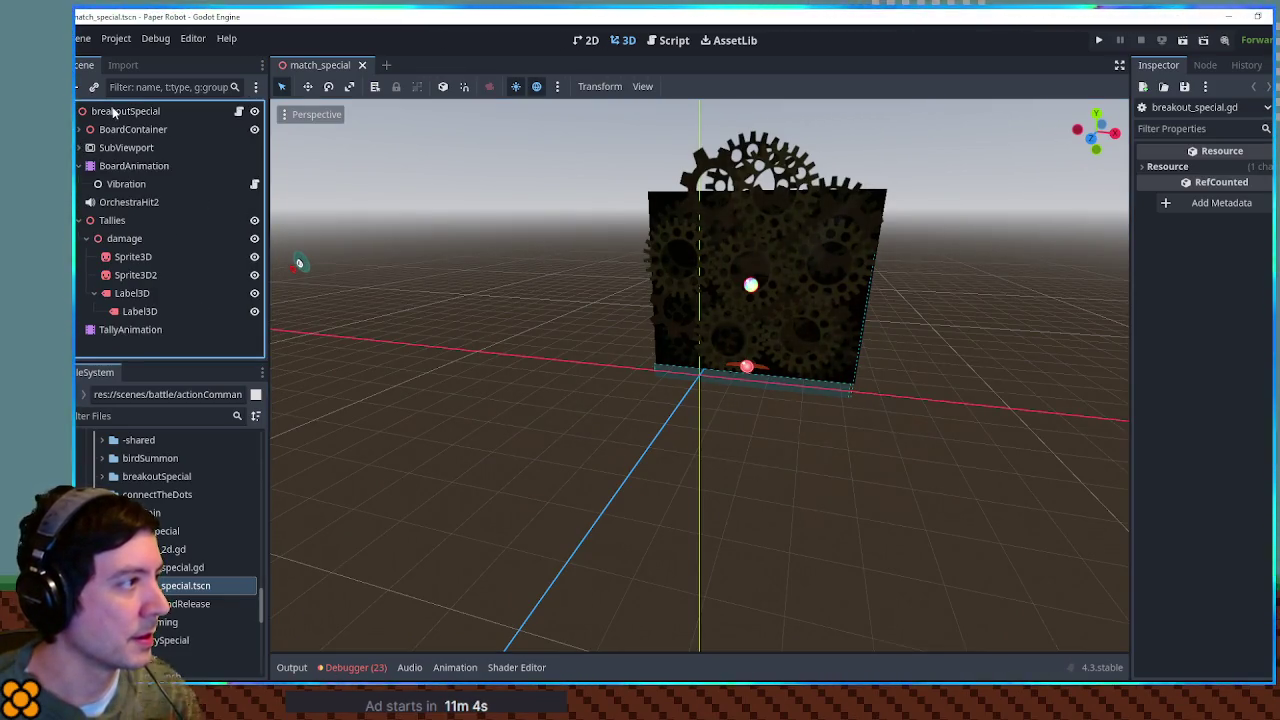
pyautogui.click(115, 111)
pyautogui.doubleClick(168, 111)
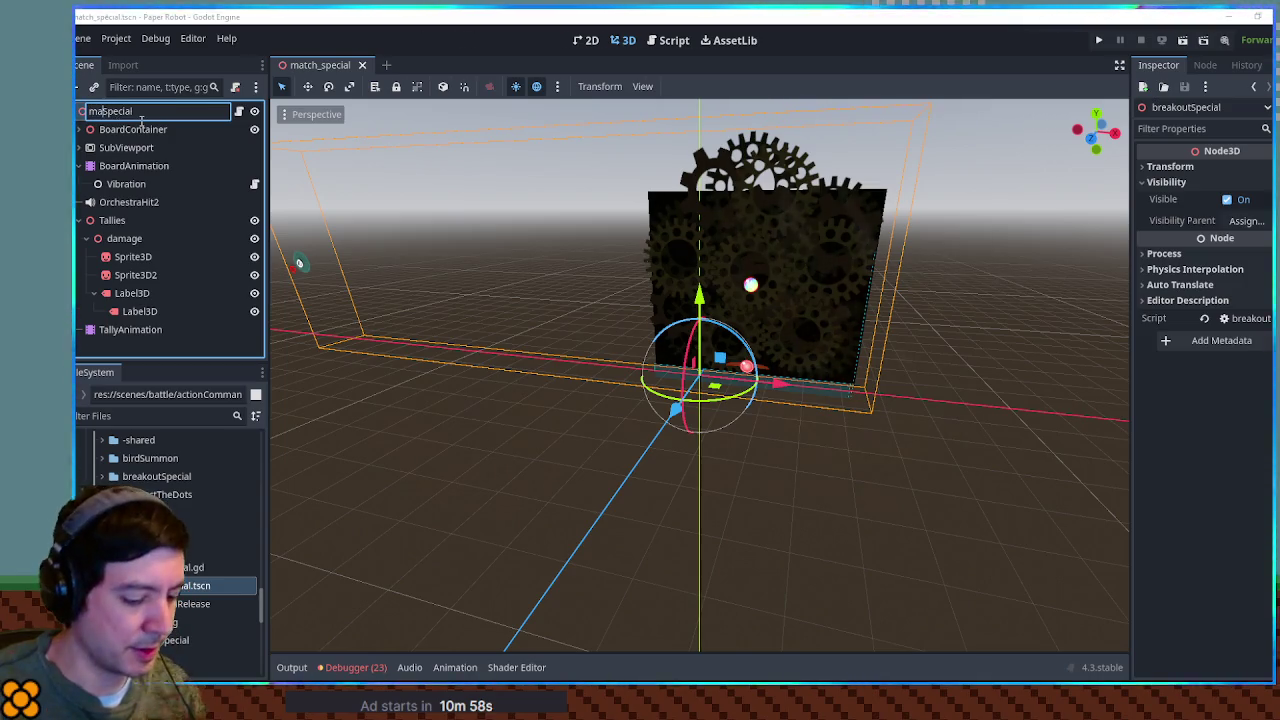
pyautogui.write('tch')
# Step: Confirm the root name matchSpecial and add a Camera3D under it
pyautogui.press('Return')
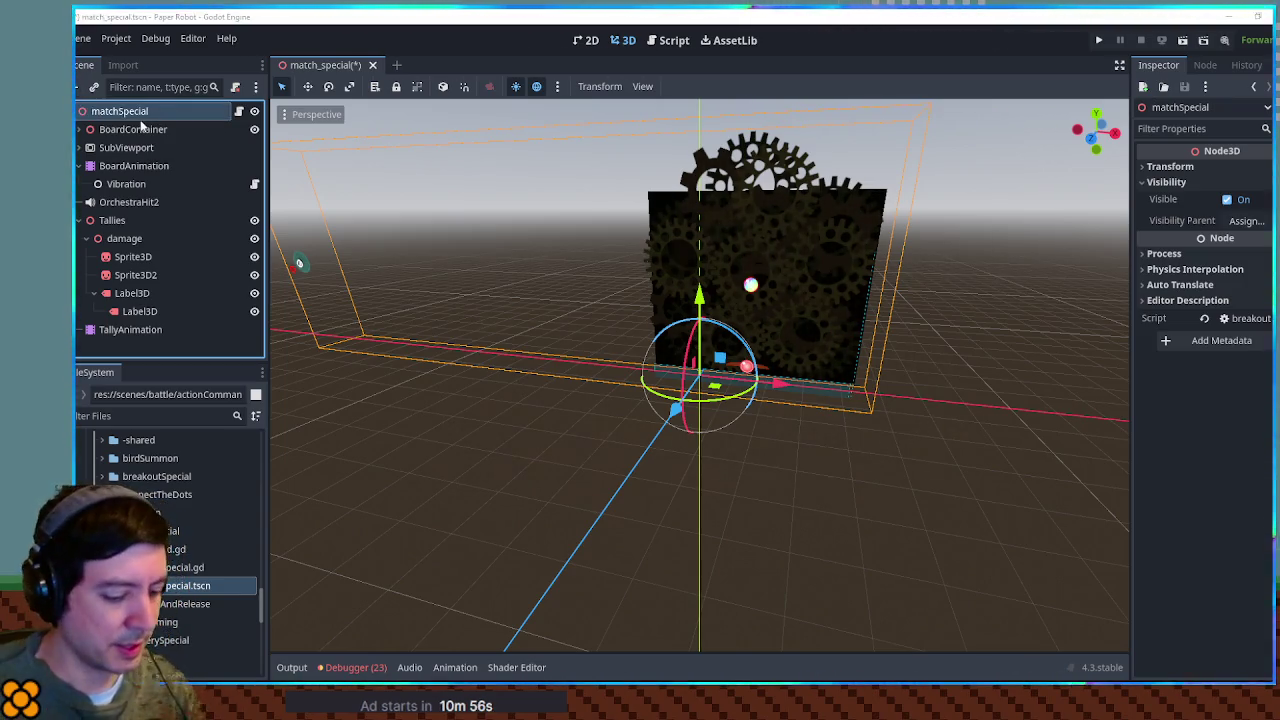
pyautogui.hotkey('ctrl', 'v')
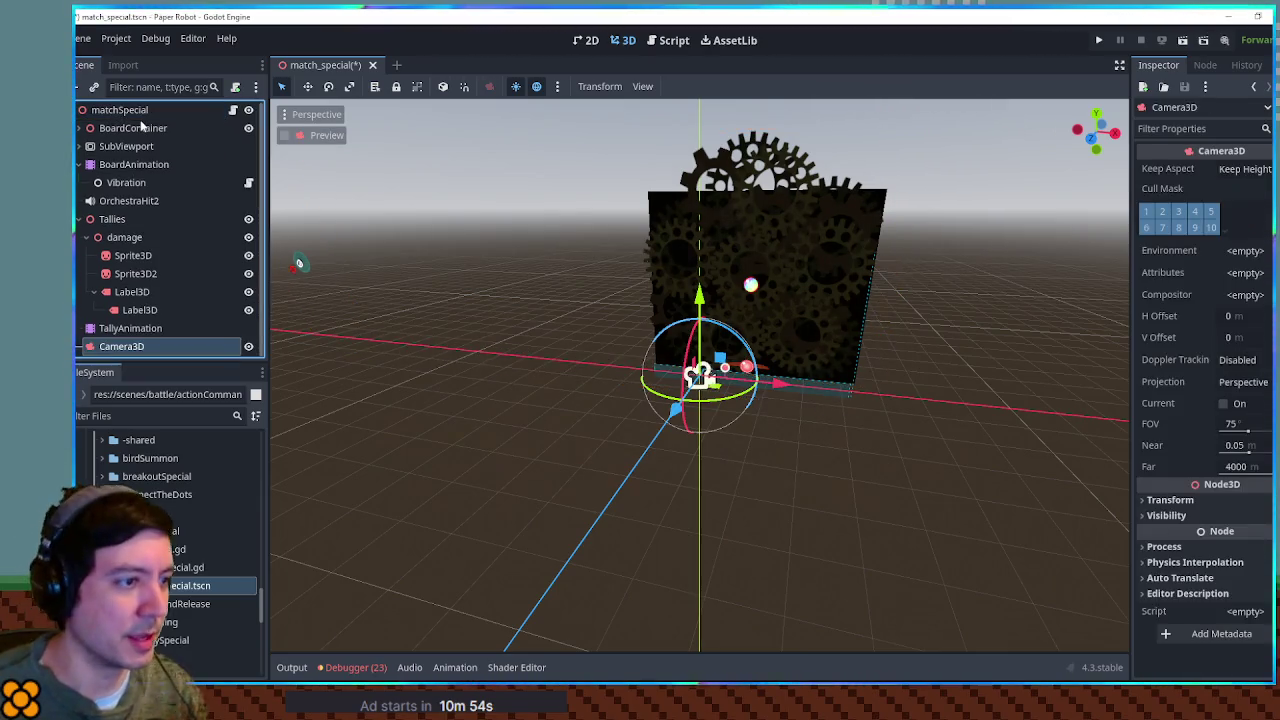
pyautogui.scroll(3, 603, 322)
pyautogui.moveTo(603, 322); pyautogui.dragTo(690, 330)
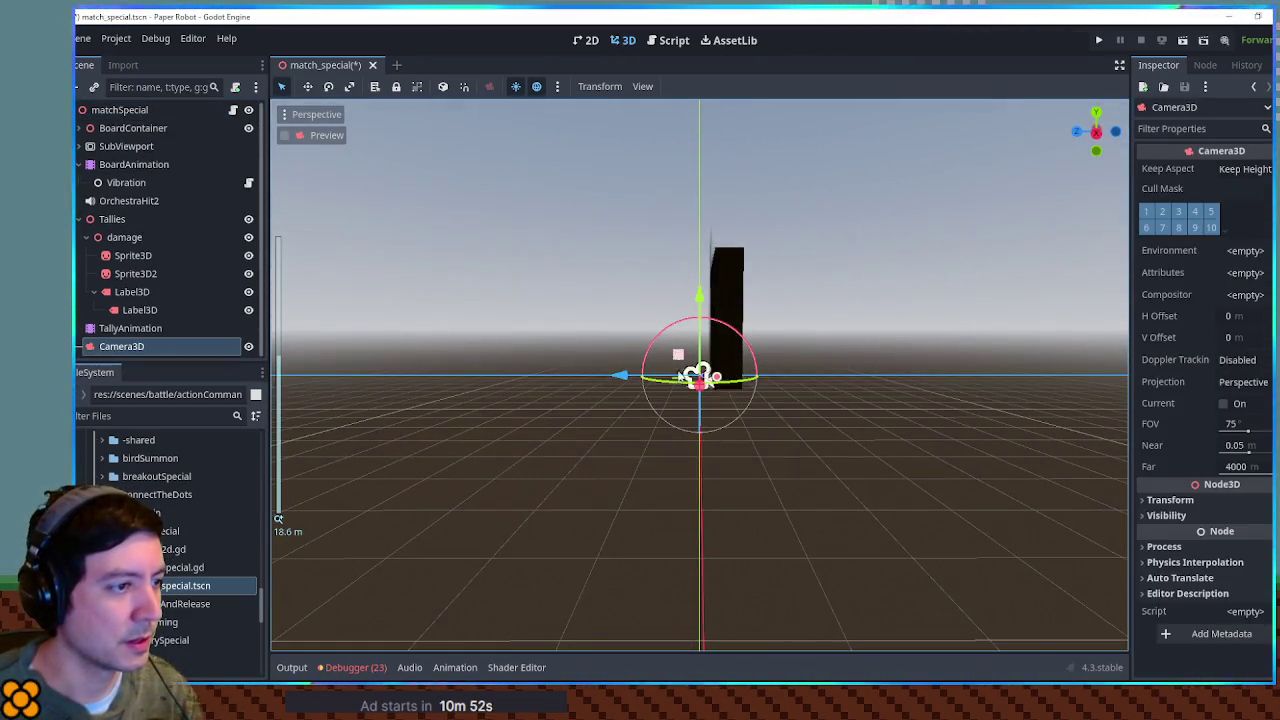
pyautogui.moveTo(624, 374); pyautogui.dragTo(560, 372)
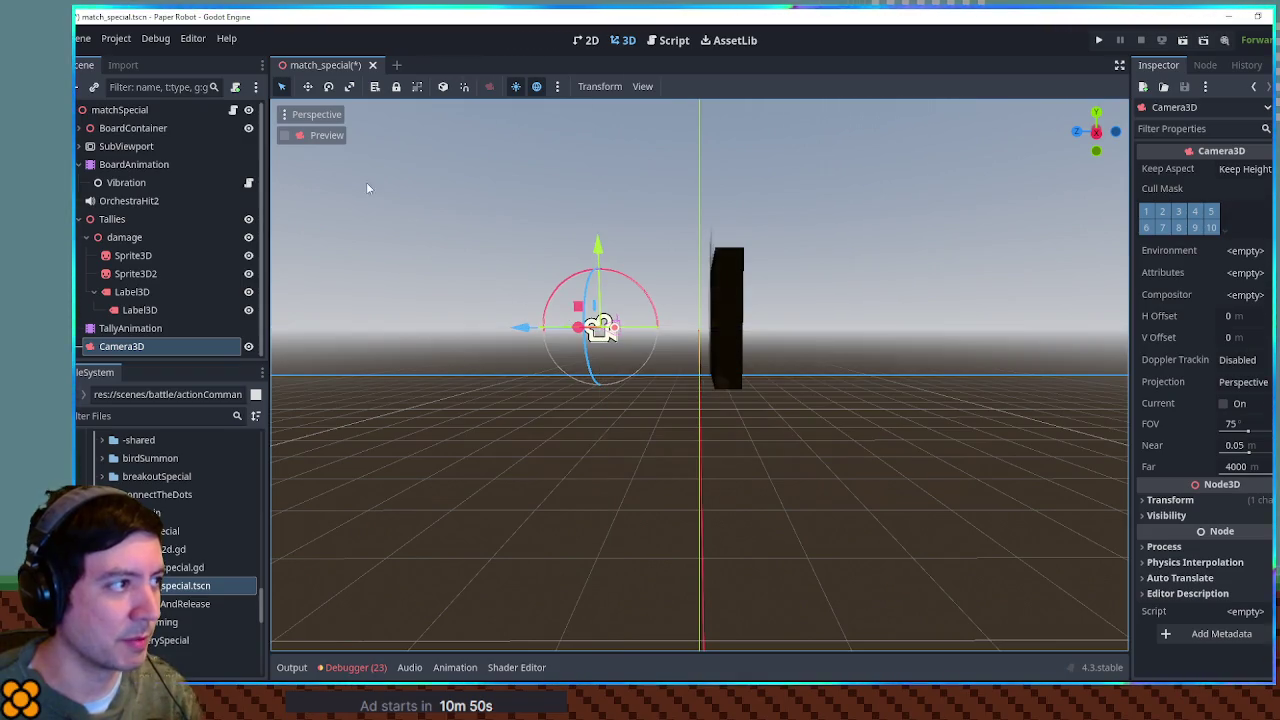
# Step: Turn on the camera preview, set Camera3D Position Y to 2.373, and run the game
pyautogui.click(307, 135)
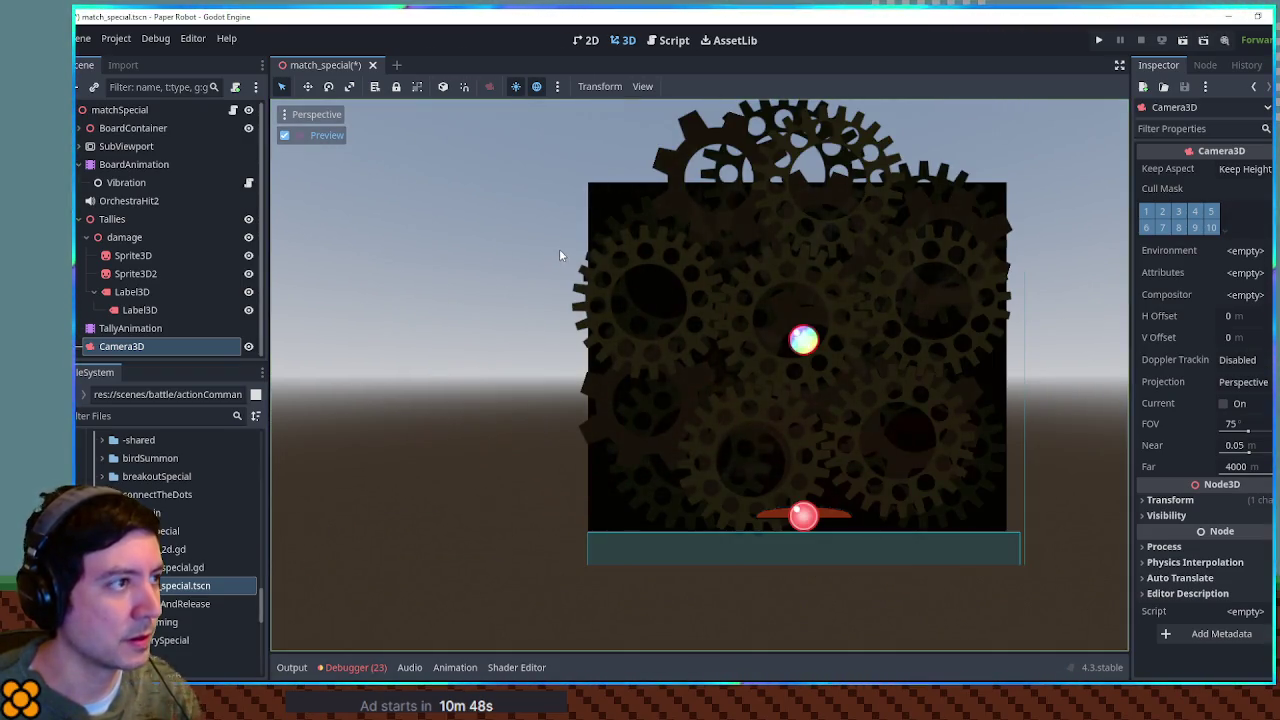
pyautogui.click(286, 135)
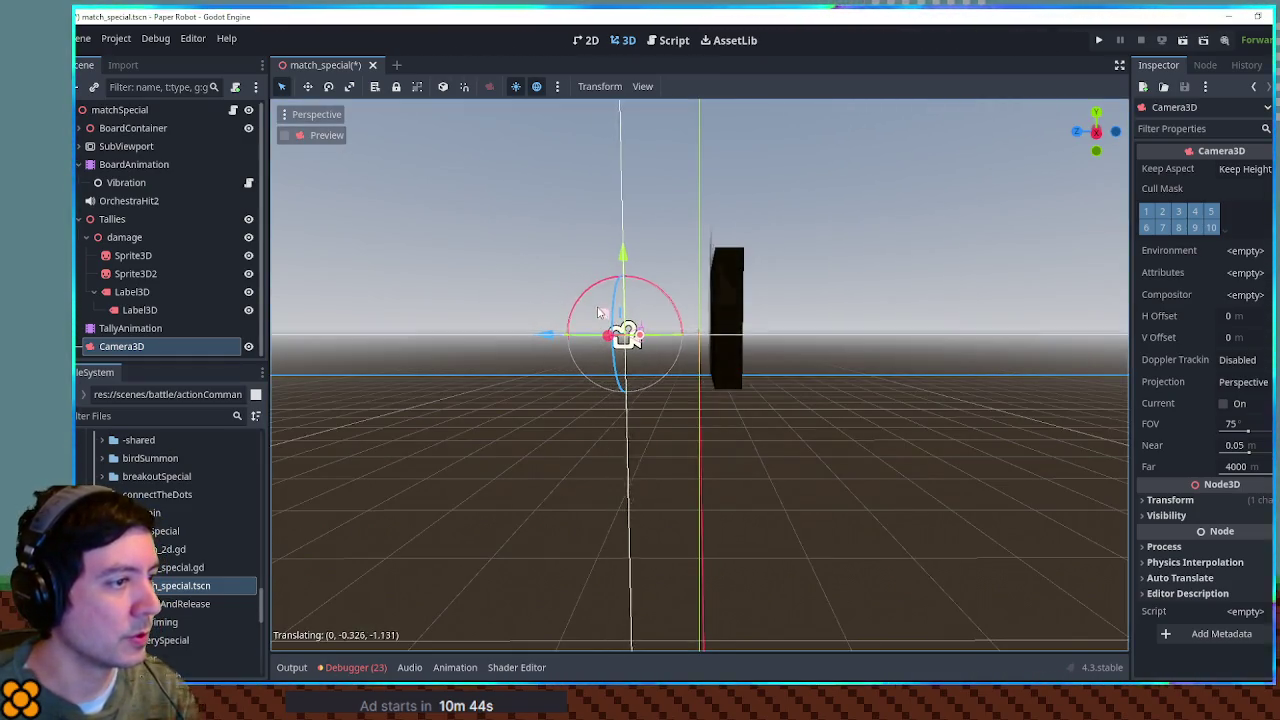
pyautogui.click(323, 135)
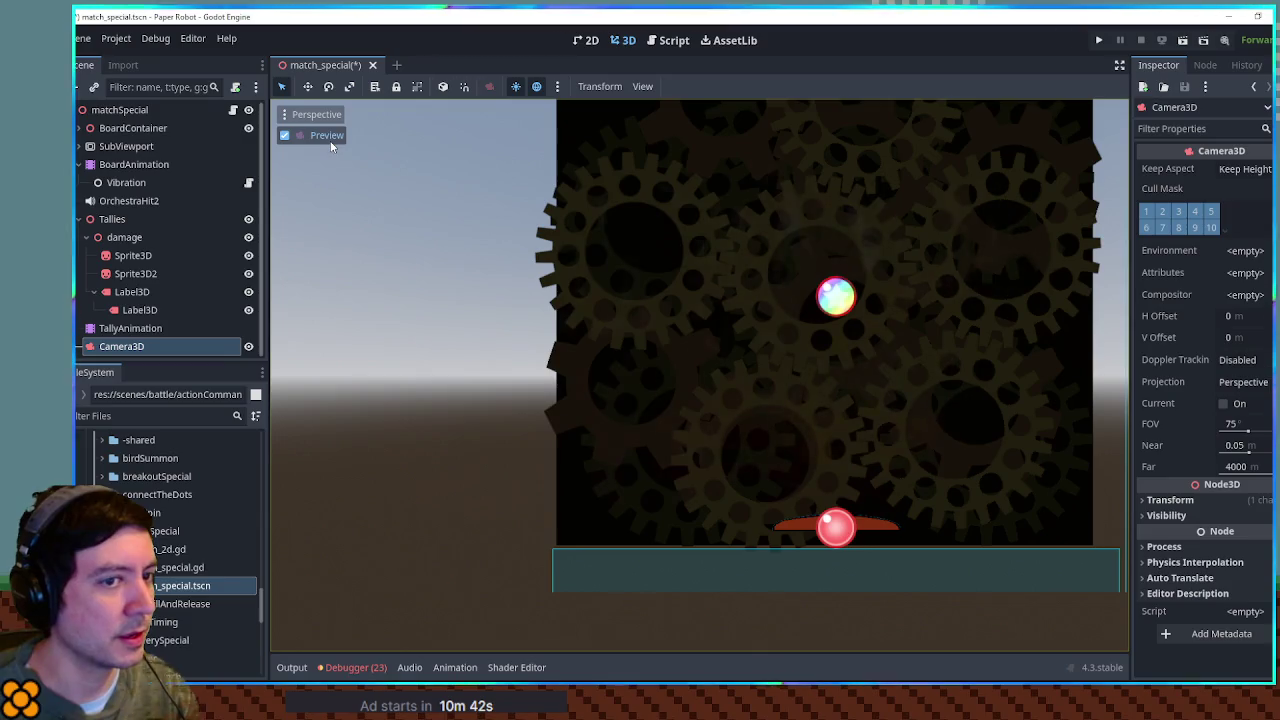
pyautogui.click(1234, 500)
pyautogui.click(1200, 537)
pyautogui.moveTo(1200, 537); pyautogui.dragTo(1194, 537)
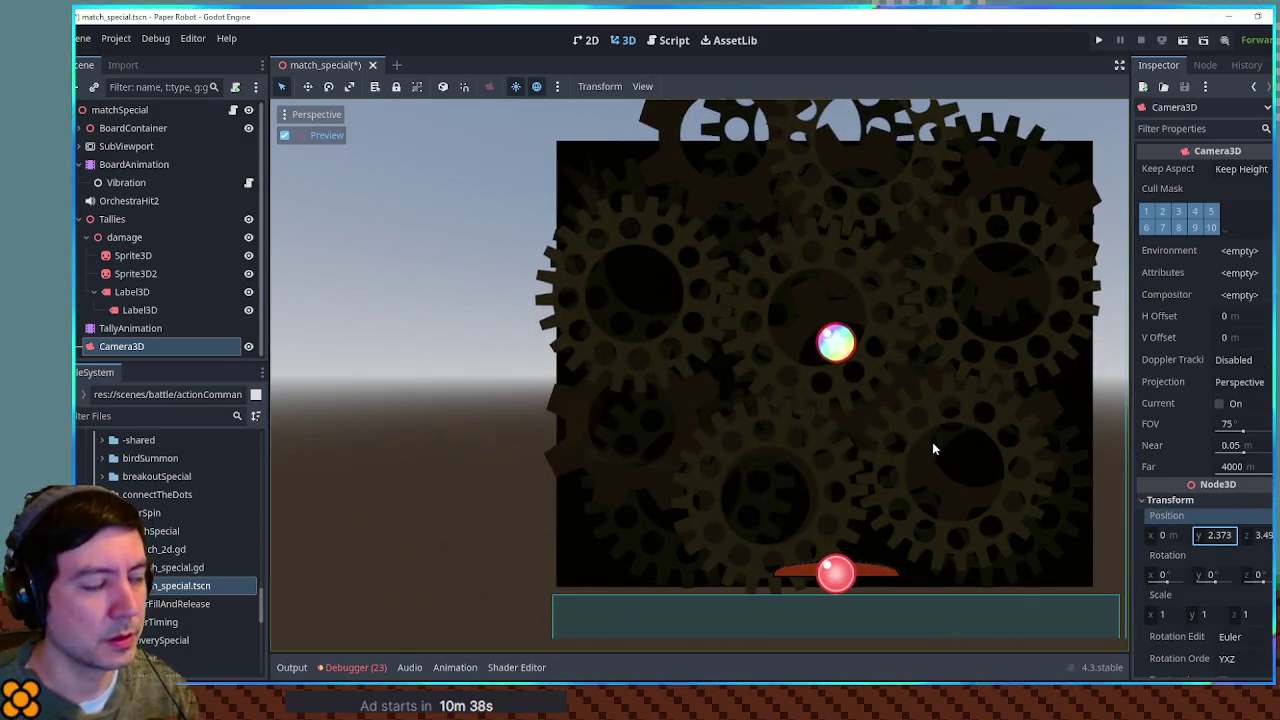
pyautogui.press('F6')
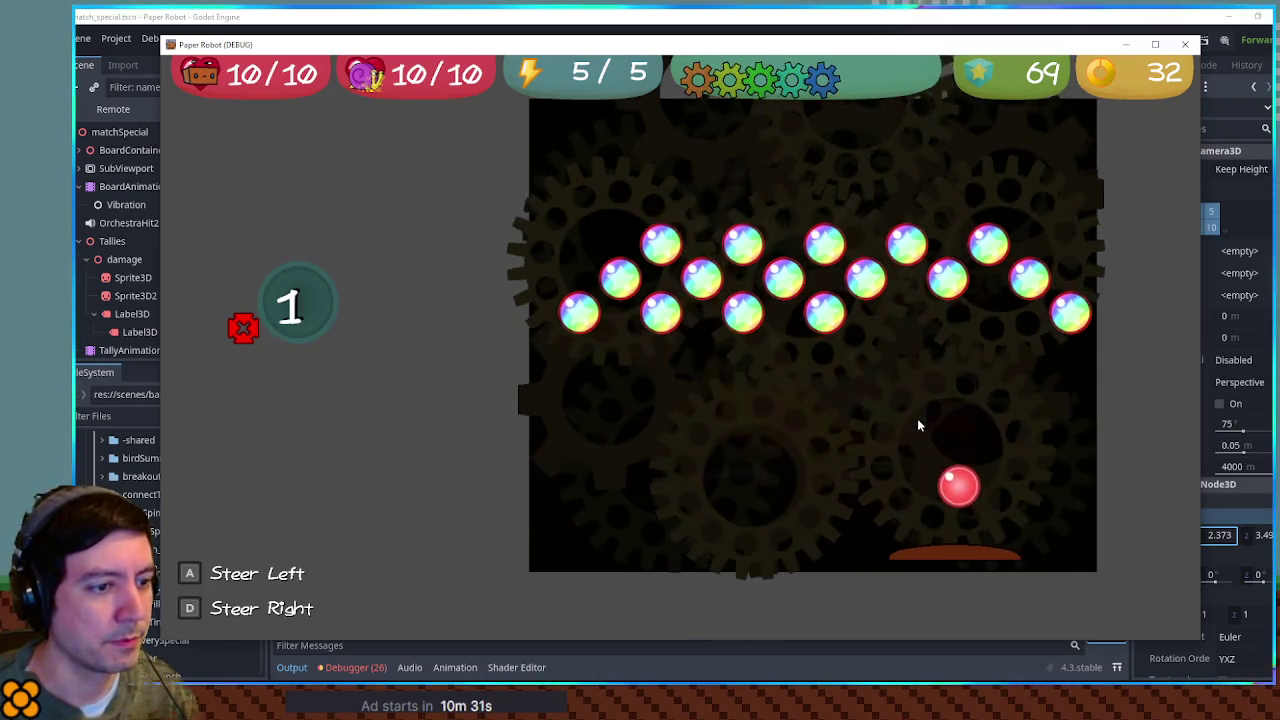
# Step: Steer the paddle with A and D until all but one orb is broken and the tally reads 8
pyautogui.press('a')
pyautogui.press('a')
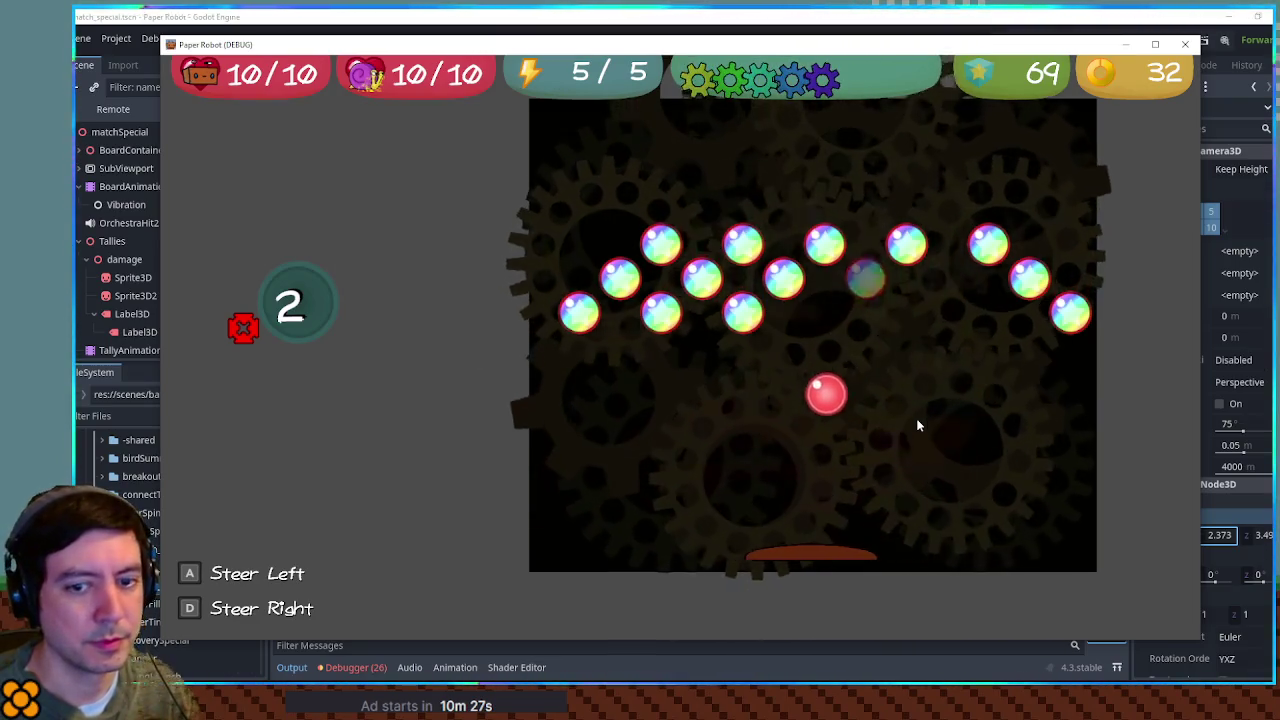
pyautogui.press('a')
pyautogui.press('a')
pyautogui.press('d')
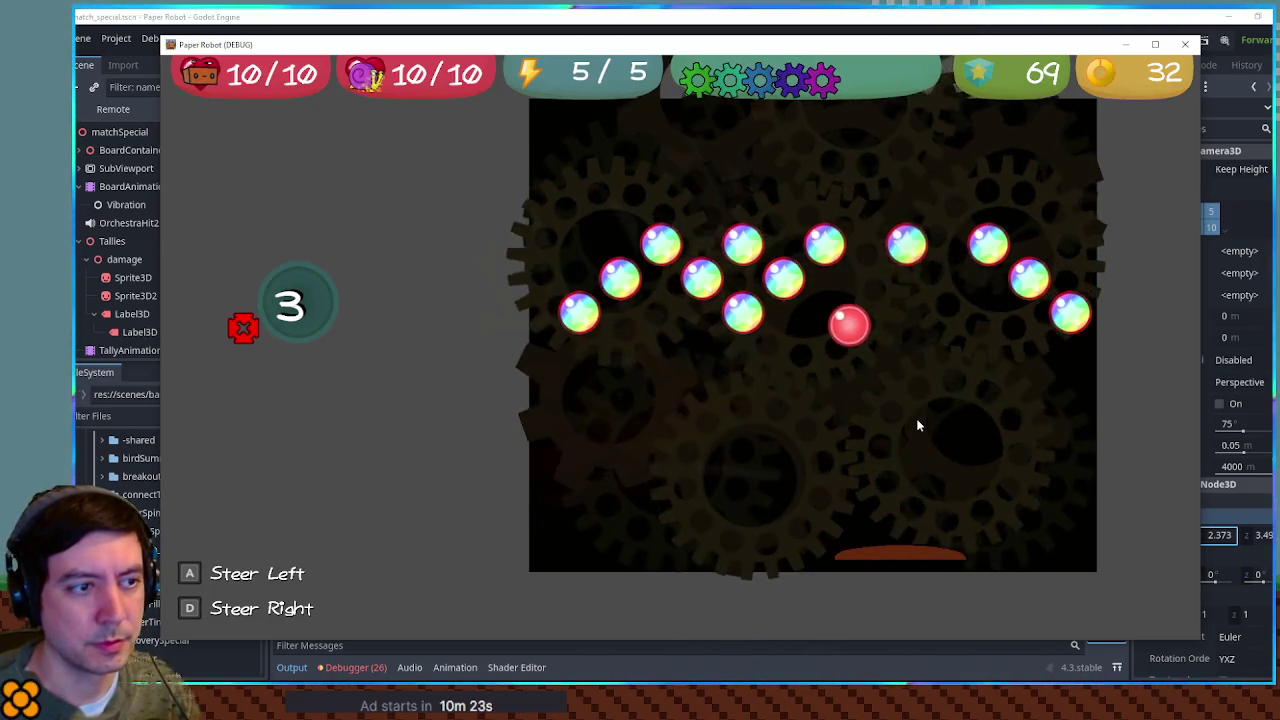
pyautogui.press('a')
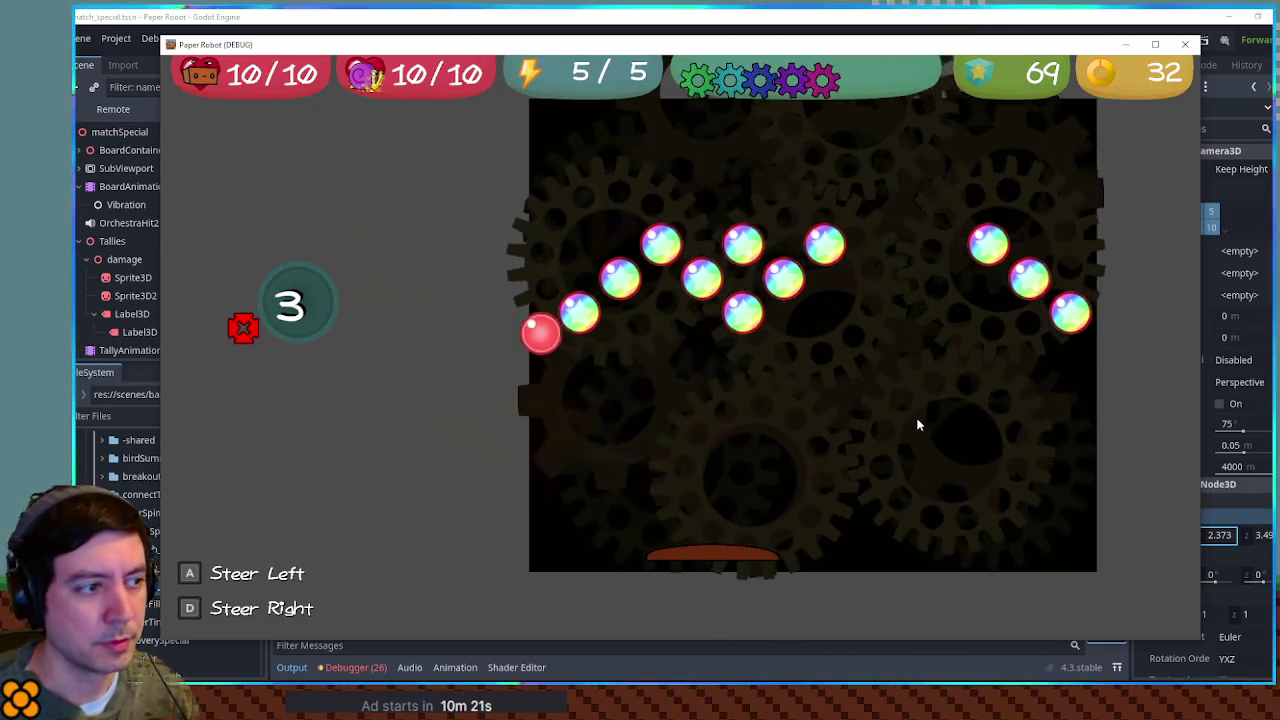
pyautogui.press('d')
pyautogui.press('d')
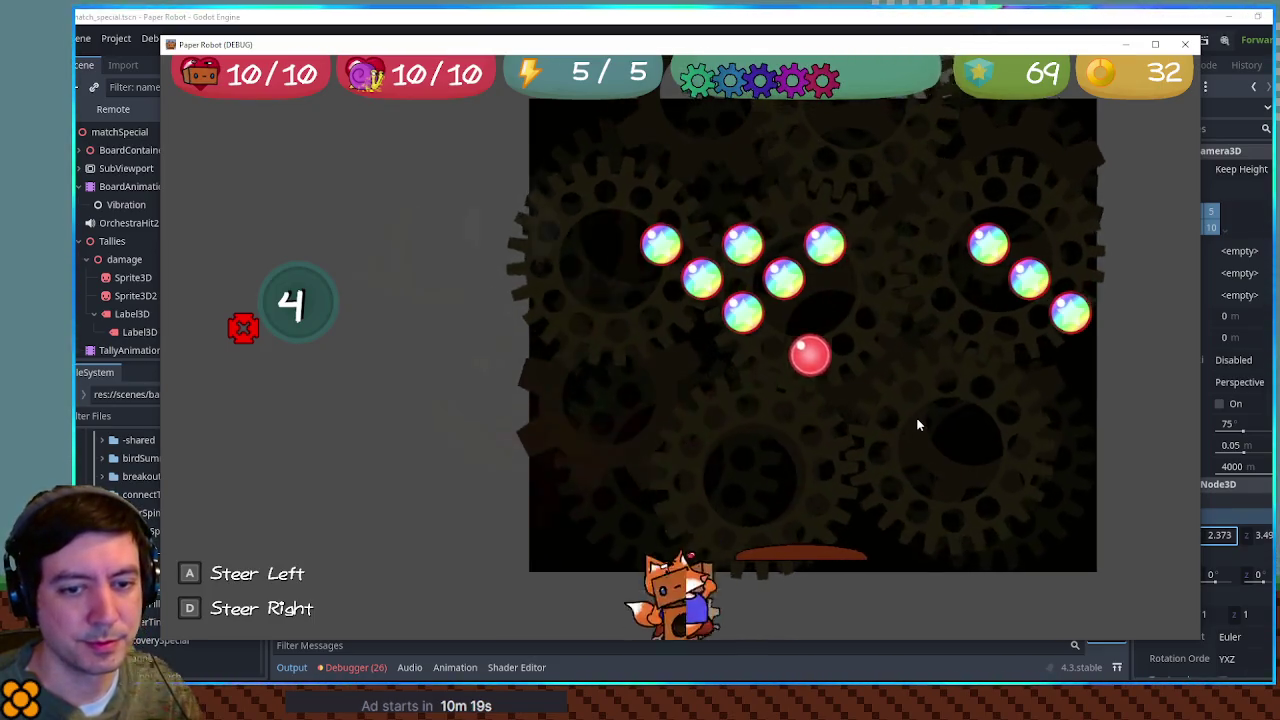
pyautogui.press('a')
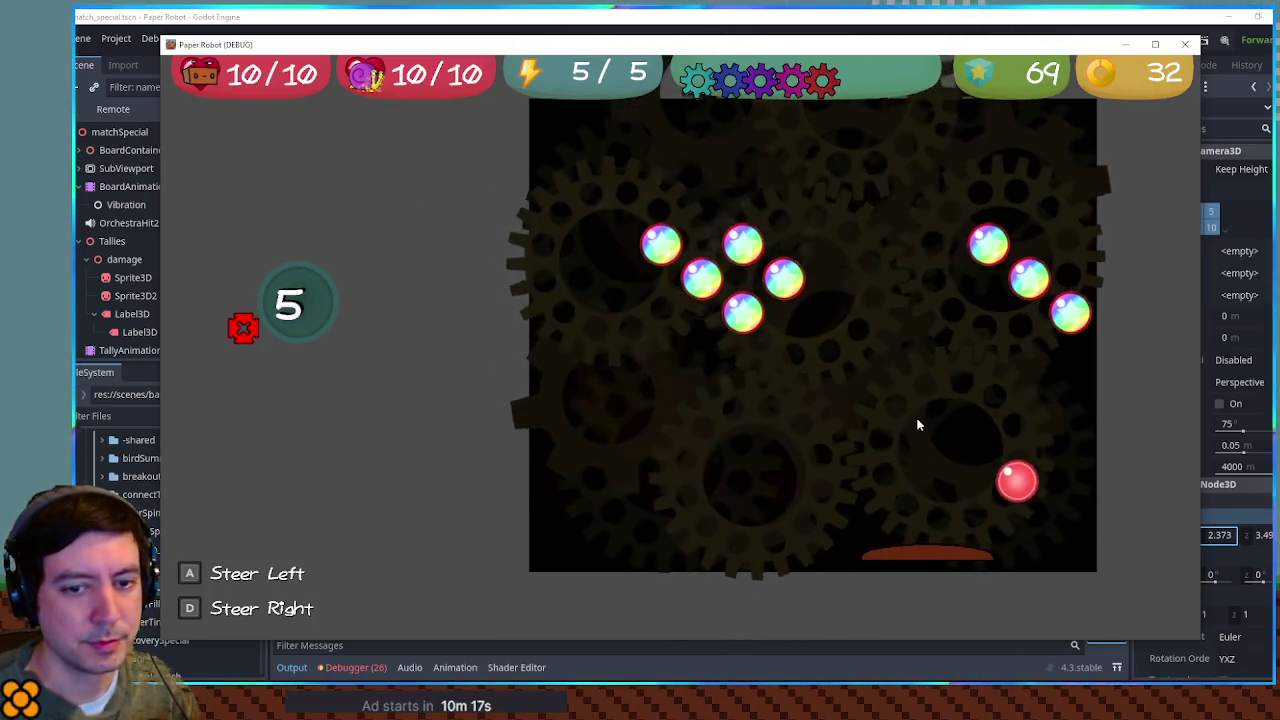
pyautogui.press('a')
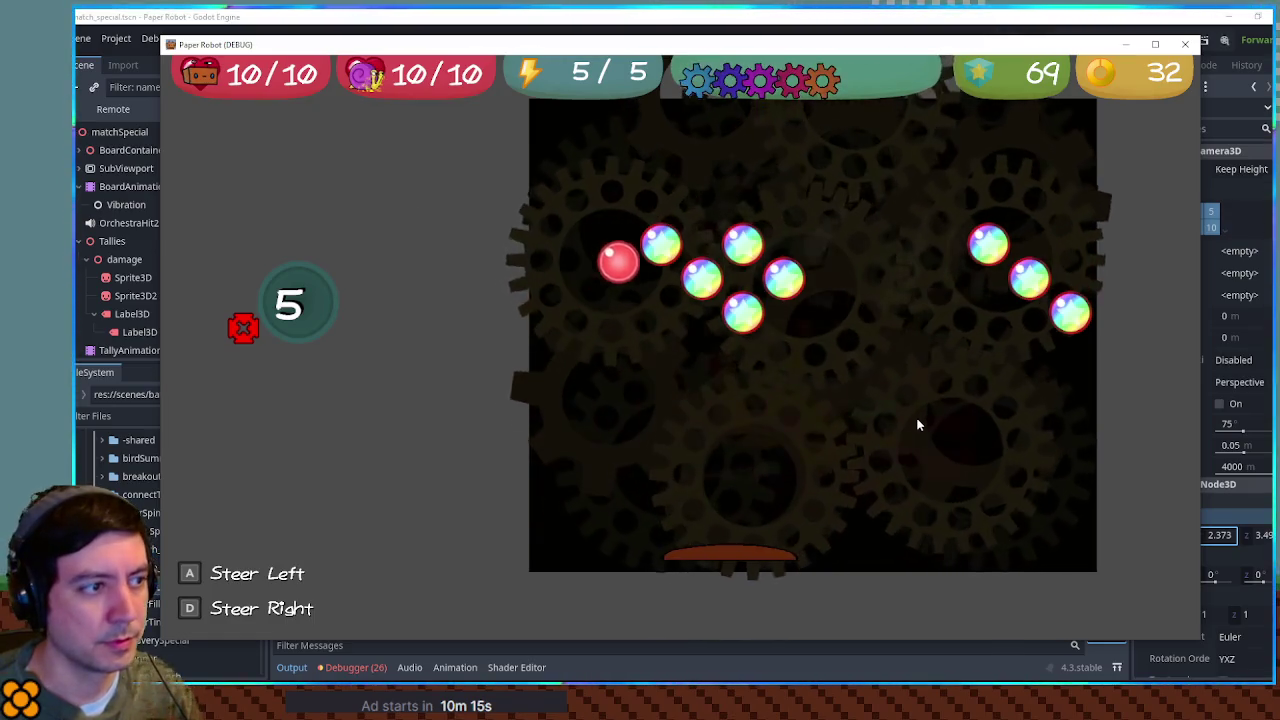
pyautogui.press('d')
pyautogui.press('d')
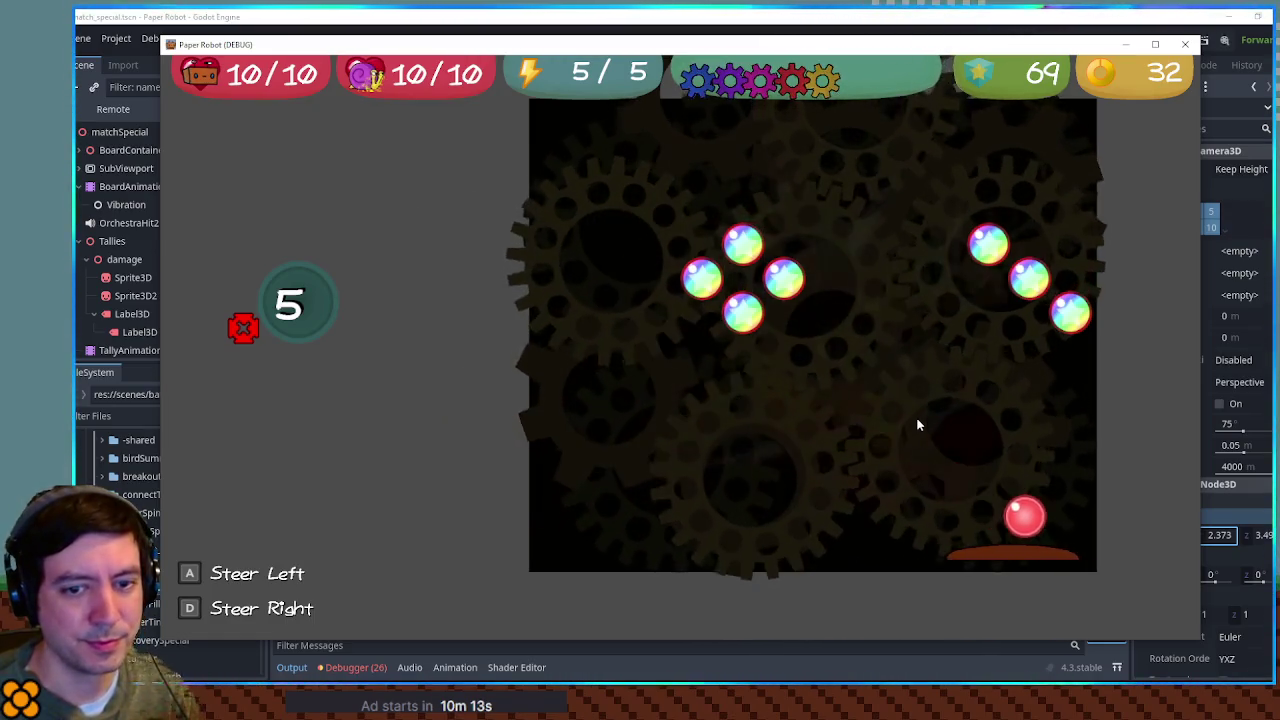
pyautogui.press('a')
pyautogui.press('a')
pyautogui.press('d')
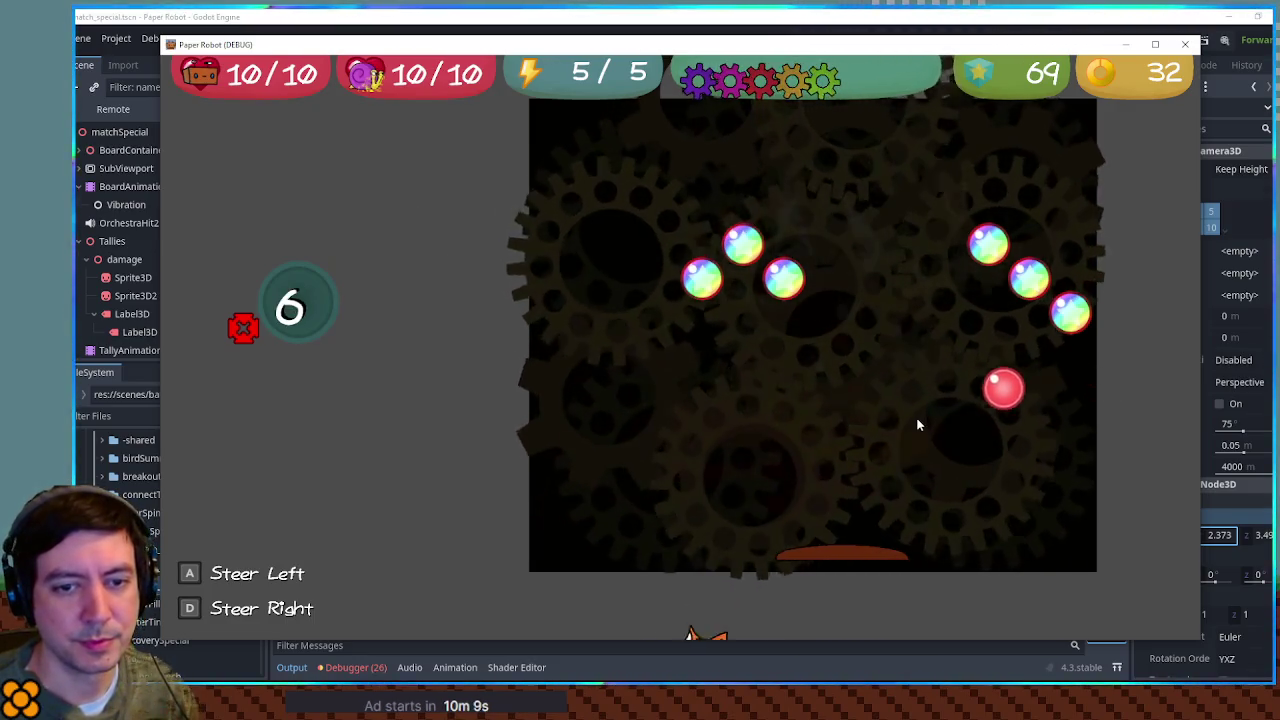
pyautogui.press('d')
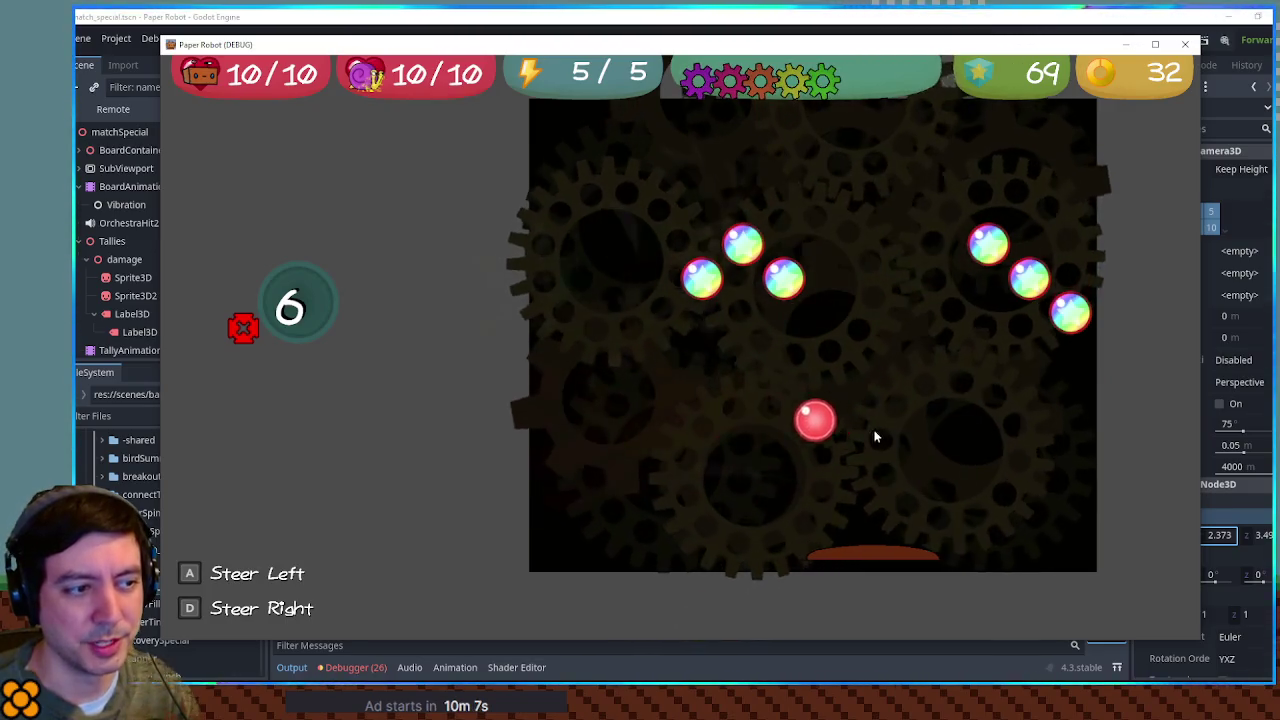
pyautogui.press('a')
pyautogui.press('d')
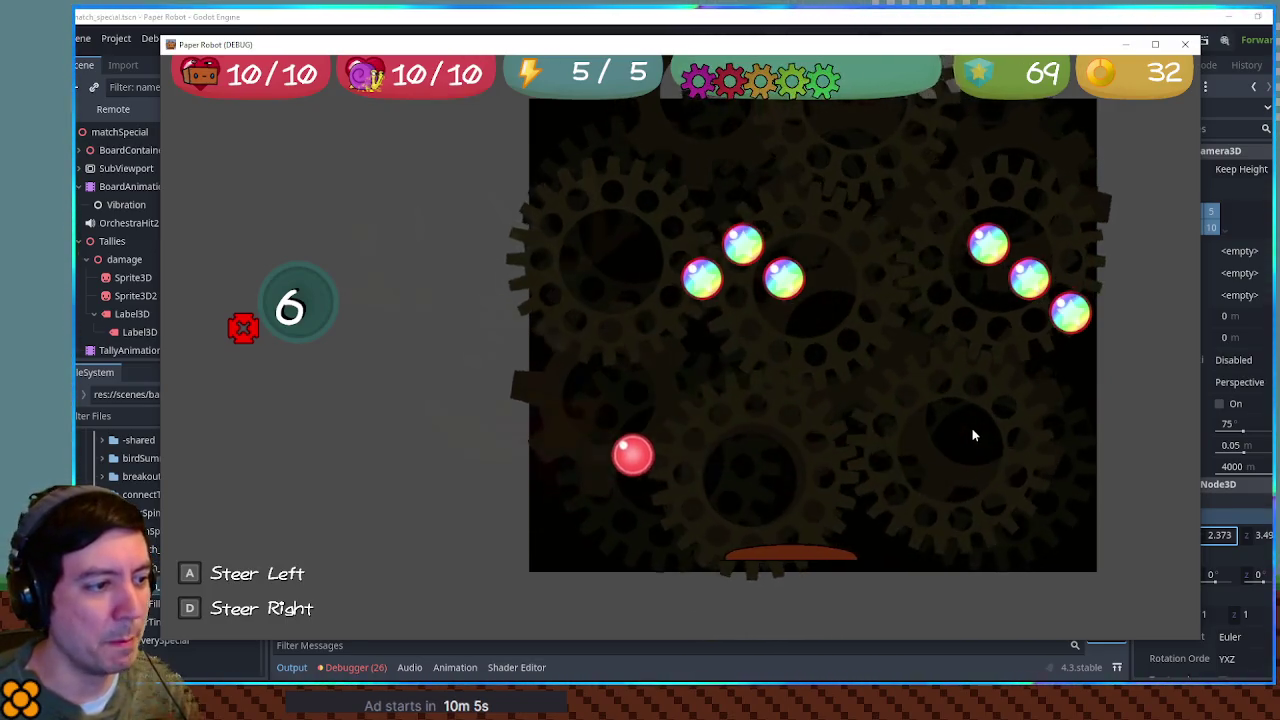
pyautogui.press('a')
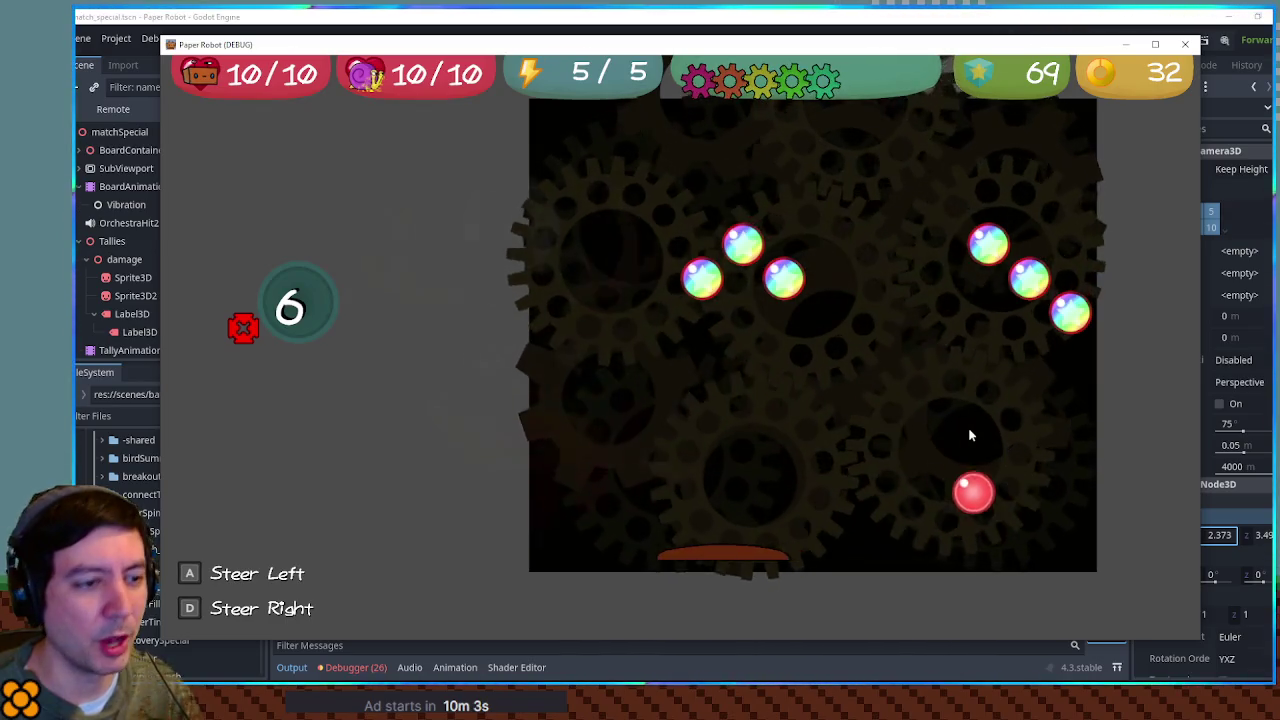
pyautogui.press('d')
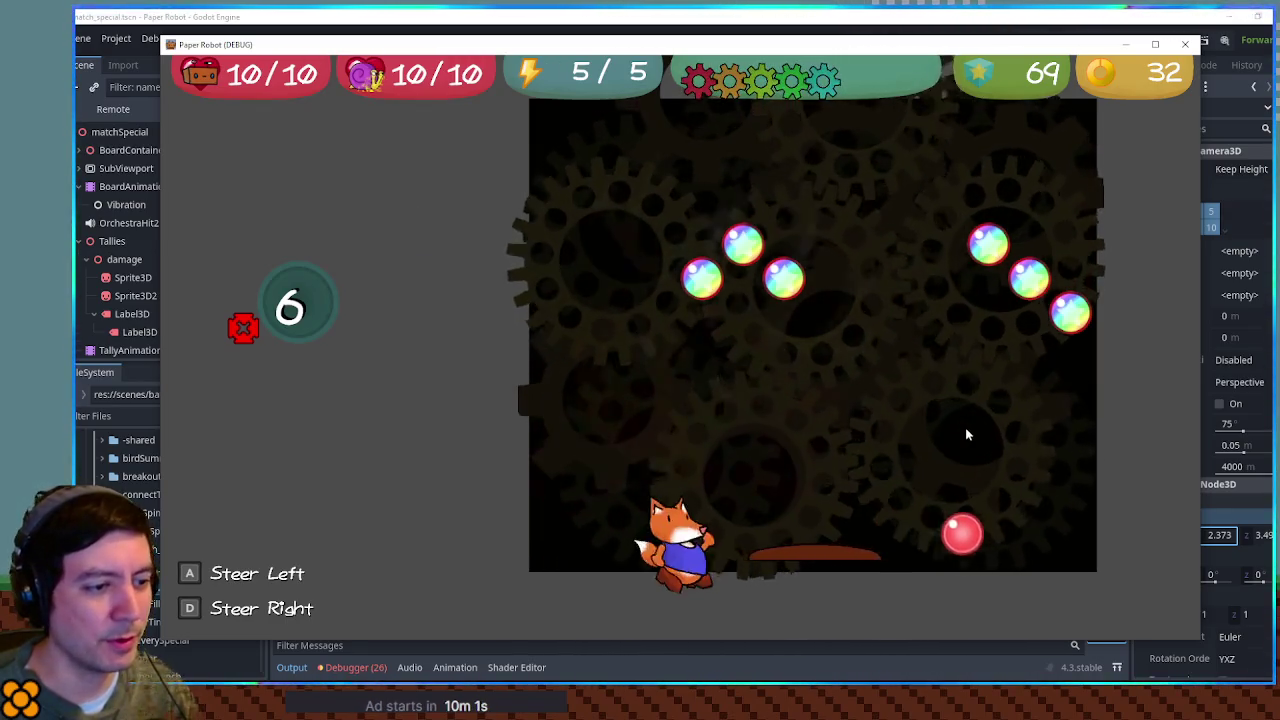
pyautogui.press('a')
pyautogui.press('d')
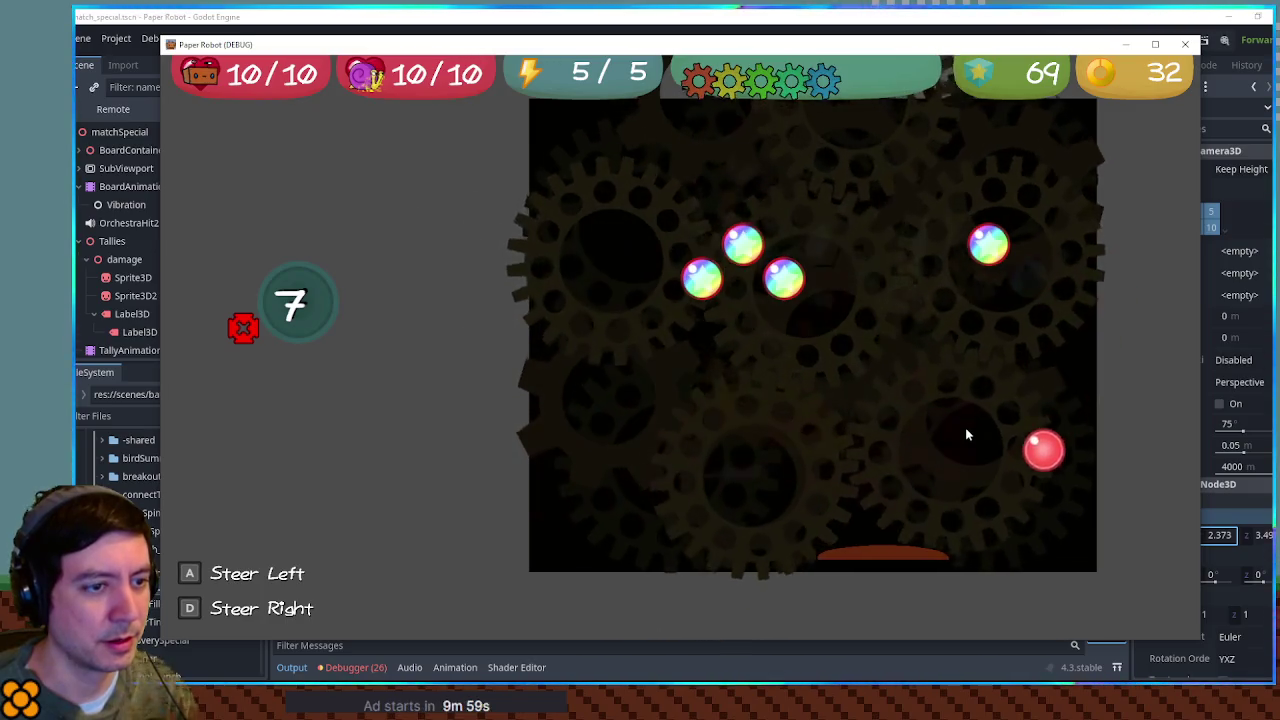
pyautogui.press('a')
pyautogui.press('d')
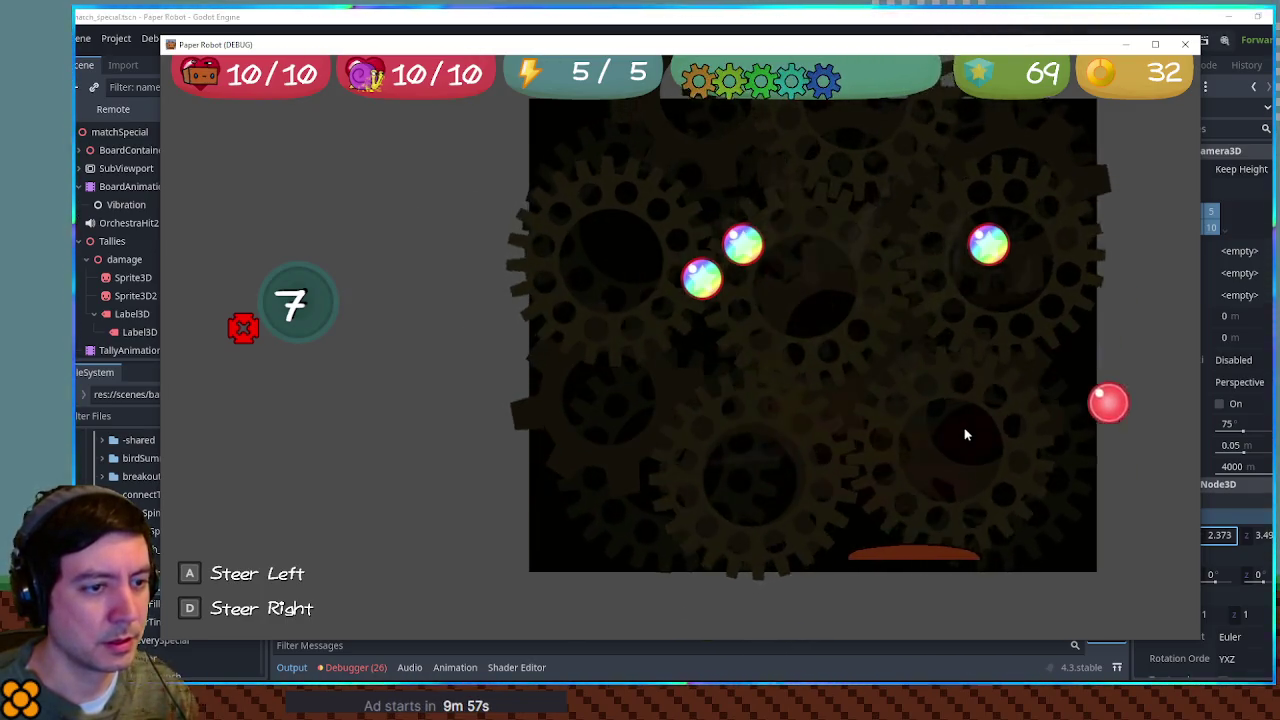
pyautogui.press('a')
pyautogui.press('d')
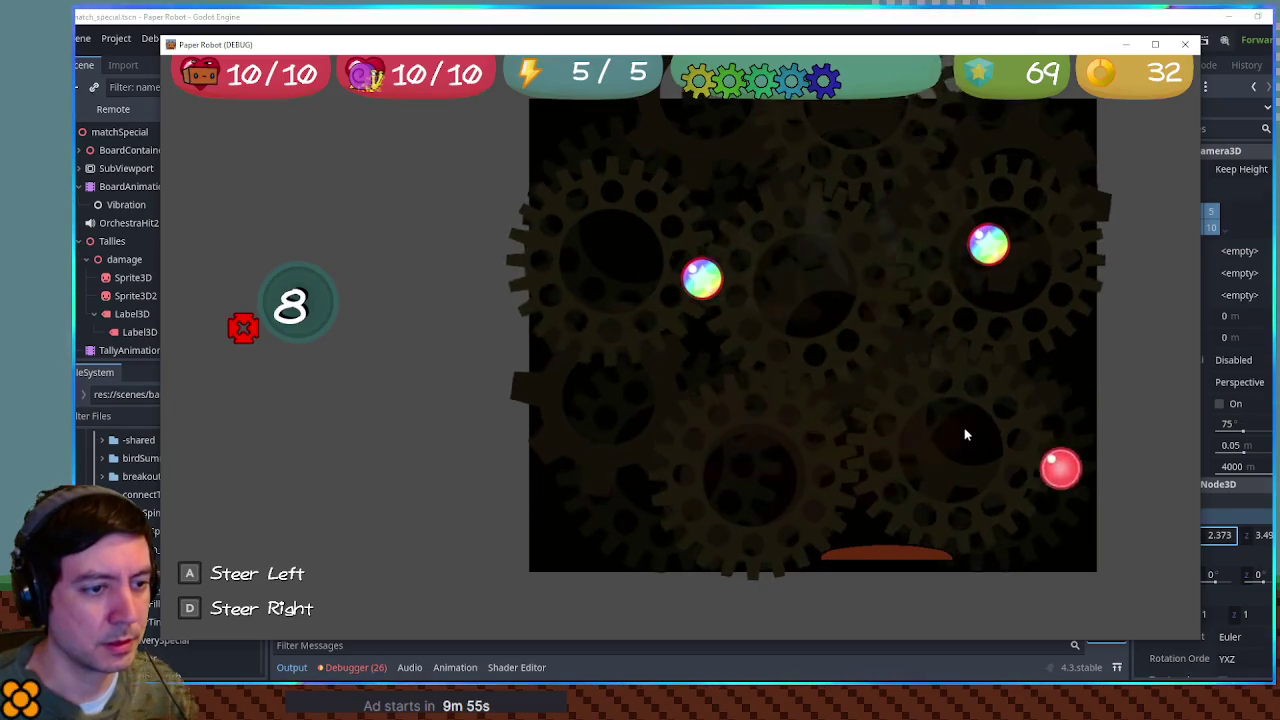
pyautogui.press('d')
pyautogui.press('a')
pyautogui.press('a')
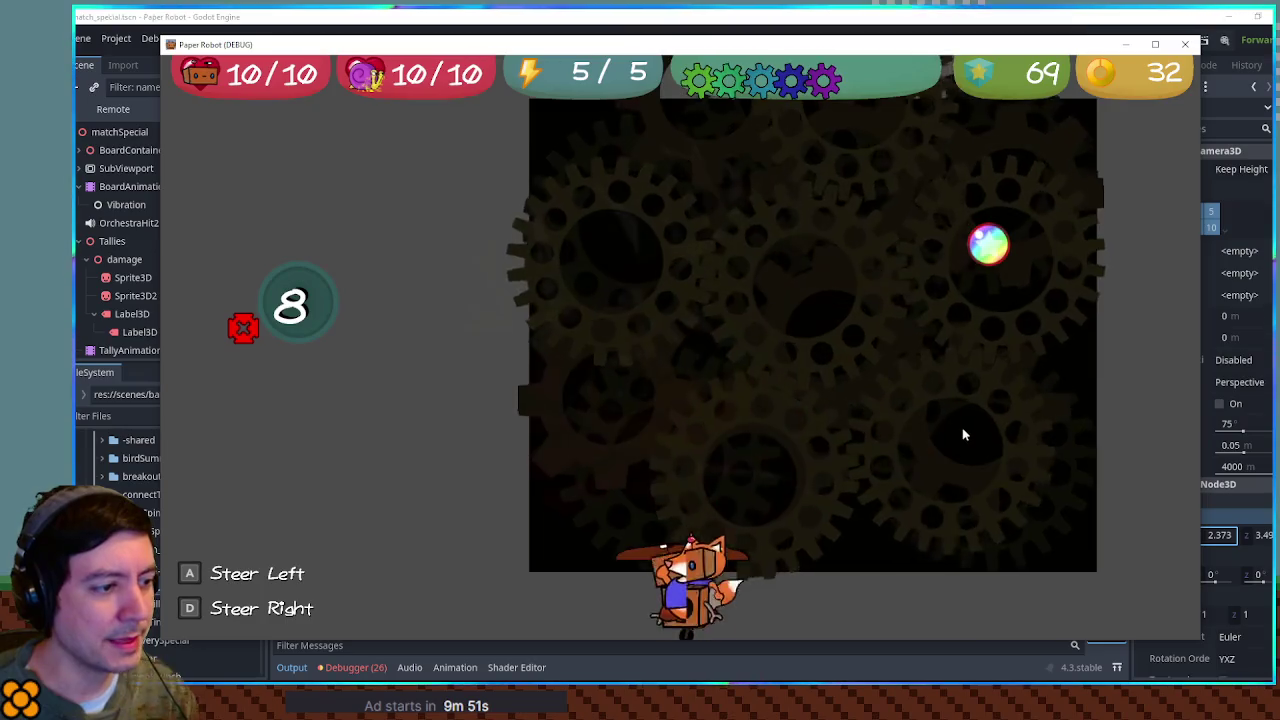
# Step: Close the test game, turn off the camera preview, and collapse BoardAnimation and Tallies
pyautogui.click(1184, 46)
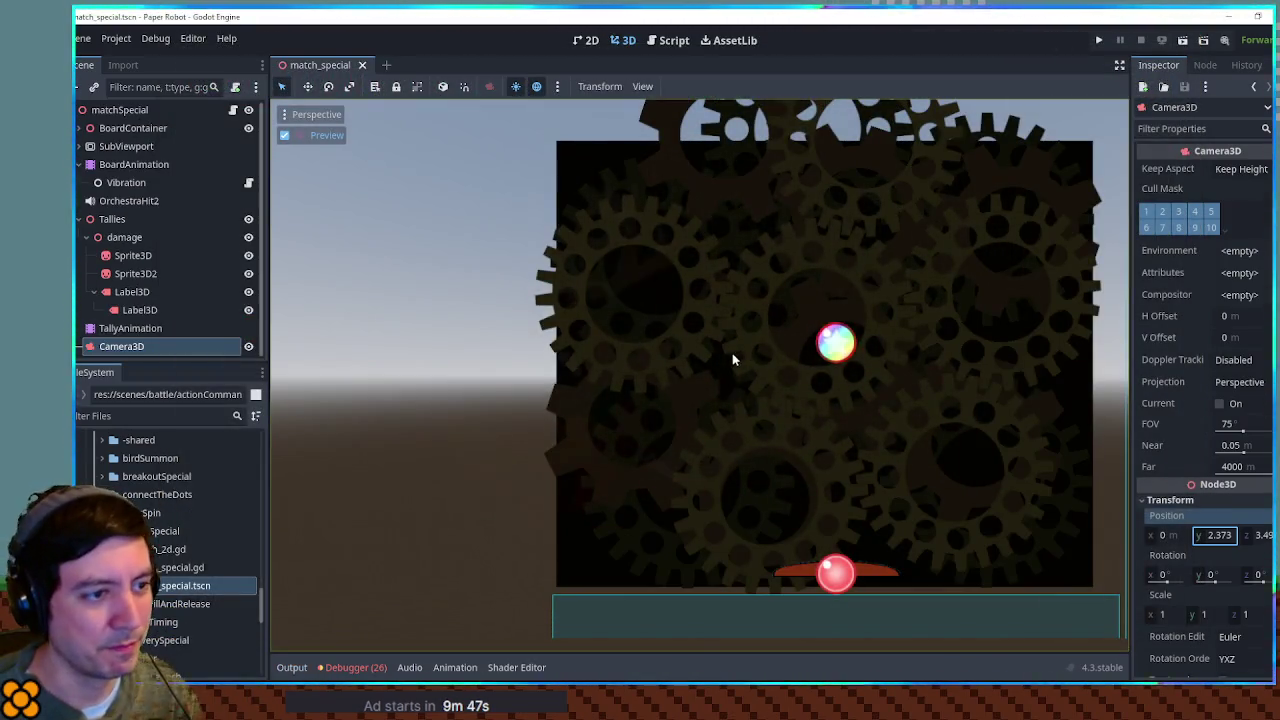
pyautogui.press('Return')
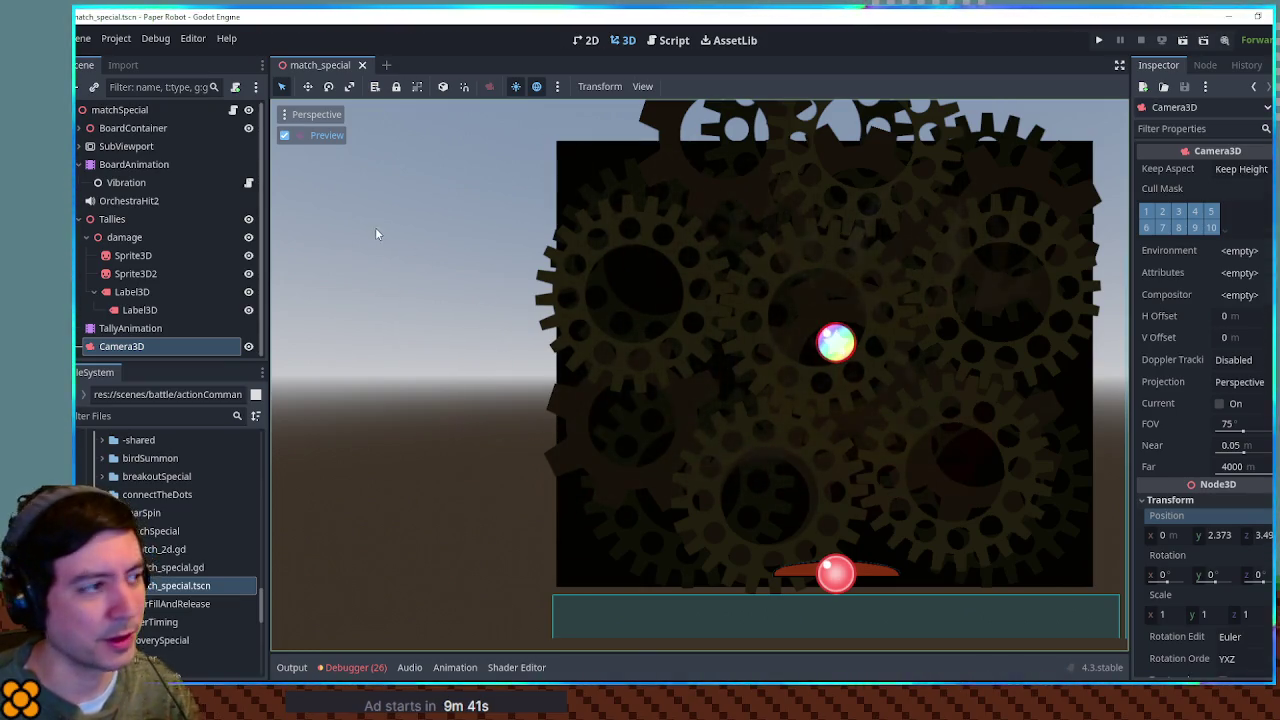
pyautogui.click(284, 135)
pyautogui.moveTo(700, 360)
pyautogui.mouseDown()
pyautogui.moveTo(765, 363)
pyautogui.moveTo(347, 228)
pyautogui.mouseUp()
pyautogui.scroll(5, 789, 348)
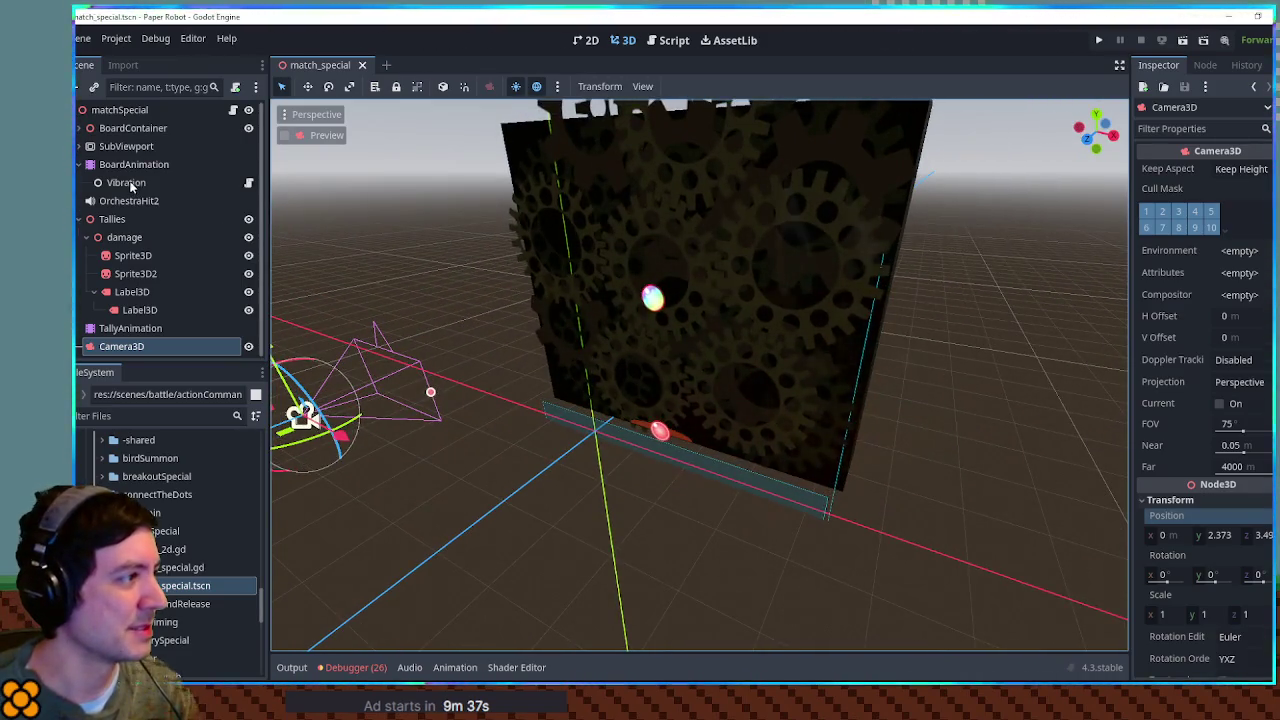
pyautogui.click(79, 166)
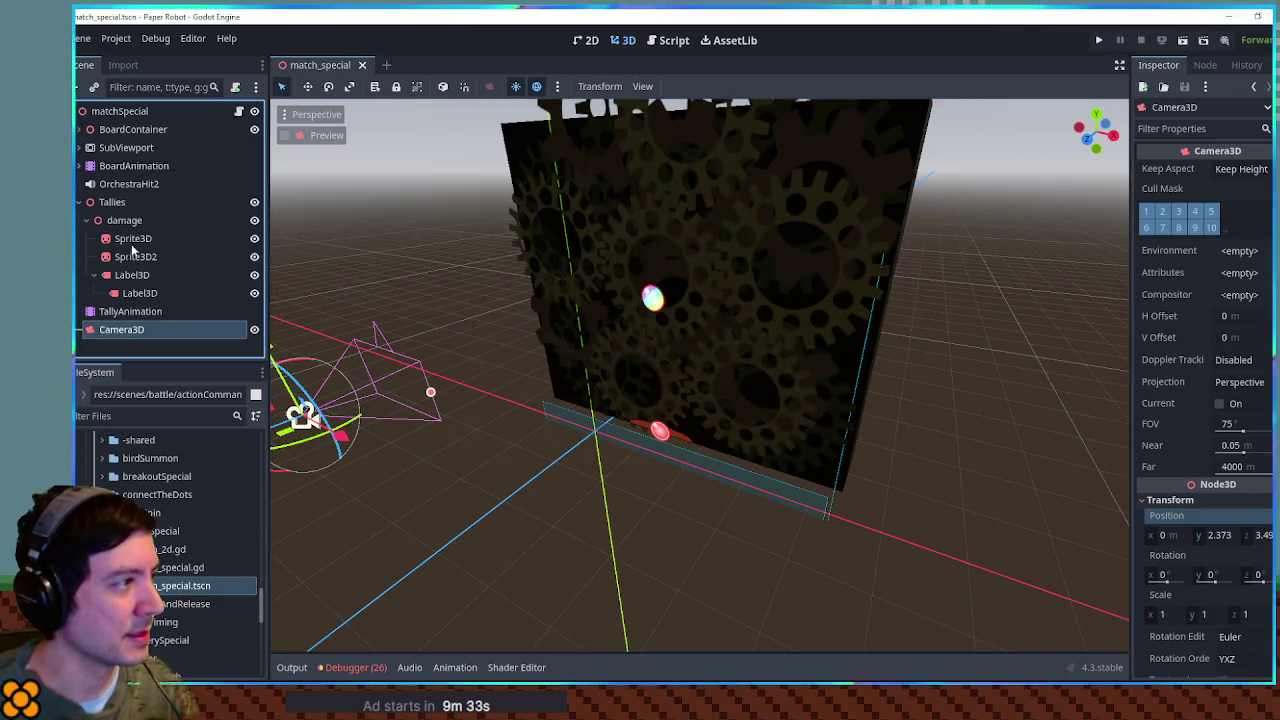
pyautogui.click(133, 204)
pyautogui.click(79, 203)
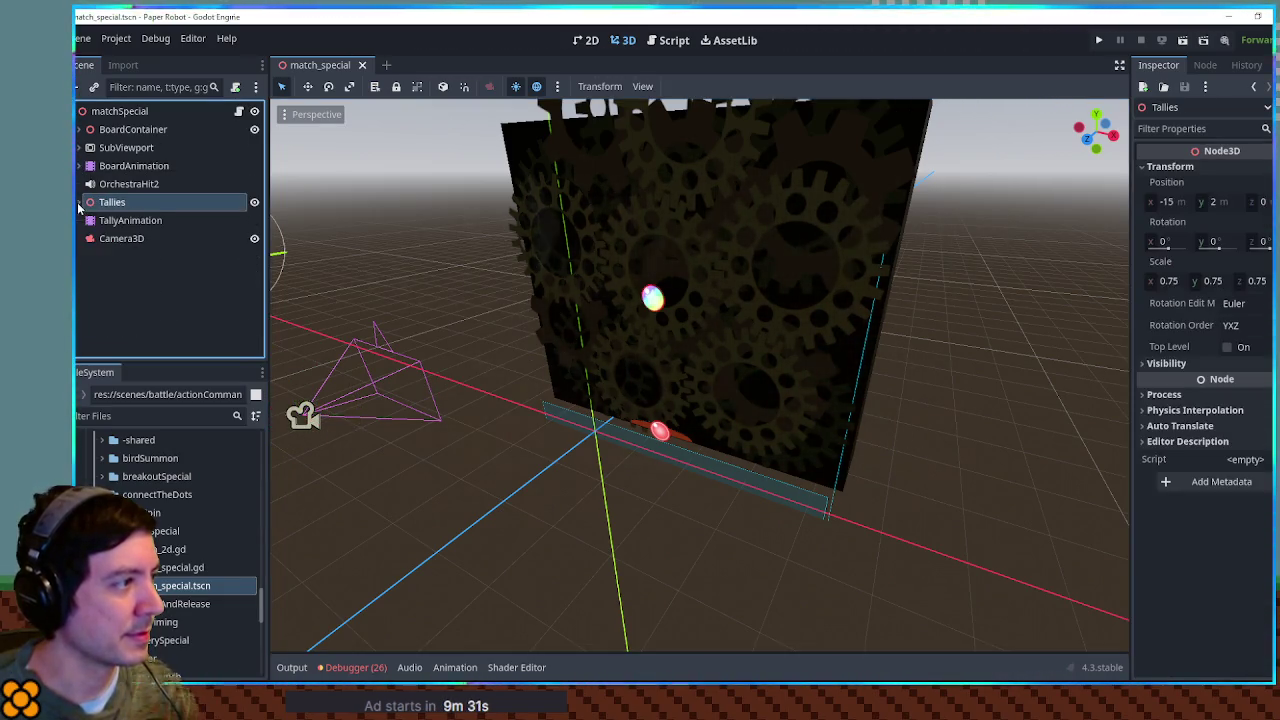
# Step: Expand SubViewport and BoardContainer, inspecting the SubViewport and the board back mesh
pyautogui.click(78, 148)
pyautogui.moveTo(640, 300)
pyautogui.mouseDown()
pyautogui.moveTo(600, 260)
pyautogui.moveTo(545, 240)
pyautogui.mouseUp()
pyautogui.click(140, 148)
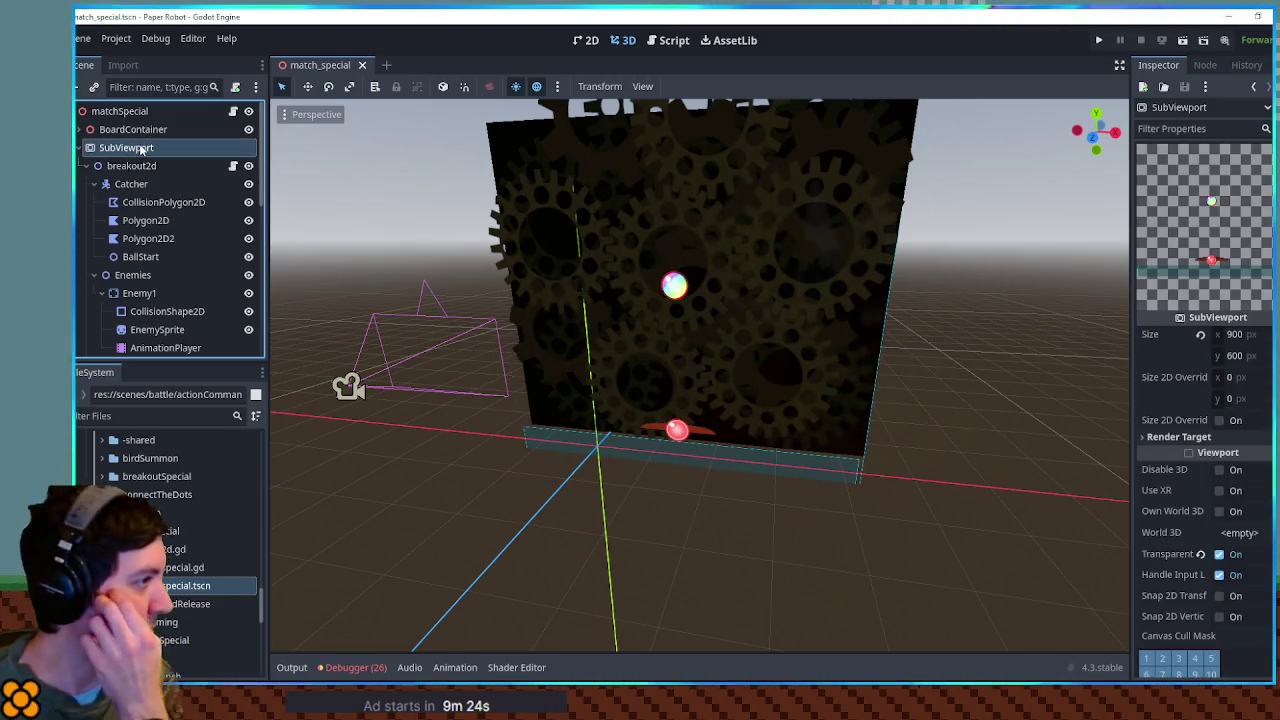
pyautogui.click(81, 130)
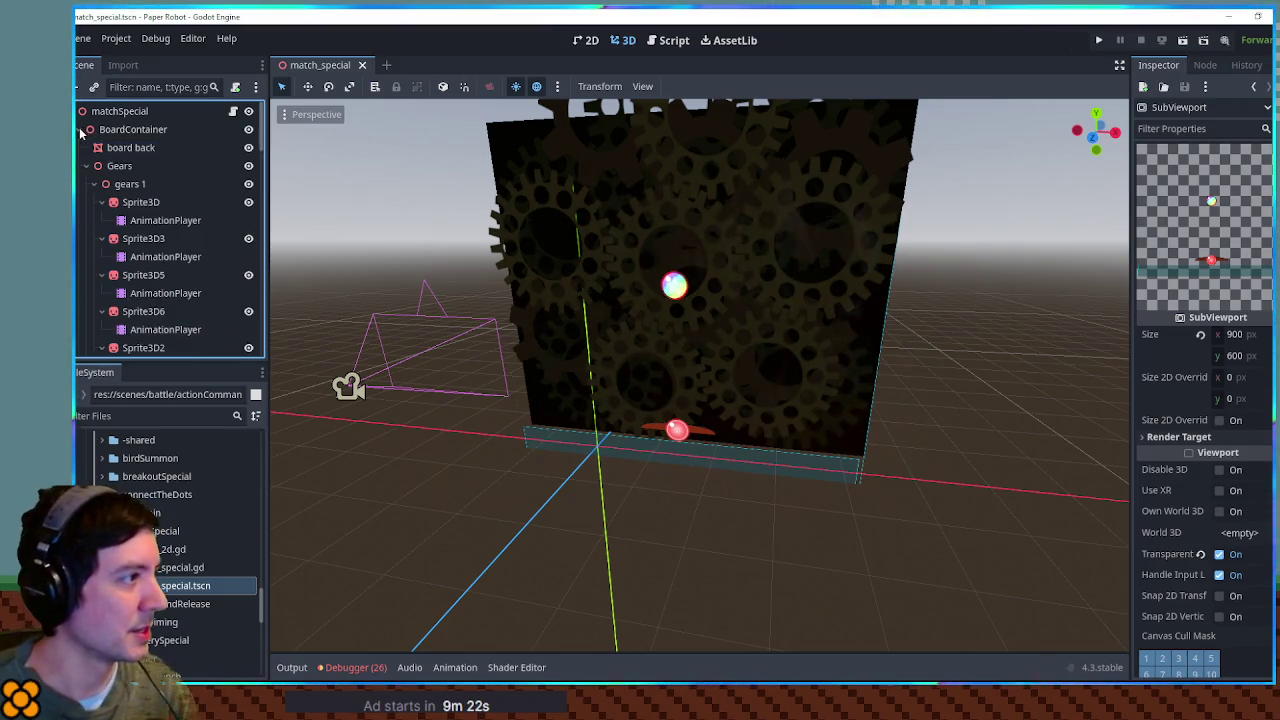
pyautogui.click(87, 166)
pyautogui.click(124, 150)
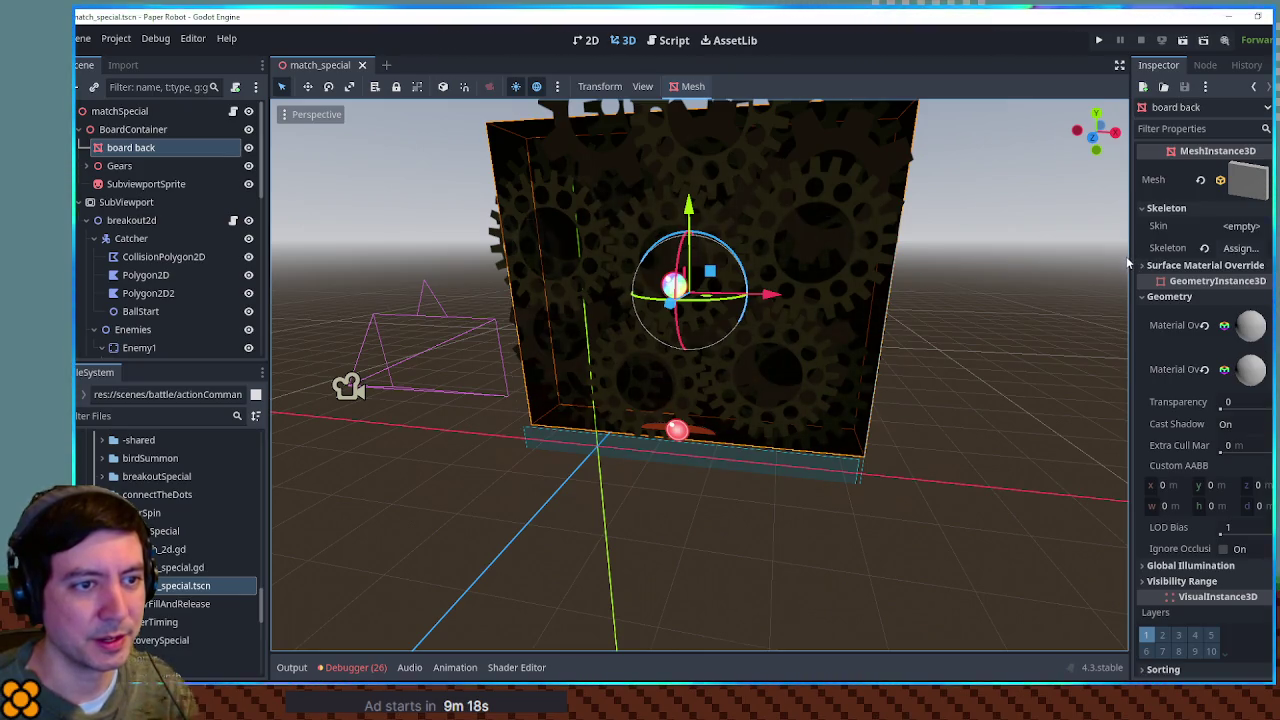
# Step: Widen the Inspector, toggle board back visibility, inspect SubviewportSprite, and switch to 2D
pyautogui.moveTo(1130, 258); pyautogui.dragTo(1068, 258)
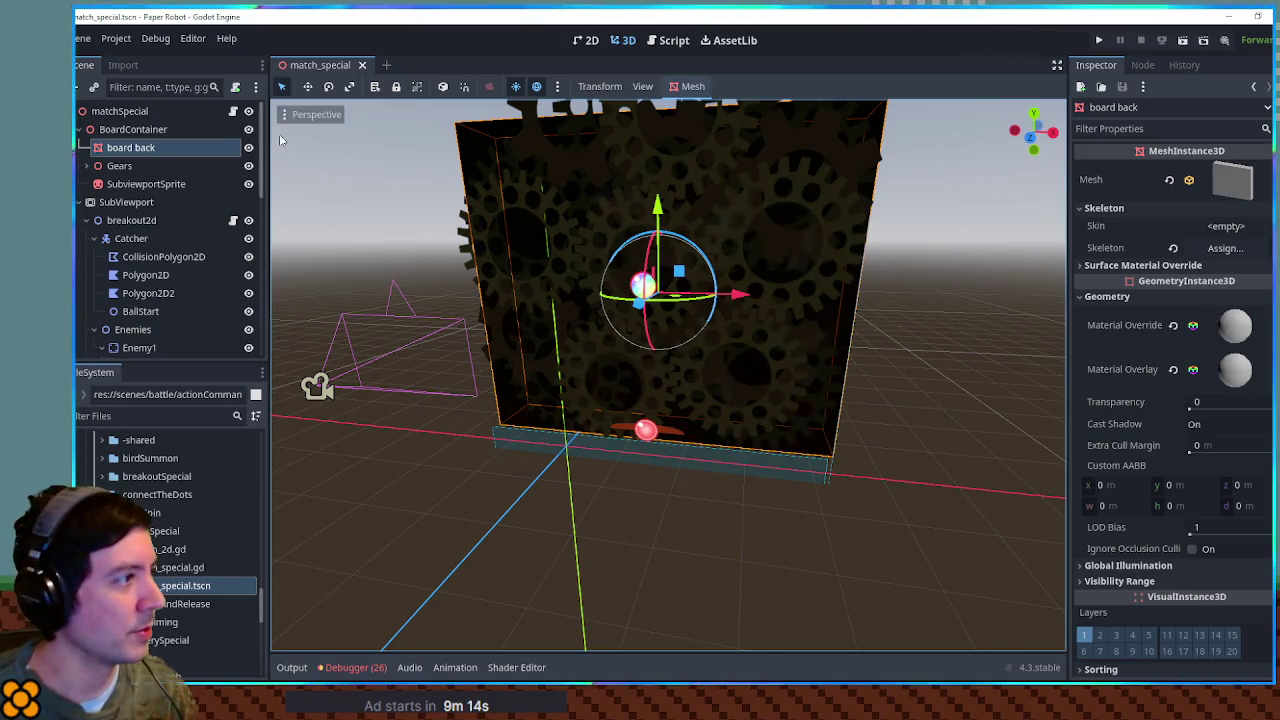
pyautogui.click(248, 147)
pyautogui.click(248, 147)
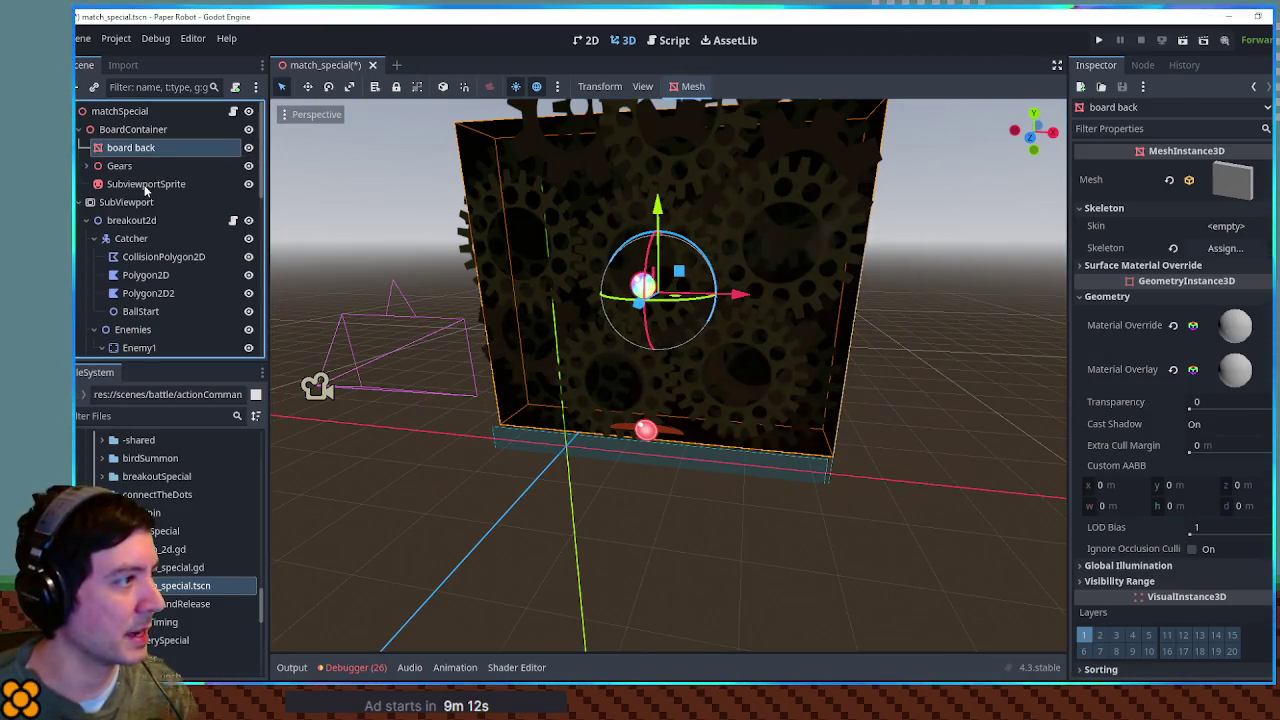
pyautogui.click(145, 185)
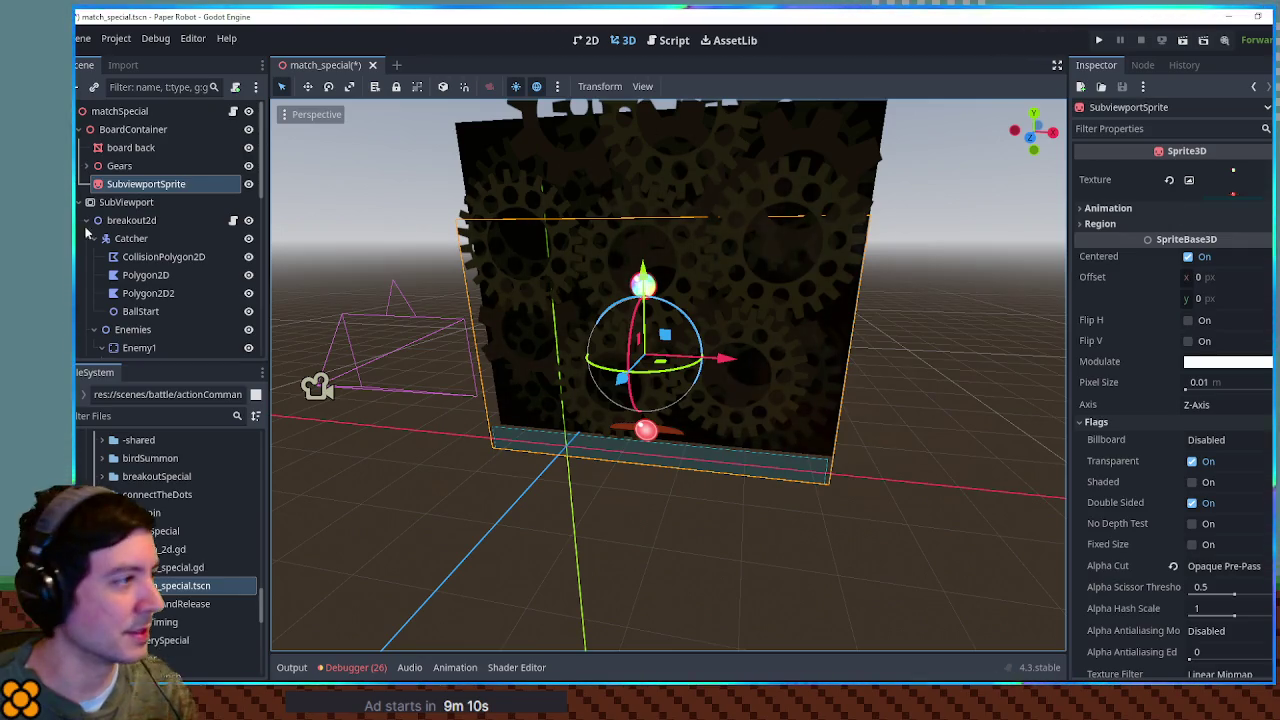
pyautogui.rightClick(130, 204)
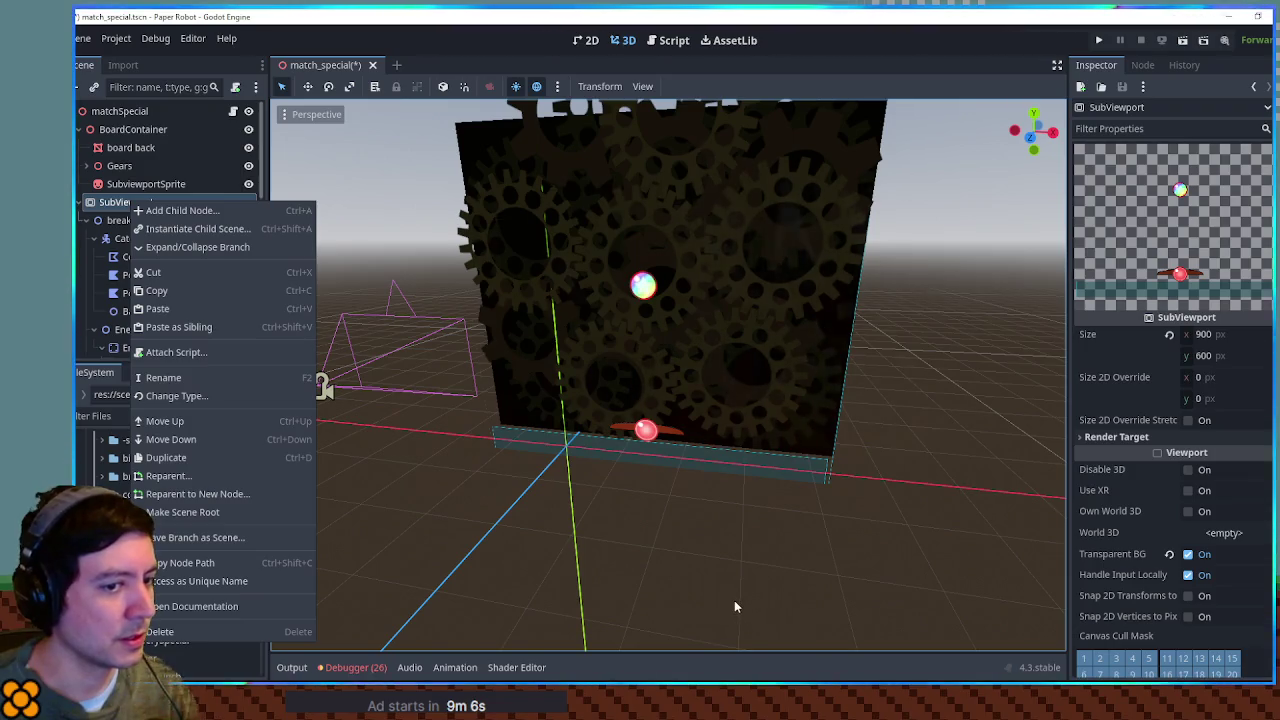
pyautogui.click(640, 531)
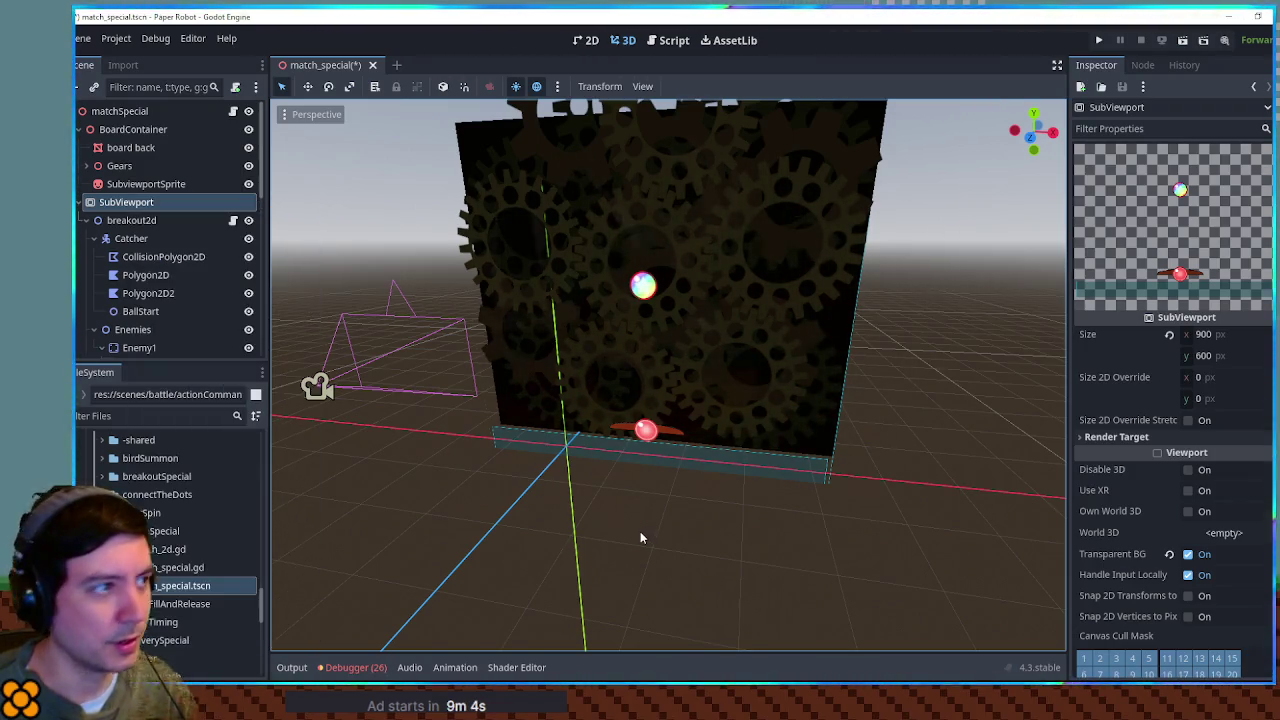
pyautogui.click(585, 40)
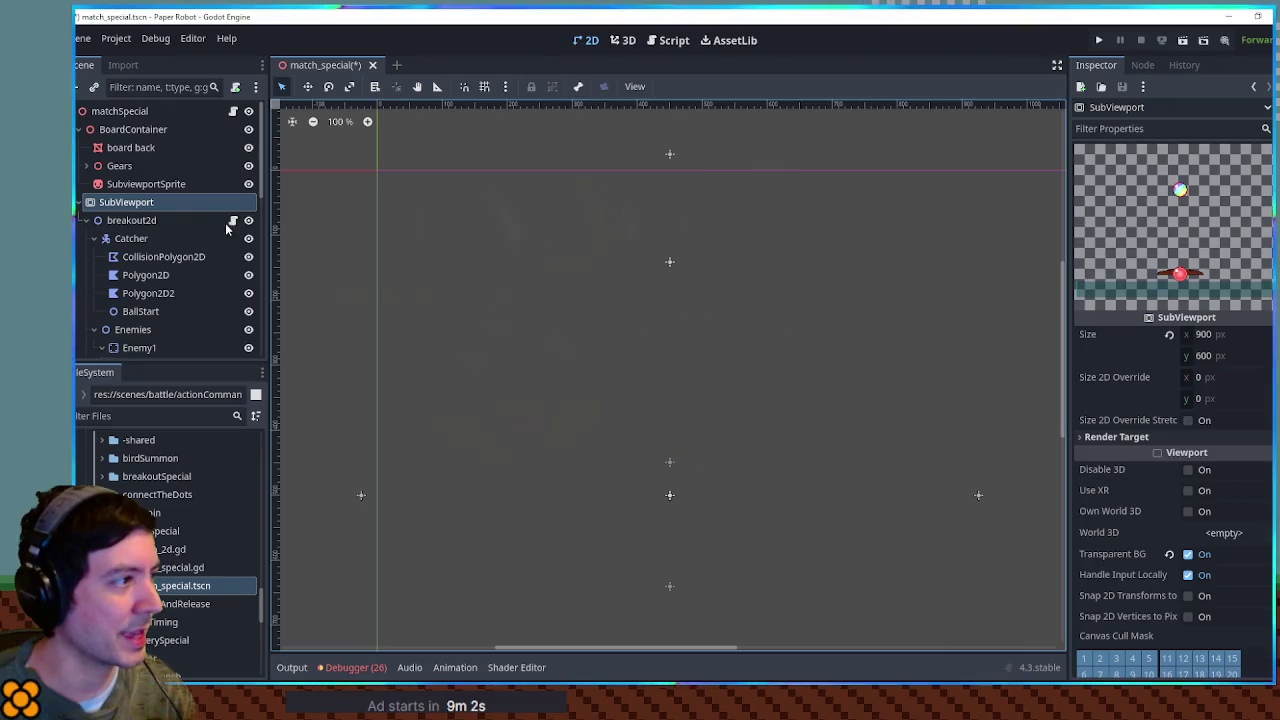
# Step: Check the SubViewport node's actions without choosing one, then undo the last change
pyautogui.click(140, 220)
pyautogui.click(140, 203)
pyautogui.rightClick(143, 205)
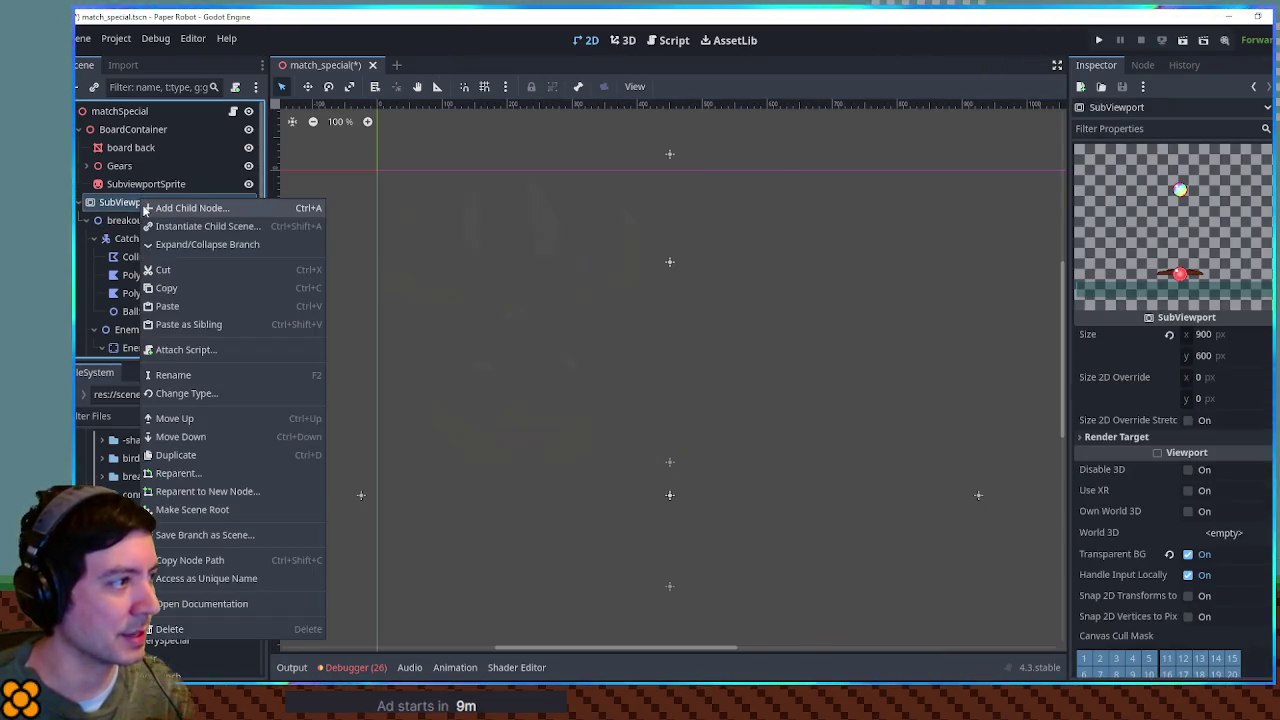
pyautogui.press('Escape')
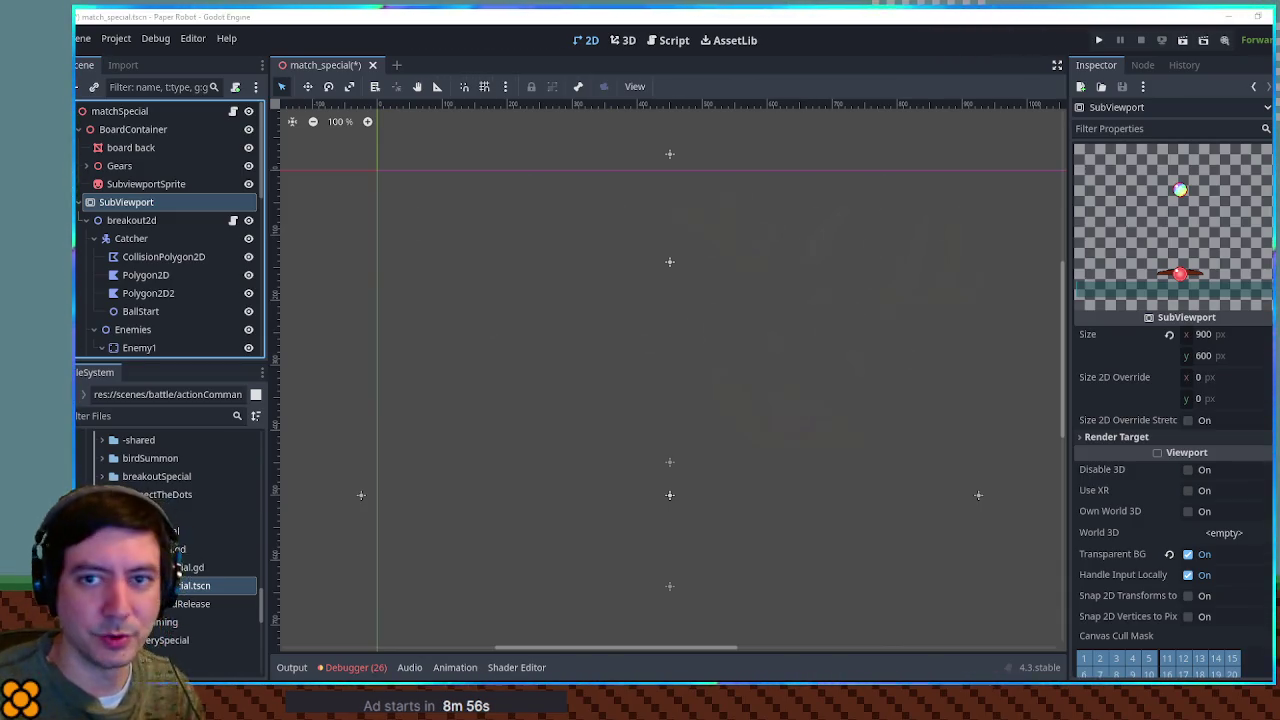
pyautogui.hotkey('ctrl', 'z')
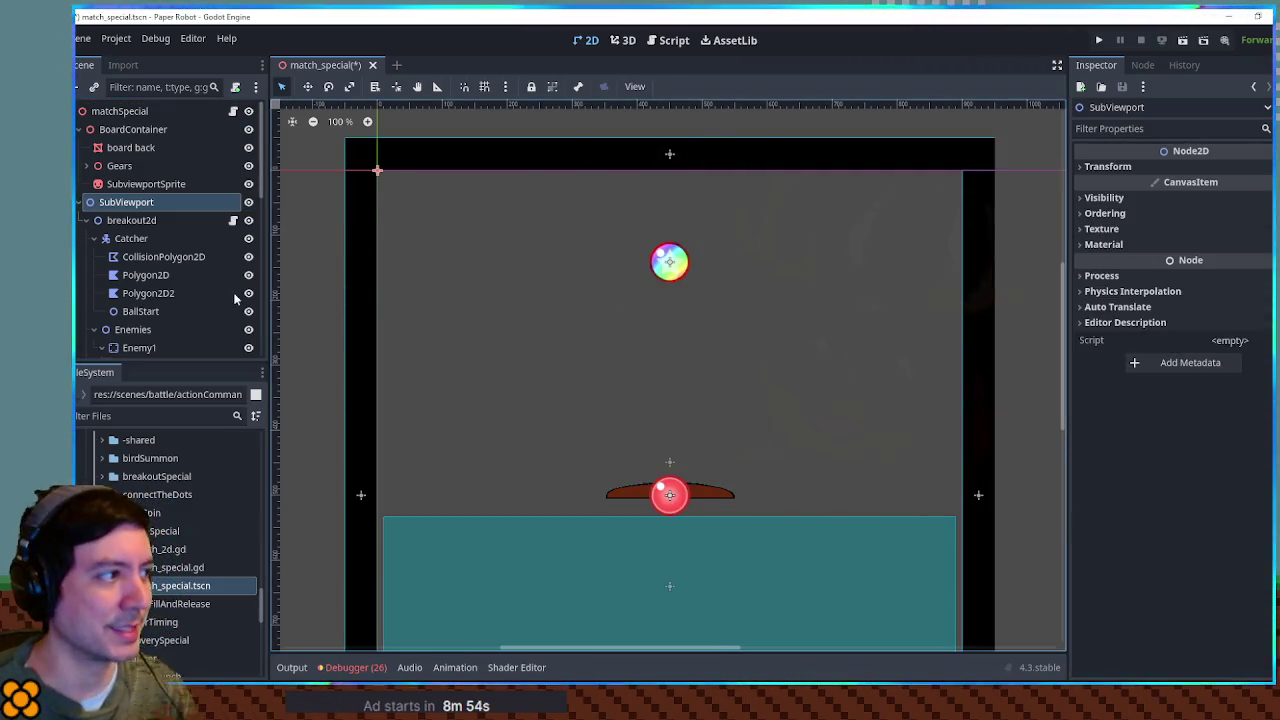
# Step: Rename breakout2d to match2d and attach the existing match_2d.gd script
pyautogui.click(140, 222)
pyautogui.click(144, 223)
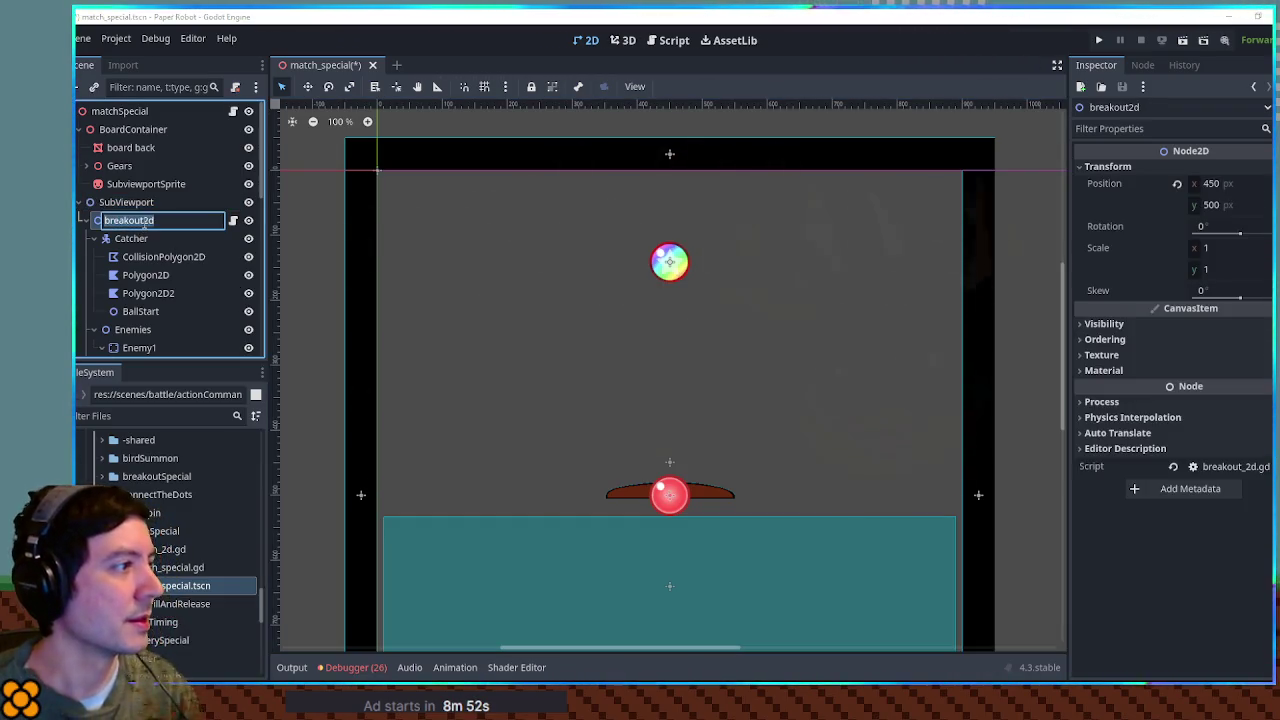
pyautogui.write('match2d')
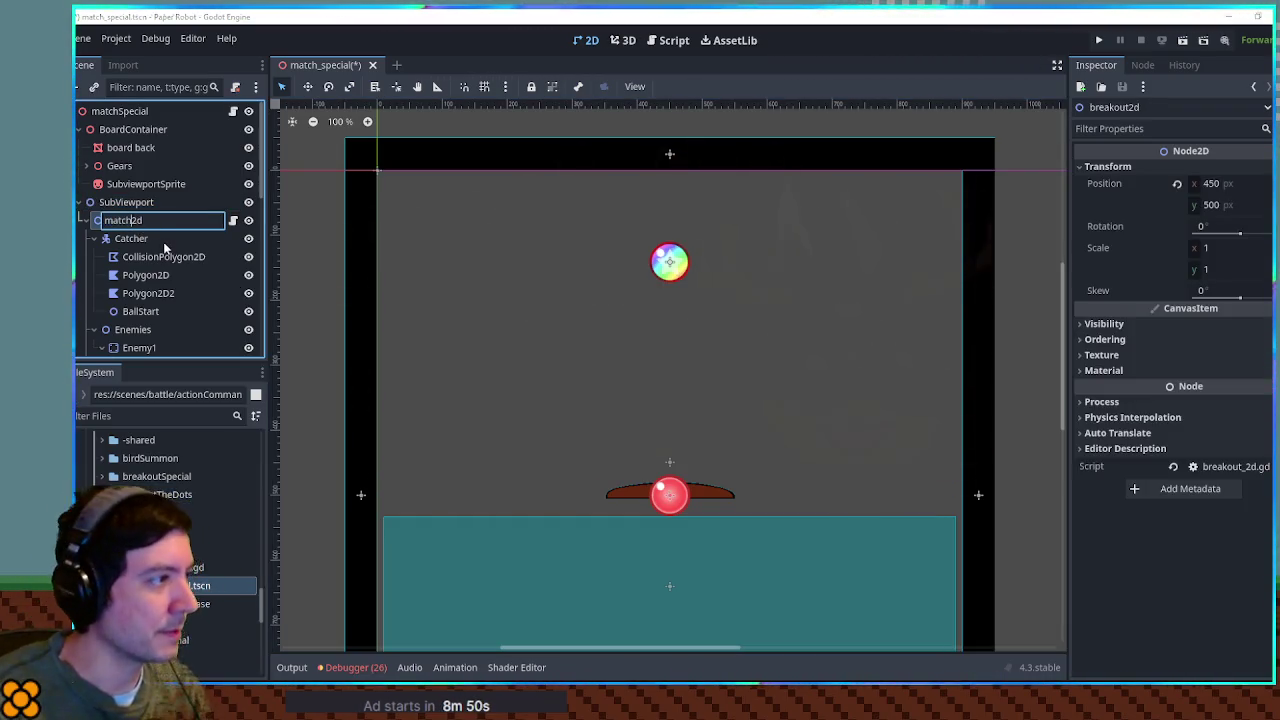
pyautogui.press('Return')
pyautogui.click(235, 87)
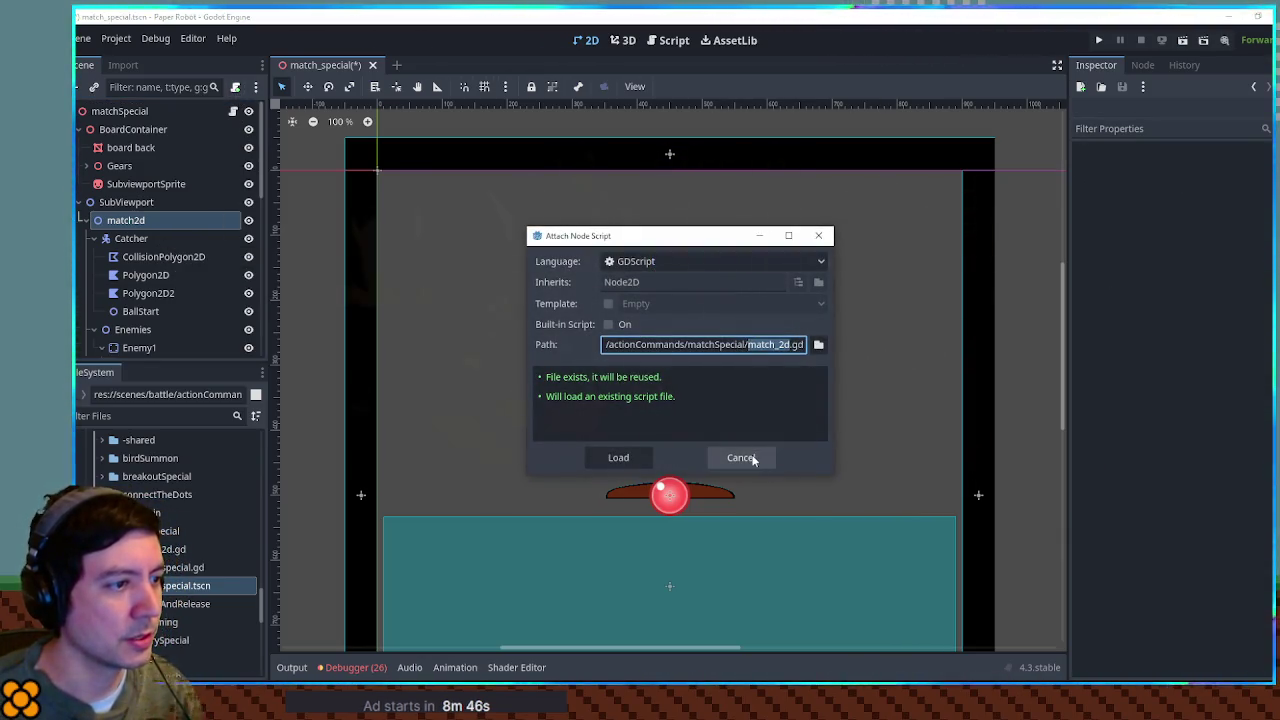
pyautogui.click(620, 457)
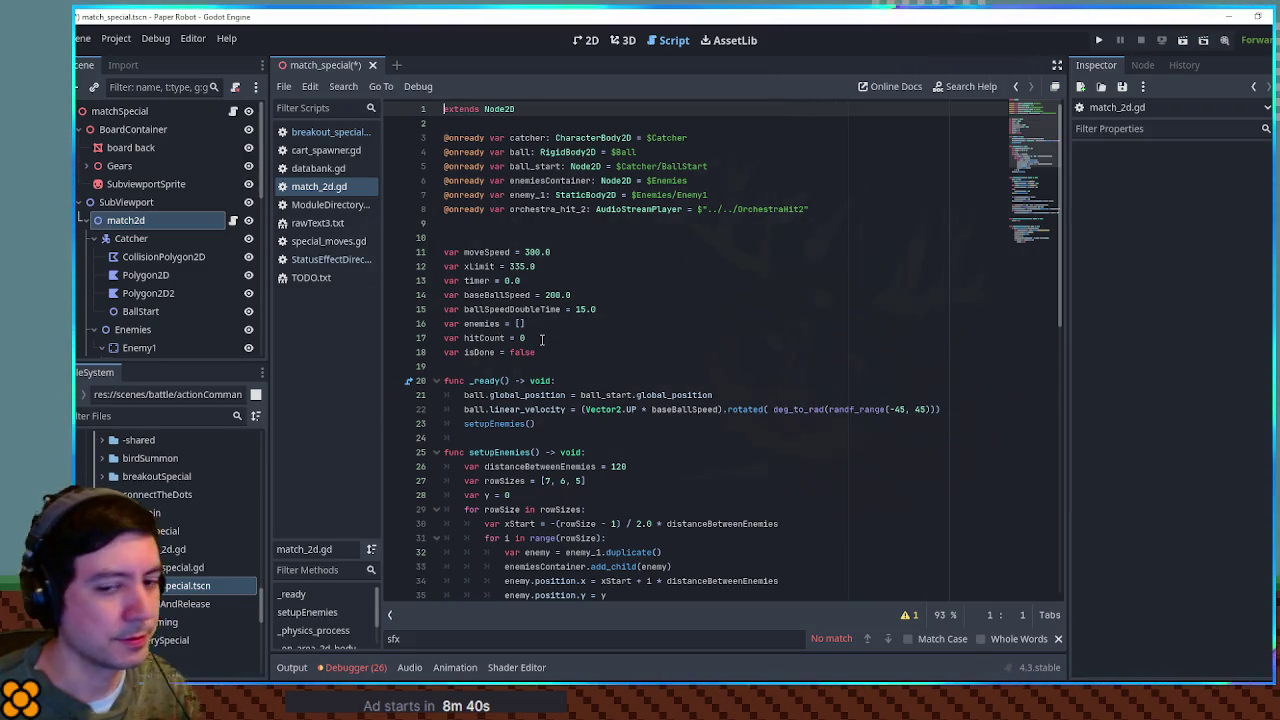
# Step: Save the scene and delete the Catcher paddle node from match2d
pyautogui.hotkey('ctrl', 's')
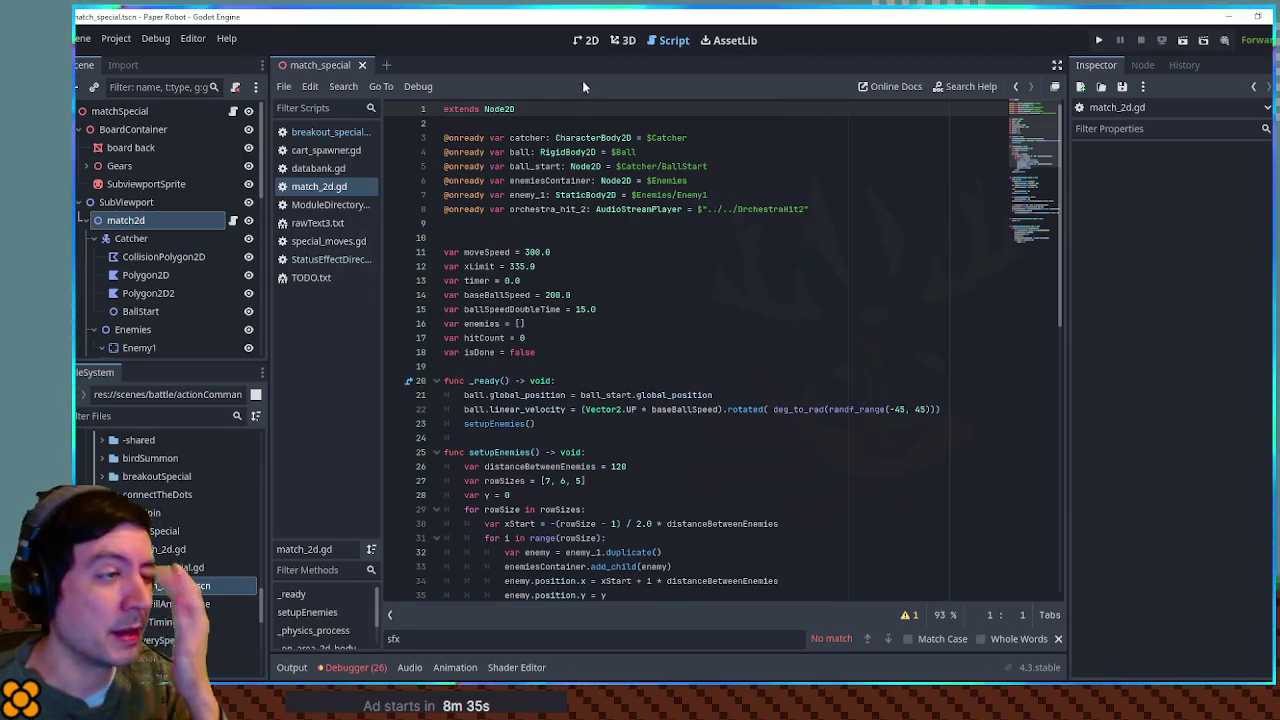
pyautogui.click(583, 41)
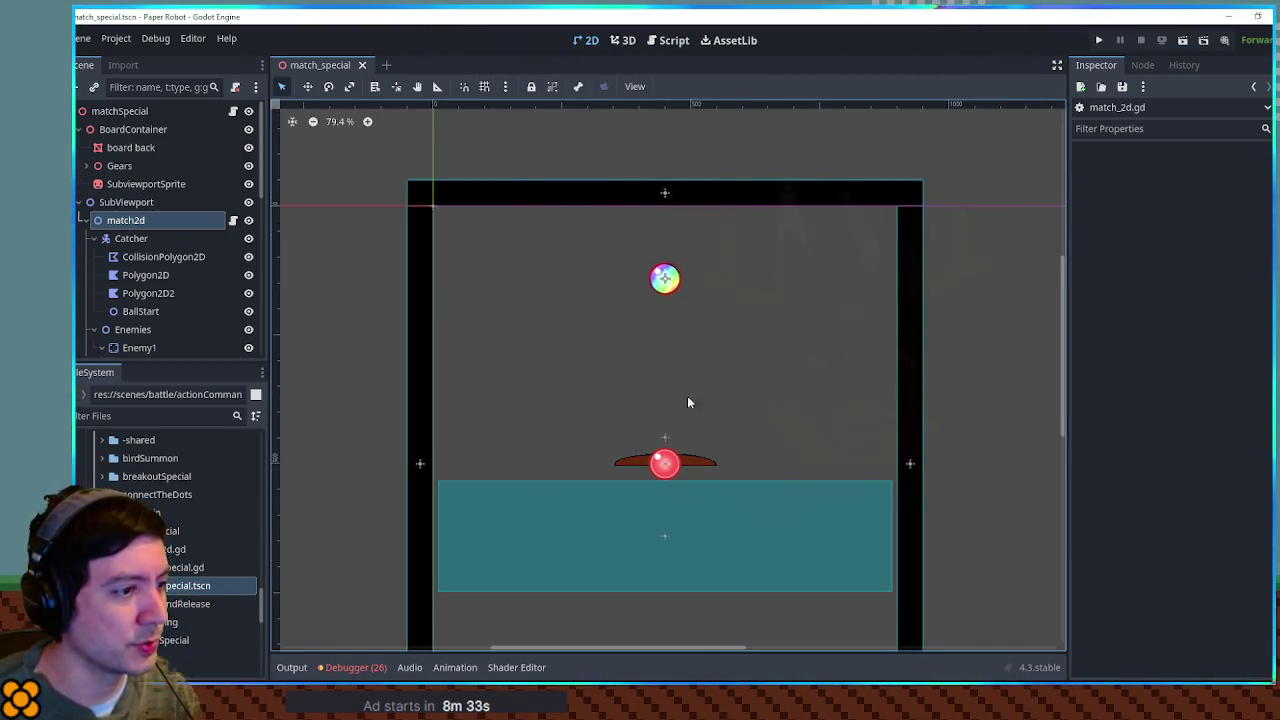
pyautogui.click(685, 467)
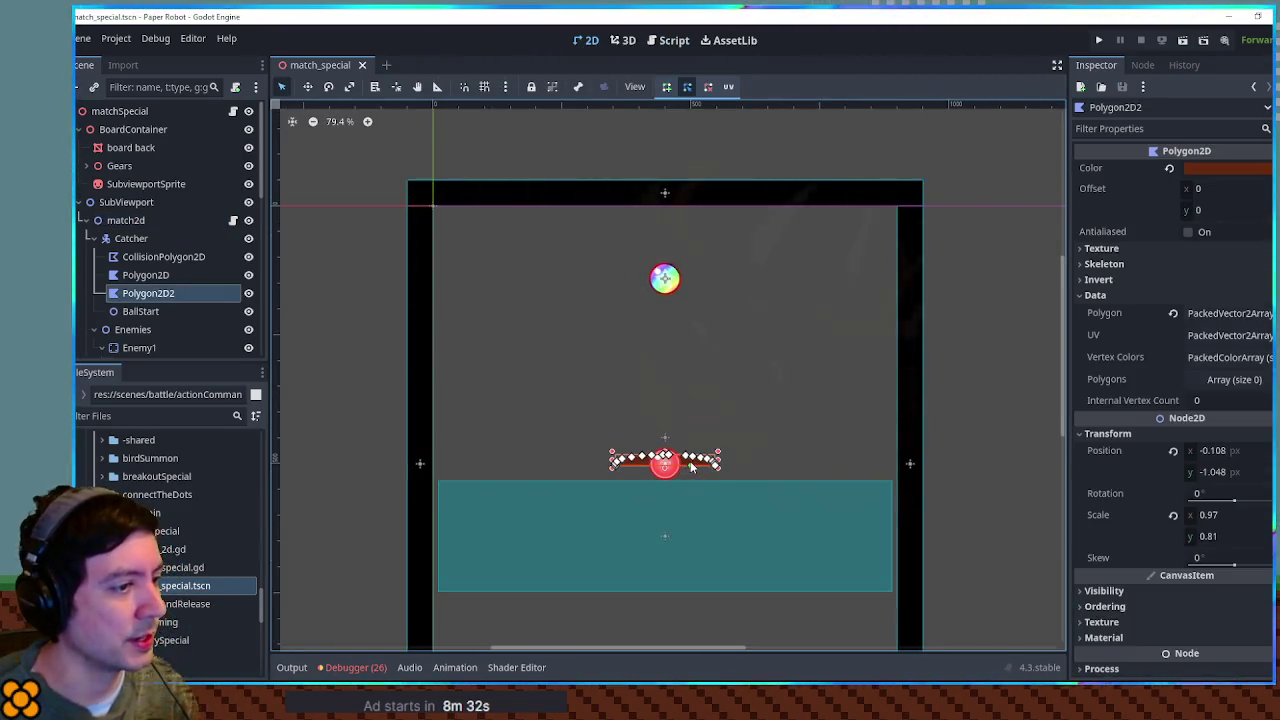
pyautogui.click(128, 238)
pyautogui.press('Delete')
pyautogui.press('Return')
# Step: Delete the Enemies, Ball, Walls and Area2D nodes, confirming each deletion
pyautogui.click(87, 240)
pyautogui.click(91, 239)
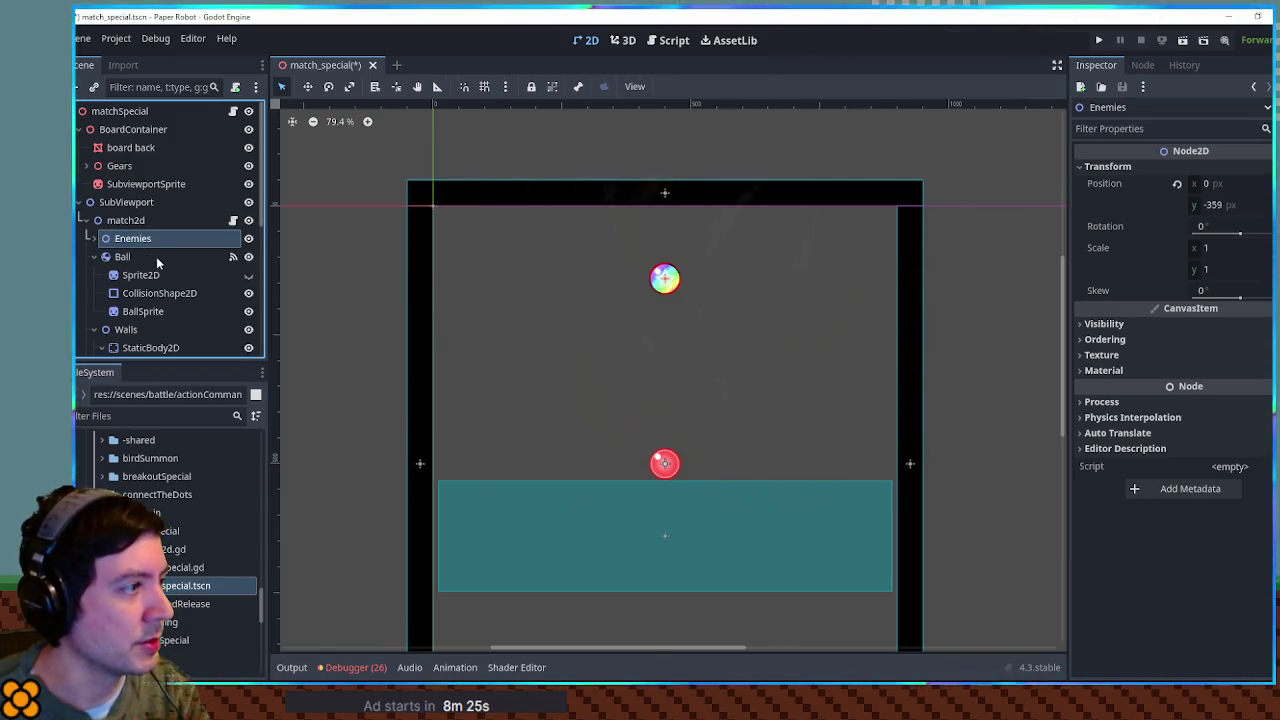
pyautogui.press('Delete')
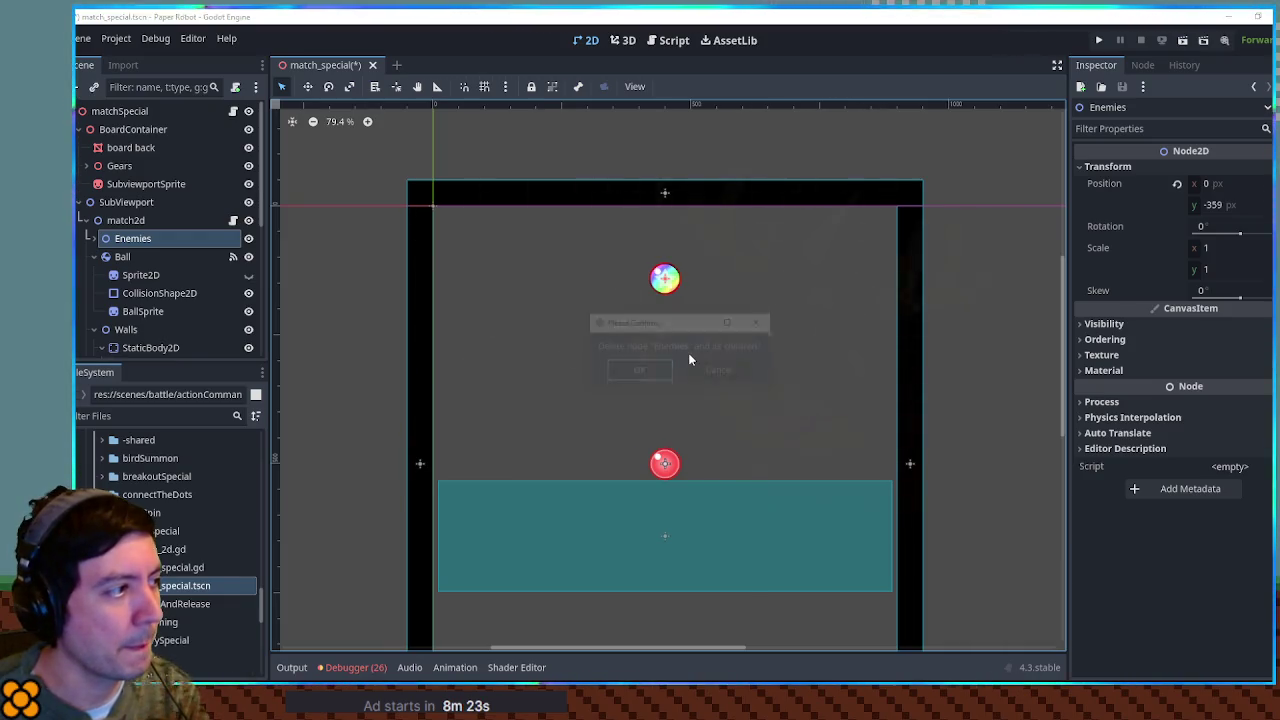
pyautogui.press('Return')
pyautogui.click(132, 240)
pyautogui.press('Delete')
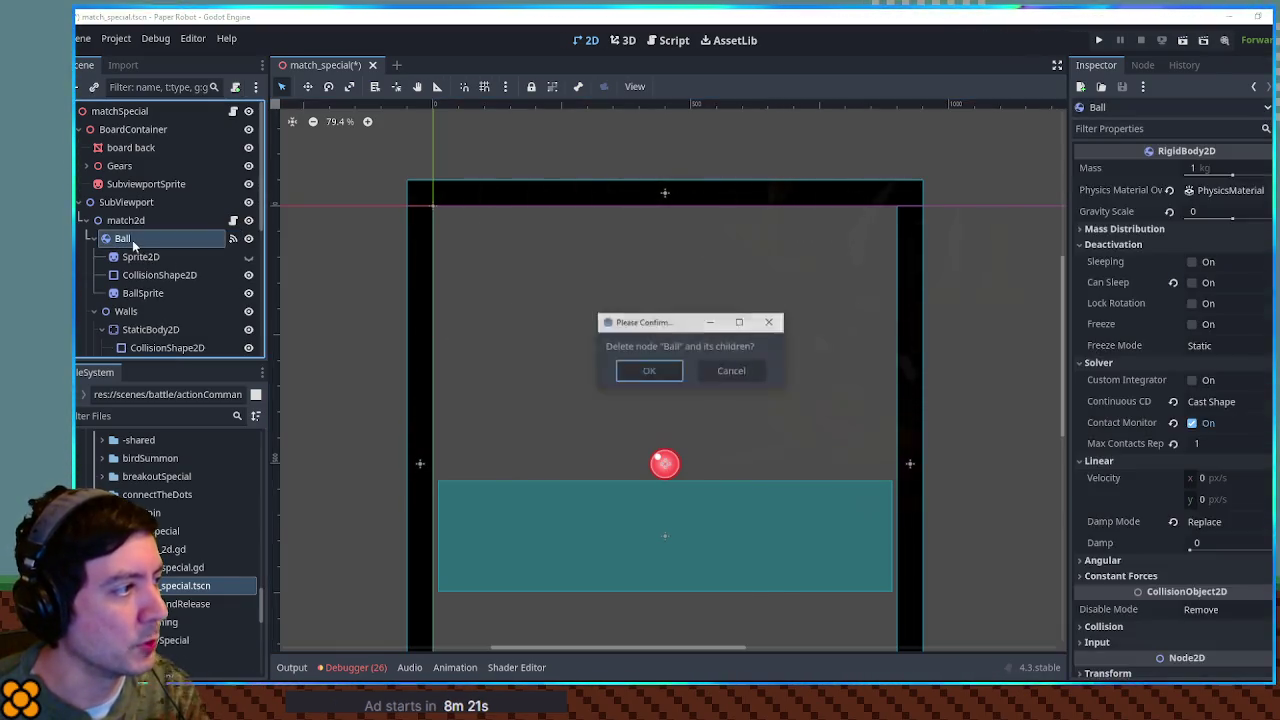
pyautogui.press('Return')
pyautogui.click(132, 240)
pyautogui.press('Delete')
pyautogui.press('Return')
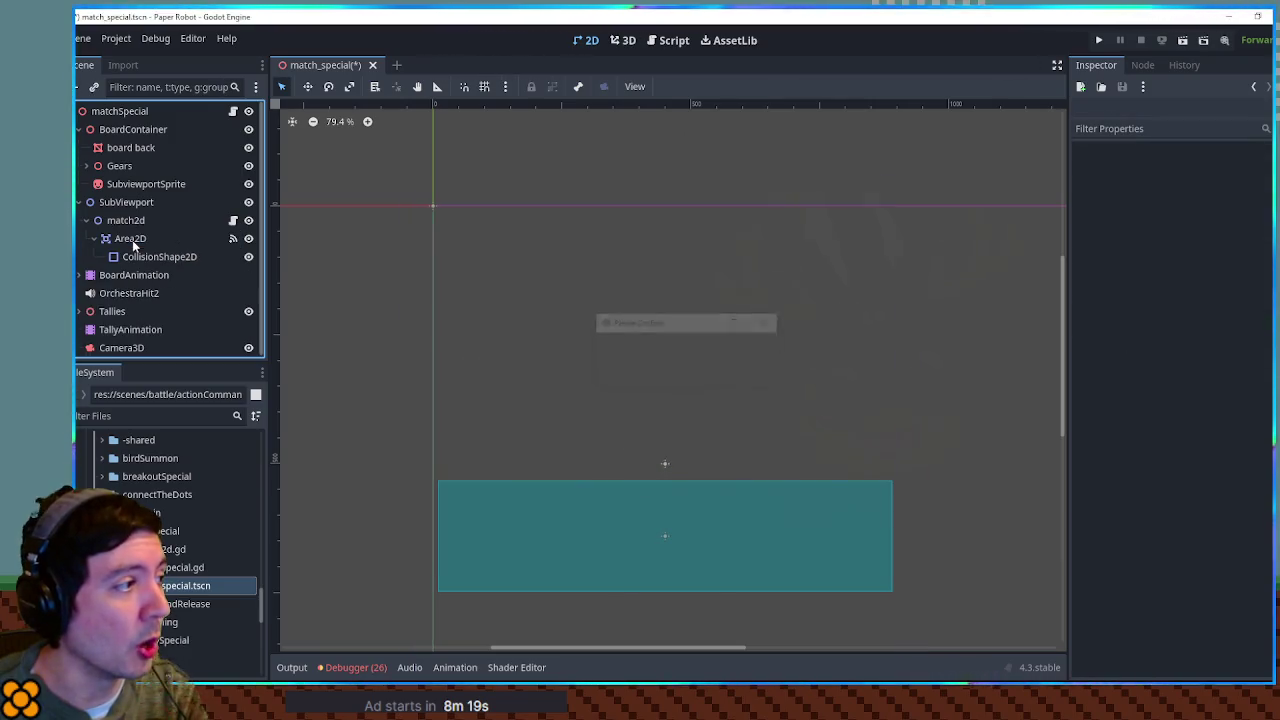
pyautogui.click(132, 240)
pyautogui.press('Delete')
pyautogui.press('Return')
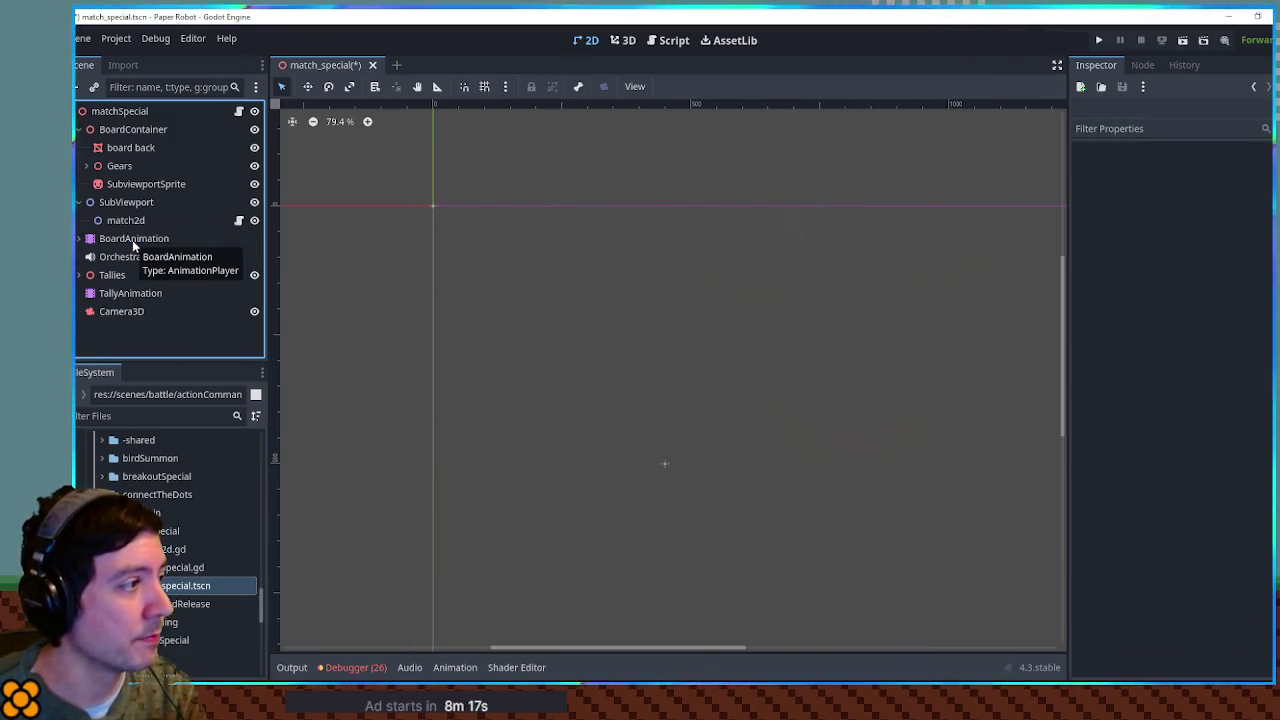
pyautogui.click(132, 240)
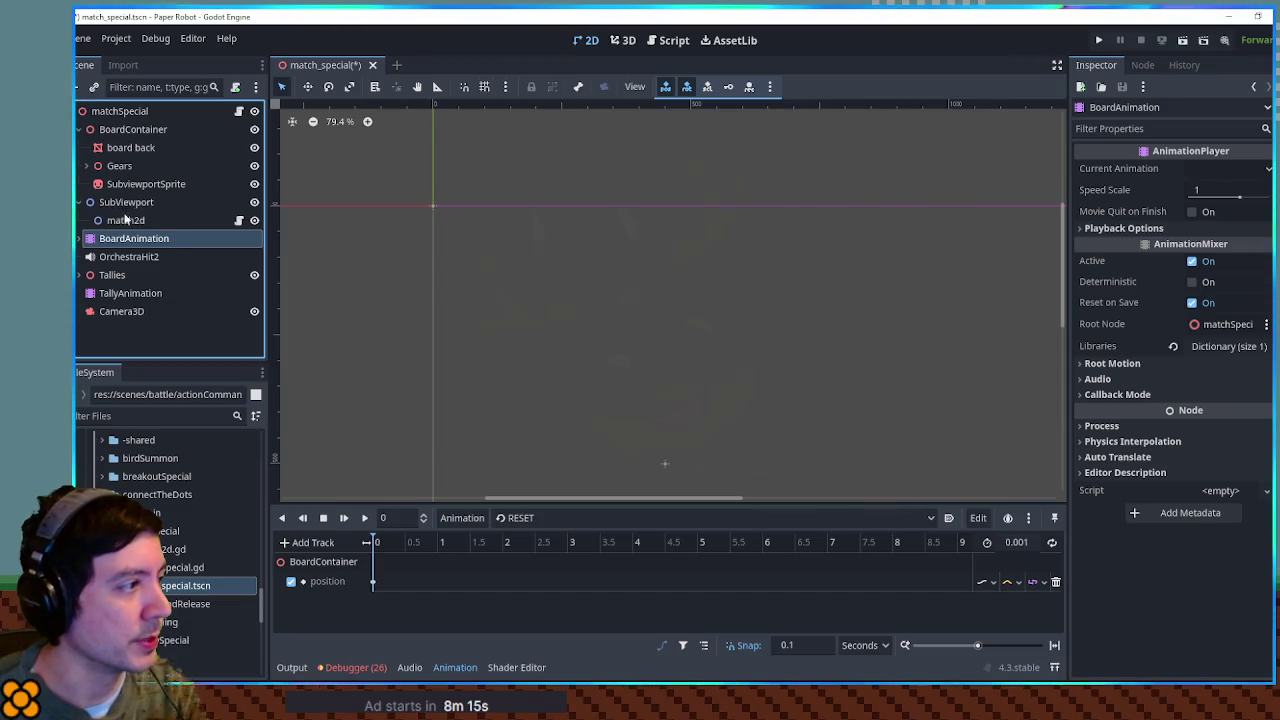
# Step: Open the match_2d script and delete the OrchestraHit2 sound node
pyautogui.click(129, 221)
pyautogui.click(238, 221)
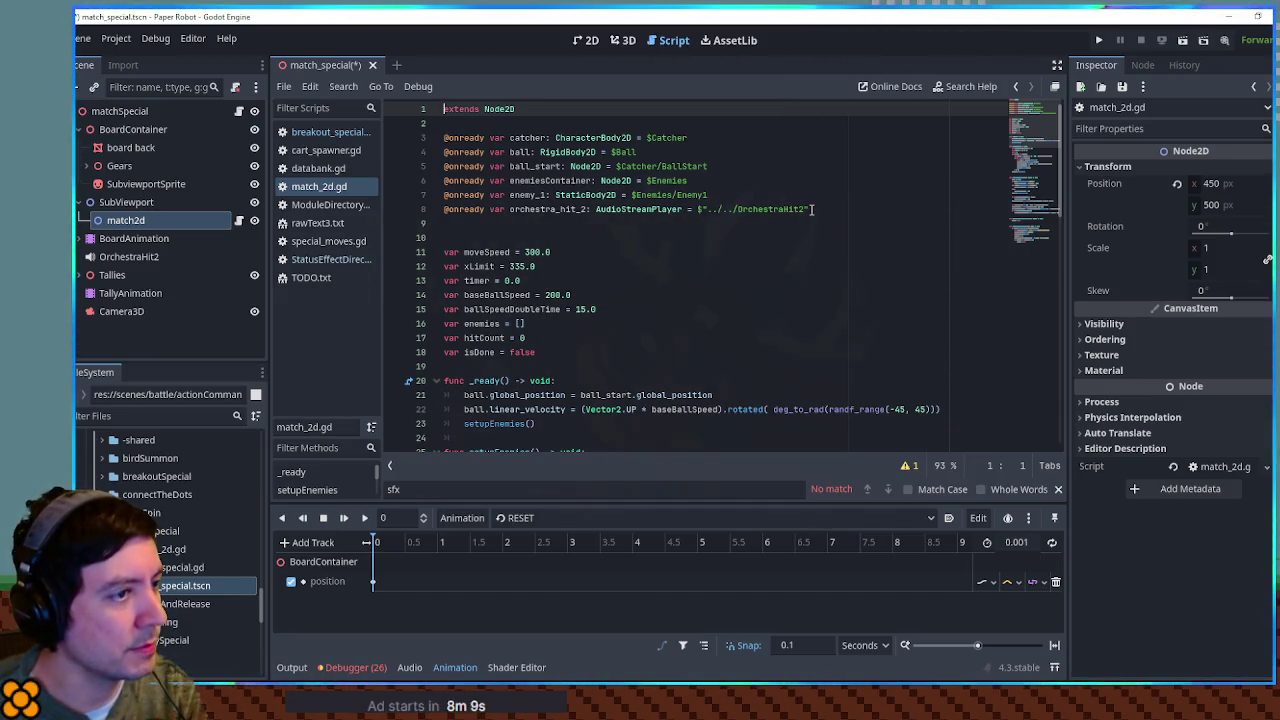
pyautogui.click(127, 257)
pyautogui.press('Return')
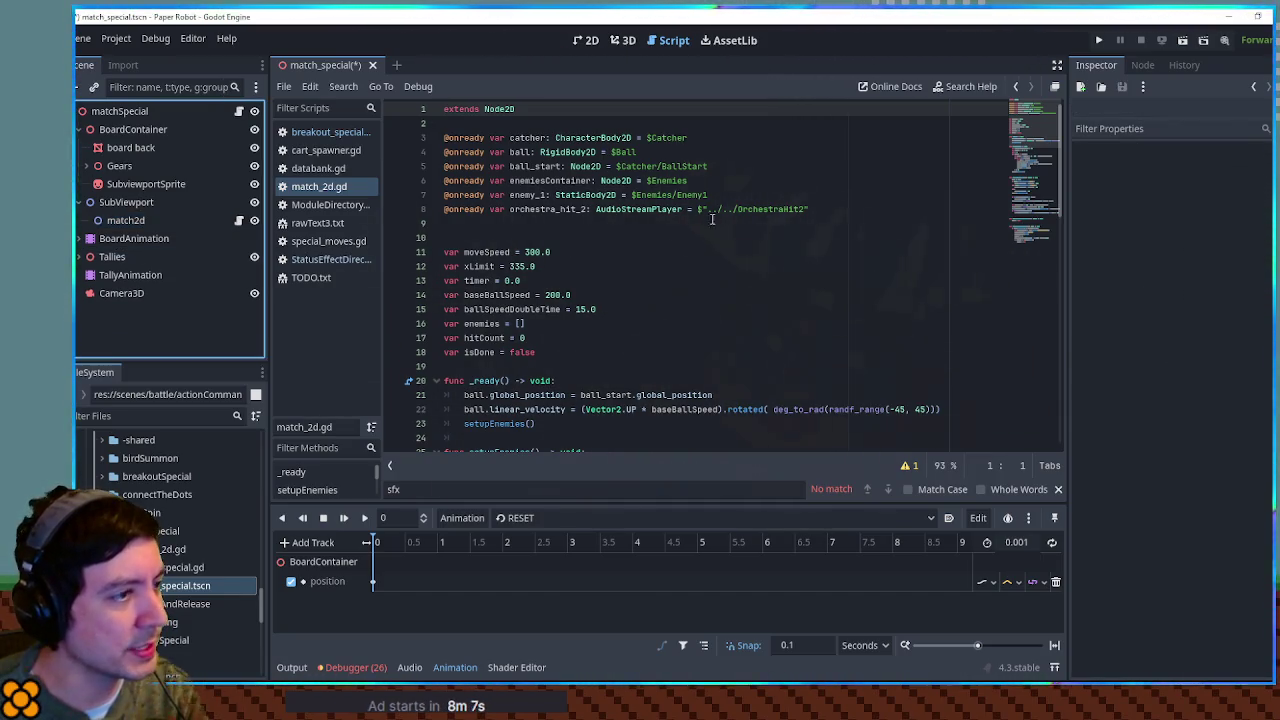
pyautogui.moveTo(812, 210)
pyautogui.mouseDown()
pyautogui.moveTo(792, 194)
pyautogui.moveTo(430, 136)
pyautogui.mouseUp()
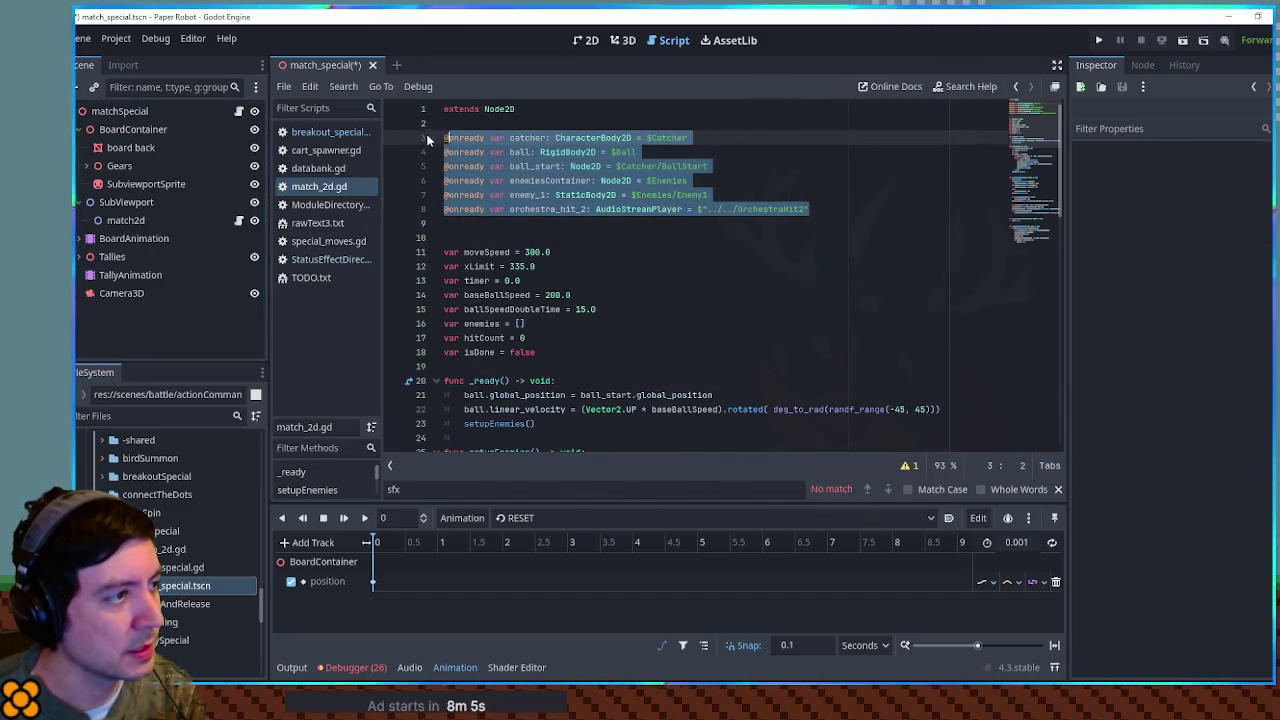
pyautogui.press('BackSpace')
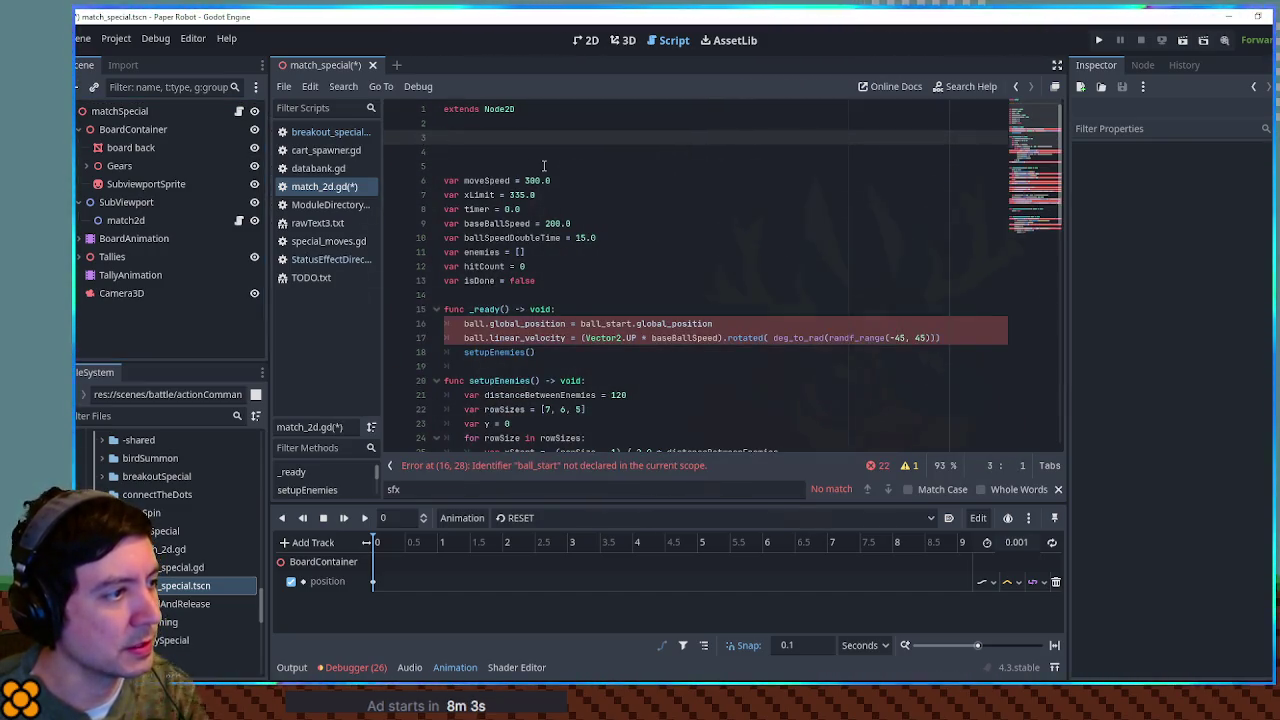
pyautogui.moveTo(923, 358); pyautogui.dragTo(580, 310)
pyautogui.press('BackSpace')
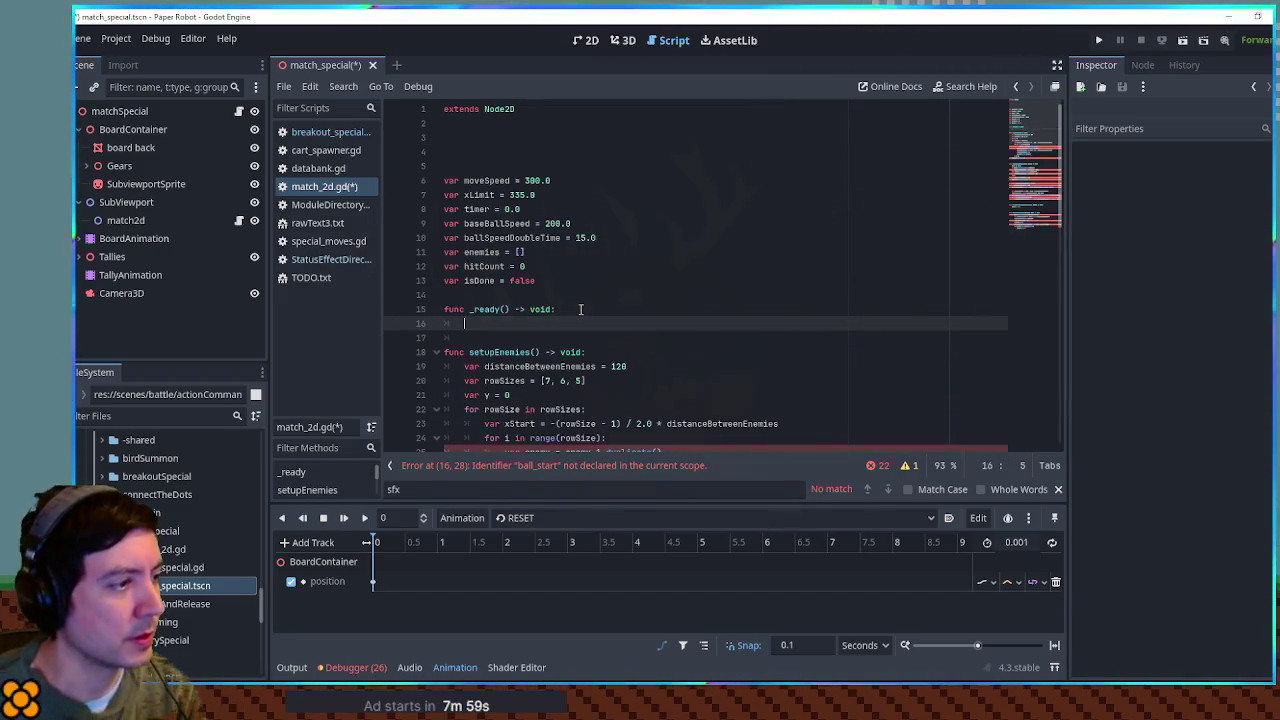
pyautogui.press('Return')
pyautogui.write('pass')
# Step: Delete setupEnemies, _physics_process, the signal callbacks and the var declarations from match_2d.gd
pyautogui.scroll(-1, 604, 303)
pyautogui.scroll(-4, 604, 303)
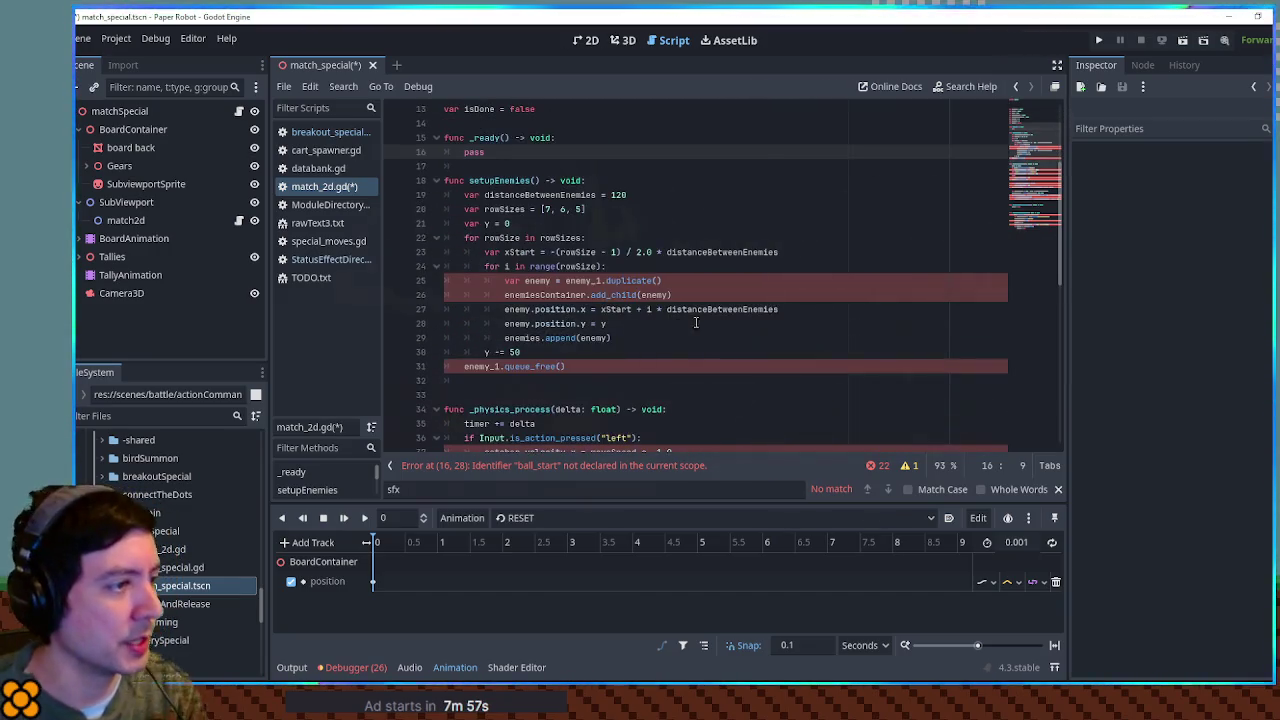
pyautogui.moveTo(690, 366)
pyautogui.mouseDown()
pyautogui.moveTo(580, 196)
pyautogui.moveTo(464, 166)
pyautogui.mouseUp()
pyautogui.press('BackSpace')
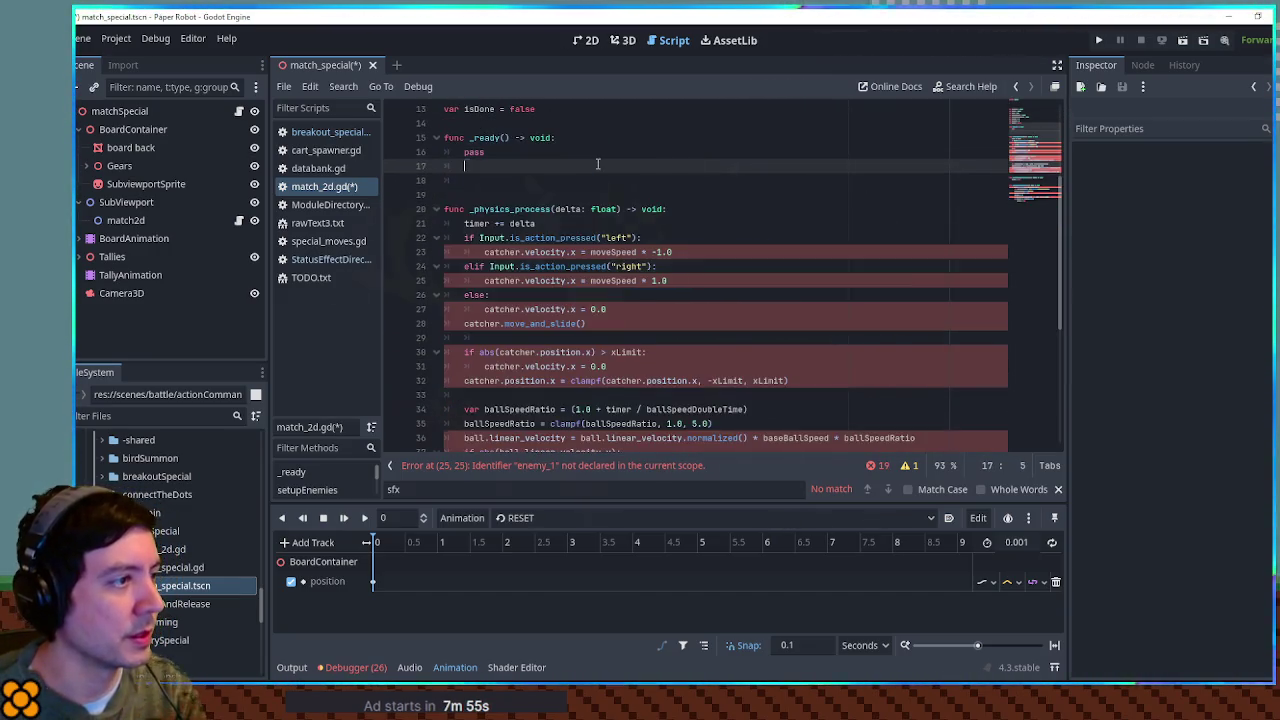
pyautogui.click(438, 209)
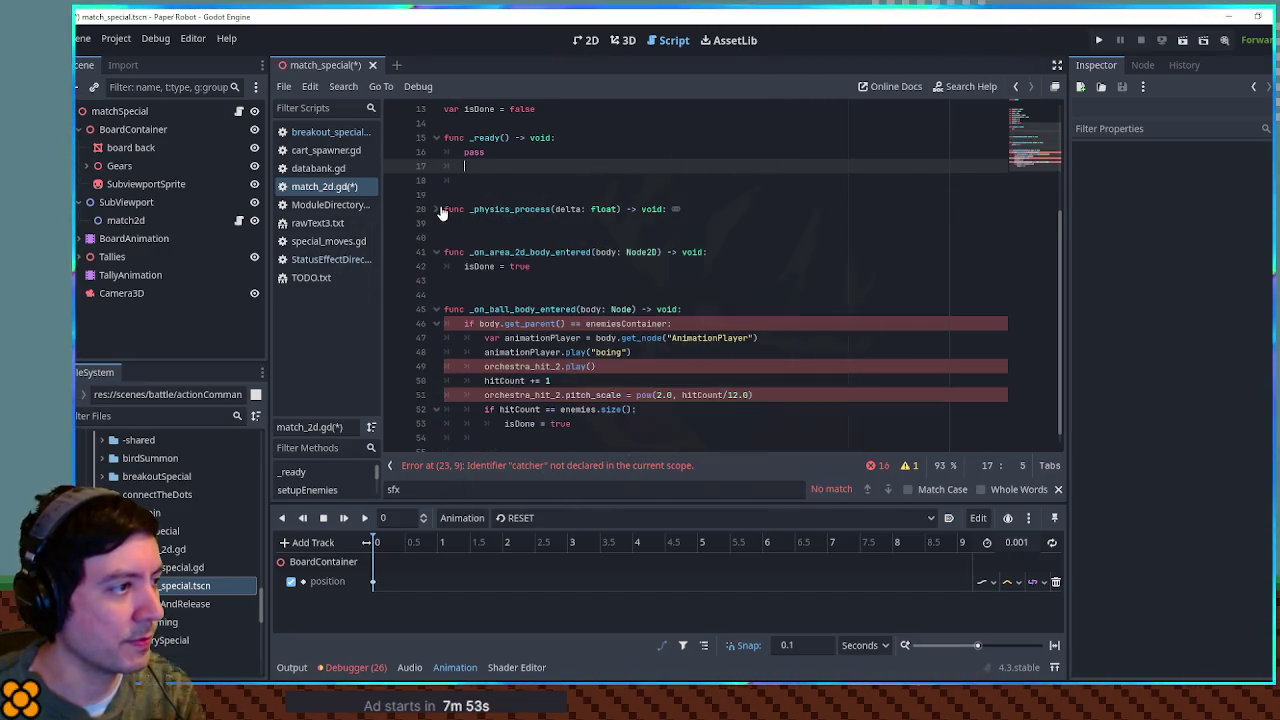
pyautogui.moveTo(450, 194)
pyautogui.mouseDown()
pyautogui.moveTo(690, 210)
pyautogui.moveTo(640, 330)
pyautogui.moveTo(560, 430)
pyautogui.mouseUp()
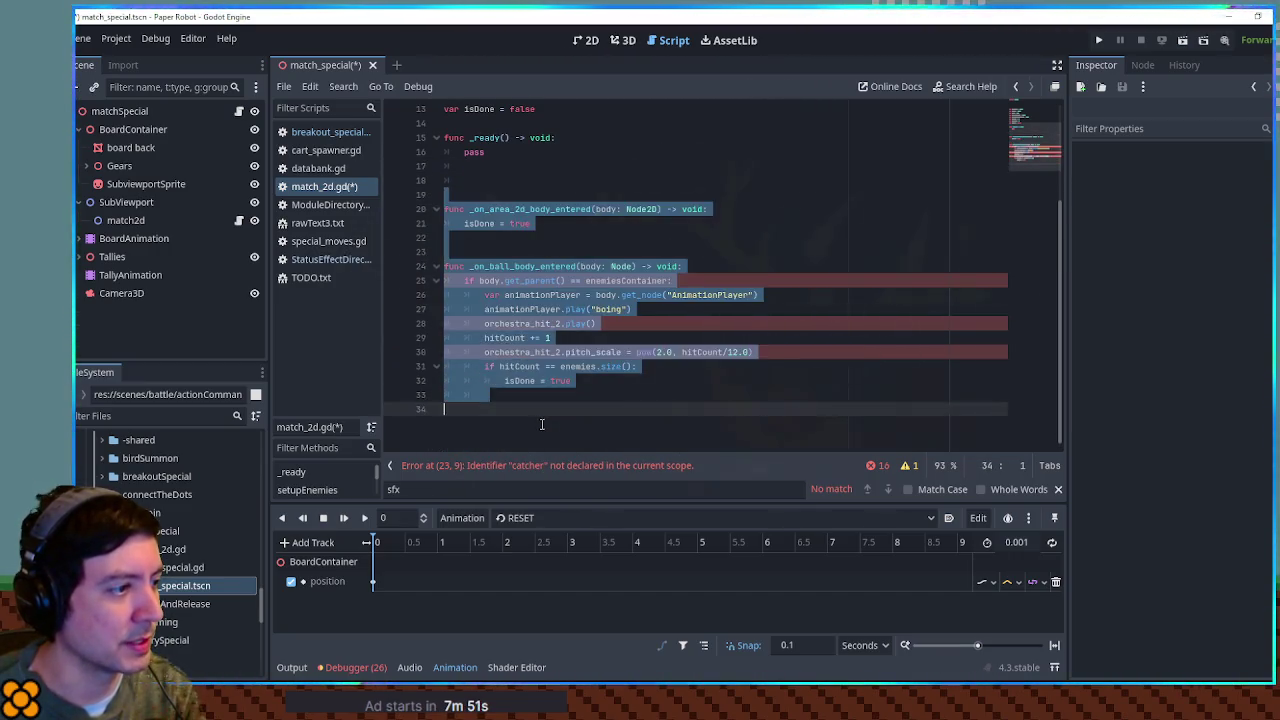
pyautogui.press('BackSpace')
pyautogui.moveTo(560, 281); pyautogui.dragTo(532, 164)
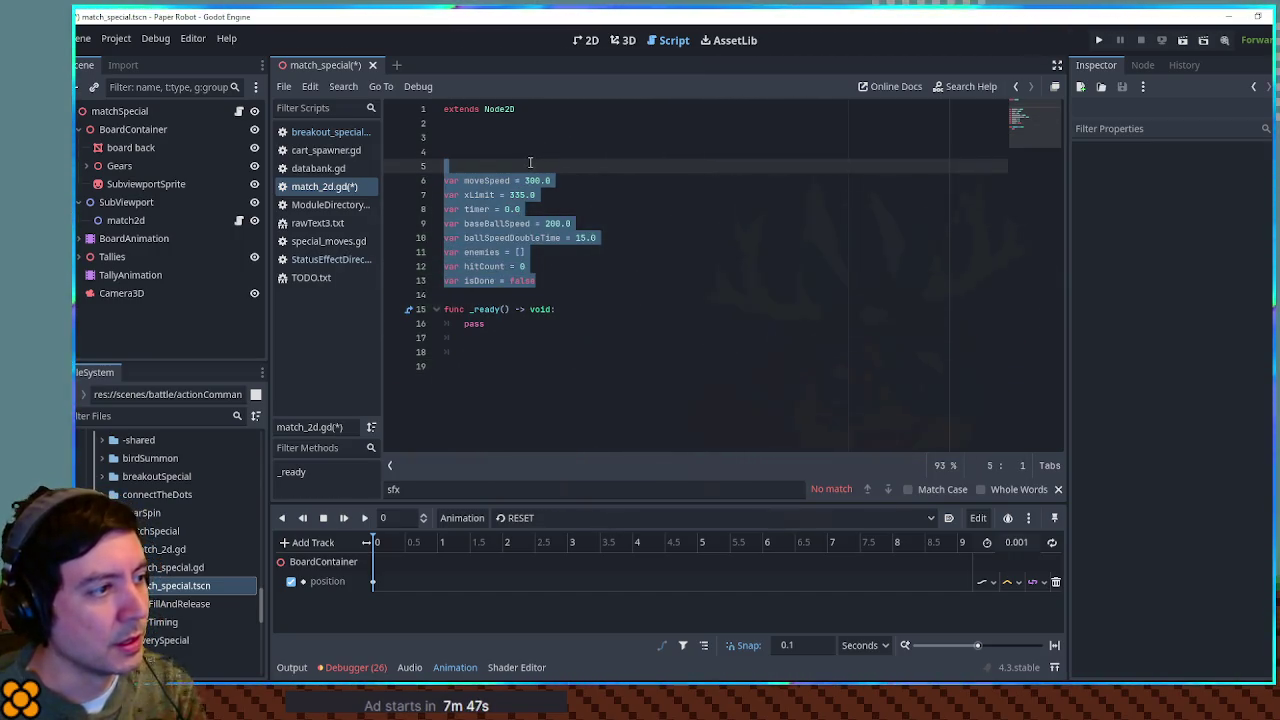
pyautogui.press('BackSpace')
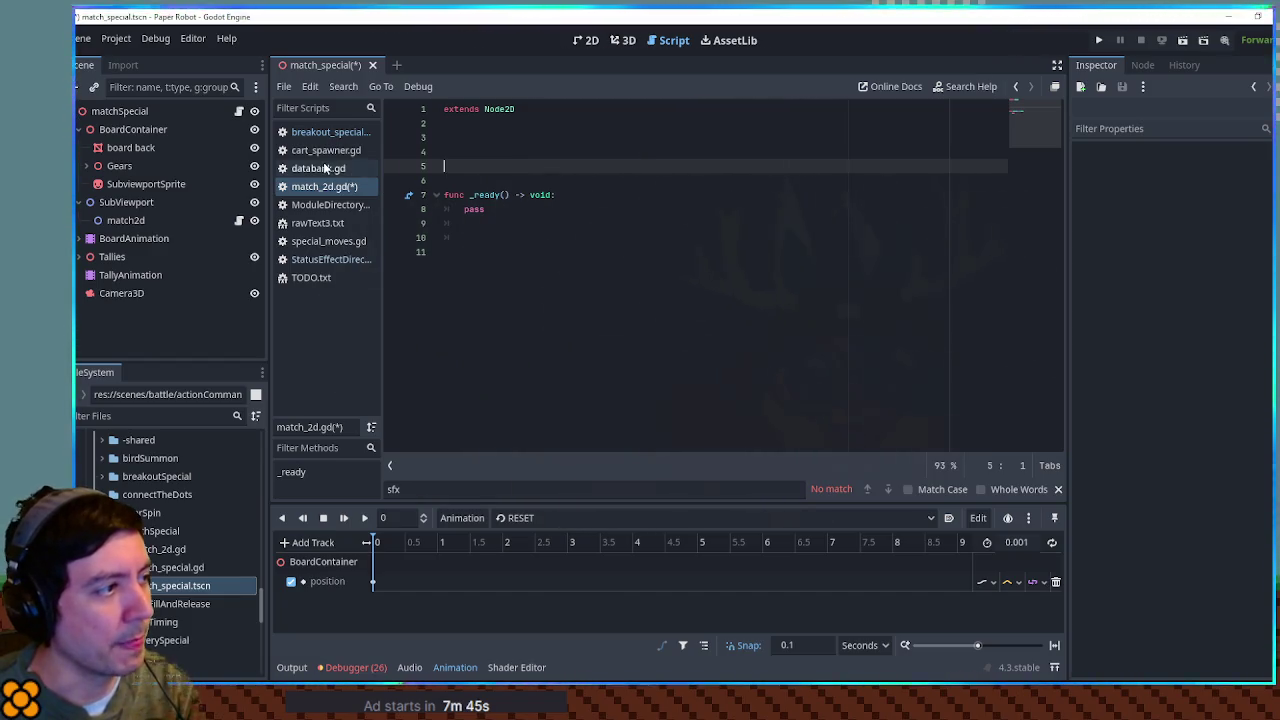
# Step: Close databank.gd, the breakout special script and cart_spawner.gd, and remove blank lines above _ready
pyautogui.middleClick(324, 168)
pyautogui.middleClick(322, 150)
pyautogui.hotkey('ctrl', 'End')
pyautogui.middleClick(318, 131)
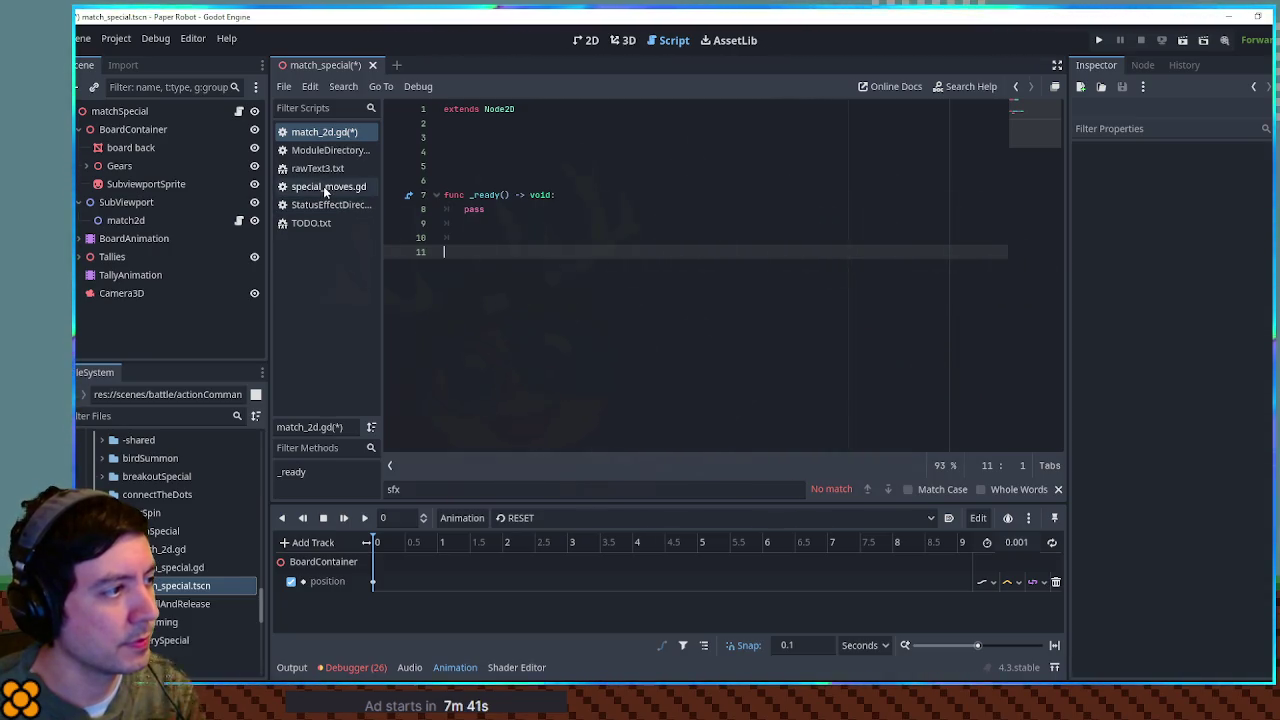
pyautogui.click(505, 134)
pyautogui.press('Delete')
pyautogui.press('Delete')
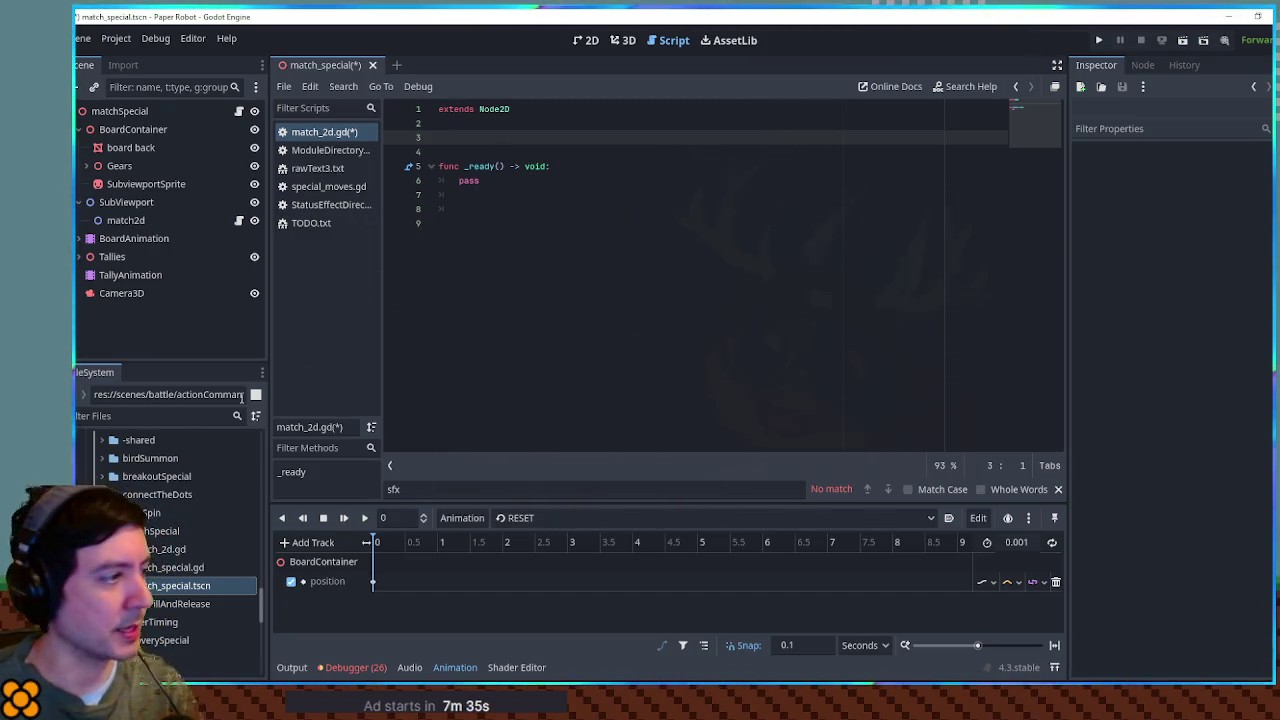
# Step: Filter the project files by 'status eff' and select StatusEffectDirectory.gd
pyautogui.click(118, 414)
pyautogui.write('status')
pyautogui.write(' eff')
pyautogui.click(150, 585)
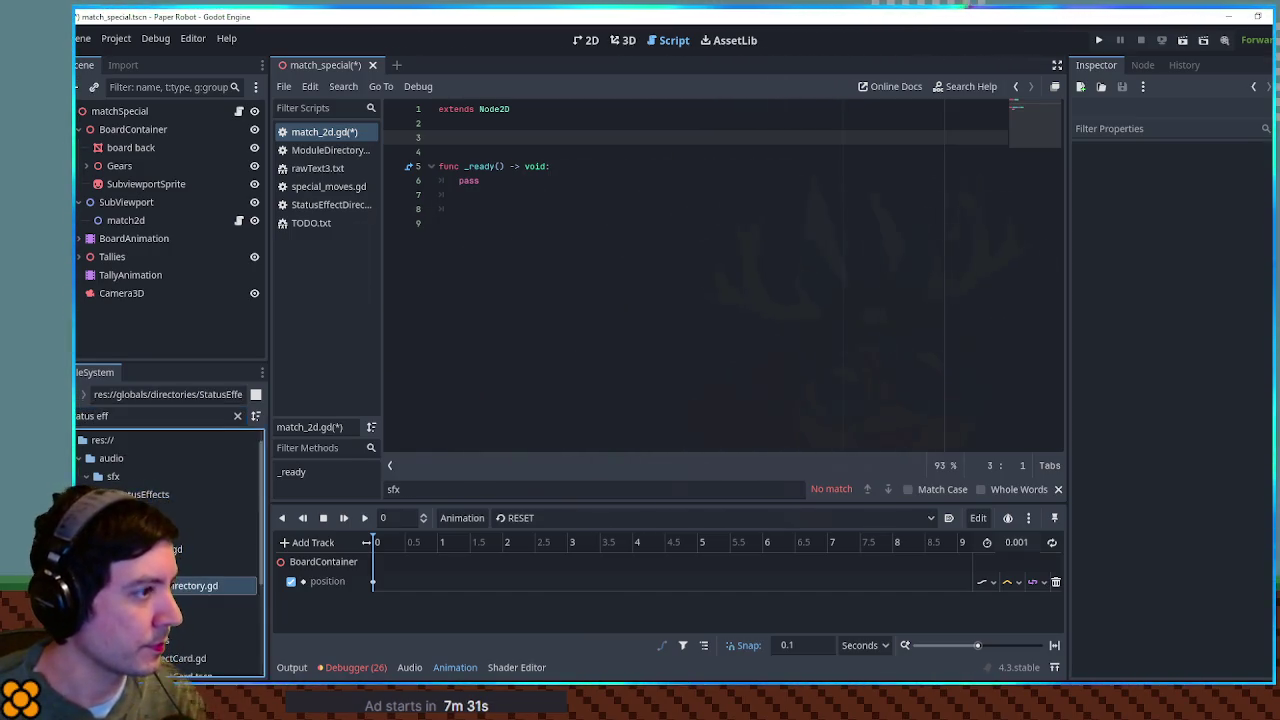
# Step: Open StatusEffectDirectory.gd to check the Poison effect name, then return to match_2d.gd
pyautogui.doubleClick(150, 585)
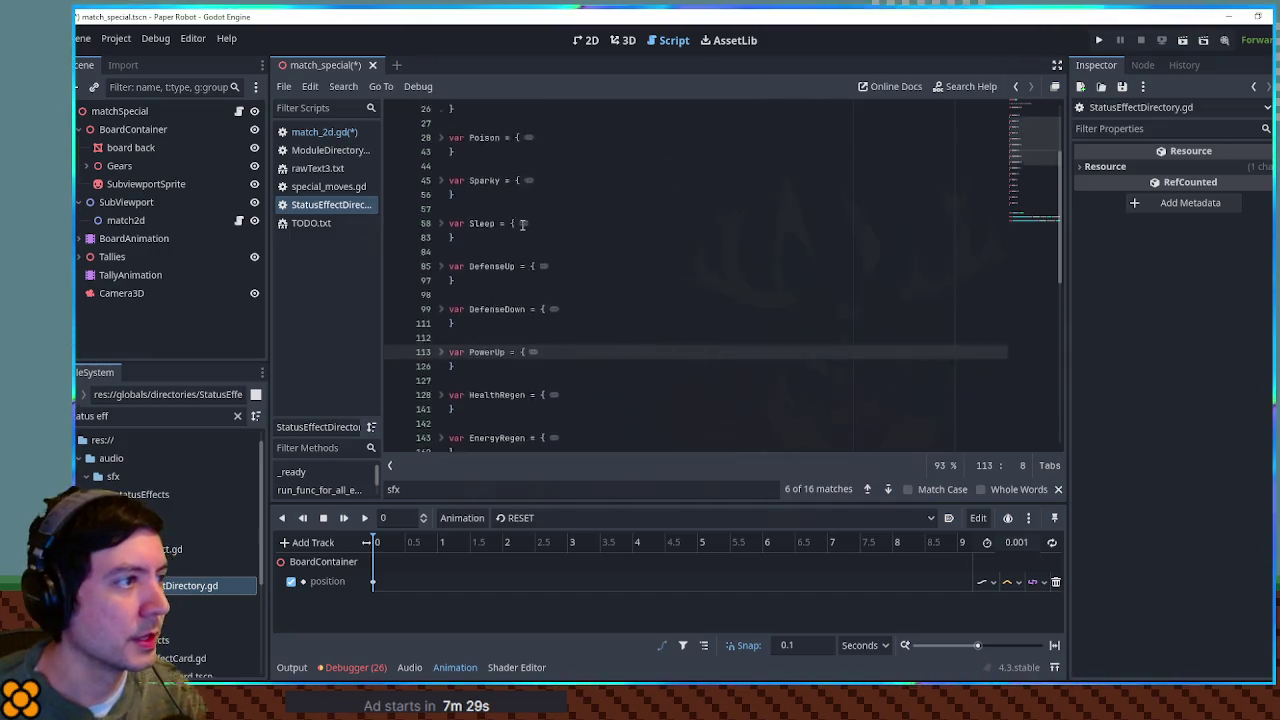
pyautogui.scroll(3, 521, 224)
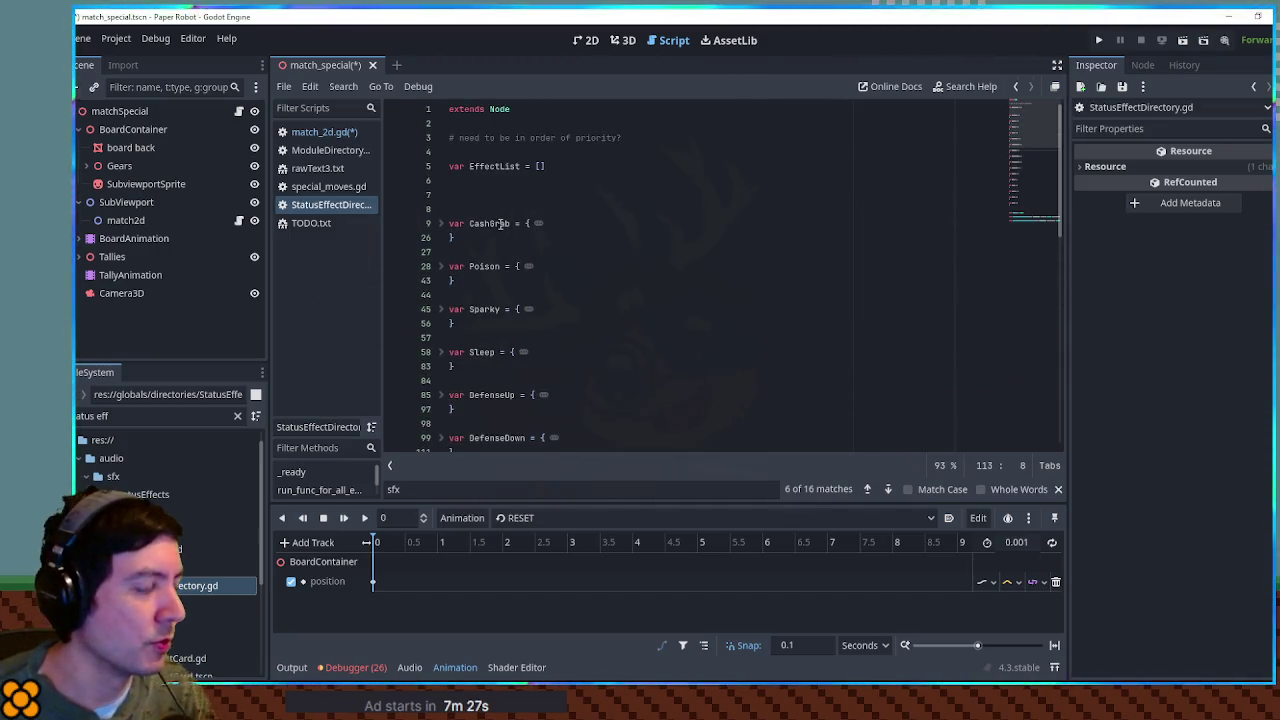
pyautogui.scroll(-2, 495, 210)
pyautogui.doubleClick(484, 181)
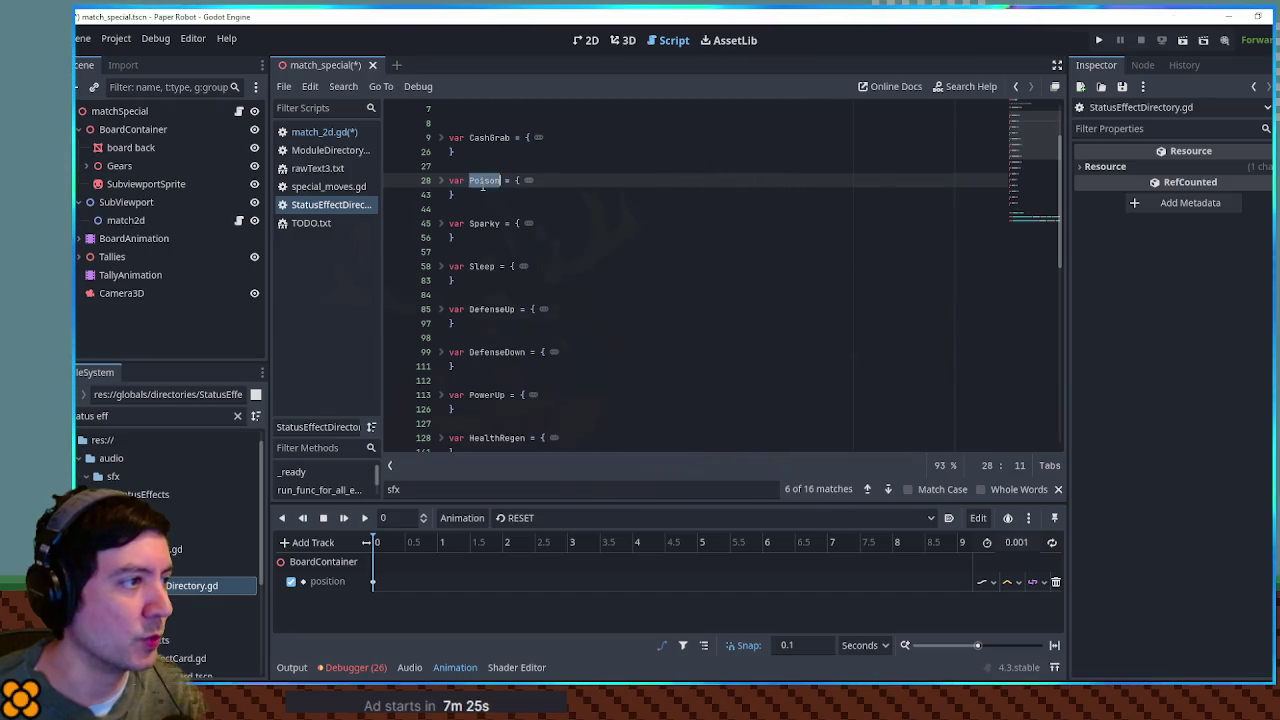
pyautogui.click(324, 131)
# Step: Write var statusEffects = [ with StatusEffectDirectory.Poison, Stop and DefenseDown entries
pyautogui.write('var statusEffects = [')
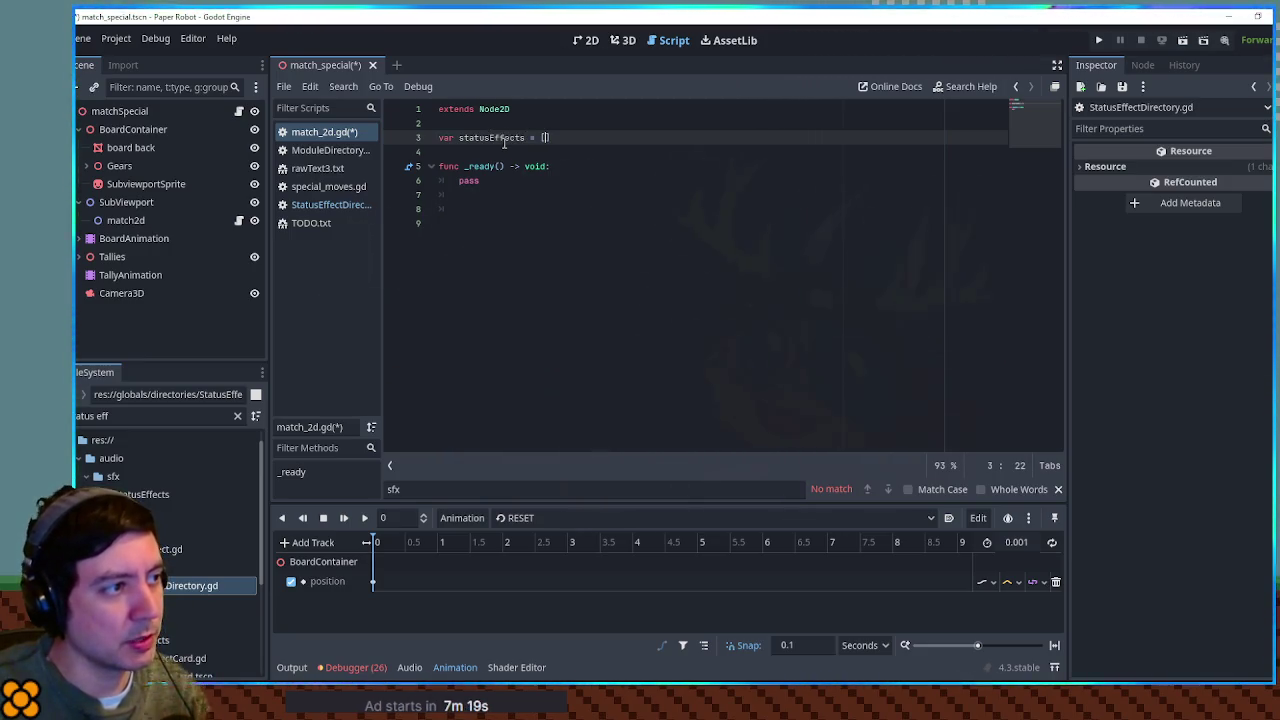
pyautogui.press('Return')
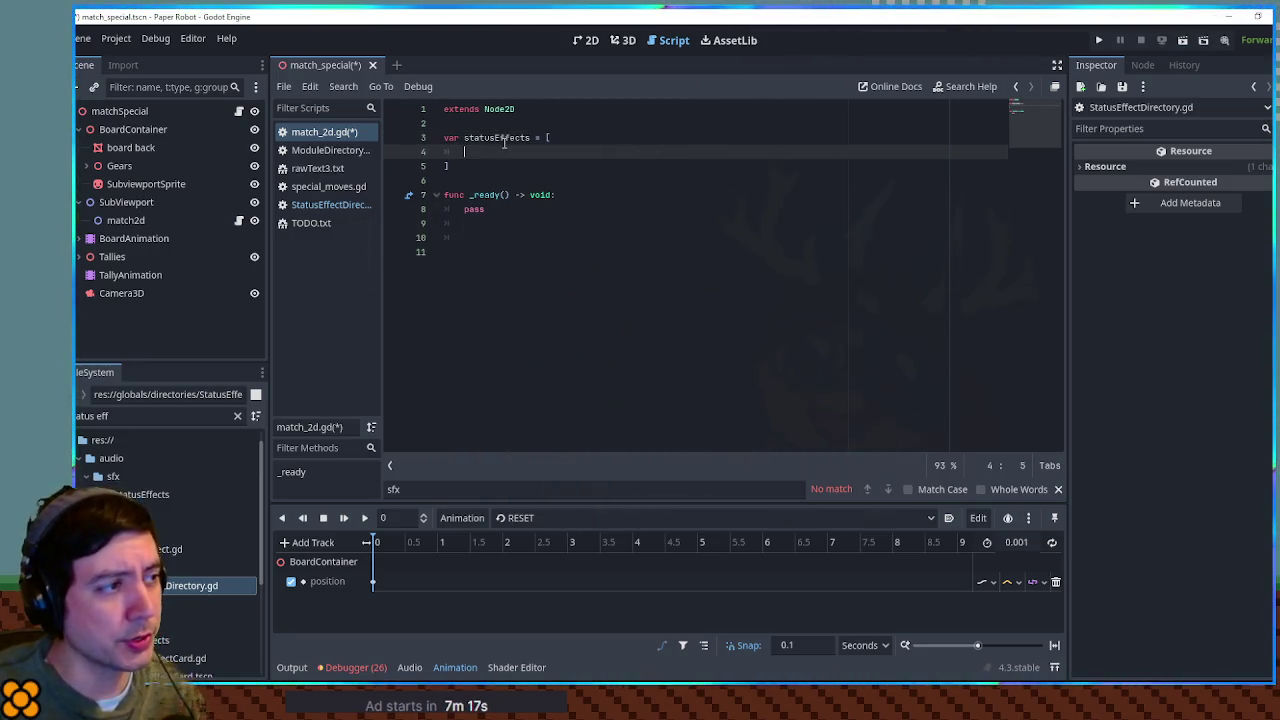
pyautogui.write('StatusE')
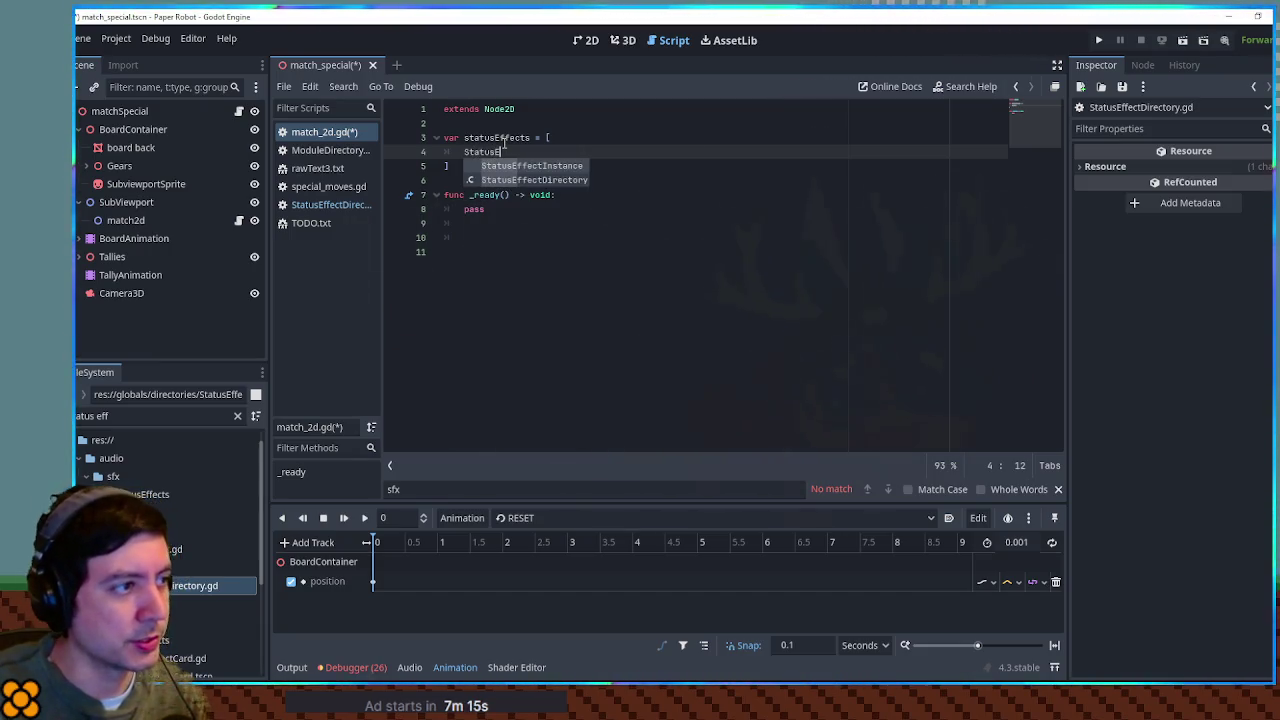
pyautogui.press('Escape')
pyautogui.press('Down')
pyautogui.press('Up')
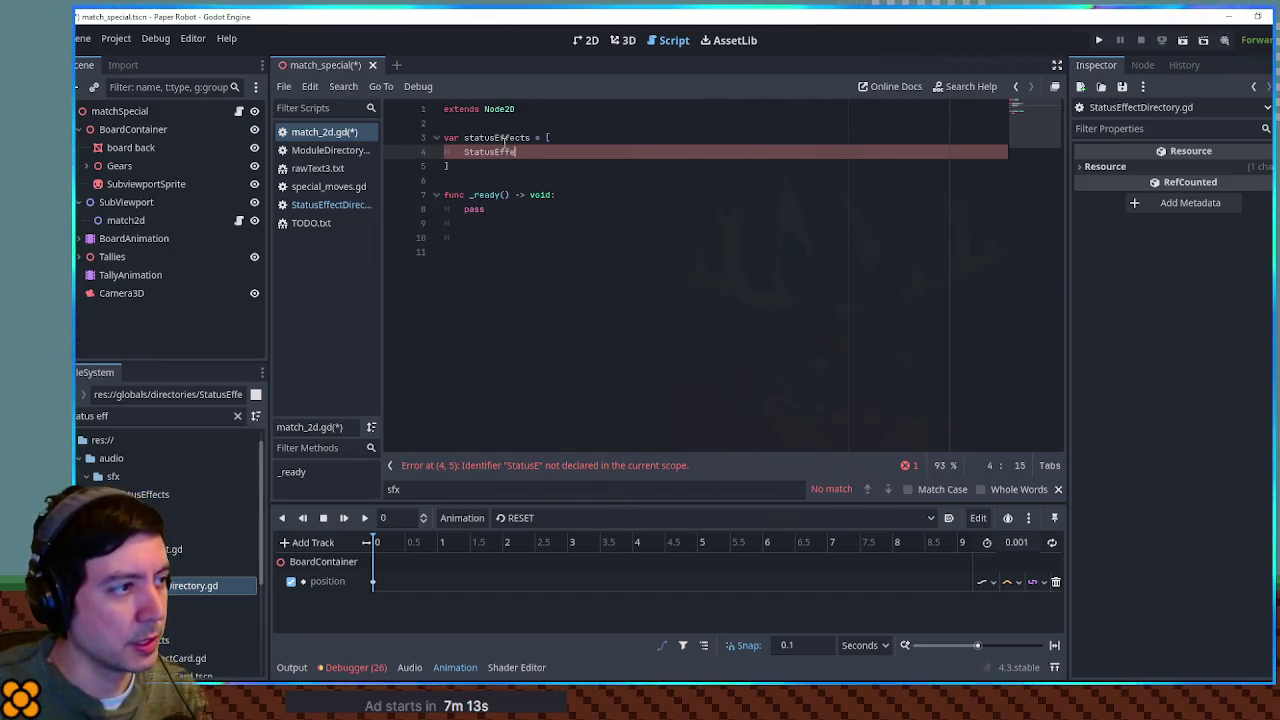
pyautogui.write('ctDirectory.Poison')
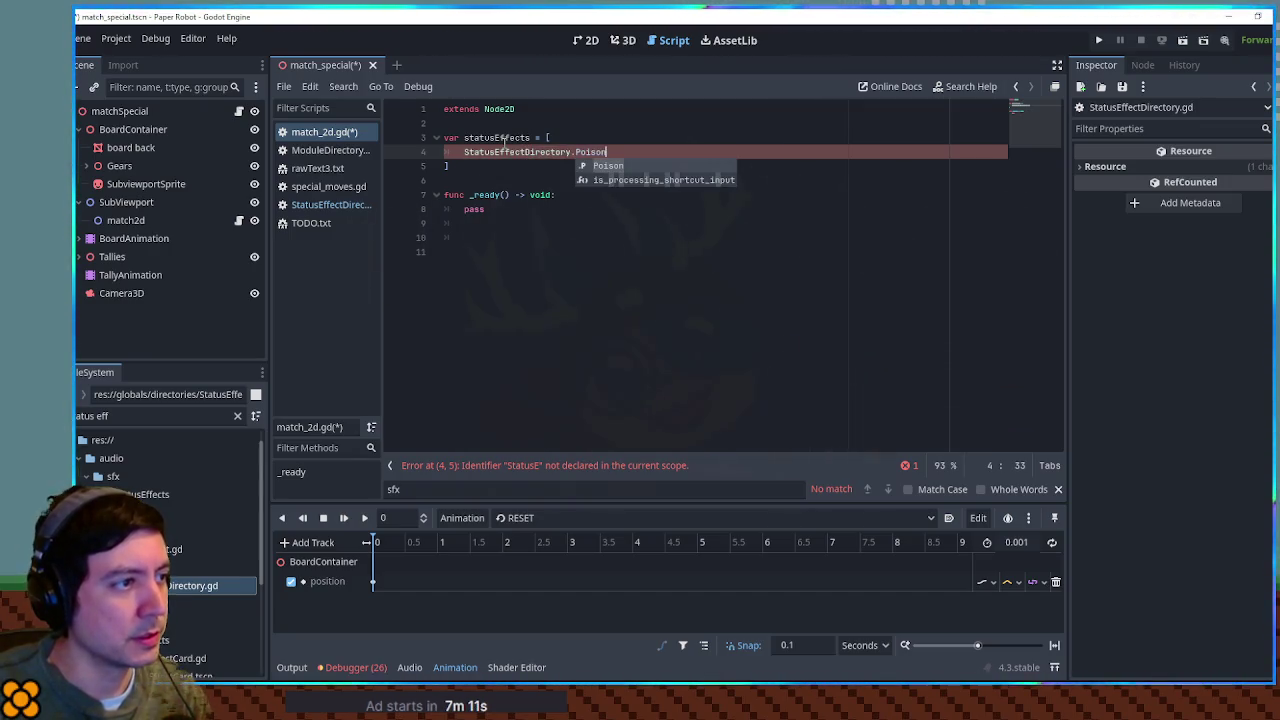
pyautogui.write(',')
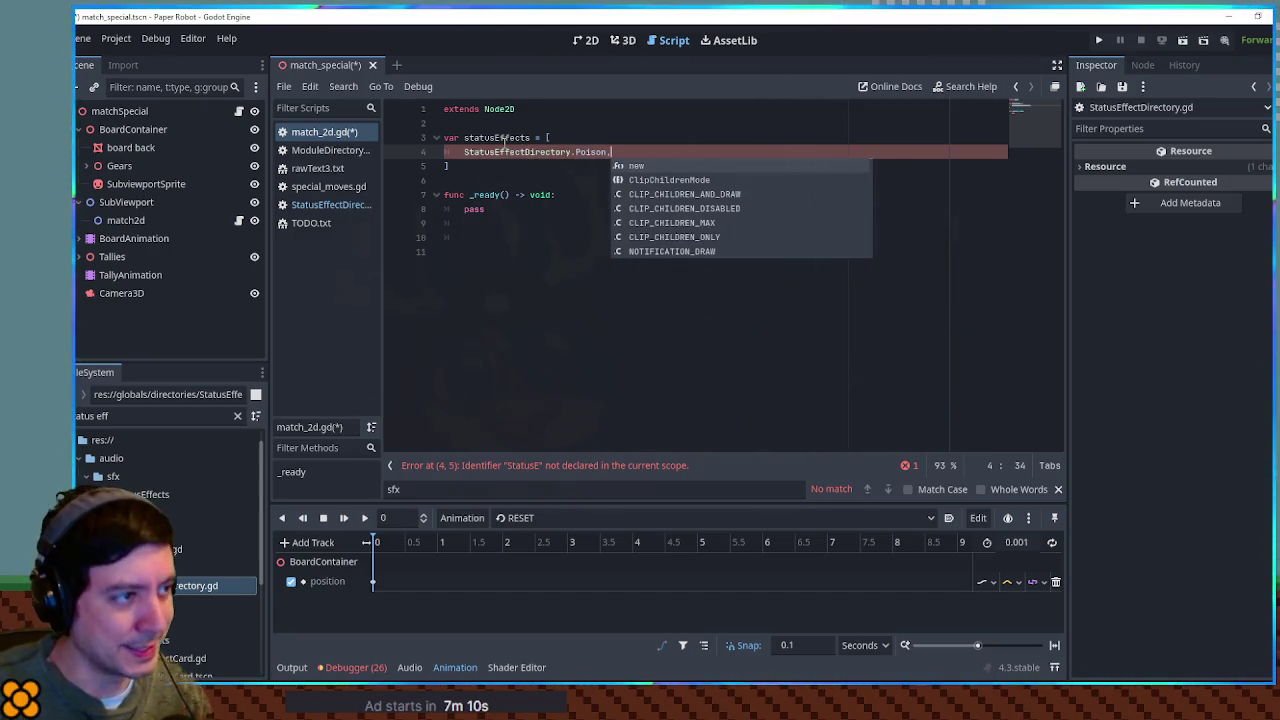
pyautogui.hotkey('ctrl', 'shift', 'd')
pyautogui.write('op,')
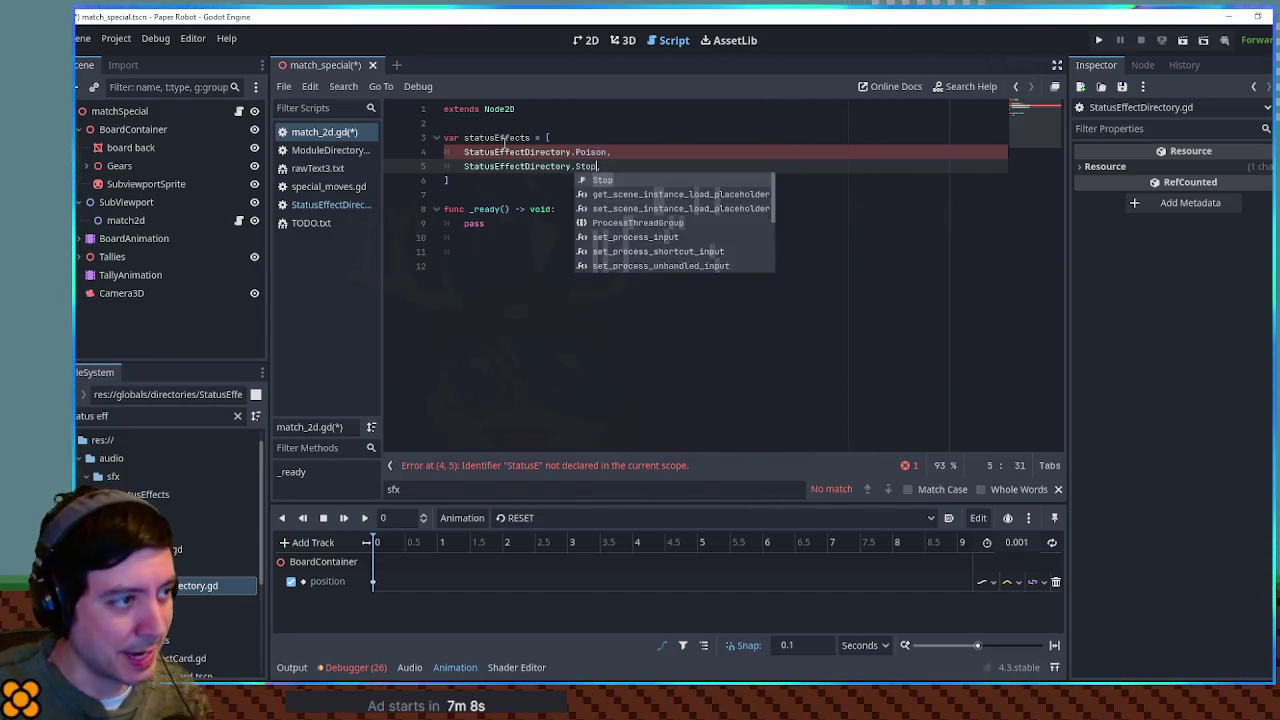
pyautogui.hotkey('ctrl', 'shift', 'd')
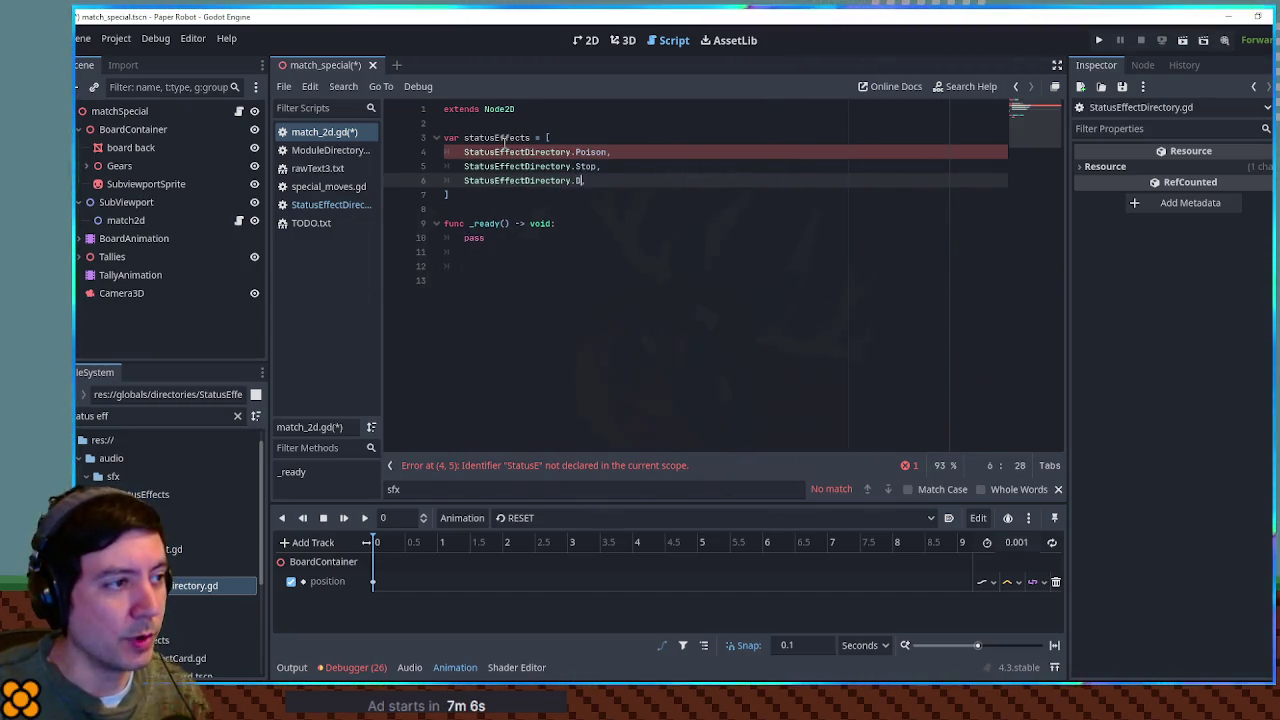
pyautogui.write('ef')
pyautogui.press('Return')
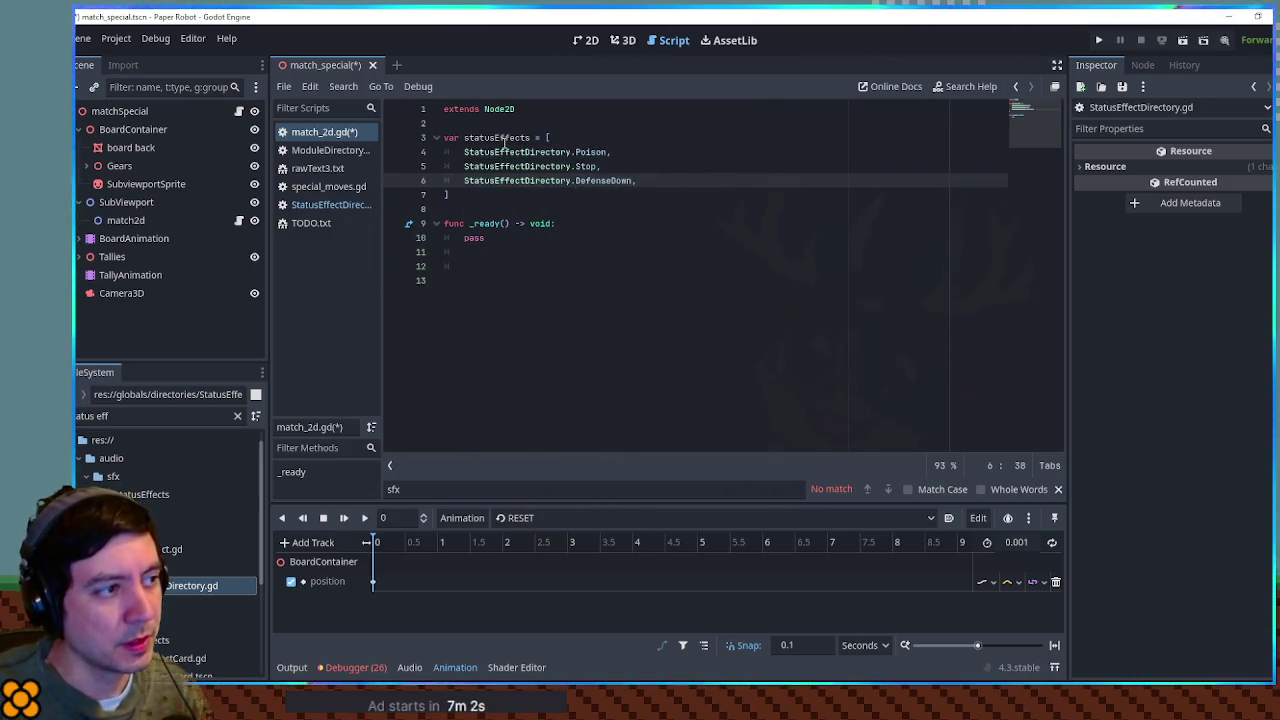
# Step: Duplicate the Poison and Stop entries and remove the leftover extra entry line
pyautogui.press('Up')
pyautogui.press('Up')
pyautogui.hotkey('ctrl', 'shift', 'd')
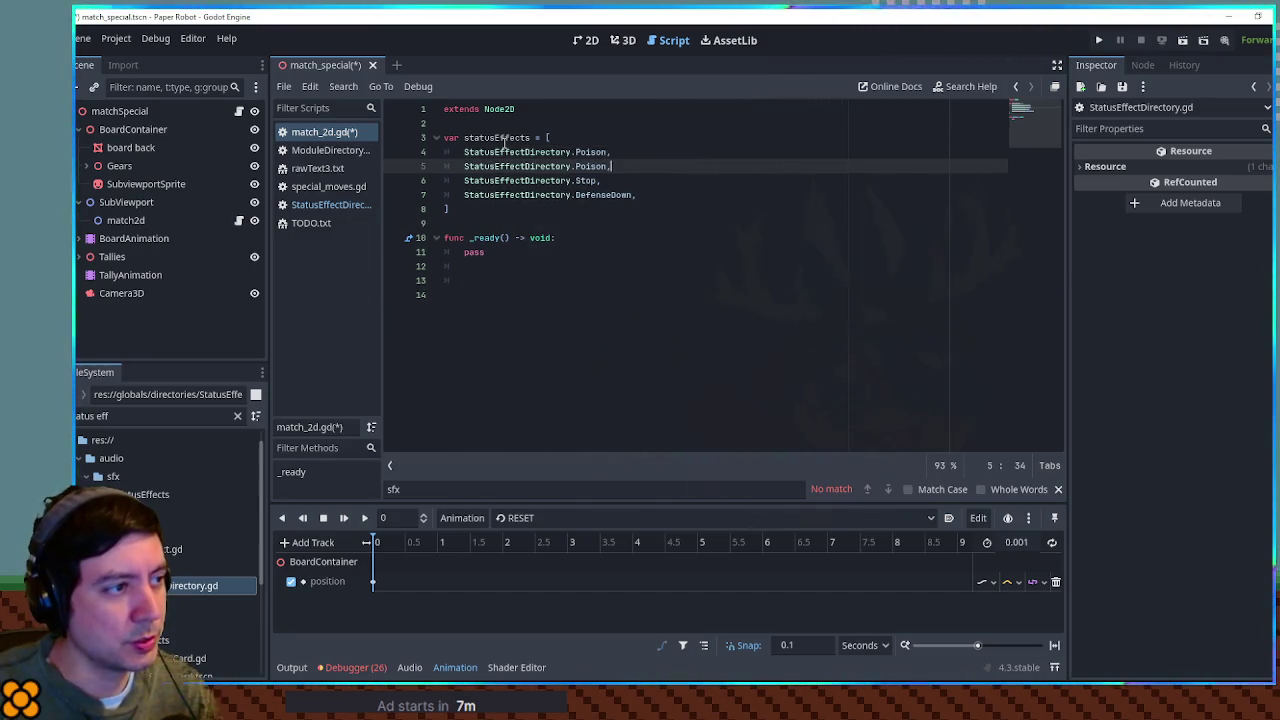
pyautogui.press('Down')
pyautogui.hotkey('ctrl', 'shift', 'd')
pyautogui.press('Down')
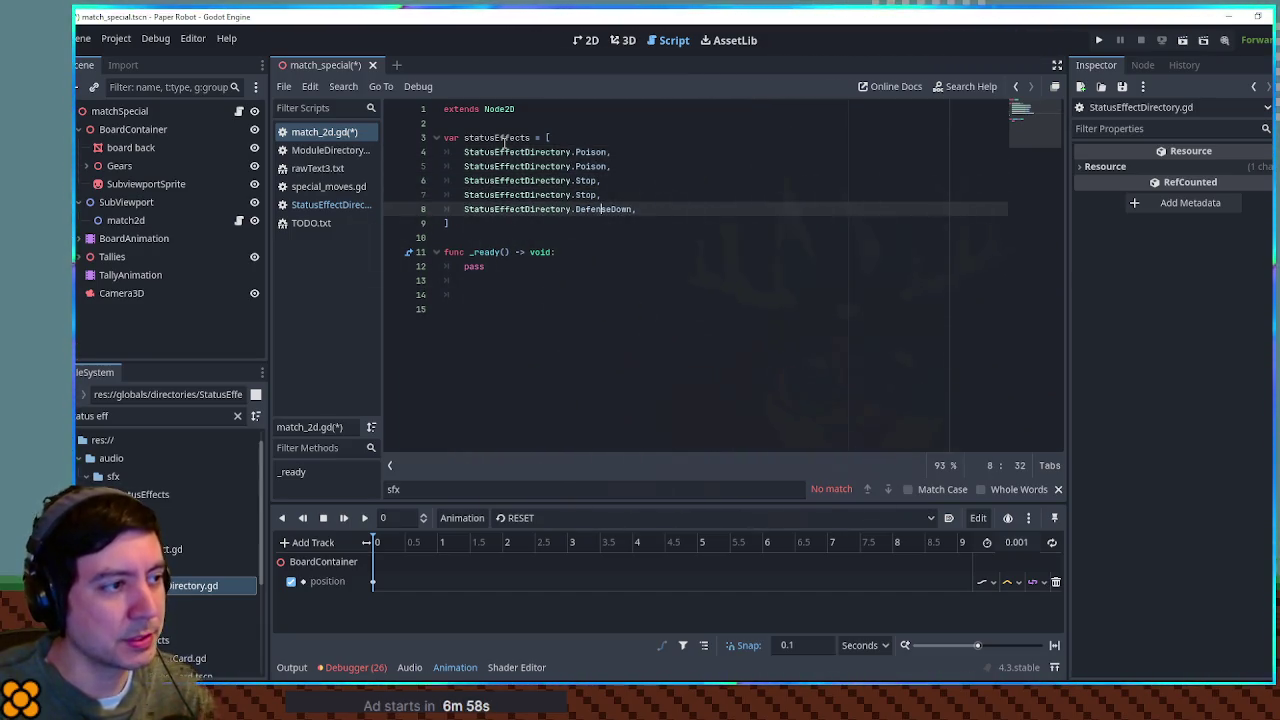
pyautogui.hotkey('ctrl', 'shift', 'd')
pyautogui.hotkey('ctrl', 'BackSpace')
pyautogui.hotkey('ctrl', 'BackSpace')
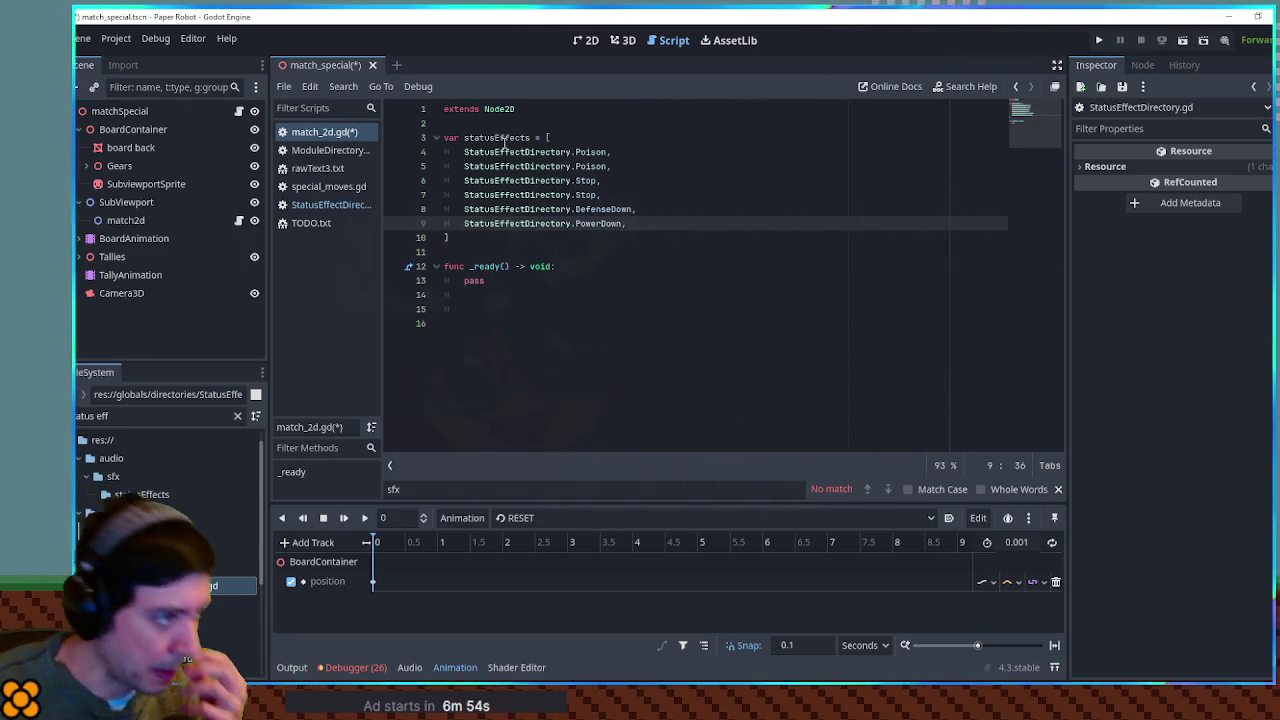
pyautogui.hotkey('ctrl', 'BackSpace')
pyautogui.hotkey('ctrl', 'BackSpace')
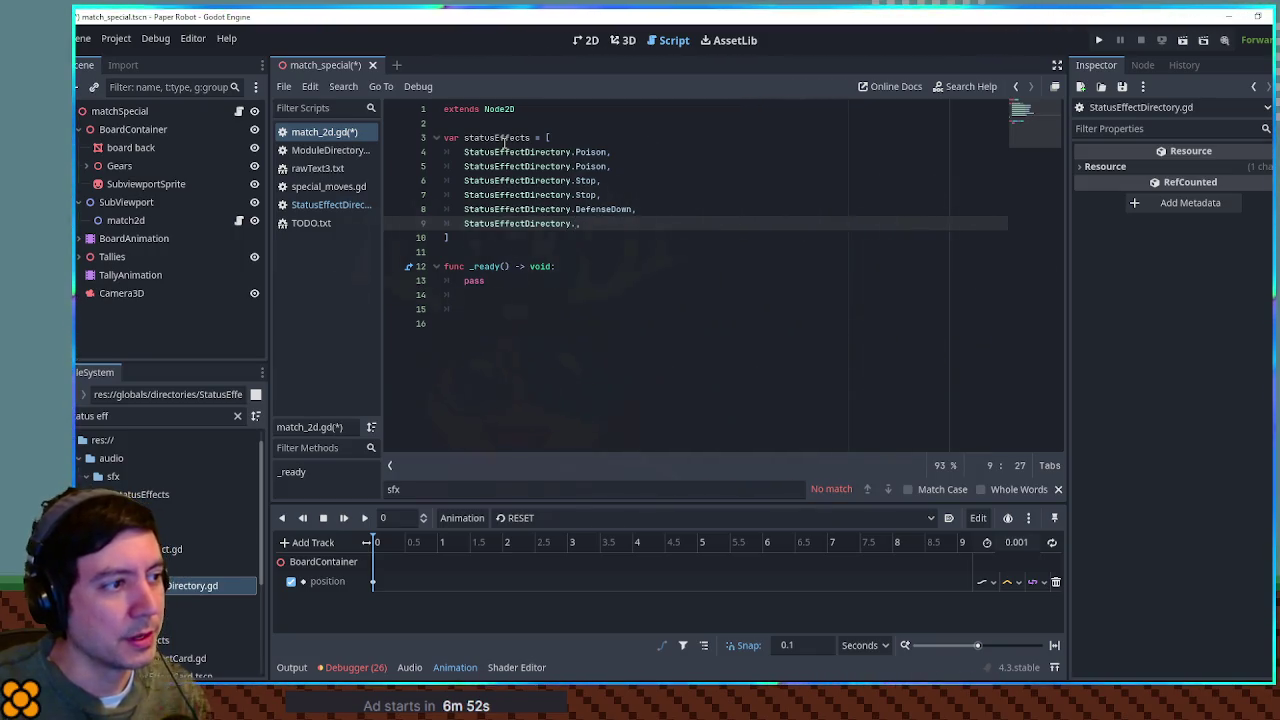
pyautogui.hotkey('shift', 'Up')
pyautogui.press('BackSpace')
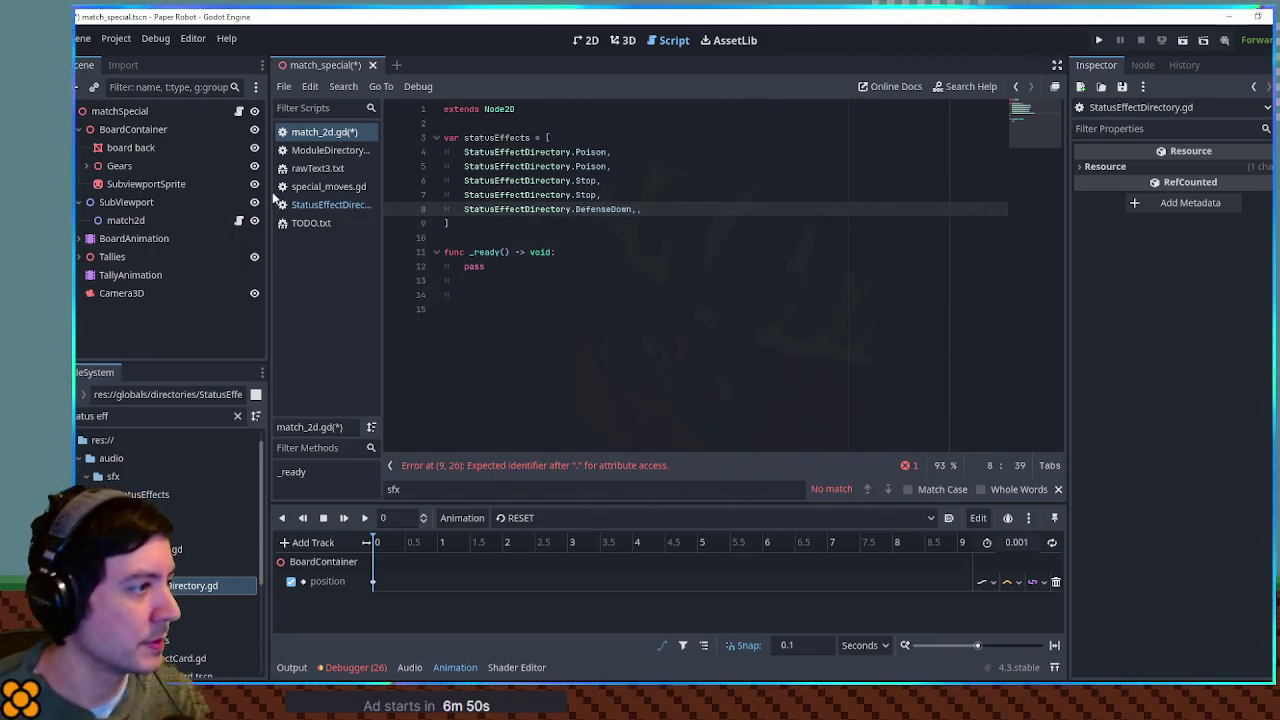
pyautogui.click(325, 224)
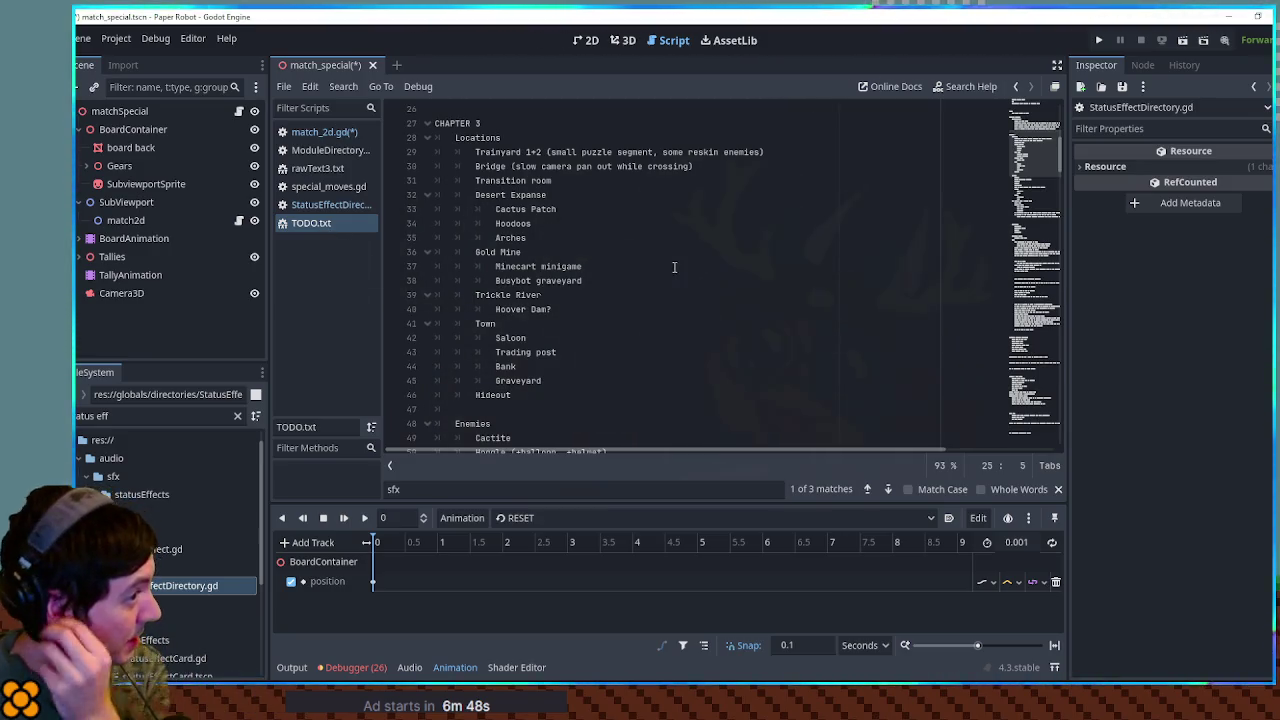
pyautogui.scroll(5, 674, 267)
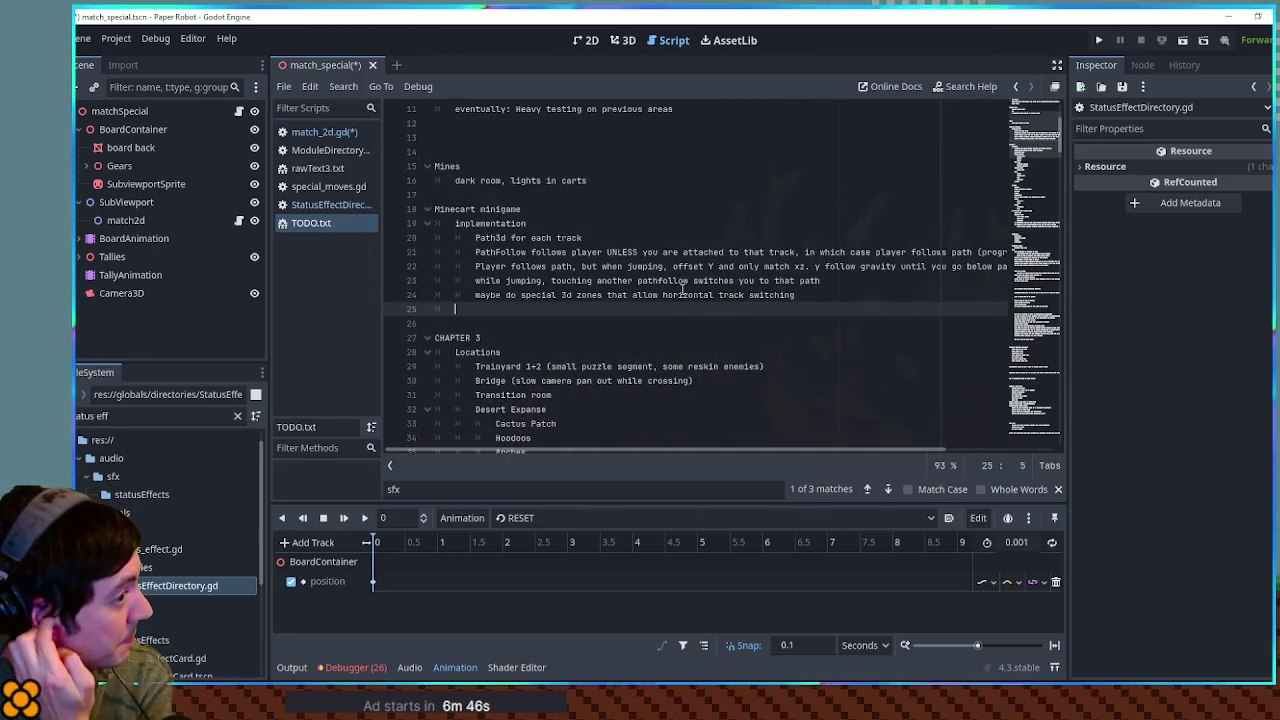
pyautogui.scroll(4, 682, 290)
pyautogui.scroll(-3, 669, 288)
pyautogui.moveTo(430, 209)
pyautogui.mouseDown()
pyautogui.moveTo(600, 222)
pyautogui.moveTo(630, 305)
pyautogui.mouseUp()
pyautogui.scroll(-12, 630, 305)
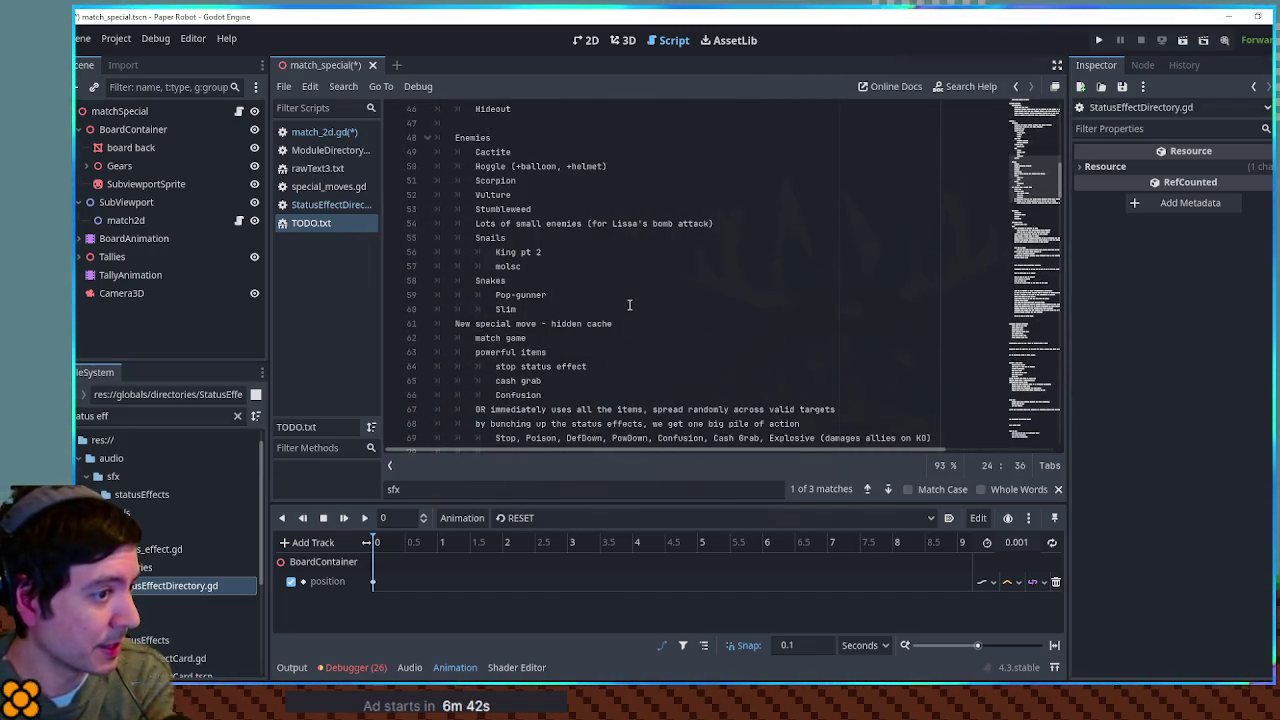
pyautogui.scroll(-7, 629, 305)
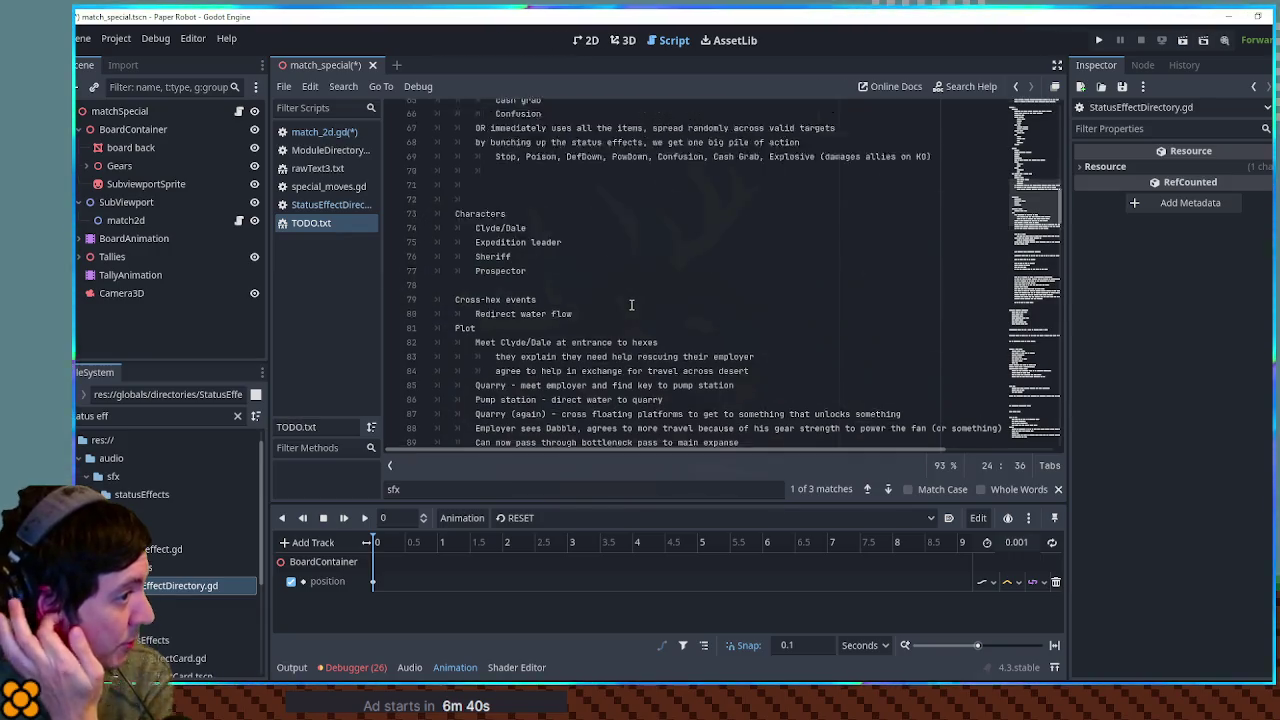
pyautogui.scroll(10, 631, 304)
pyautogui.scroll(11, 643, 310)
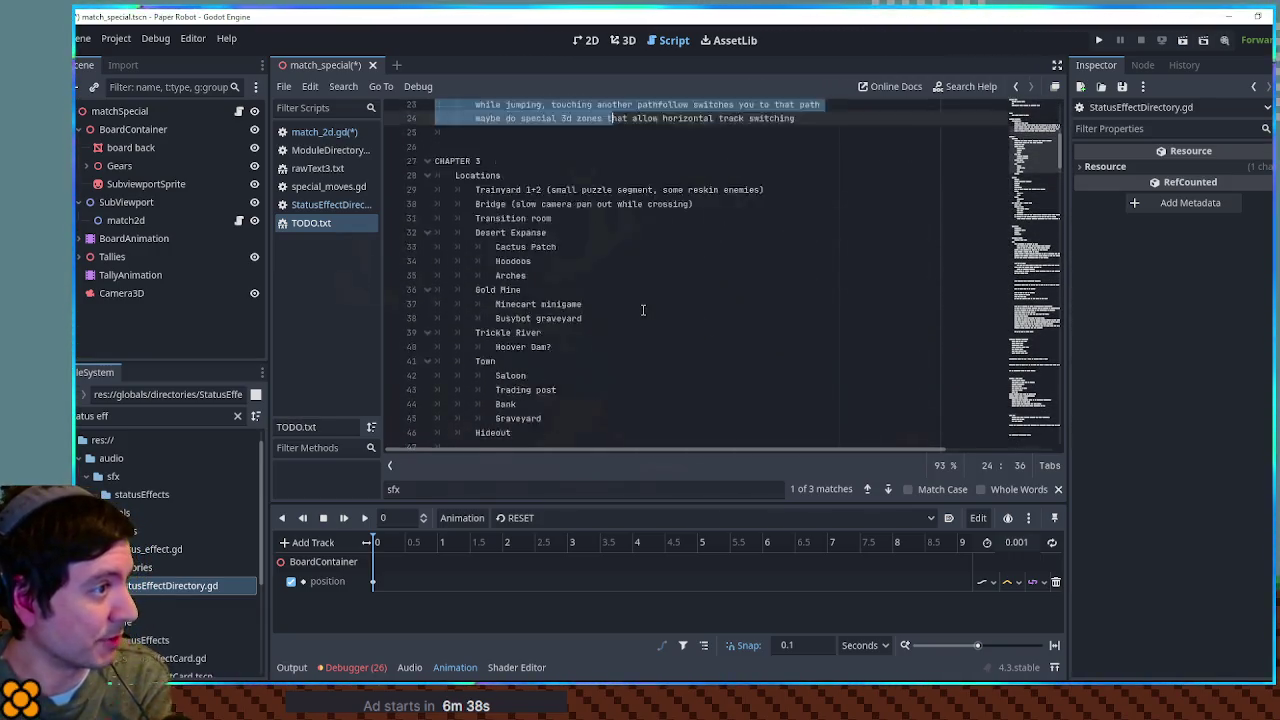
pyautogui.scroll(-20, 641, 309)
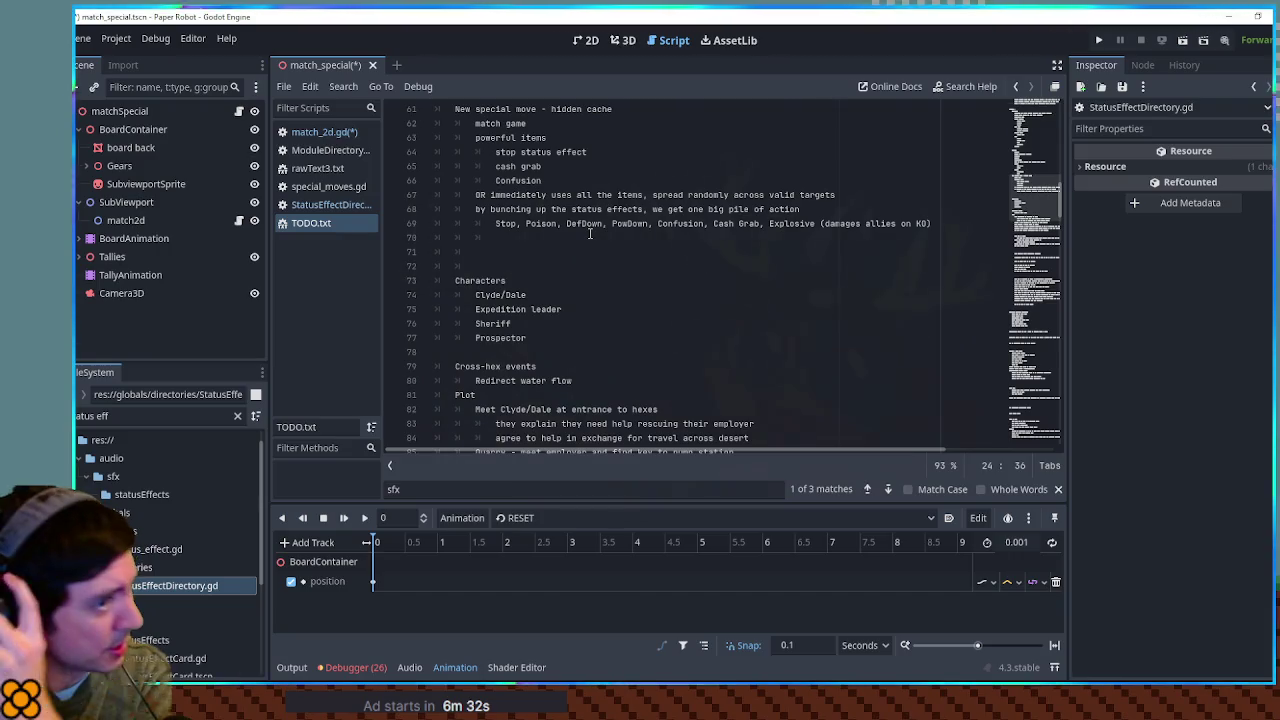
pyautogui.doubleClick(790, 223)
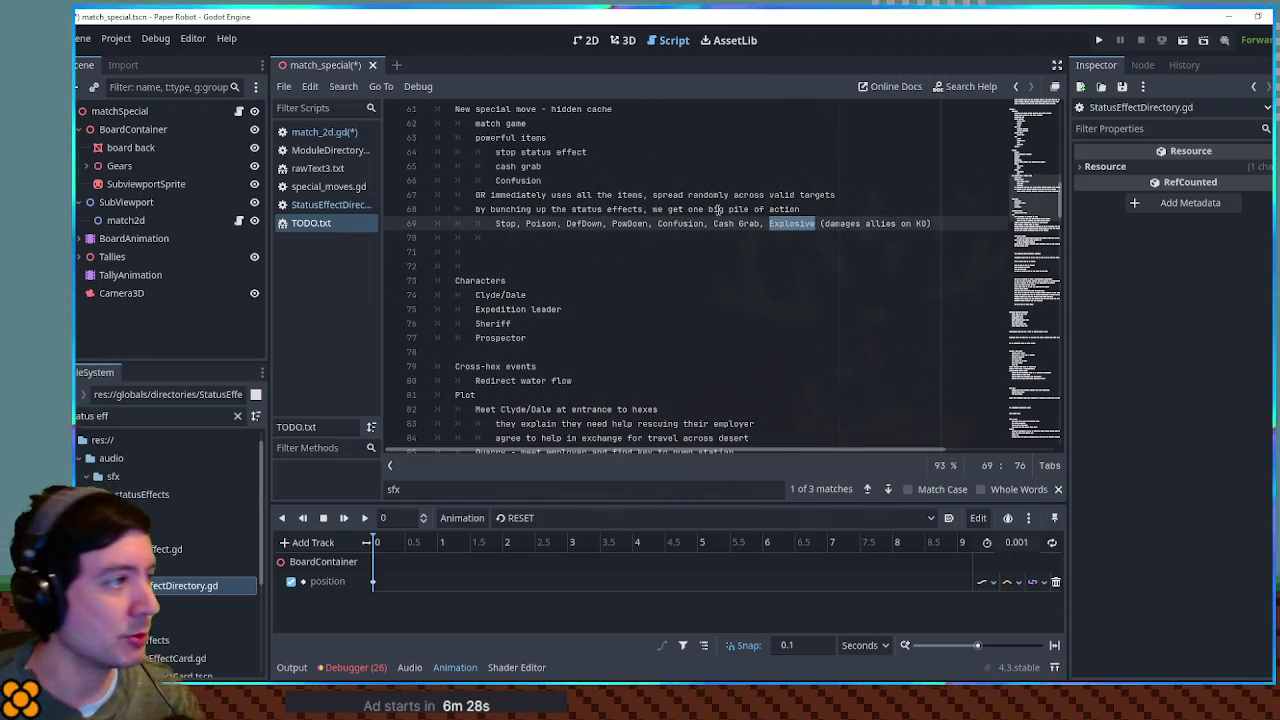
pyautogui.click(335, 133)
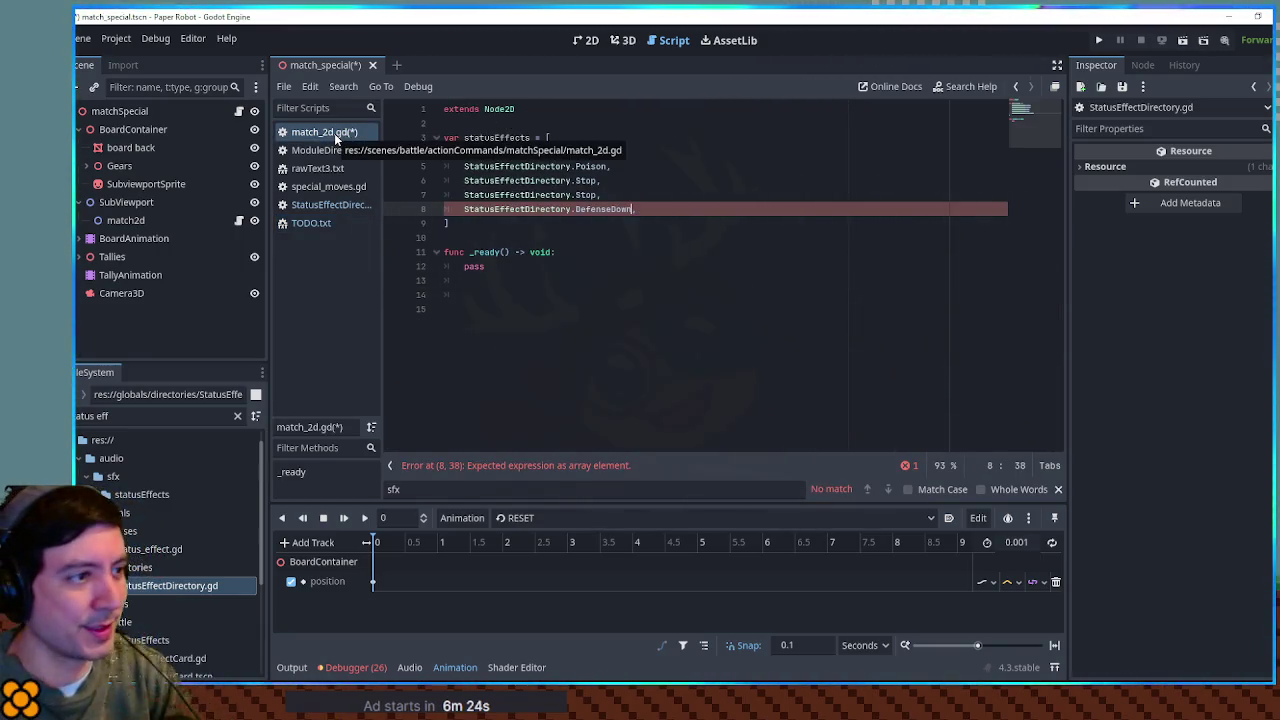
# Step: Save match_2d.gd with its statusEffects list and switch to Krita
pyautogui.click(562, 195)
pyautogui.hotkey('ctrl', 's')
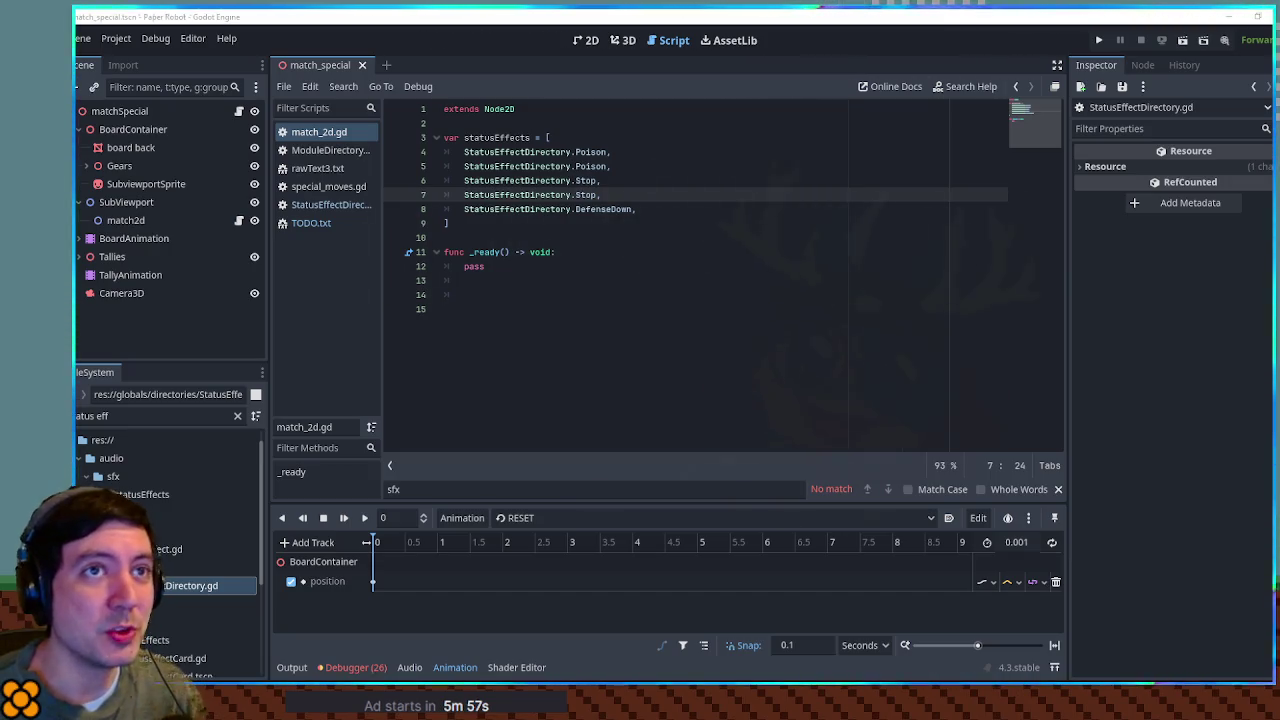
pyautogui.hotkey('alt', 'Tab')
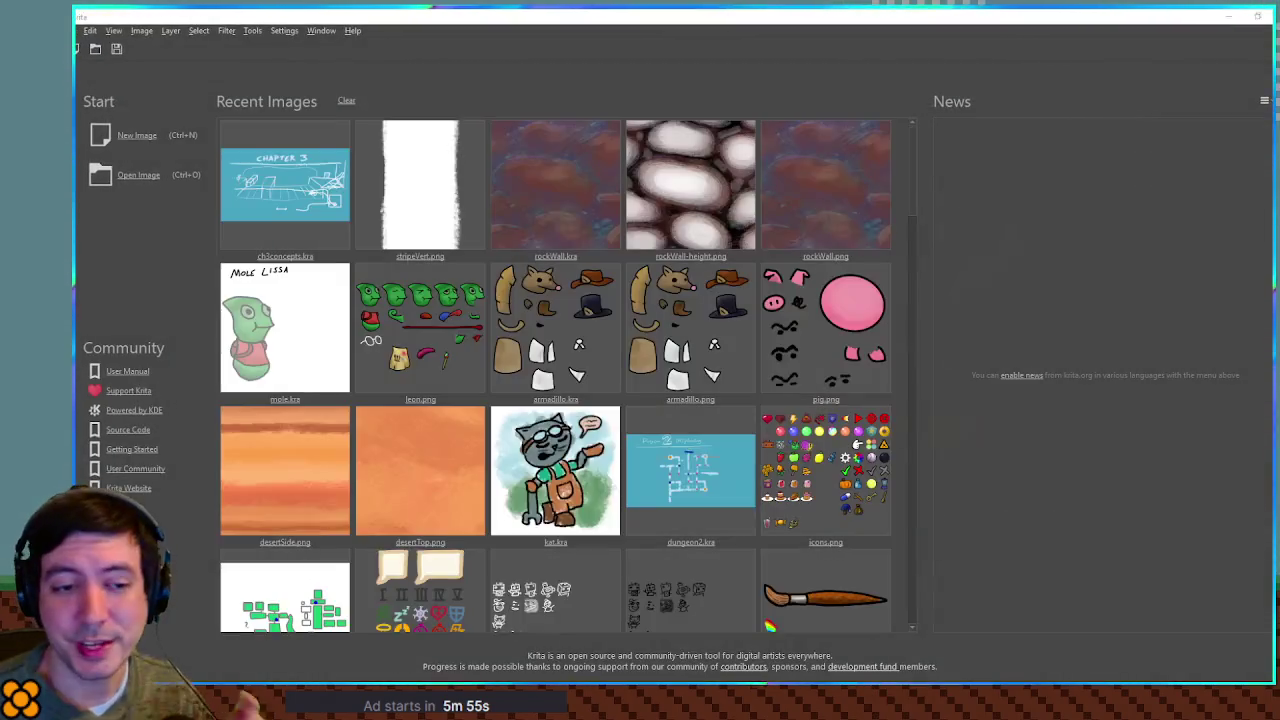
# Step: Alt-Tab through Godot back to Krita showing statusEffects.png
pyautogui.hotkey('alt', 'Tab')
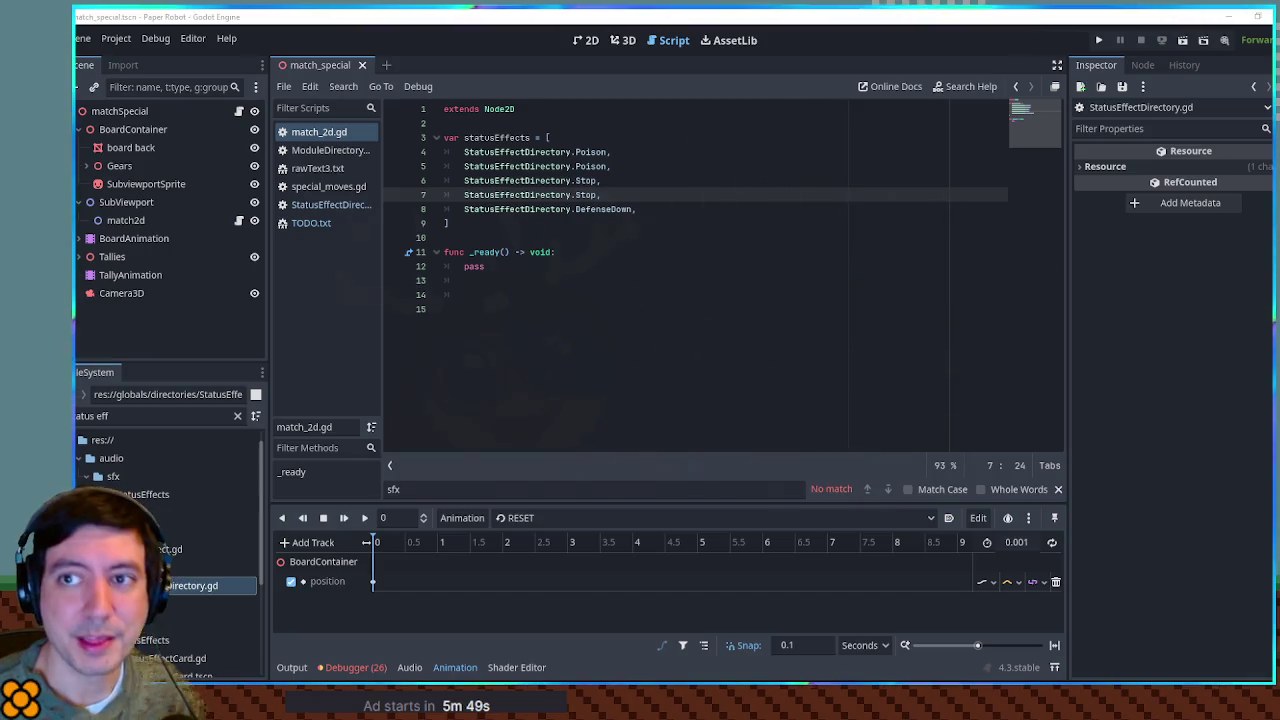
pyautogui.hotkey('alt', 'Tab')
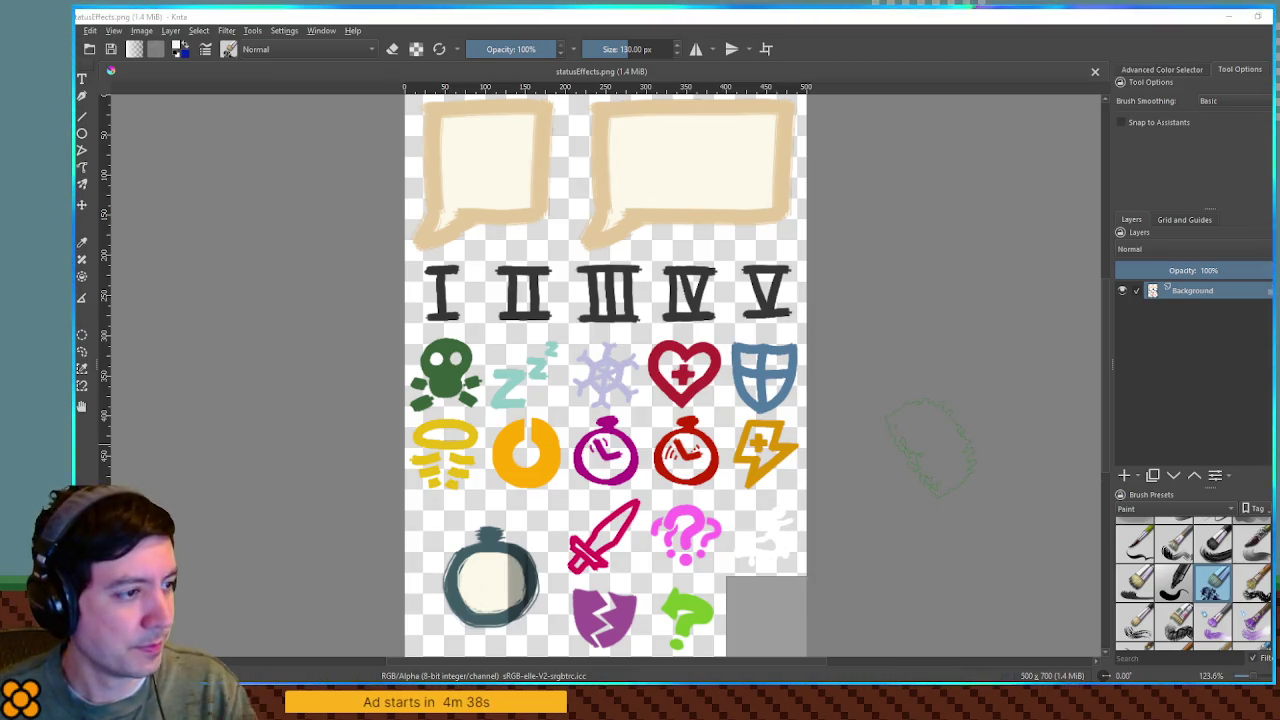
# Step: Resize the canvas height to 800 px, adding empty space at the bottom
pyautogui.click(823, 14)
pyautogui.hotkey('alt', 'shift', 'c')
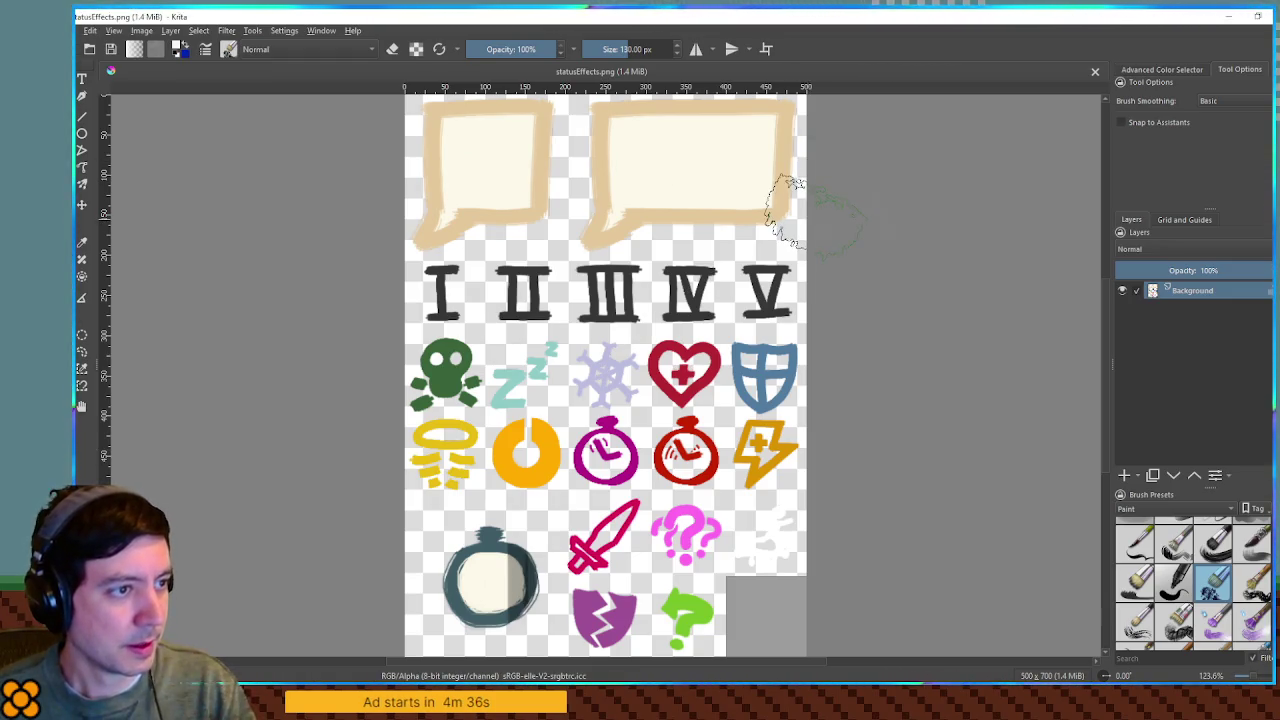
pyautogui.hotkey('ctrl', 'alt', 'c')
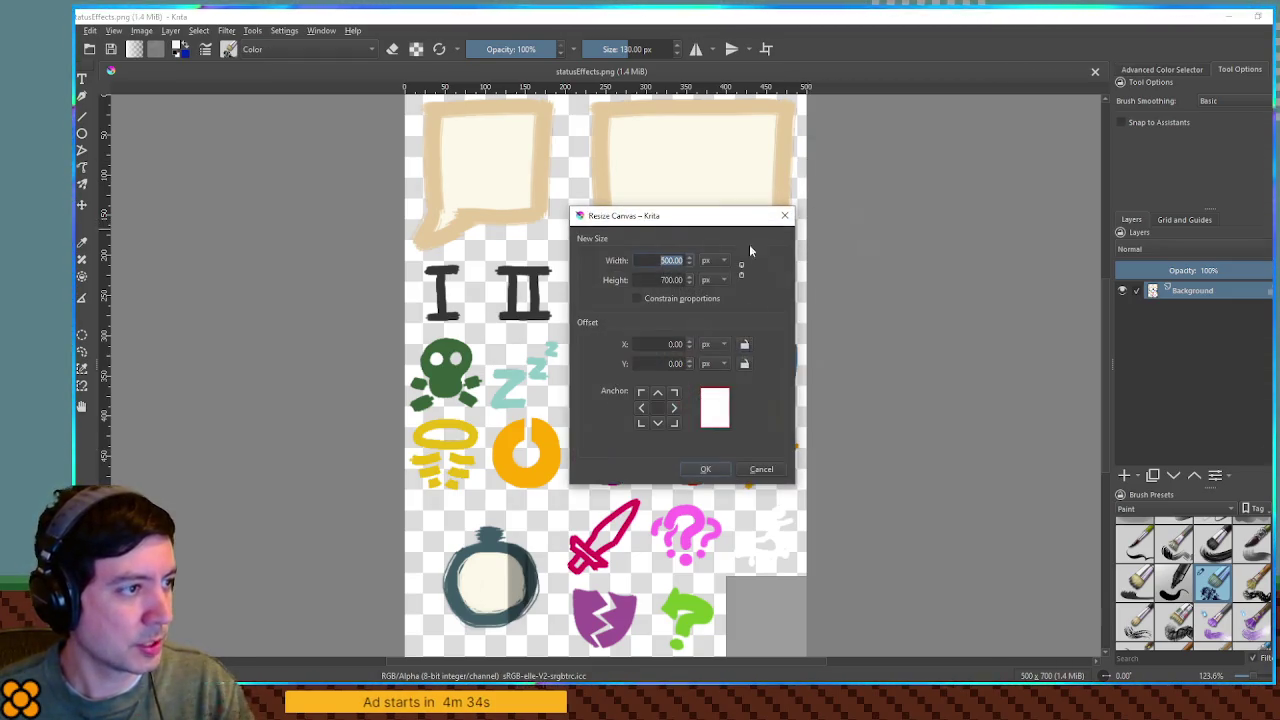
pyautogui.tripleClick(663, 280)
pyautogui.write('800')
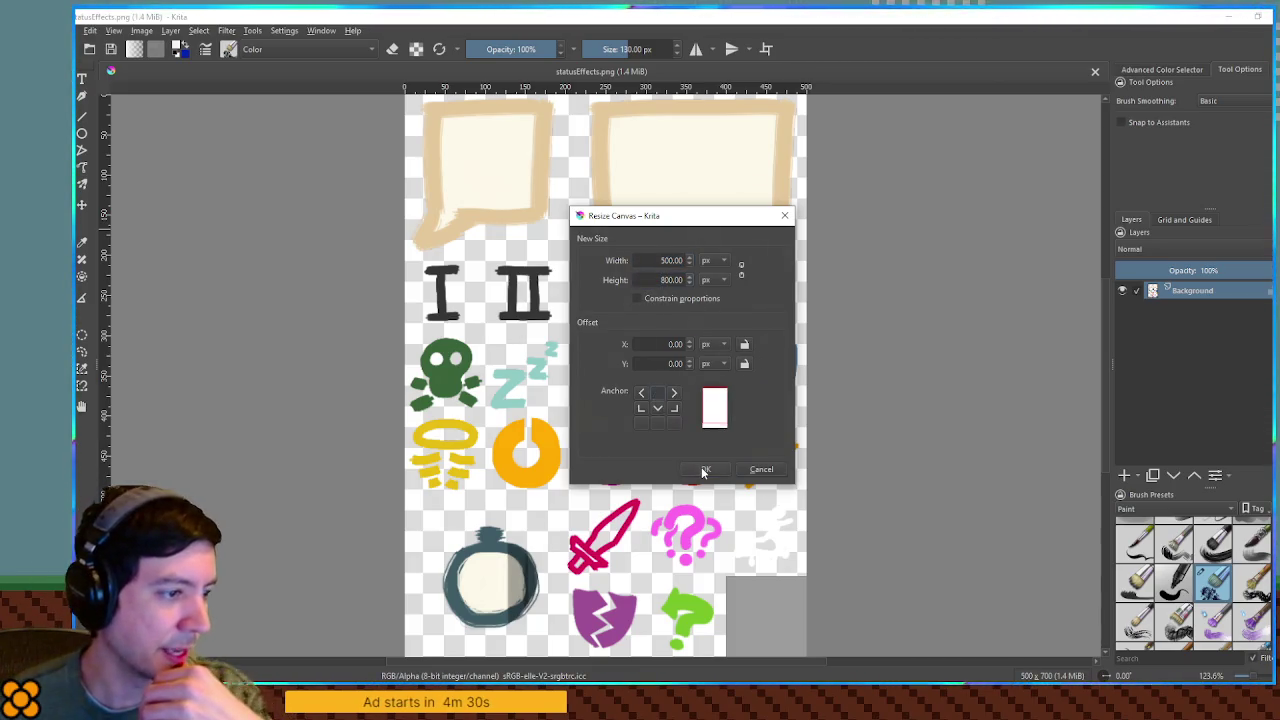
pyautogui.click(701, 467)
pyautogui.moveTo(771, 415)
pyautogui.mouseDown()
pyautogui.moveTo(800, 345)
pyautogui.moveTo(811, 352)
pyautogui.mouseUp()
# Step: Turn on the 100 px grid, choose another brush preset and show the colour wheel
pyautogui.click(1184, 219)
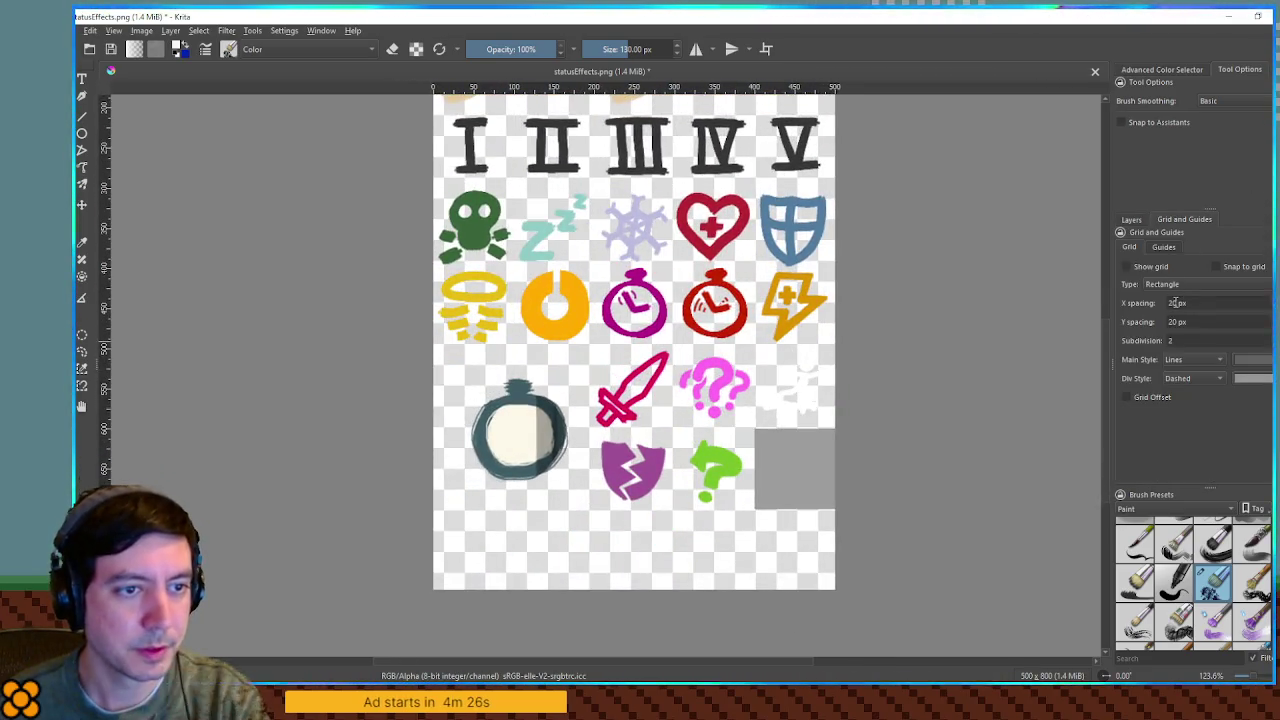
pyautogui.click(1150, 266)
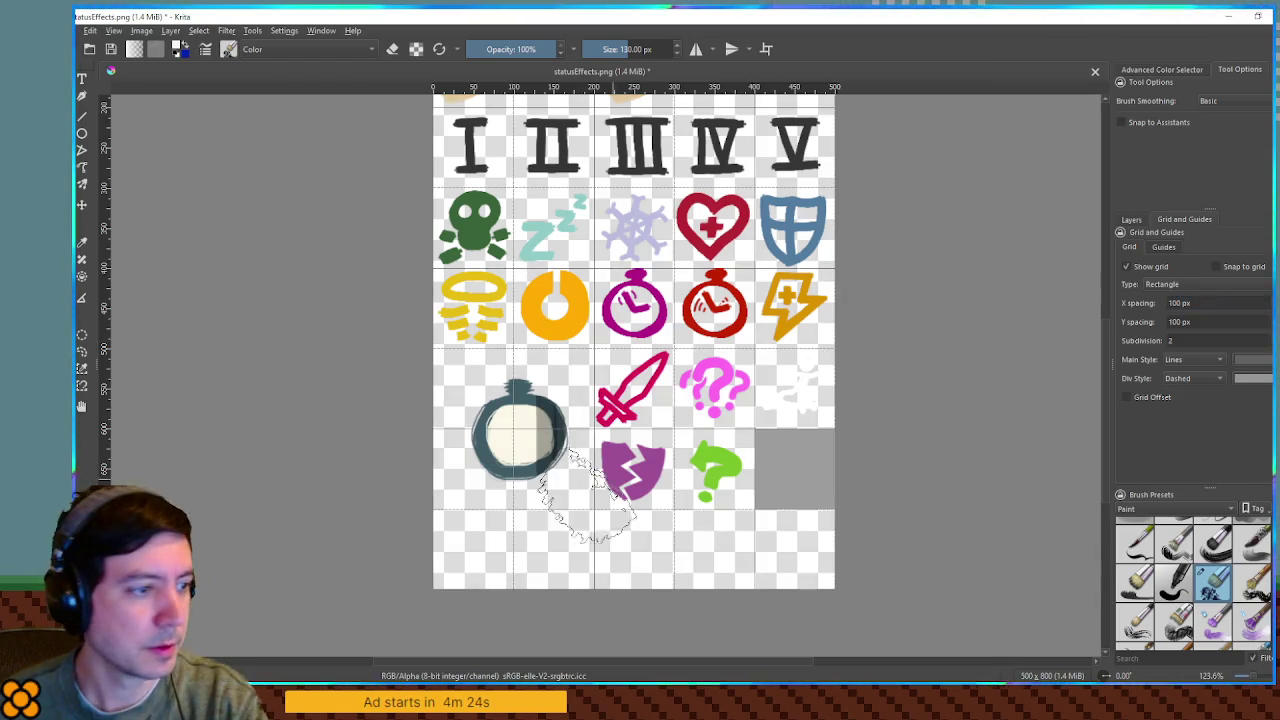
pyautogui.moveTo(700, 400); pyautogui.dragTo(857, 334)
pyautogui.scroll(3, 800, 330)
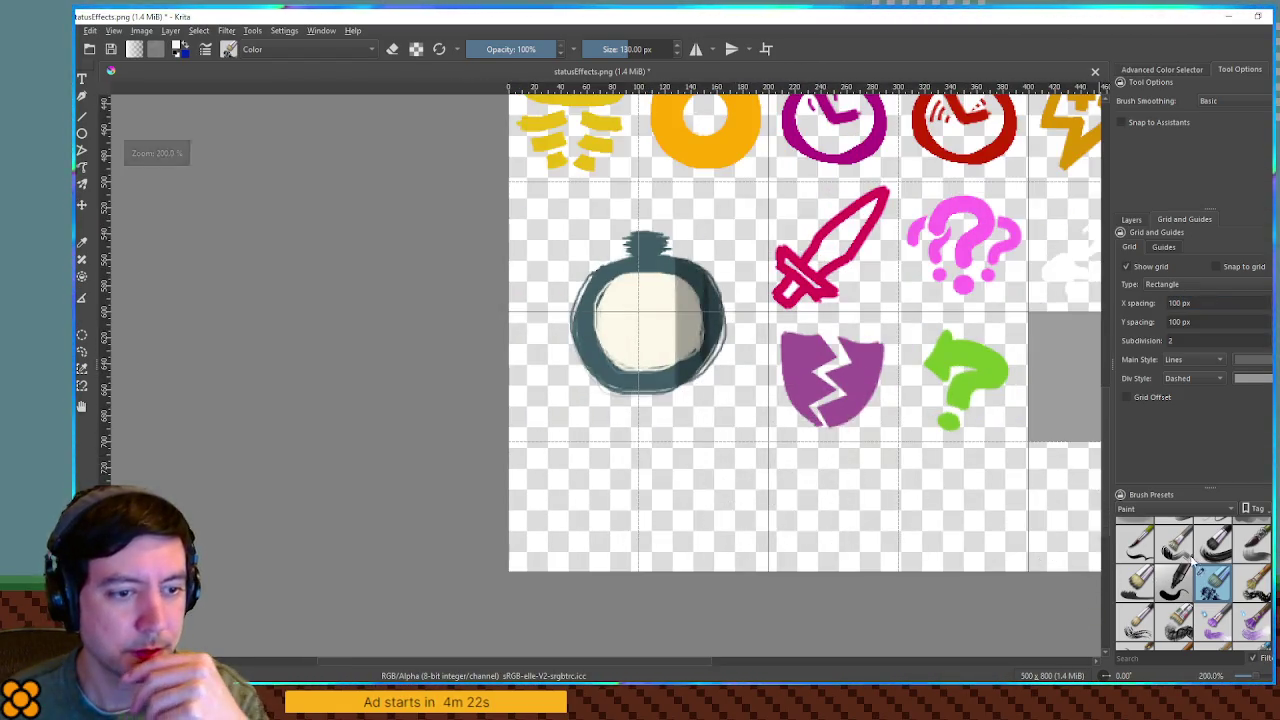
pyautogui.click(1175, 535)
pyautogui.moveTo(860, 381)
pyautogui.mouseDown()
pyautogui.moveTo(699, 481)
pyautogui.moveTo(700, 503)
pyautogui.mouseUp()
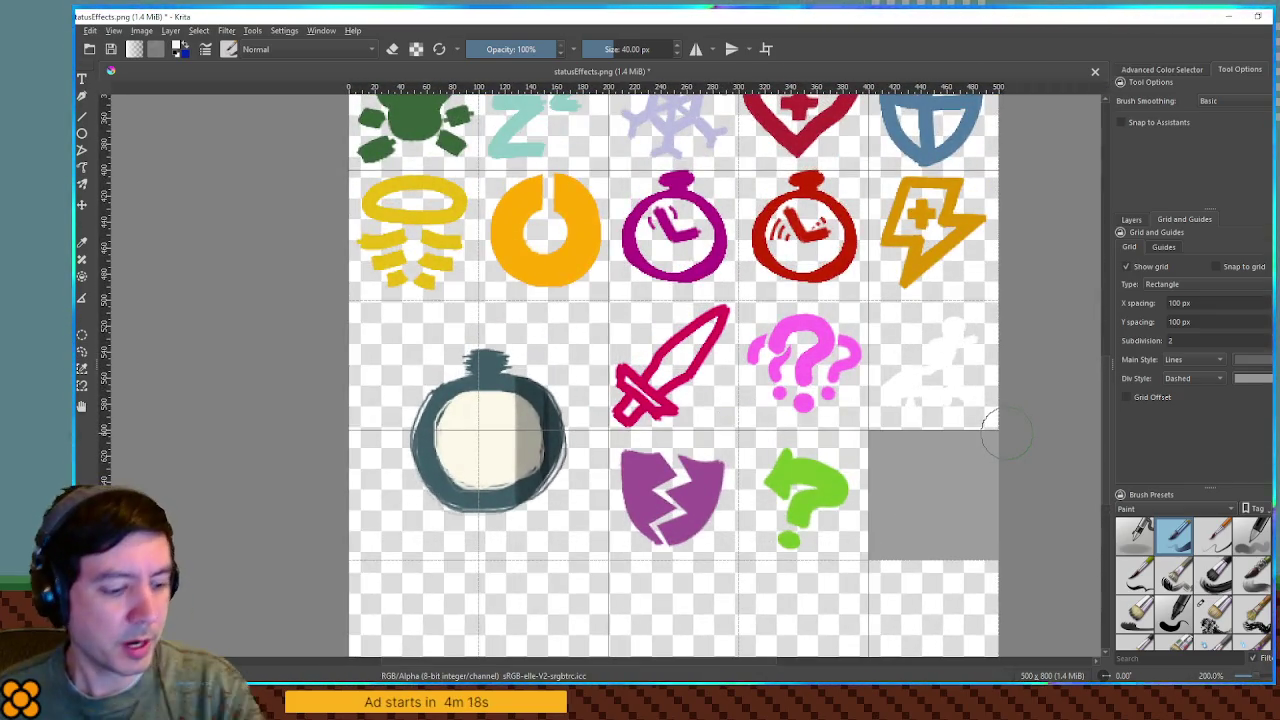
pyautogui.click(1168, 71)
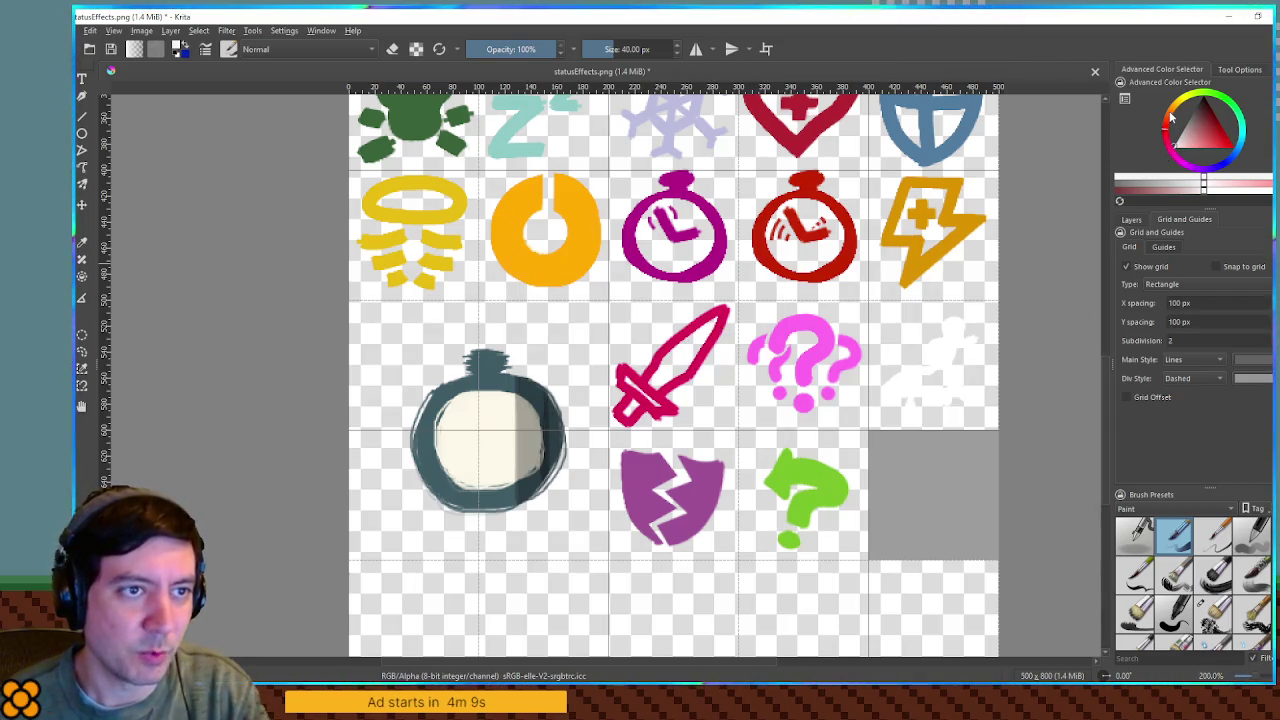
# Step: Pick a green painting colour and undo the test stroke
pyautogui.click(1236, 113)
pyautogui.click(1209, 125)
pyautogui.click(1201, 128)
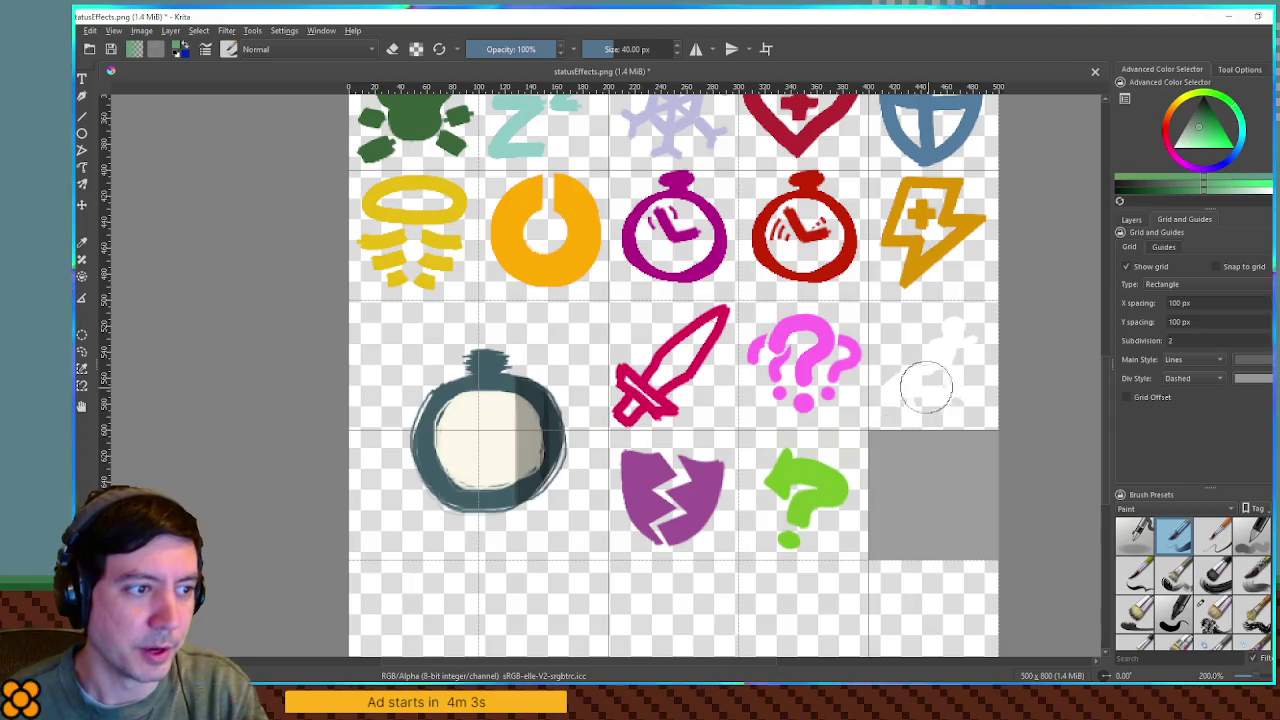
pyautogui.moveTo(928, 386); pyautogui.dragTo(752, 330)
pyautogui.hotkey('ctrl', 'z')
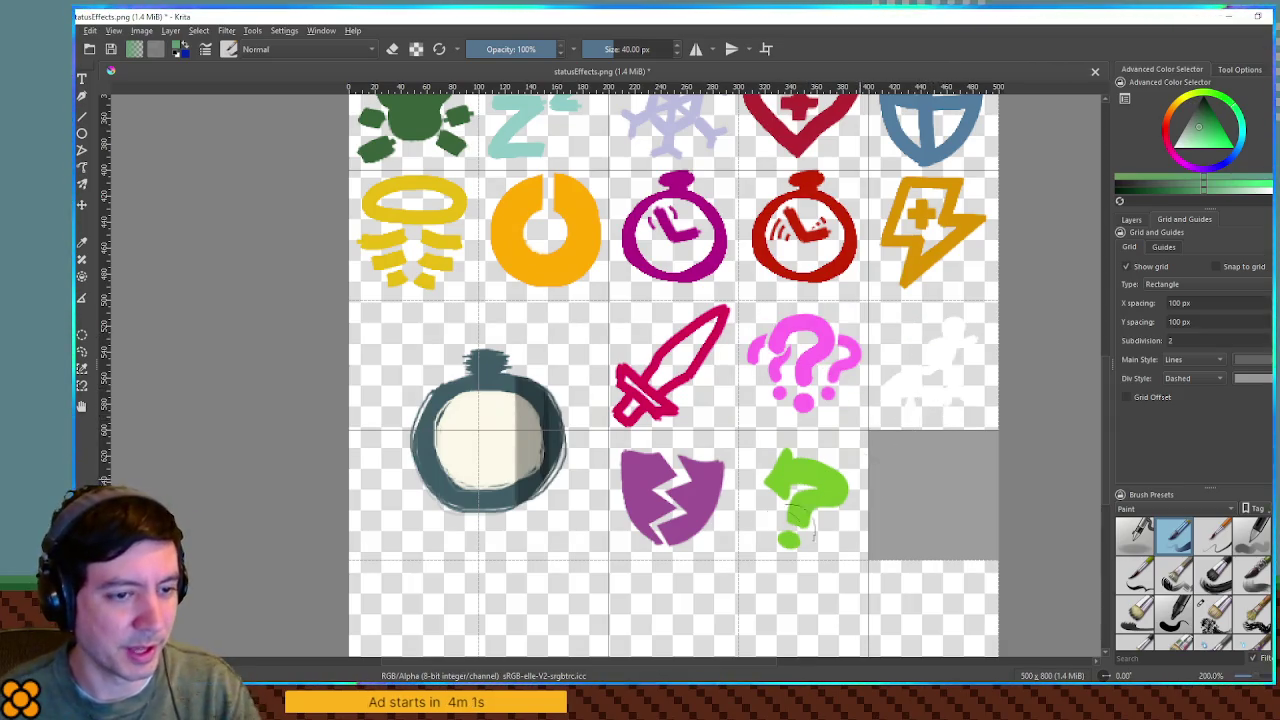
# Step: Make the brush much thinner and show the Layers docker with the new Paint Layer 1
pyautogui.moveTo(441, 616); pyautogui.dragTo(718, 472)
pyautogui.scroll(3, 718, 472)
pyautogui.scroll(-4, 718, 472)
pyautogui.scroll(1, 863, 380)
pyautogui.scroll(-1, 870, 370)
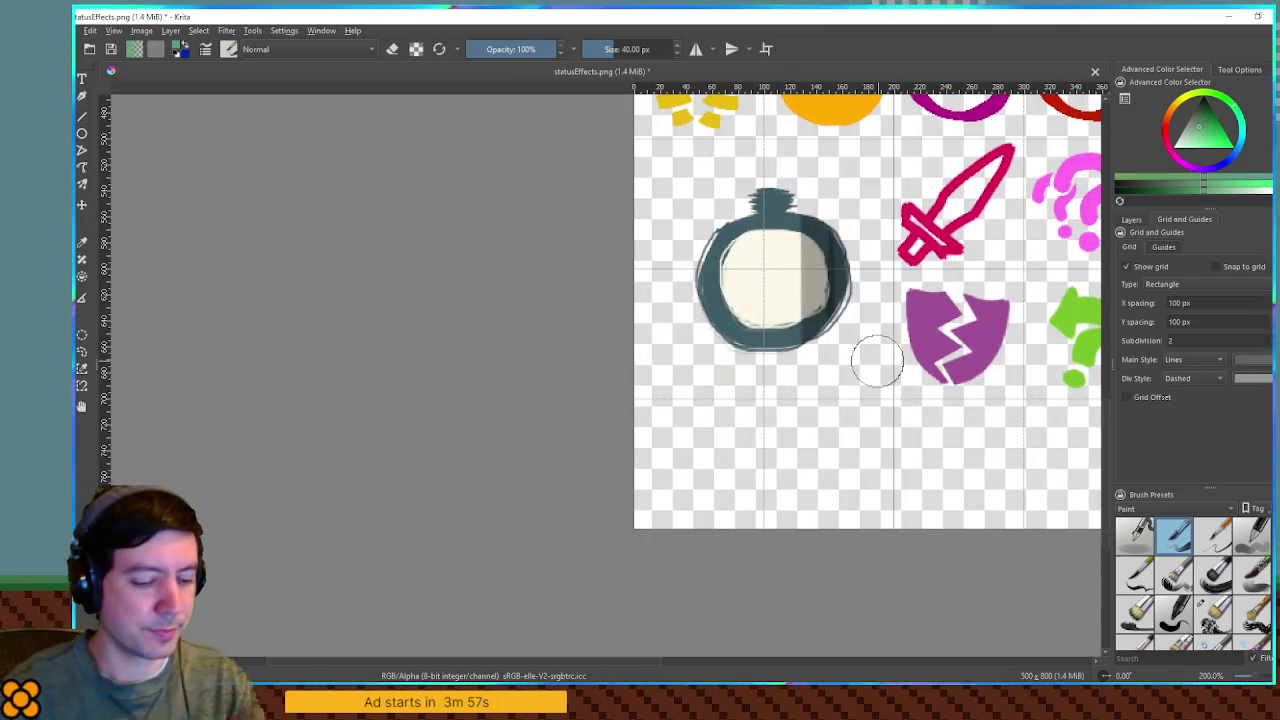
pyautogui.moveTo(871, 357)
pyautogui.keyDown('shift'); pyautogui.mouseDown()
pyautogui.moveTo(811, 363)
pyautogui.moveTo(827, 352)
pyautogui.moveTo(810, 352)
pyautogui.mouseUp(); pyautogui.keyUp('shift')
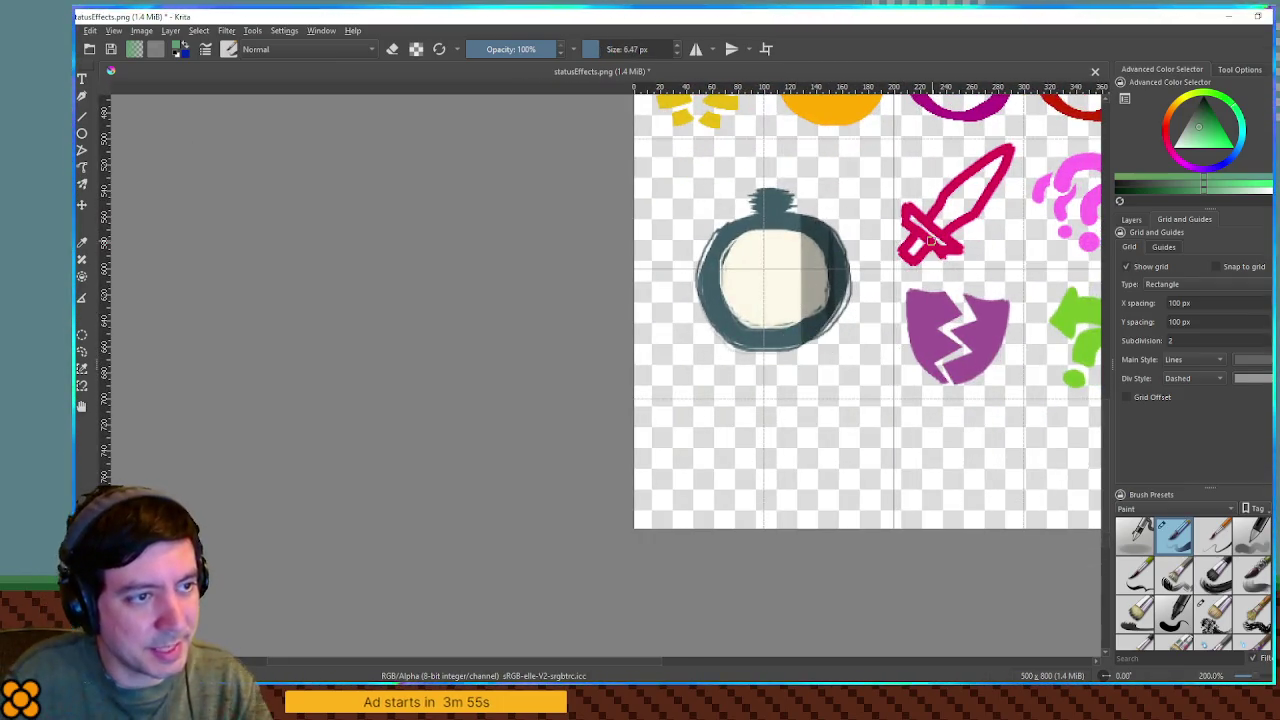
pyautogui.click(1131, 219)
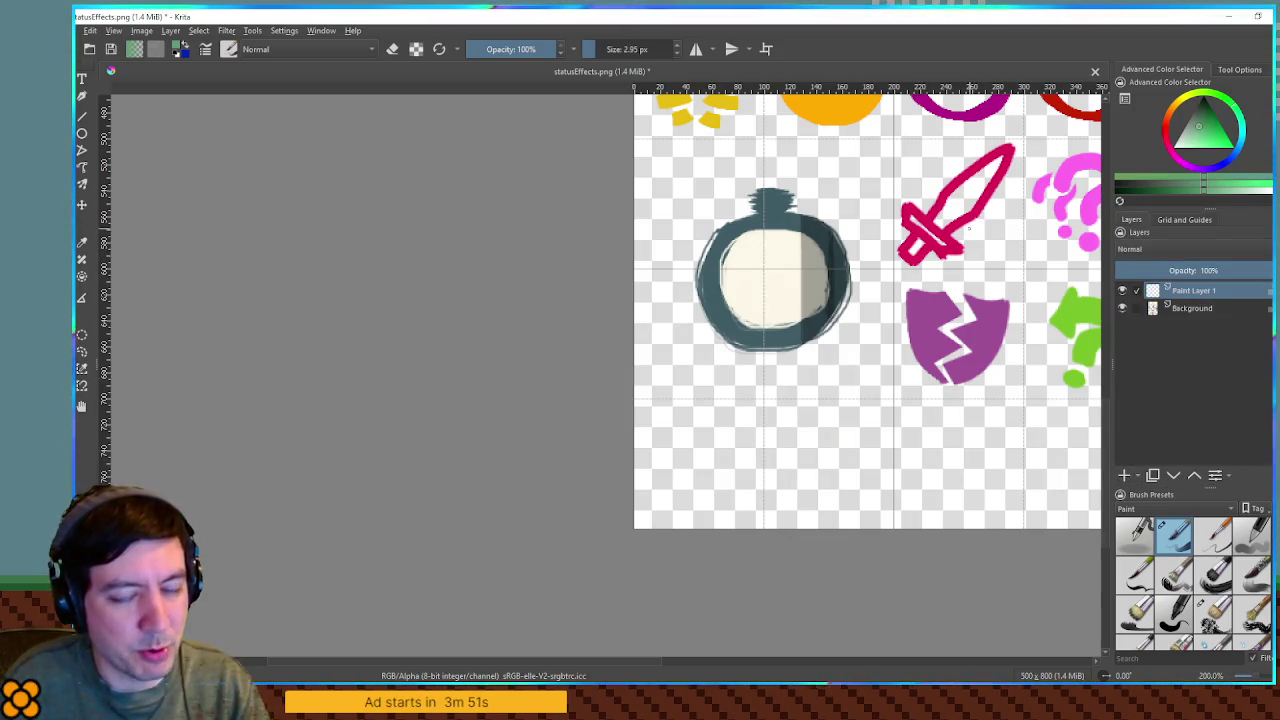
pyautogui.moveTo(980, 191)
pyautogui.mouseDown()
pyautogui.moveTo(772, 322)
pyautogui.moveTo(783, 339)
pyautogui.moveTo(765, 347)
pyautogui.moveTo(517, 318)
pyautogui.moveTo(686, 325)
pyautogui.mouseUp()
# Step: Shrink the brush to 6 px and trace the sword's handle and crossguard in green
pyautogui.scroll(2, 803, 333)
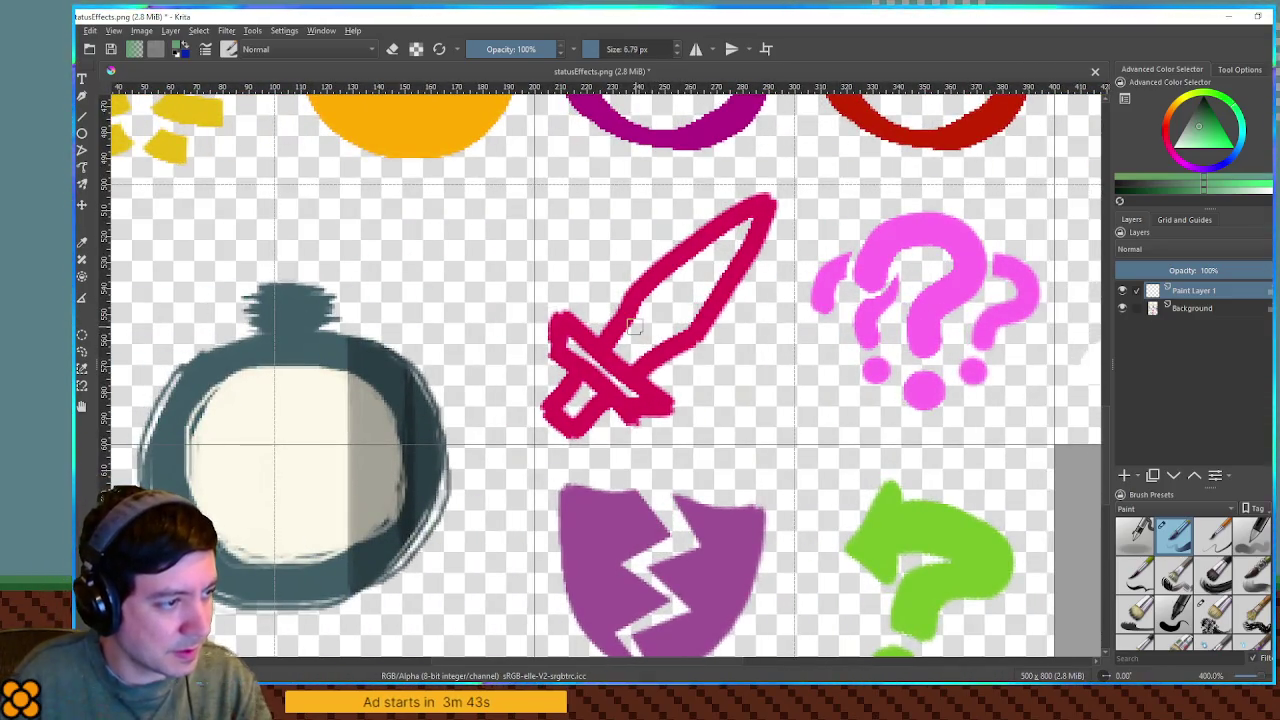
pyautogui.press('[')
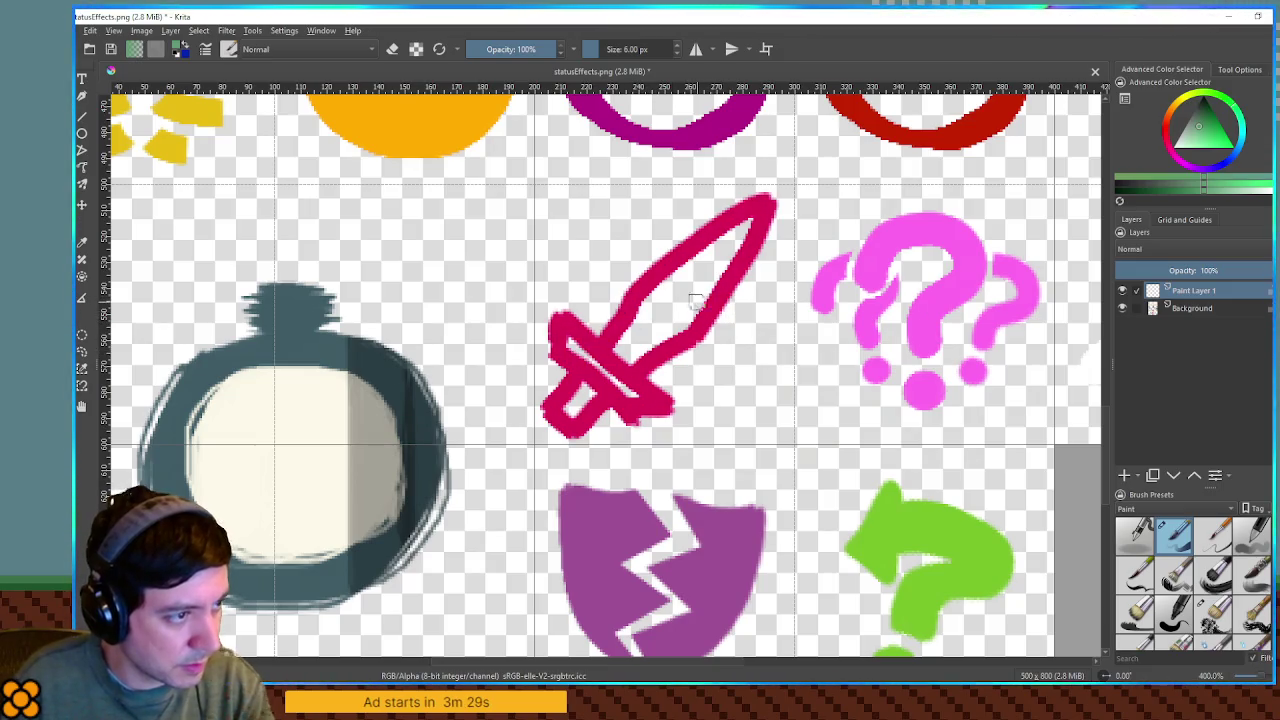
pyautogui.moveTo(576, 371)
pyautogui.mouseDown()
pyautogui.moveTo(550, 410)
pyautogui.moveTo(578, 430)
pyautogui.moveTo(606, 400)
pyautogui.mouseUp()
pyautogui.moveTo(561, 352); pyautogui.dragTo(634, 402)
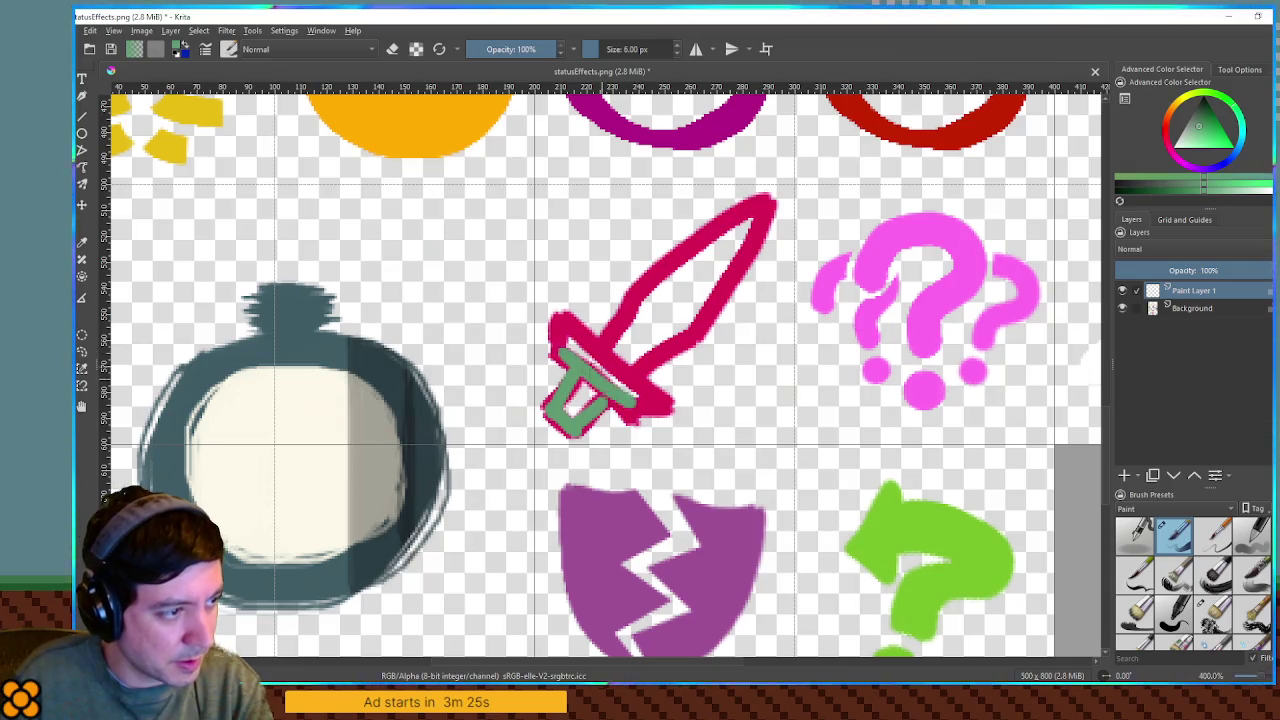
pyautogui.moveTo(571, 330)
pyautogui.mouseDown()
pyautogui.moveTo(558, 355)
pyautogui.moveTo(660, 402)
pyautogui.mouseUp()
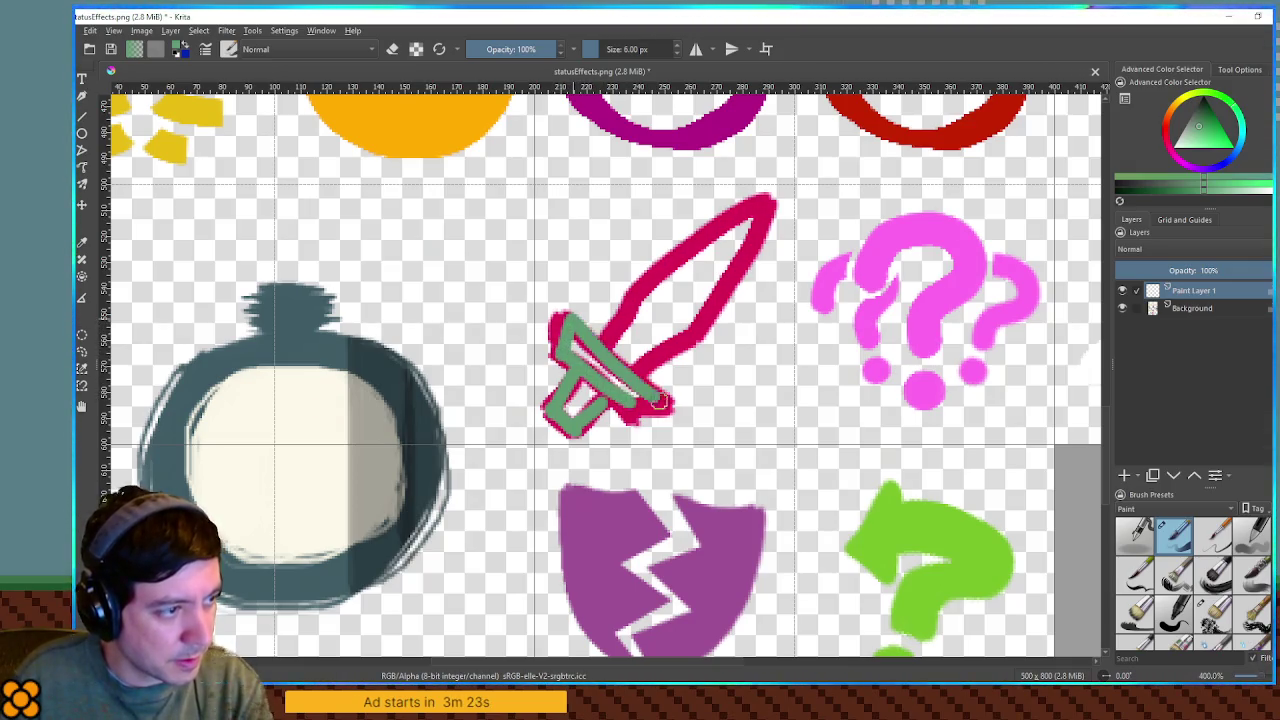
pyautogui.moveTo(603, 342)
pyautogui.mouseDown()
pyautogui.moveTo(637, 362)
pyautogui.moveTo(630, 334)
pyautogui.moveTo(660, 348)
pyautogui.mouseUp()
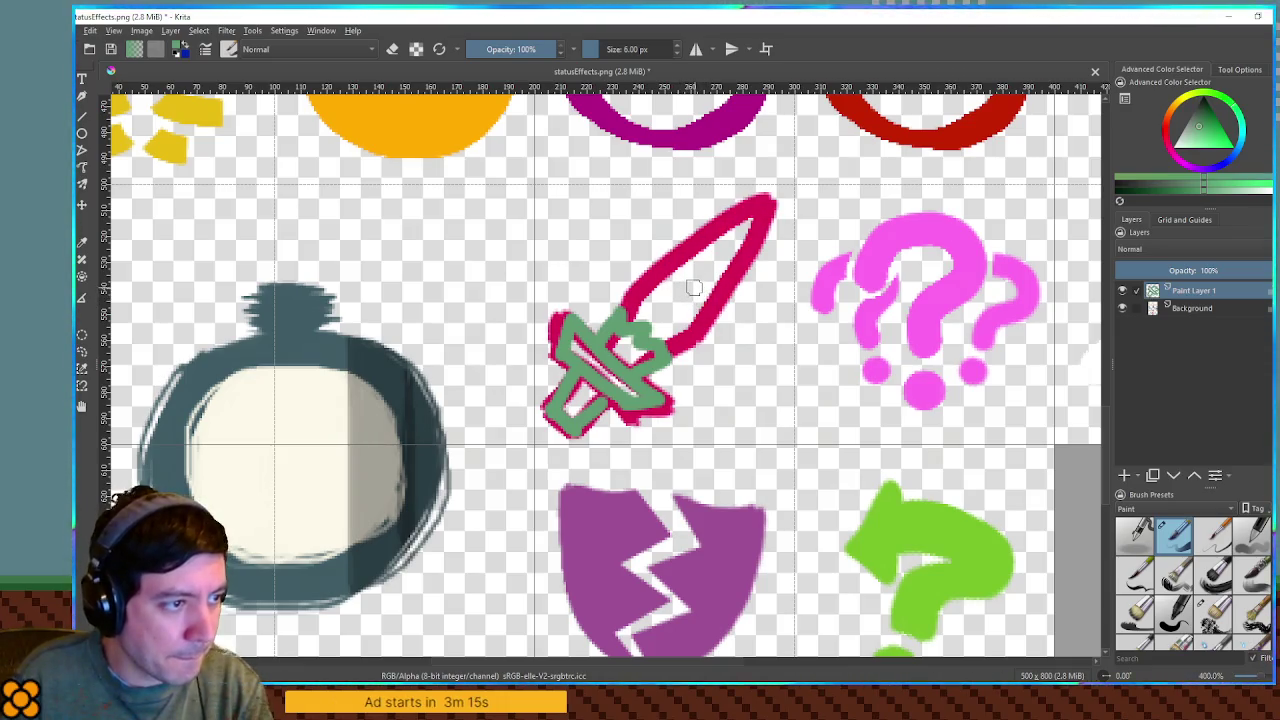
# Step: Draw the jagged broken blade and its tip piece, then hide the Background layer
pyautogui.moveTo(692, 288); pyautogui.dragTo(698, 340)
pyautogui.moveTo(693, 284); pyautogui.dragTo(759, 286)
pyautogui.moveTo(717, 325)
pyautogui.mouseDown()
pyautogui.moveTo(702, 332)
pyautogui.moveTo(773, 295)
pyautogui.mouseUp()
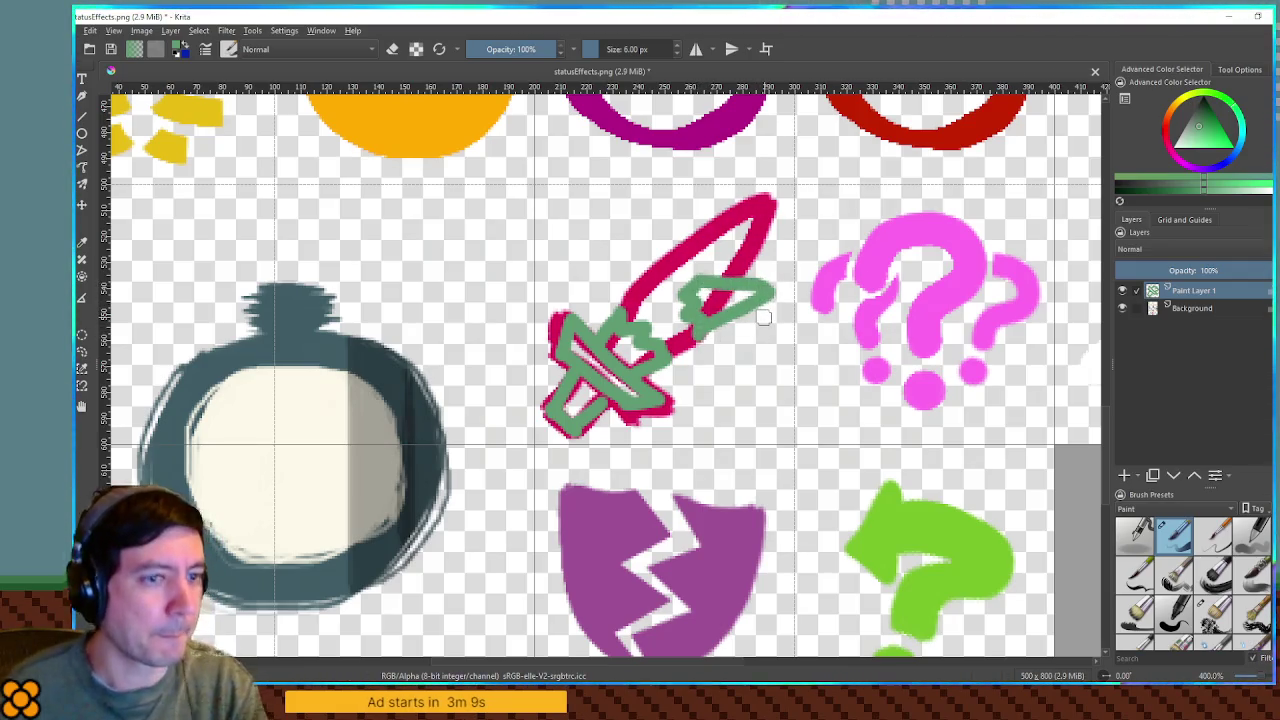
pyautogui.click(1121, 309)
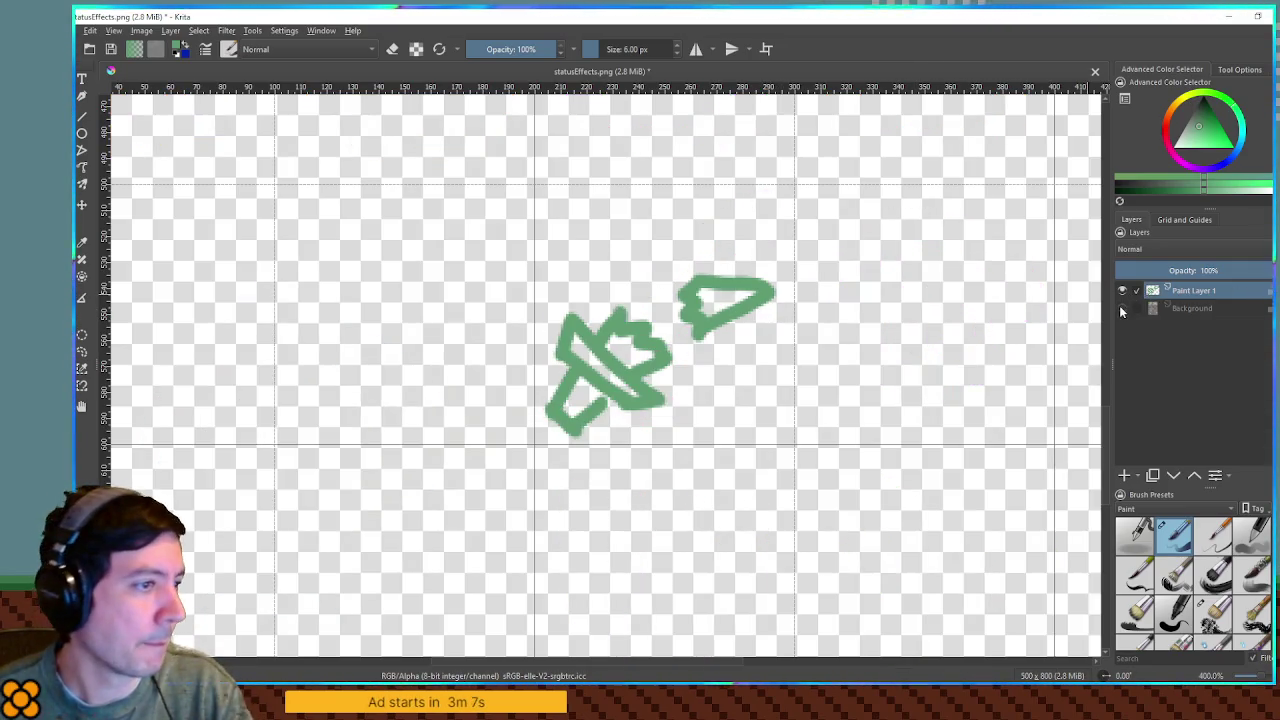
# Step: Nudge the green sketch up and add small break marks above the sword
pyautogui.press('t')
pyautogui.moveTo(712, 302); pyautogui.dragTo(716, 272)
pyautogui.press('b')
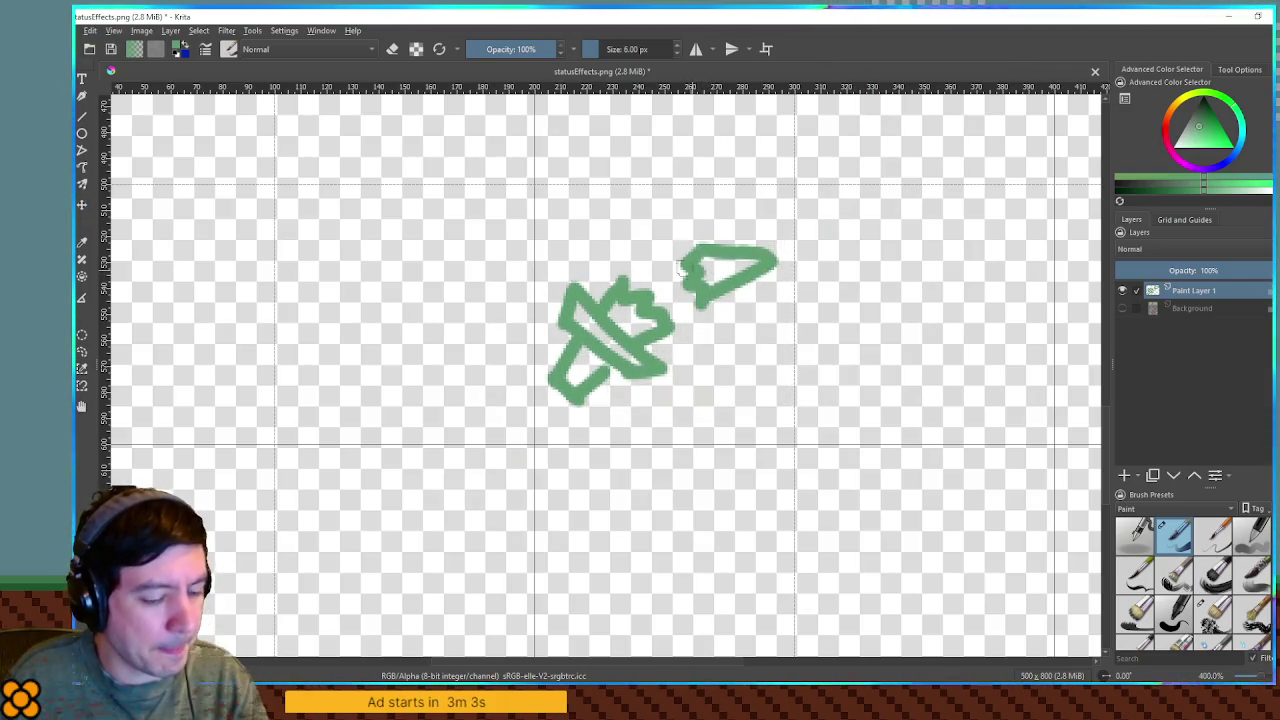
pyautogui.moveTo(622, 229)
pyautogui.mouseDown()
pyautogui.moveTo(636, 240)
pyautogui.moveTo(664, 222)
pyautogui.moveTo(640, 245)
pyautogui.mouseUp()
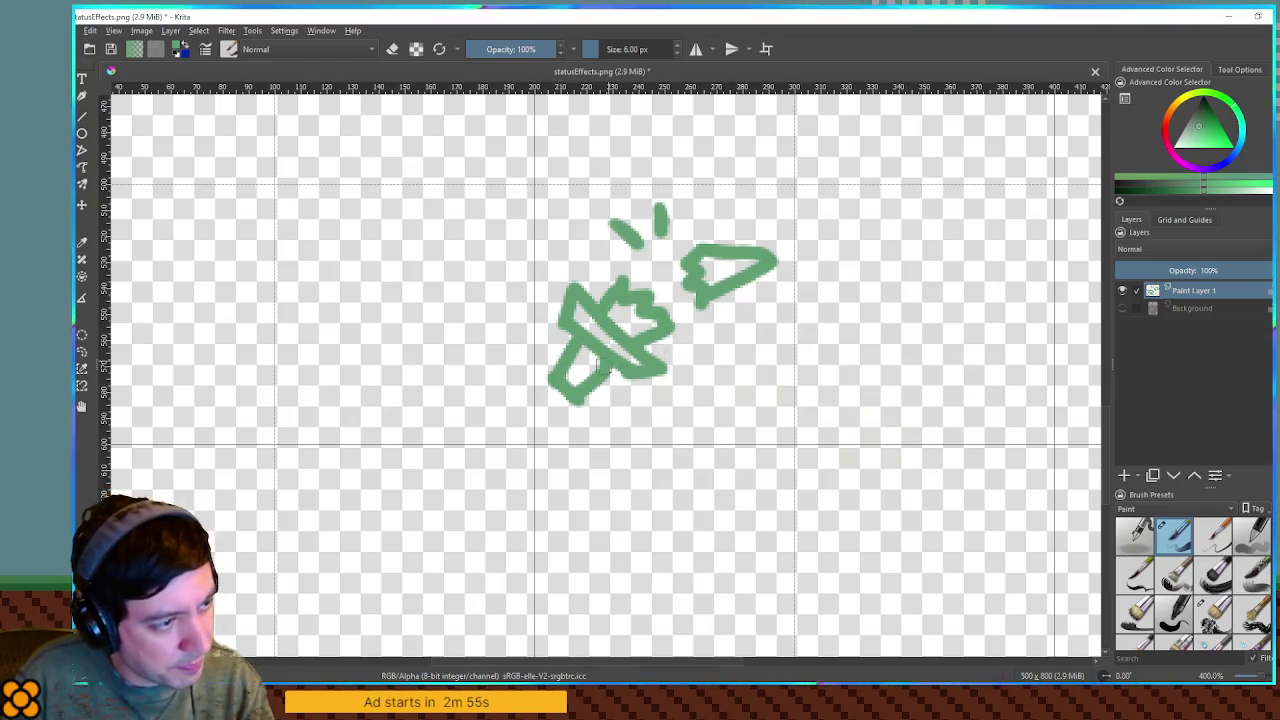
# Step: Show the Background layer again and move the sketch into the empty bottom-left cell
pyautogui.click(1121, 308)
pyautogui.scroll(-2, 1050, 320)
pyautogui.press('t')
pyautogui.moveTo(830, 323)
pyautogui.mouseDown()
pyautogui.moveTo(600, 603)
pyautogui.moveTo(594, 578)
pyautogui.mouseUp()
pyautogui.scroll(-1, 728, 553)
pyautogui.scroll(1, 728, 553)
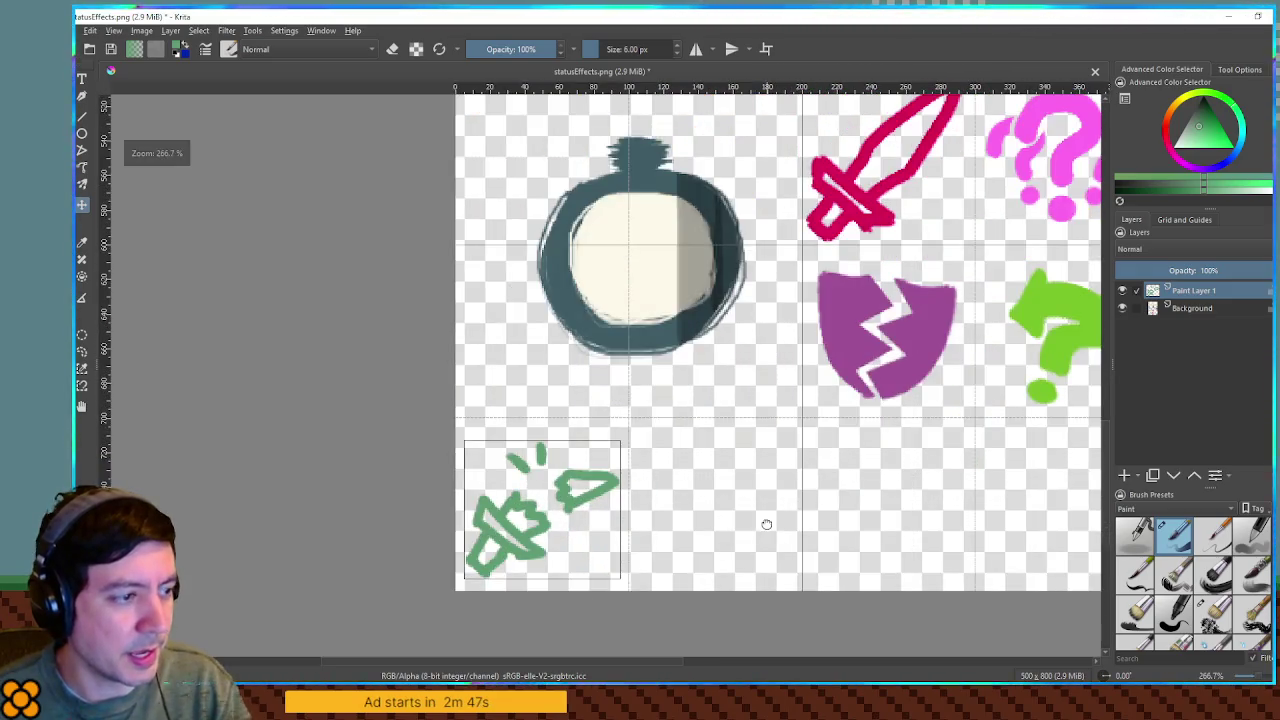
# Step: Add Paint Layer 2 above Paint Layer 1
pyautogui.hscroll(1, 766, 523)
pyautogui.click(1124, 476)
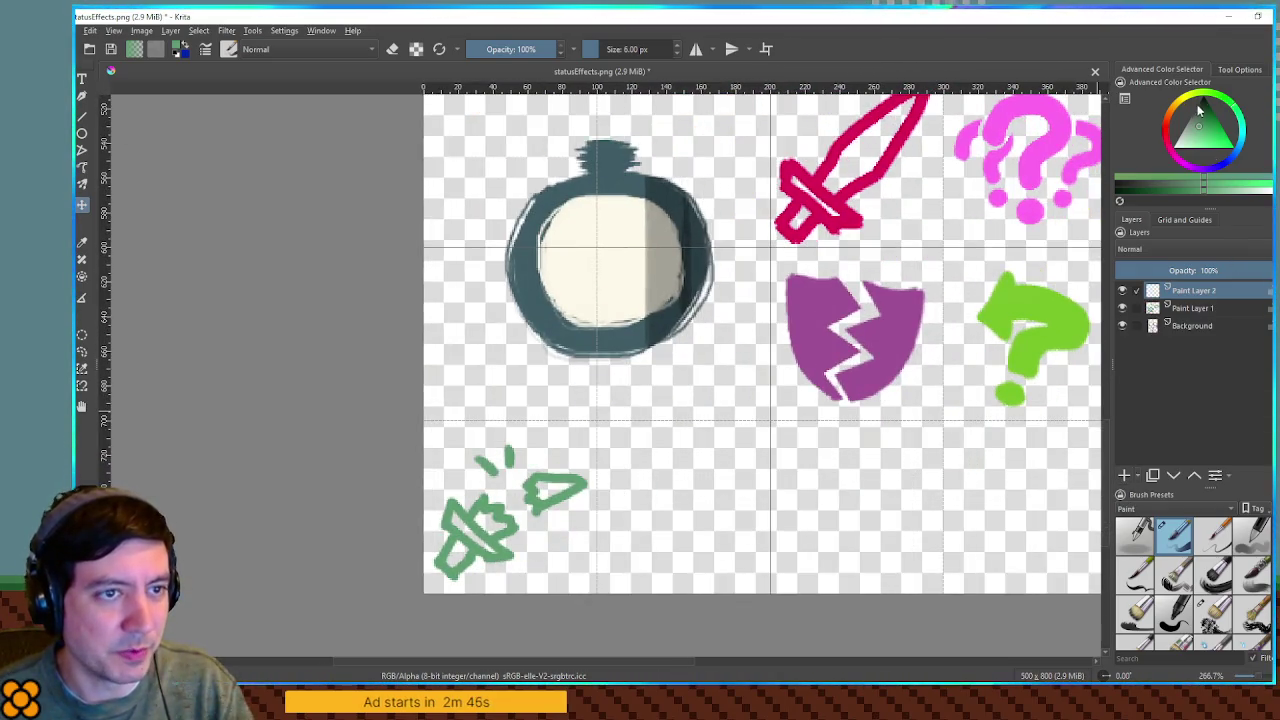
pyautogui.scroll(-7, 951, 171)
pyautogui.scroll(4, 901, 245)
pyautogui.scroll(1, 901, 245)
pyautogui.hscroll(1, 901, 245)
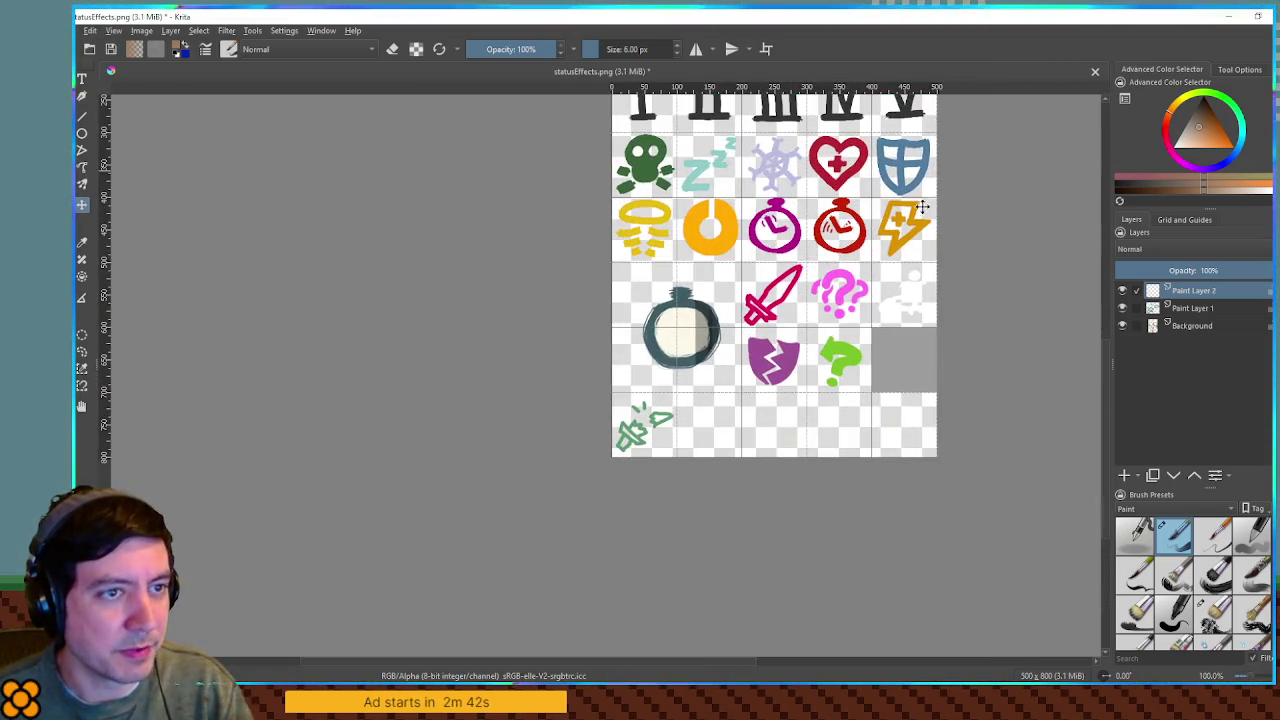
# Step: Switch the painting colour to orange and undo a trial stroke in the empty cell
pyautogui.click(1232, 150)
pyautogui.moveTo(1232, 150); pyautogui.dragTo(1231, 153)
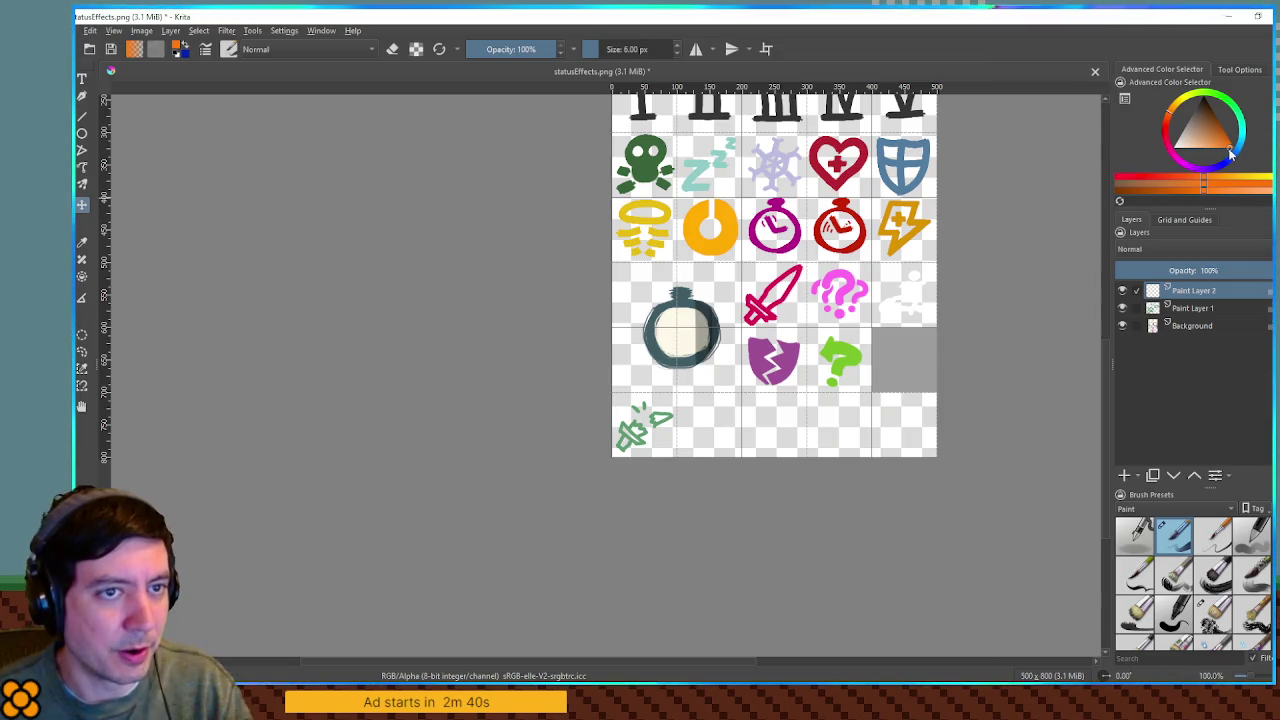
pyautogui.scroll(3, 726, 434)
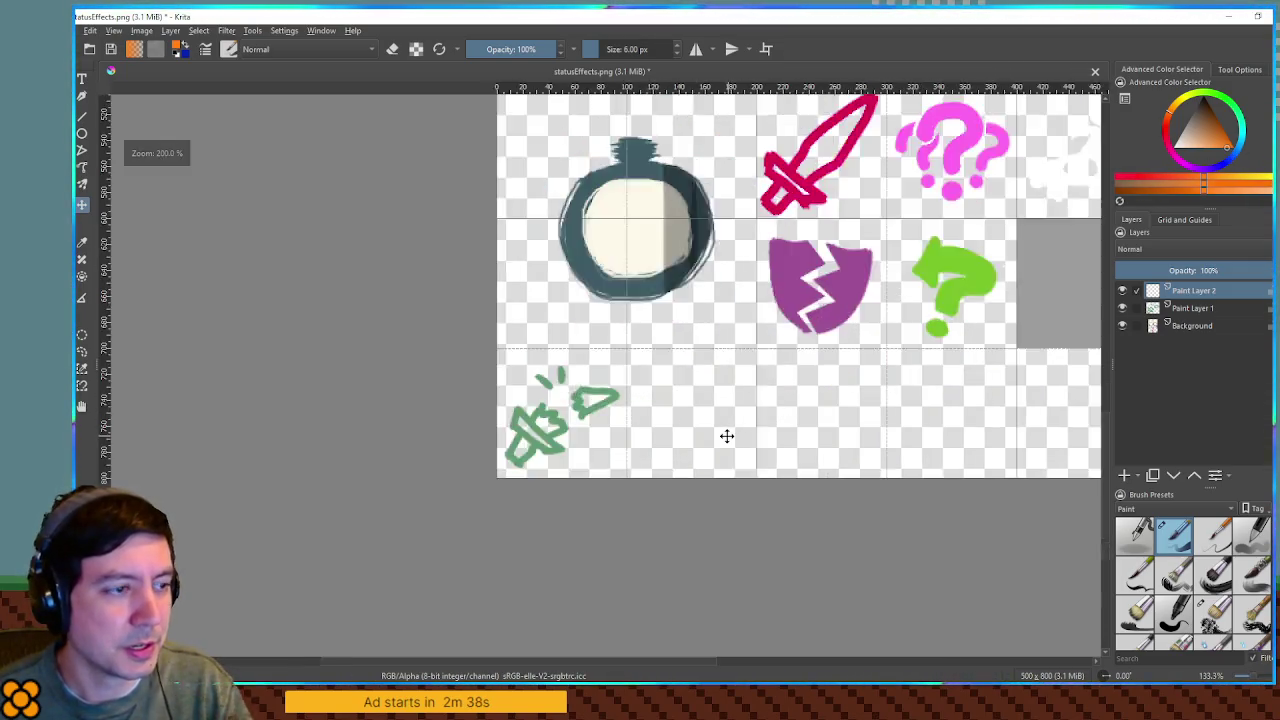
pyautogui.scroll(-1, 737, 426)
pyautogui.hscroll(-1, 723, 371)
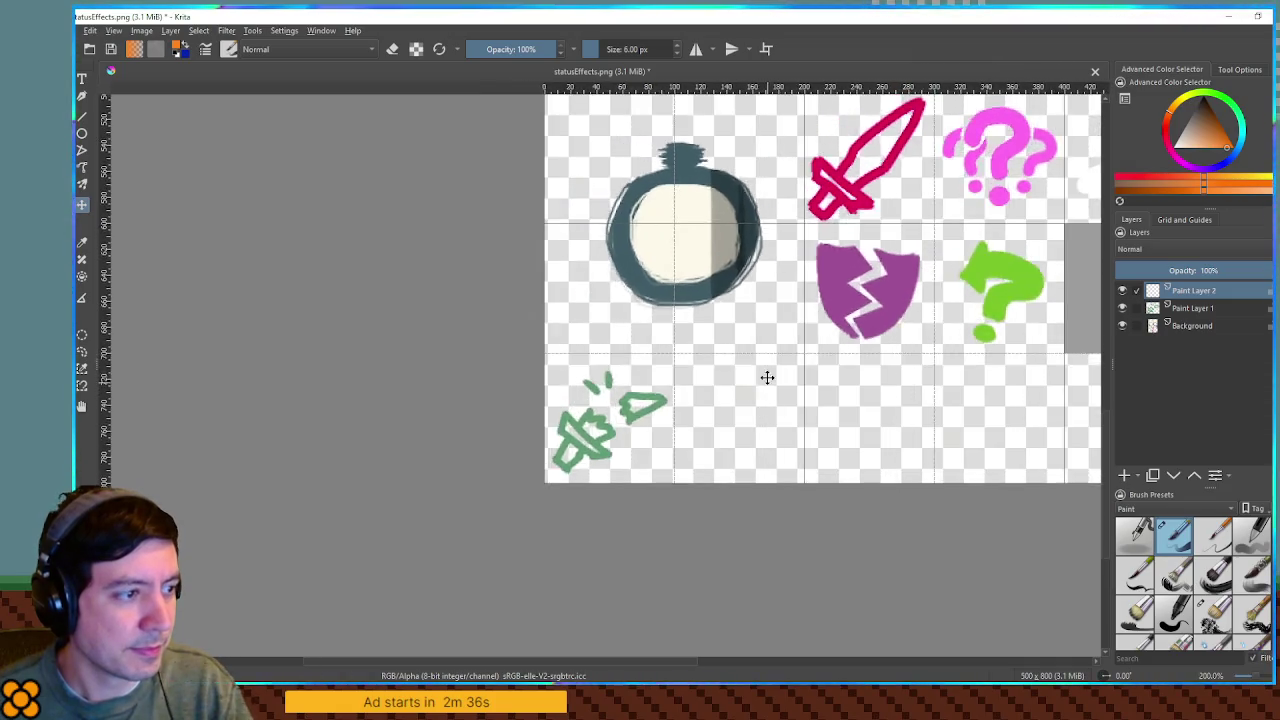
pyautogui.scroll(1, 766, 377)
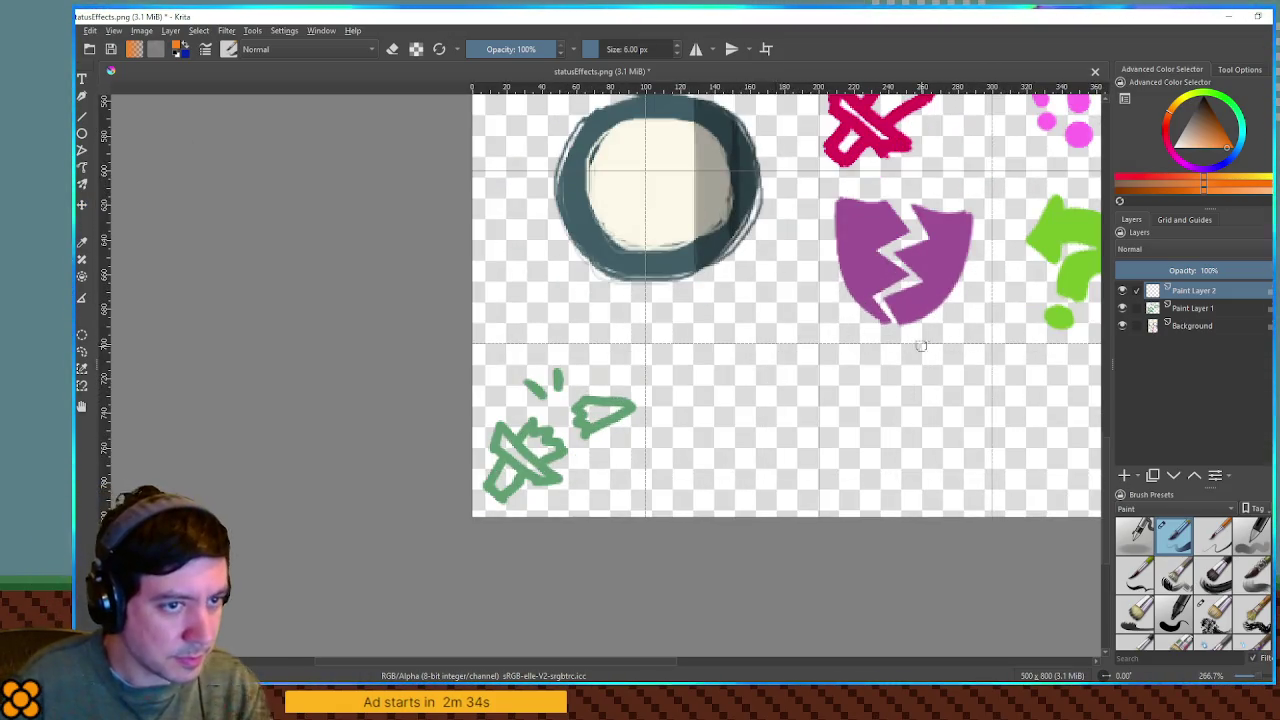
pyautogui.scroll(2, 727, 353)
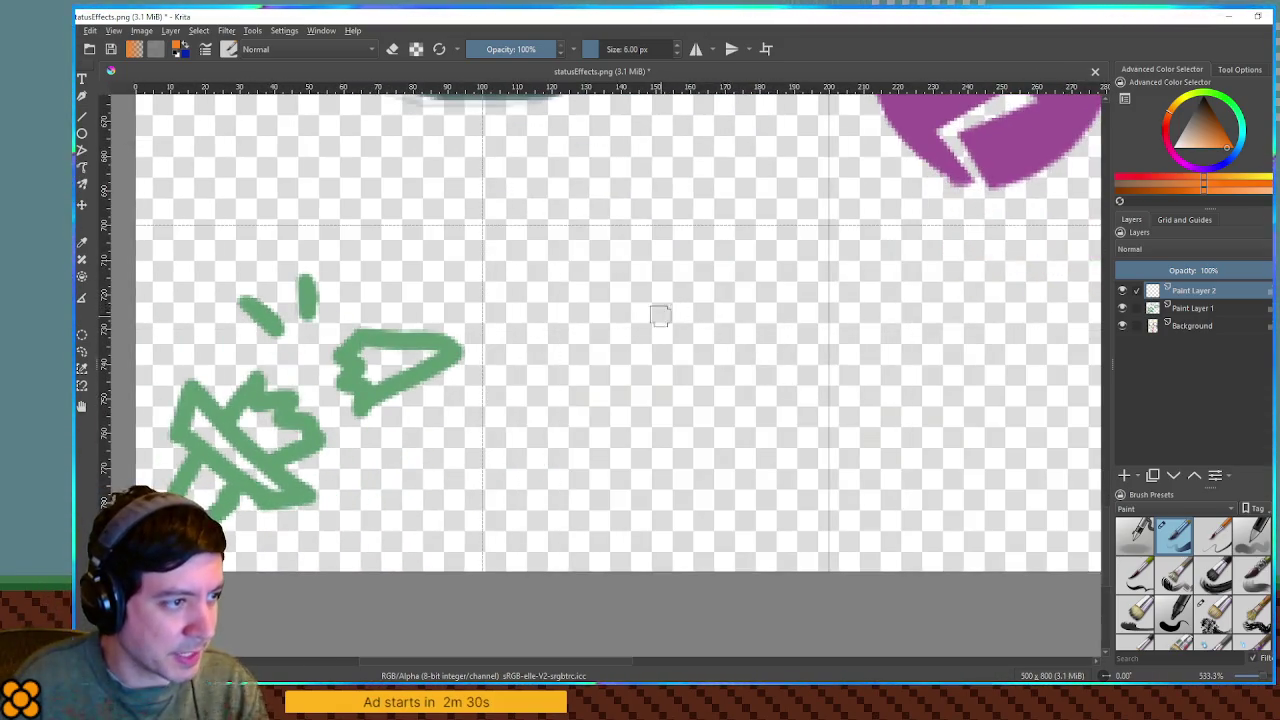
pyautogui.moveTo(572, 334); pyautogui.dragTo(624, 321)
pyautogui.hotkey('ctrl', 'z')
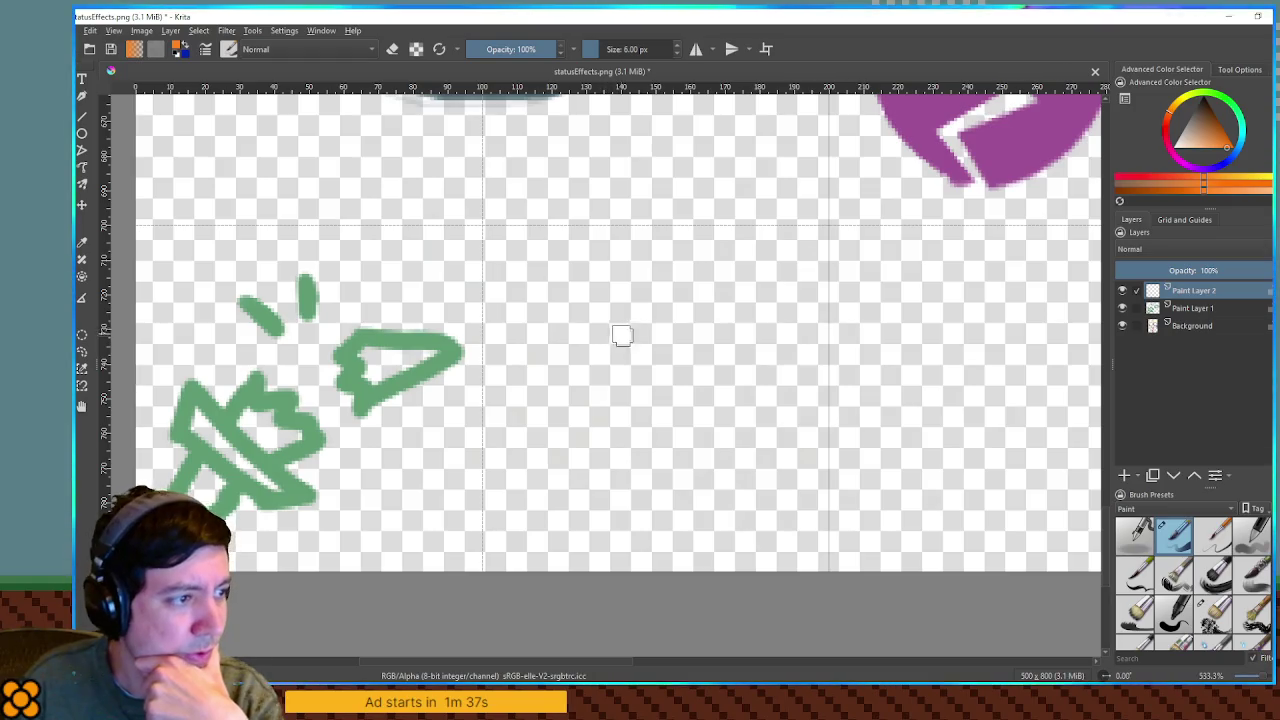
# Step: Begin sketching an orange round shape in the cell beside the broken sword
pyautogui.moveTo(602, 315)
pyautogui.mouseDown()
pyautogui.moveTo(614, 337)
pyautogui.moveTo(600, 306)
pyautogui.moveTo(660, 290)
pyautogui.moveTo(668, 322)
pyautogui.moveTo(612, 350)
pyautogui.moveTo(552, 455)
pyautogui.moveTo(632, 492)
pyautogui.moveTo(760, 425)
pyautogui.moveTo(688, 335)
pyautogui.mouseUp()
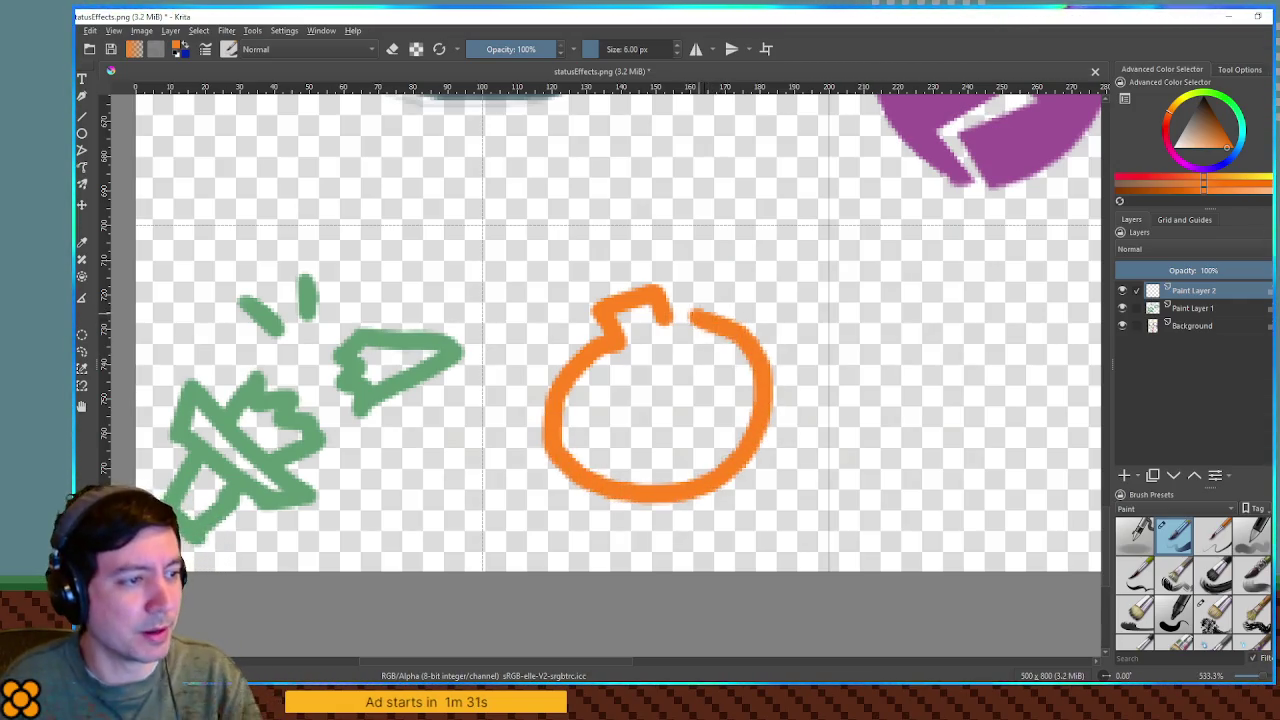
# Step: Clear the cell and paint the round orange bomb body, nudging it into place
pyautogui.hotkey('ctrl', 'z')
pyautogui.hotkey('ctrl', 'z')
pyautogui.hotkey('ctrl', 'z')
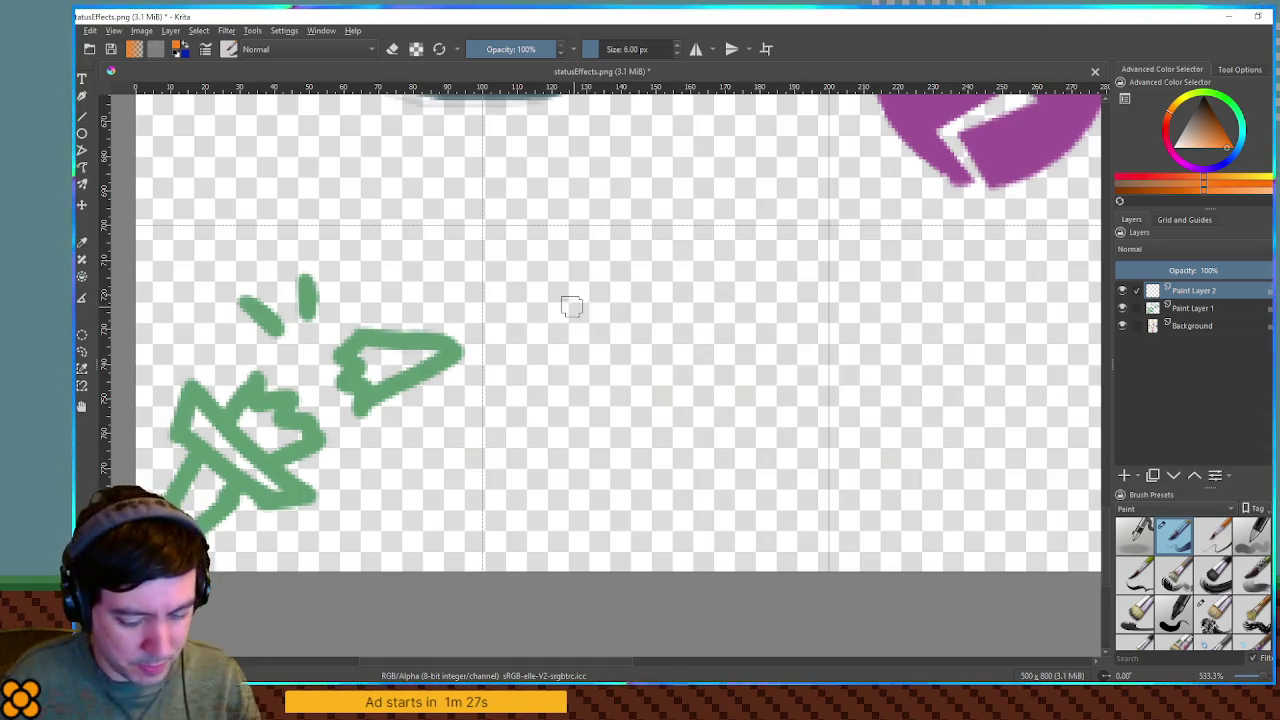
pyautogui.moveTo(583, 300)
pyautogui.mouseDown()
pyautogui.moveTo(556, 350)
pyautogui.moveTo(575, 440)
pyautogui.moveTo(620, 475)
pyautogui.mouseUp()
pyautogui.hotkey('ctrl', 'z')
pyautogui.moveTo(592, 314)
pyautogui.mouseDown()
pyautogui.moveTo(557, 465)
pyautogui.moveTo(768, 436)
pyautogui.moveTo(722, 293)
pyautogui.moveTo(580, 285)
pyautogui.moveTo(612, 260)
pyautogui.moveTo(665, 332)
pyautogui.moveTo(659, 321)
pyautogui.mouseUp()
pyautogui.press('t')
pyautogui.press('b')
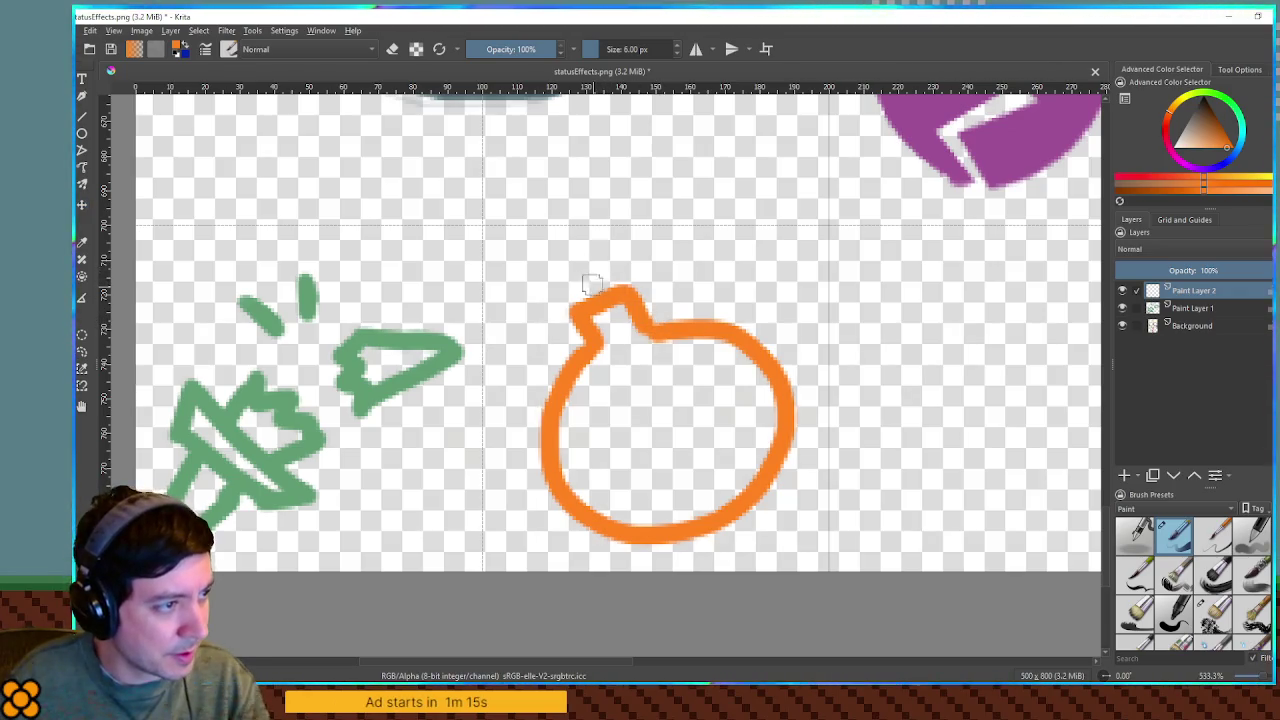
# Step: Draw the curved orange fuse and dab spark dots around its tip
pyautogui.moveTo(598, 288); pyautogui.dragTo(560, 272)
pyautogui.click(537, 264)
pyautogui.click(545, 242)
pyautogui.click(574, 244)
pyautogui.click(584, 250)
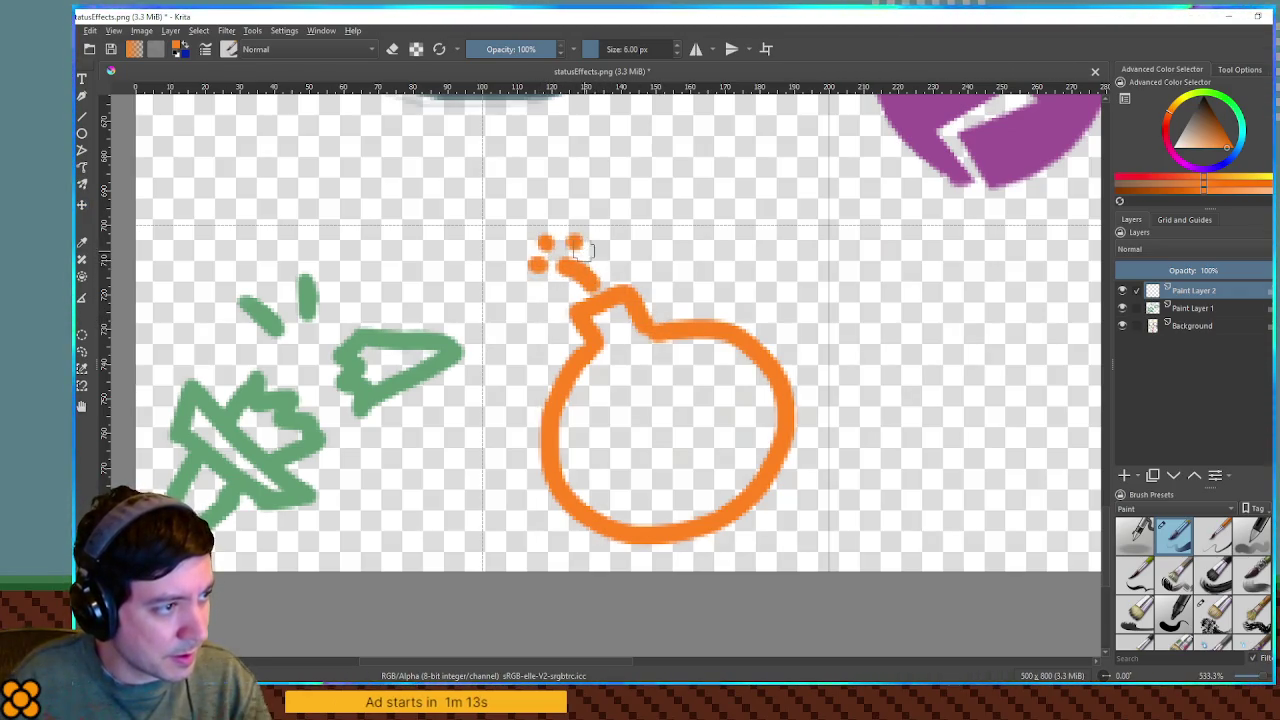
# Step: Redo the misplaced spark dots above the fuse and start scaling the bomb down
pyautogui.hotkey('ctrl', 'z')
pyautogui.hotkey('ctrl', 'z')
pyautogui.hotkey('ctrl', 'z')
pyautogui.click(556, 244)
pyautogui.hotkey('ctrl', 'z')
pyautogui.click(552, 240)
pyautogui.click(570, 242)
pyautogui.click(580, 244)
pyautogui.hotkey('ctrl', 'z')
pyautogui.hotkey('ctrl', 't')
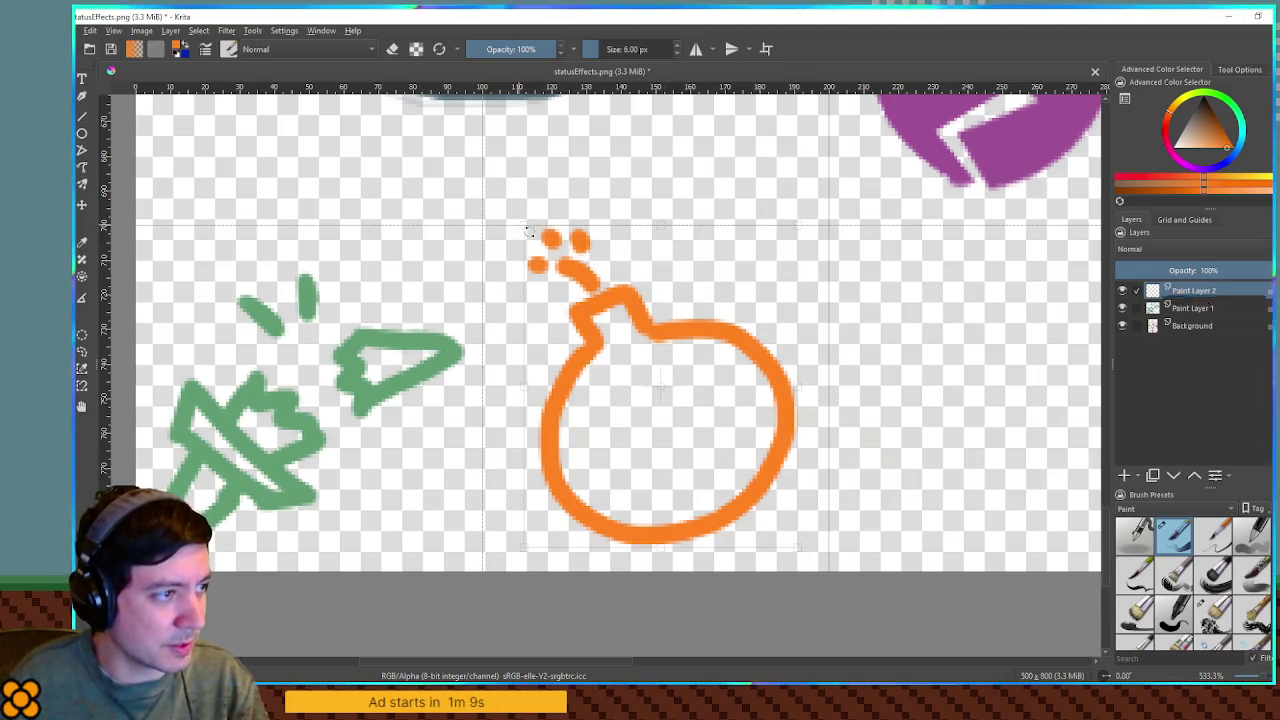
pyautogui.moveTo(524, 226); pyautogui.dragTo(565, 263)
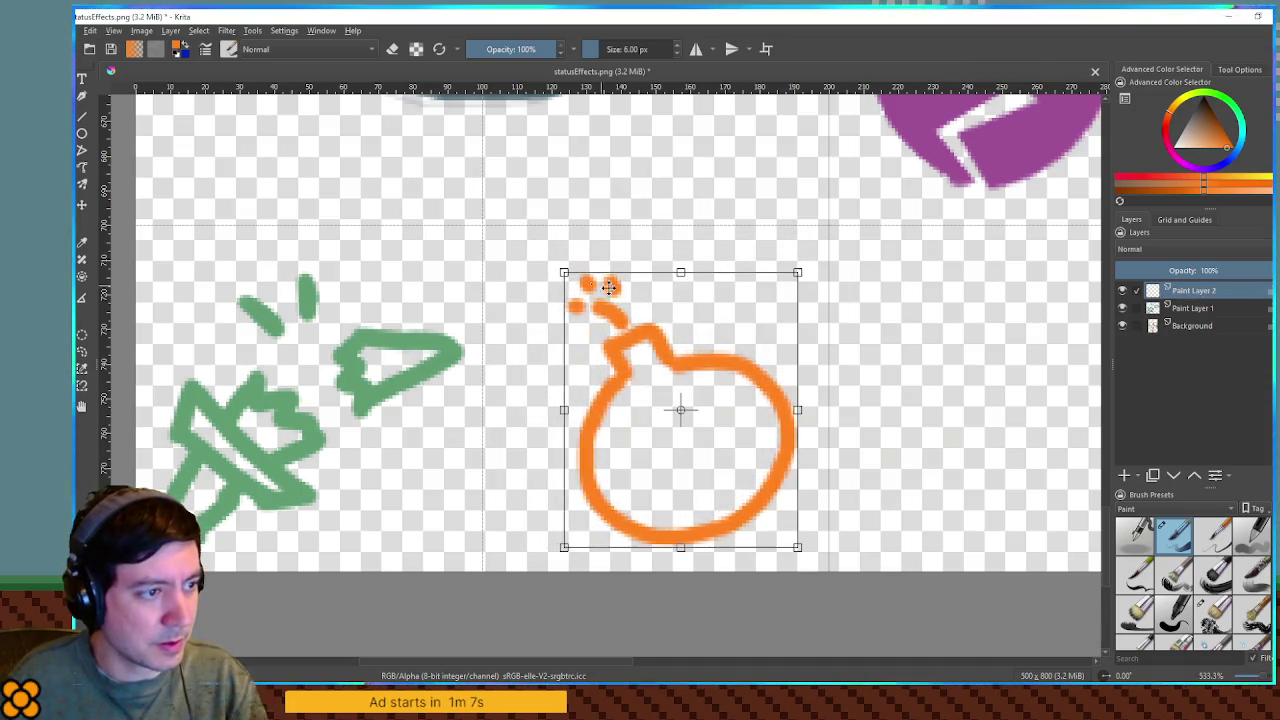
# Step: Fit the shrunken bomb into its cell, stretch a spark, lengthen the fuse, and add a body highlight
pyautogui.moveTo(680, 408); pyautogui.dragTo(654, 320)
pyautogui.press('Return')
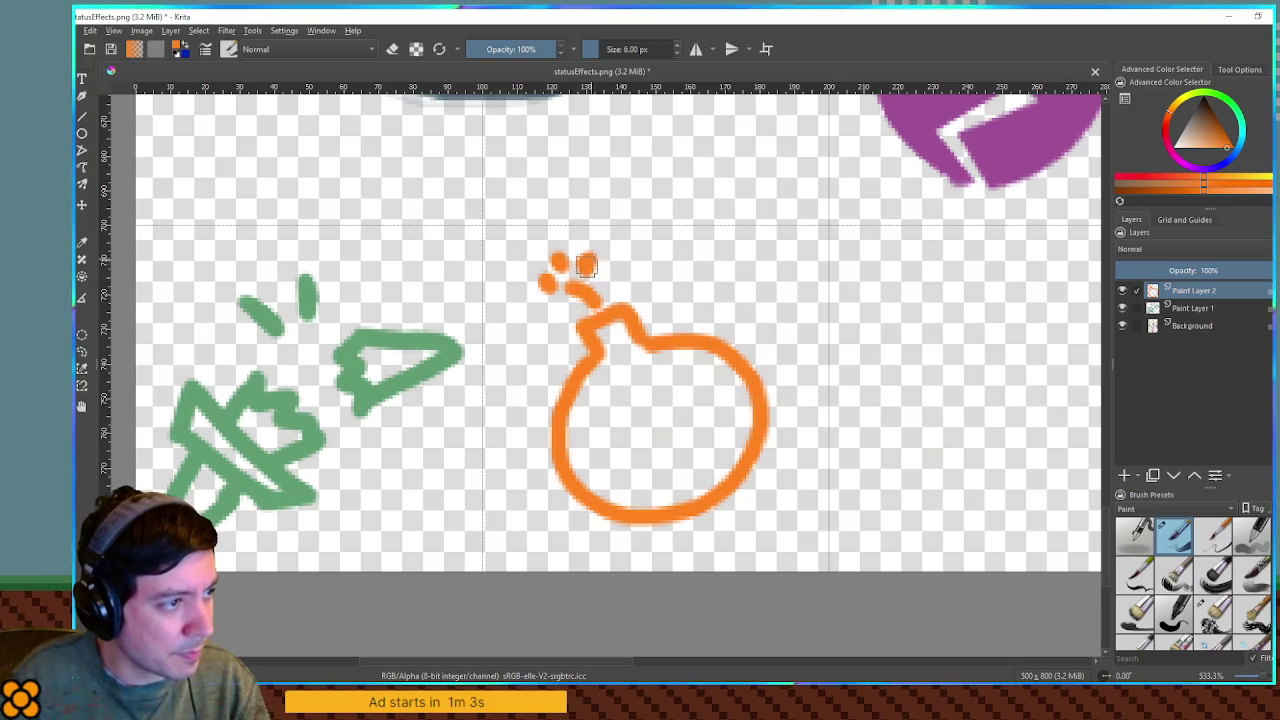
pyautogui.moveTo(545, 283)
pyautogui.mouseDown()
pyautogui.moveTo(528, 282)
pyautogui.moveTo(598, 248)
pyautogui.mouseUp()
pyautogui.moveTo(588, 317)
pyautogui.mouseDown()
pyautogui.moveTo(620, 304)
pyautogui.moveTo(646, 350)
pyautogui.moveTo(552, 440)
pyautogui.moveTo(561, 476)
pyautogui.mouseUp()
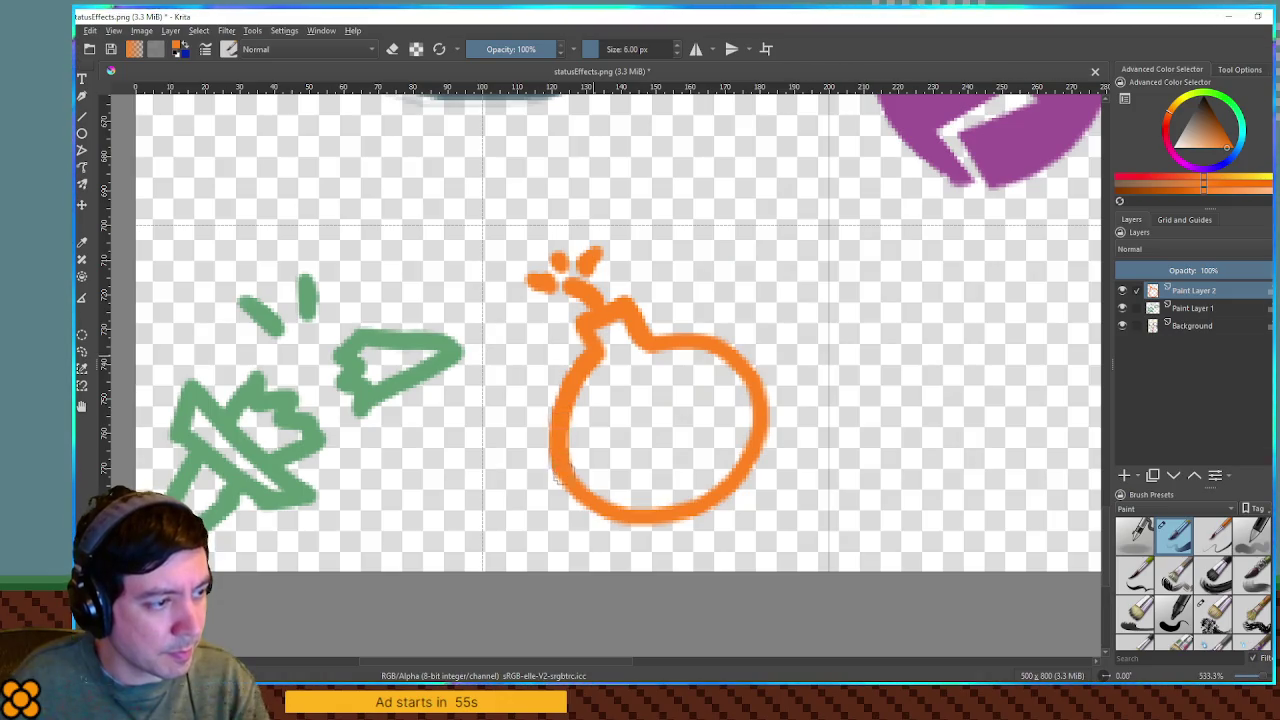
pyautogui.moveTo(604, 393); pyautogui.dragTo(590, 445)
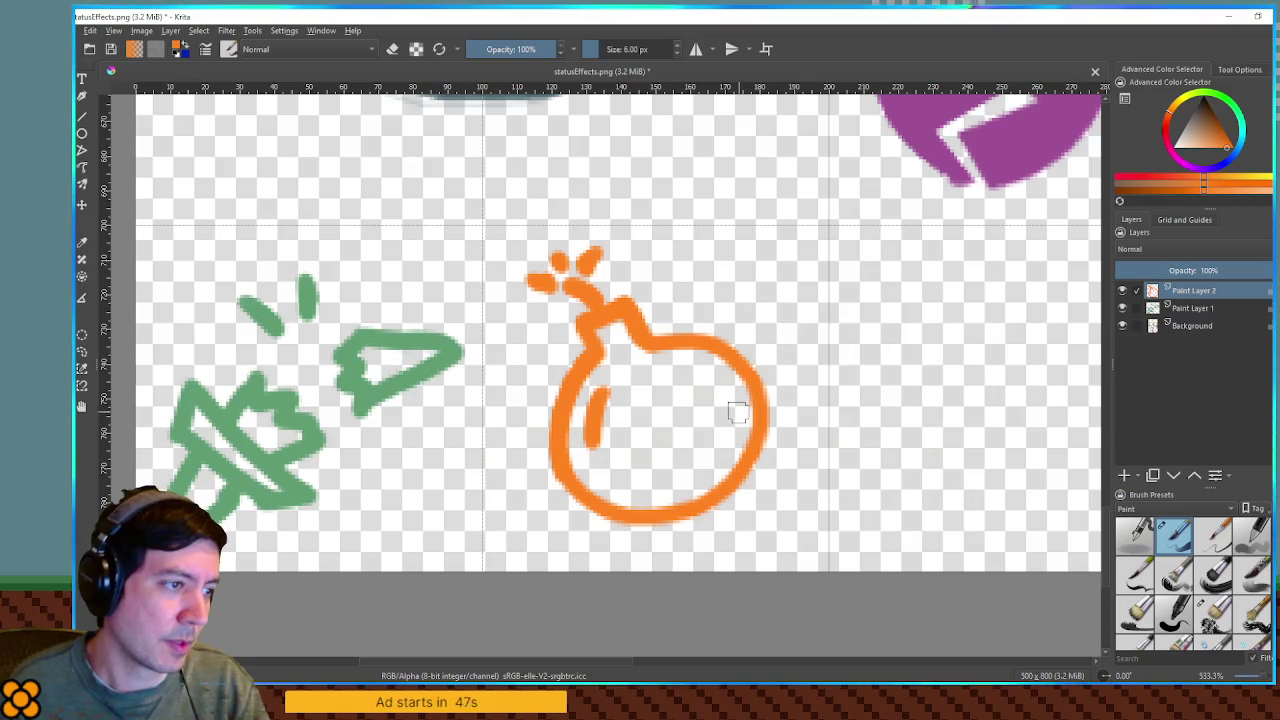
pyautogui.moveTo(814, 386)
pyautogui.mouseDown()
pyautogui.moveTo(609, 351)
pyautogui.moveTo(777, 357)
pyautogui.moveTo(633, 360)
pyautogui.moveTo(694, 360)
pyautogui.mouseUp()
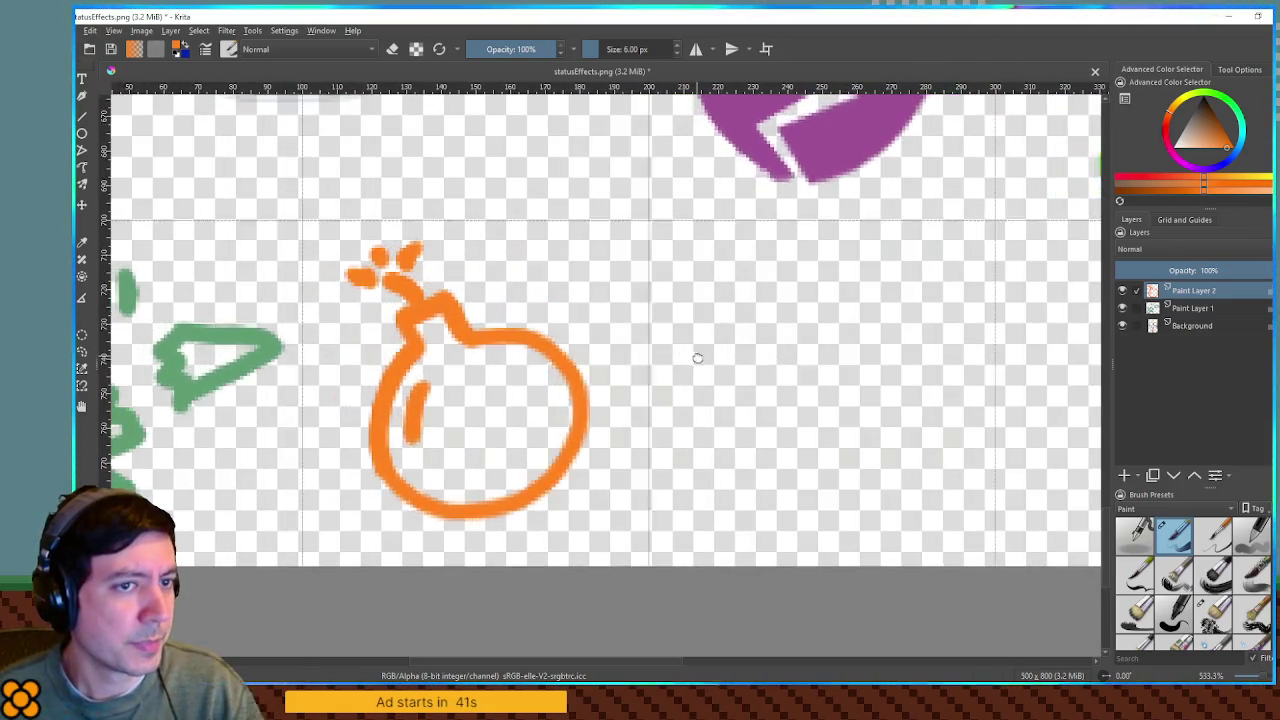
# Step: Pick purple as the painting colour in the Advanced Color Selector
pyautogui.click(1231, 98)
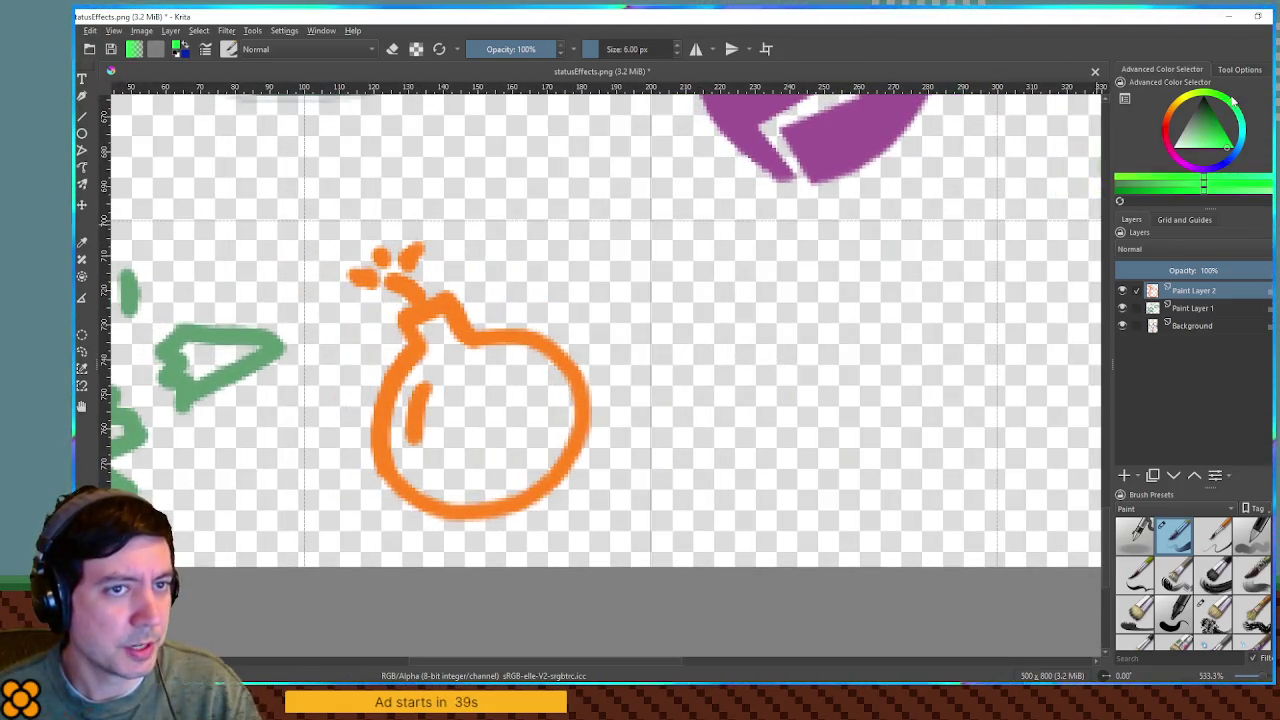
pyautogui.moveTo(1231, 98)
pyautogui.mouseDown()
pyautogui.moveTo(1248, 122)
pyautogui.moveTo(1245, 158)
pyautogui.mouseUp()
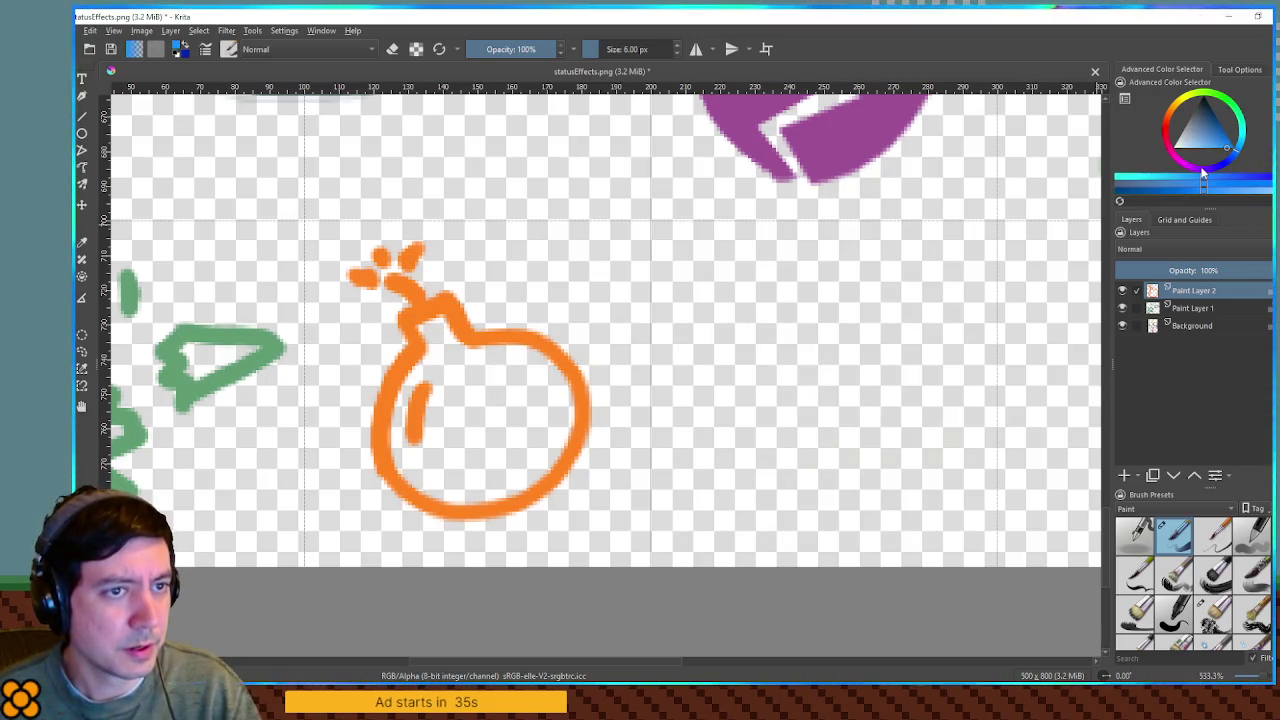
pyautogui.click(1200, 167)
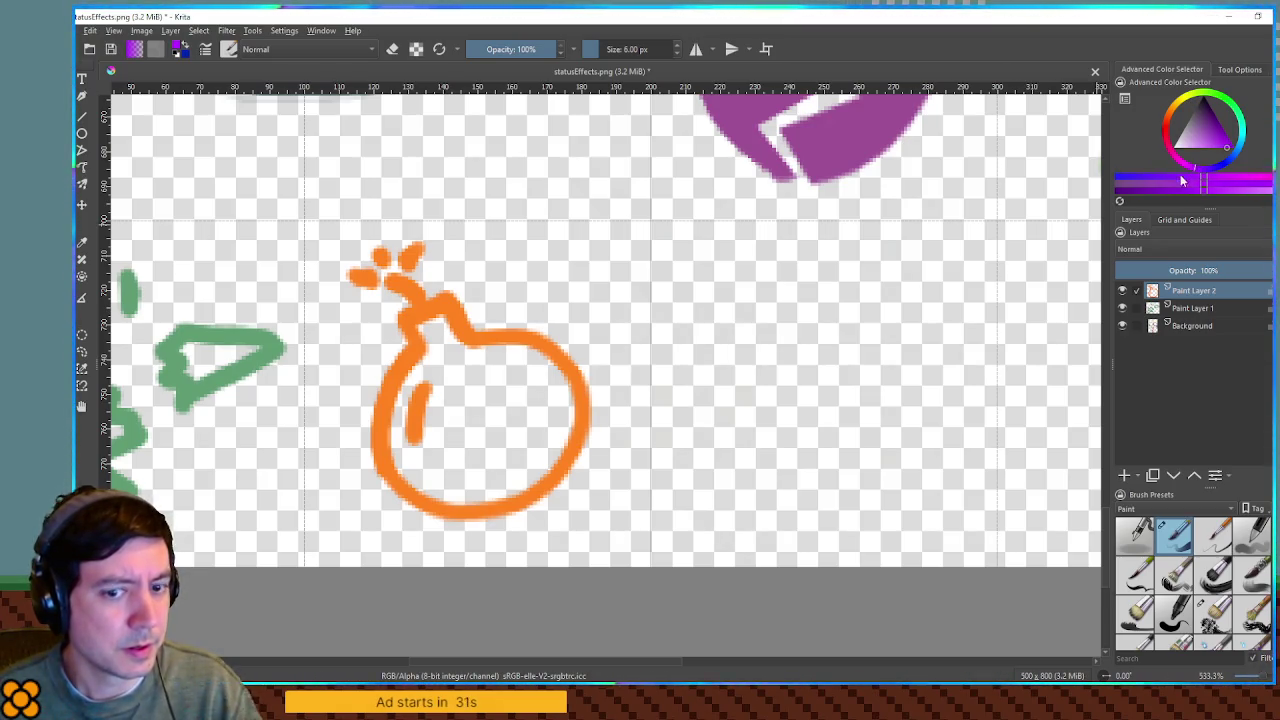
# Step: Paint a trial purple arrow in the next empty cell, then undo it
pyautogui.moveTo(866, 249); pyautogui.dragTo(808, 249)
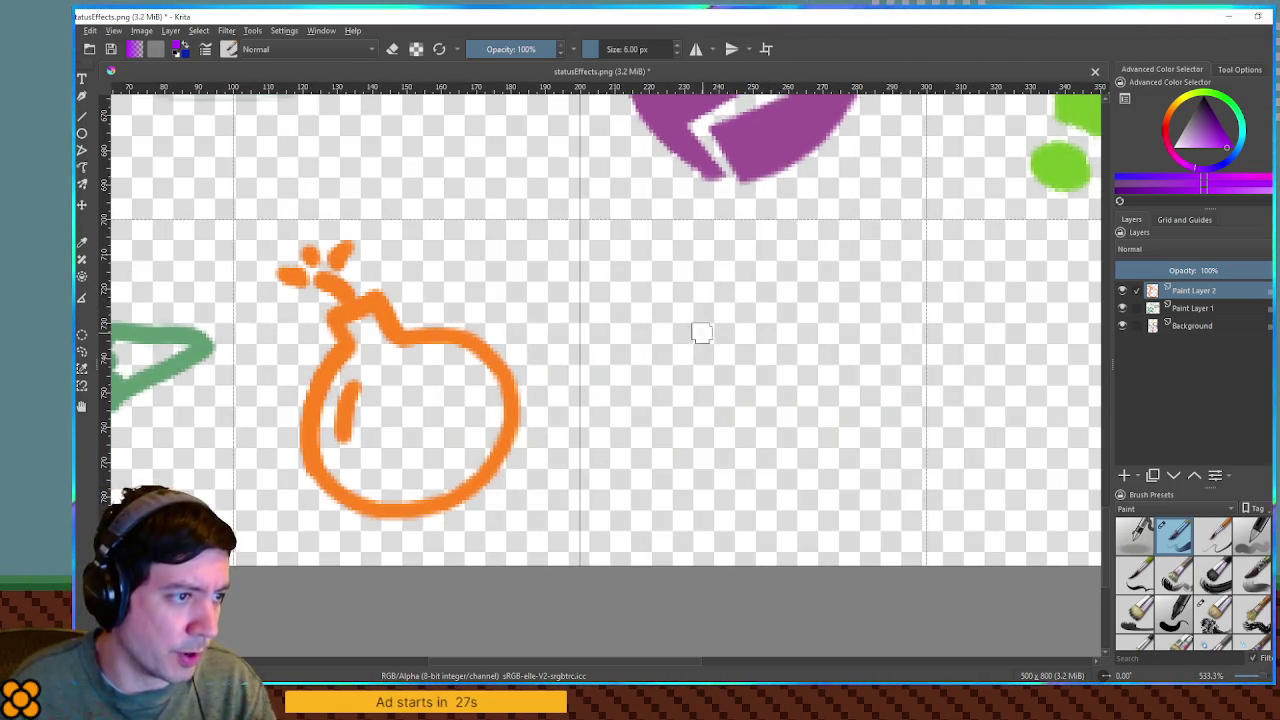
pyautogui.moveTo(712, 268)
pyautogui.mouseDown()
pyautogui.moveTo(785, 358)
pyautogui.moveTo(645, 412)
pyautogui.moveTo(613, 466)
pyautogui.moveTo(715, 514)
pyautogui.moveTo(872, 340)
pyautogui.moveTo(705, 280)
pyautogui.mouseUp()
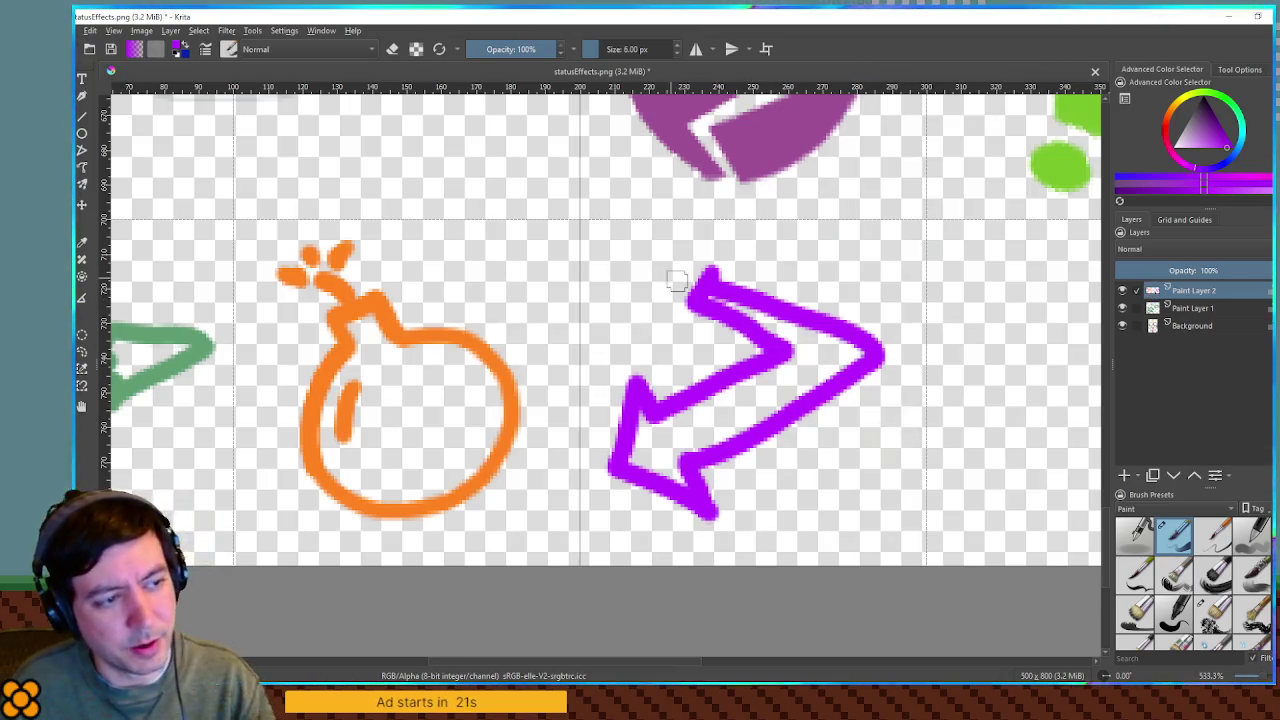
pyautogui.hotkey('ctrl', 'z')
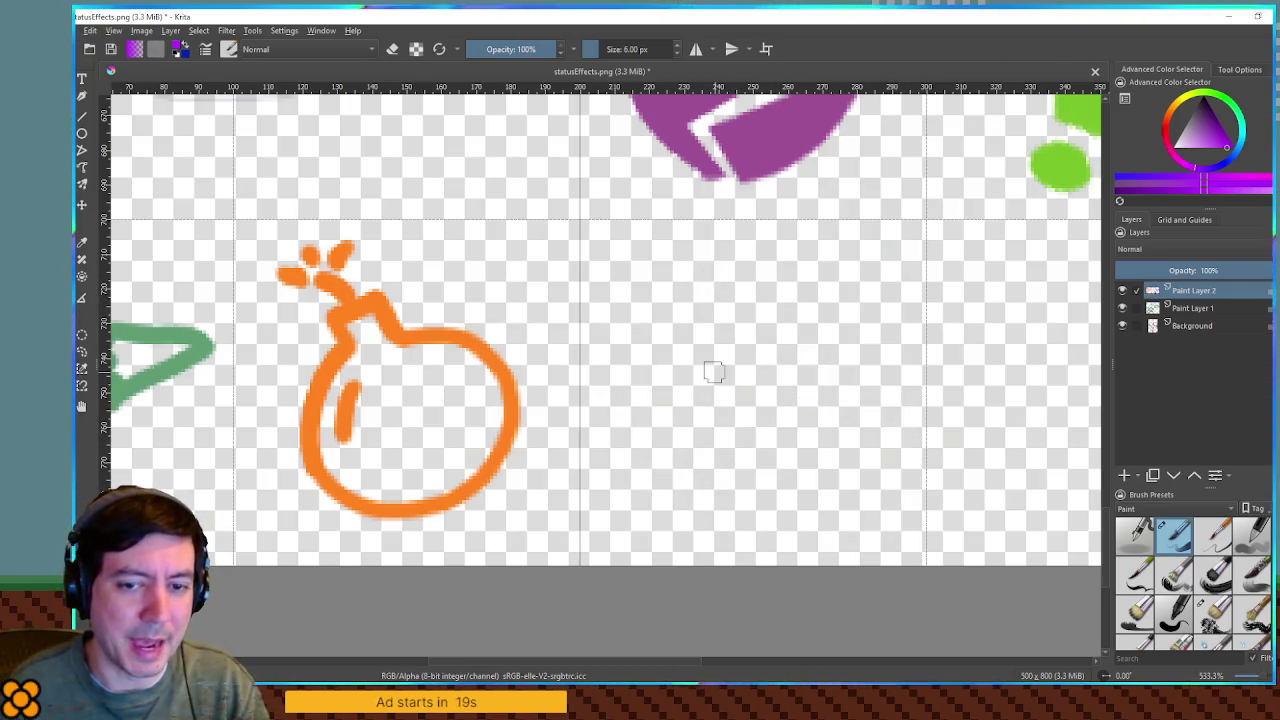
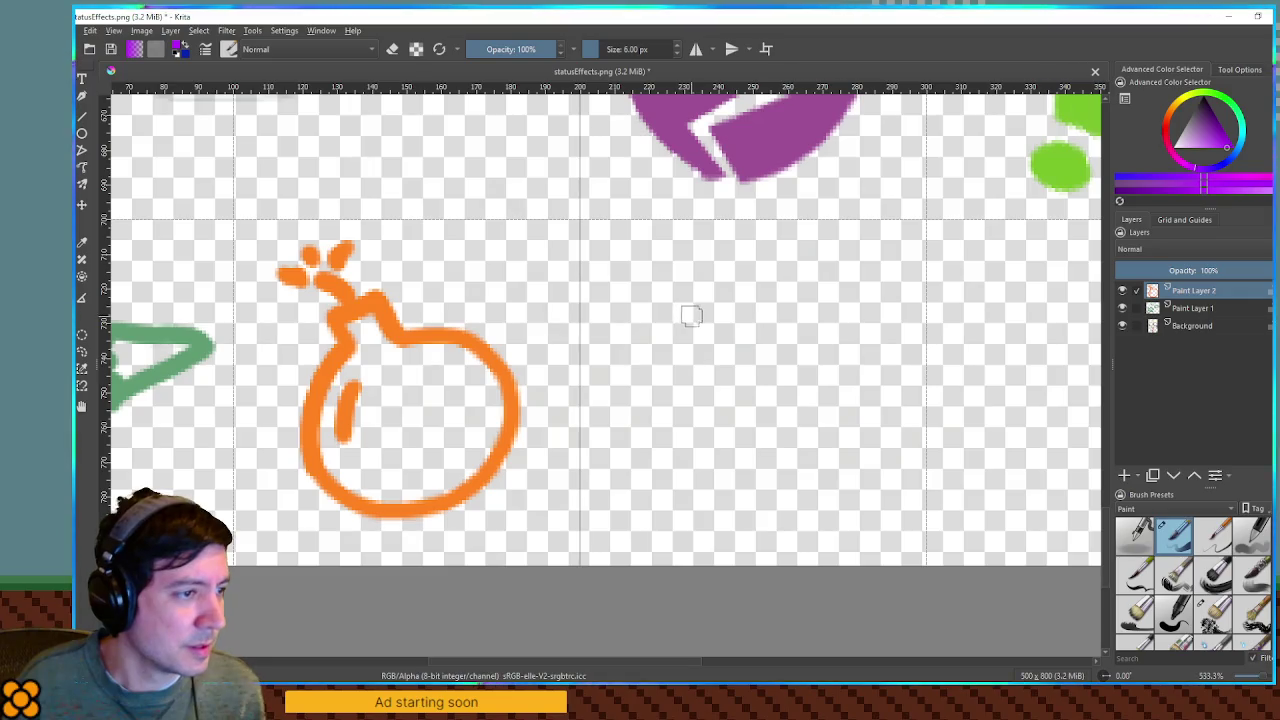
# Step: Draw a closed purple curved-arrow icon beside the orange bomb, undoing stray strokes
pyautogui.moveTo(704, 279); pyautogui.dragTo(688, 322)
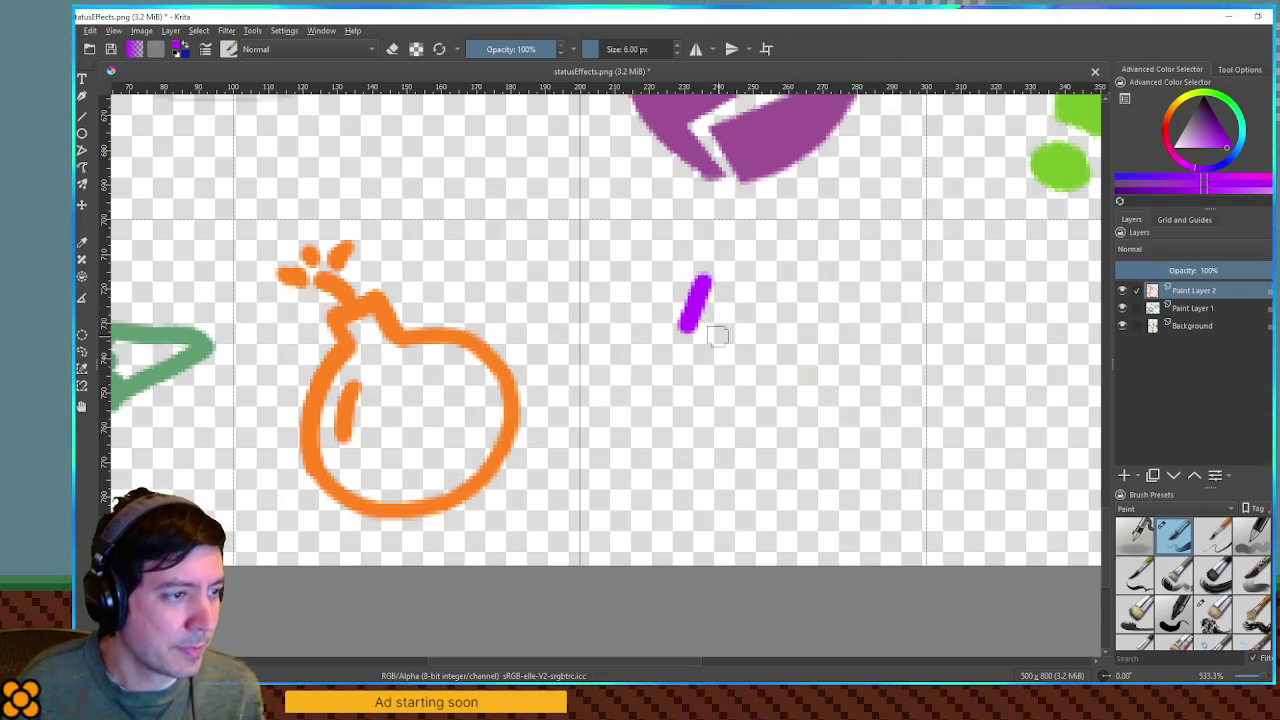
pyautogui.moveTo(667, 378); pyautogui.dragTo(638, 450)
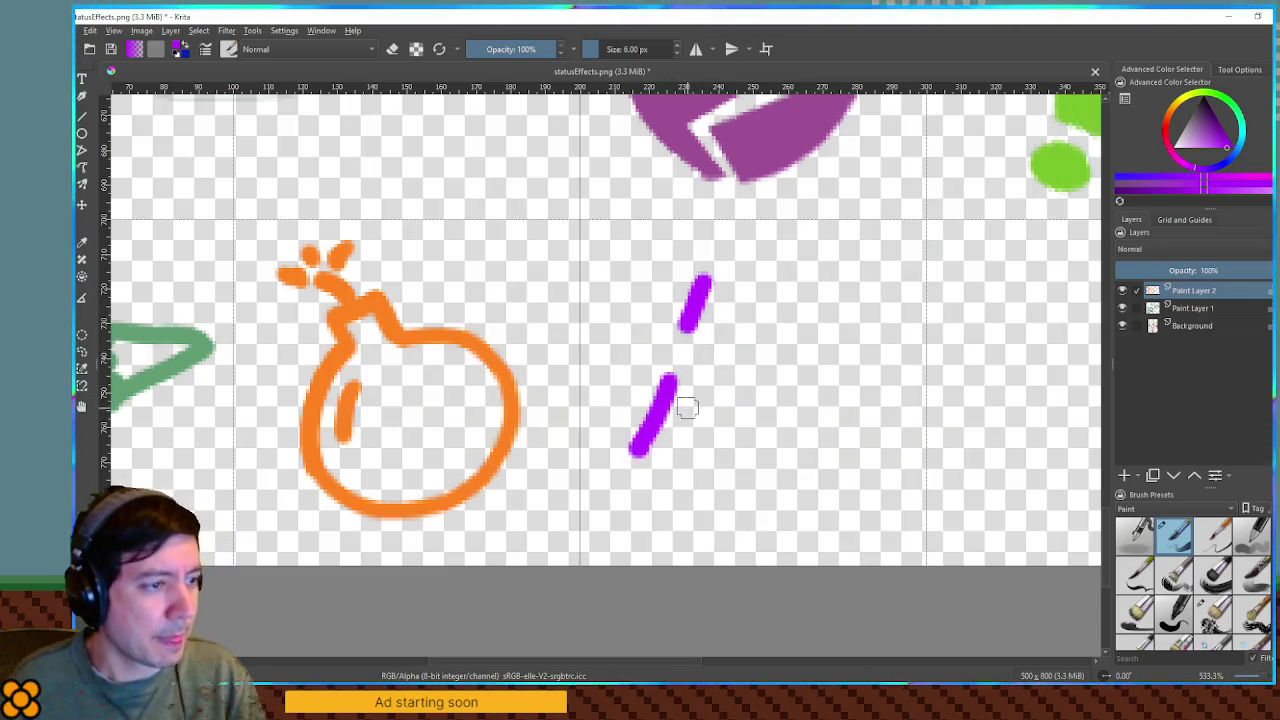
pyautogui.hotkey('ctrl', 'z')
pyautogui.moveTo(707, 364)
pyautogui.mouseDown()
pyautogui.moveTo(647, 432)
pyautogui.moveTo(738, 518)
pyautogui.mouseUp()
pyautogui.hotkey('ctrl', 'z')
pyautogui.moveTo(649, 430); pyautogui.dragTo(738, 486)
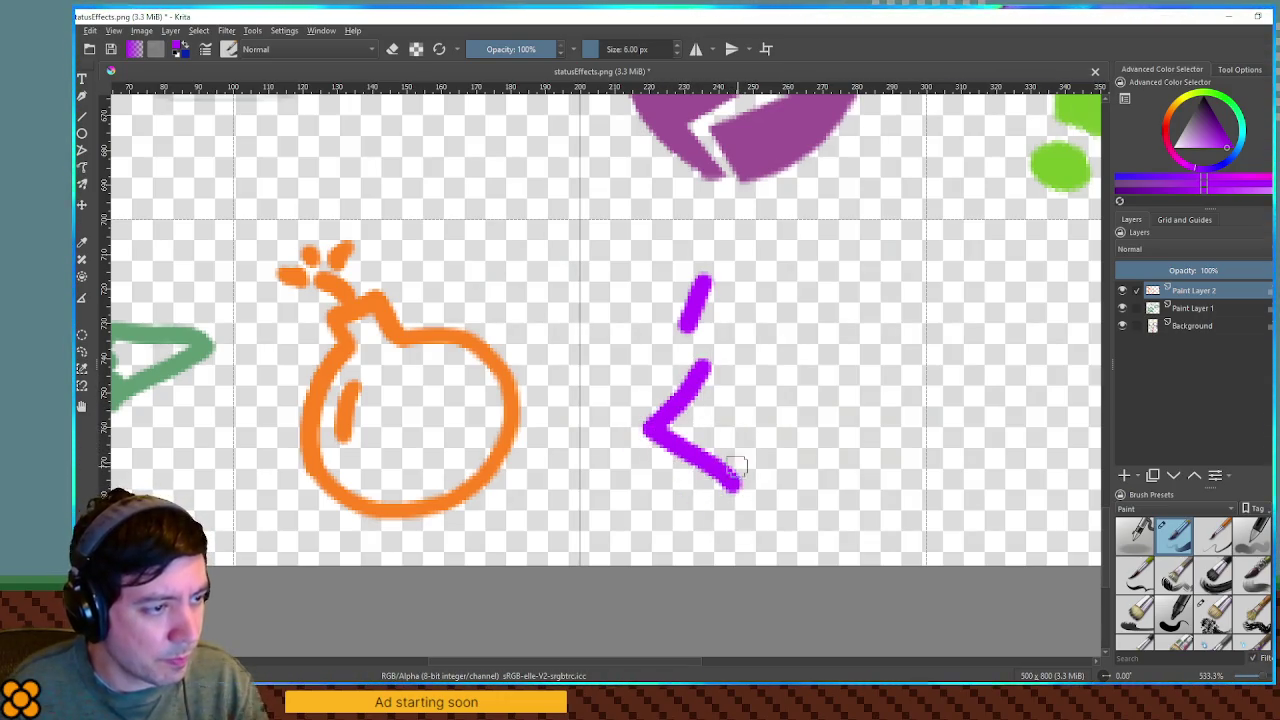
pyautogui.moveTo(708, 366)
pyautogui.mouseDown()
pyautogui.moveTo(721, 352)
pyautogui.moveTo(735, 391)
pyautogui.moveTo(800, 355)
pyautogui.mouseUp()
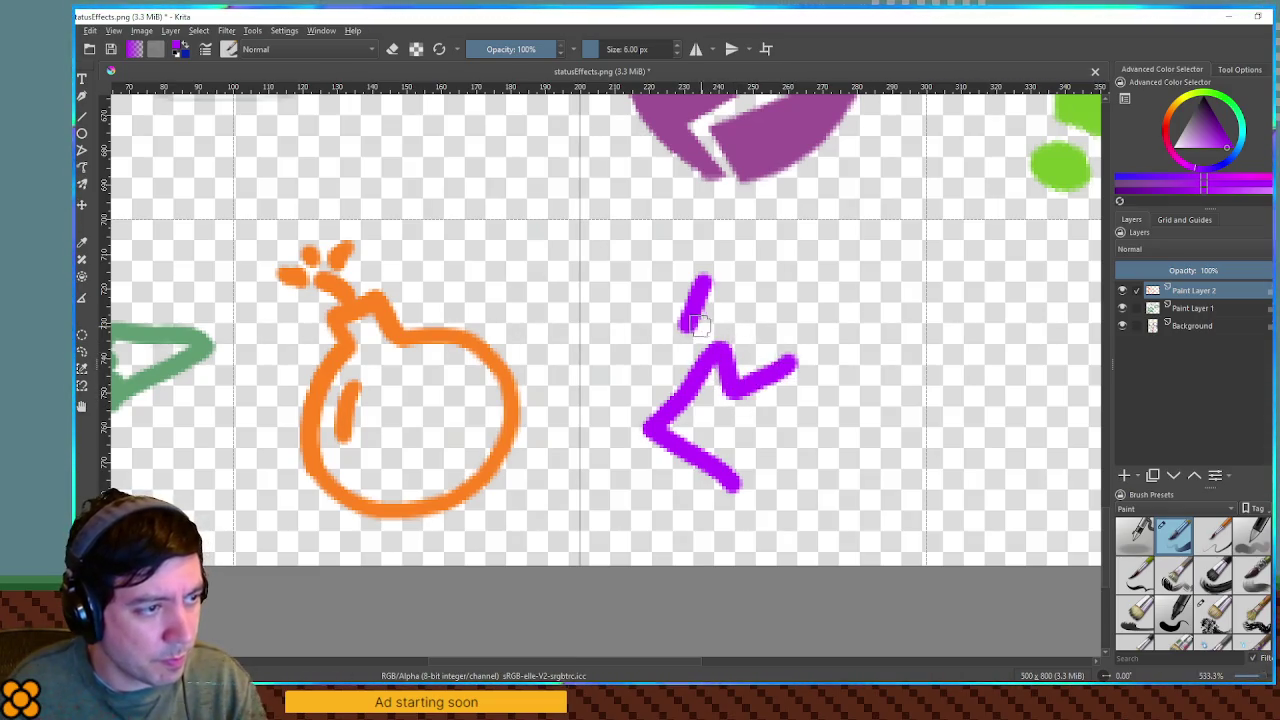
pyautogui.moveTo(690, 318); pyautogui.dragTo(805, 352)
pyautogui.moveTo(703, 278)
pyautogui.mouseDown()
pyautogui.moveTo(850, 295)
pyautogui.moveTo(892, 318)
pyautogui.moveTo(890, 400)
pyautogui.moveTo(752, 438)
pyautogui.mouseUp()
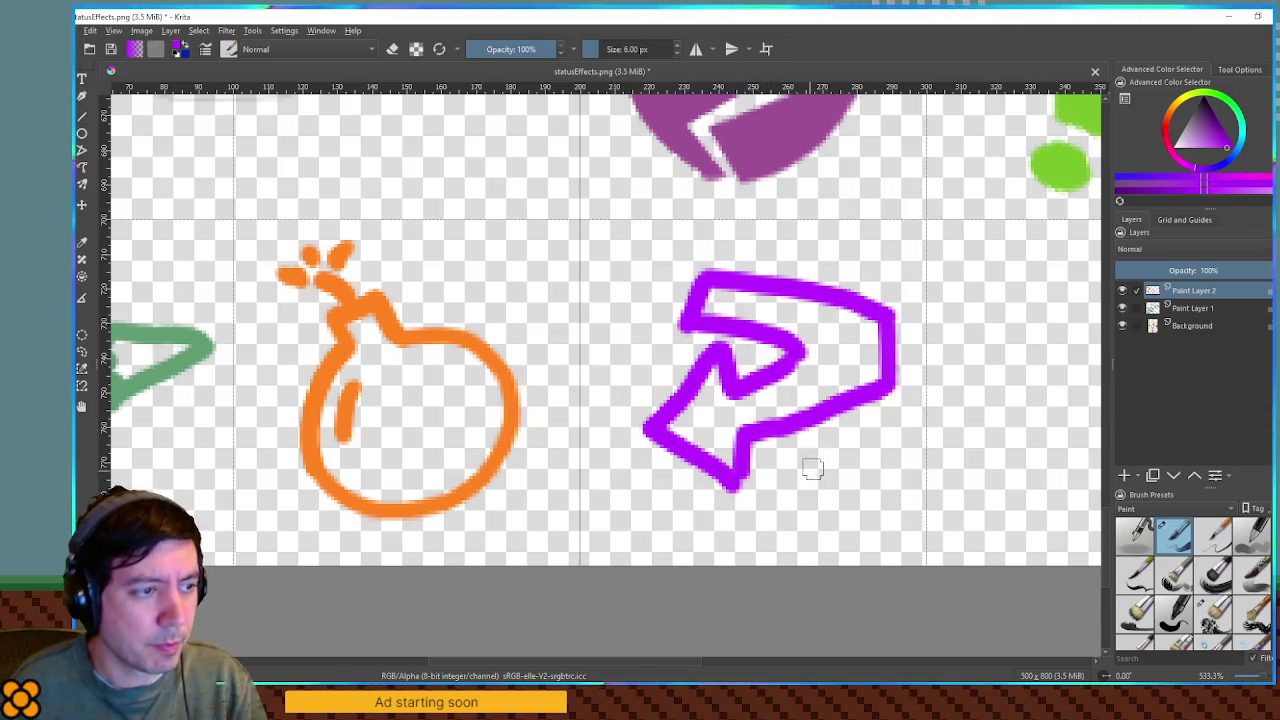
pyautogui.click(900, 428)
pyautogui.hotkey('ctrl', 'z')
pyautogui.hotkey('ctrl', 'z')
pyautogui.moveTo(888, 378); pyautogui.dragTo(740, 452)
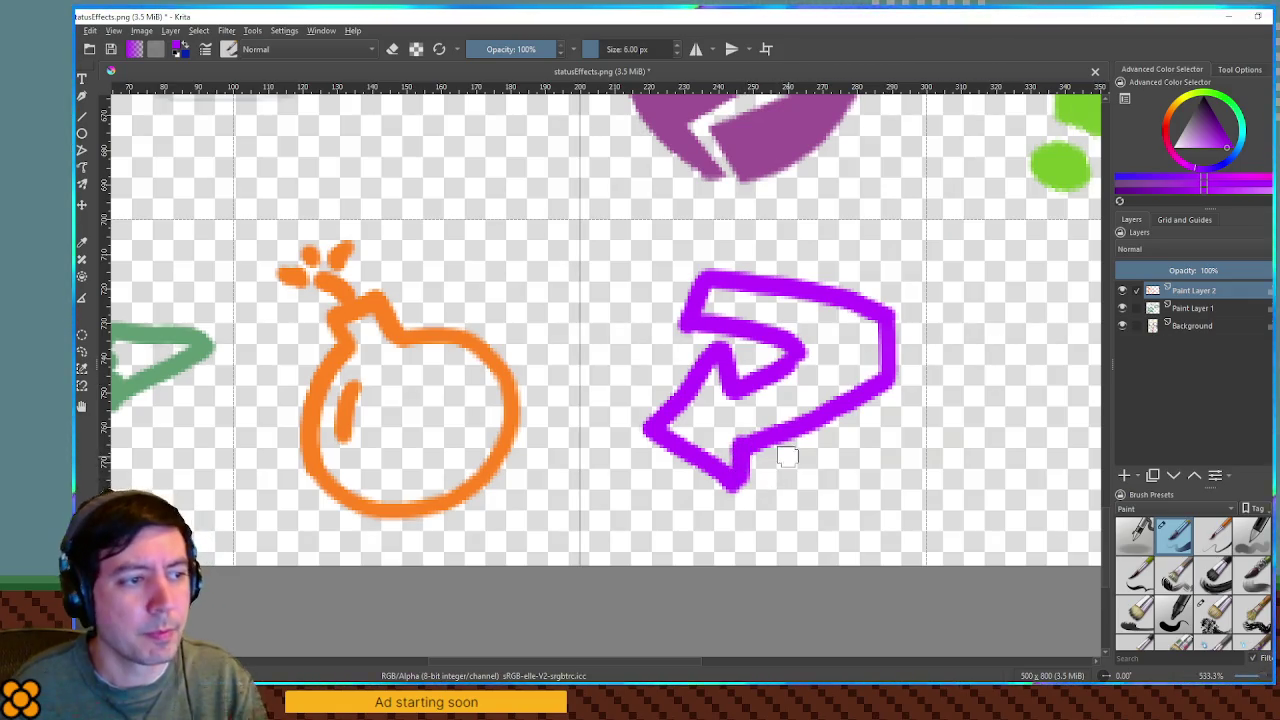
# Step: Shift the layer's drawing slightly up-right, then rectangle-select the arrow and nudge it left into its cell
pyautogui.hotkey('ctrl', 't')
pyautogui.moveTo(771, 364); pyautogui.dragTo(778, 356)
pyautogui.press('Return')
pyautogui.hotkey('ctrl', 'r')
pyautogui.moveTo(611, 234)
pyautogui.mouseDown()
pyautogui.moveTo(872, 490)
pyautogui.moveTo(920, 520)
pyautogui.mouseUp()
pyautogui.moveTo(882, 309); pyautogui.dragTo(864, 342)
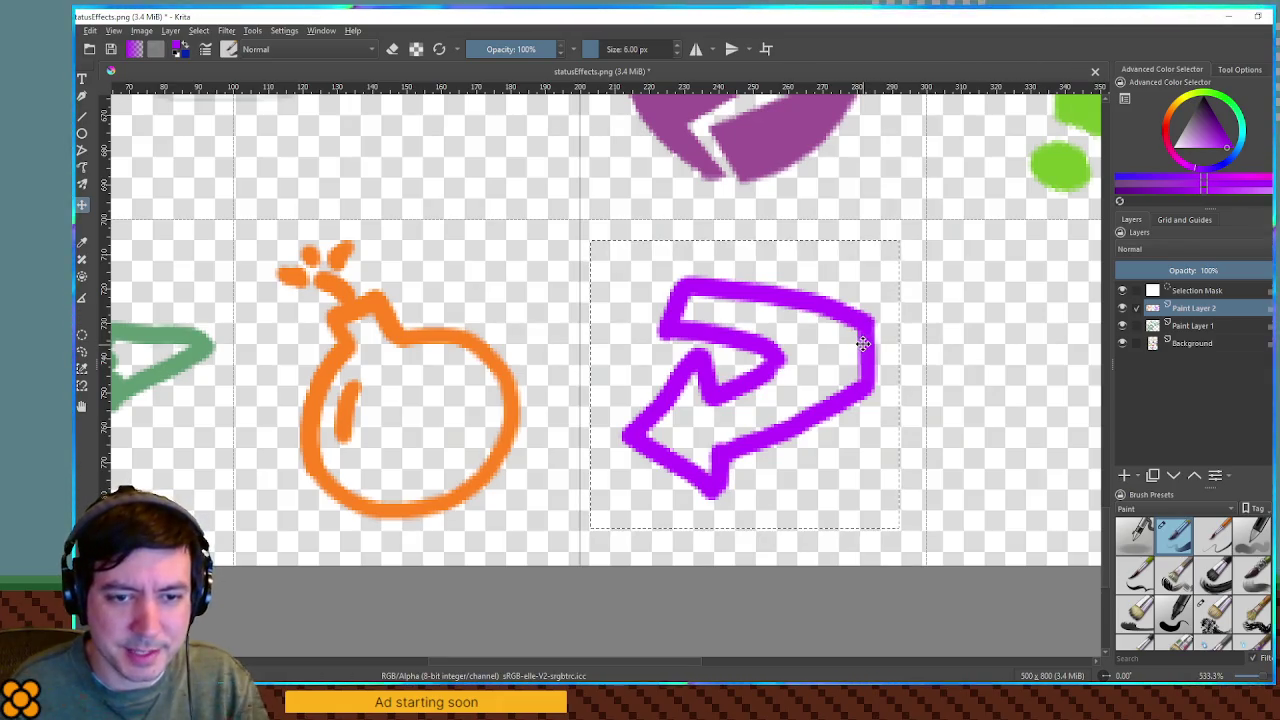
# Step: Deselect the arrow and scroll the canvas to review the whole status-effect icon sheet
pyautogui.hotkey('ctrl', 'shift', 'a')
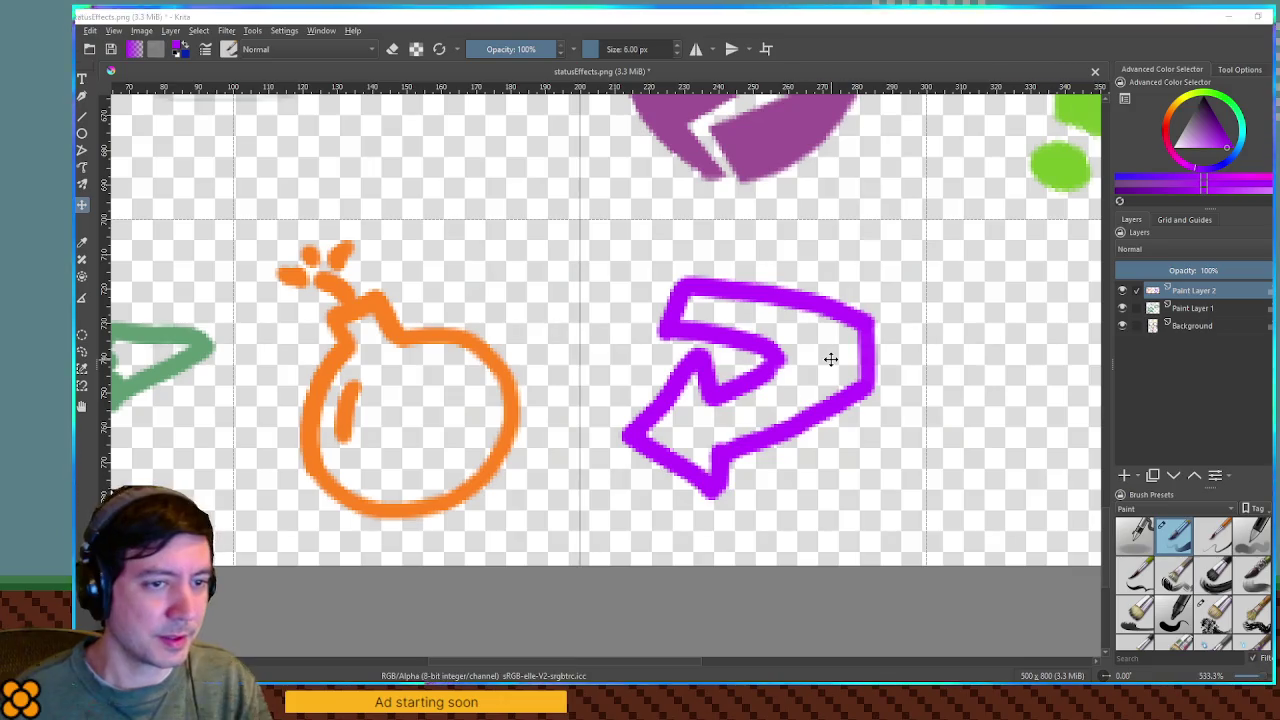
pyautogui.scroll(-4, 758, 290)
pyautogui.scroll(3, 777, 266)
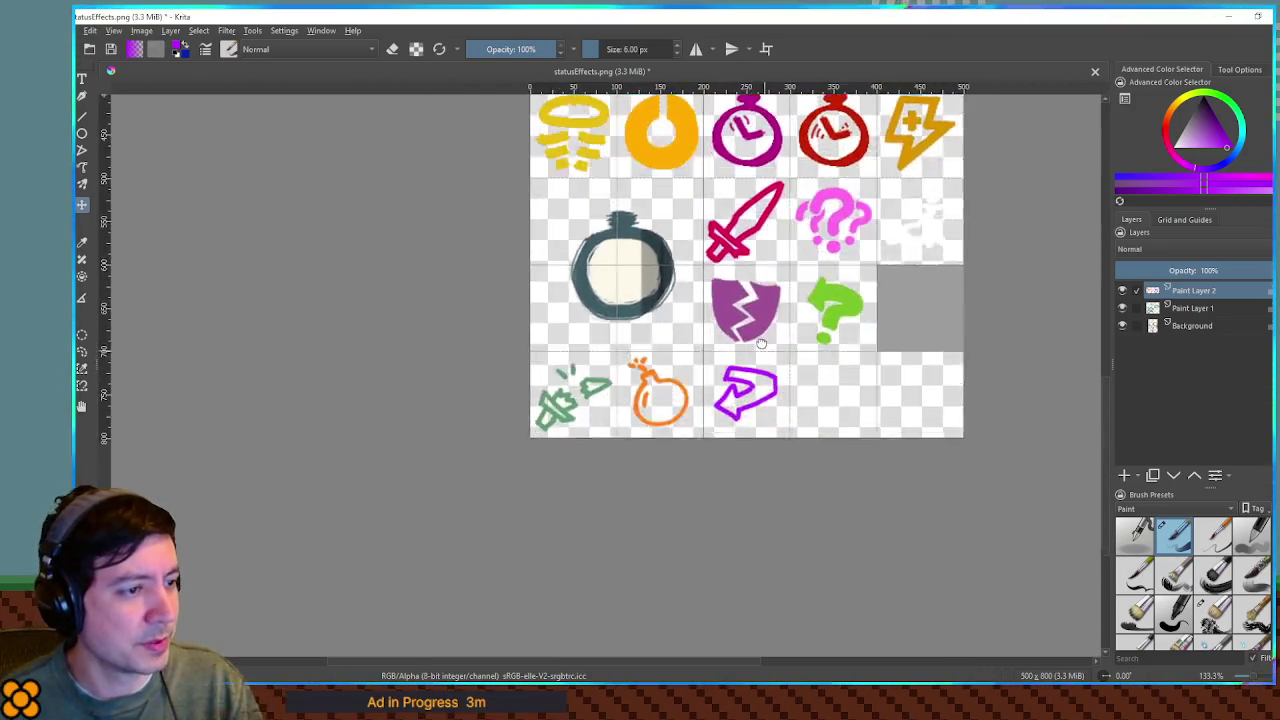
pyautogui.scroll(3, 776, 399)
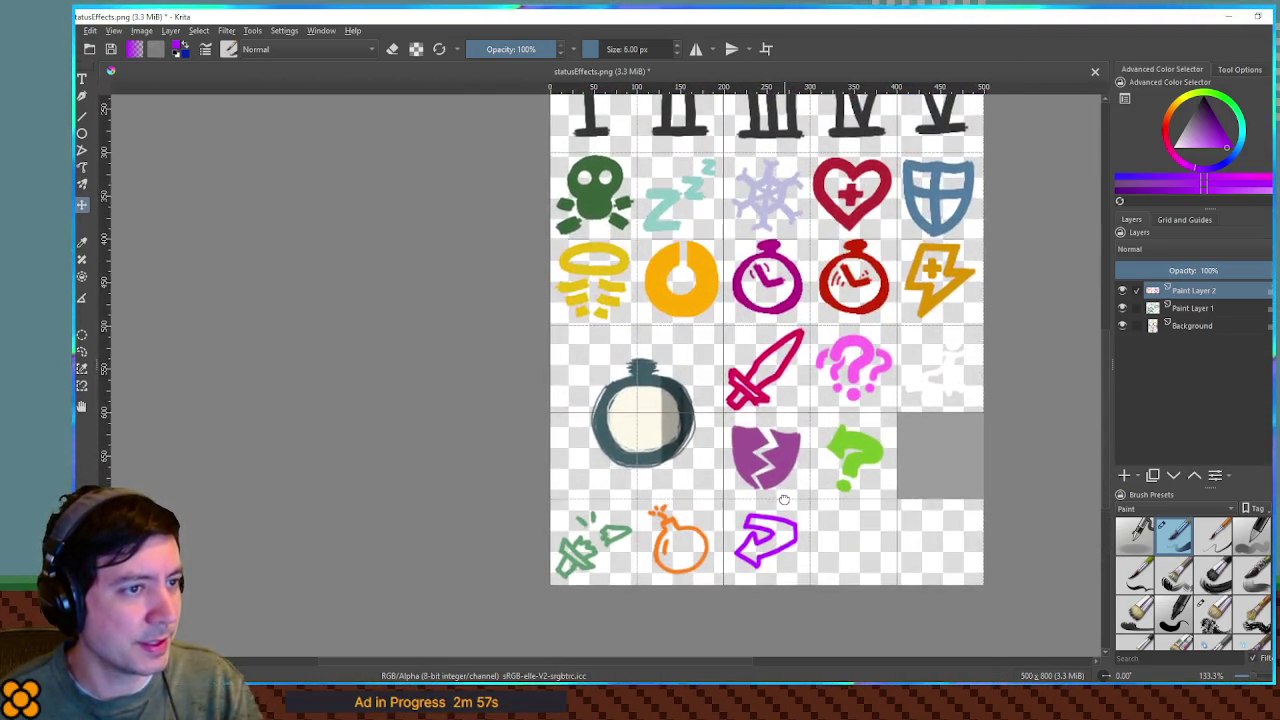
pyautogui.scroll(-1, 775, 440)
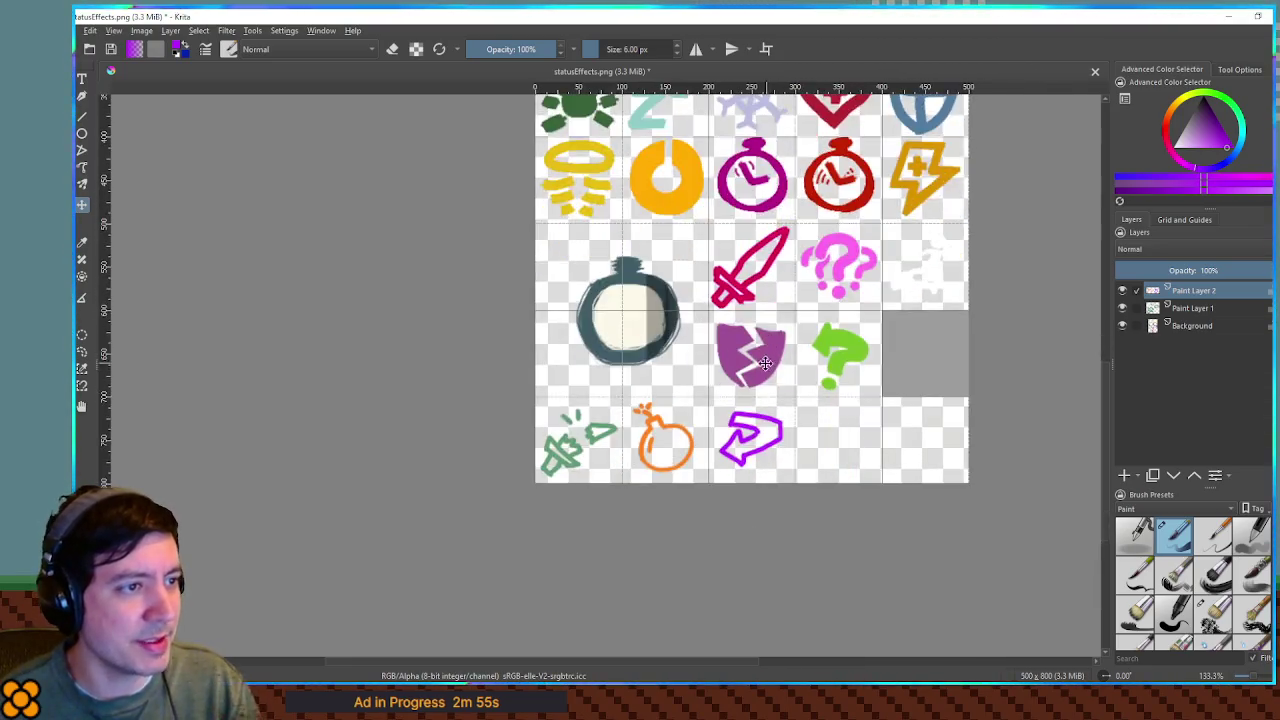
pyautogui.scroll(2, 763, 386)
pyautogui.scroll(2, 763, 386)
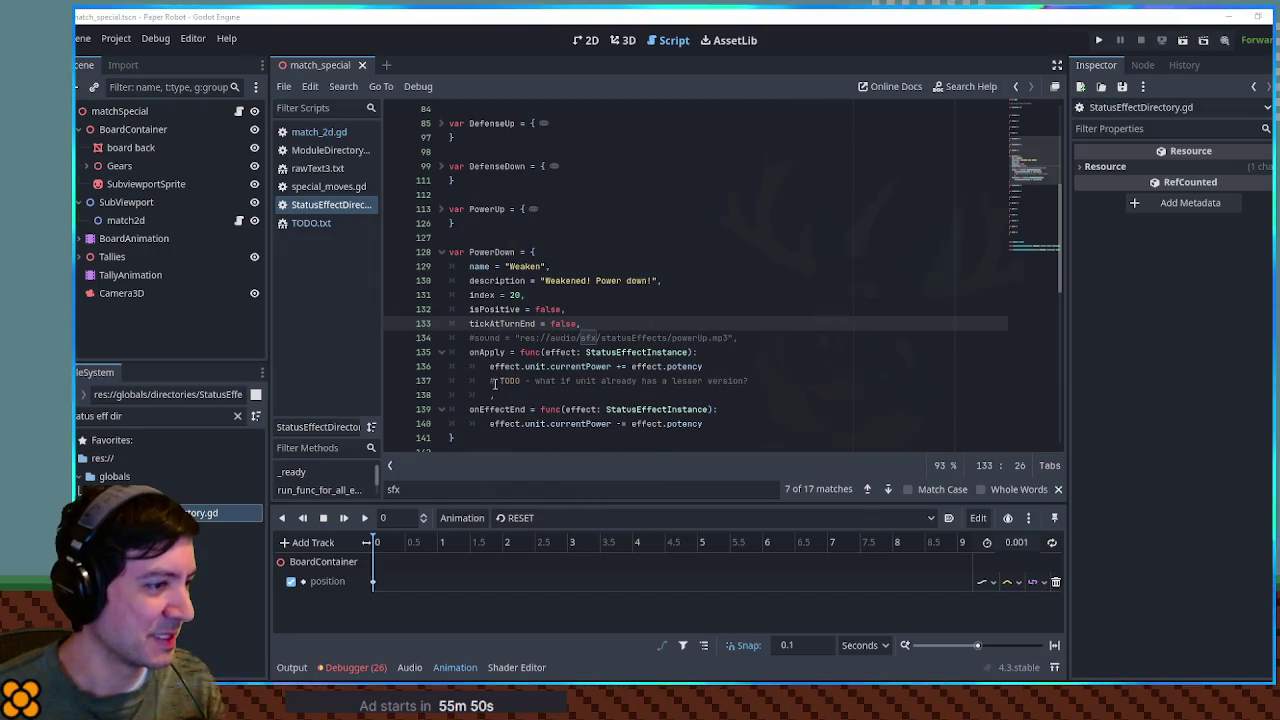
# Step: Select currentPower on line 136 and set up Find in Files for it, limited to .gd files
pyautogui.click(621, 366)
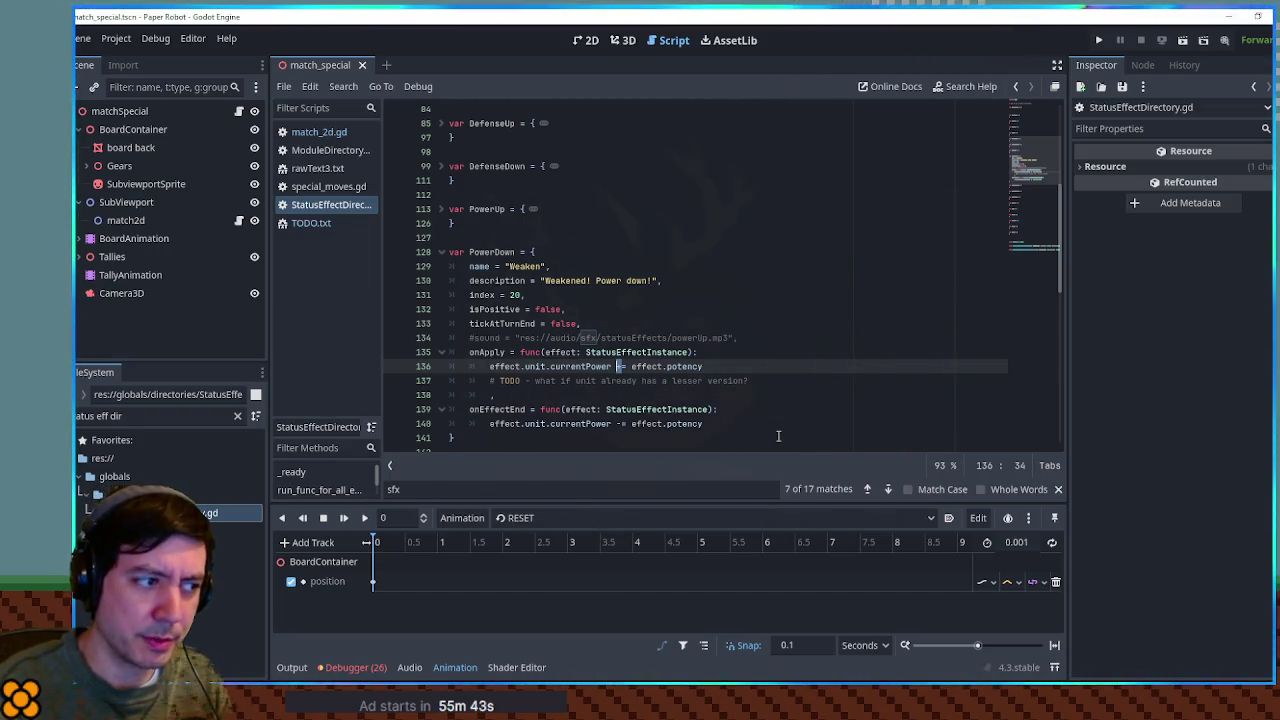
pyautogui.write('-')
pyautogui.press('Down')
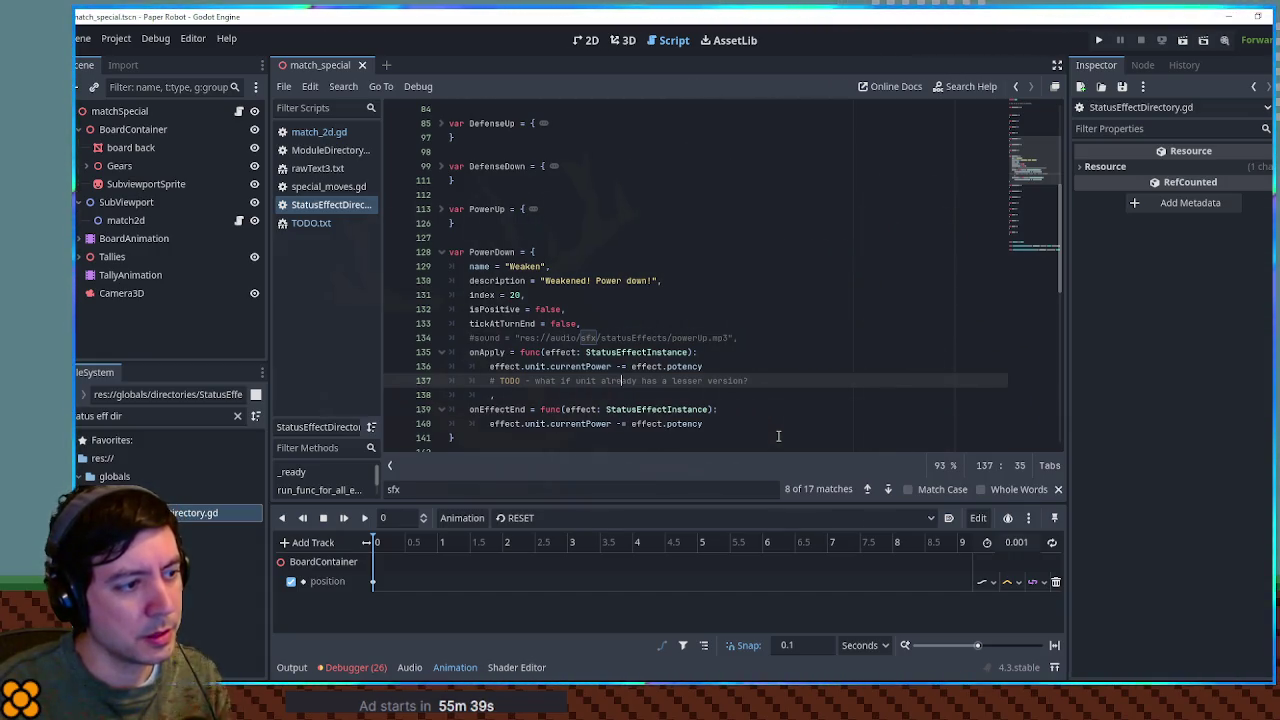
pyautogui.press('Up')
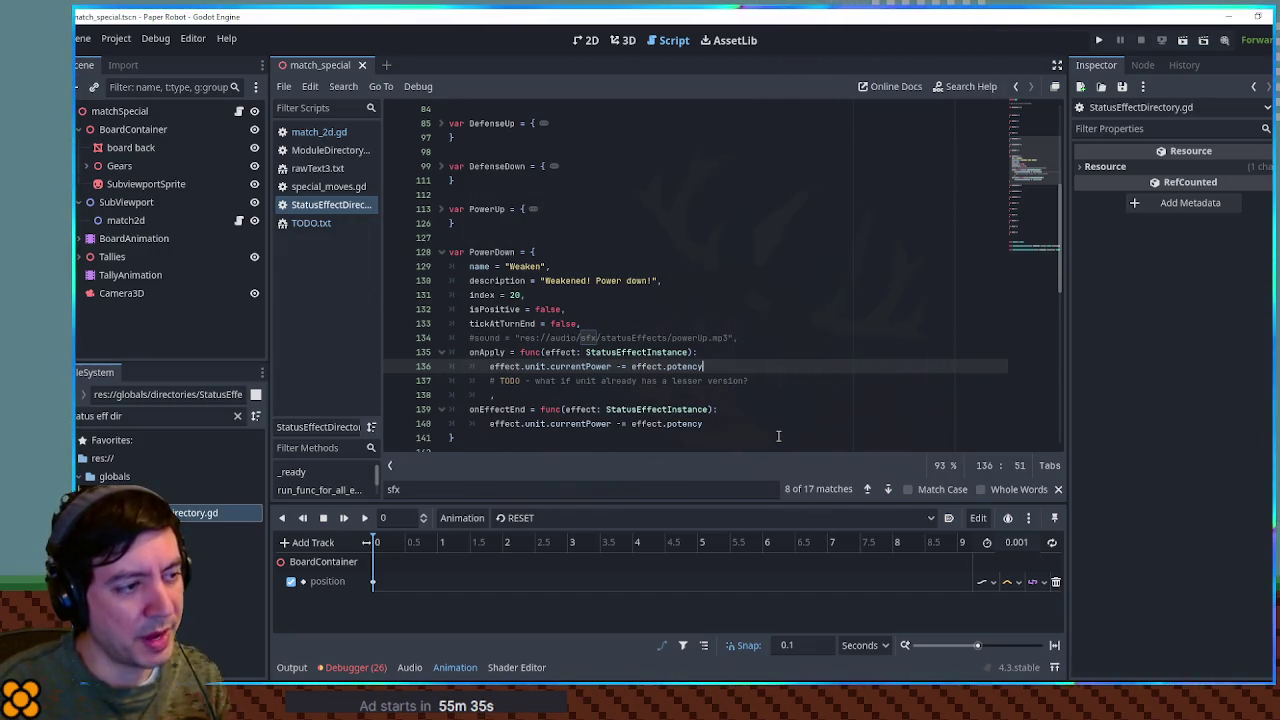
pyautogui.doubleClick(580, 366)
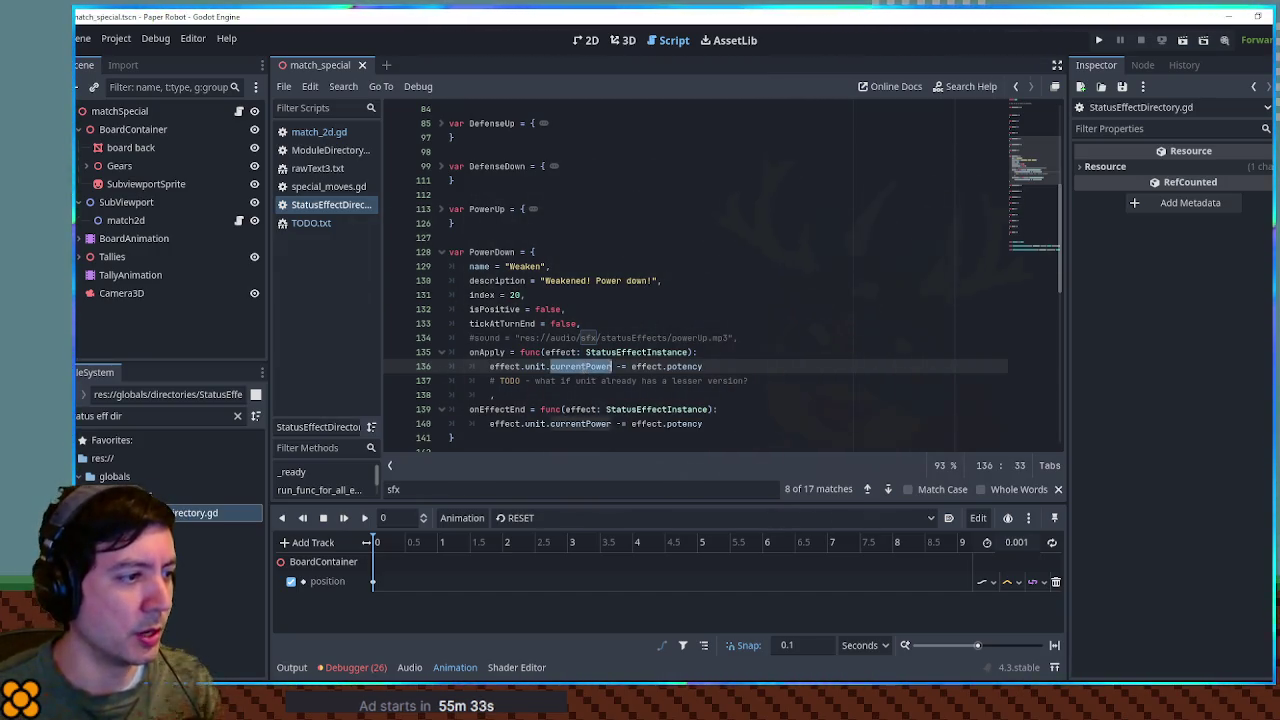
pyautogui.hotkey('ctrl', 'shift', 'f')
pyautogui.click(668, 380)
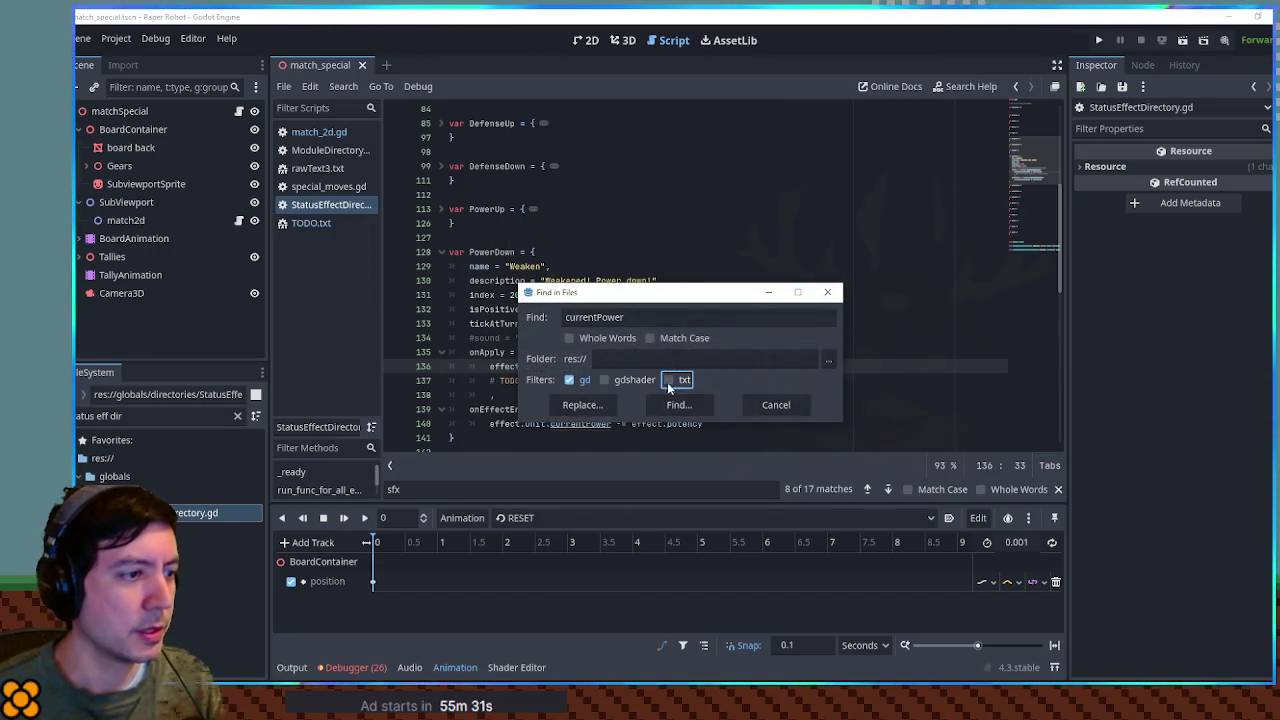
# Step: Run the search, browse the 10 currentPower matches, and open the BattleActions.gd line 355 result
pyautogui.click(676, 405)
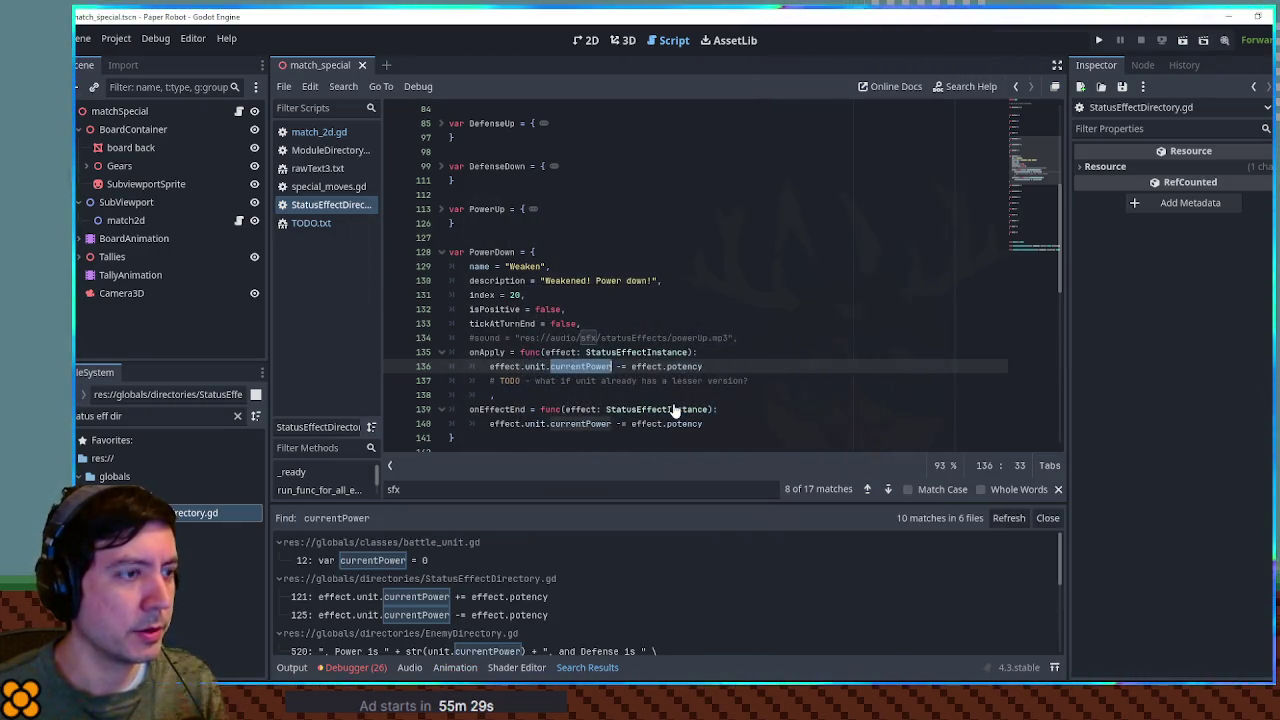
pyautogui.scroll(-5, 391, 577)
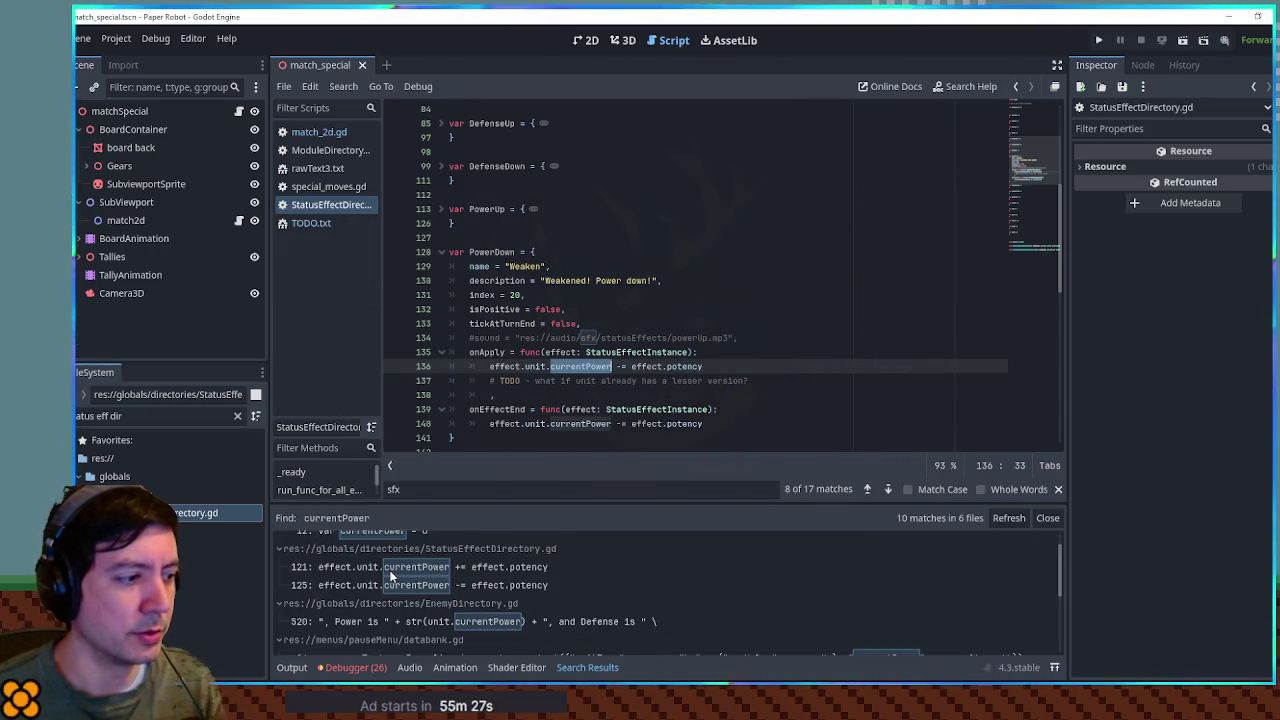
pyautogui.scroll(4, 391, 577)
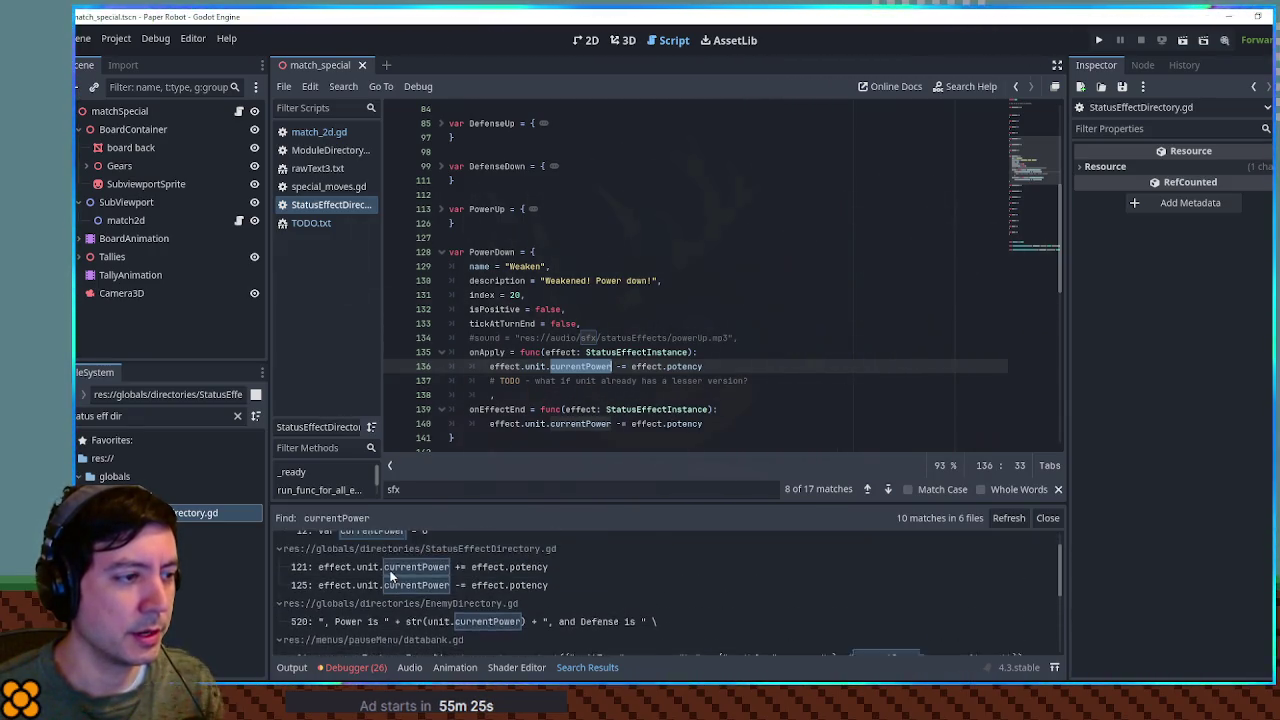
pyautogui.scroll(-3, 391, 577)
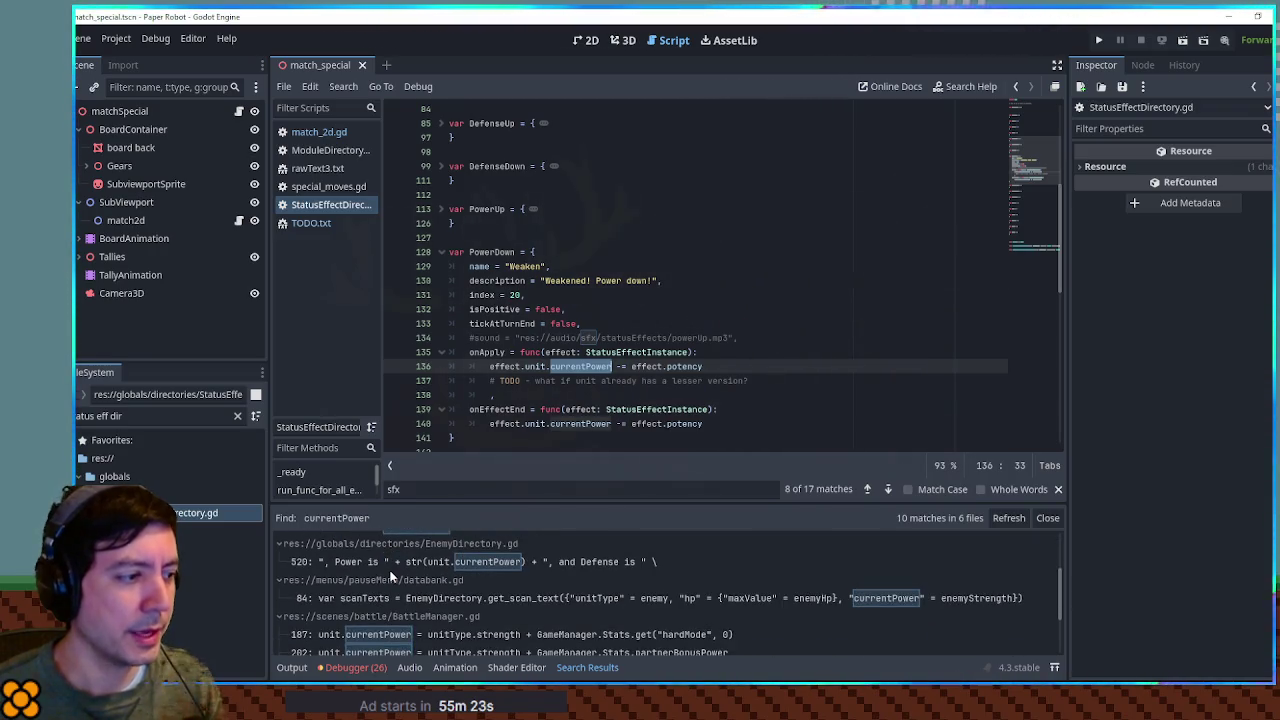
pyautogui.scroll(-3, 392, 577)
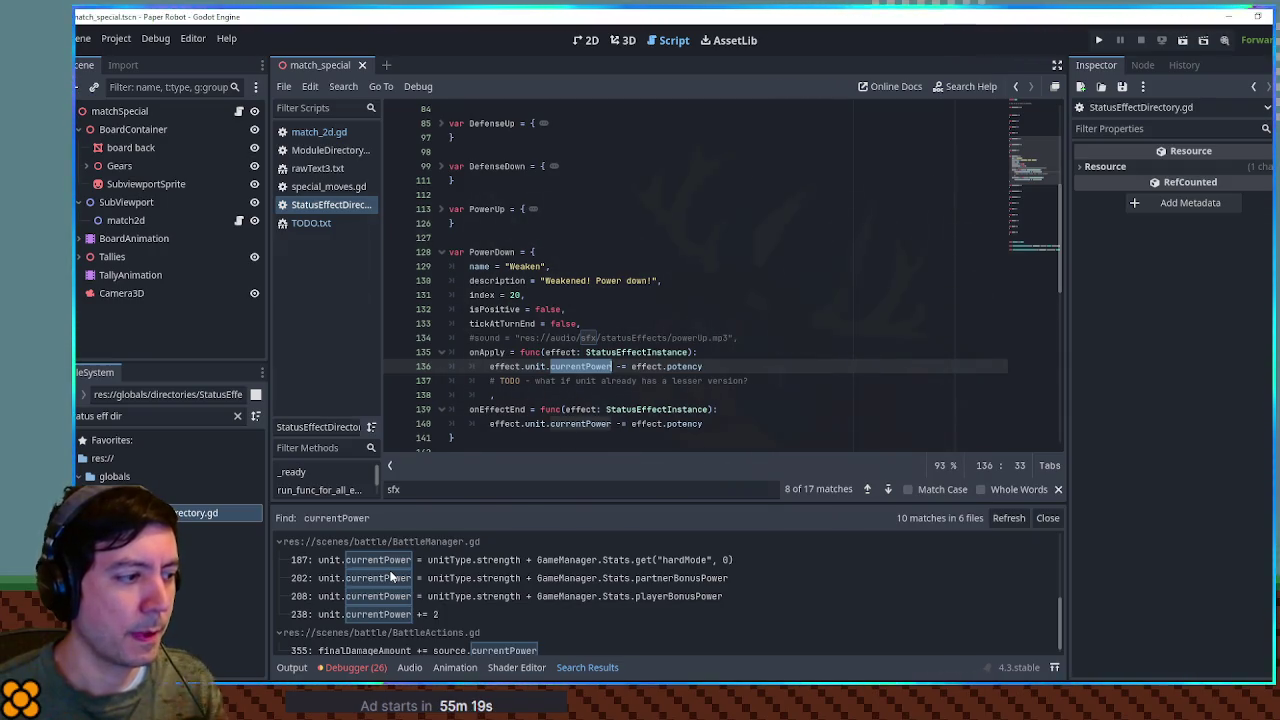
pyautogui.scroll(-1, 392, 577)
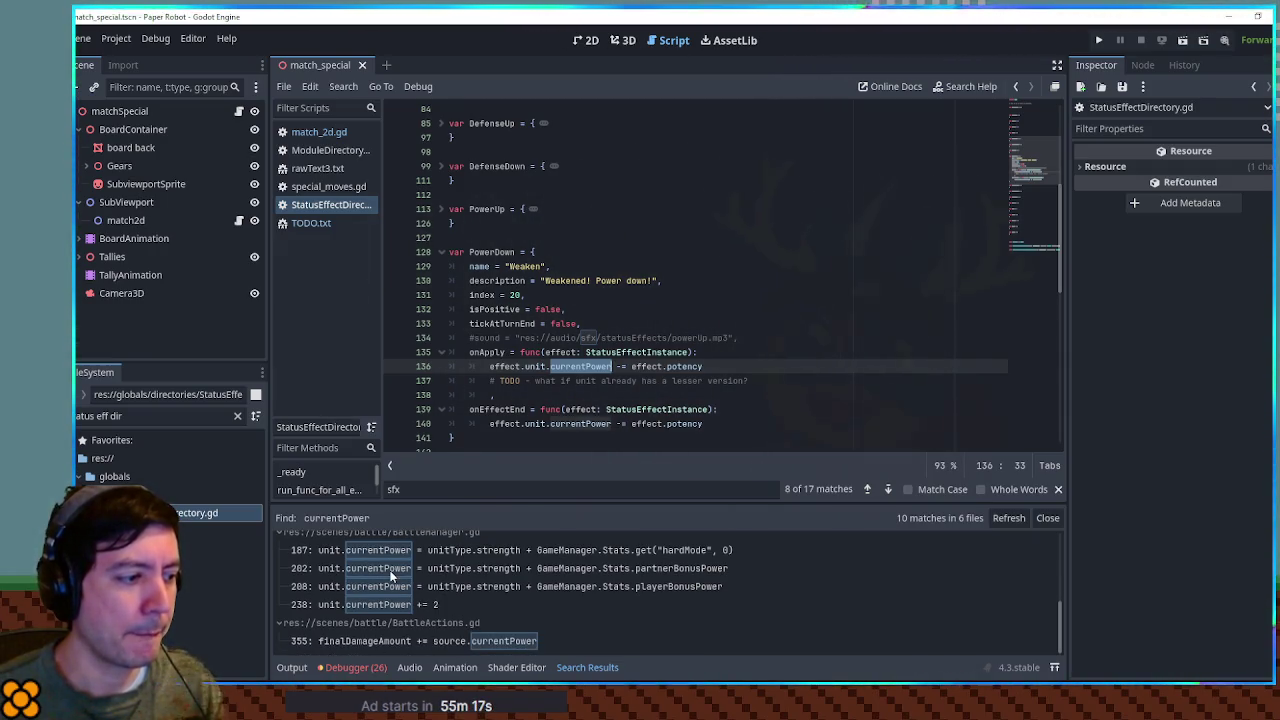
pyautogui.click(389, 641)
pyautogui.scroll(3, 716, 307)
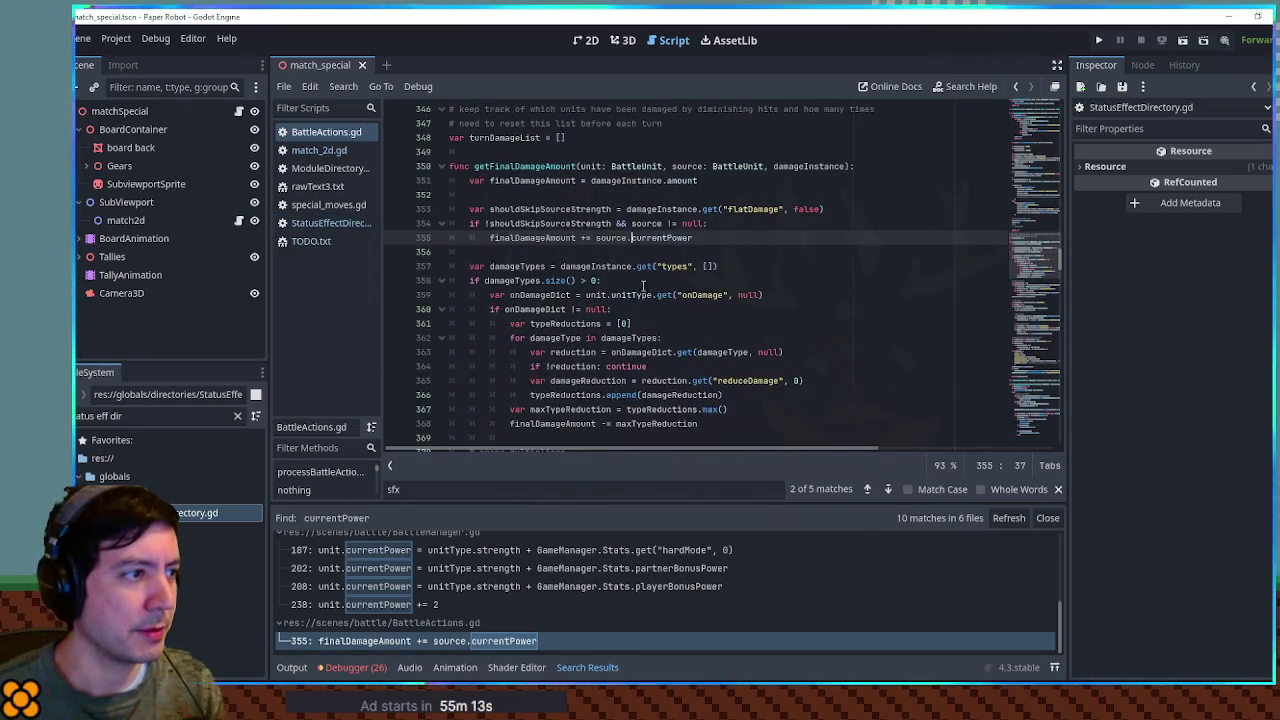
pyautogui.doubleClick(509, 240)
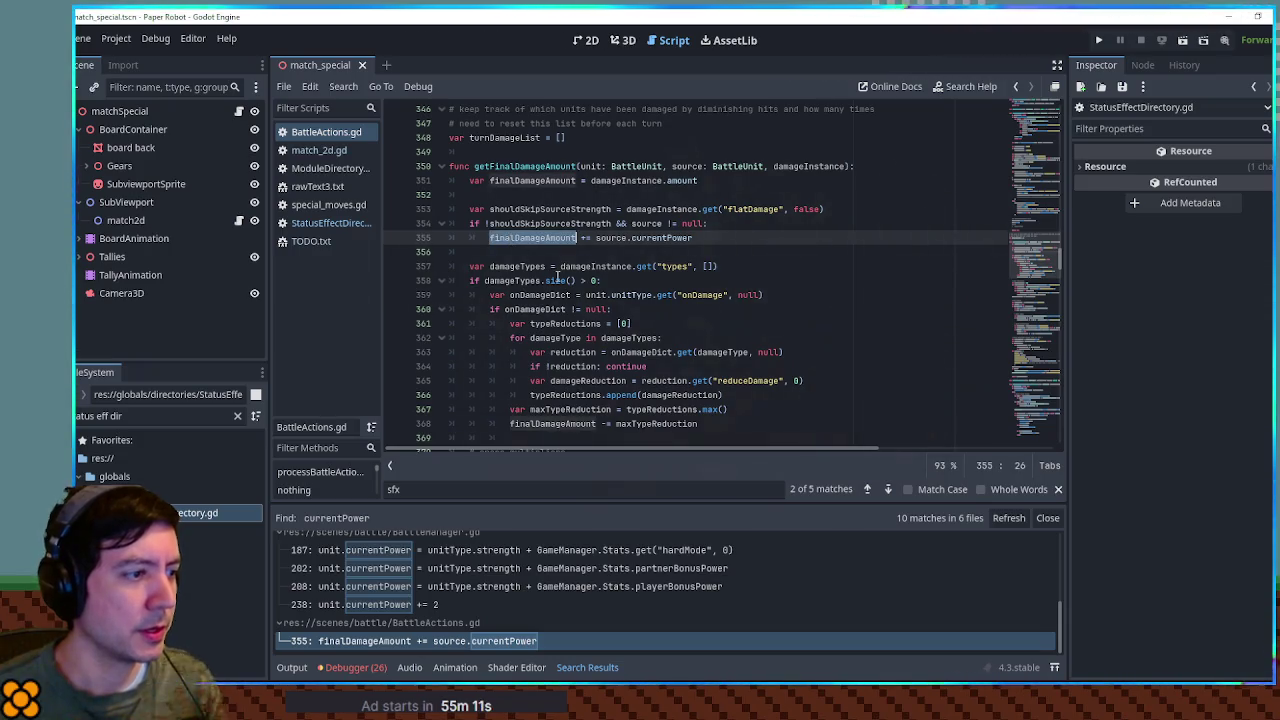
pyautogui.scroll(-5, 559, 276)
pyautogui.scroll(-10, 559, 276)
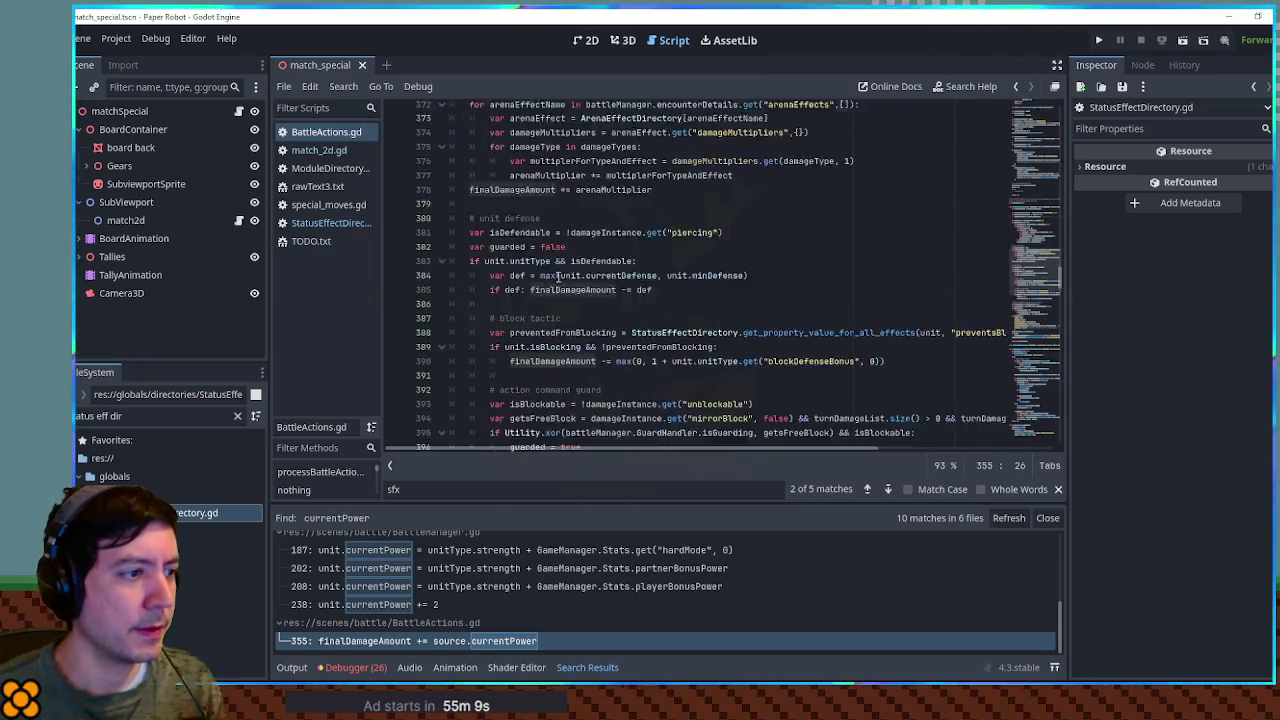
pyautogui.scroll(-2, 558, 276)
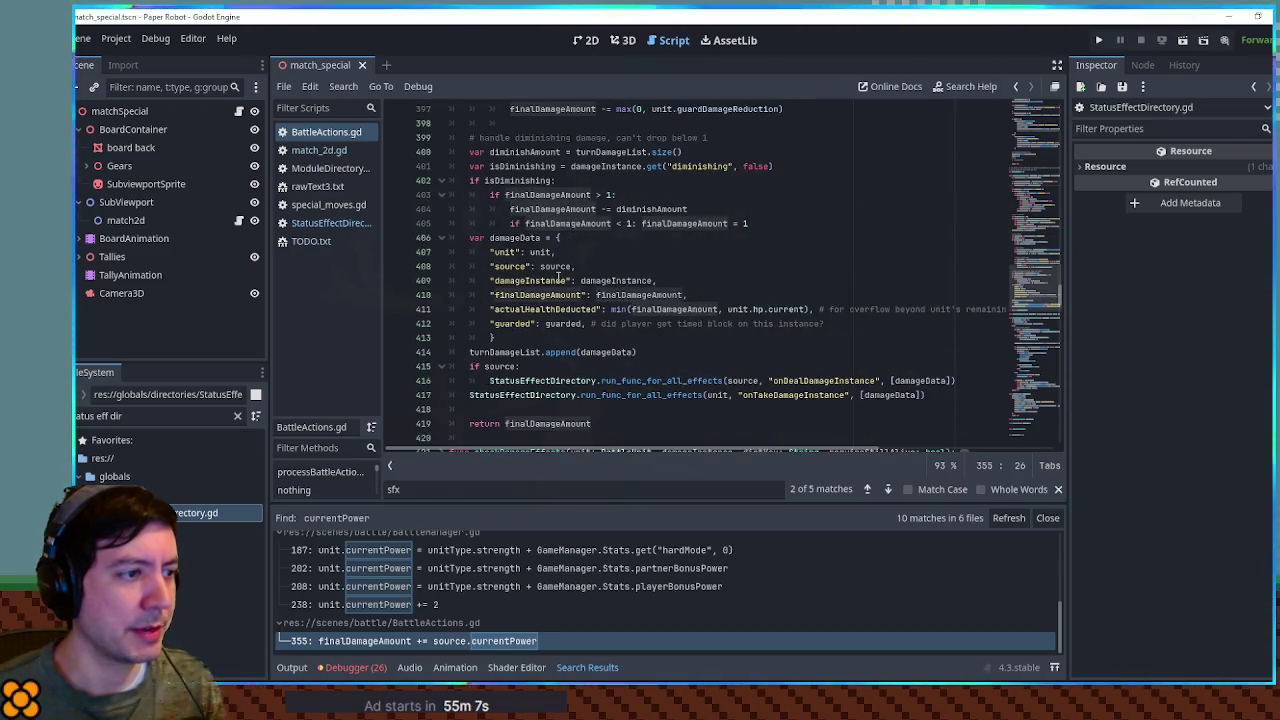
pyautogui.scroll(1, 558, 277)
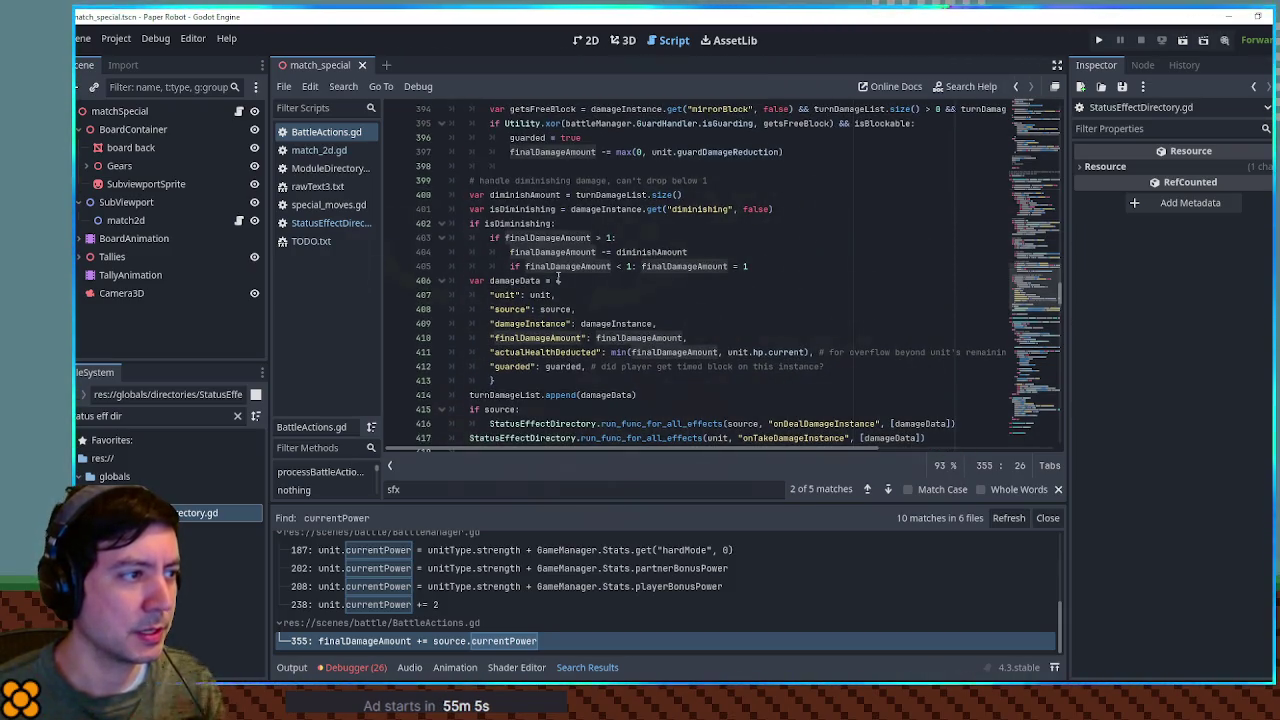
pyautogui.scroll(2, 558, 277)
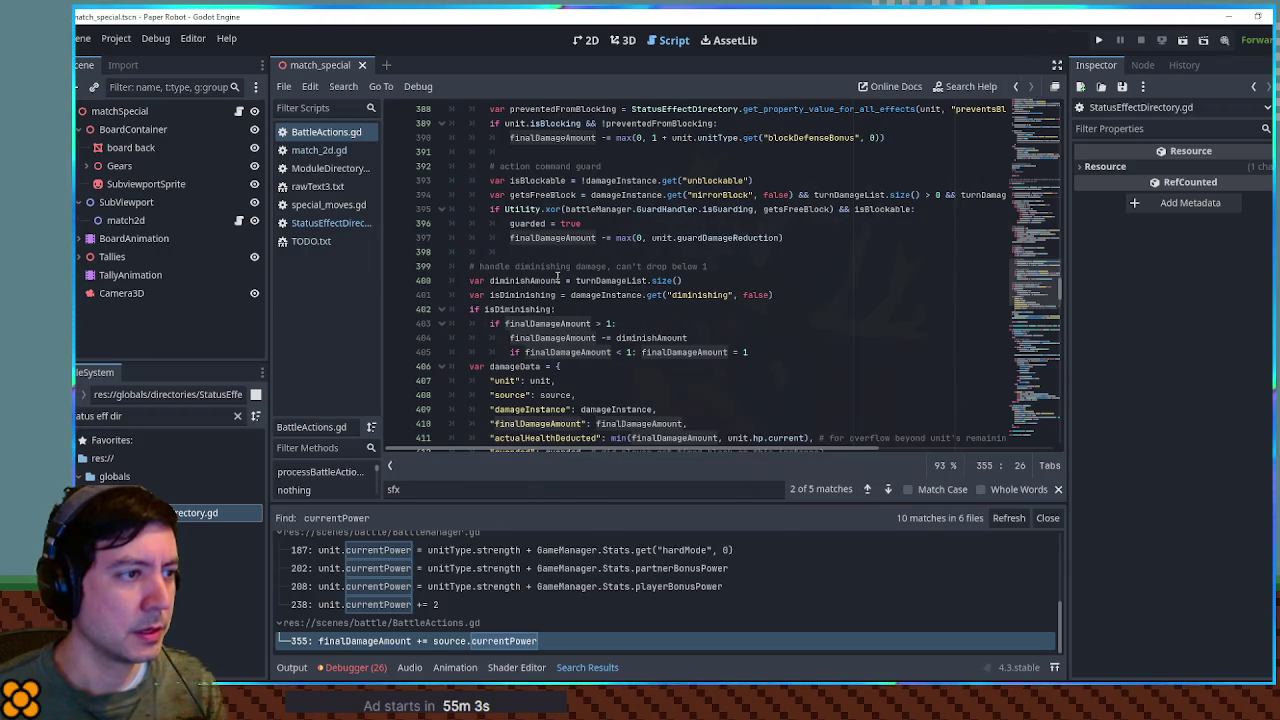
pyautogui.scroll(2, 557, 277)
pyautogui.scroll(-4, 557, 277)
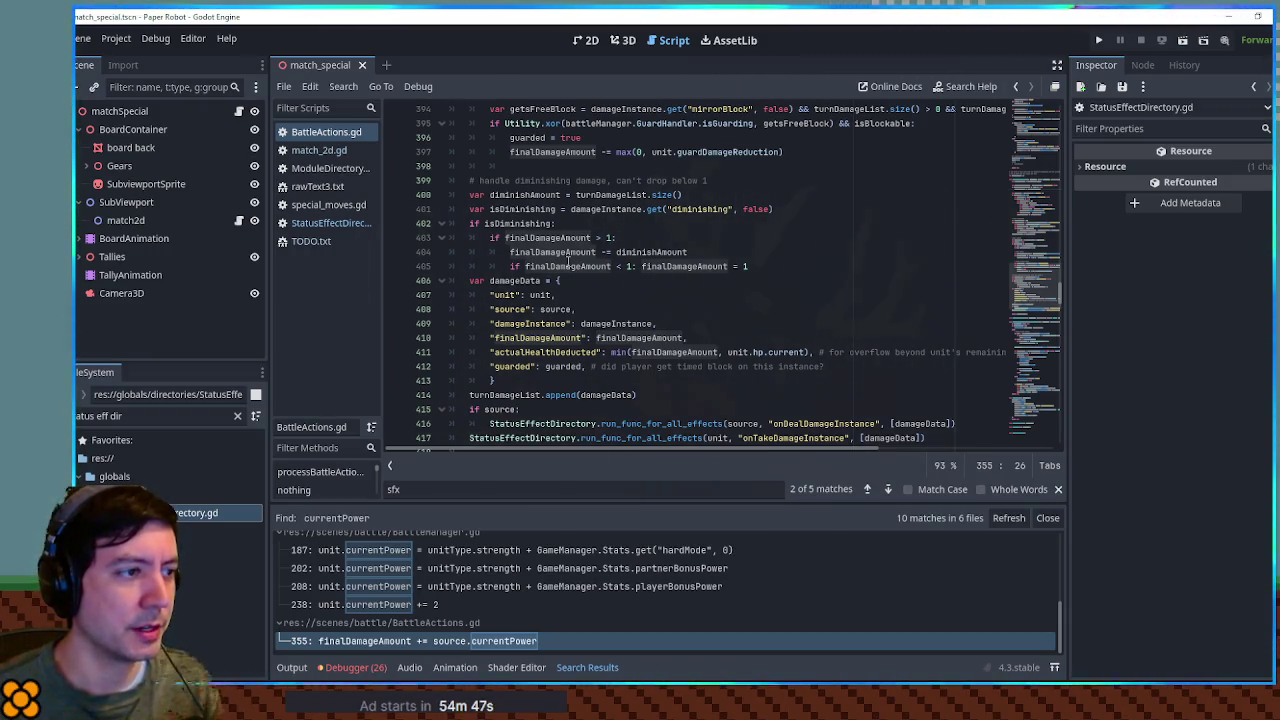
pyautogui.scroll(6, 563, 262)
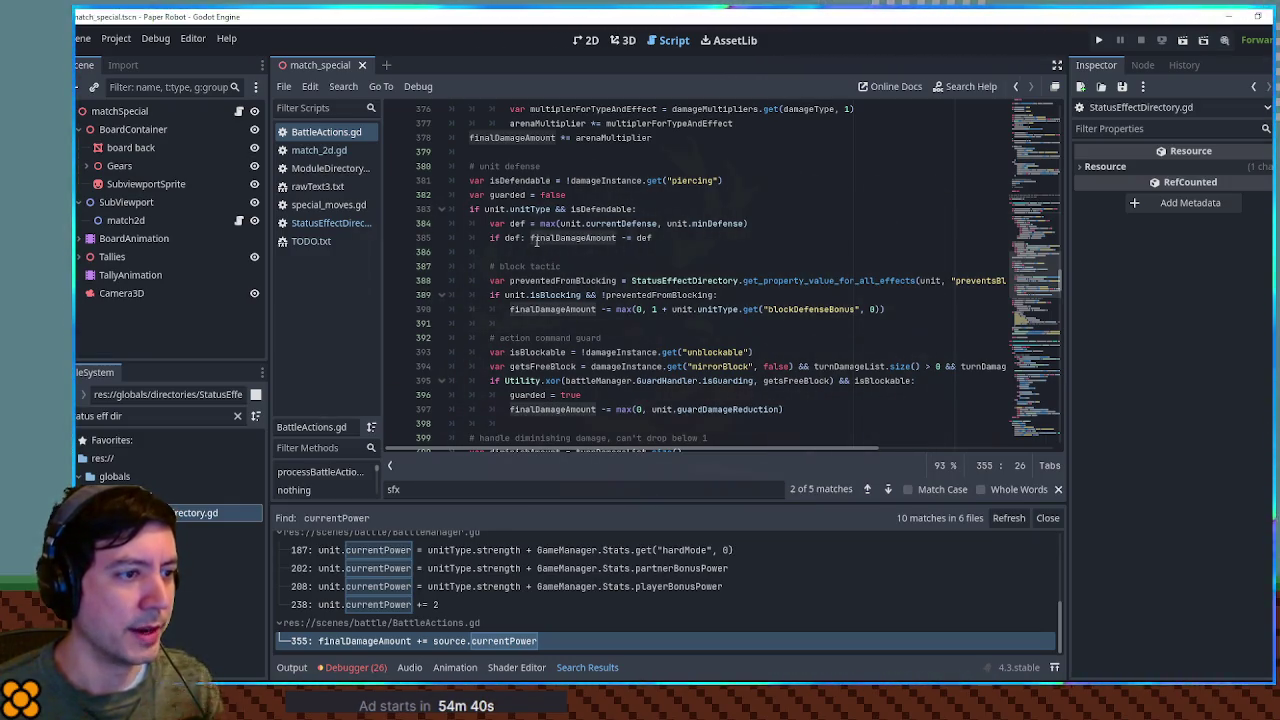
pyautogui.scroll(2, 537, 241)
pyautogui.scroll(2, 537, 241)
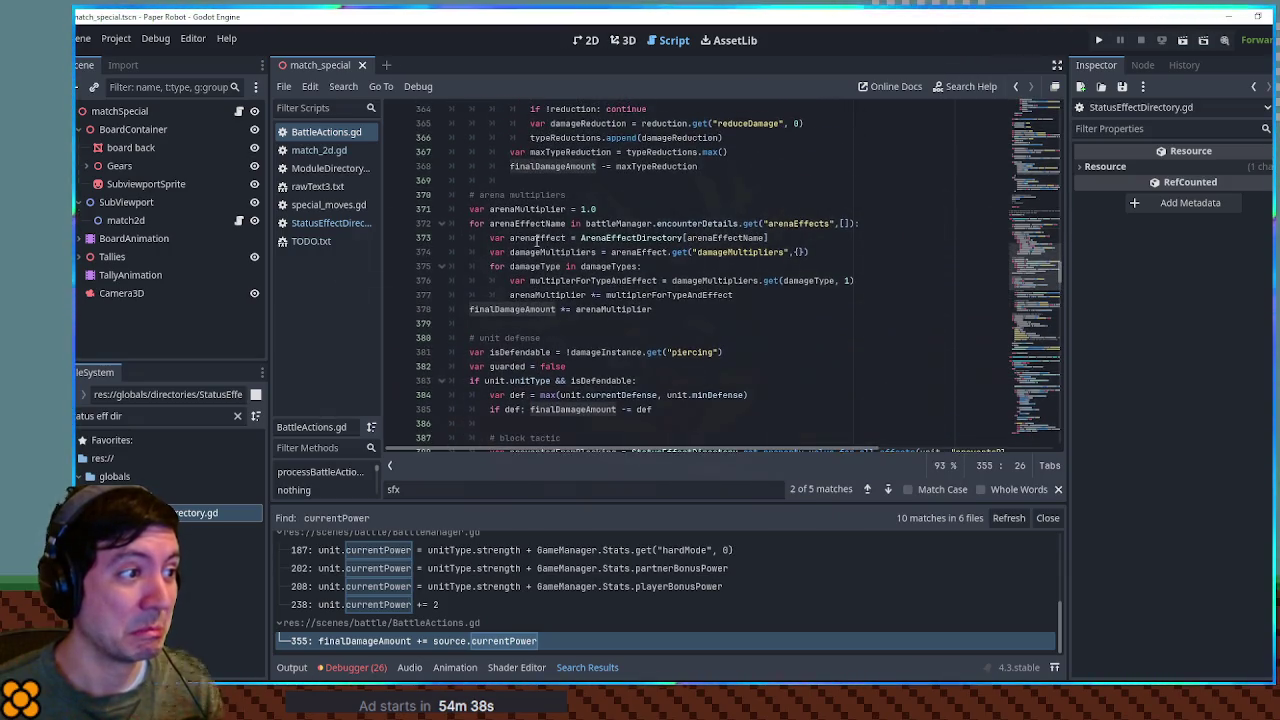
pyautogui.scroll(2, 537, 241)
pyautogui.scroll(3, 537, 241)
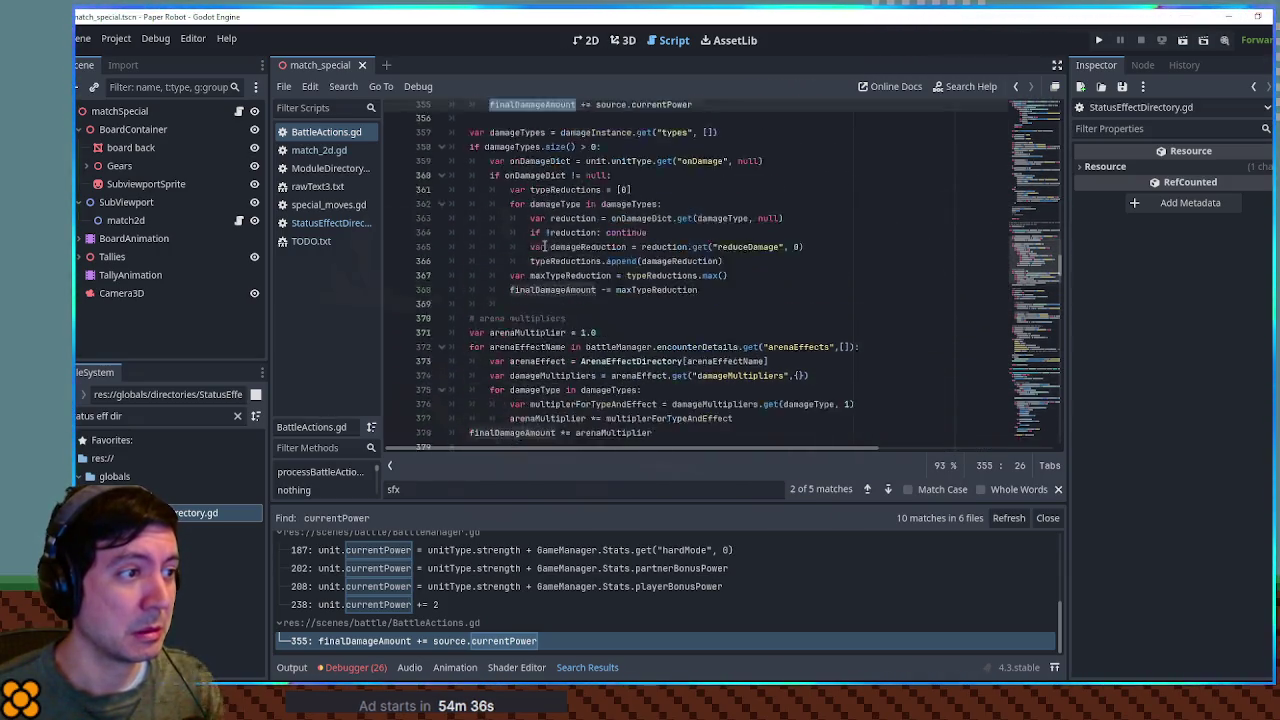
pyautogui.scroll(2, 544, 246)
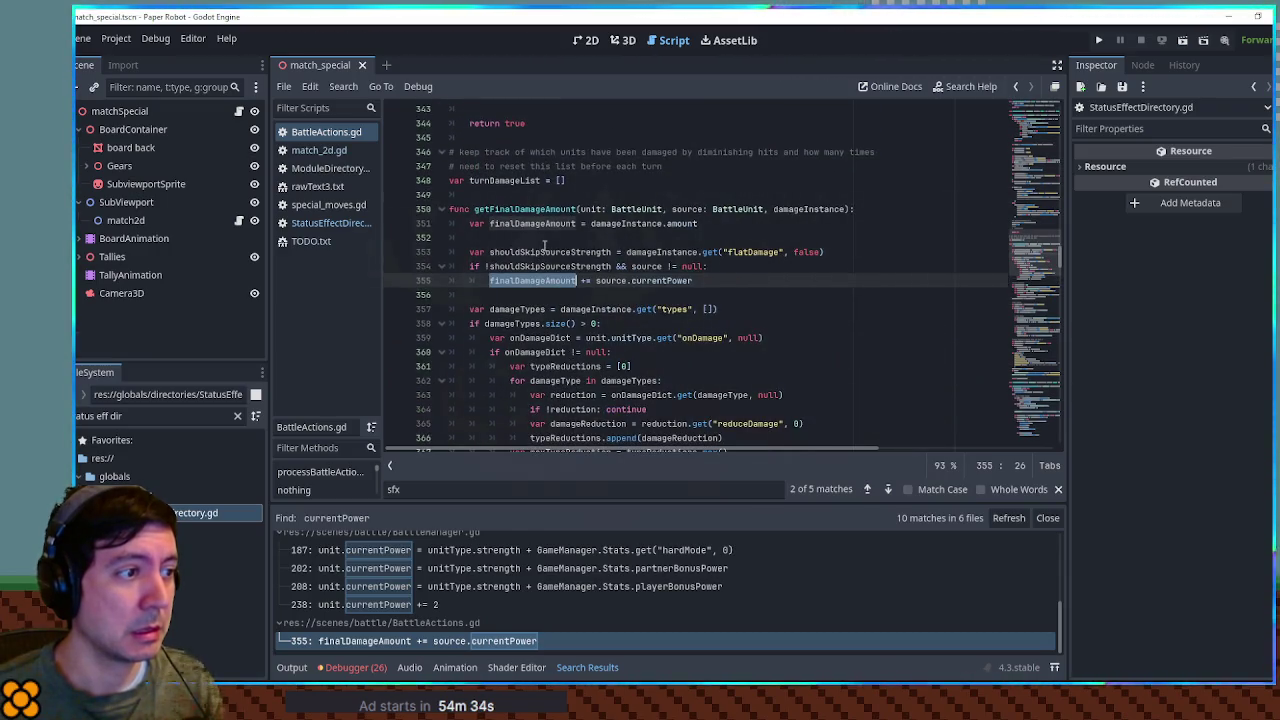
pyautogui.scroll(-2, 545, 246)
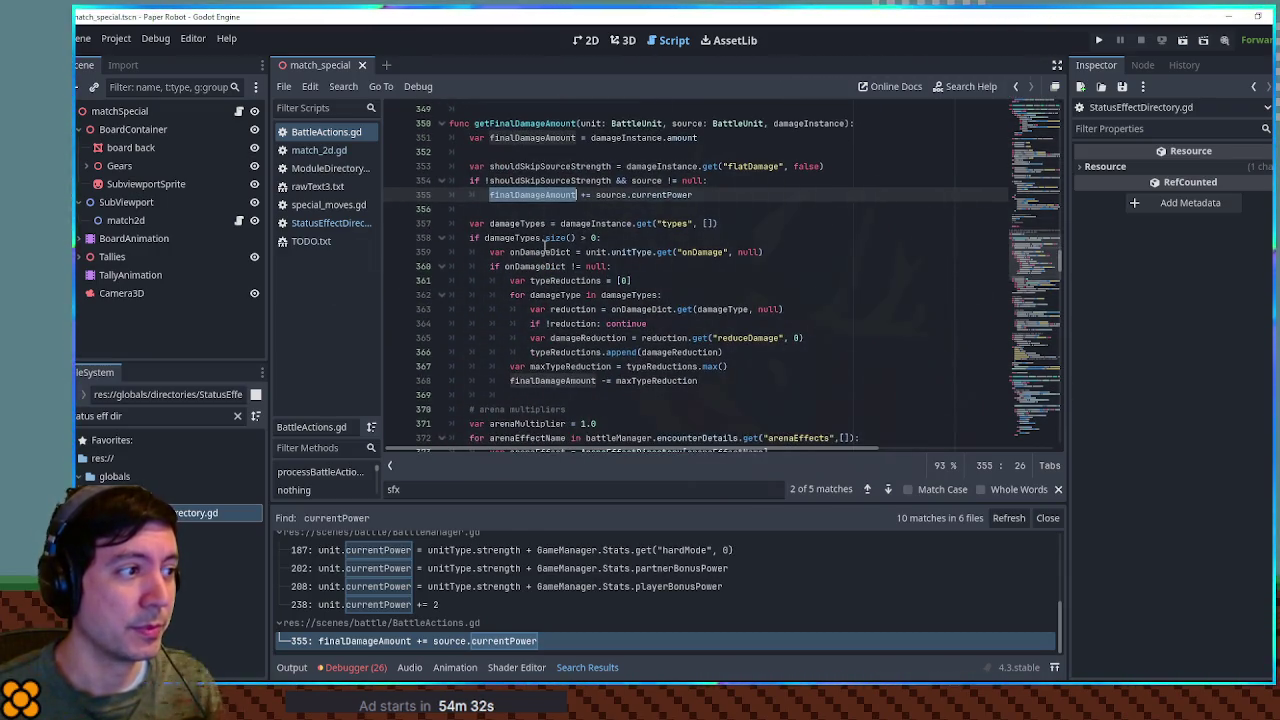
pyautogui.scroll(-8, 545, 245)
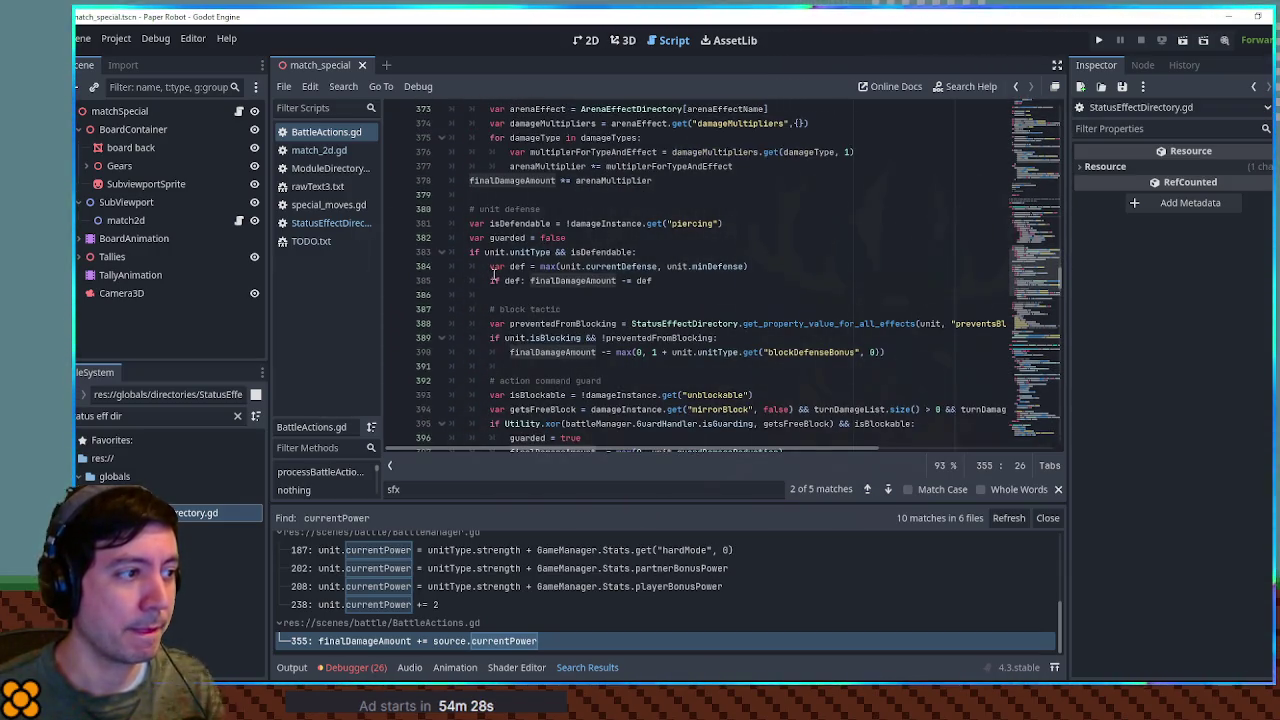
pyautogui.scroll(-4, 557, 276)
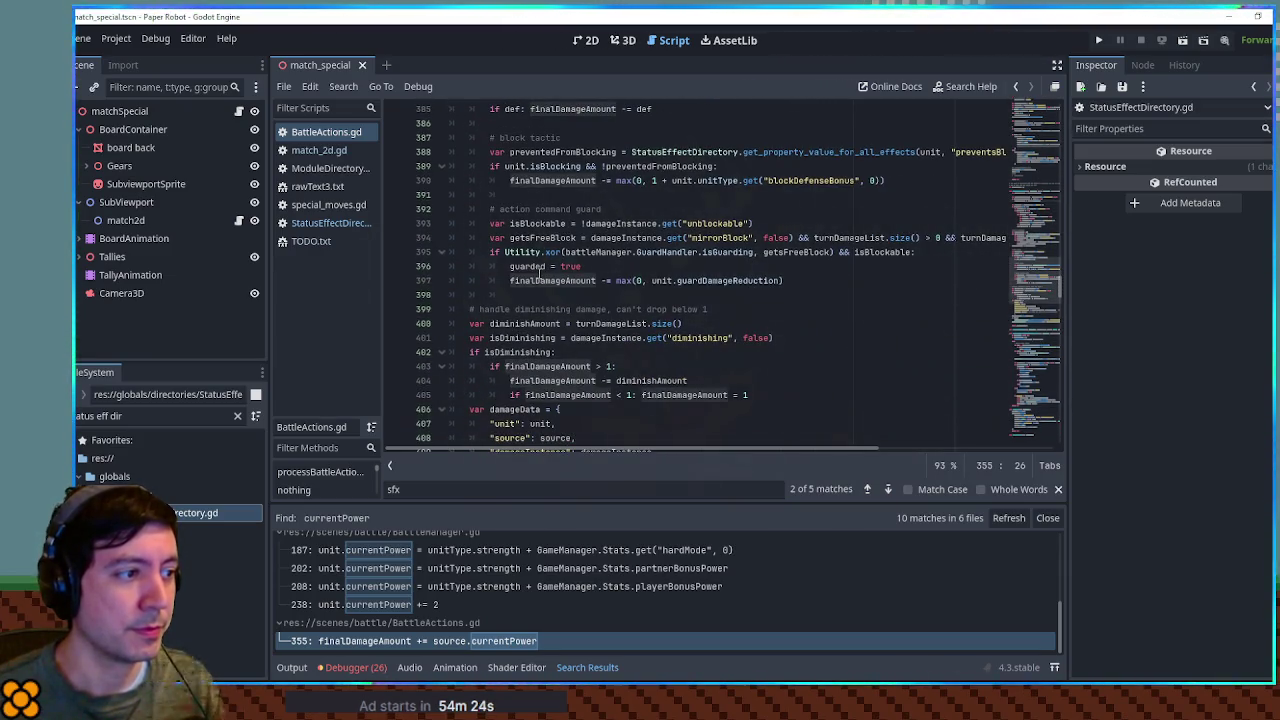
pyautogui.doubleClick(550, 280)
# Step: Add 'if finalDamageAmount < 0: finalDamageAmount = 0' on line 399 of BattleActions.gd and save
pyautogui.click(575, 295)
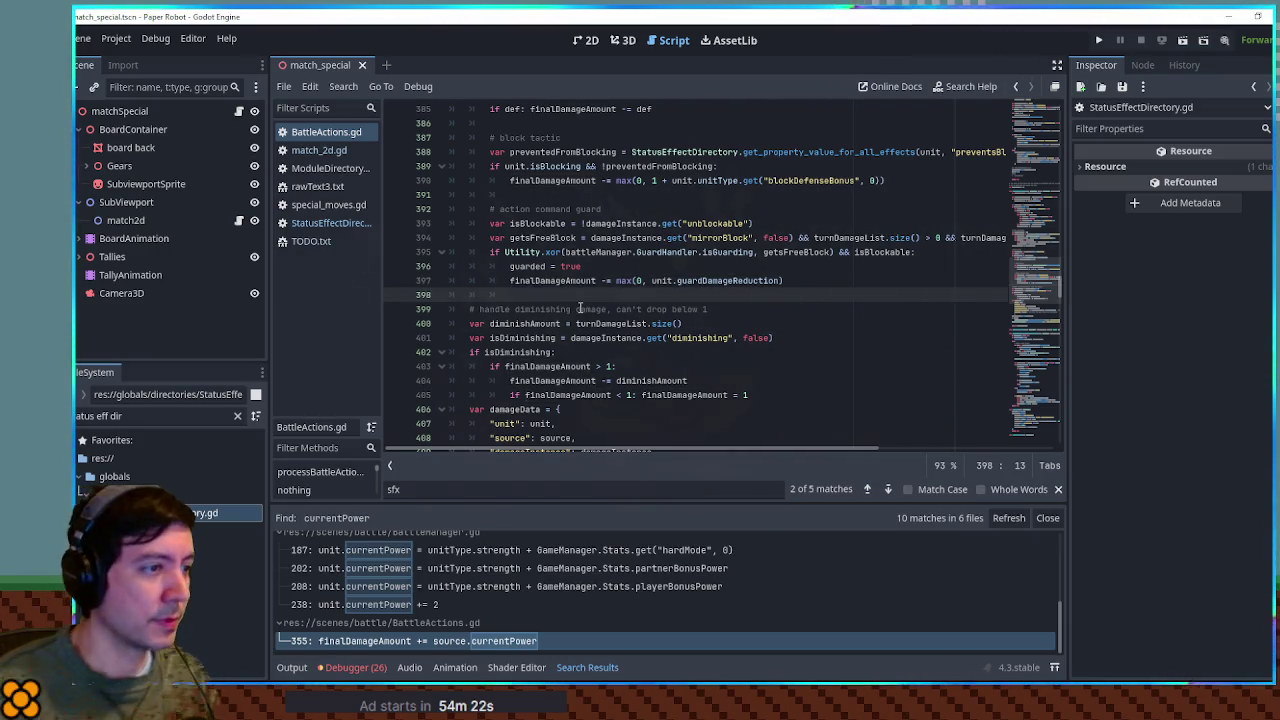
pyautogui.press('Return')
pyautogui.press('Return')
pyautogui.click(580, 308)
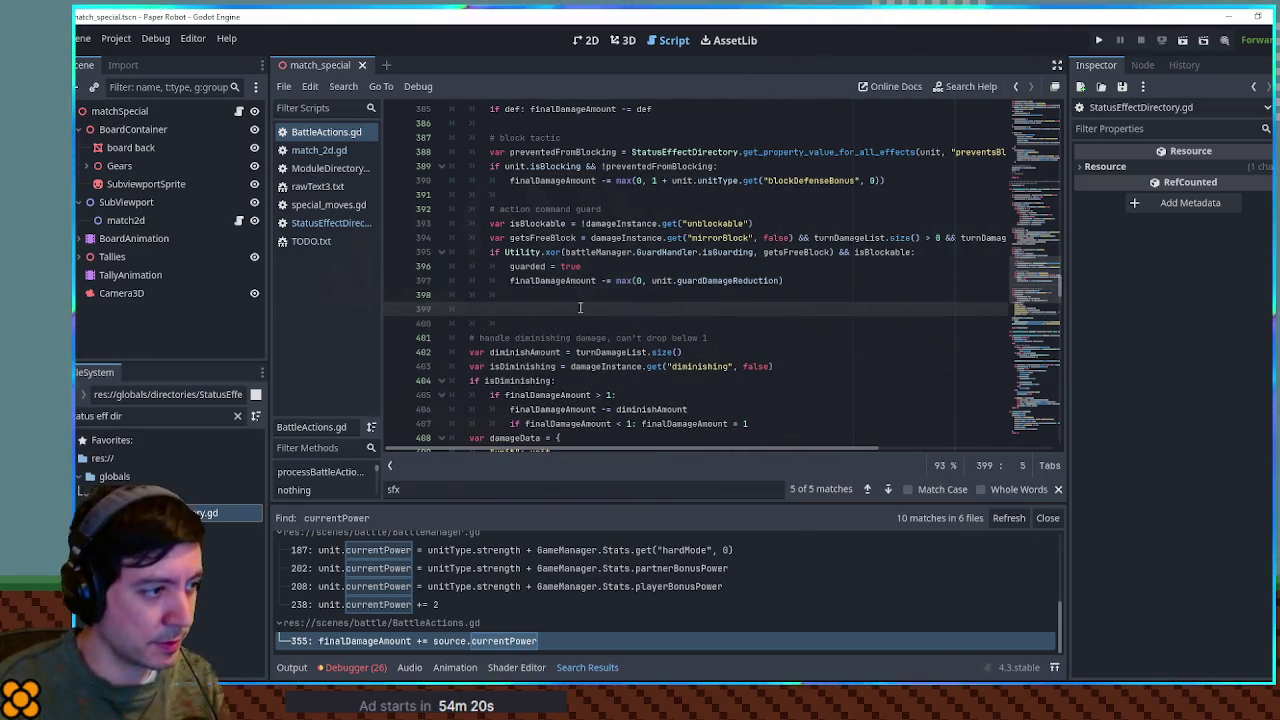
pyautogui.write('if finalDamageAmount < 0: ')
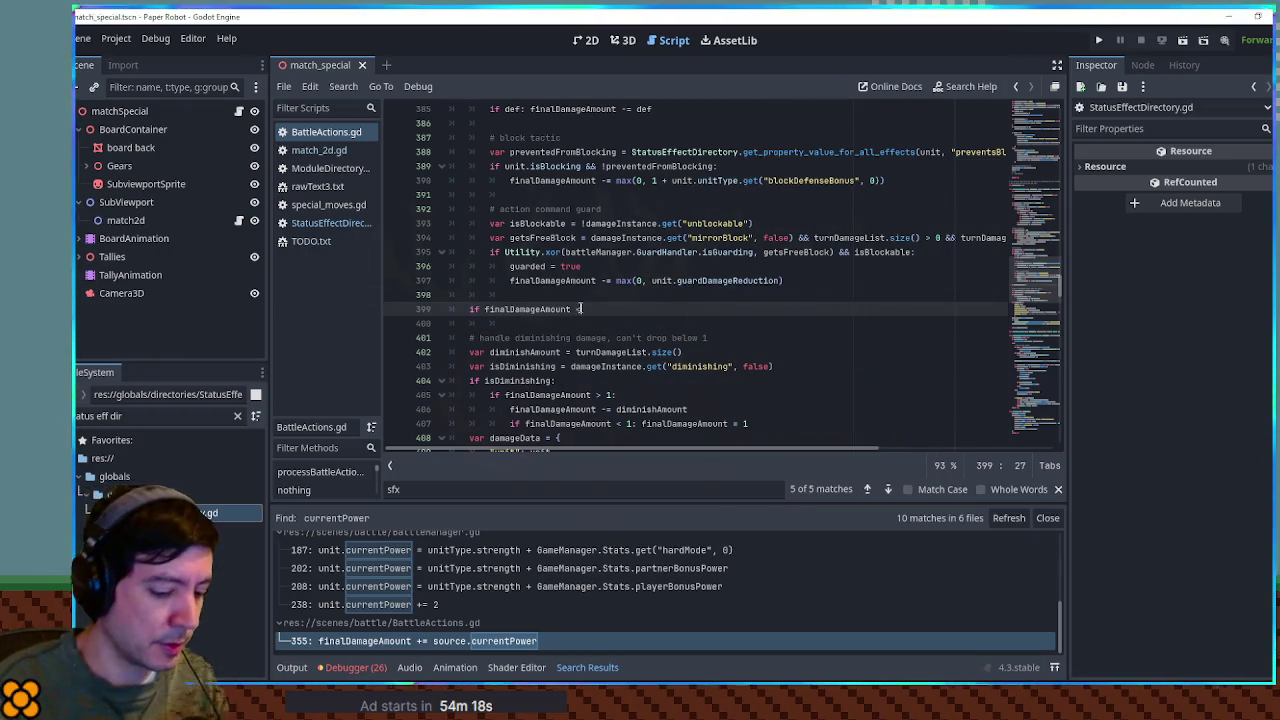
pyautogui.write('finalDamageAmount = 0')
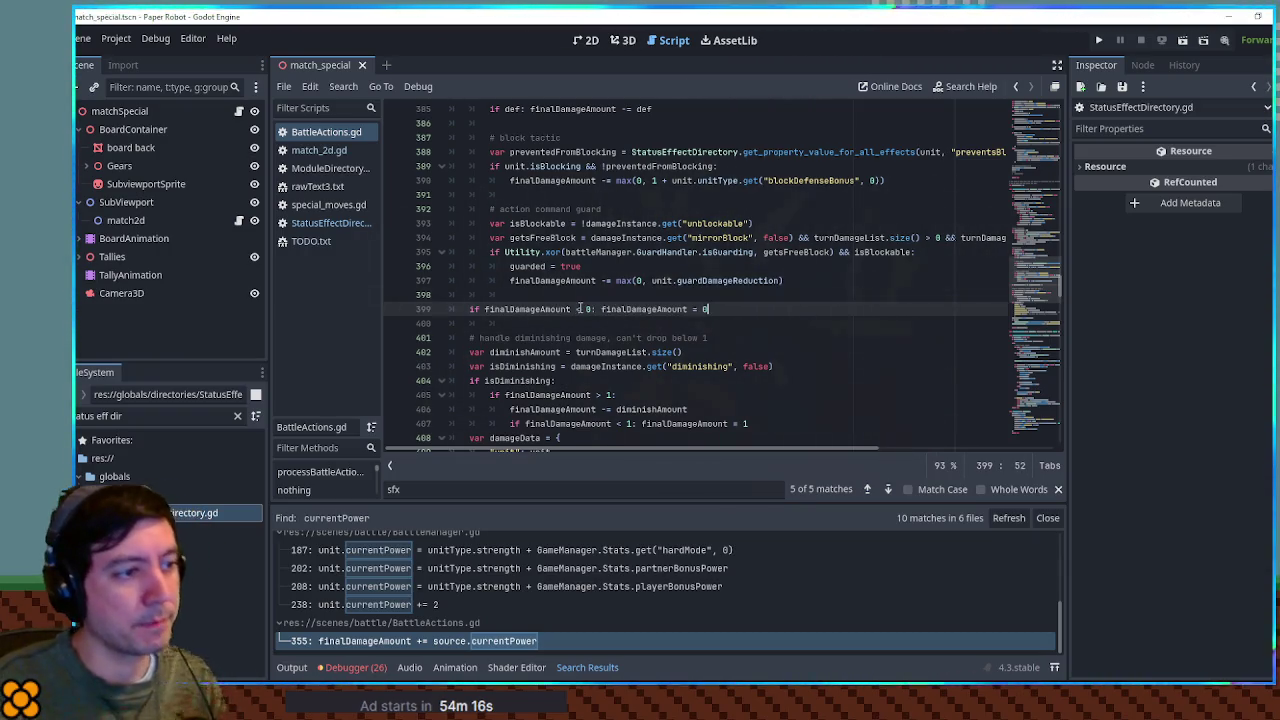
pyautogui.scroll(-4, 619, 318)
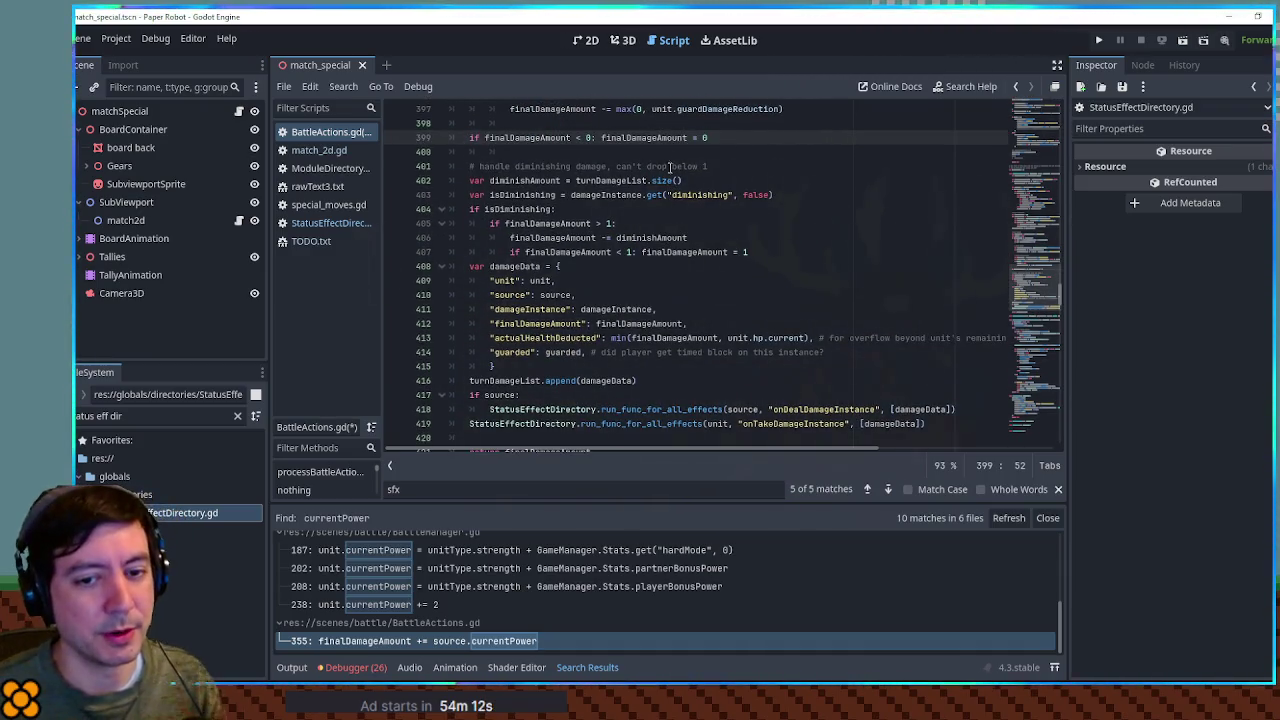
pyautogui.scroll(1, 669, 166)
pyautogui.hotkey('ctrl', 's')
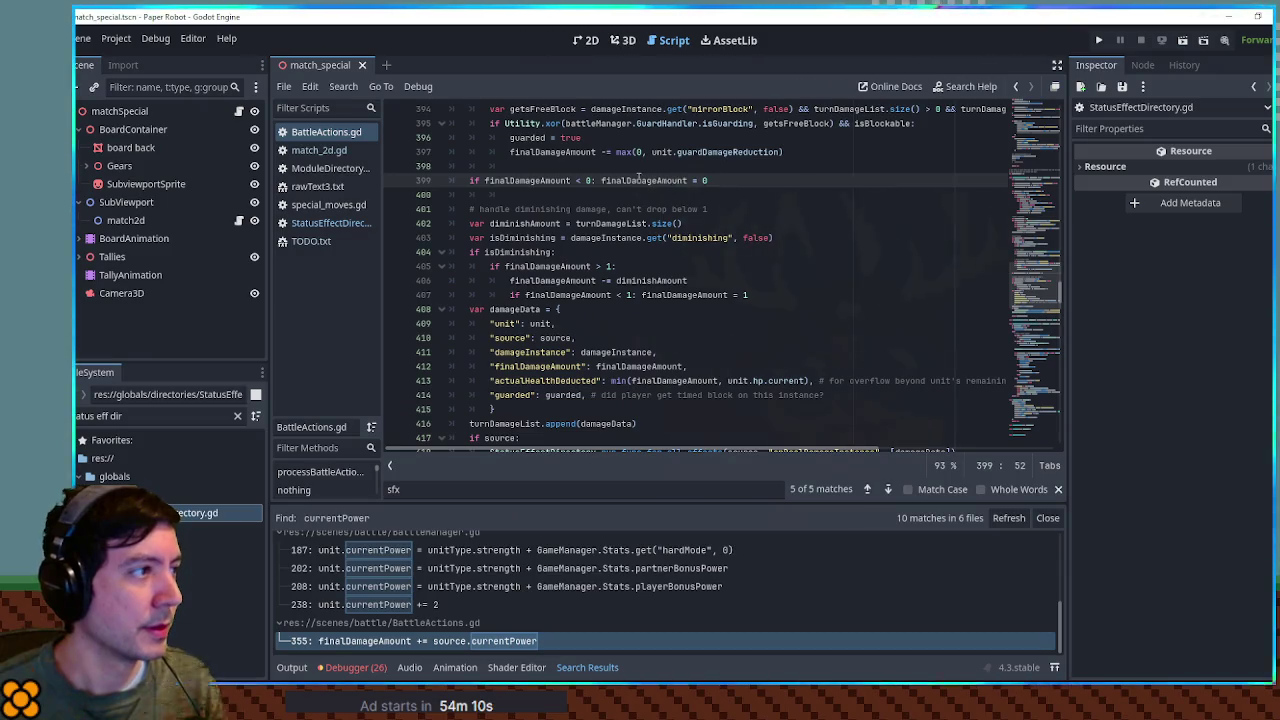
# Step: Close BattleActions.gd, clear the FileSystem filter, and open beepboxes.txt
pyautogui.middleClick(328, 134)
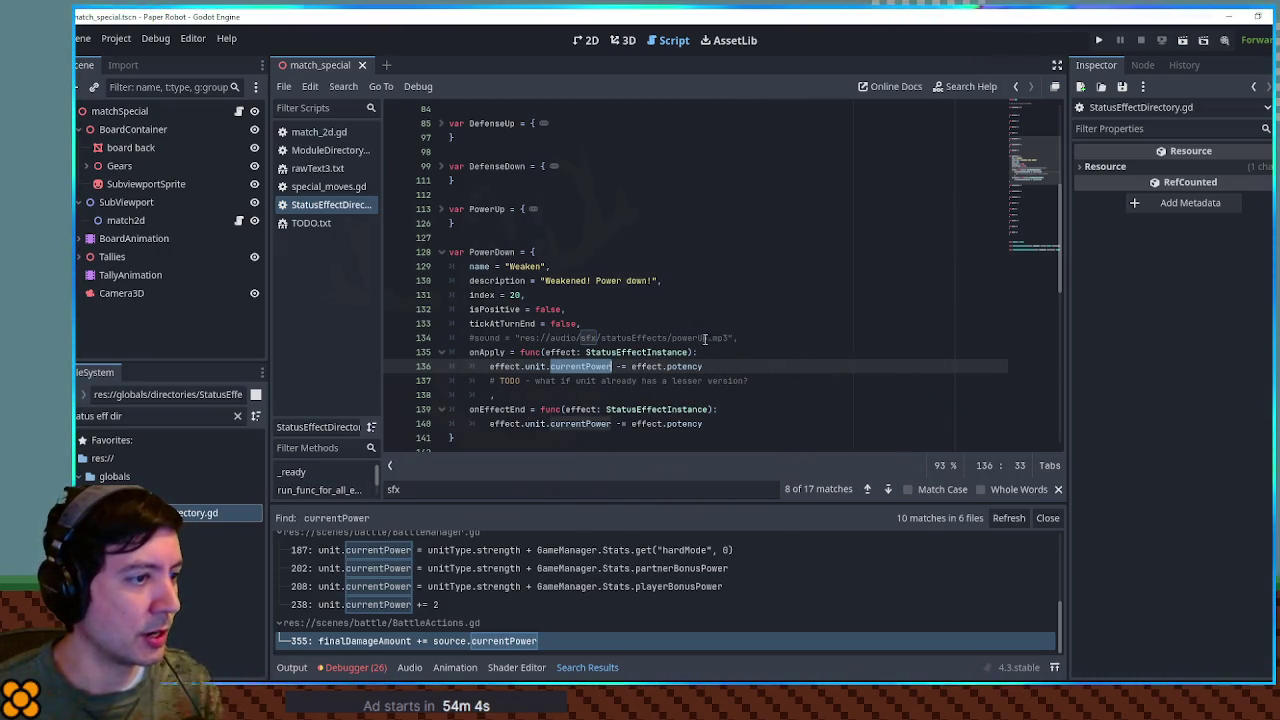
pyautogui.click(138, 420)
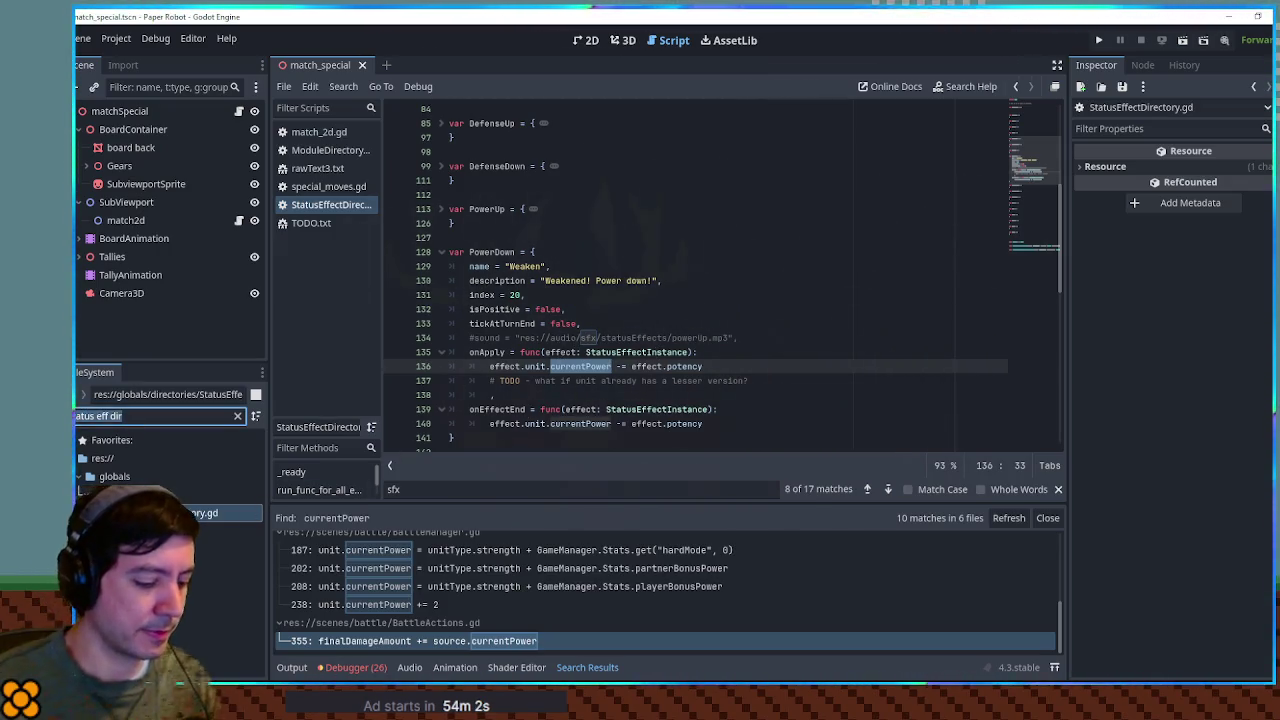
pyautogui.press('BackSpace')
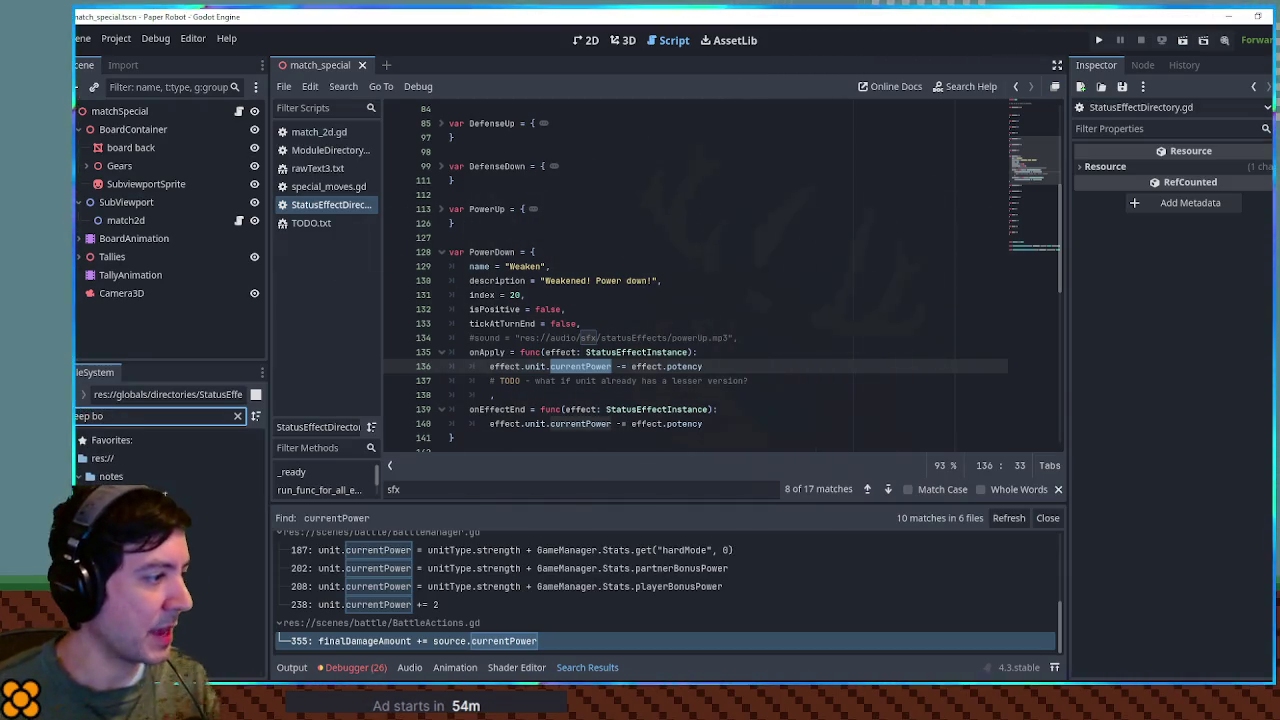
pyautogui.doubleClick(160, 493)
# Step: Find 'power' in beepboxes.txt and select the power up BeepBox link on line 59
pyautogui.hotkey('ctrl', 'f')
pyautogui.write('powe')
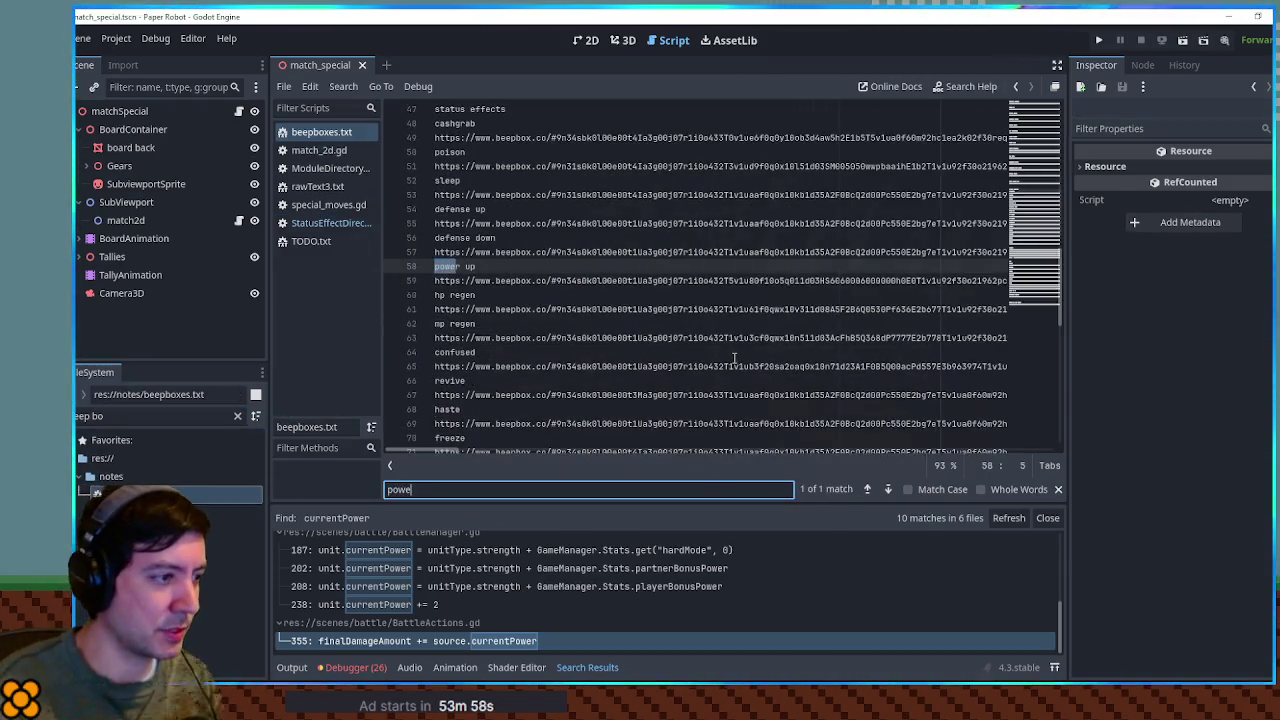
pyautogui.click(436, 282)
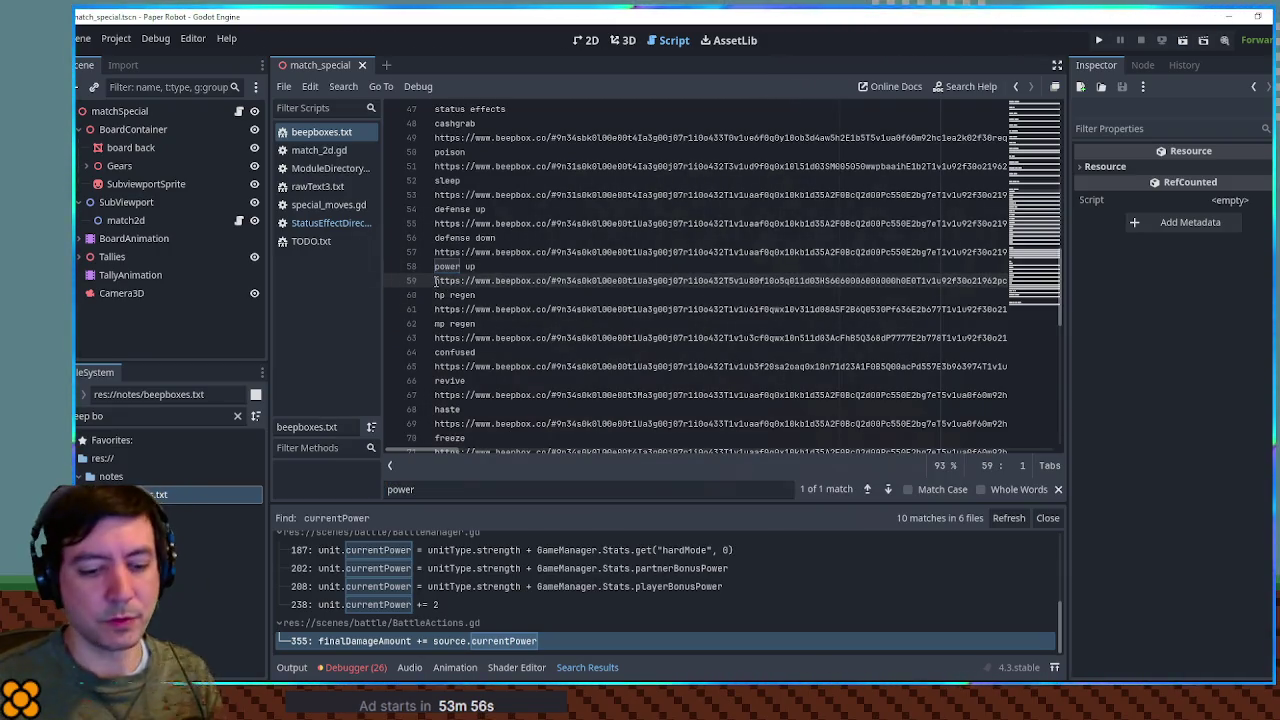
pyautogui.hotkey('shift', 'End')
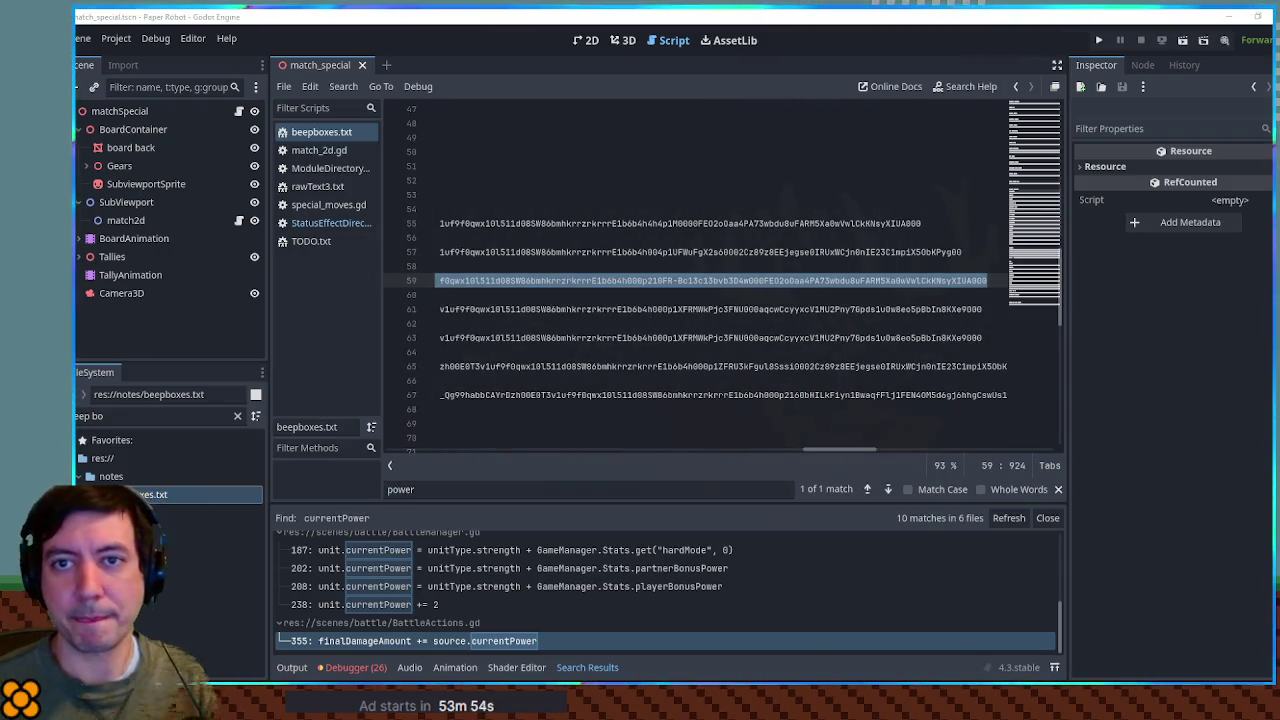
pyautogui.hotkey('alt', 'Tab')
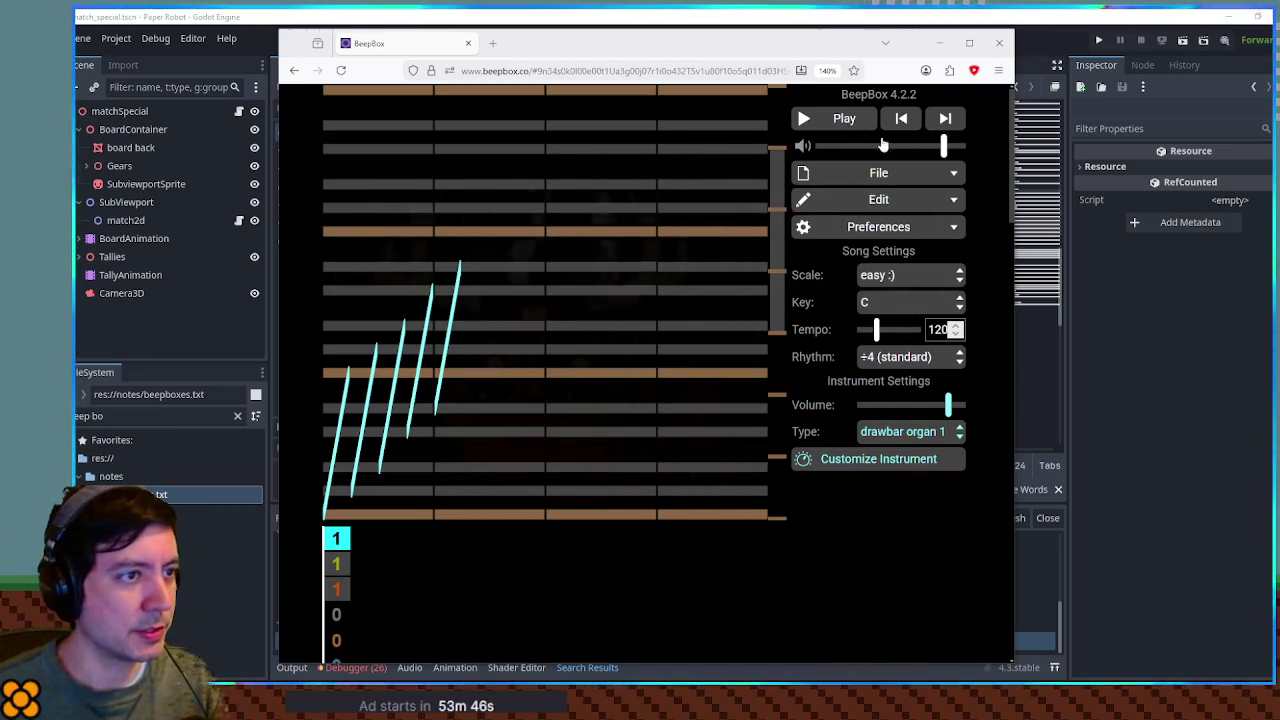
# Step: Play the power up tune twice, then set the tempo to 60
pyautogui.click(845, 119)
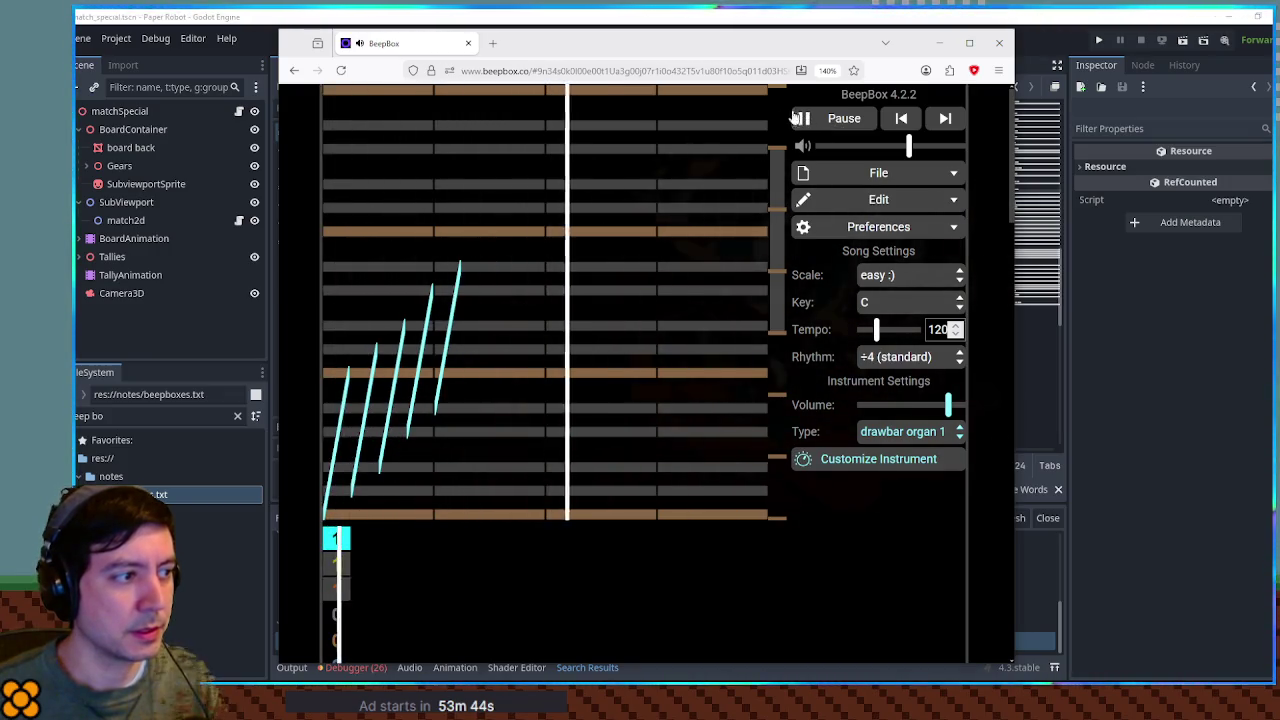
pyautogui.click(848, 119)
pyautogui.click(848, 119)
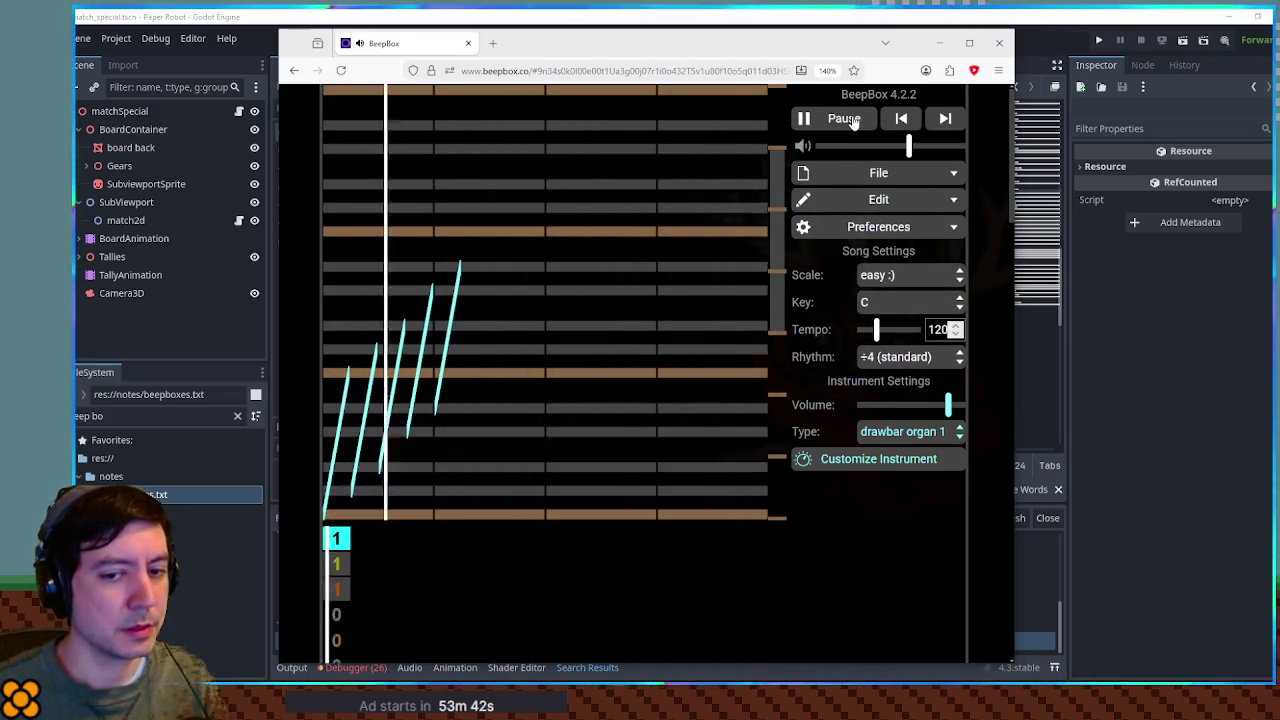
pyautogui.click(847, 119)
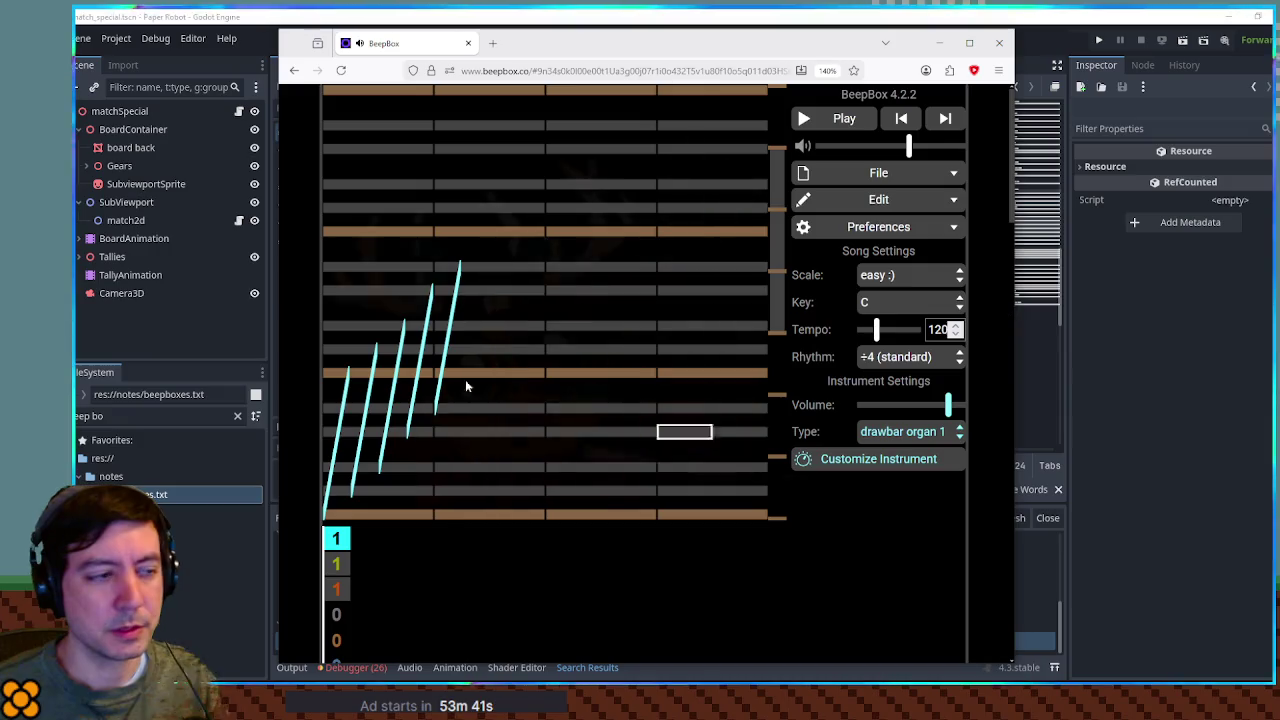
pyautogui.doubleClick(938, 329)
pyautogui.write('60')
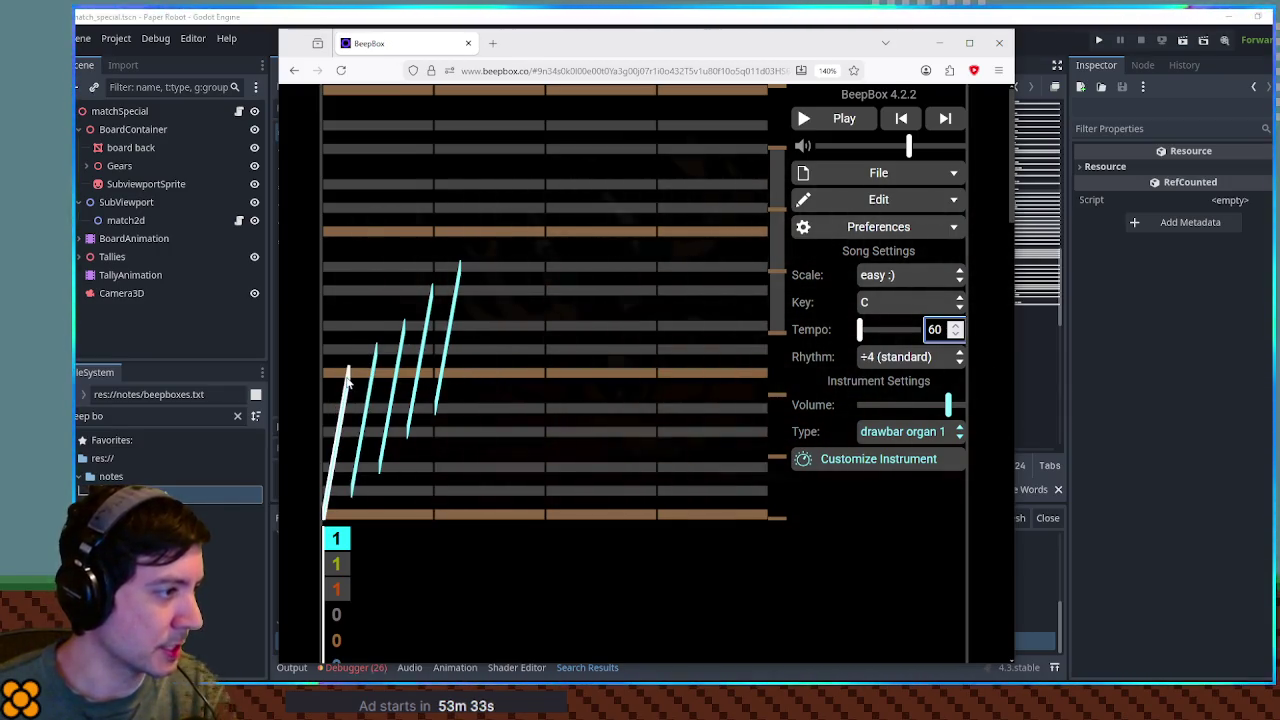
# Step: Draw one downward-sliding note, restore tempo to 120, and delete the remaining rising notes
pyautogui.click(340, 375)
pyautogui.moveTo(340, 378)
pyautogui.mouseDown()
pyautogui.moveTo(340, 500)
pyautogui.moveTo(347, 516)
pyautogui.moveTo(376, 516)
pyautogui.mouseUp()
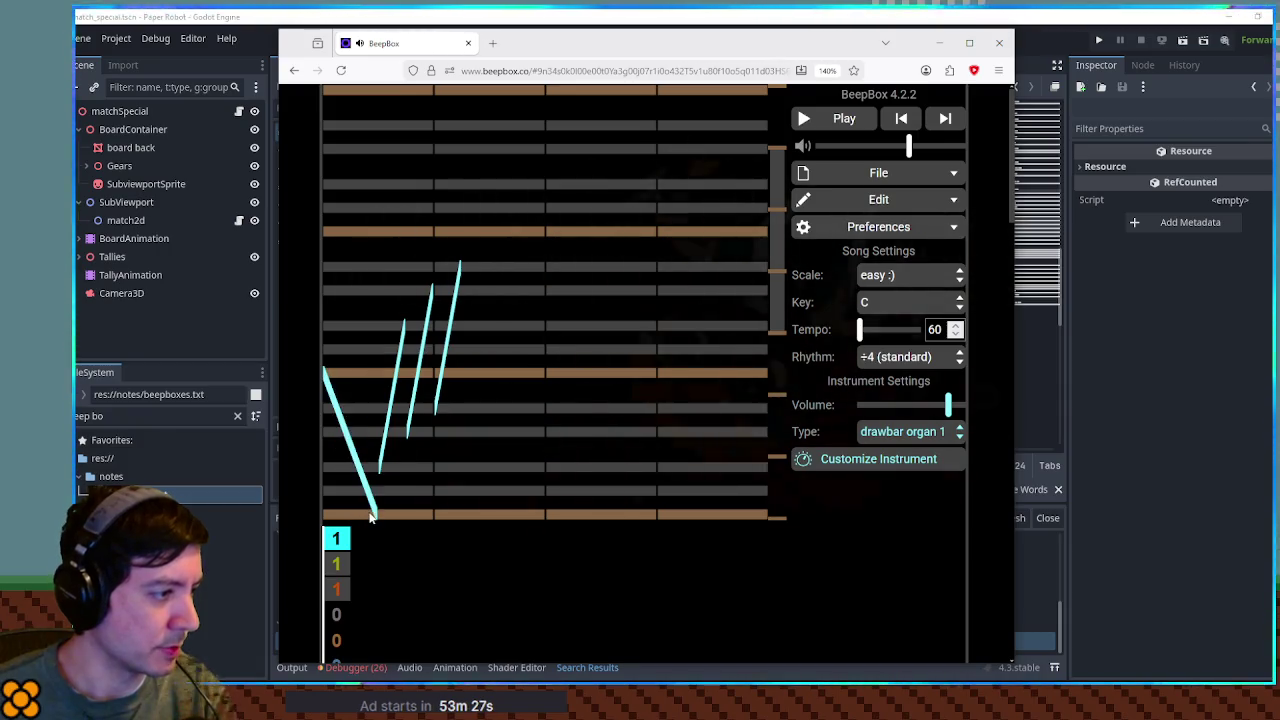
pyautogui.click(935, 329)
pyautogui.write('2')
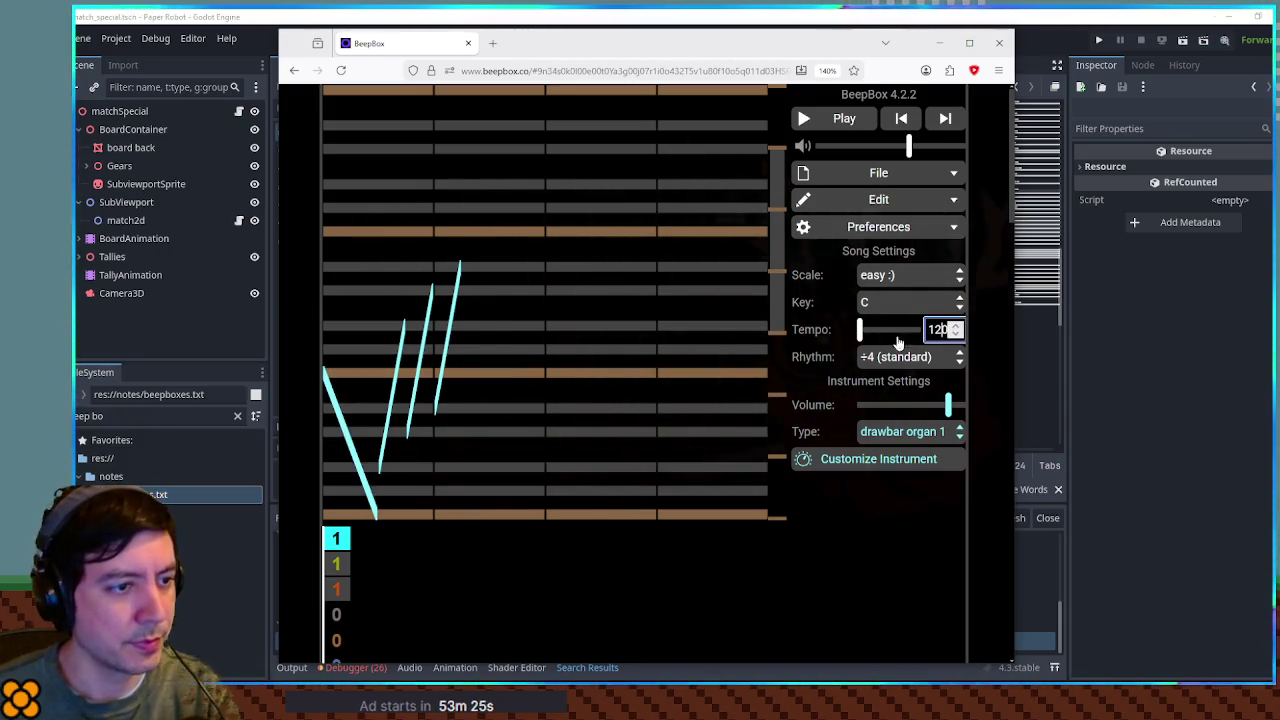
pyautogui.click(390, 410)
pyautogui.click(418, 385)
pyautogui.click(445, 388)
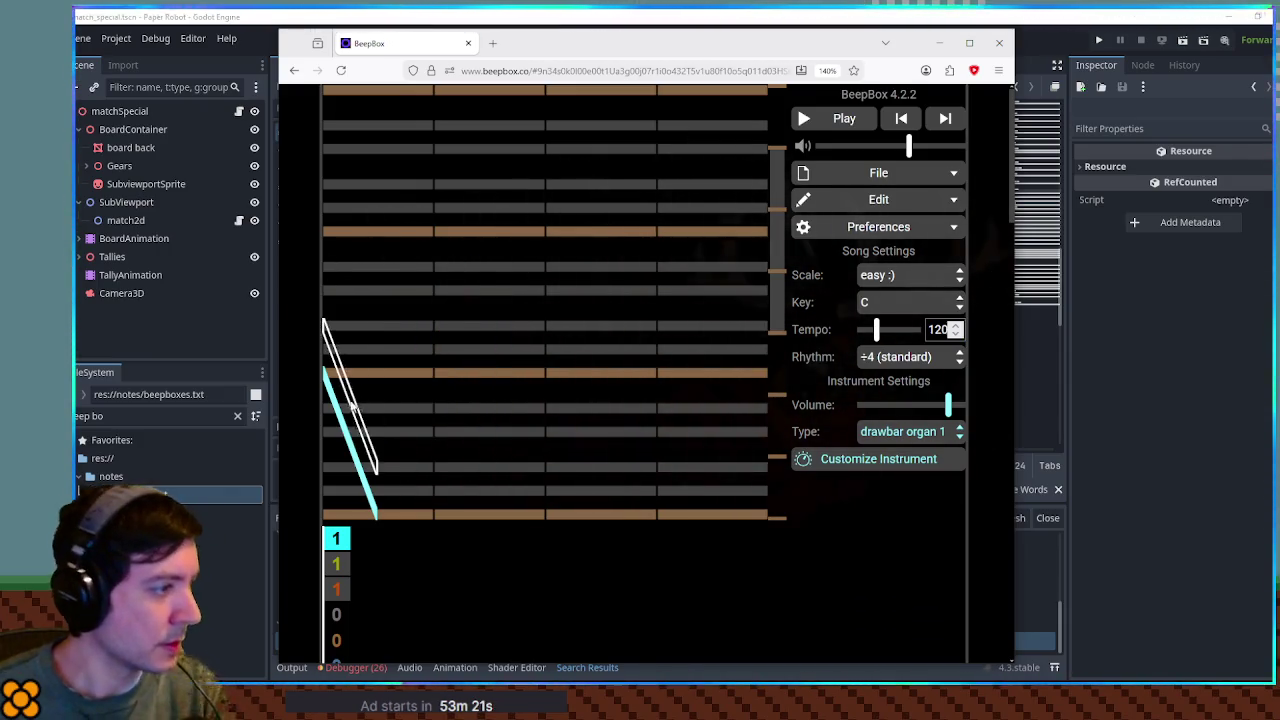
# Step: Paste the falling slide note across the first two beats and rearrange the second- and third-beat notes
pyautogui.click(403, 374)
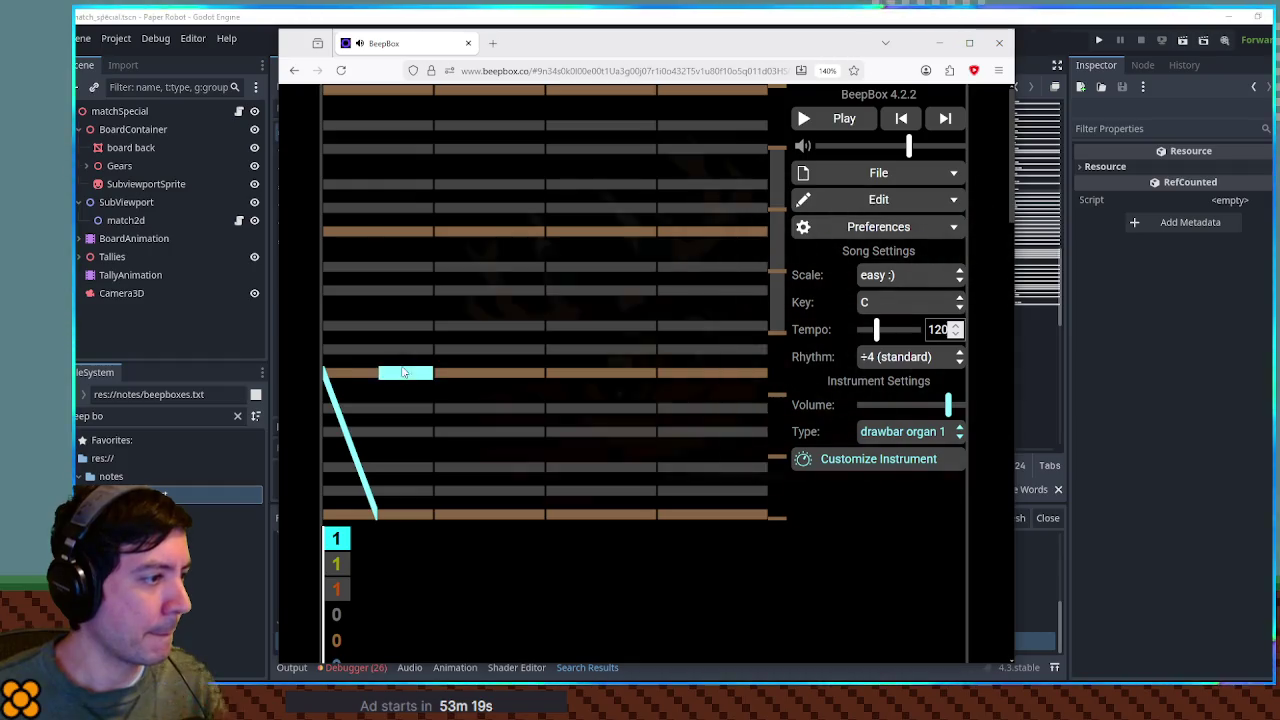
pyautogui.click(403, 375)
pyautogui.moveTo(403, 375); pyautogui.dragTo(465, 370)
pyautogui.hotkey('ctrl', 'v')
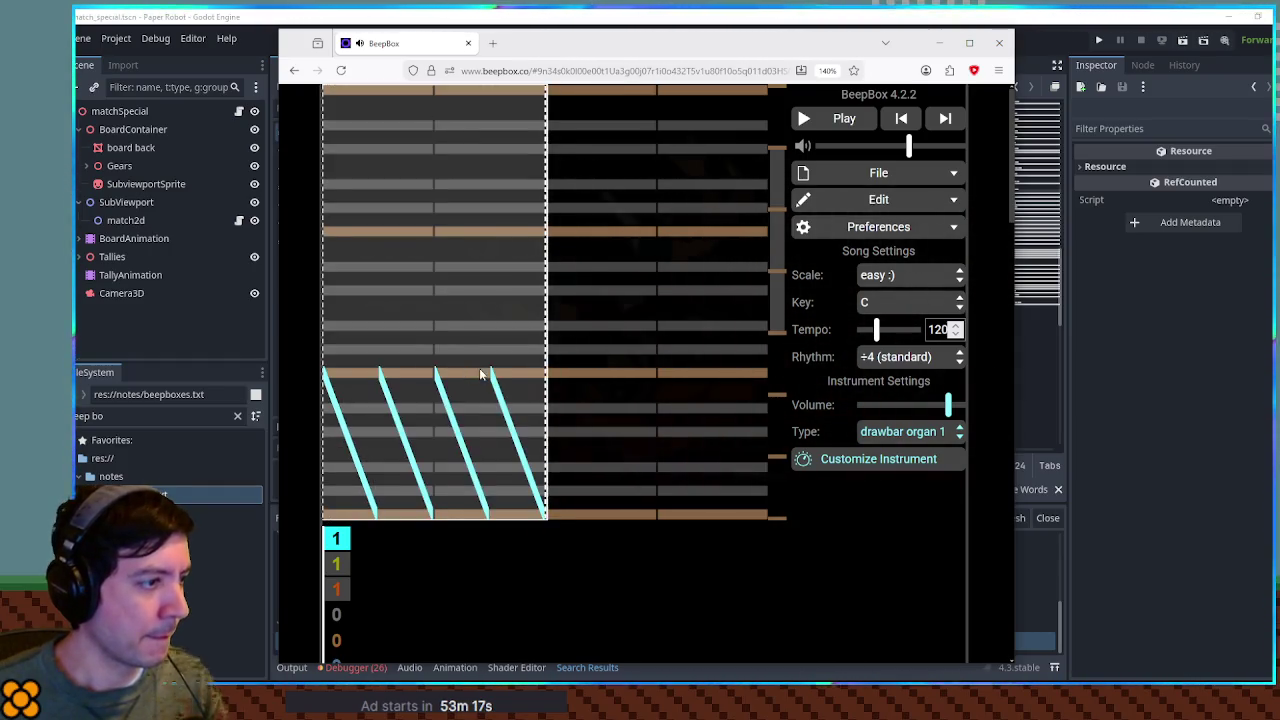
pyautogui.press('Escape')
pyautogui.click(515, 440)
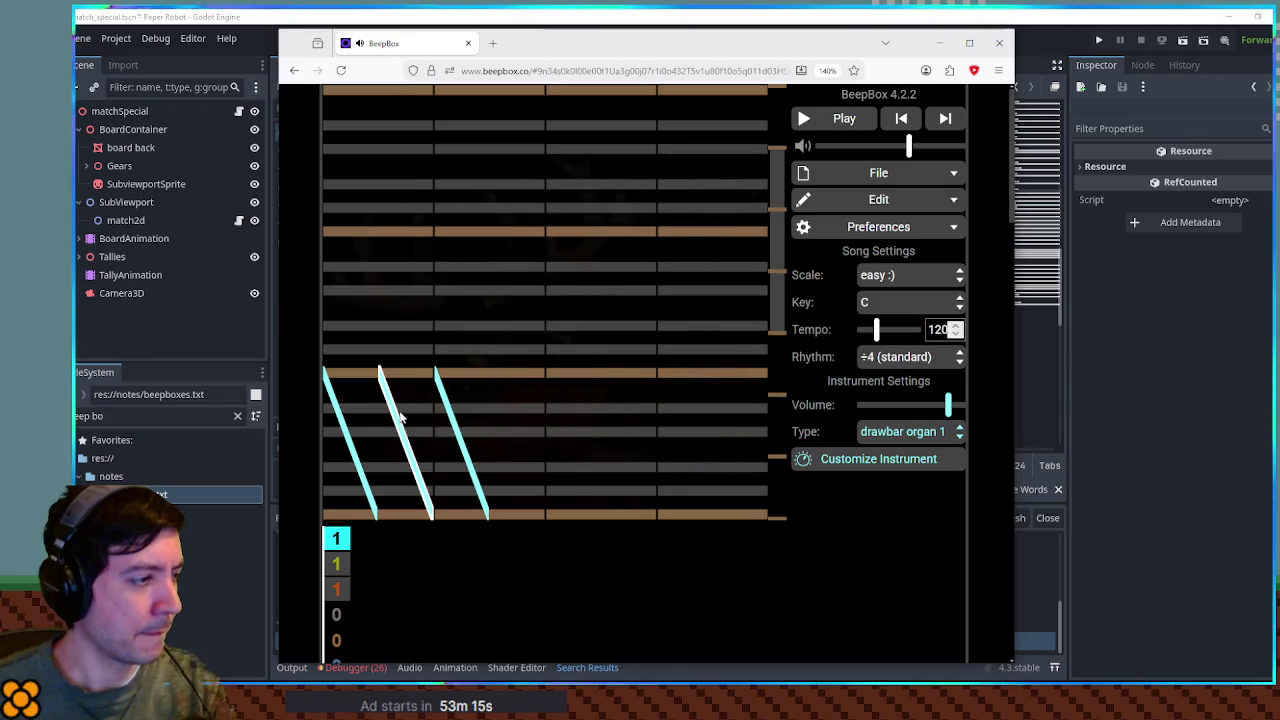
pyautogui.click(394, 408)
pyautogui.click(394, 408)
pyautogui.click(440, 373)
pyautogui.click(440, 405)
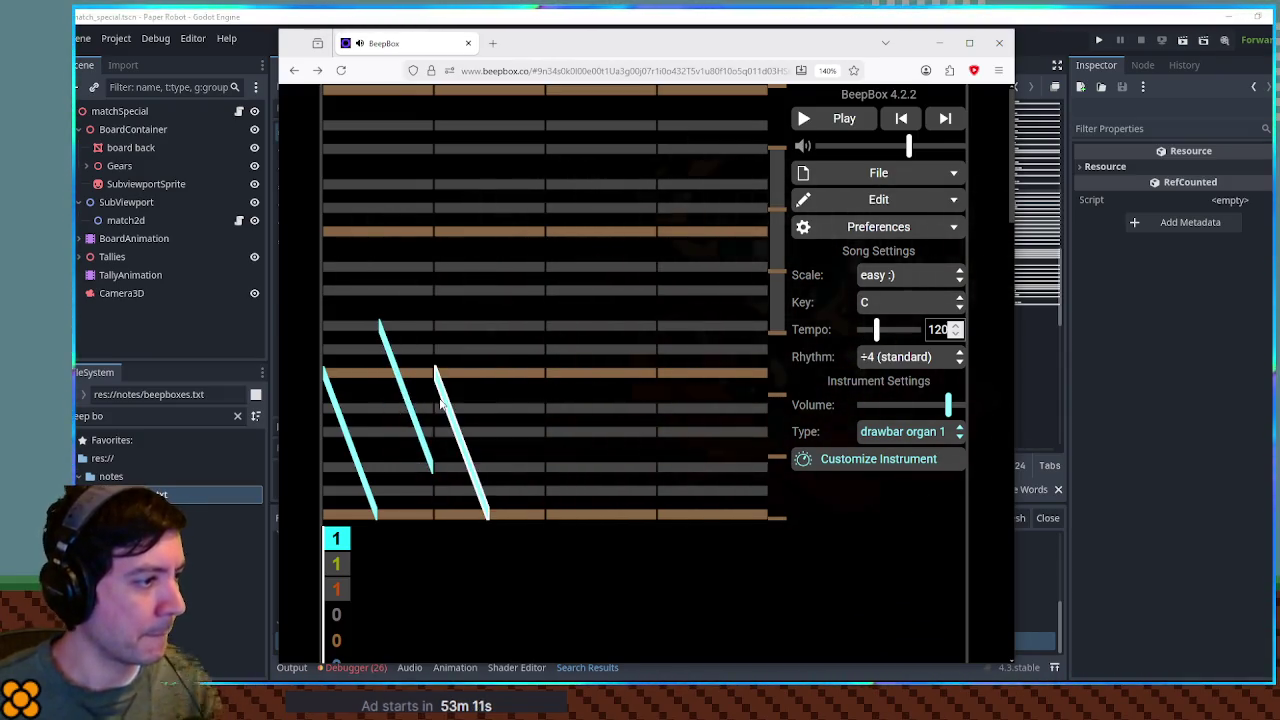
pyautogui.click(445, 370)
# Step: Preview the notes, then shift the first- and third-beat notes into a staggered descent
pyautogui.press('space')
pyautogui.press('space')
pyautogui.click(445, 420)
pyautogui.click(368, 395)
pyautogui.moveTo(368, 395); pyautogui.dragTo(368, 420)
pyautogui.moveTo(445, 442); pyautogui.dragTo(453, 398)
# Step: Undo the last note changes, preview the pattern once more, and return to Godot
pyautogui.hotkey('ctrl', 'z')
pyautogui.hotkey('ctrl', 'z')
pyautogui.hotkey('ctrl', 'z')
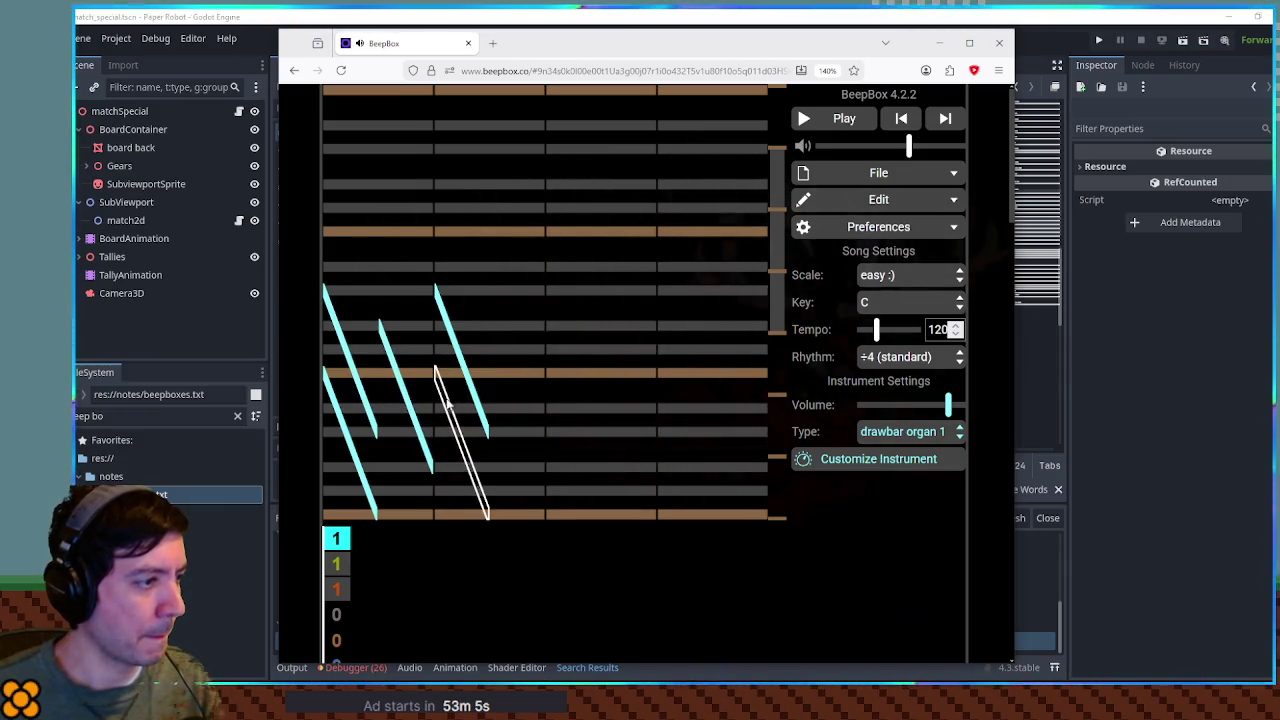
pyautogui.press('space')
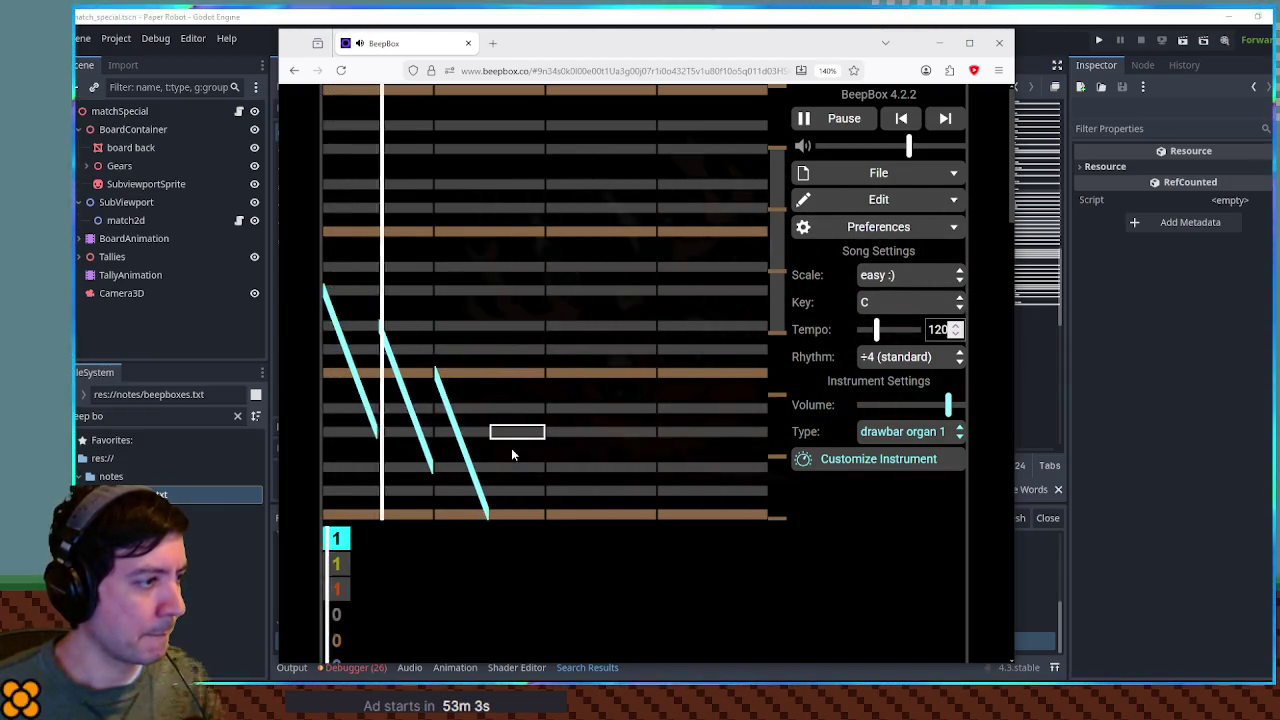
pyautogui.press('space')
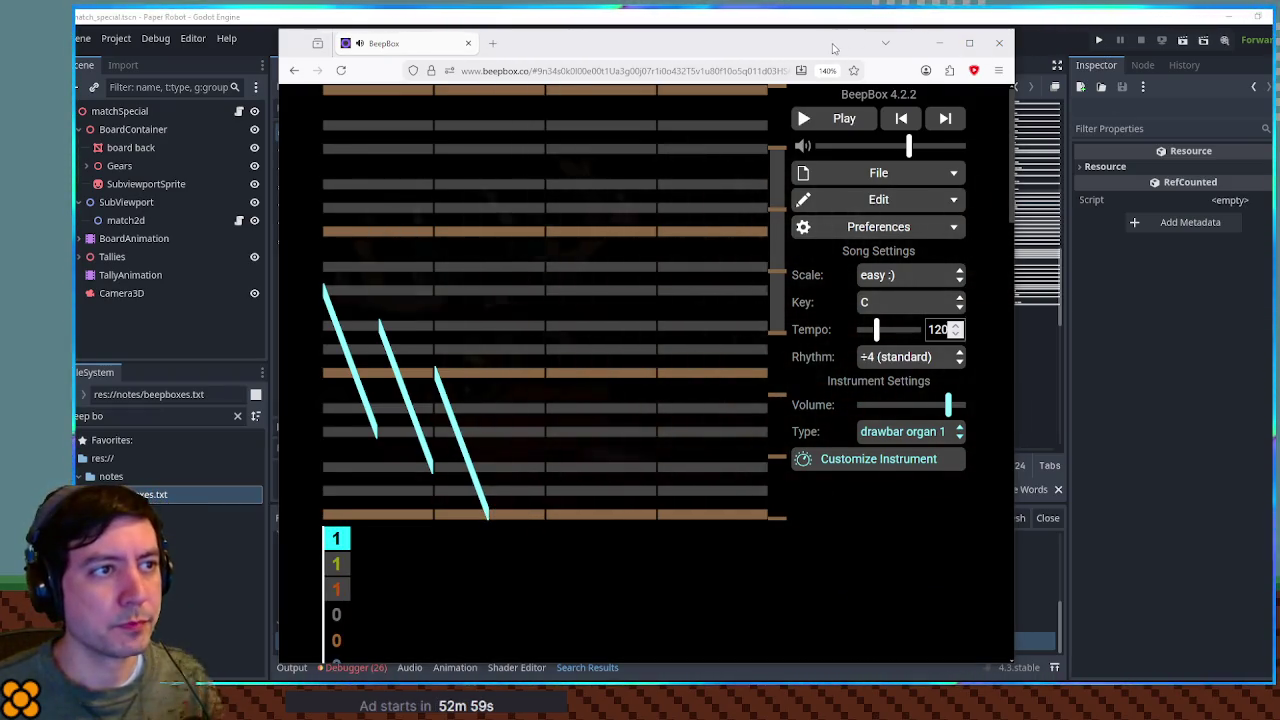
pyautogui.click(1082, 26)
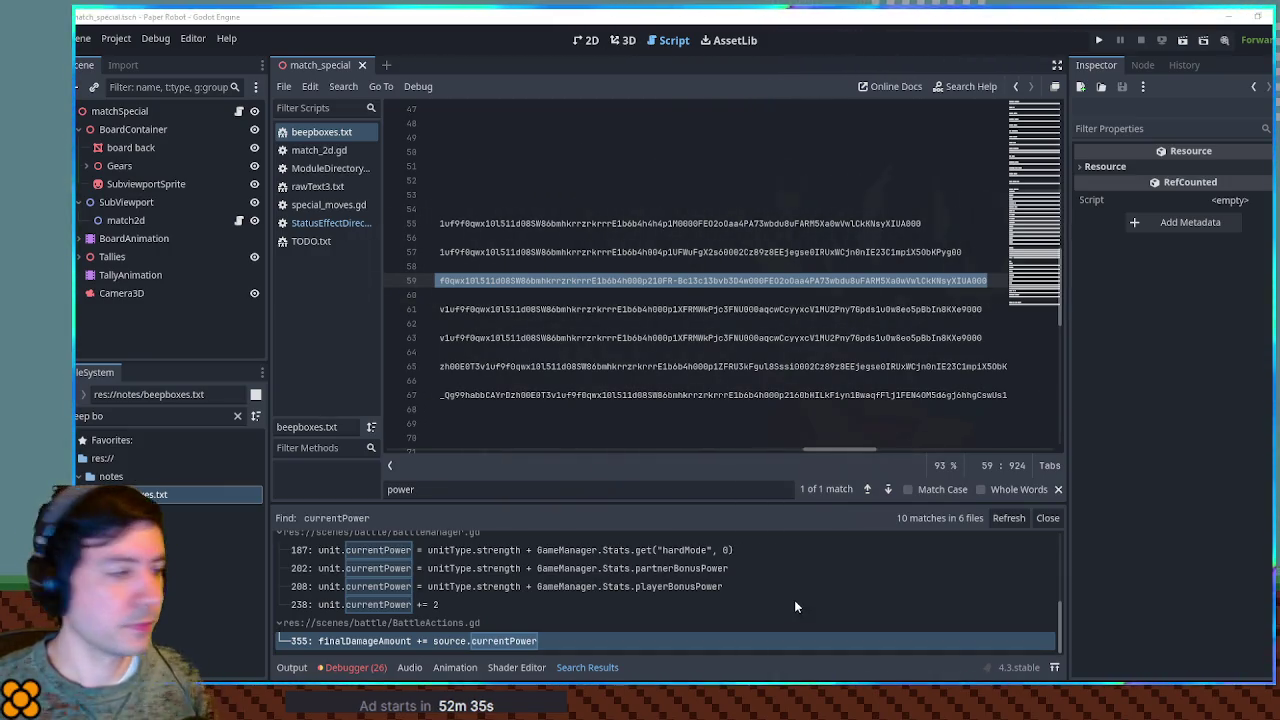
pyautogui.hotkey('ctrl', 'f')
# Step: Filter for 'powerup', open StatusEffectDirectory.gd, and uncomment PowerDown's sound as powerDown.mp3
pyautogui.write('powerup')
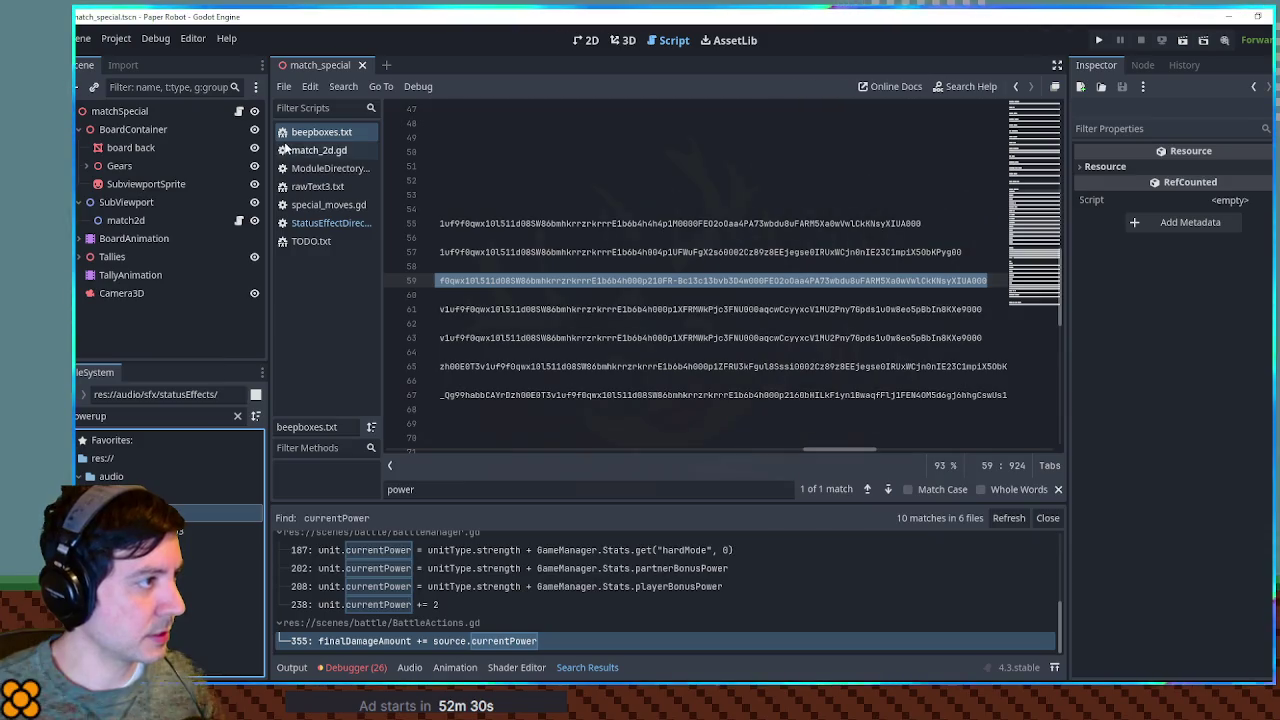
pyautogui.click(319, 224)
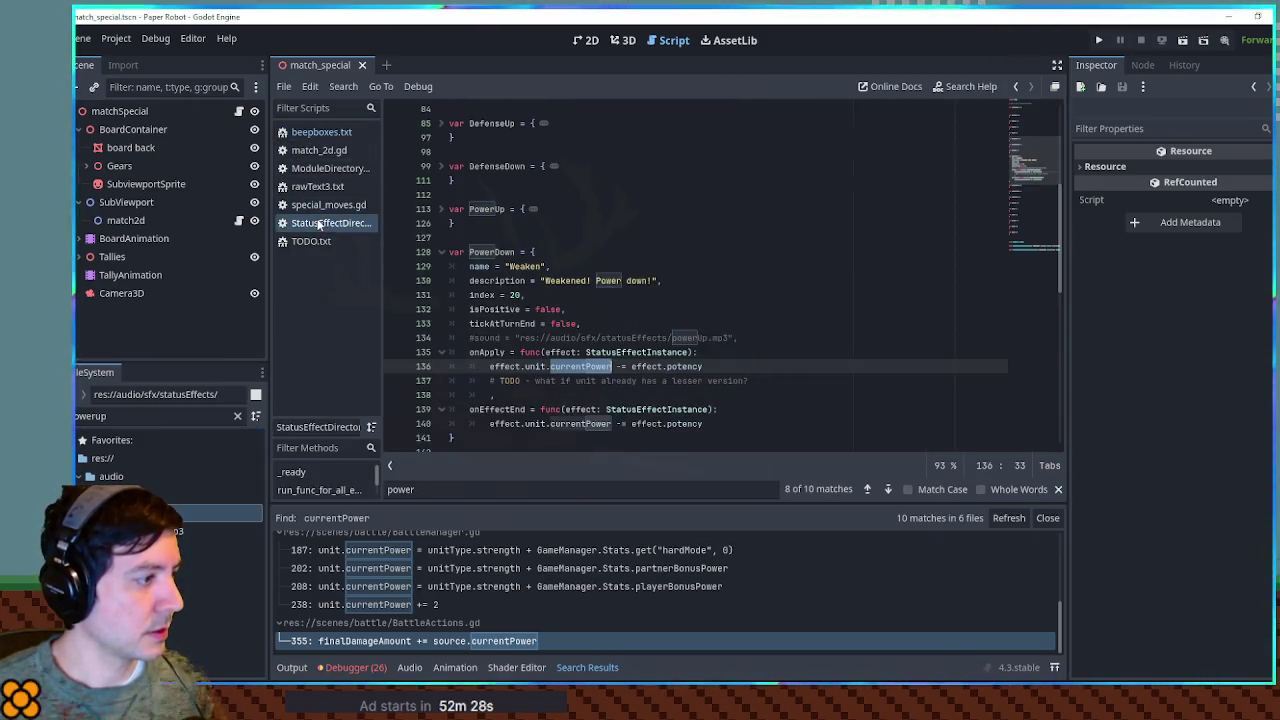
pyautogui.click(702, 338)
pyautogui.hotkey('ctrl', 'k')
pyautogui.press('BackSpace')
pyautogui.press('BackSpace')
pyautogui.write('Down')
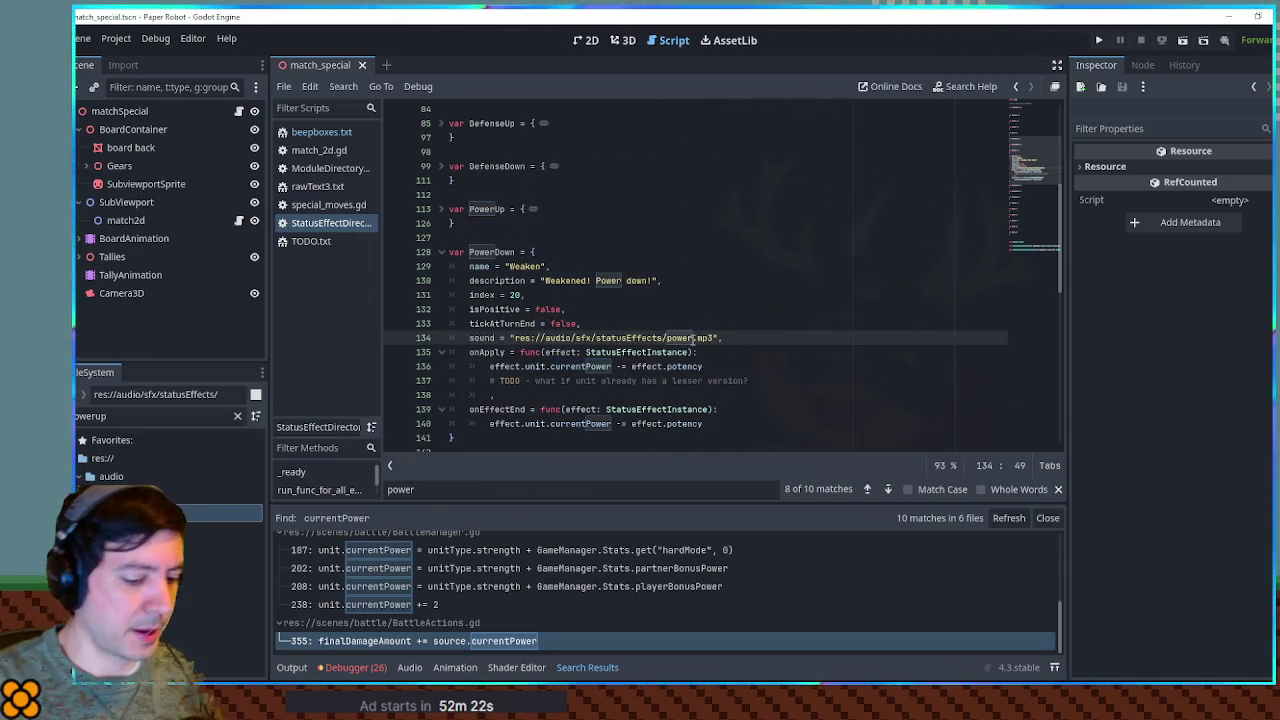
pyautogui.click(717, 297)
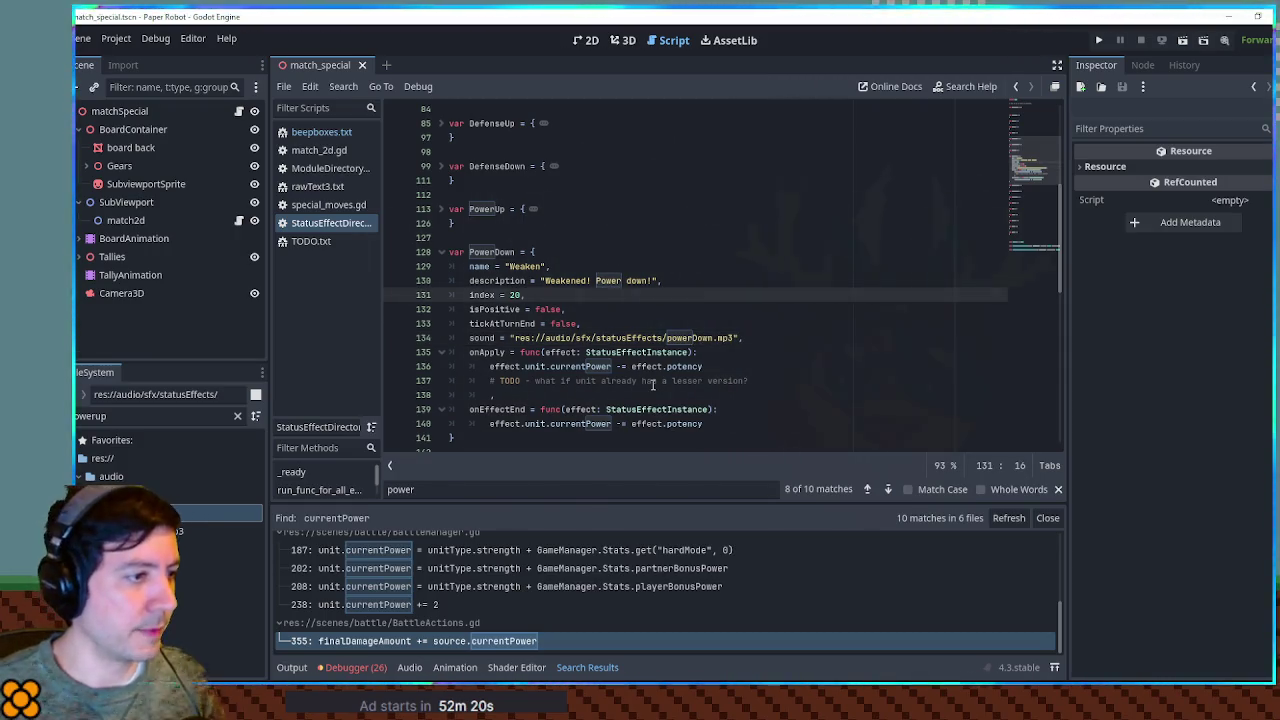
pyautogui.click(618, 424)
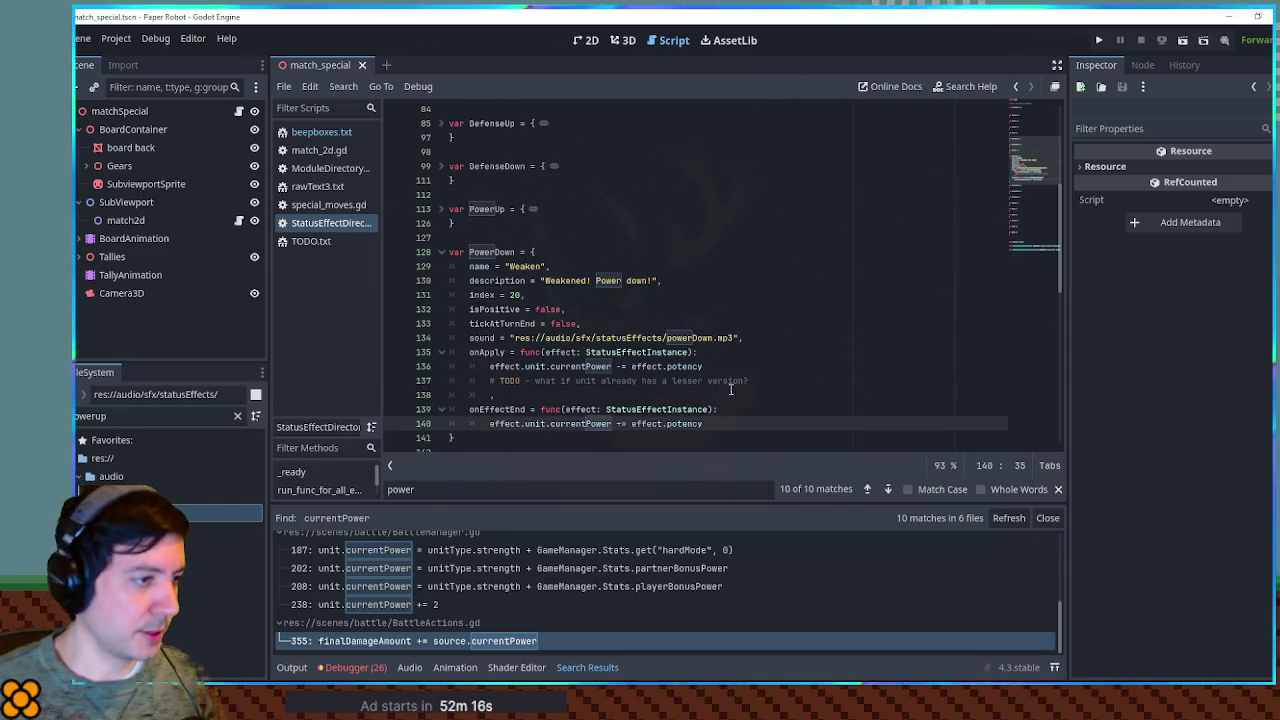
pyautogui.click(785, 296)
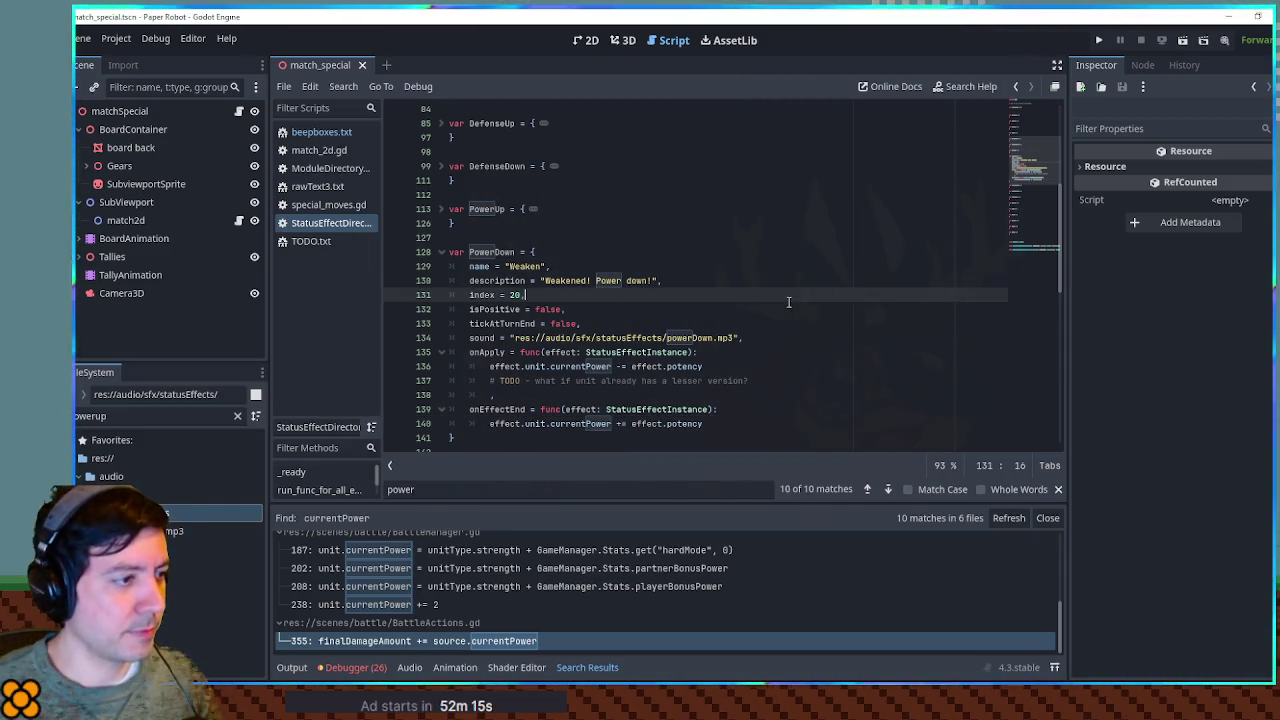
# Step: Fold the PowerDown definition and close the Search Results panel
pyautogui.click(441, 252)
pyautogui.click(699, 269)
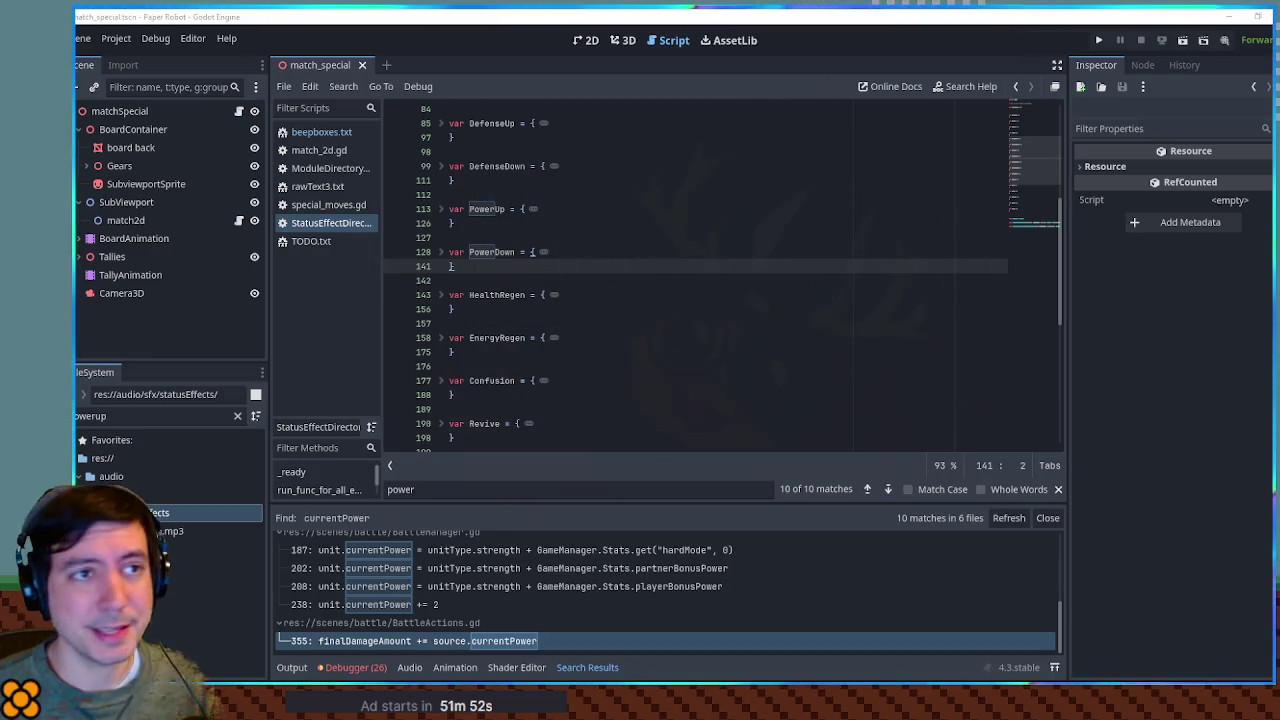
pyautogui.scroll(-10, 571, 345)
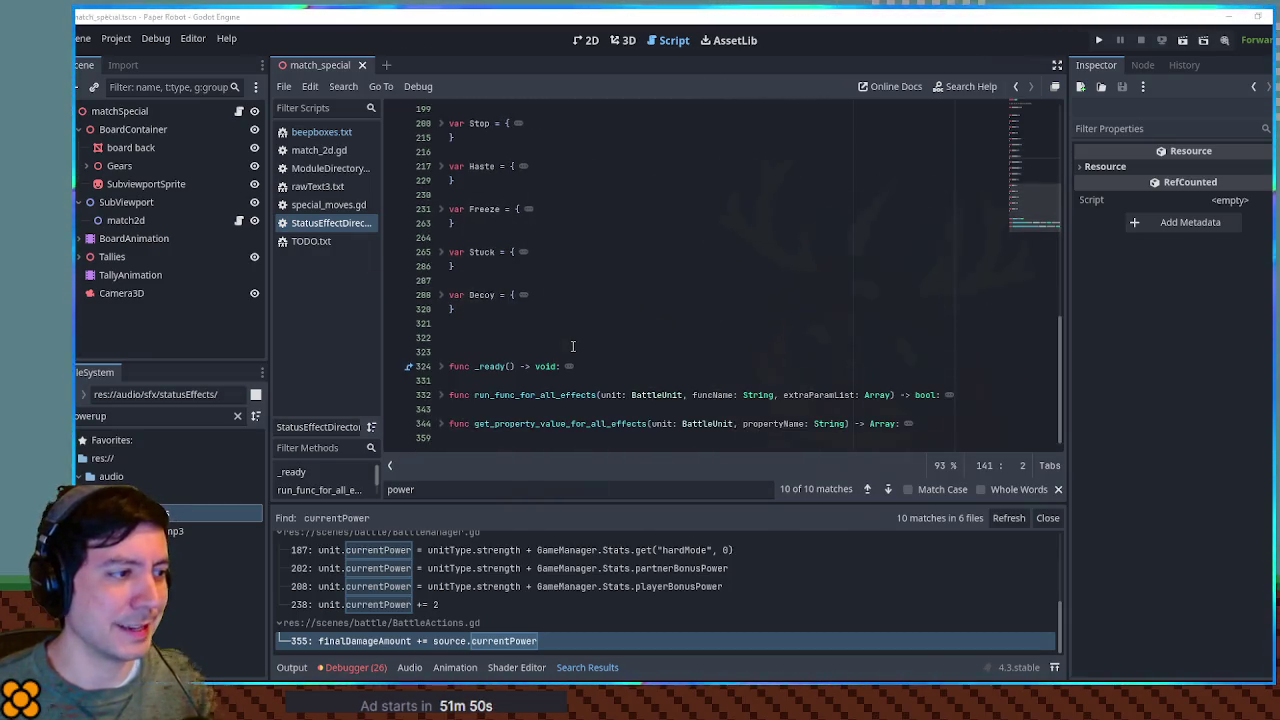
pyautogui.scroll(5, 573, 346)
pyautogui.scroll(-2, 573, 346)
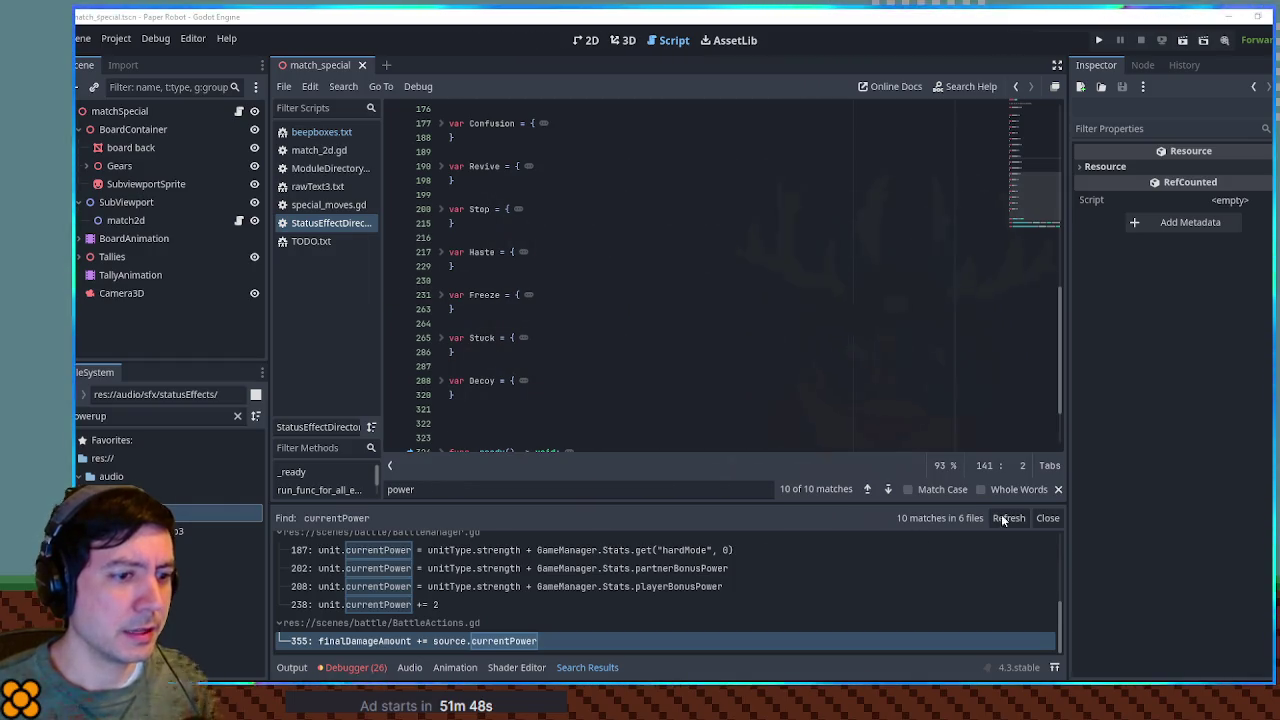
pyautogui.click(1050, 519)
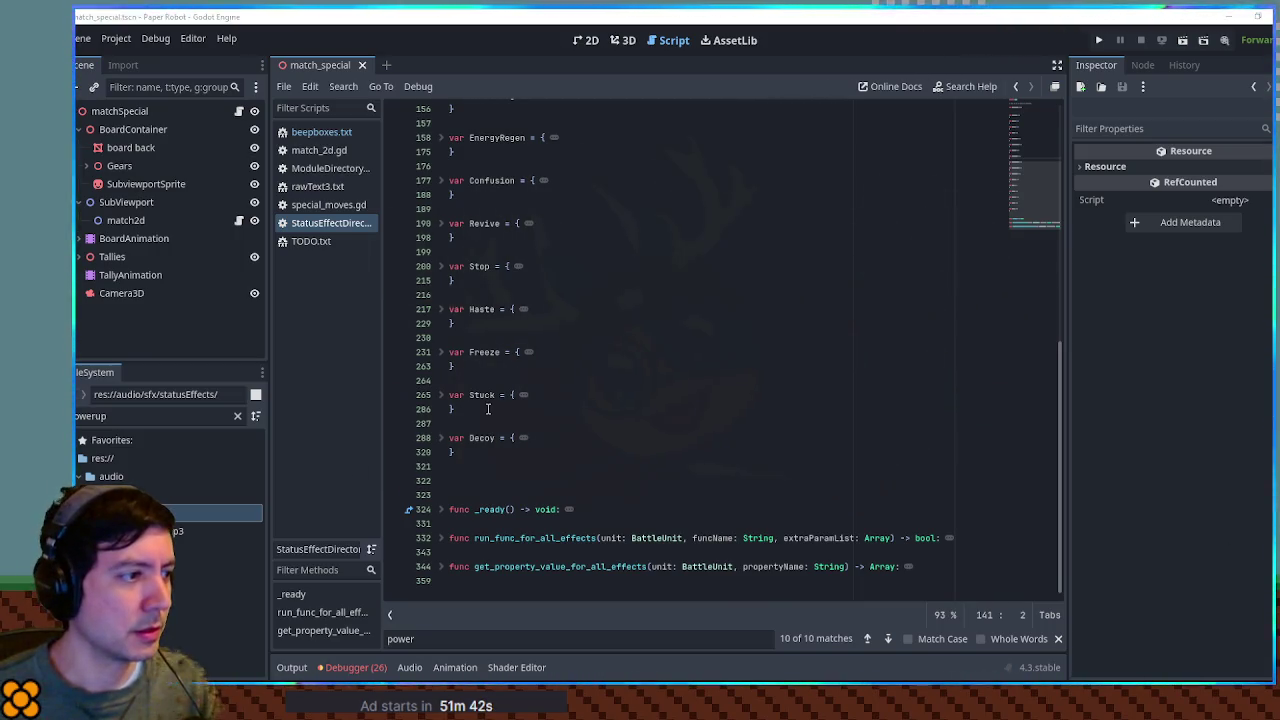
# Step: Unfold the Freeze definition at line 231 to read its freeze.mp3 sound and iceBlock setup
pyautogui.click(470, 366)
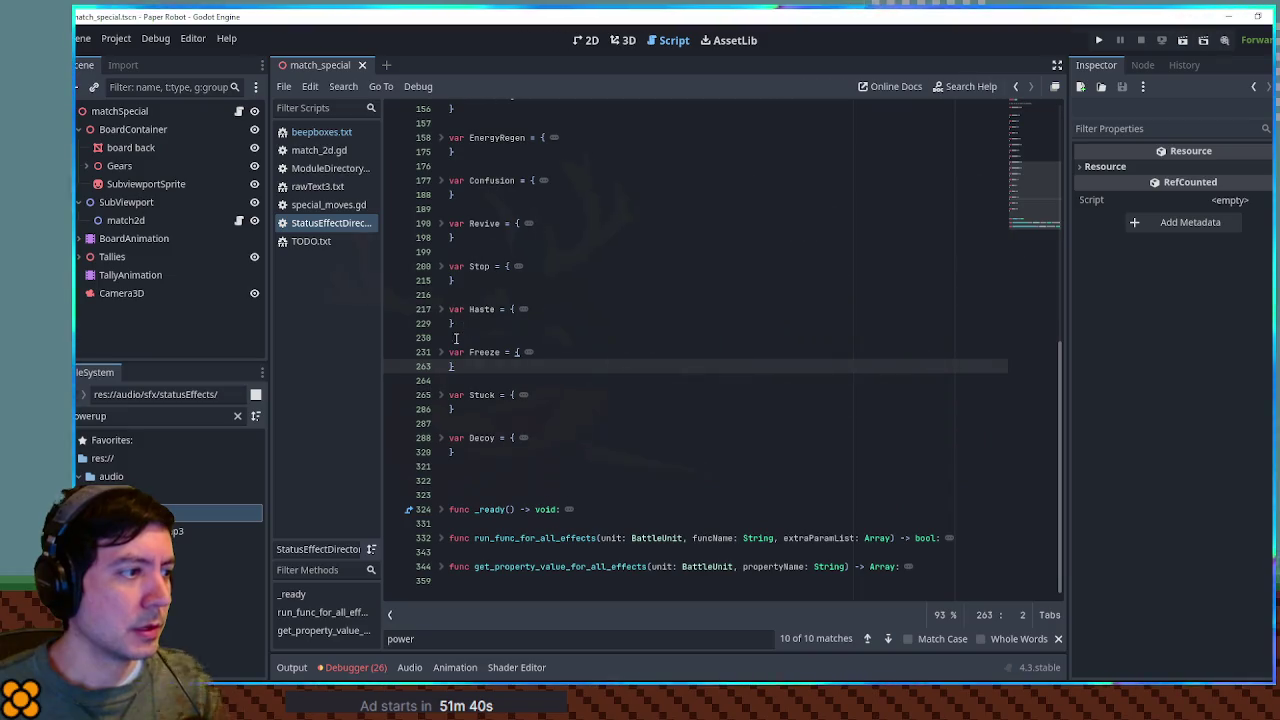
pyautogui.click(437, 357)
pyautogui.scroll(-2, 437, 357)
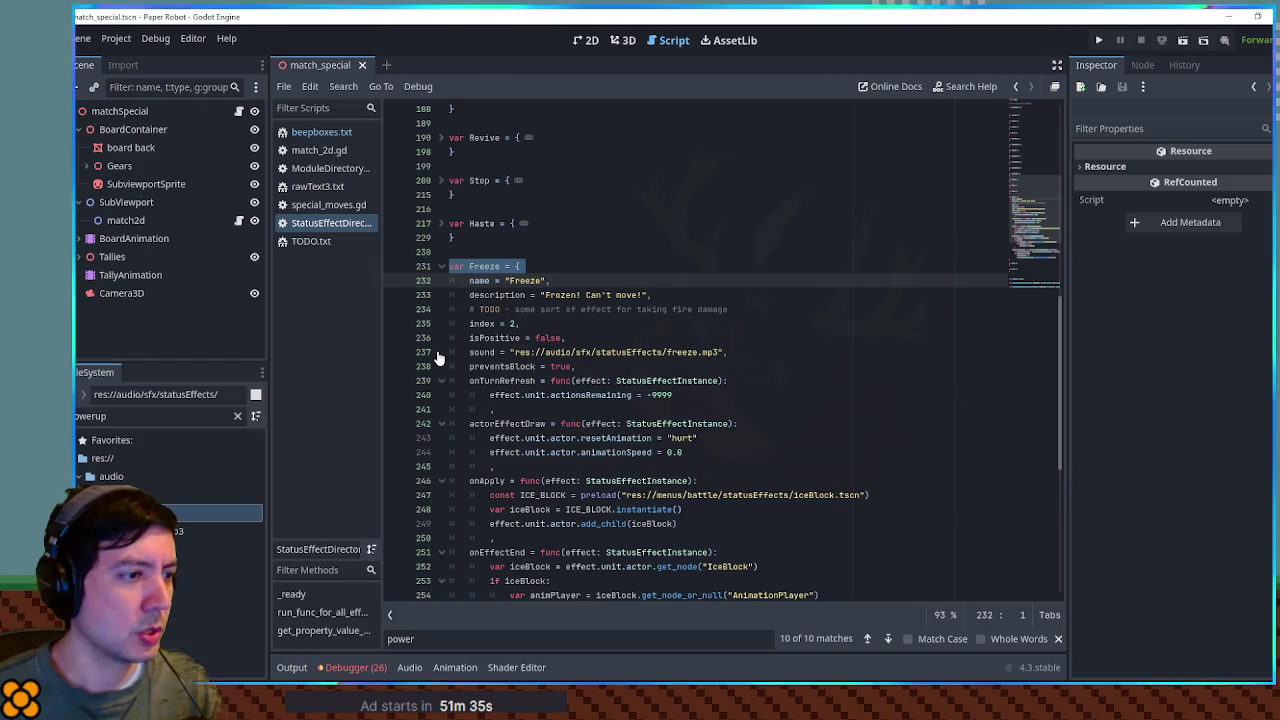
pyautogui.scroll(-3, 759, 401)
pyautogui.scroll(-2, 630, 394)
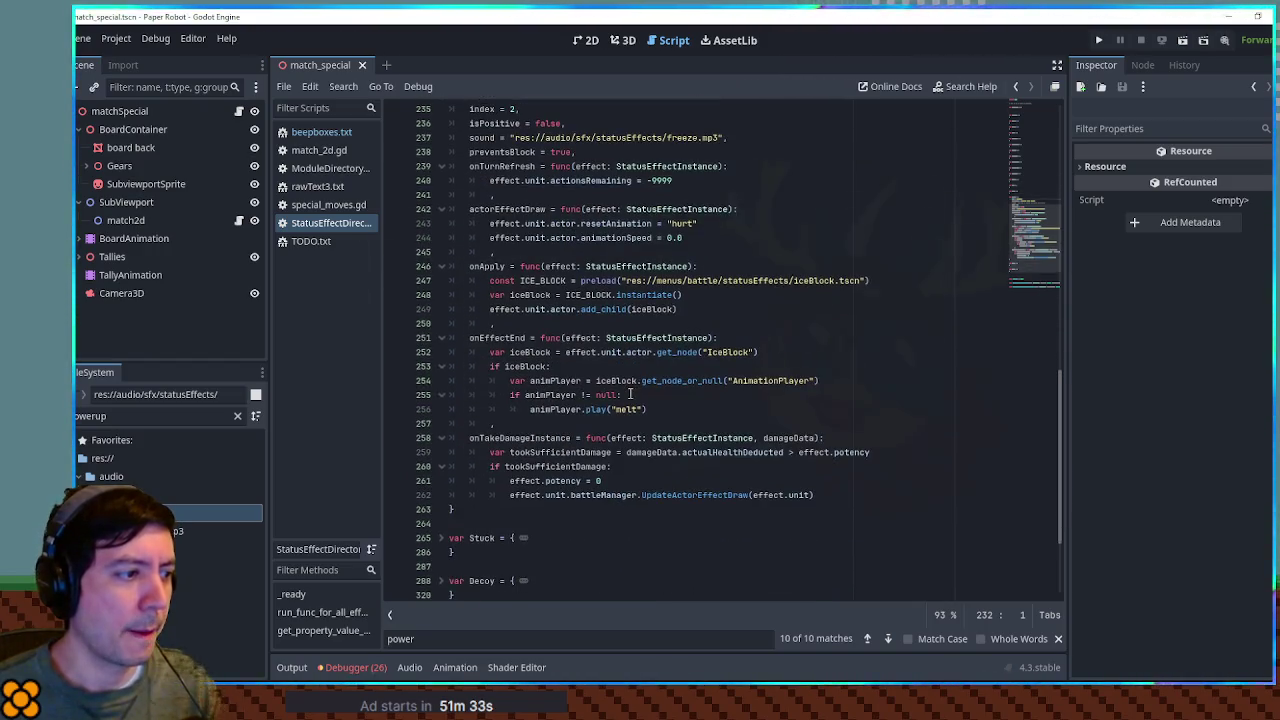
pyautogui.doubleClick(519, 438)
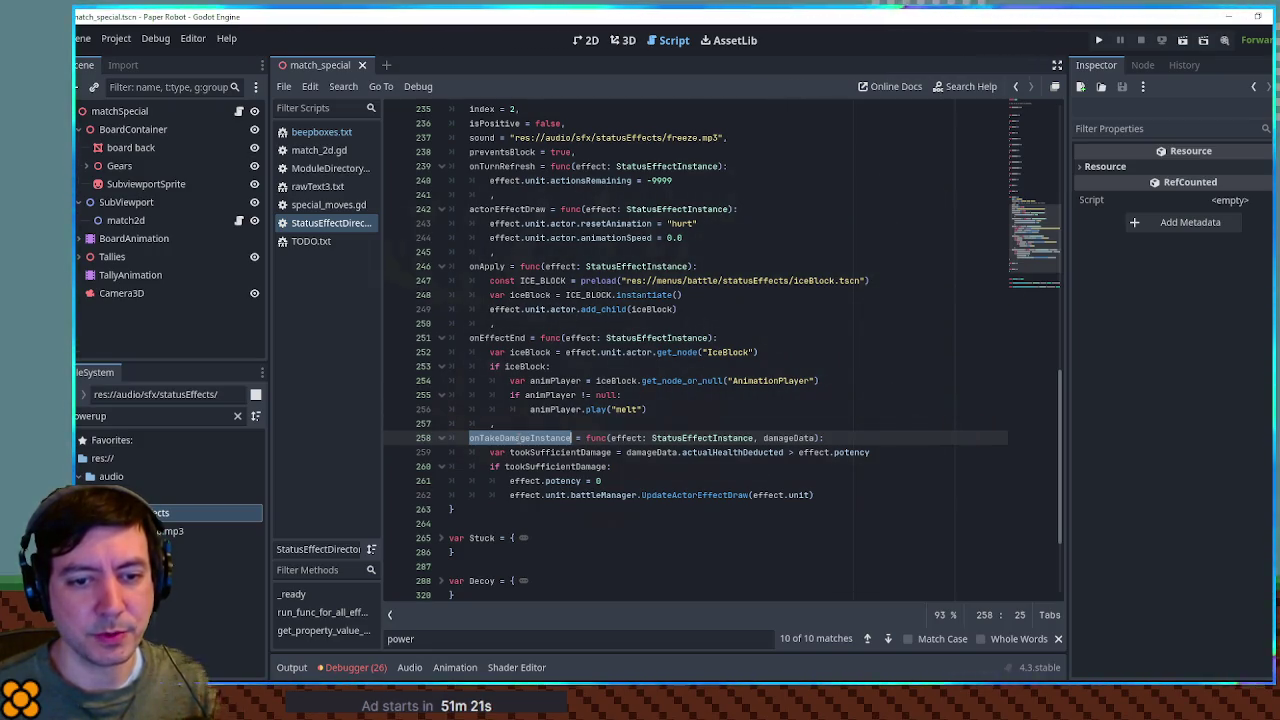
pyautogui.click(517, 438)
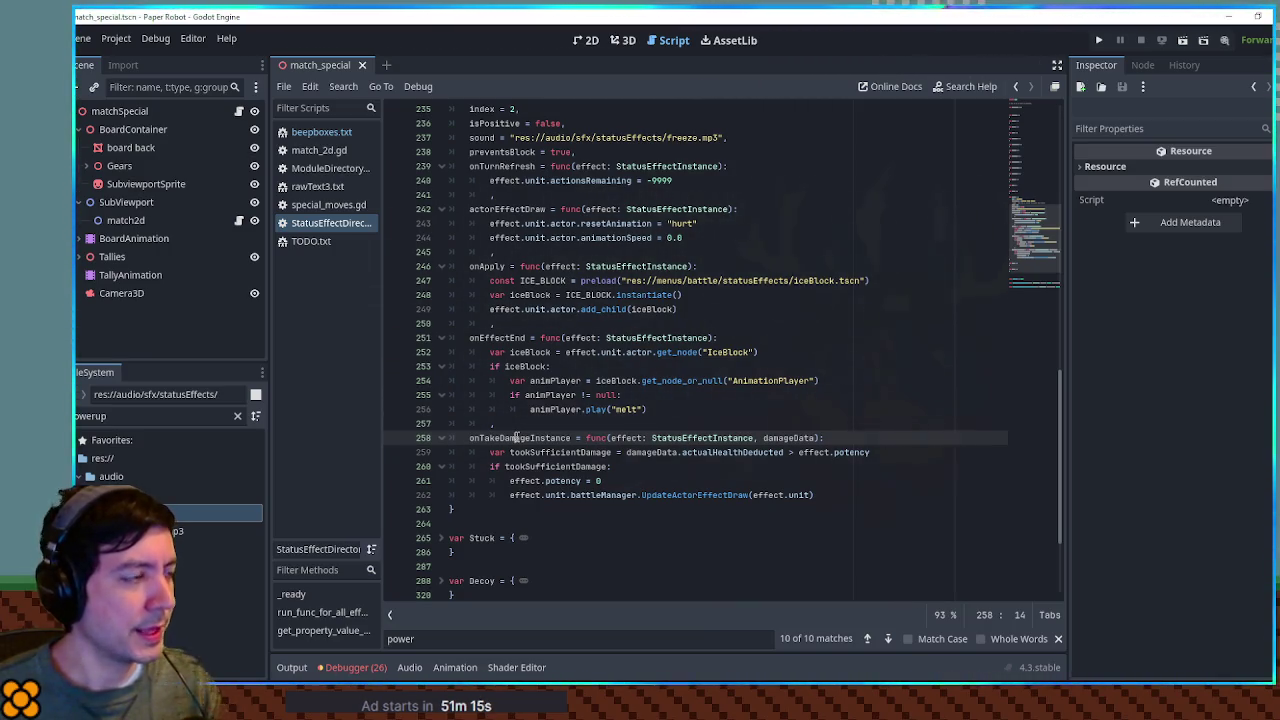
pyautogui.doubleClick(159, 416)
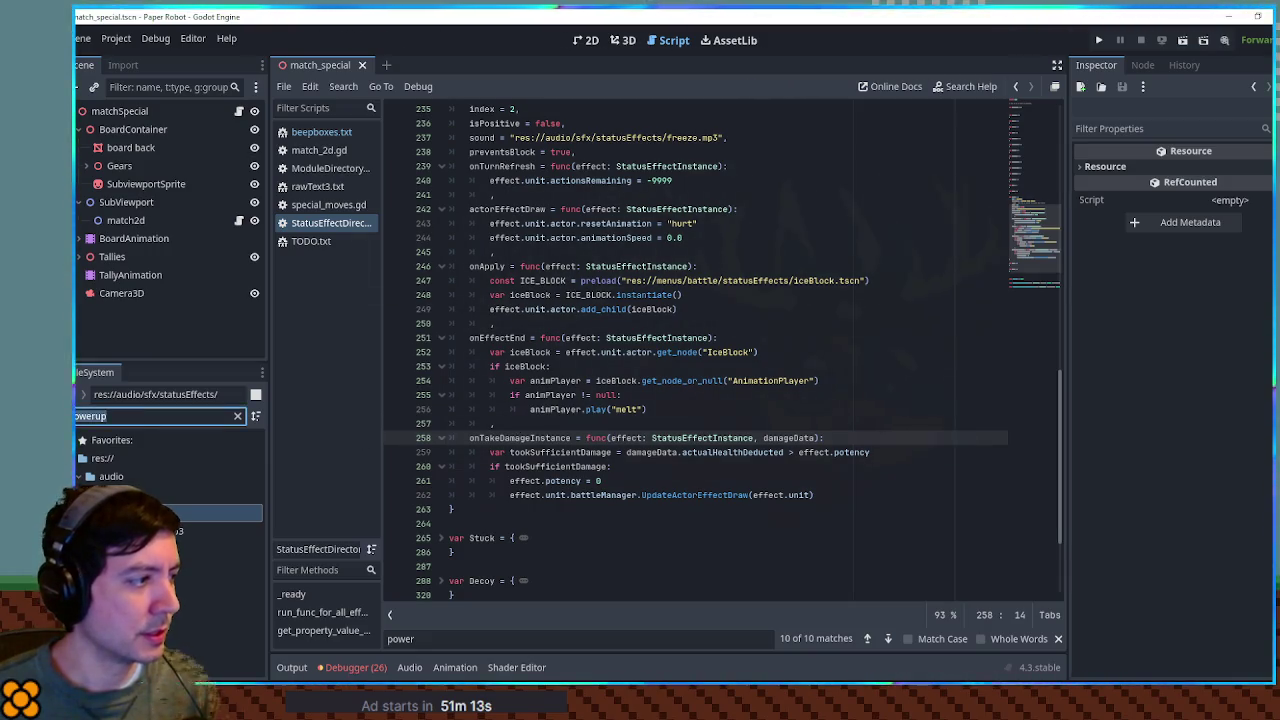
# Step: Filter the files by 'battle manag', open BattleManager.gd, and search it for 'queue_hu'
pyautogui.write('battle manag')
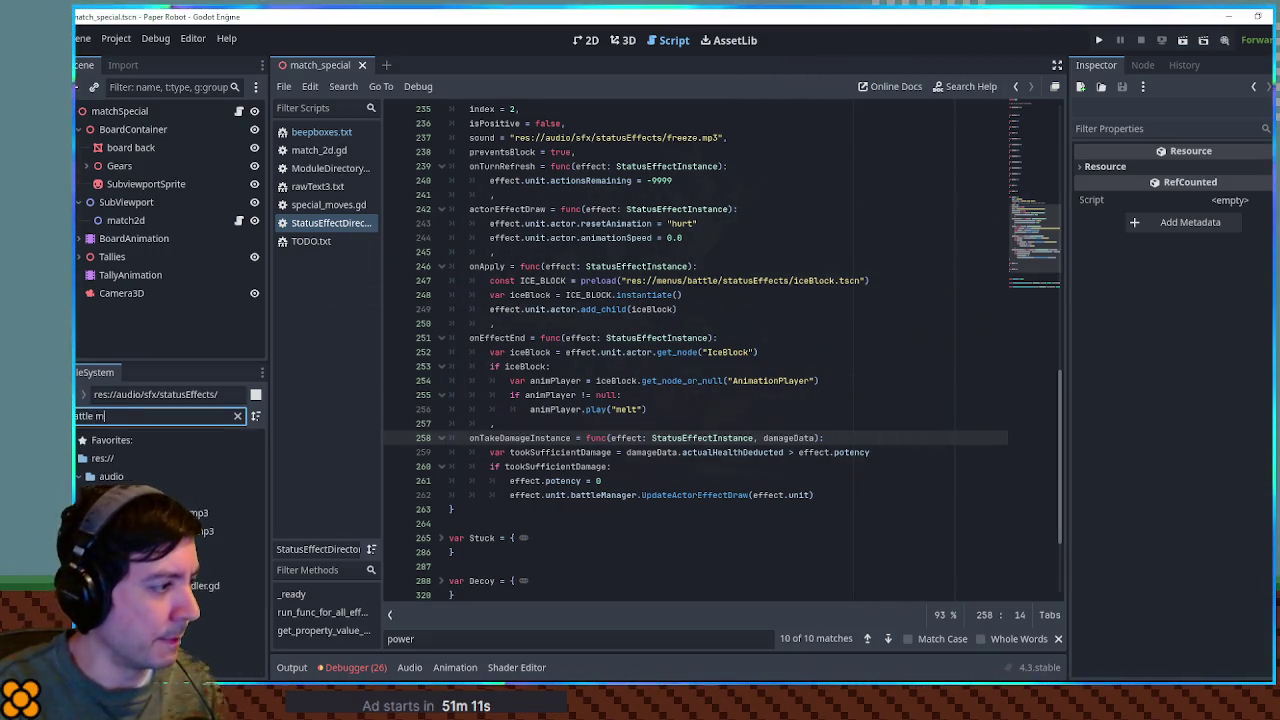
pyautogui.doubleClick(175, 512)
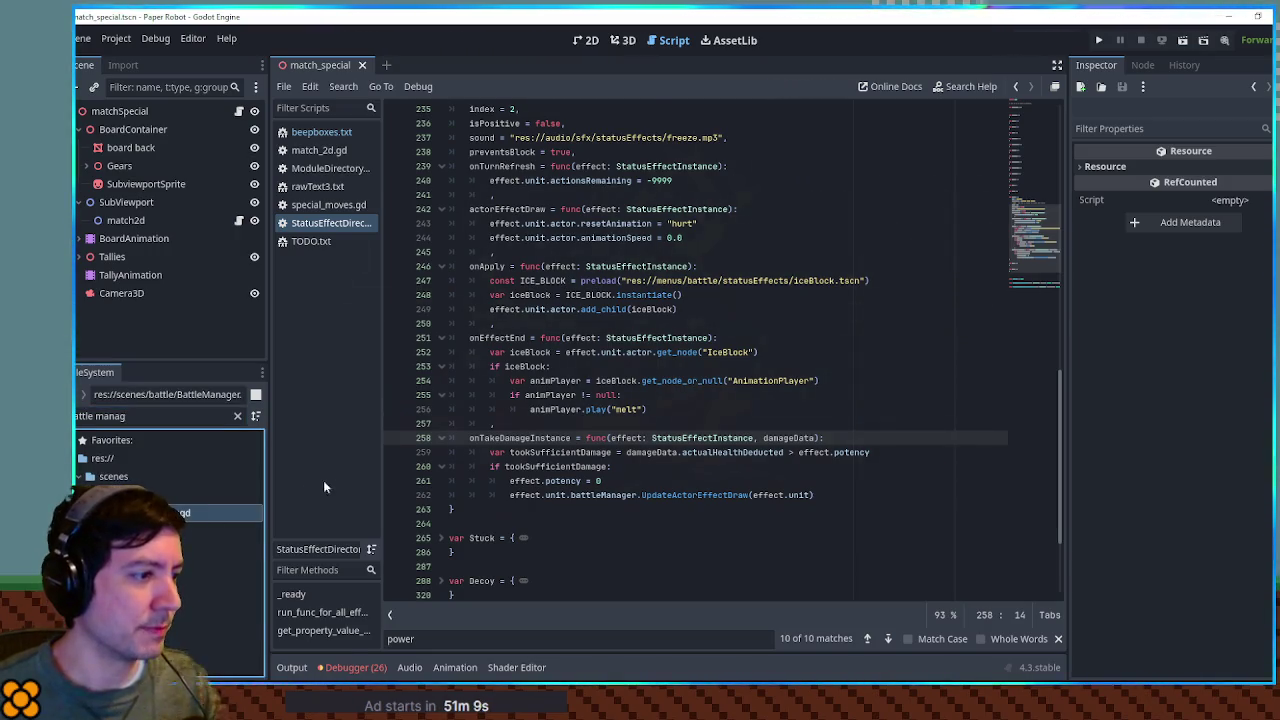
pyautogui.click(805, 371)
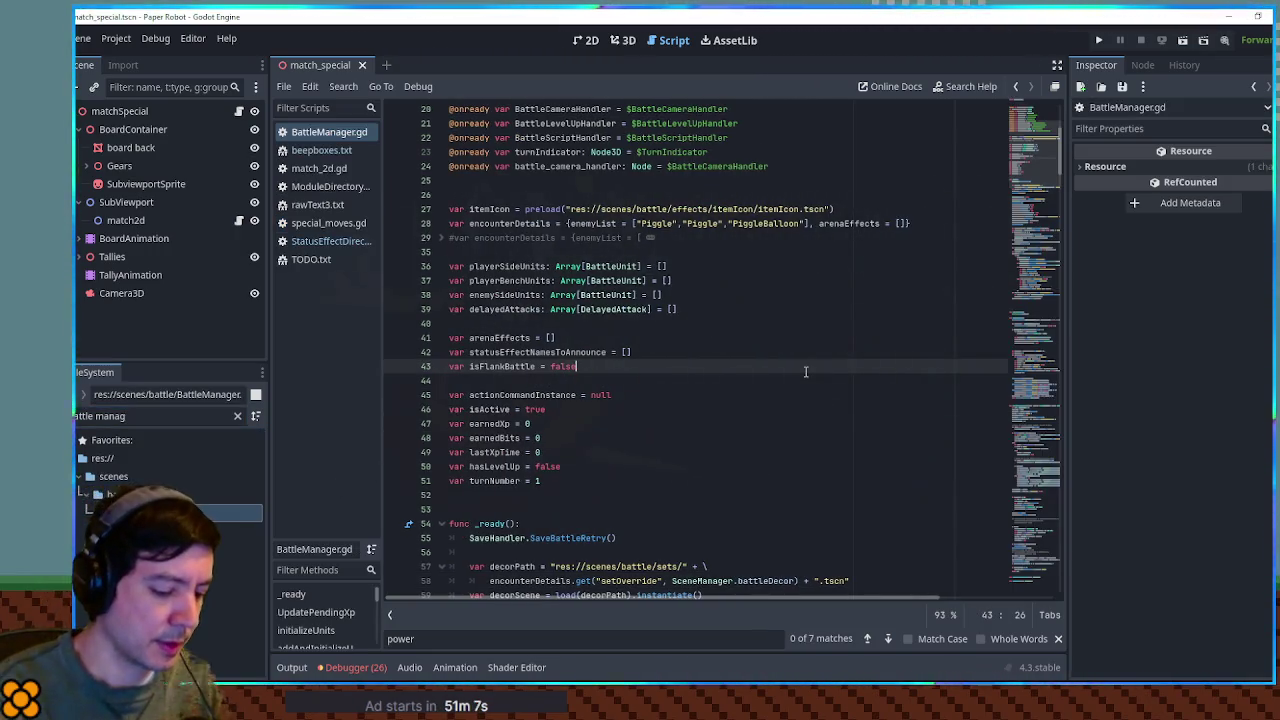
pyautogui.hotkey('ctrl', 'f')
pyautogui.write('queuehur')
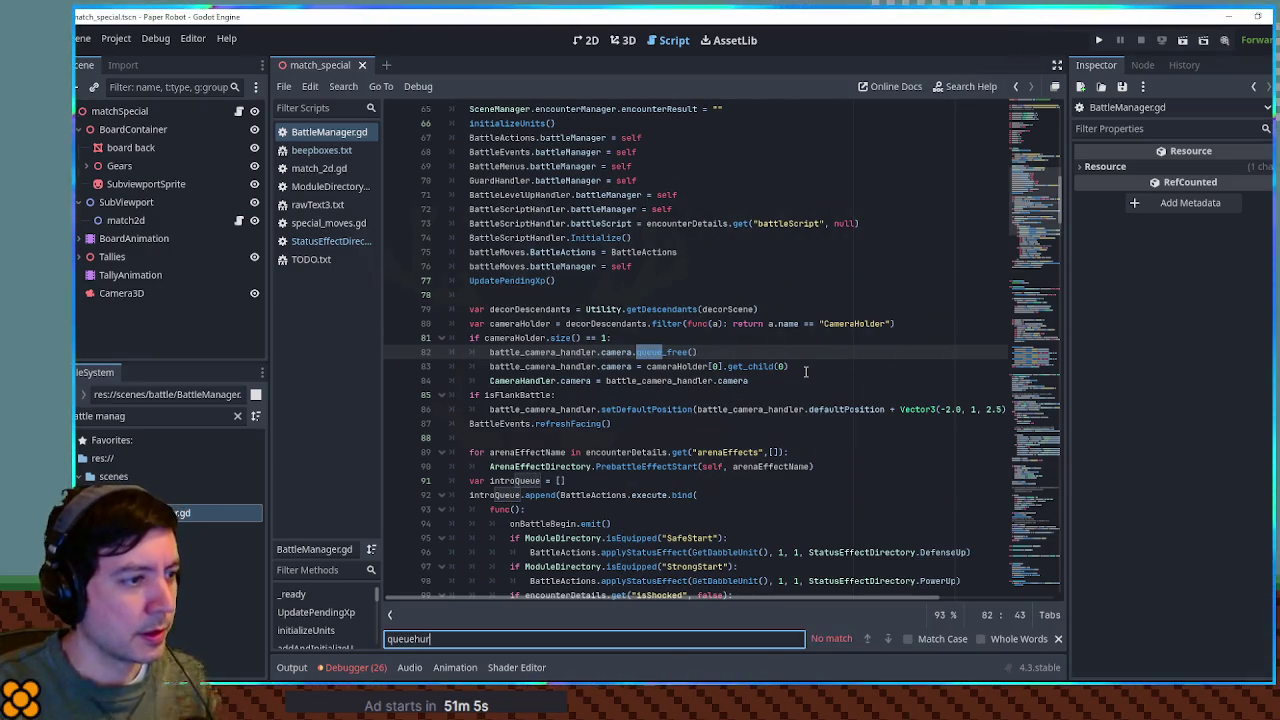
pyautogui.press('BackSpace')
pyautogui.press('BackSpace')
pyautogui.press('BackSpace')
pyautogui.write('_hu')
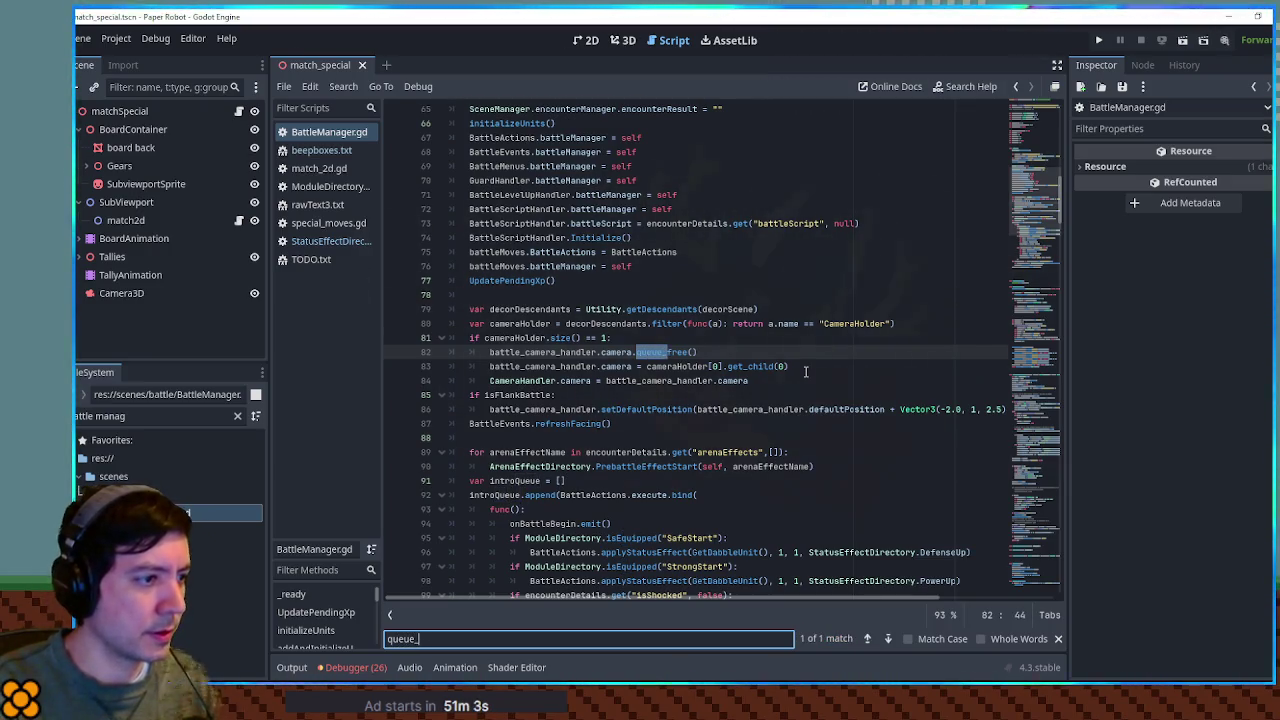
pyautogui.press('BackSpace')
pyautogui.press('BackSpace')
pyautogui.press('BackSpace')
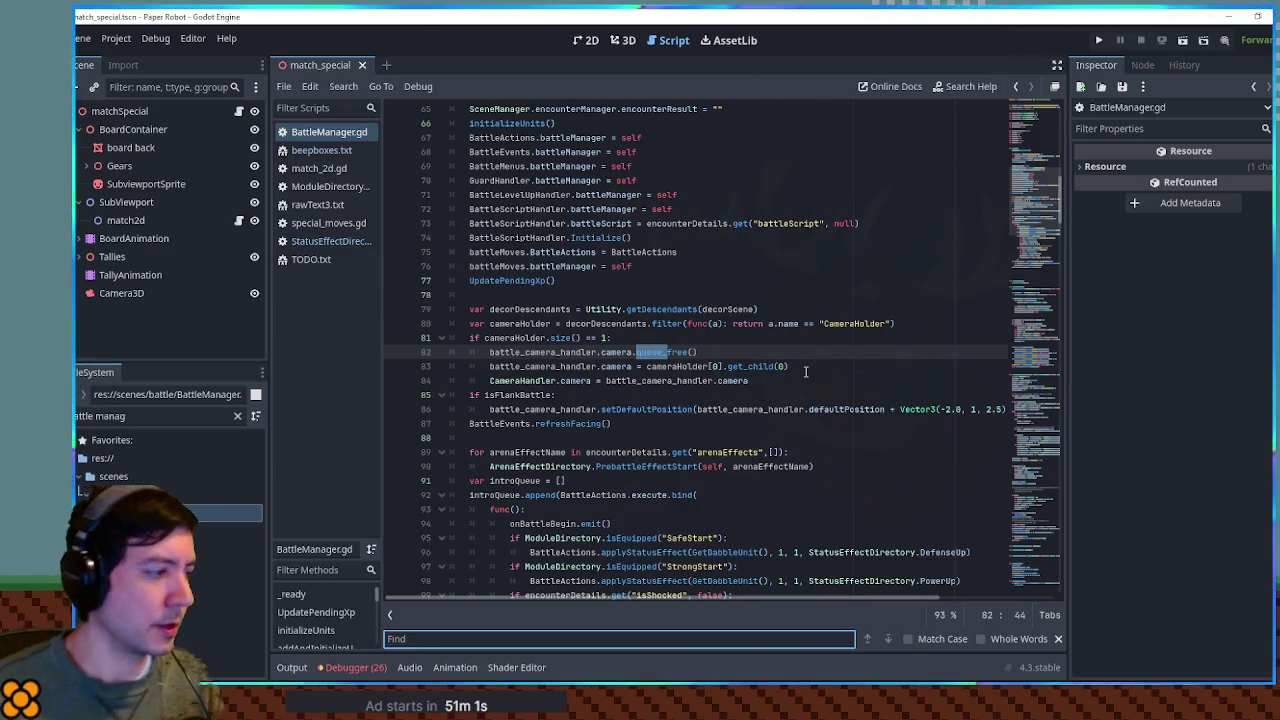
# Step: Look up where removeOnDeath is set on line 195 and trim the file filter's last word
pyautogui.click(215, 494)
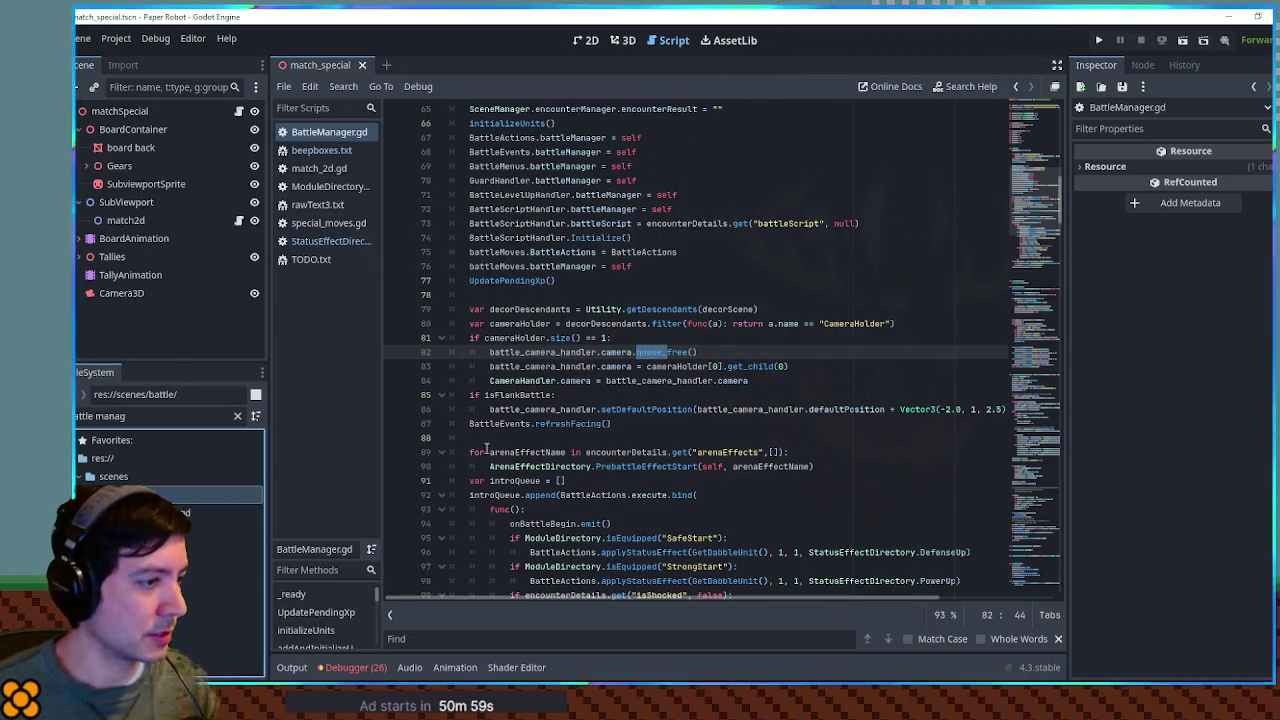
pyautogui.scroll(-20, 1023, 205)
pyautogui.click(925, 327)
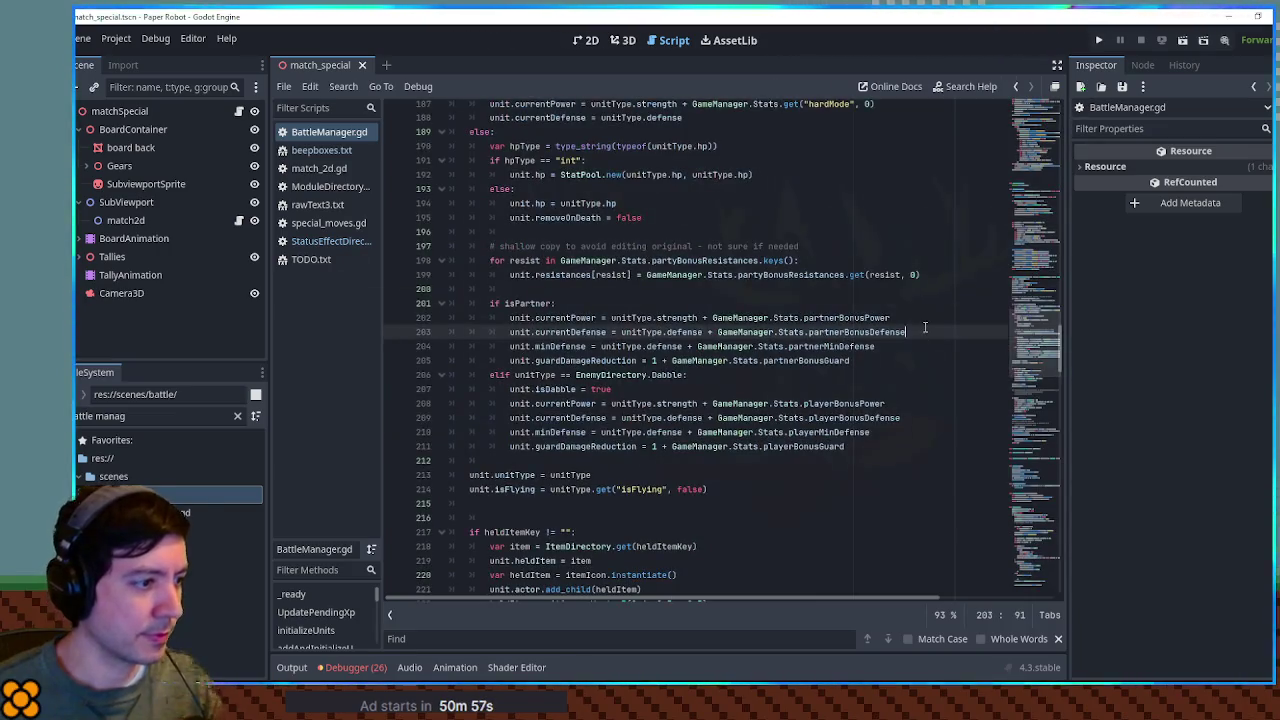
pyautogui.hotkey('ctrl', 'f')
pyautogui.scroll(3, 549, 345)
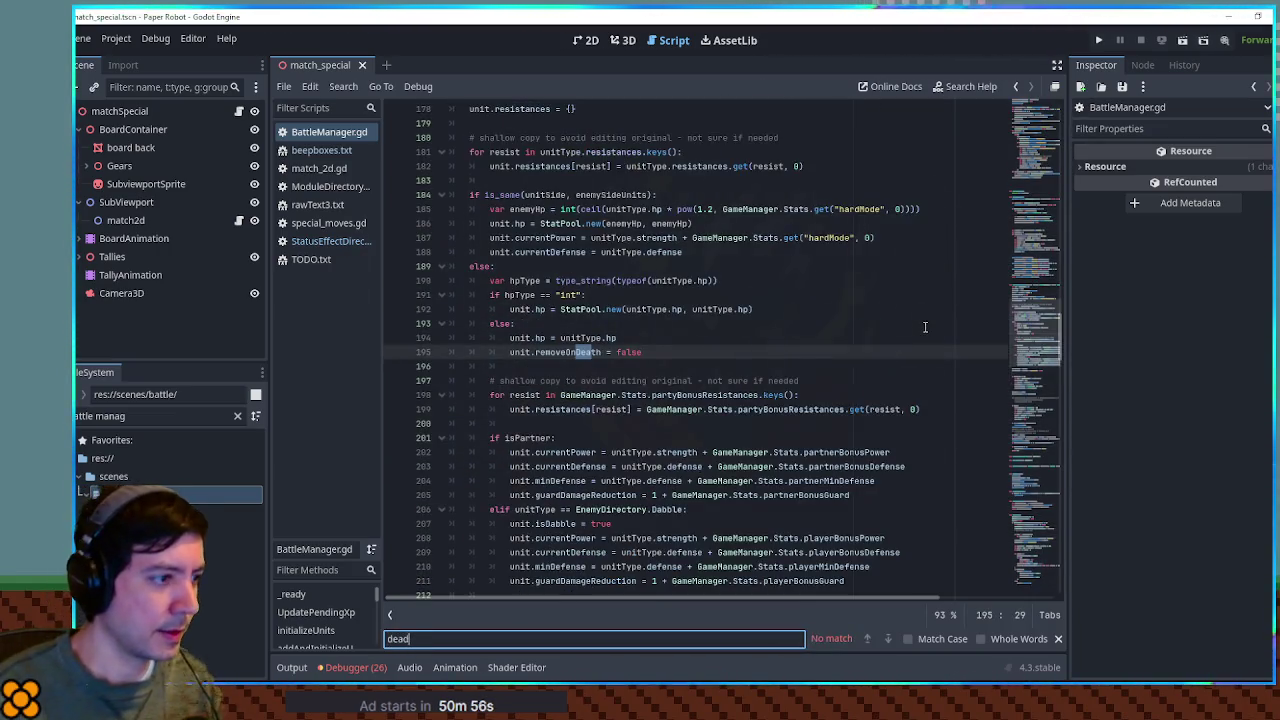
pyautogui.click(549, 350)
pyautogui.press('Escape')
pyautogui.scroll(4, 549, 350)
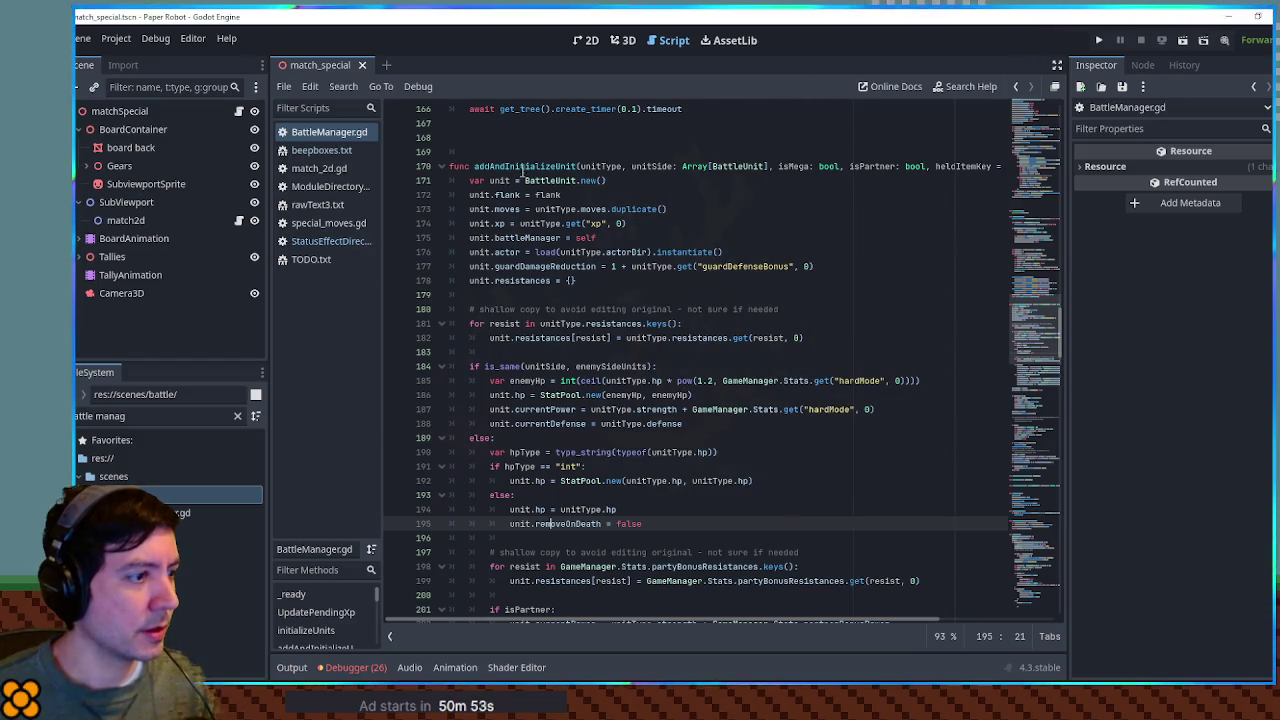
pyautogui.doubleClick(565, 523)
pyautogui.hotkey('ctrl', 'f')
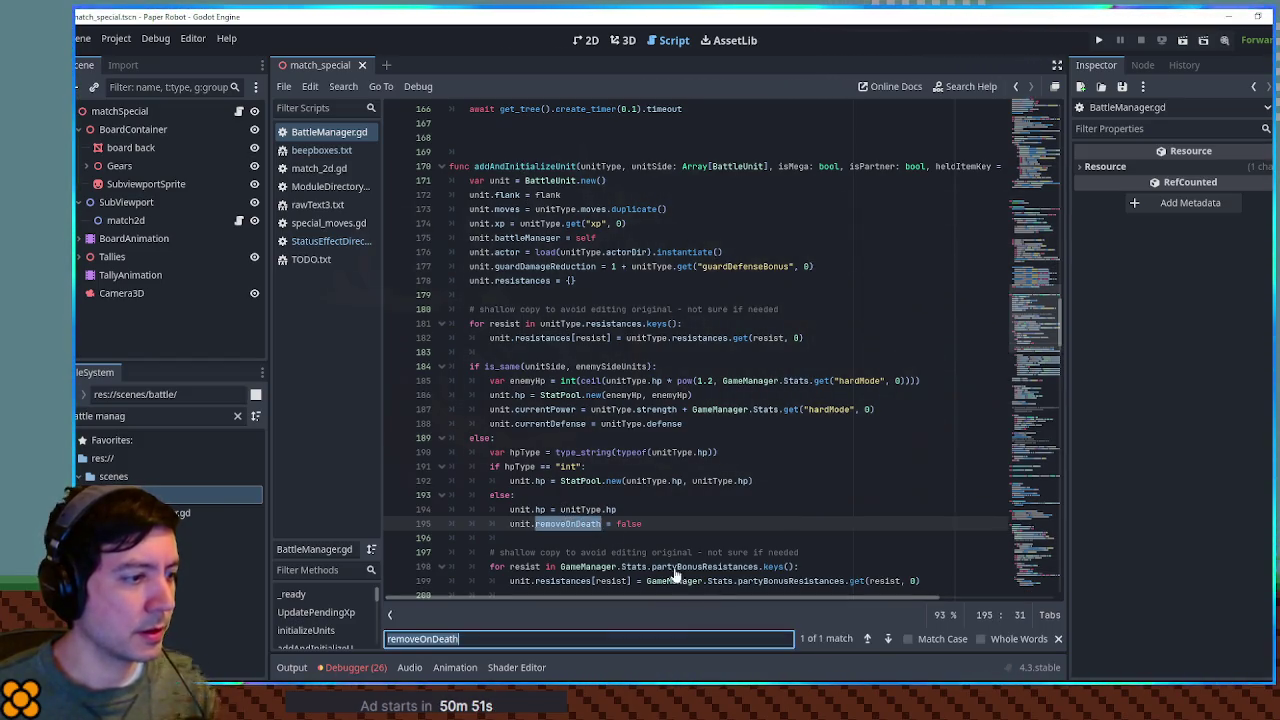
pyautogui.press('Escape')
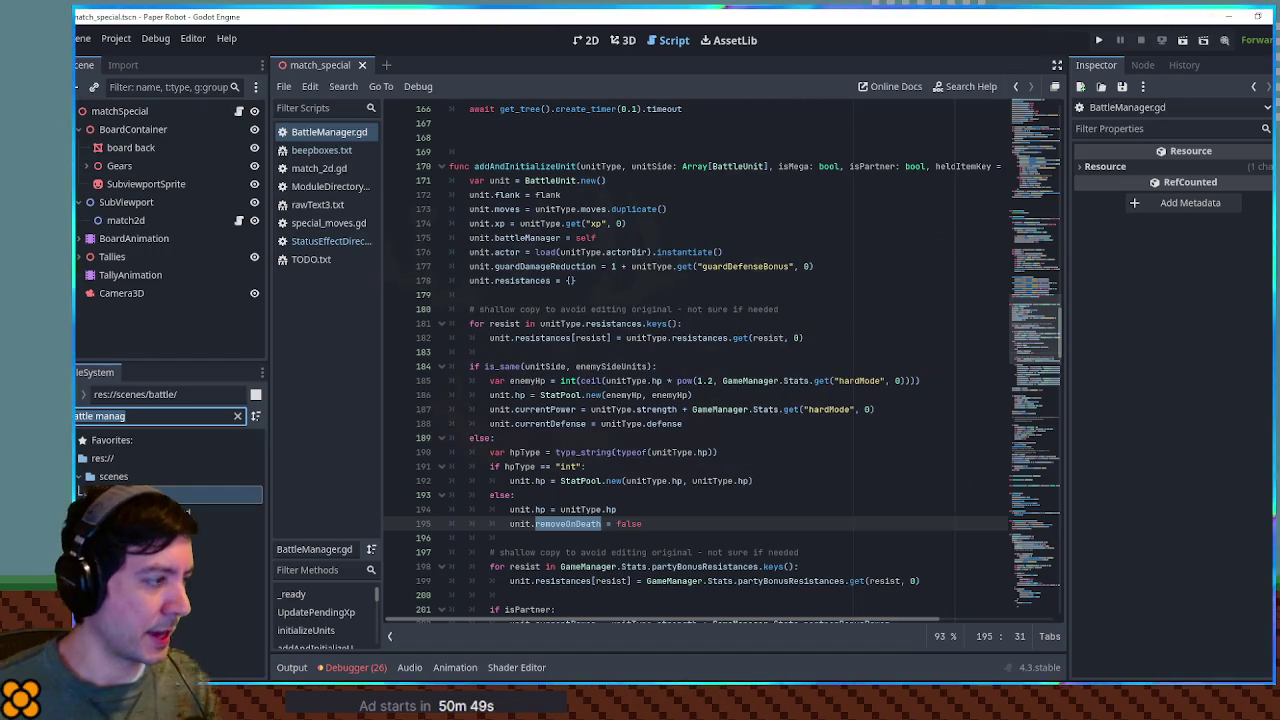
pyautogui.press('BackSpace')
pyautogui.press('BackSpace')
pyautogui.press('BackSpace')
# Step: Open BattleActions.gd via the 'battle action' filter and search it for 'queue_'
pyautogui.write('action')
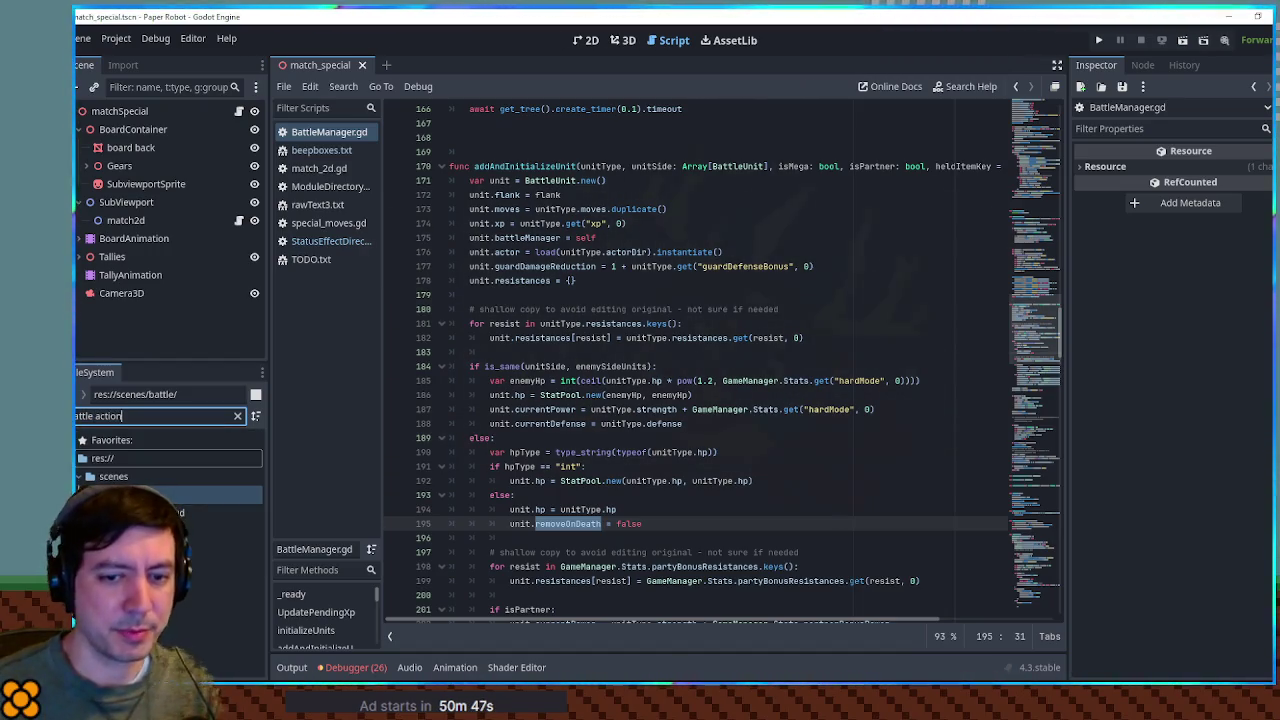
pyautogui.press('Down')
pyautogui.press('Return')
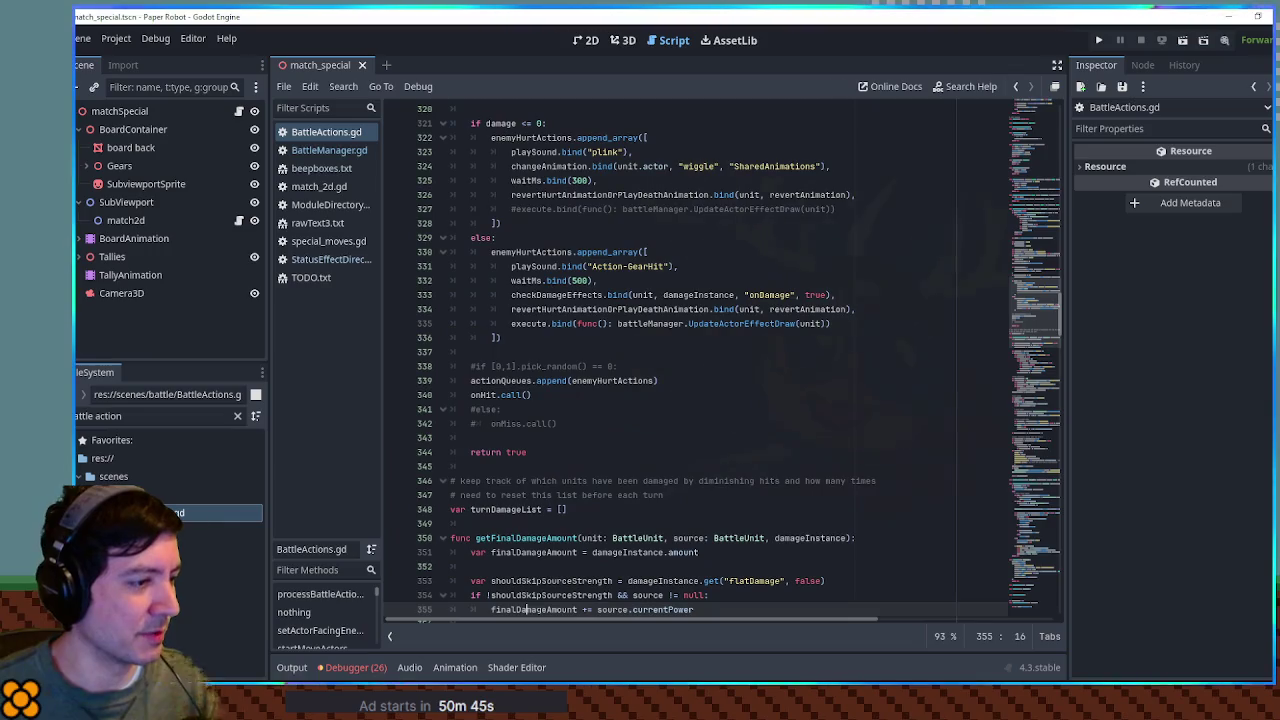
pyautogui.hotkey('ctrl', 'f')
pyautogui.write('queue_hu')
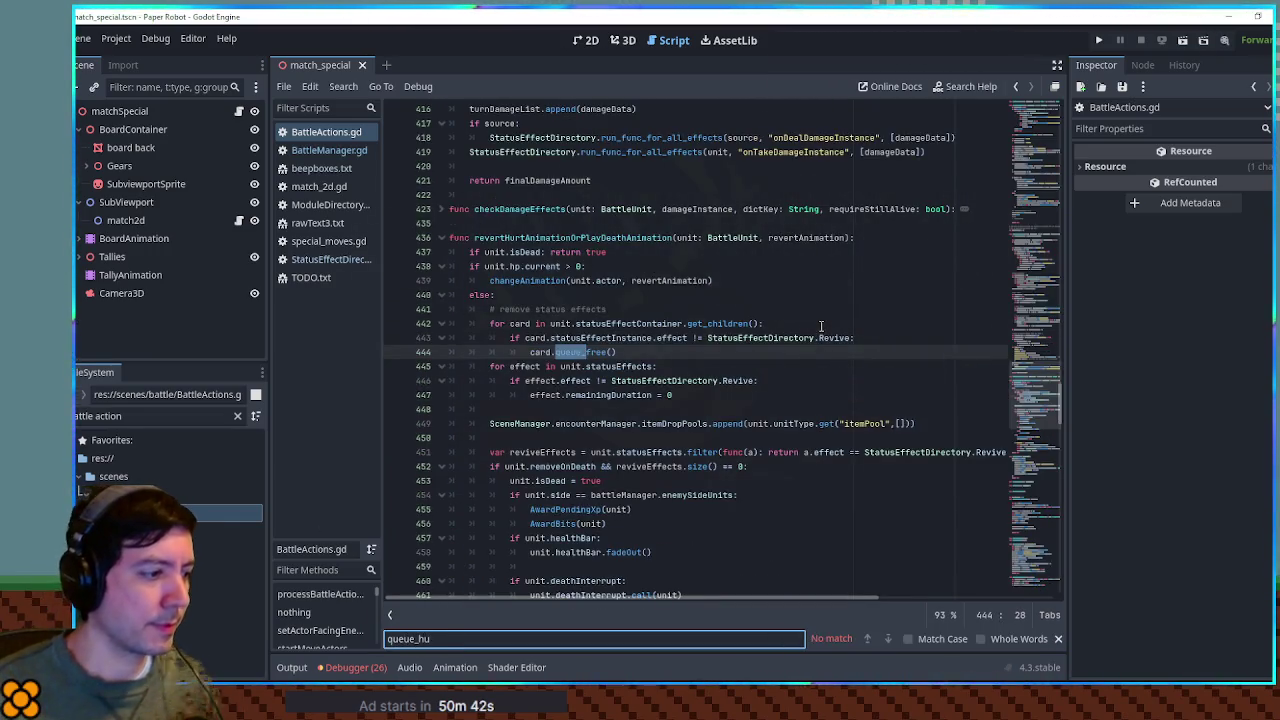
pyautogui.press('Escape')
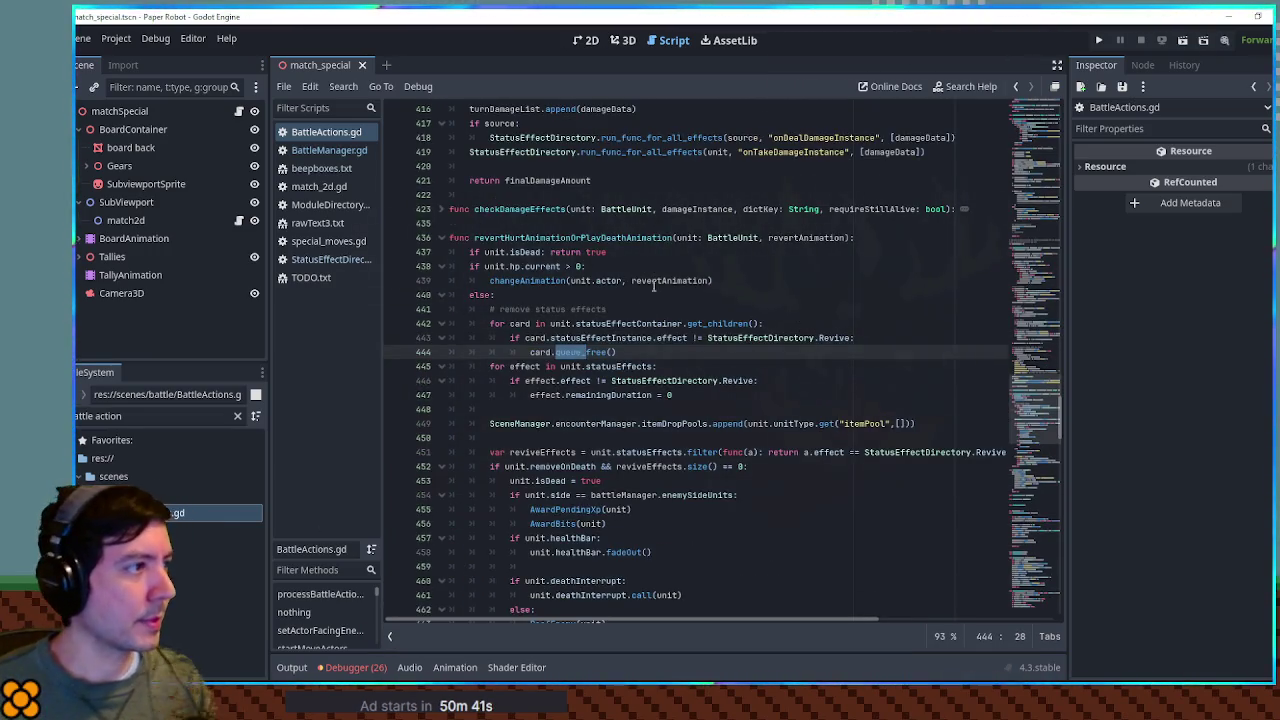
# Step: Locate queueHurtActions with 'queueHu', then start a Find in Files for isDead from line 285
pyautogui.click(758, 381)
pyautogui.hotkey('ctrl', 'f')
pyautogui.write('q')
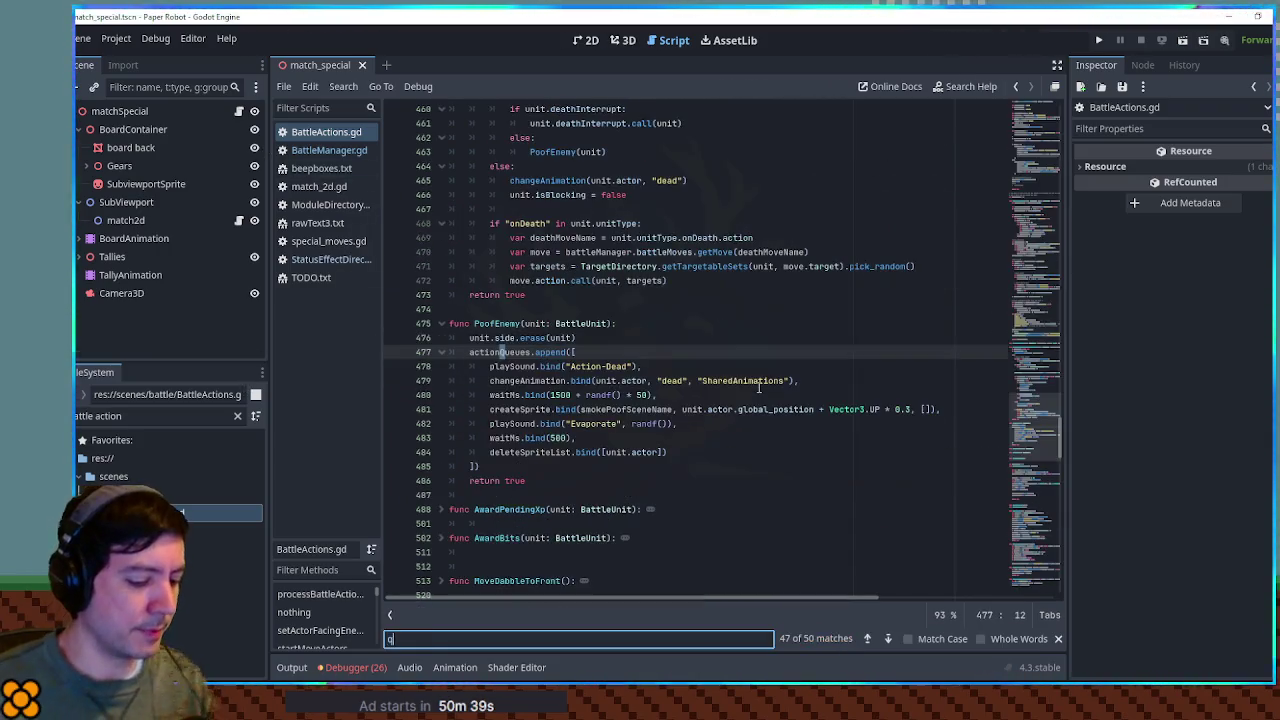
pyautogui.write('ueueHu')
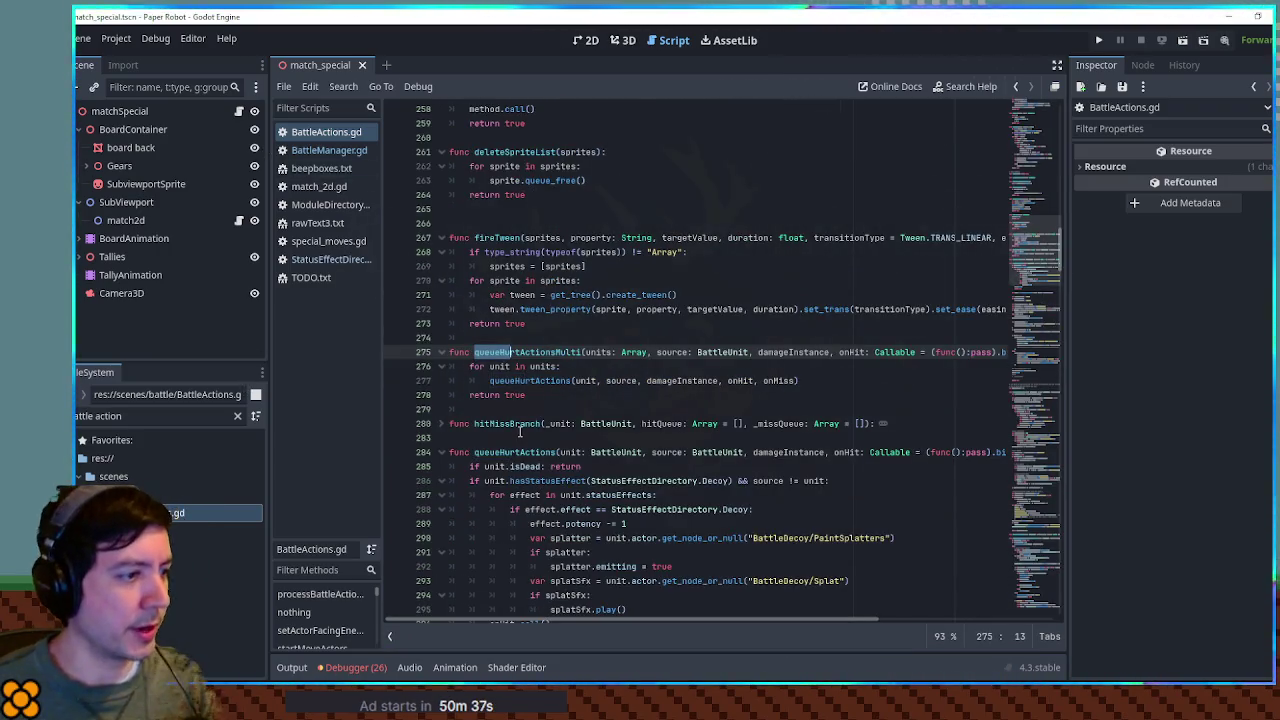
pyautogui.press('Escape')
pyautogui.doubleClick(519, 425)
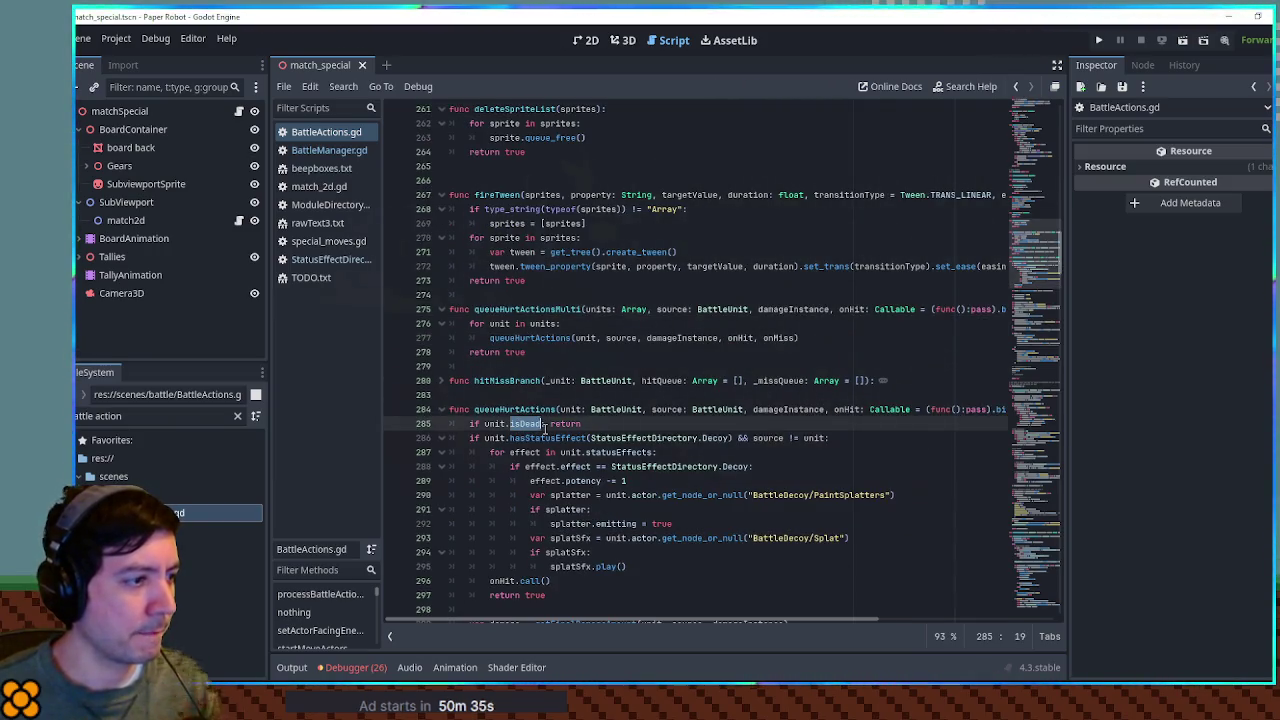
pyautogui.scroll(-6, 545, 428)
pyautogui.scroll(-2, 545, 428)
pyautogui.scroll(4, 545, 428)
pyautogui.hotkey('ctrl', 'shift', 'f')
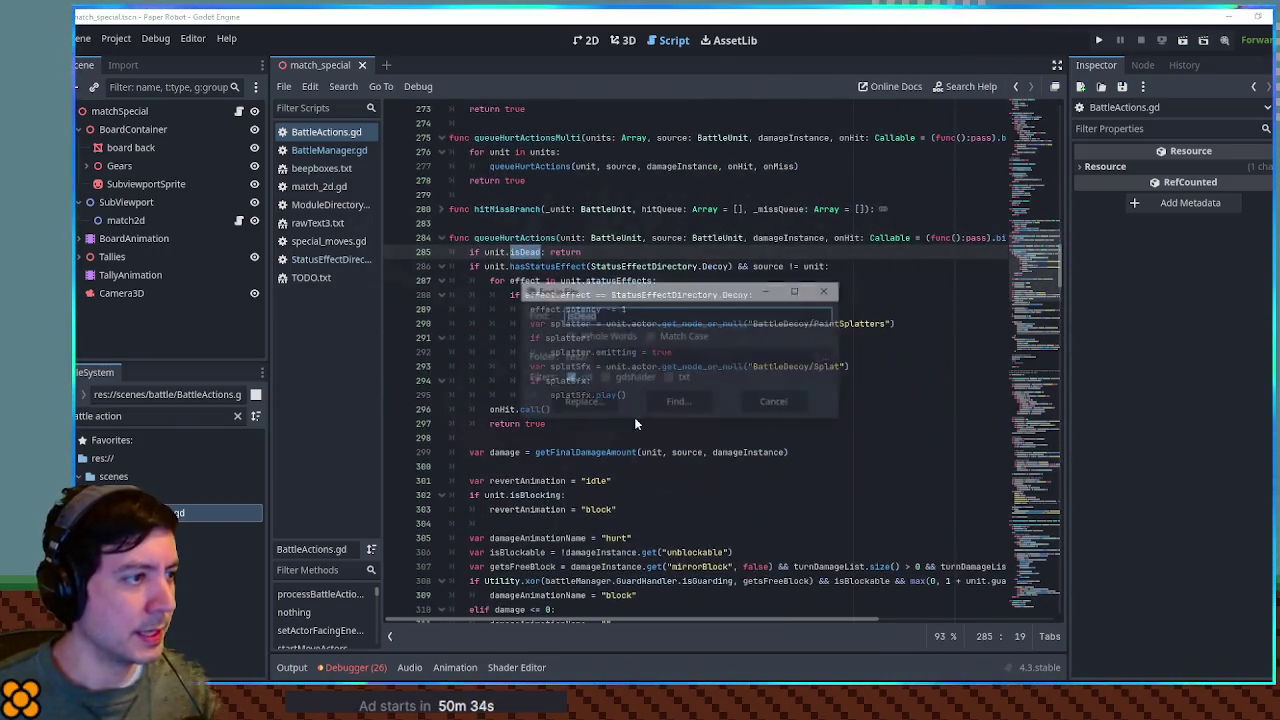
pyautogui.press('End')
# Step: Search all scripts for 'isDead = true' and inspect the match on line 453 of BattleActions.gd
pyautogui.write('=')
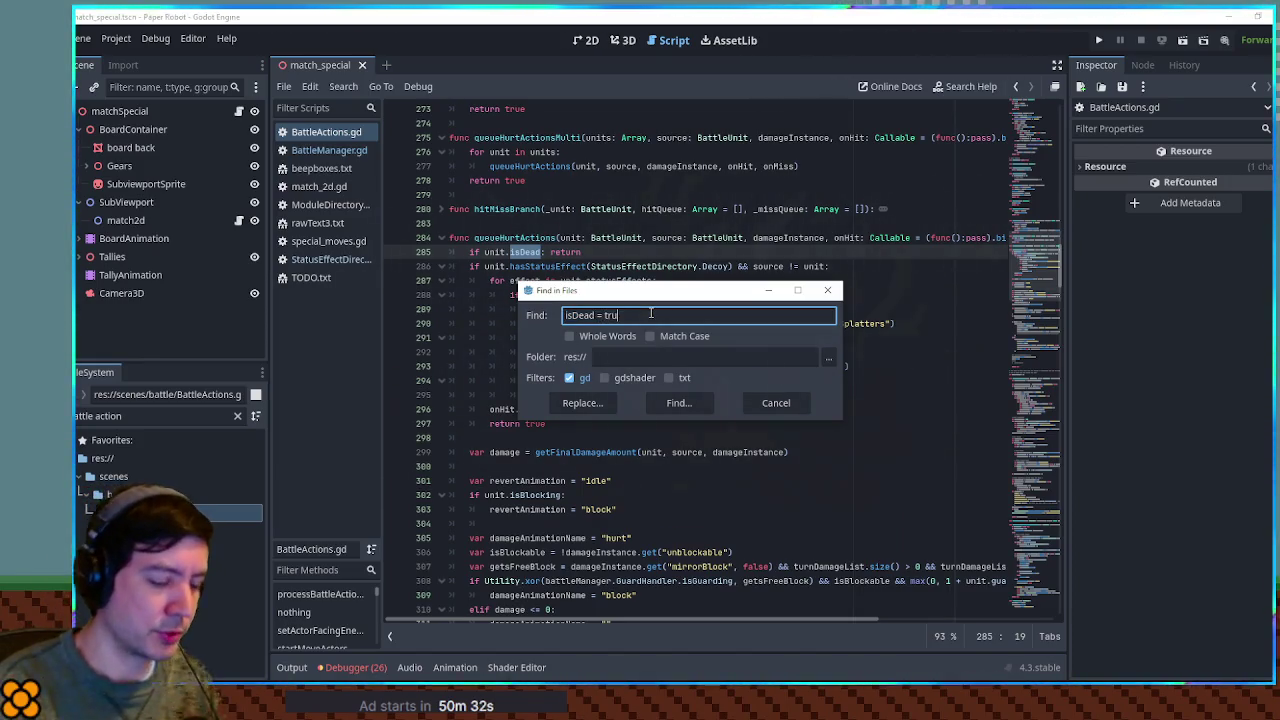
pyautogui.press('Return')
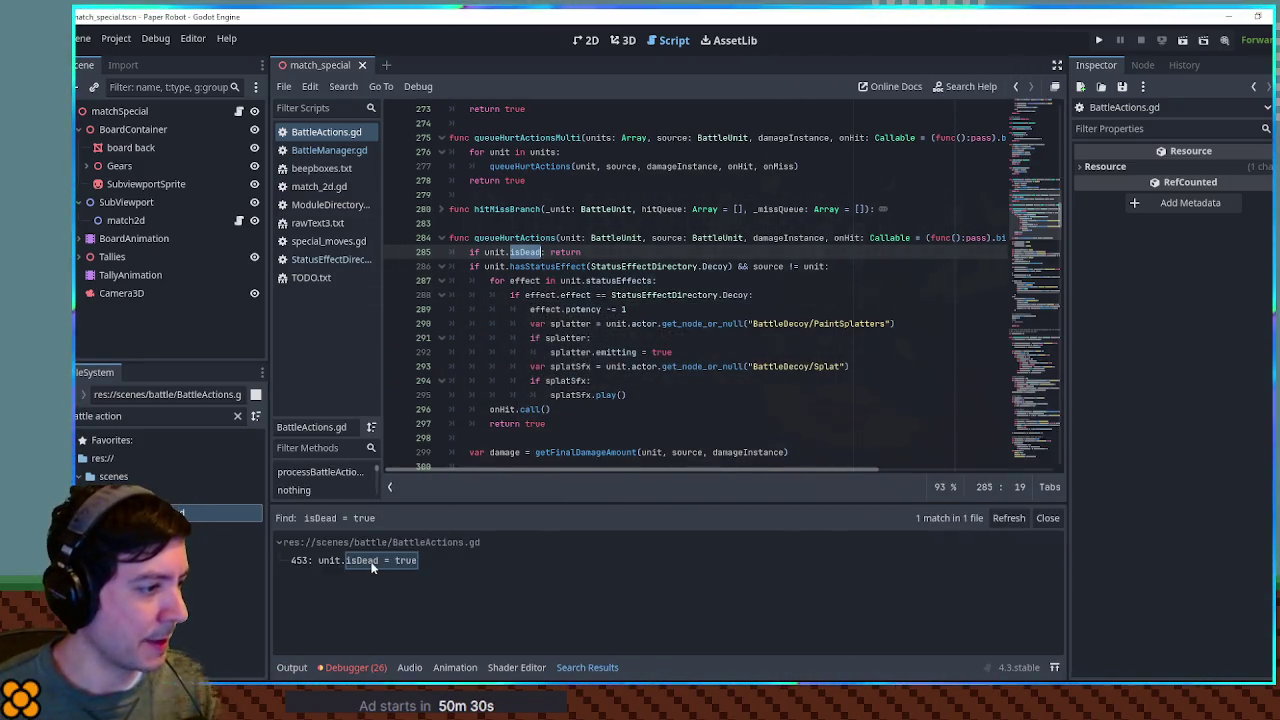
pyautogui.click(372, 565)
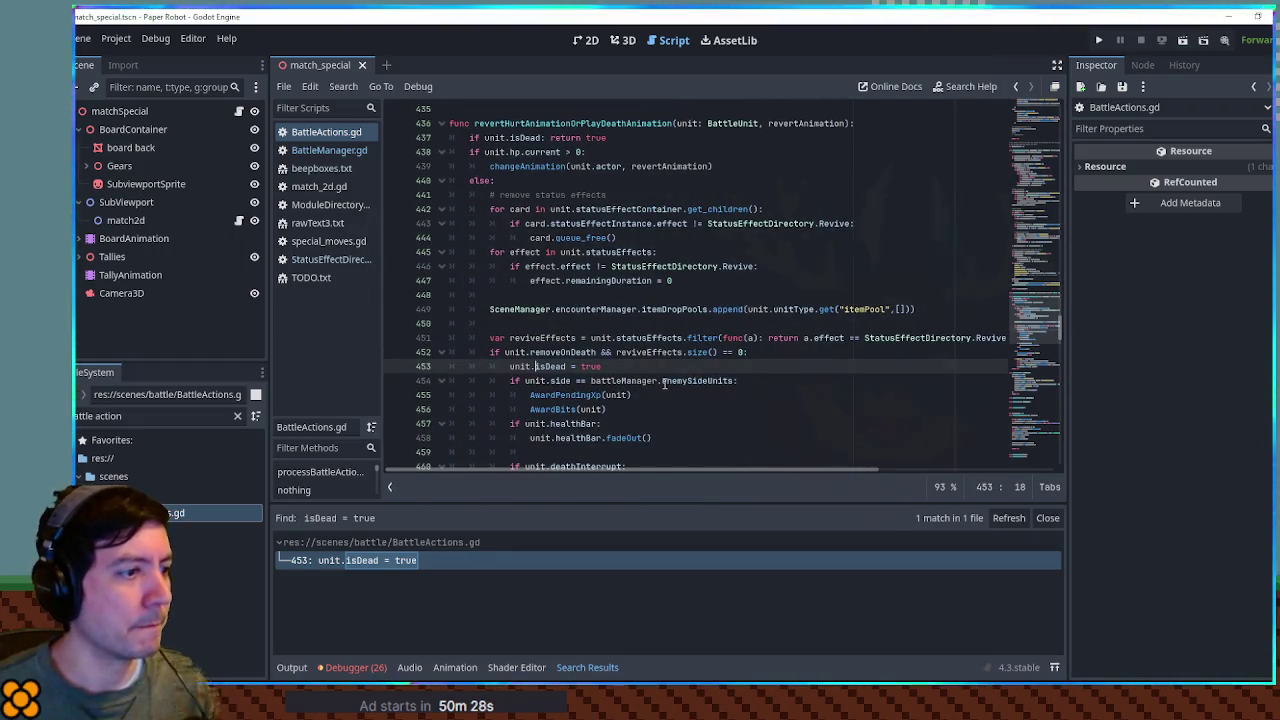
pyautogui.click(663, 384)
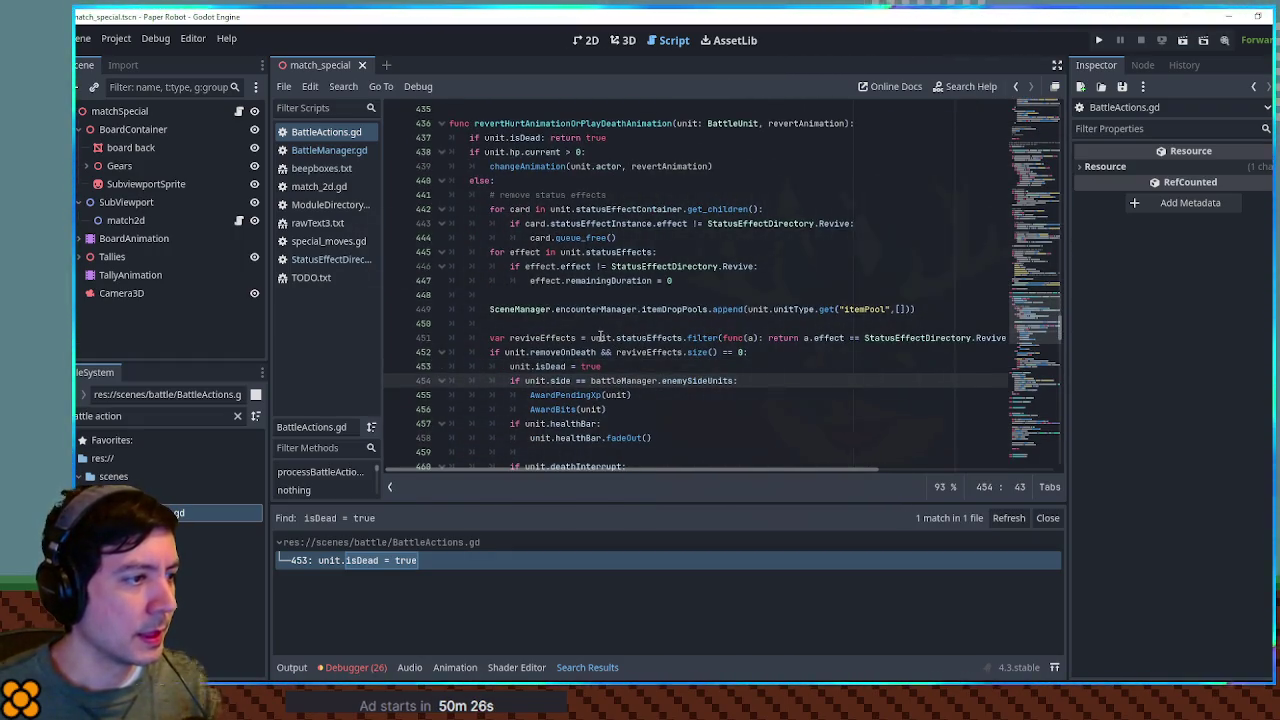
pyautogui.moveTo(591, 338); pyautogui.dragTo(684, 338)
pyautogui.moveTo(510, 366); pyautogui.dragTo(566, 366)
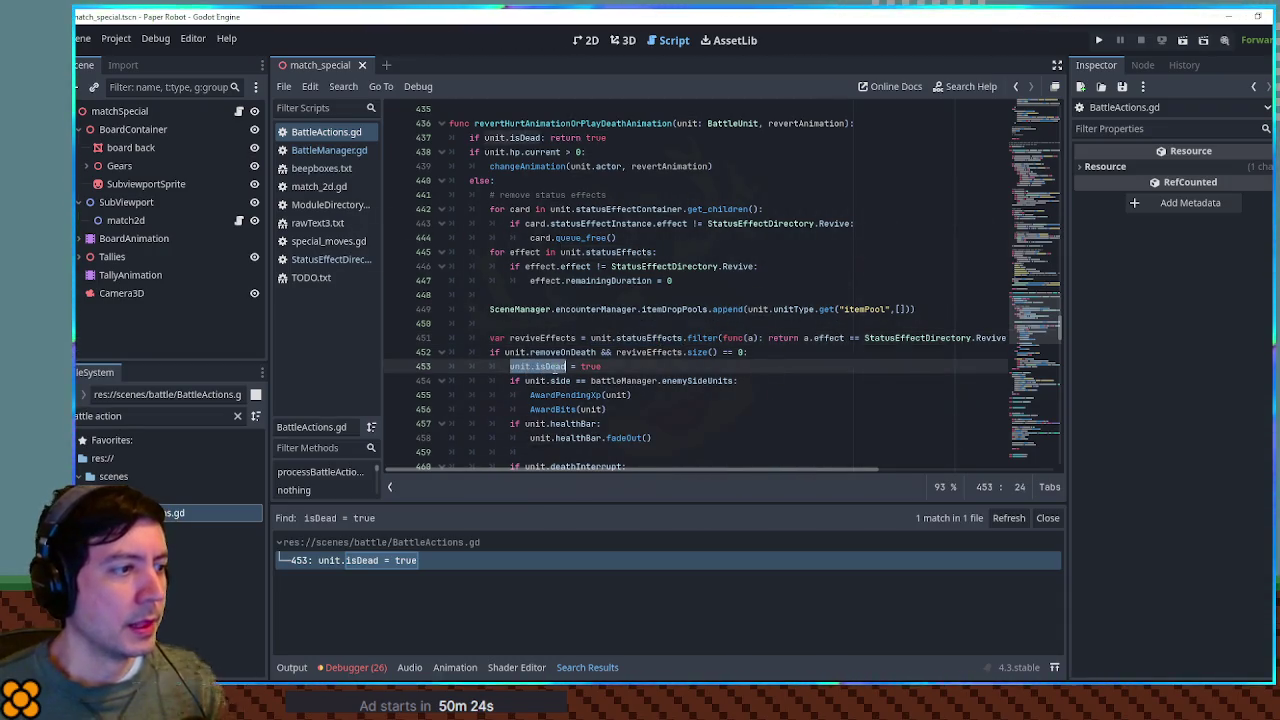
# Step: Review the onDeath block on lines 468–471 and add blank lines after it
pyautogui.scroll(-4, 548, 356)
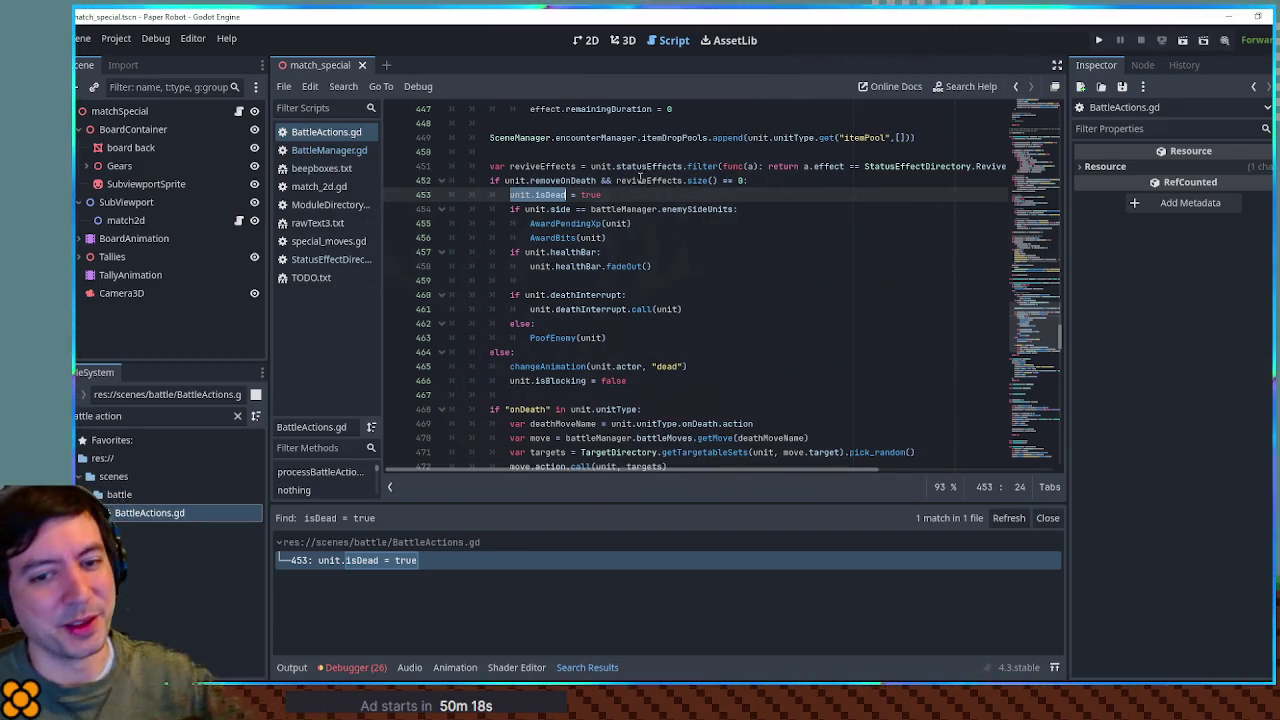
pyautogui.scroll(-1, 651, 211)
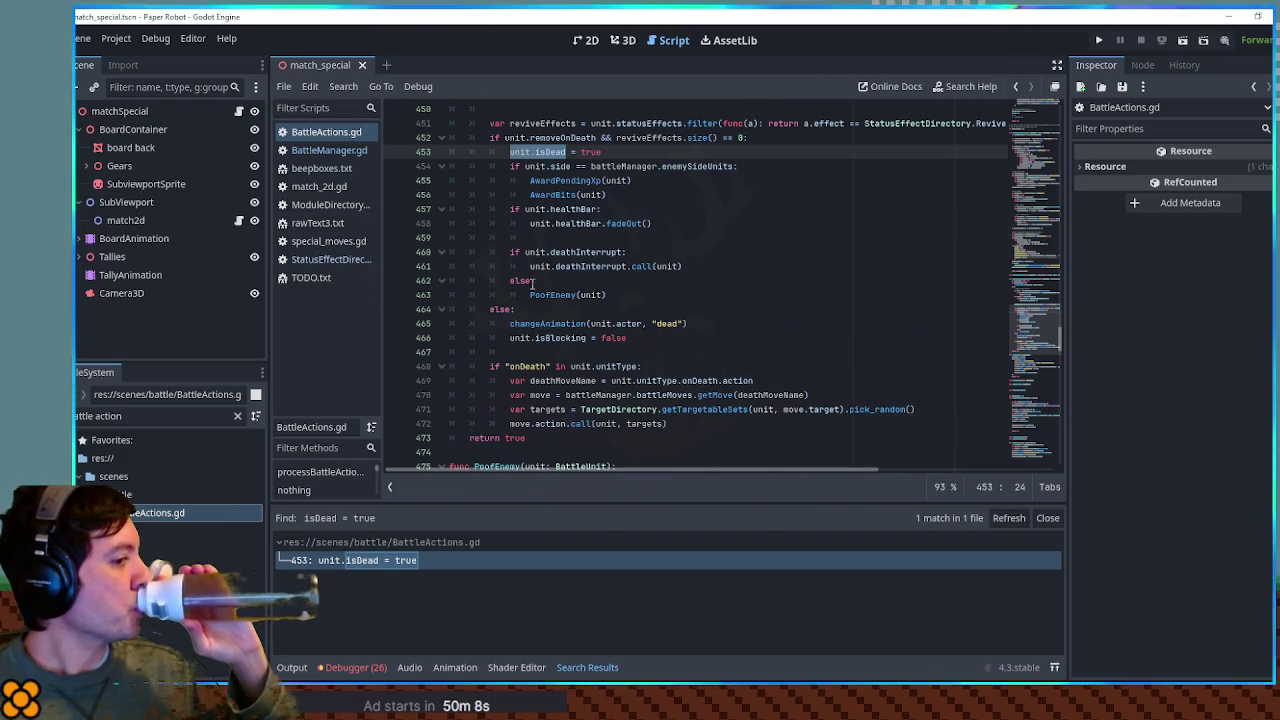
pyautogui.moveTo(490, 366); pyautogui.dragTo(668, 424)
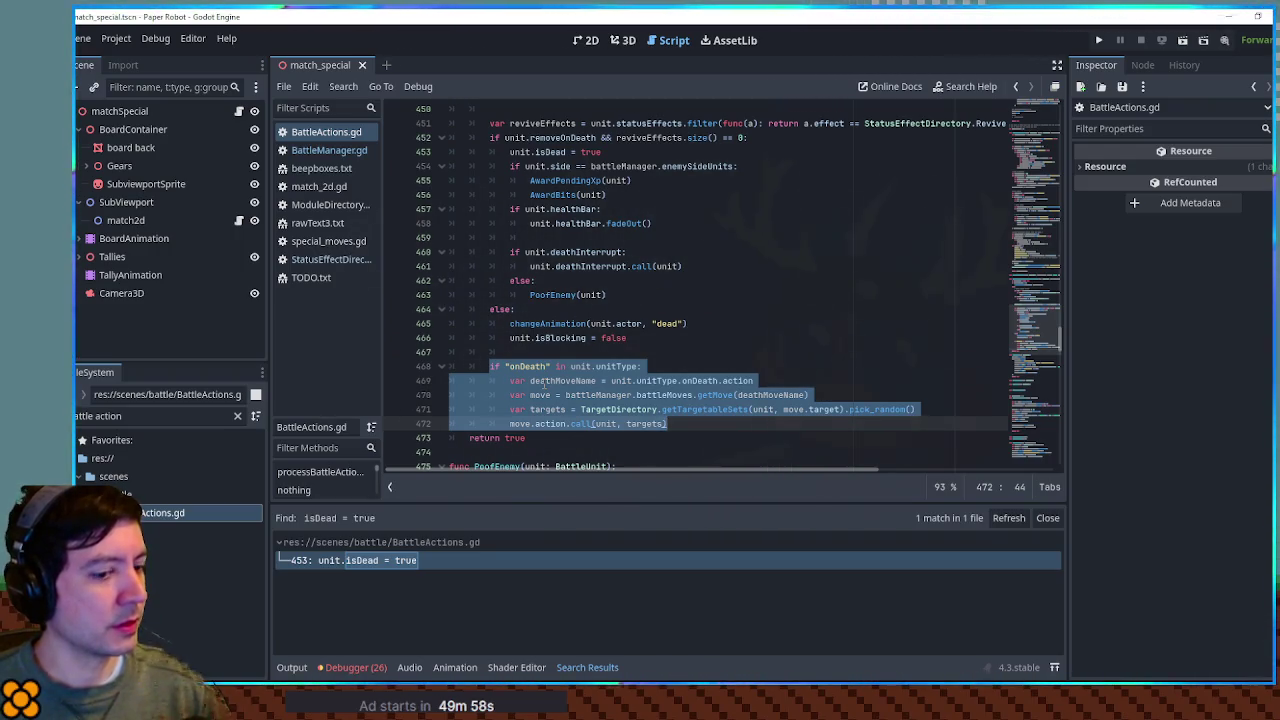
pyautogui.click(665, 424)
pyautogui.press('Return')
pyautogui.press('Return')
# Step: Search BattleActions.gd for 'statuseffec', then step through the StatusEffectDirectory matches
pyautogui.scroll(-3, 621, 373)
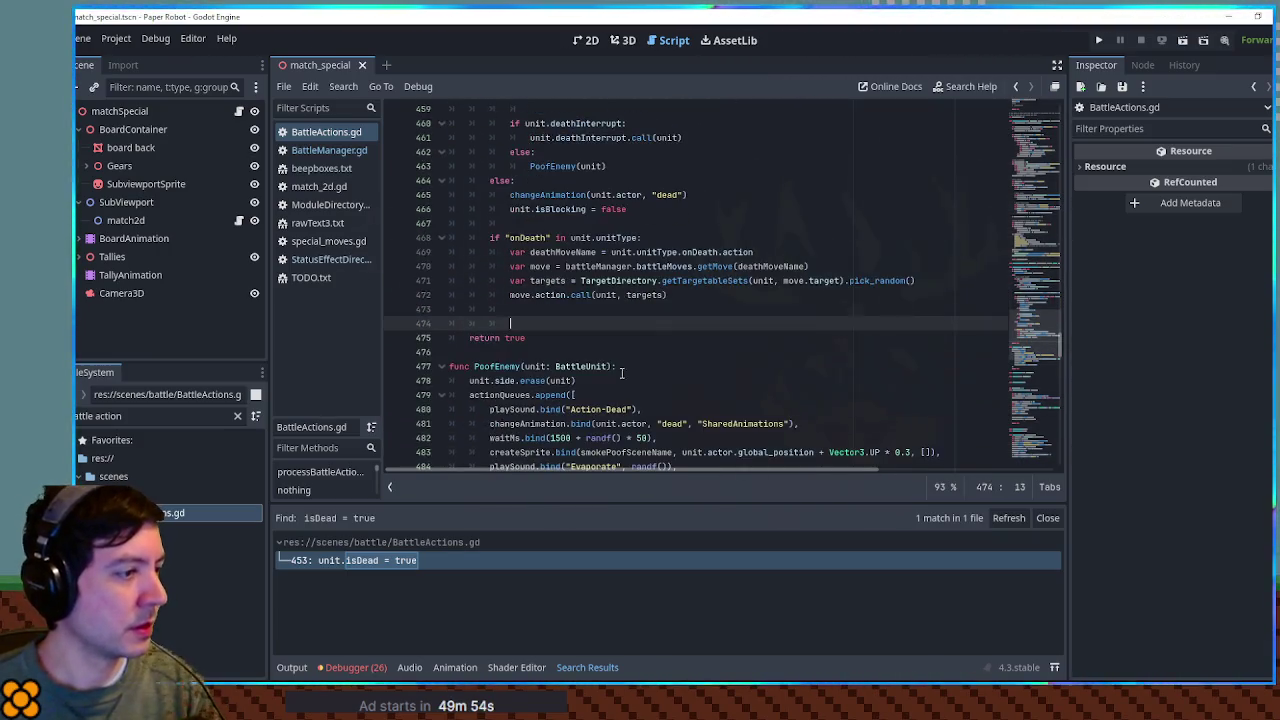
pyautogui.hotkey('ctrl', 'f')
pyautogui.write('s')
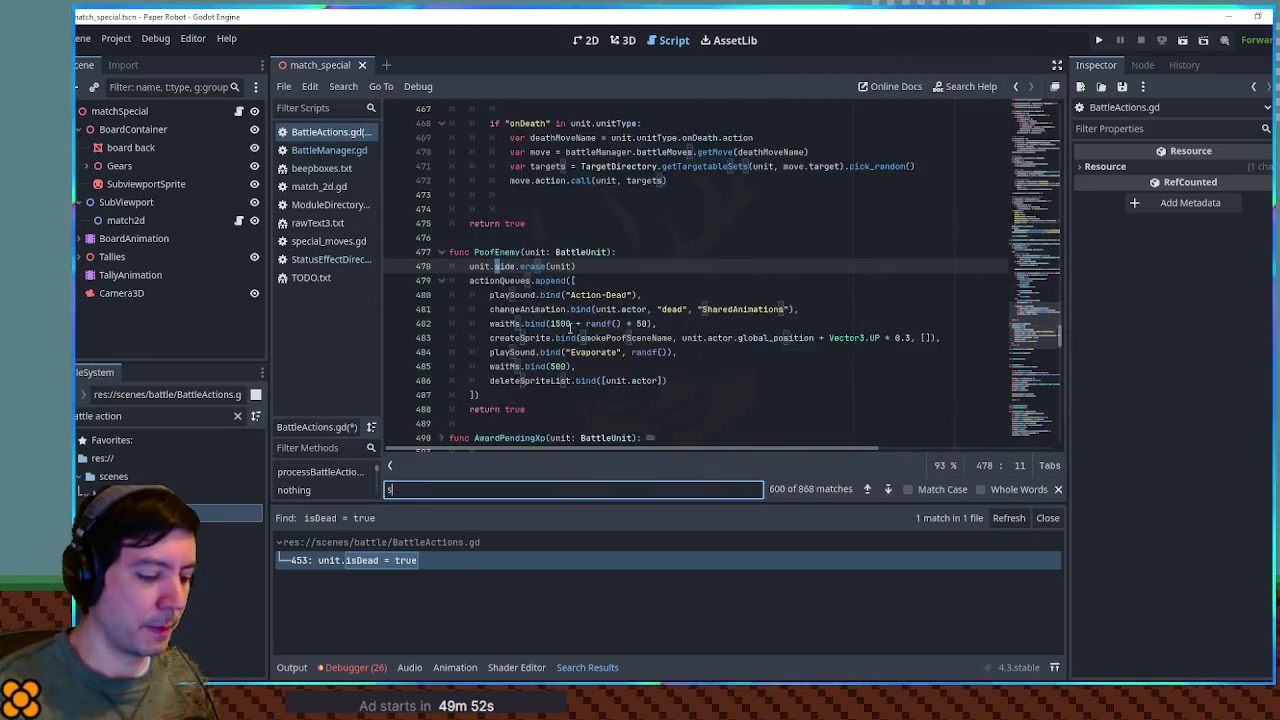
pyautogui.write('tatuseffec')
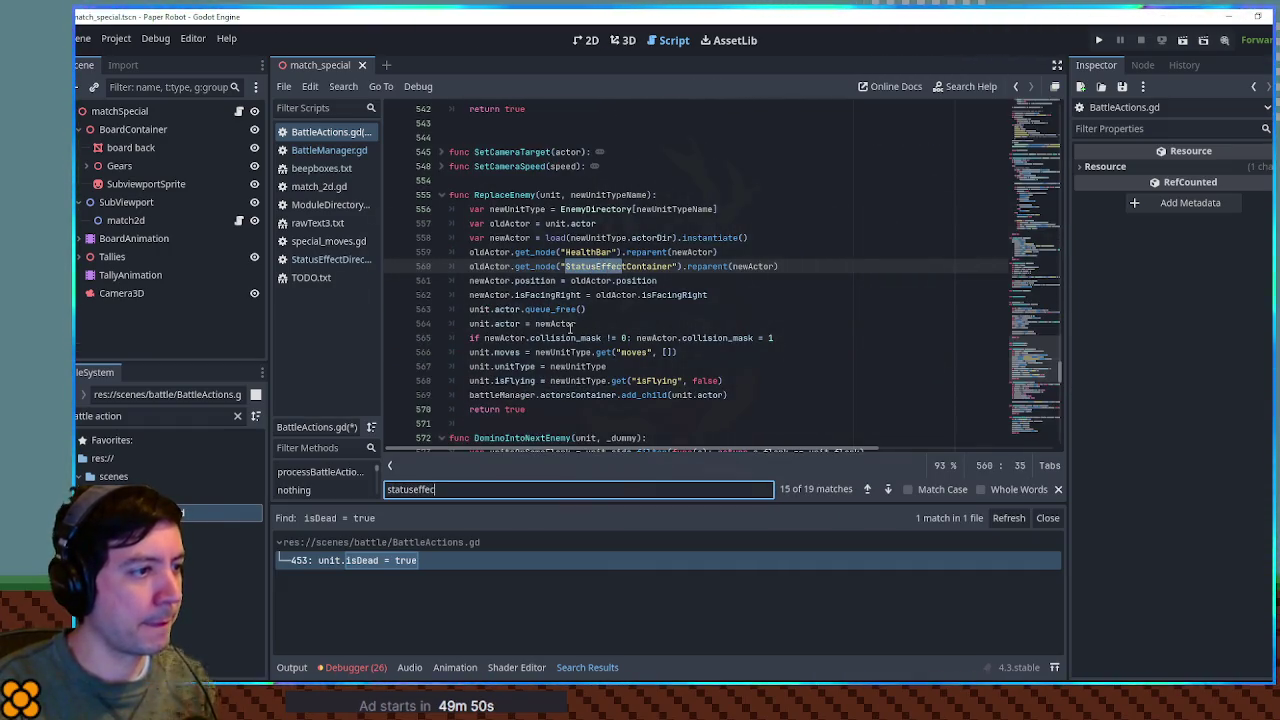
pyautogui.press('Return')
pyautogui.press('Return')
pyautogui.press('Return')
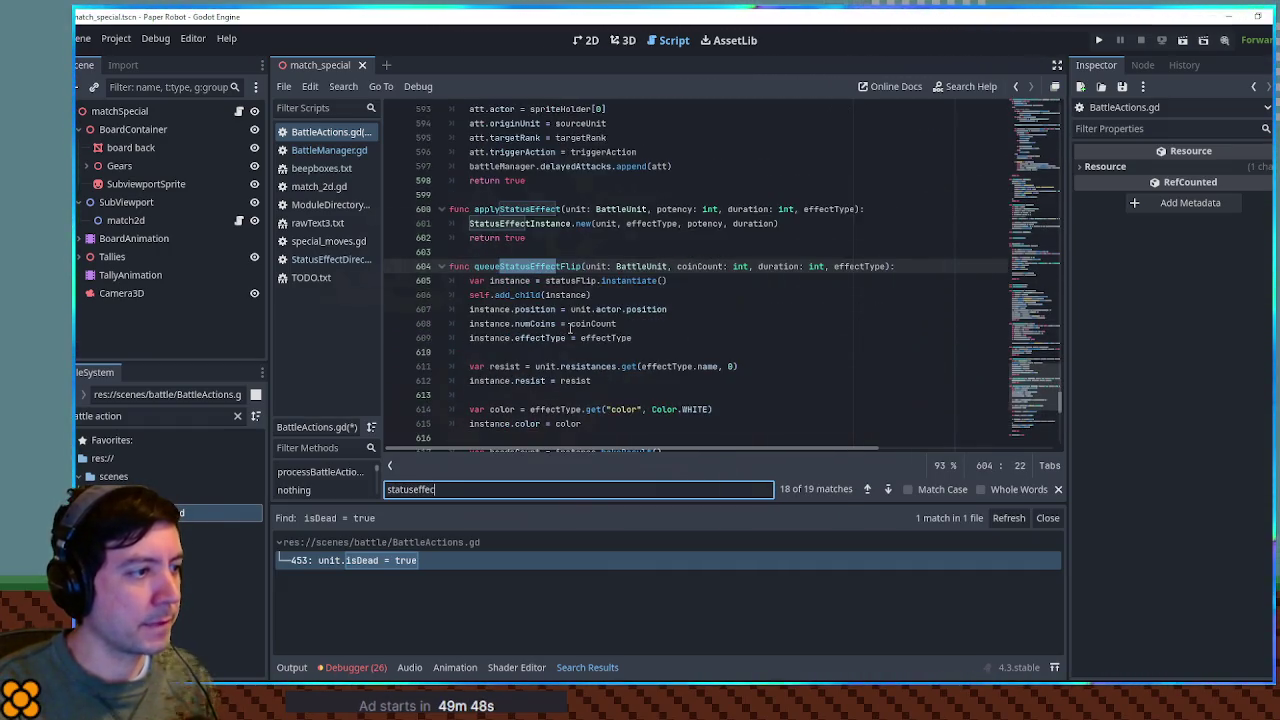
pyautogui.press('Return')
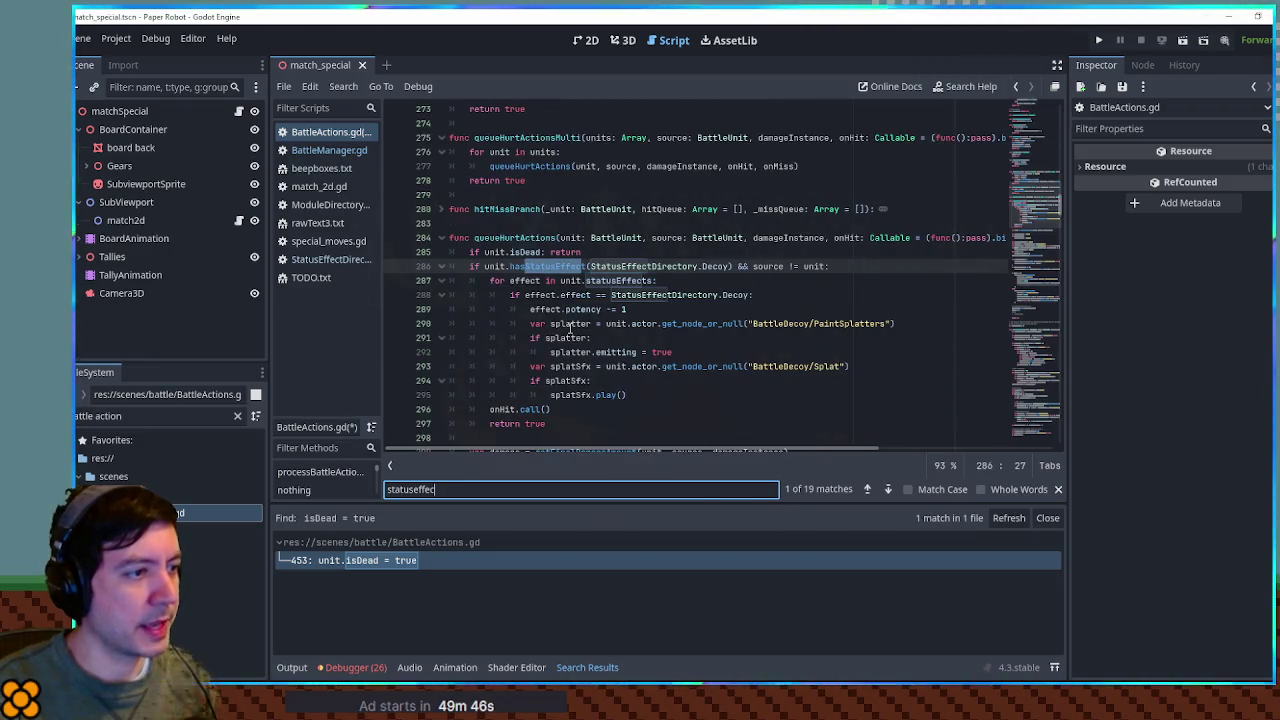
pyautogui.press('Return')
pyautogui.press('Return')
pyautogui.press('Return')
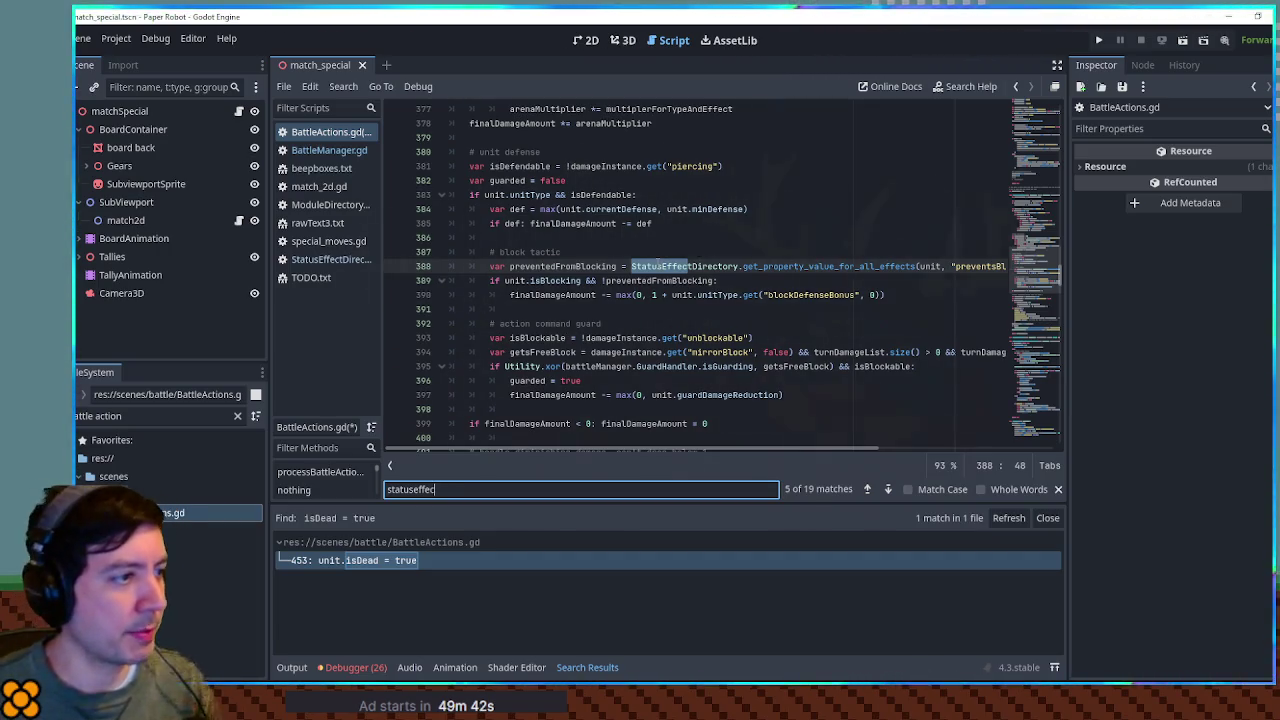
pyautogui.doubleClick(685, 266)
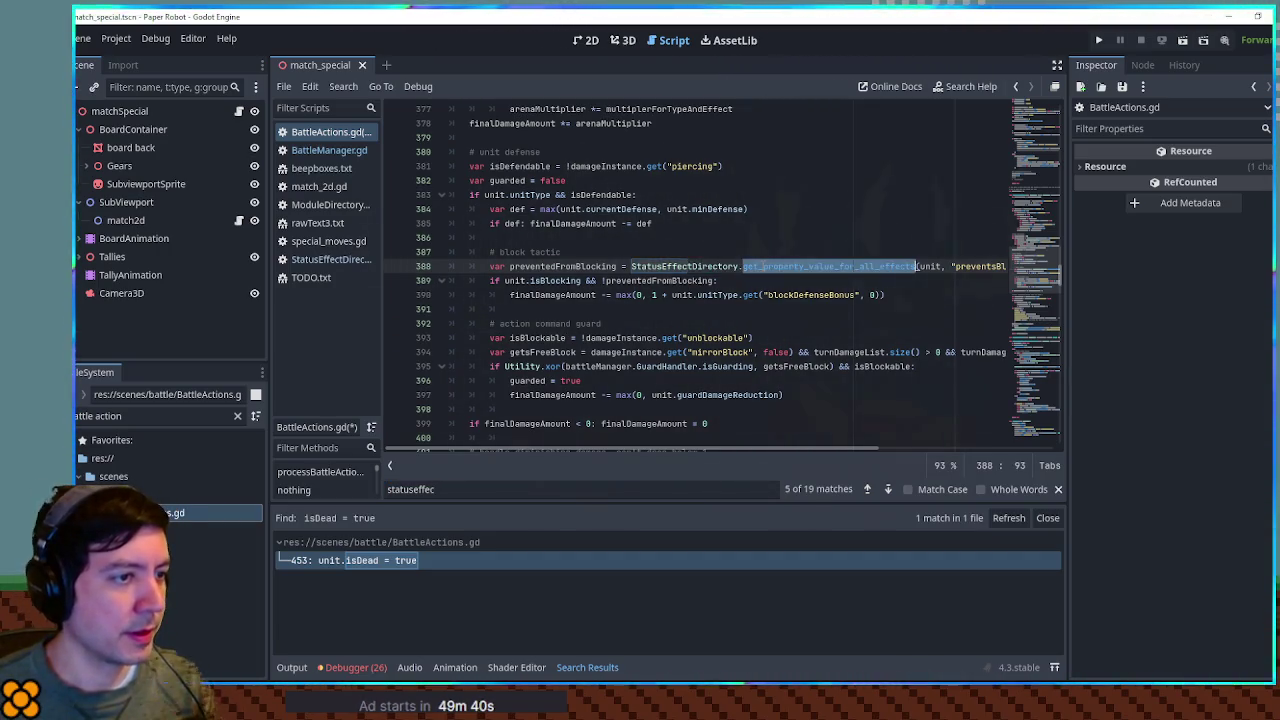
pyautogui.hotkey('ctrl', 'f')
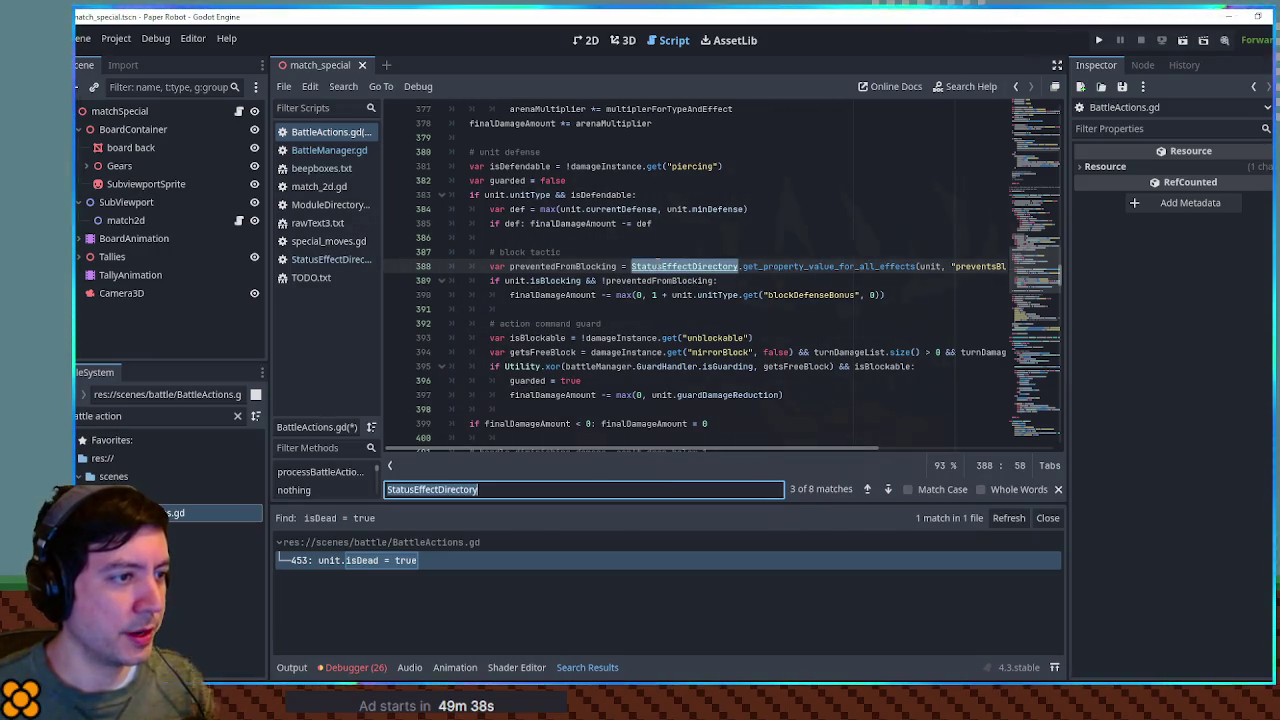
pyautogui.click(887, 489)
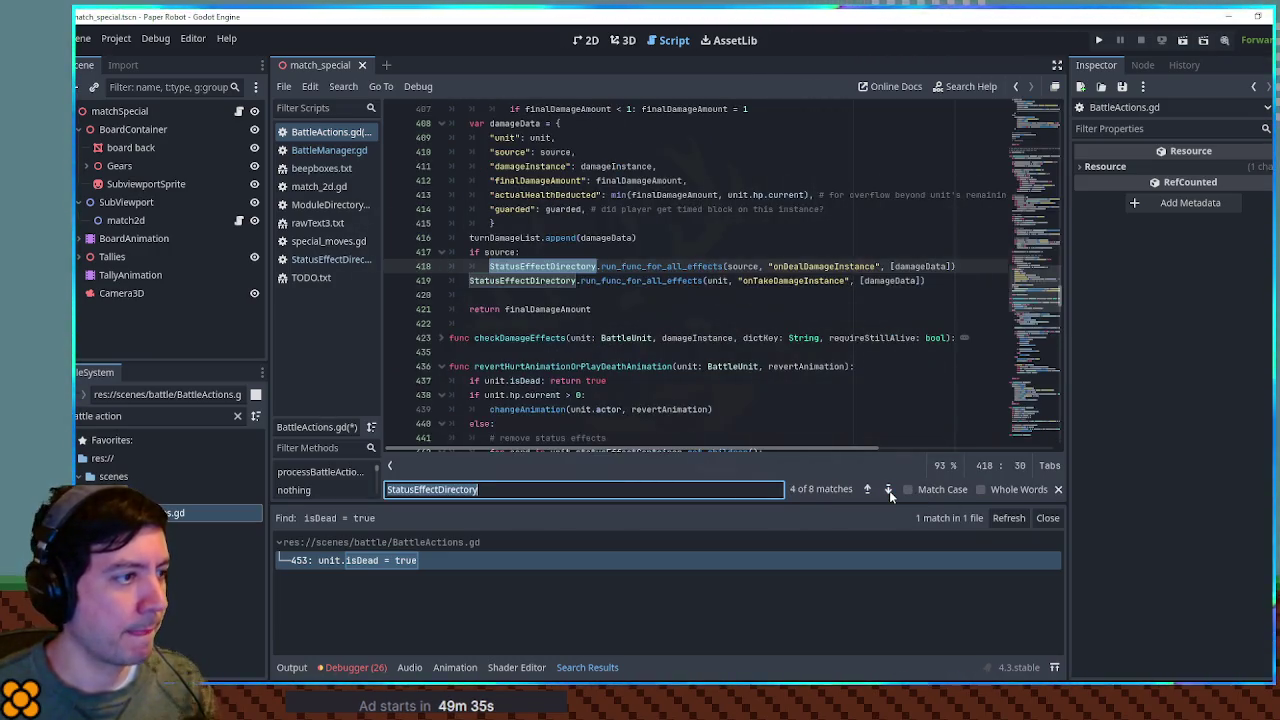
# Step: Copy the run_func_for_all_effects call from line 418 and paste it after the onDeath block
pyautogui.doubleClick(637, 272)
pyautogui.doubleClick(640, 267)
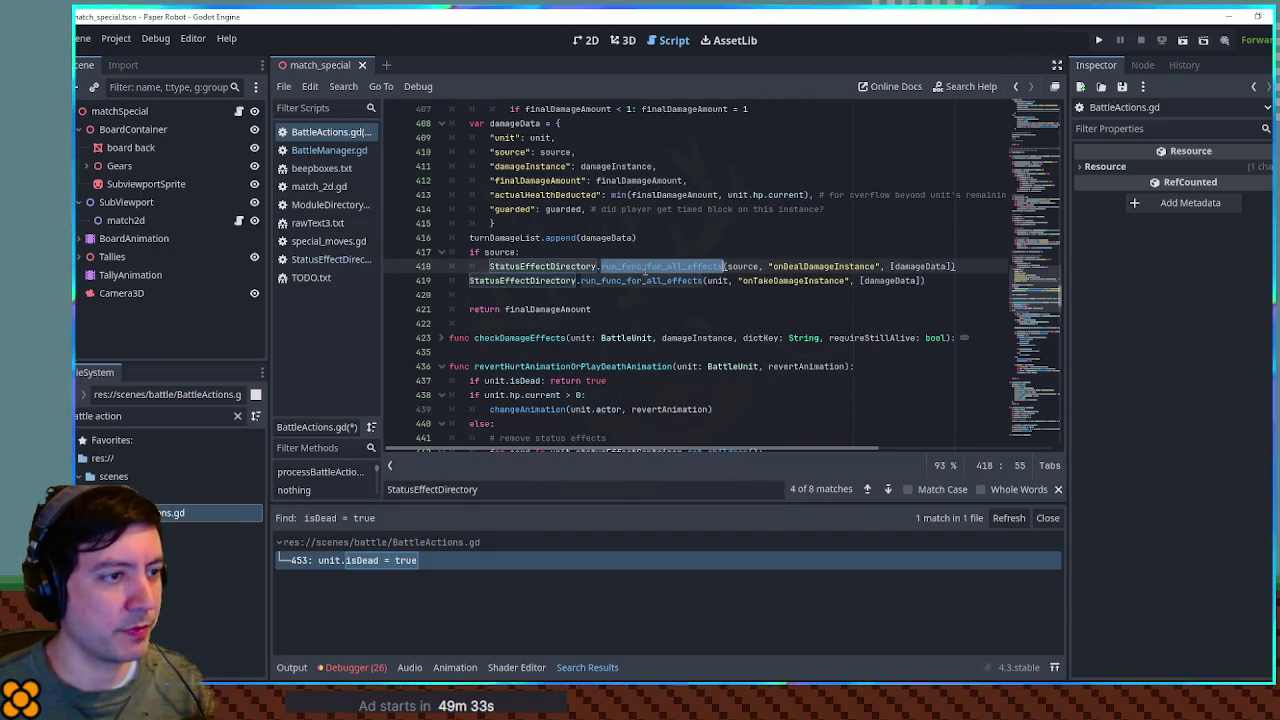
pyautogui.moveTo(966, 268); pyautogui.dragTo(918, 249)
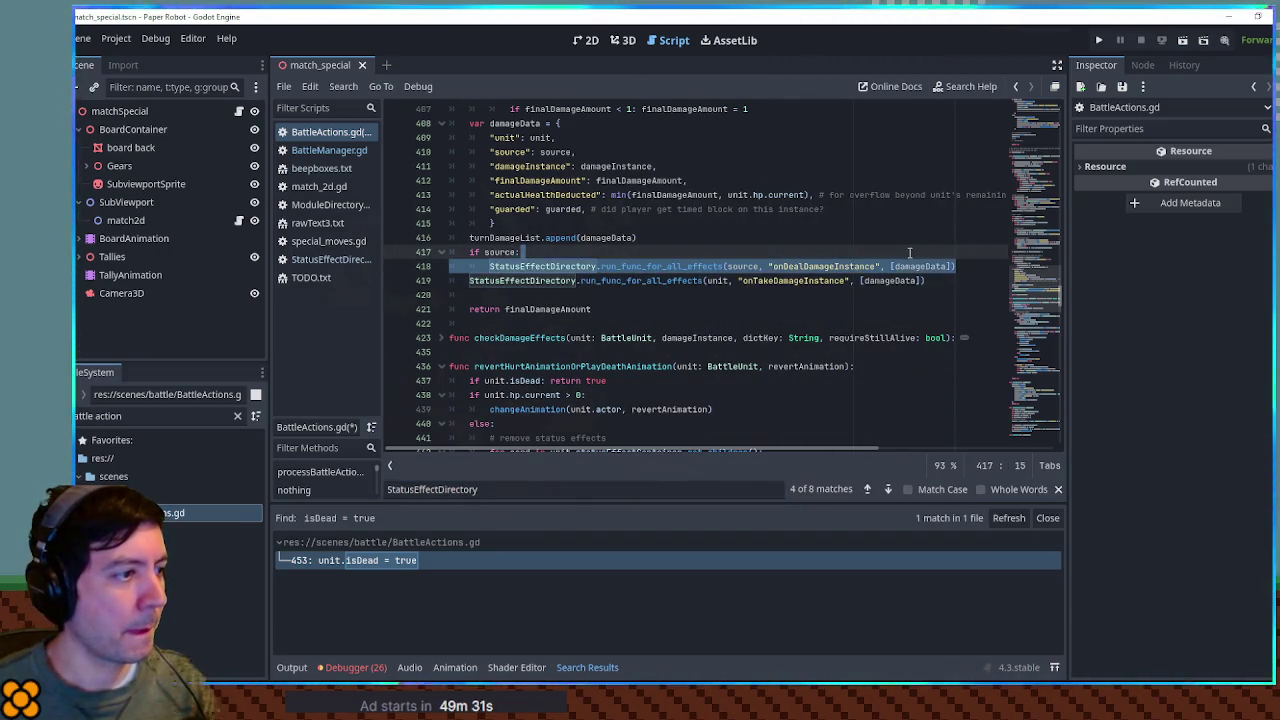
pyautogui.scroll(-10, 760, 312)
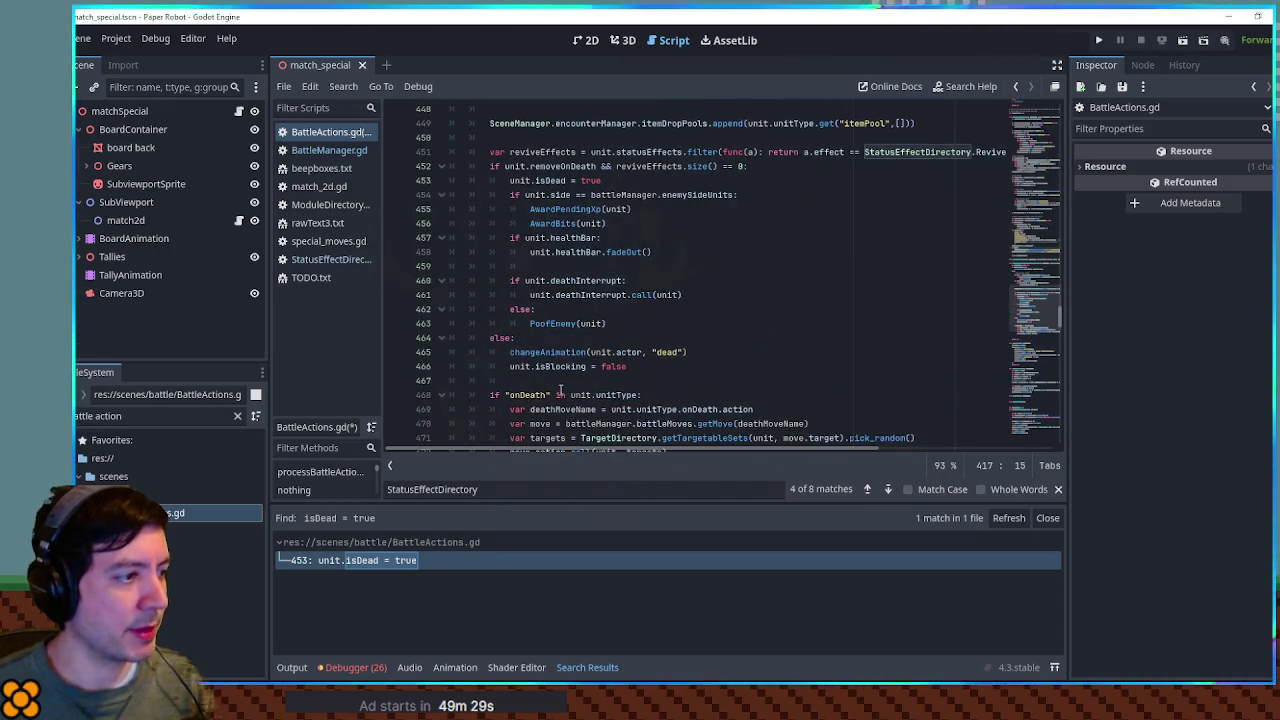
pyautogui.scroll(-5, 560, 390)
pyautogui.moveTo(556, 217); pyautogui.dragTo(553, 211)
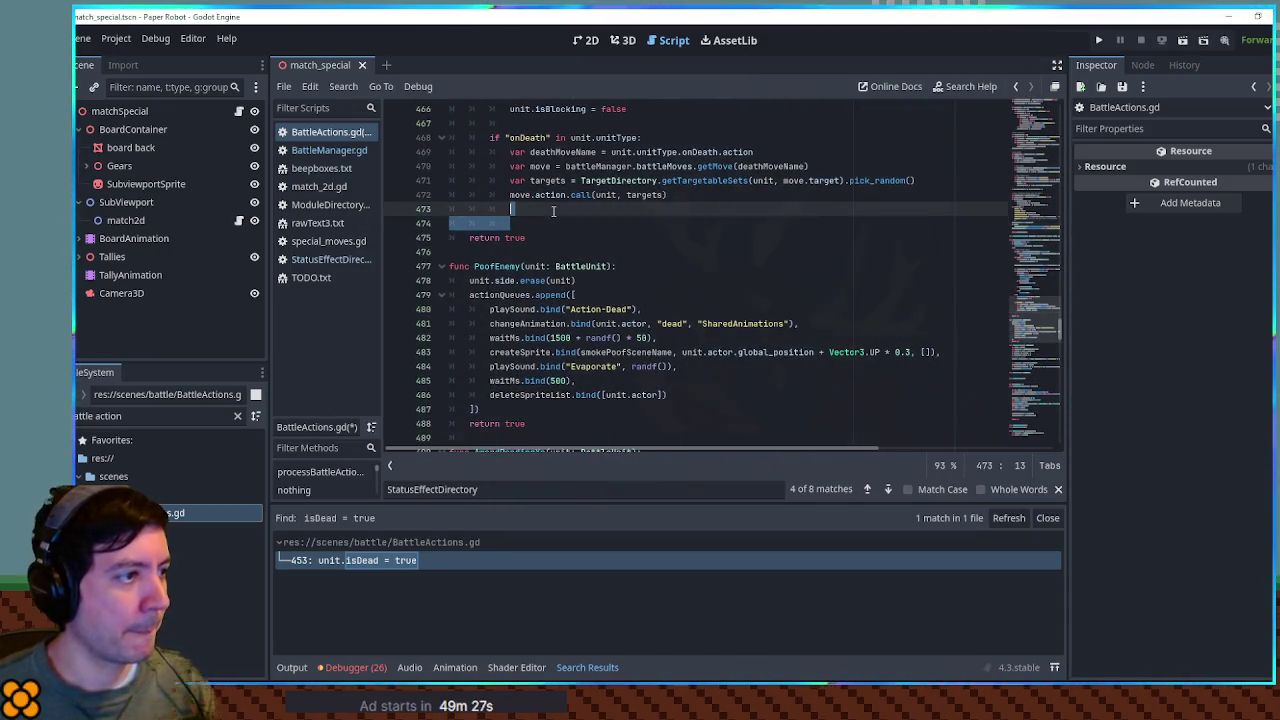
pyautogui.write('StatusEffectDirectory.run_func_for_all_effects(source, "onDealDamageInstance", [damageData])')
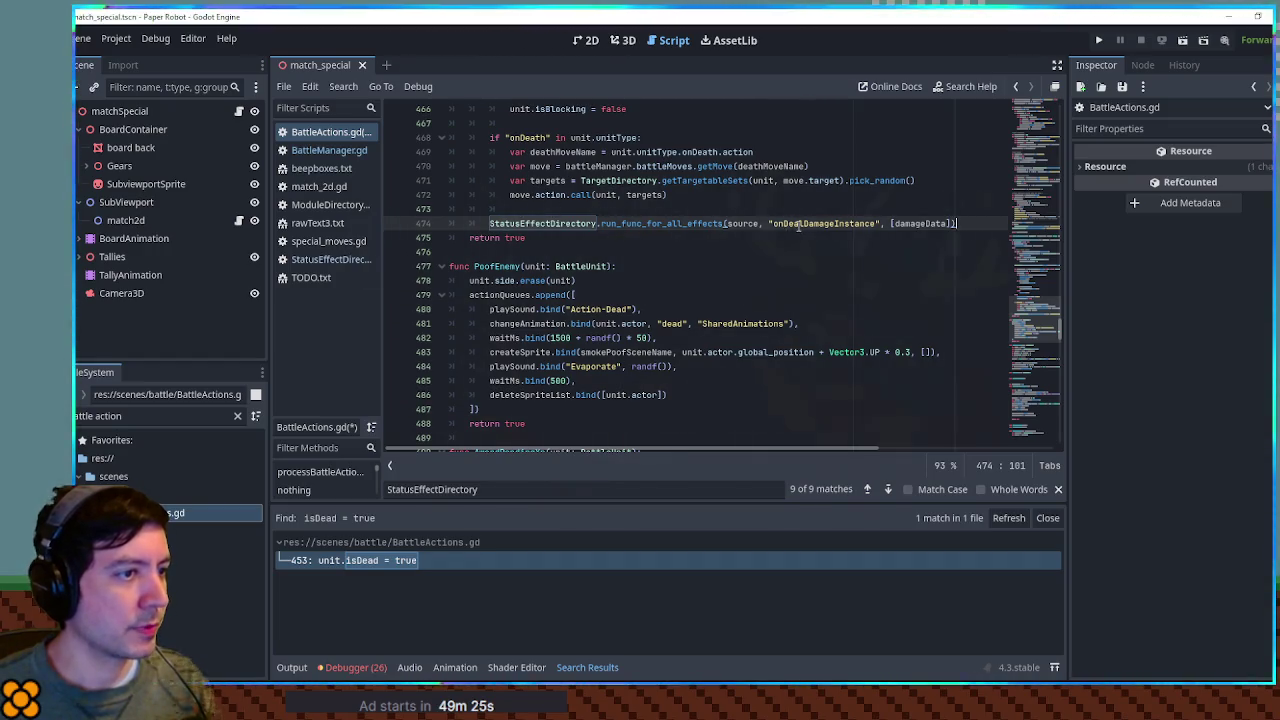
# Step: Change the pasted call's hook to "onDead" and compare its arguments with the damage calls above
pyautogui.doubleClick(795, 224)
pyautogui.write('onDead')
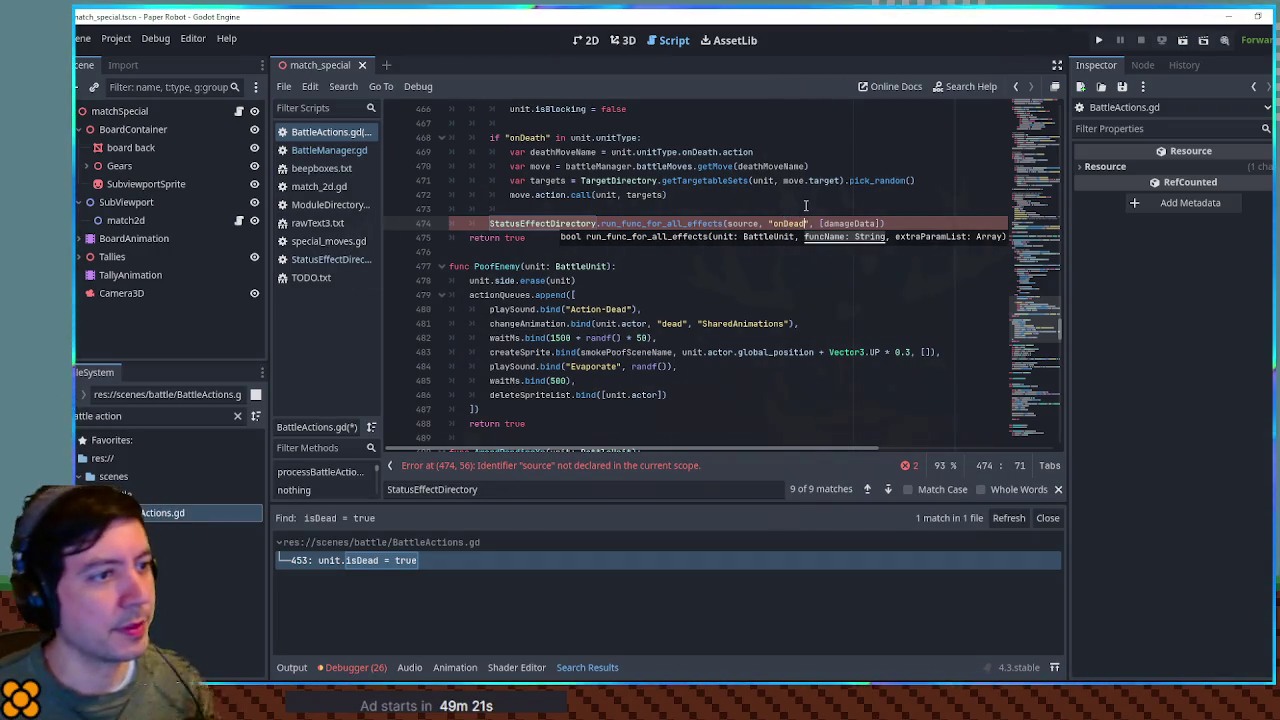
pyautogui.click(805, 207)
pyautogui.scroll(2, 874, 313)
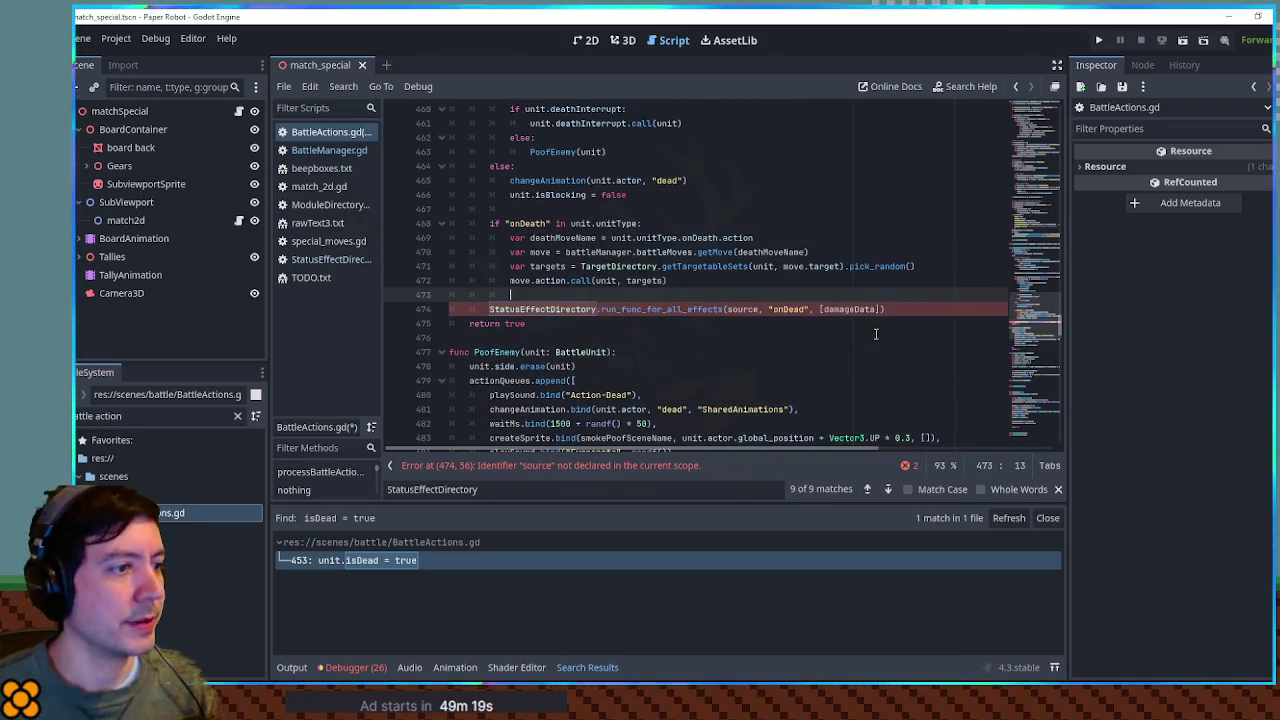
pyautogui.doubleClick(850, 309)
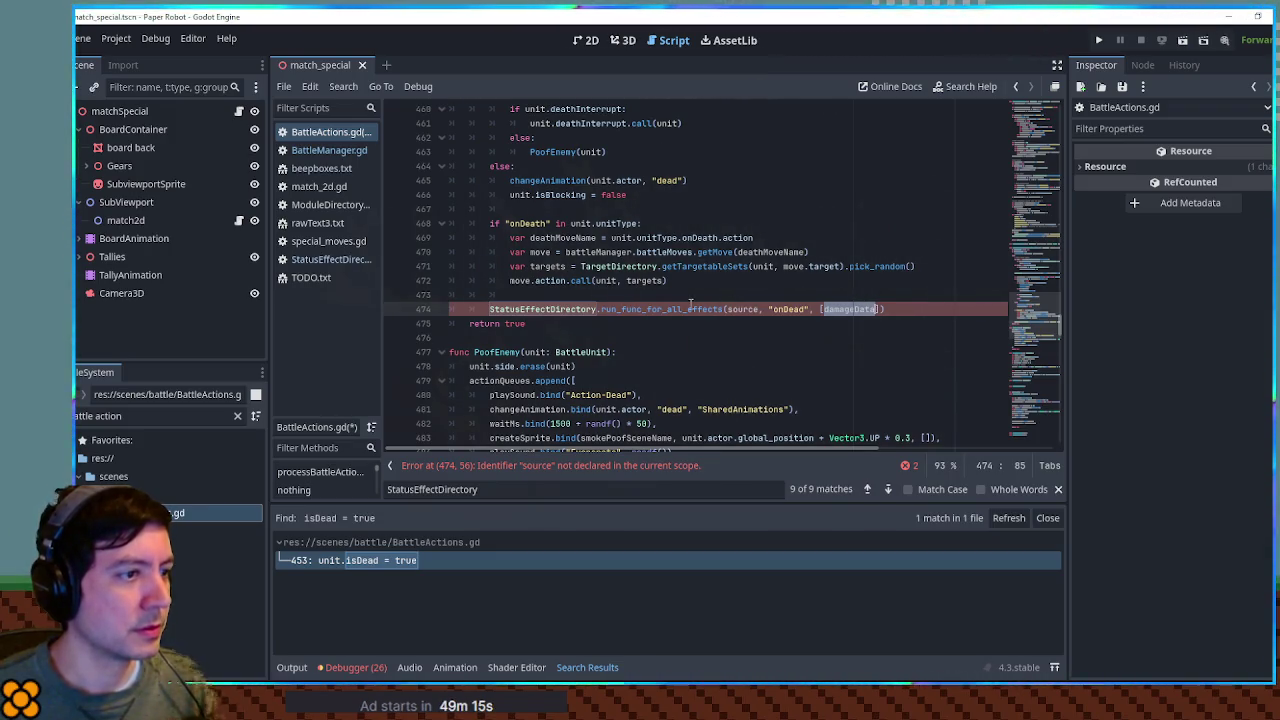
pyautogui.doubleClick(742, 309)
pyautogui.scroll(10, 700, 305)
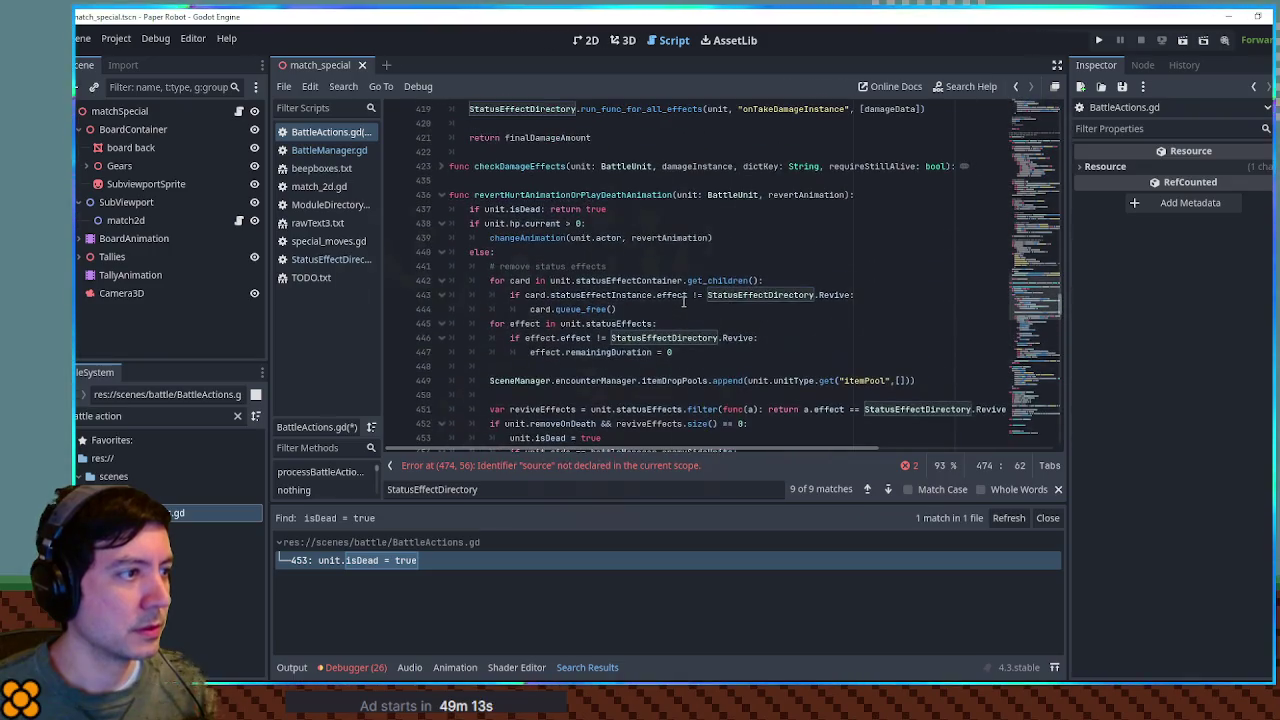
pyautogui.scroll(-10, 680, 300)
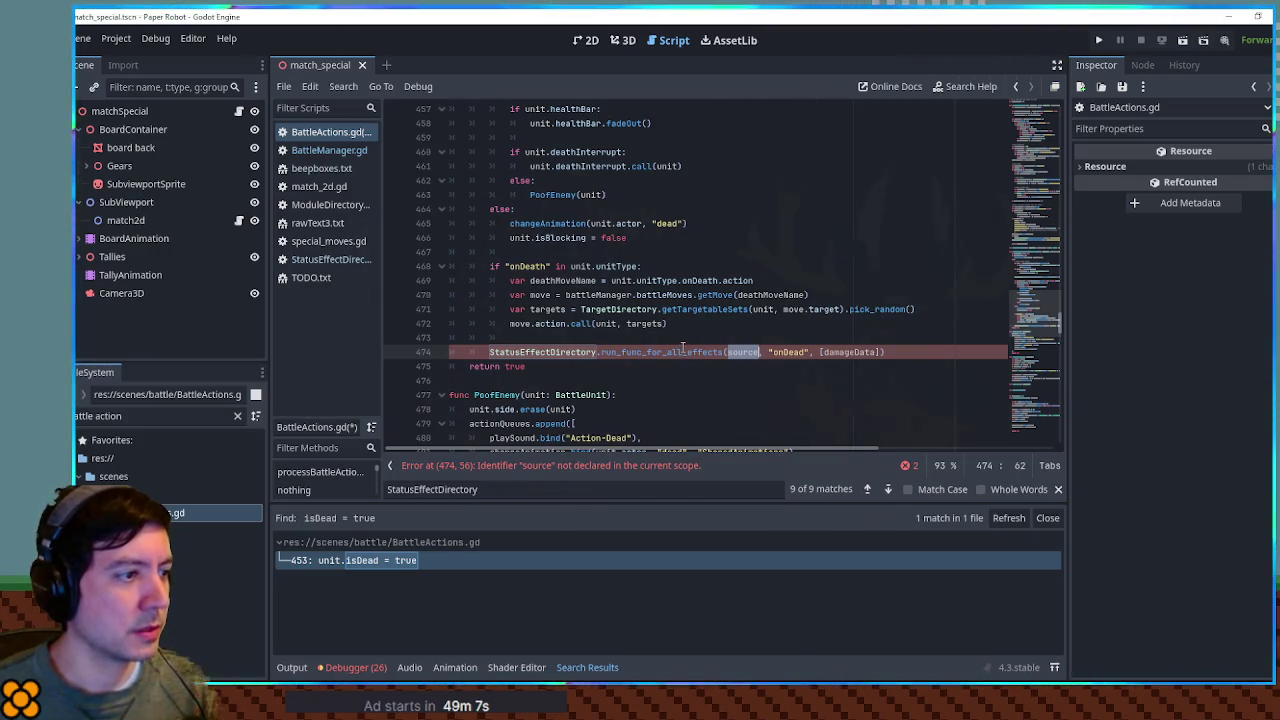
pyautogui.scroll(10, 683, 347)
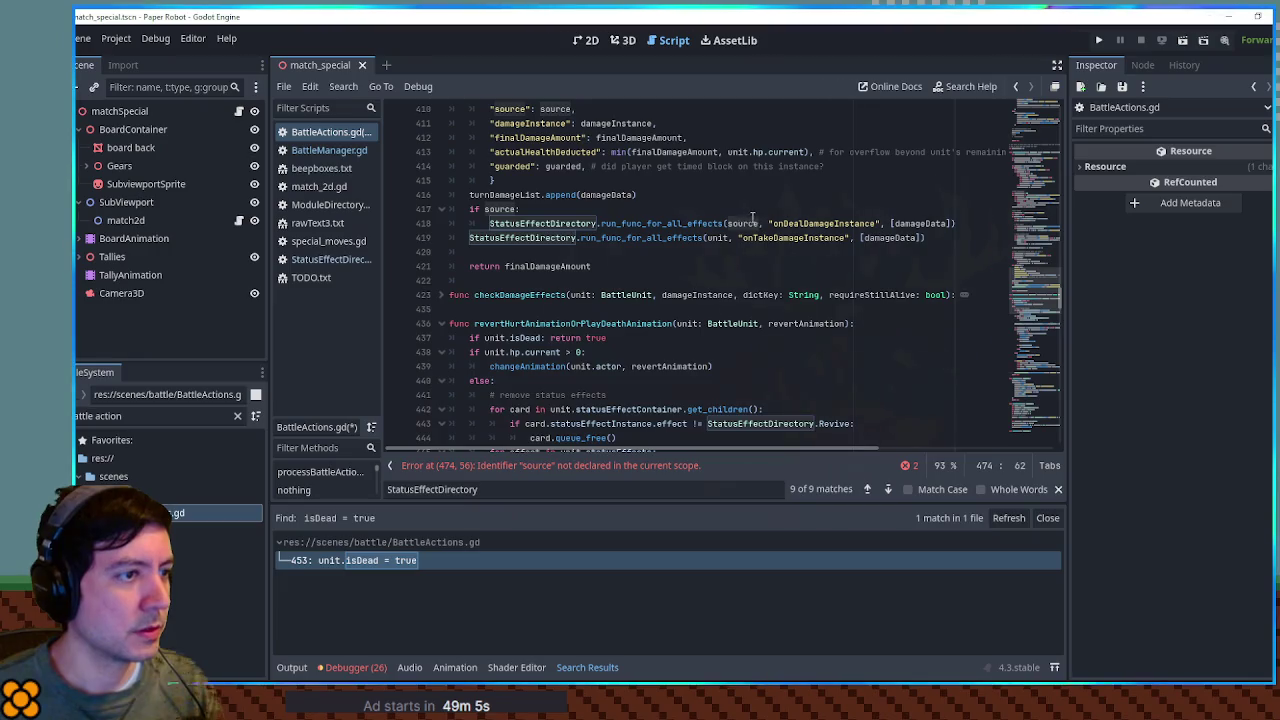
pyautogui.doubleClick(743, 223)
pyautogui.doubleClick(718, 238)
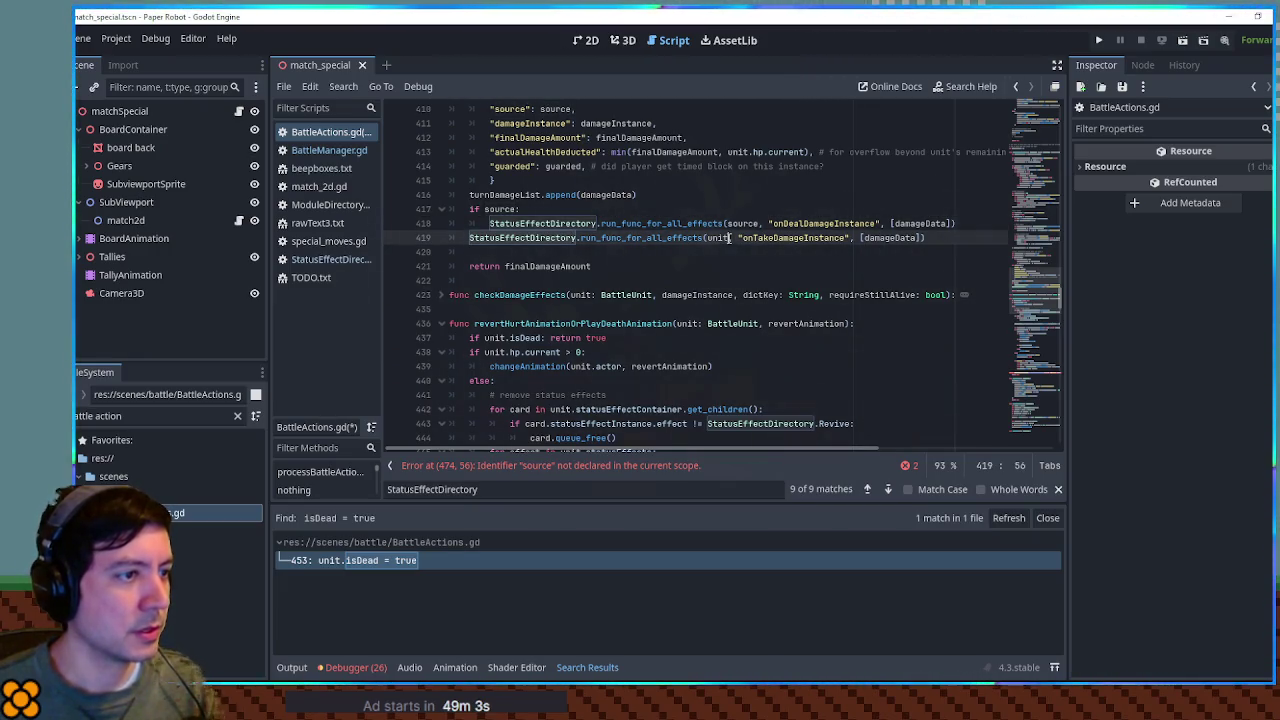
pyautogui.scroll(-11, 725, 250)
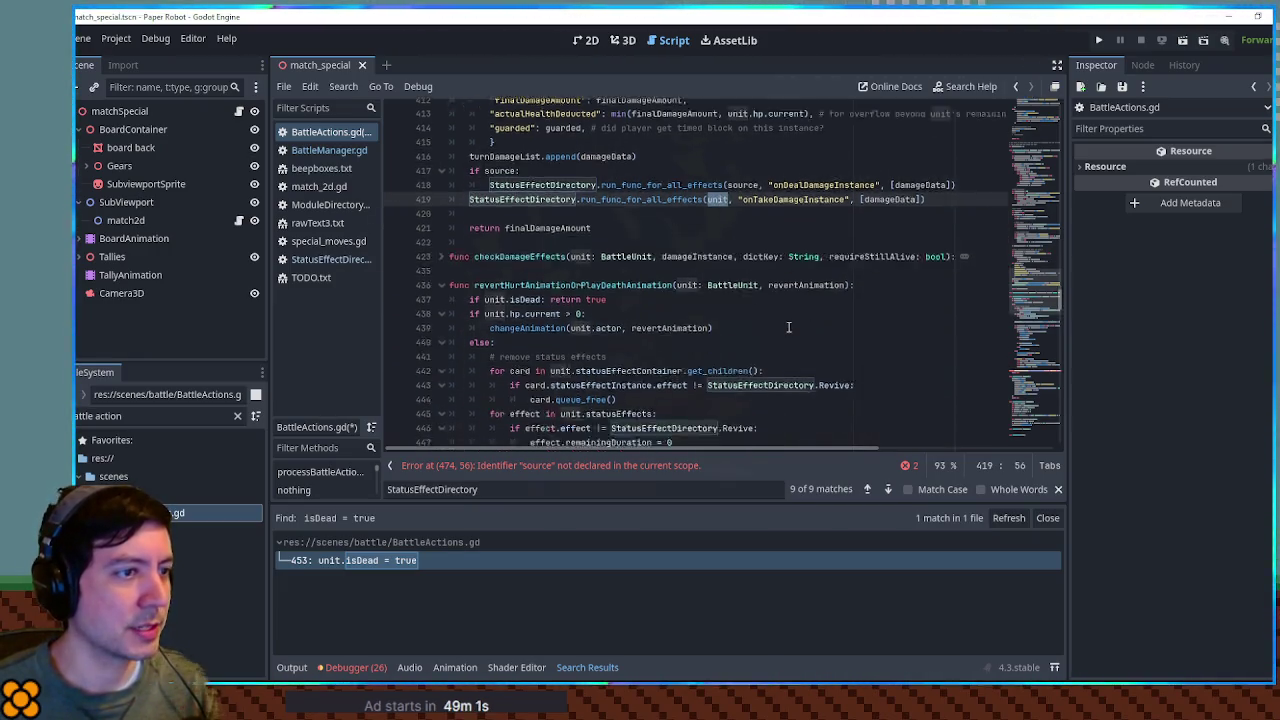
# Step: Make the call run_func_for_all_effects(unit, "onDead", []) and save BattleActions.gd
pyautogui.click(733, 266)
pyautogui.doubleClick(733, 266)
pyautogui.write('unit')
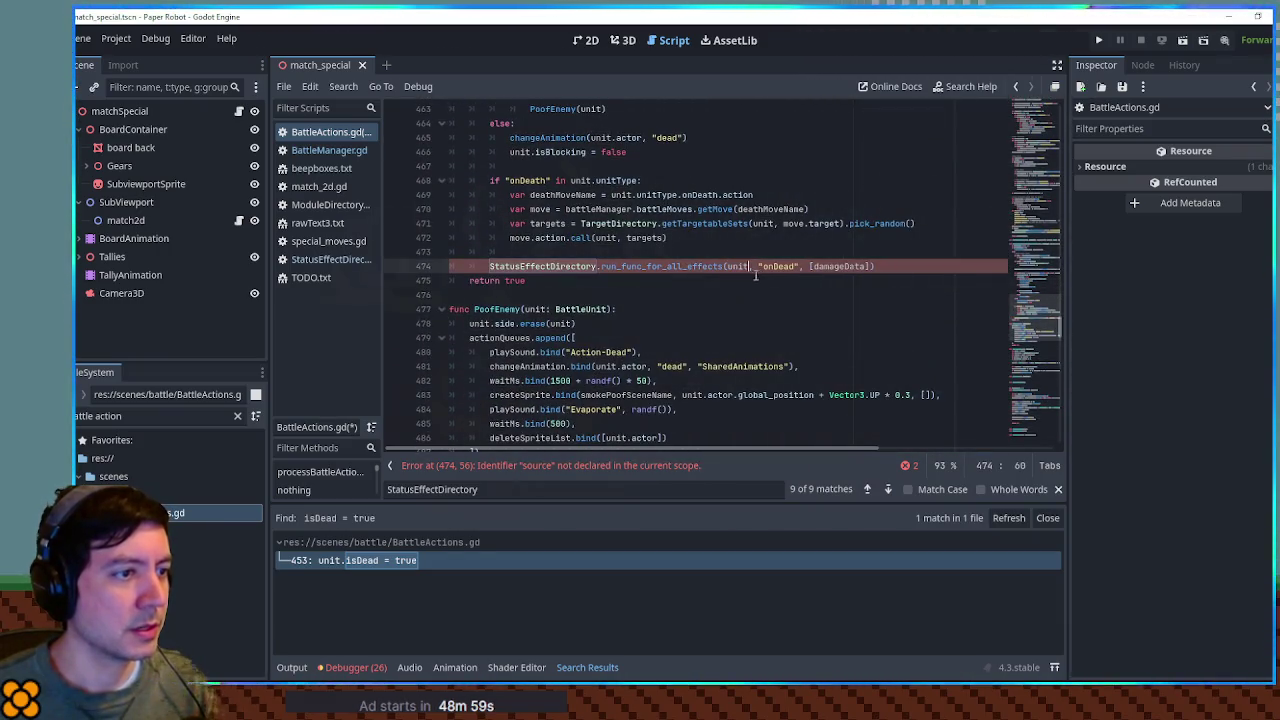
pyautogui.doubleClick(840, 266)
pyautogui.press('BackSpace')
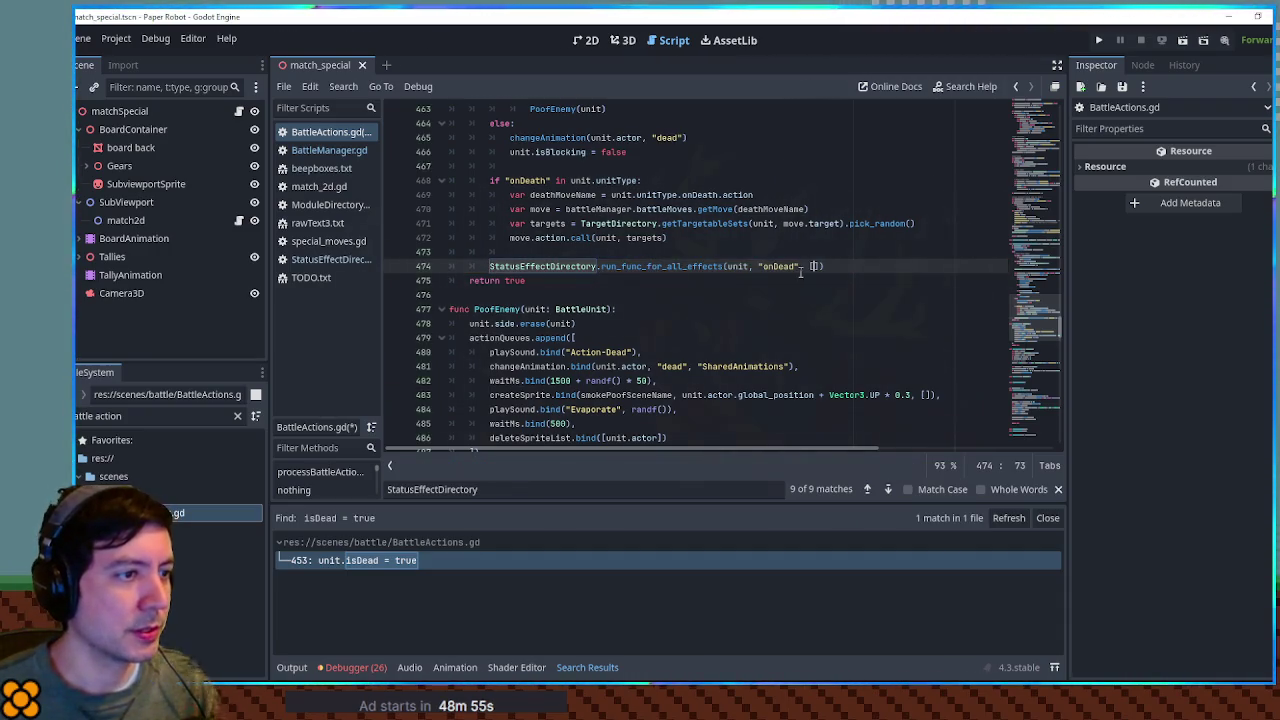
pyautogui.doubleClick(780, 266)
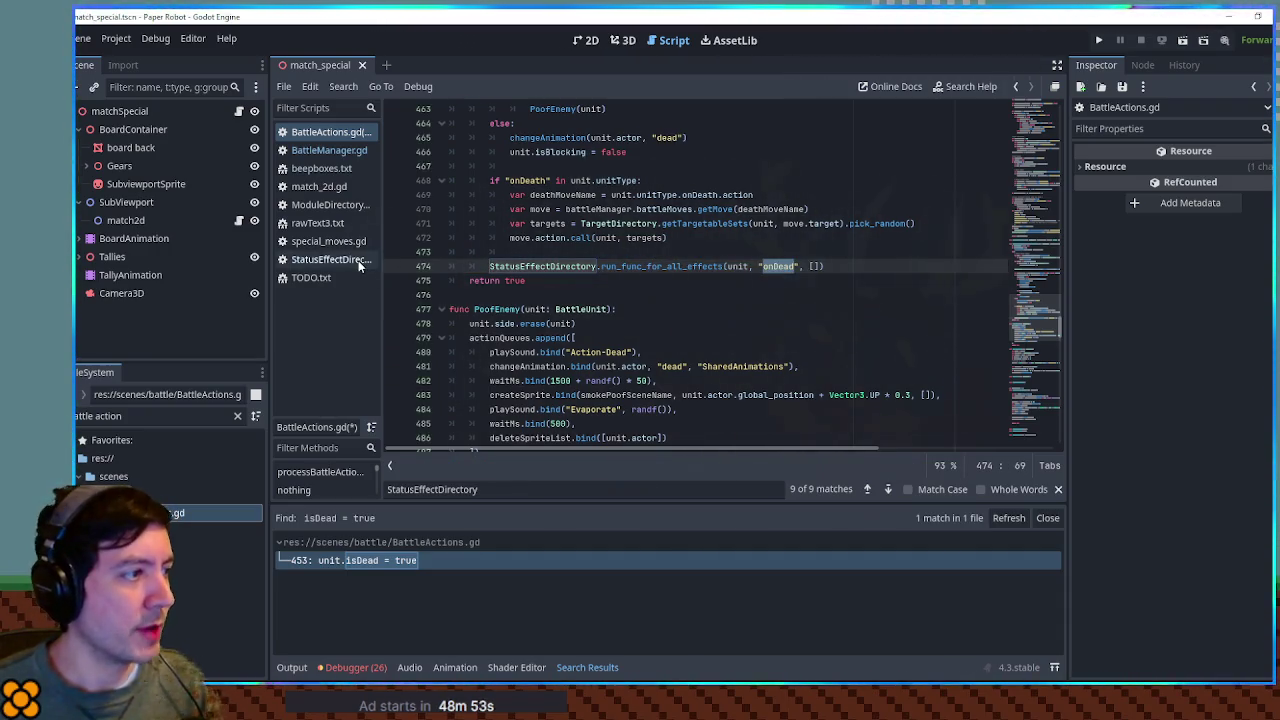
pyautogui.click(696, 256)
pyautogui.hotkey('ctrl', 's')
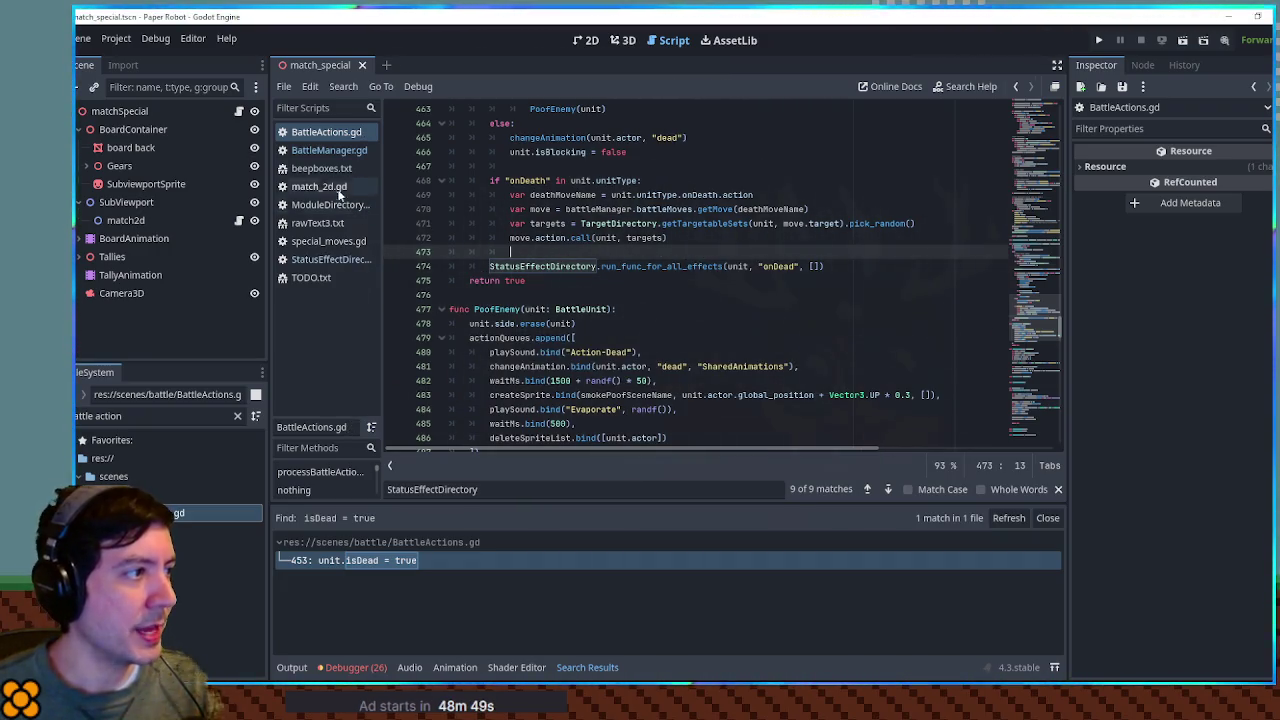
# Step: In StatusEffectDirectory.gd, copy the Confusion effect definition and place the caret below Decoy
pyautogui.click(329, 259)
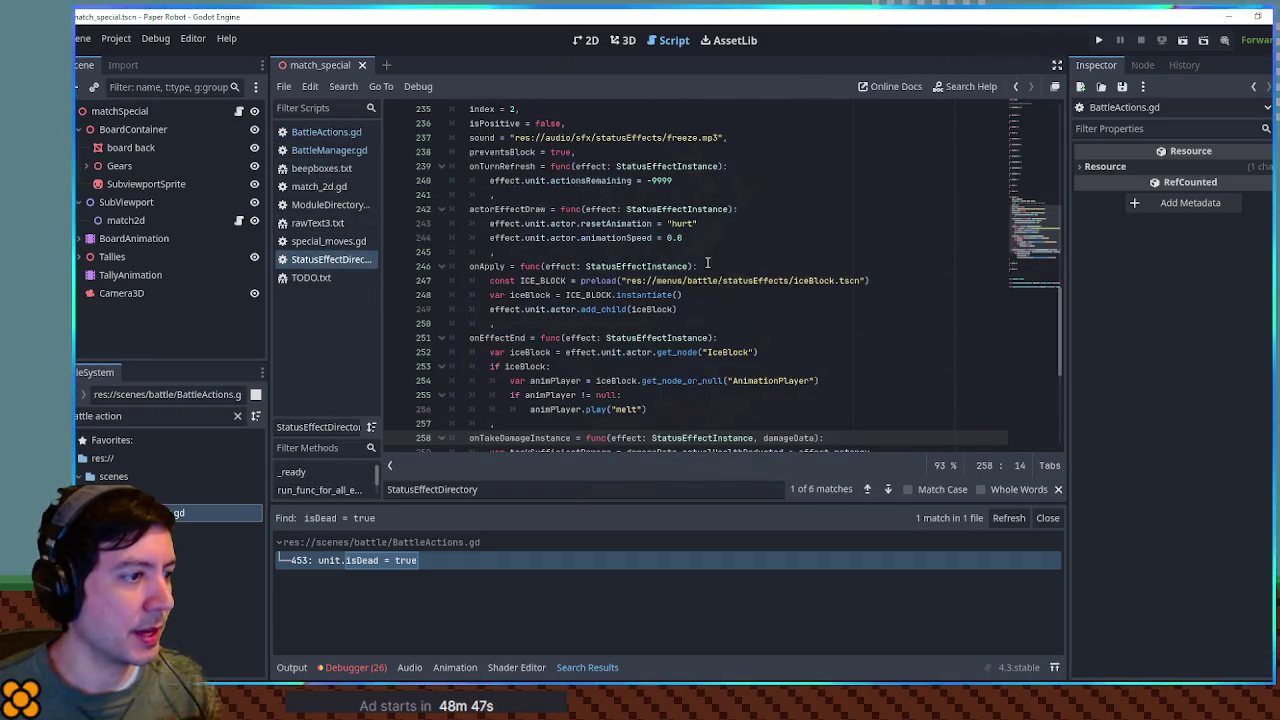
pyautogui.scroll(-3, 703, 258)
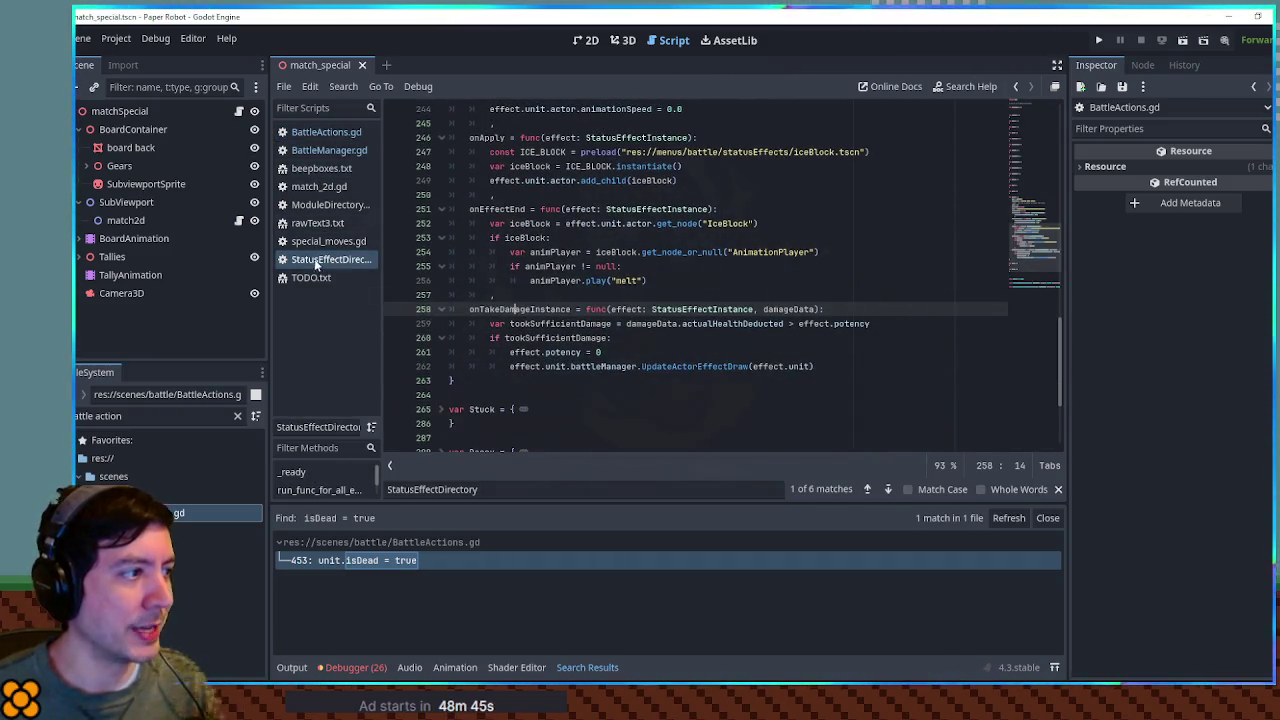
pyautogui.scroll(20, 590, 303)
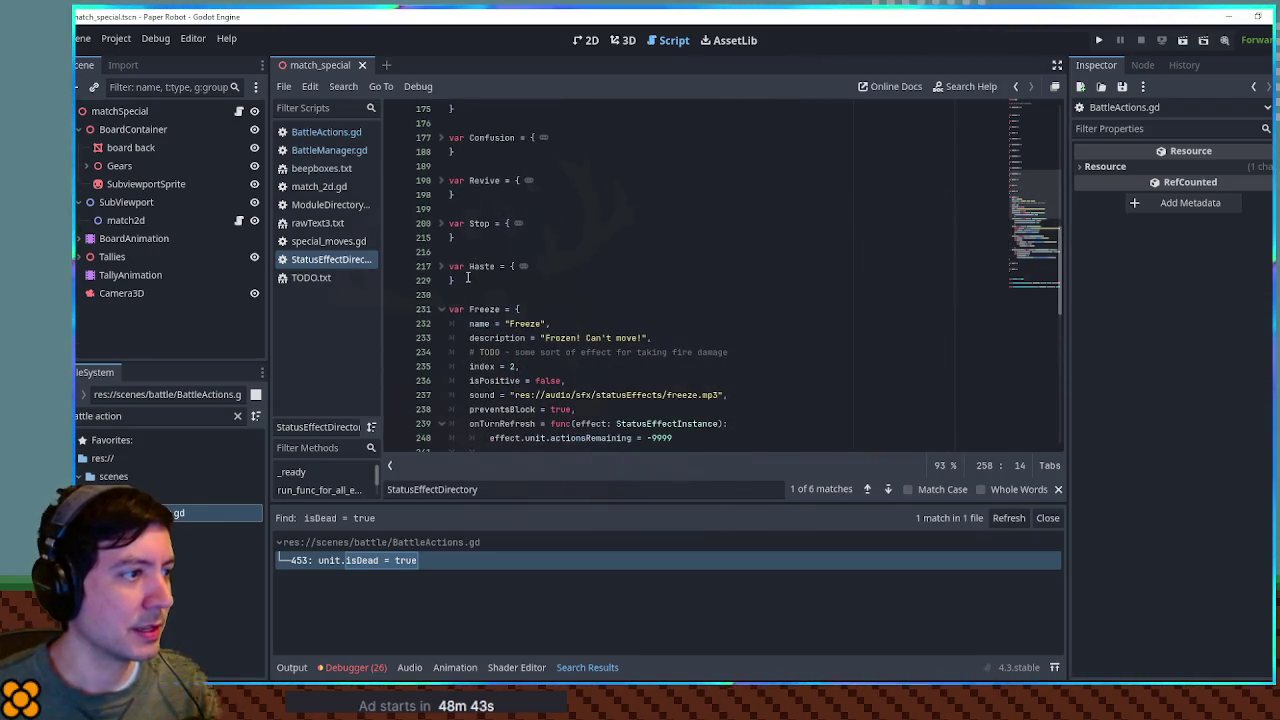
pyautogui.click(467, 279)
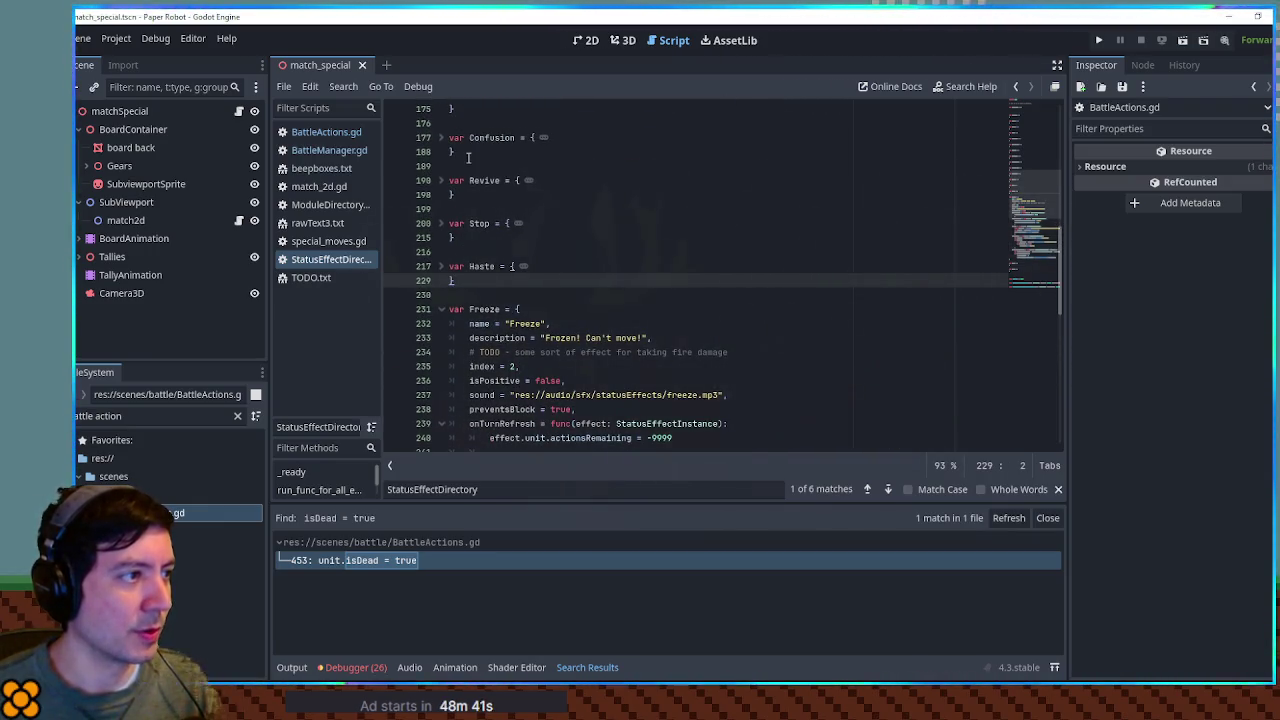
pyautogui.press('Up')
pyautogui.press('Up')
pyautogui.press('Up')
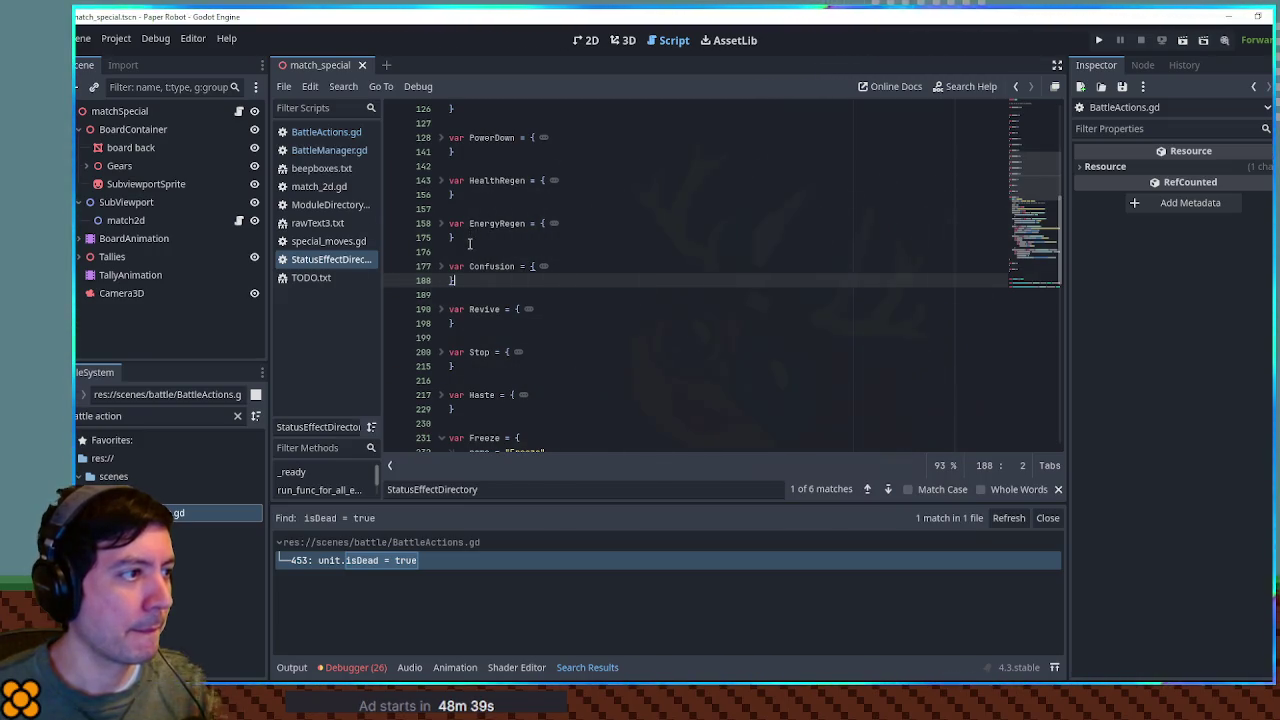
pyautogui.moveTo(470, 151); pyautogui.dragTo(475, 111)
pyautogui.moveTo(465, 281)
pyautogui.mouseDown()
pyautogui.moveTo(468, 222)
pyautogui.moveTo(469, 246)
pyautogui.mouseUp()
pyautogui.scroll(-10, 472, 300)
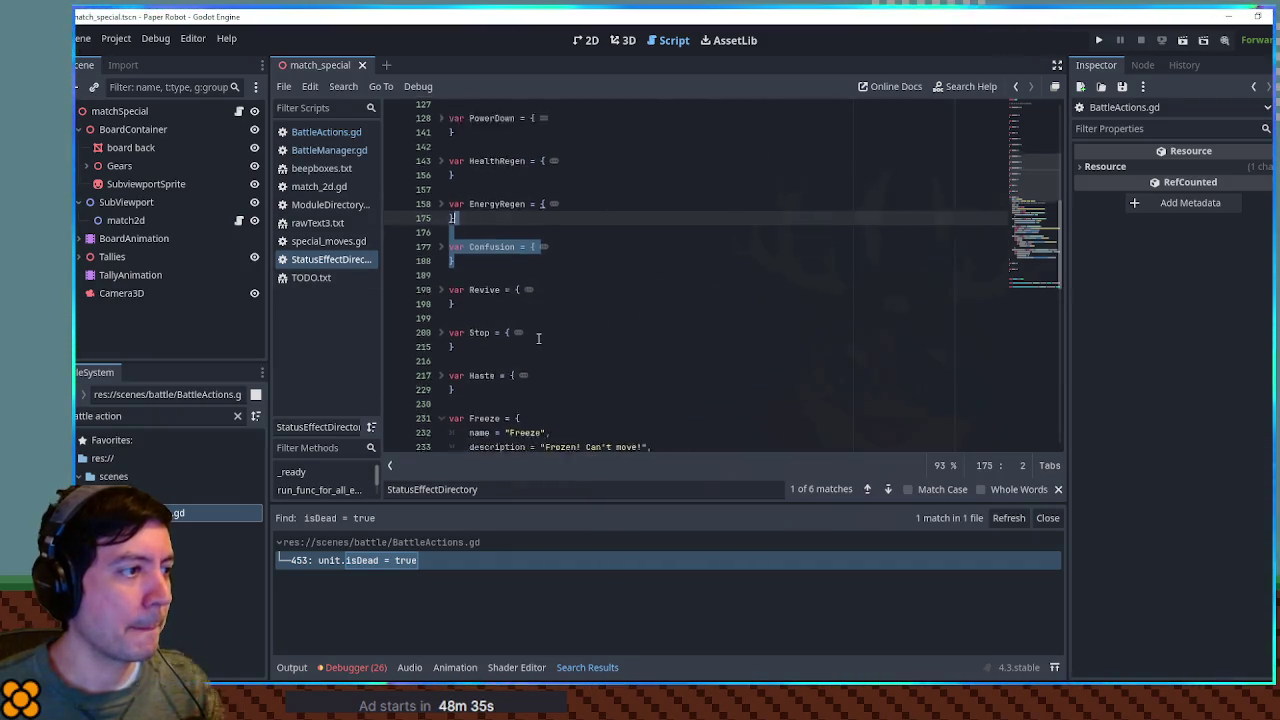
pyautogui.click(478, 394)
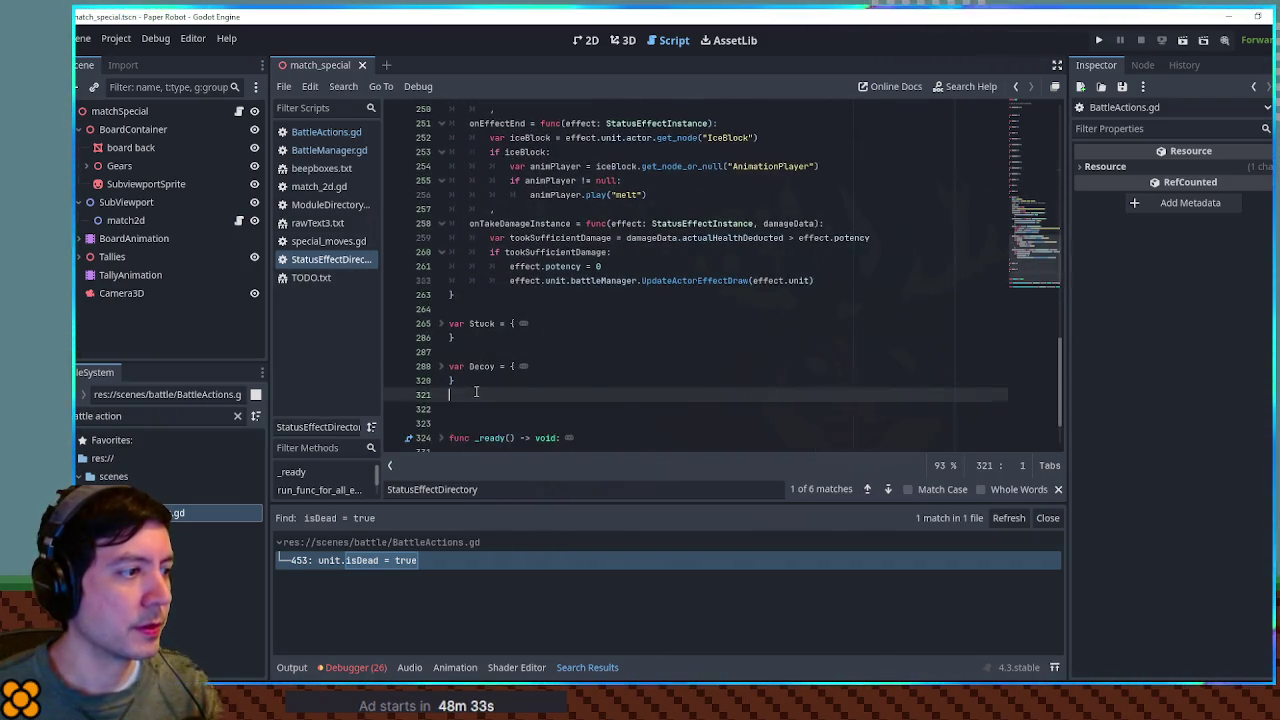
# Step: Paste the Confusion copy after Decoy, drop its TODO line, and rename it Explosive
pyautogui.write('var Confusion = { \t# TODO - player side confusion \tname = "Confused", \tdescription = "Confused! Possible random actions!", \tindex = 13, \tisPositive = false, \tusesPotency = false, \tsound = "res://audio/sfx/statusEffects/confusion.mp3", \tactorEffectDraw = func(effect: StatusEffectInstance): \t\teffect.unit.actor.resetAnimation = "hurt" \t\t, }')
pyautogui.click(501, 295)
pyautogui.hotkey('ctrl', 'shift', 'k')
pyautogui.doubleClick(491, 280)
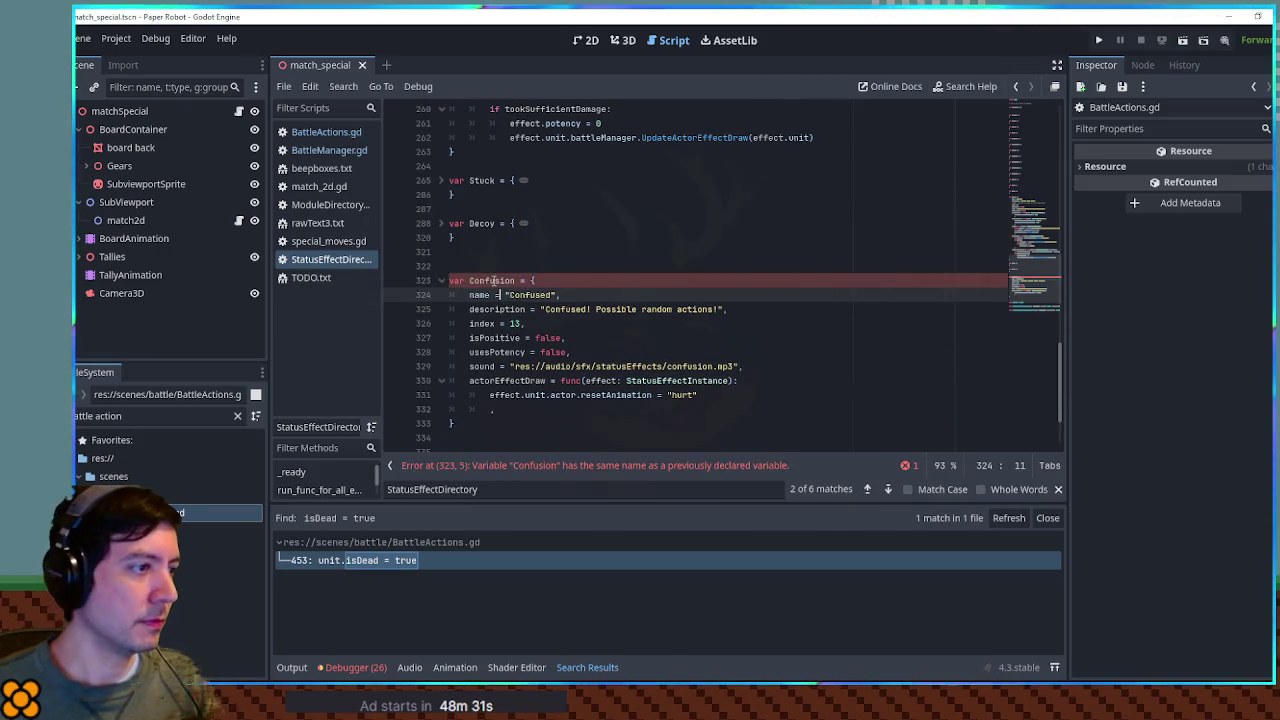
pyautogui.write('Explosive')
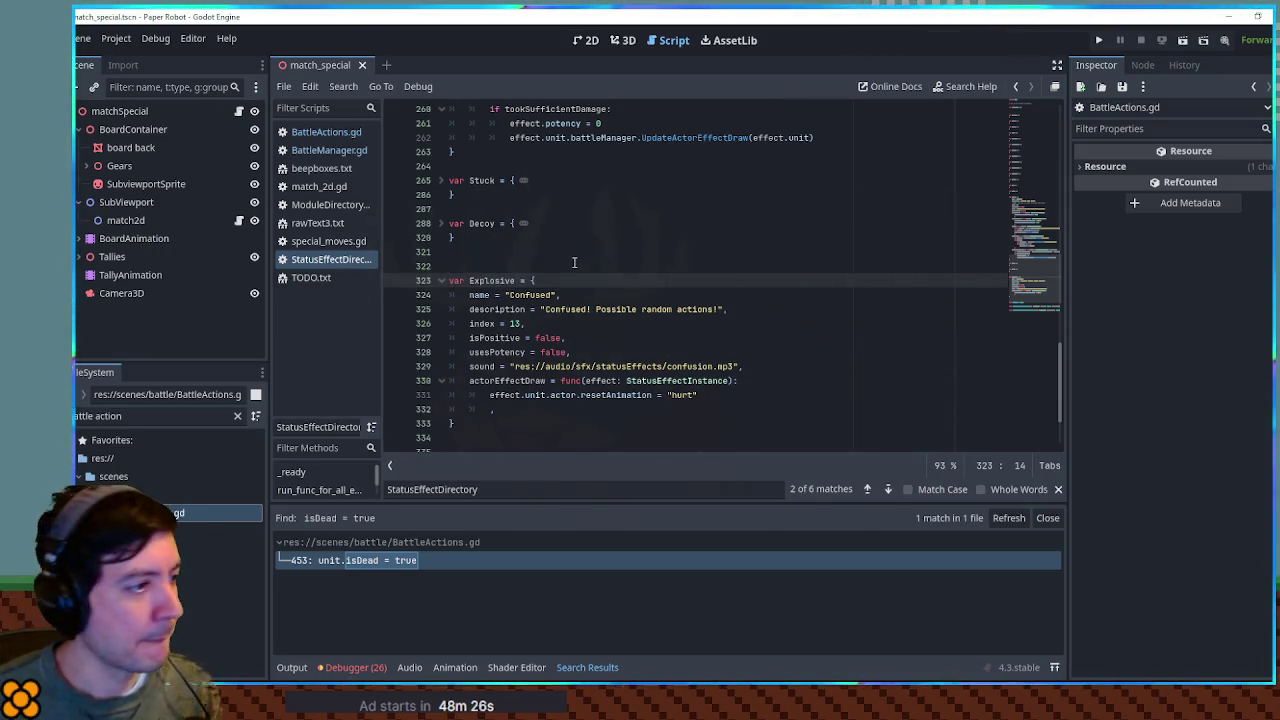
pyautogui.hotkey('ctrl', 'd')
pyautogui.doubleClick(530, 295)
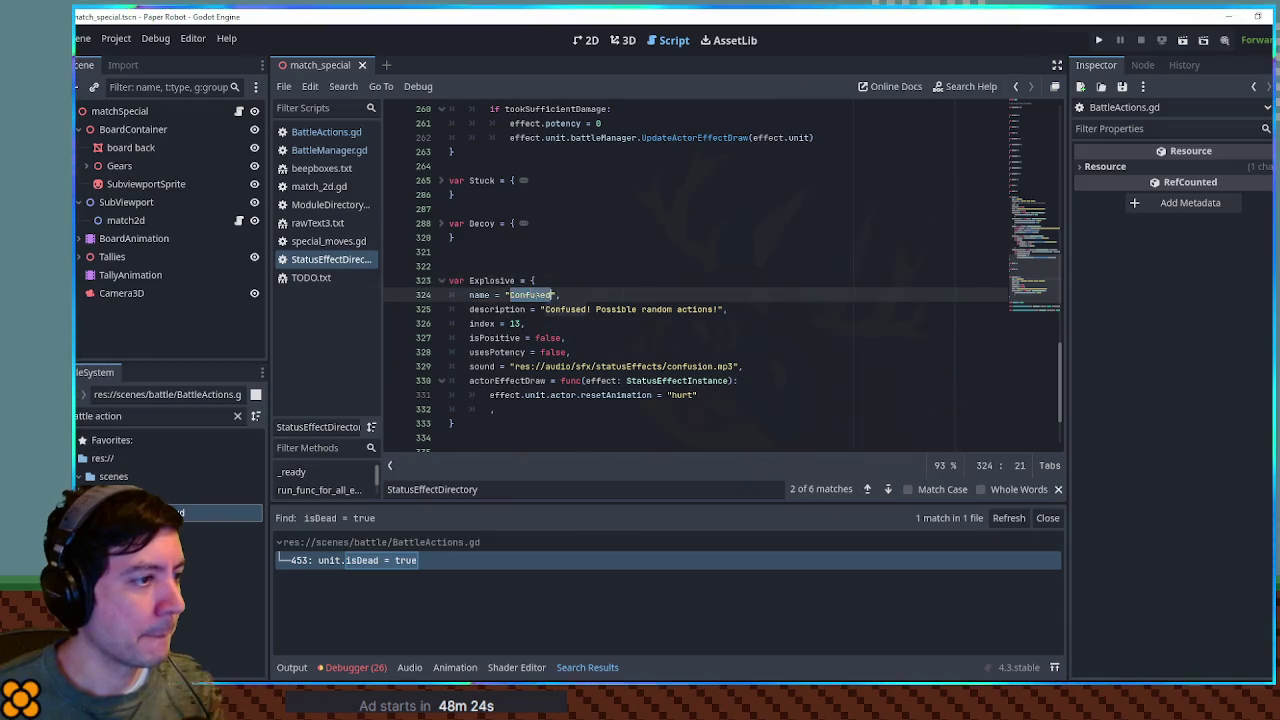
pyautogui.write('Explosive')
# Step: Rewrite the description to "Explosive! Friendly fire on KO!"
pyautogui.doubleClick(566, 309)
pyautogui.write('Explosive')
pyautogui.doubleClick(622, 310)
pyautogui.moveTo(622, 312); pyautogui.dragTo(728, 311)
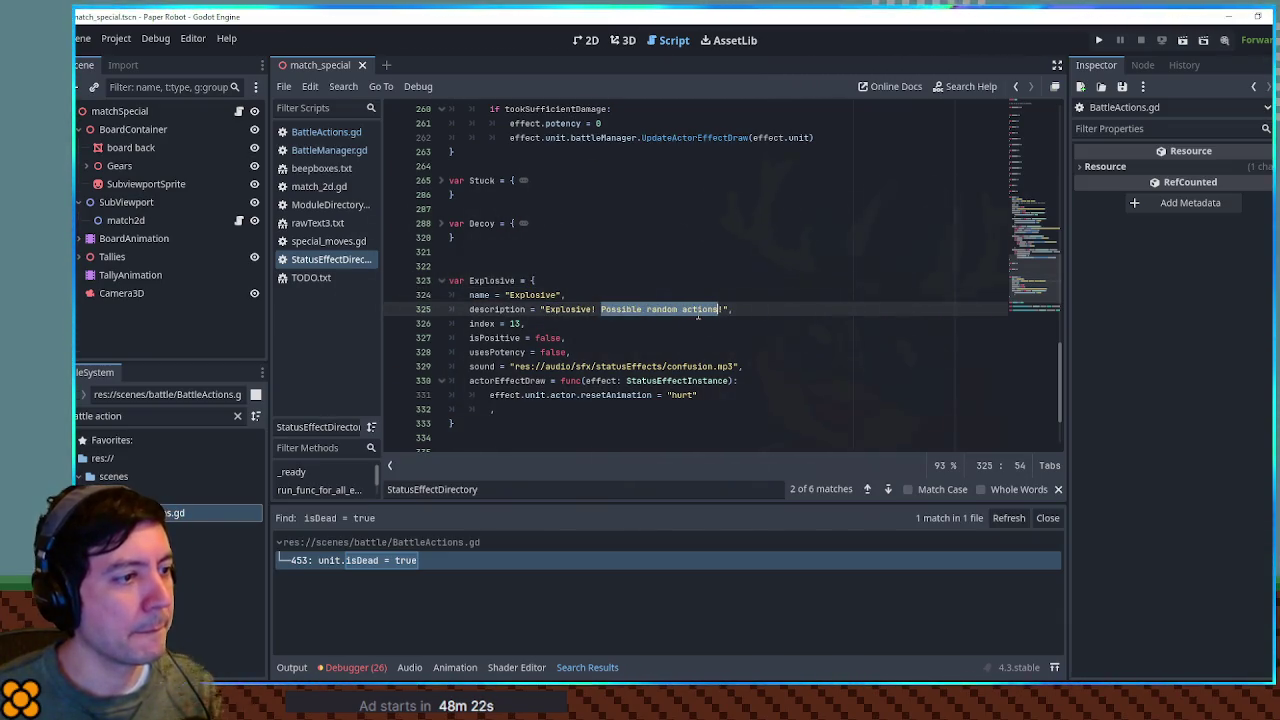
pyautogui.write('D')
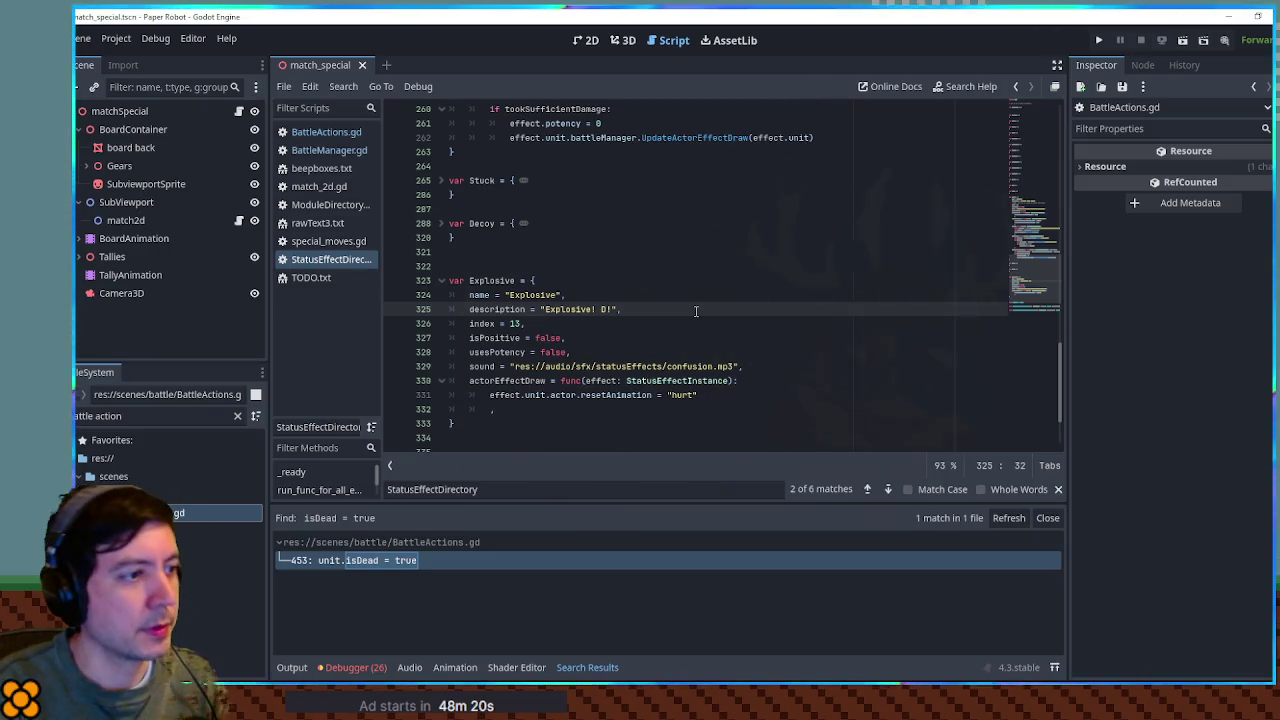
pyautogui.press('BackSpace')
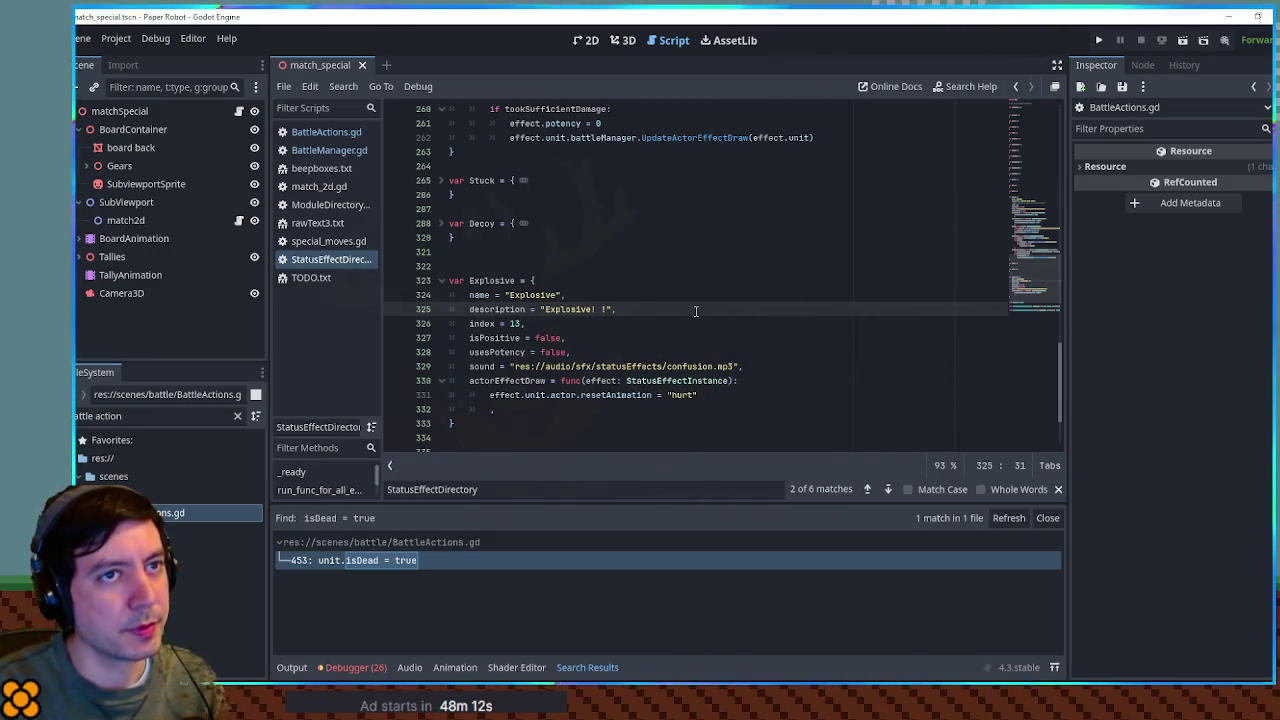
pyautogui.write('Friendly')
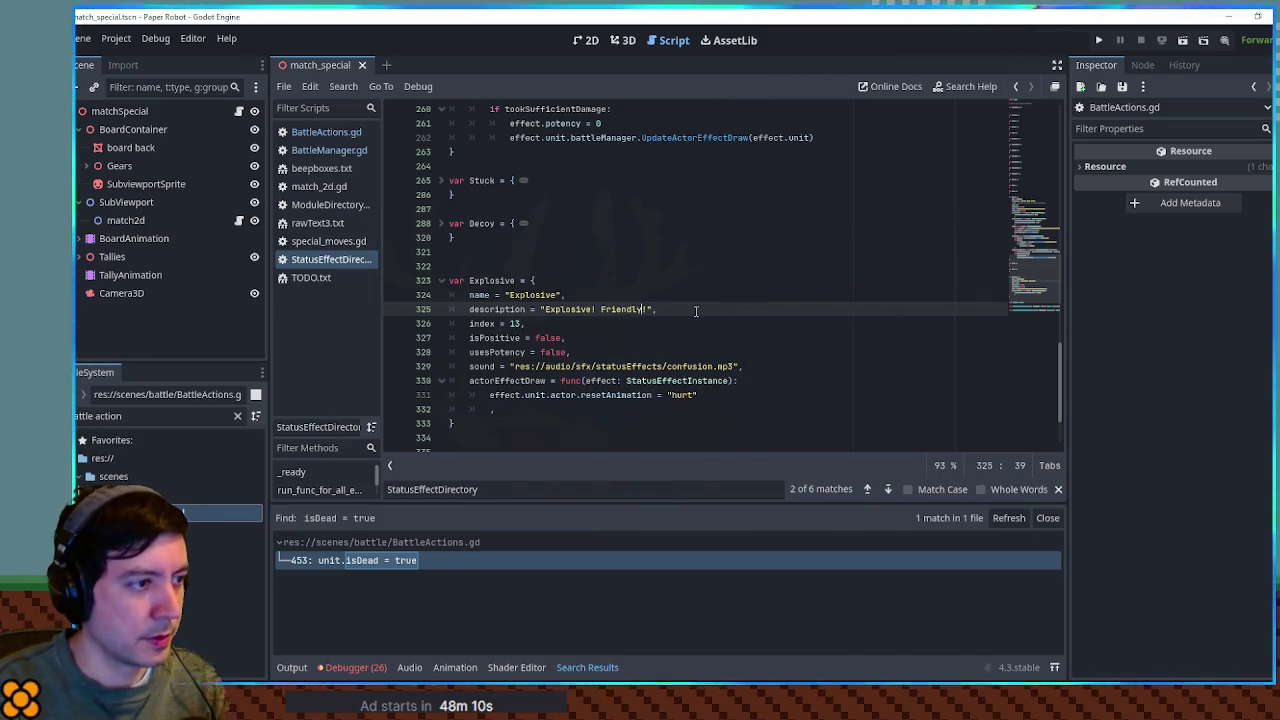
pyautogui.write(' fire on KO!')
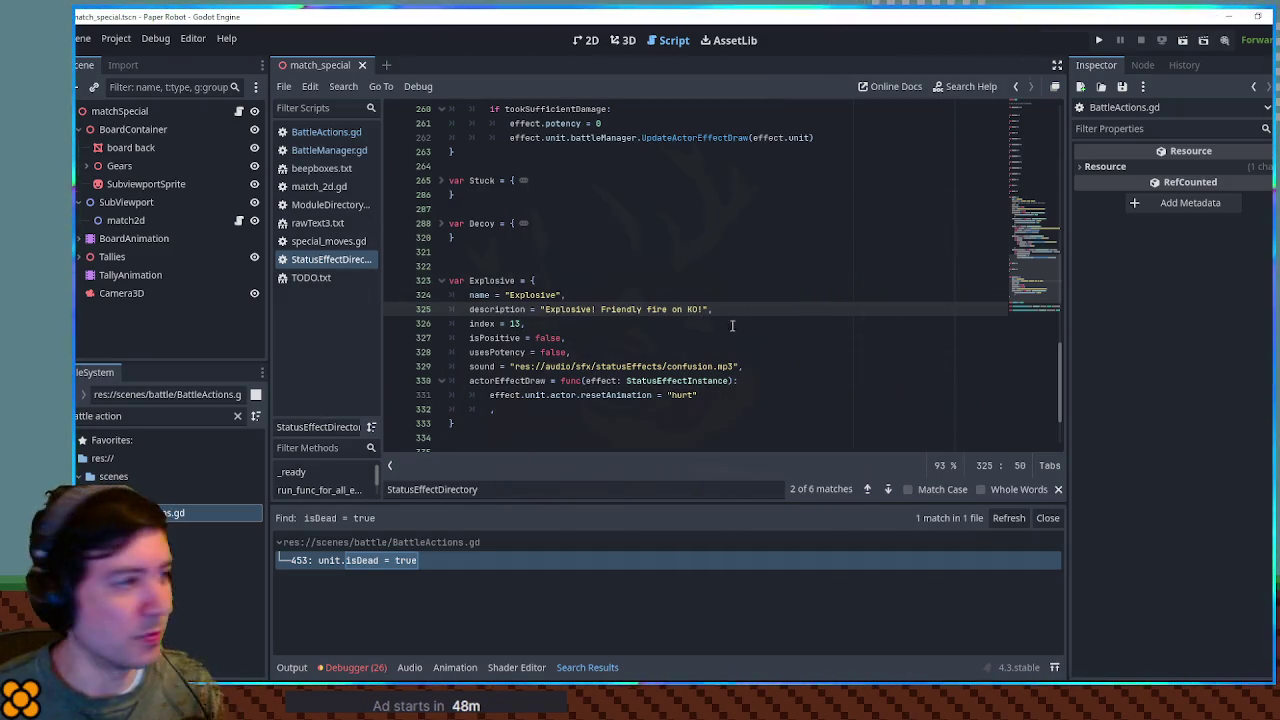
pyautogui.scroll(12, 732, 325)
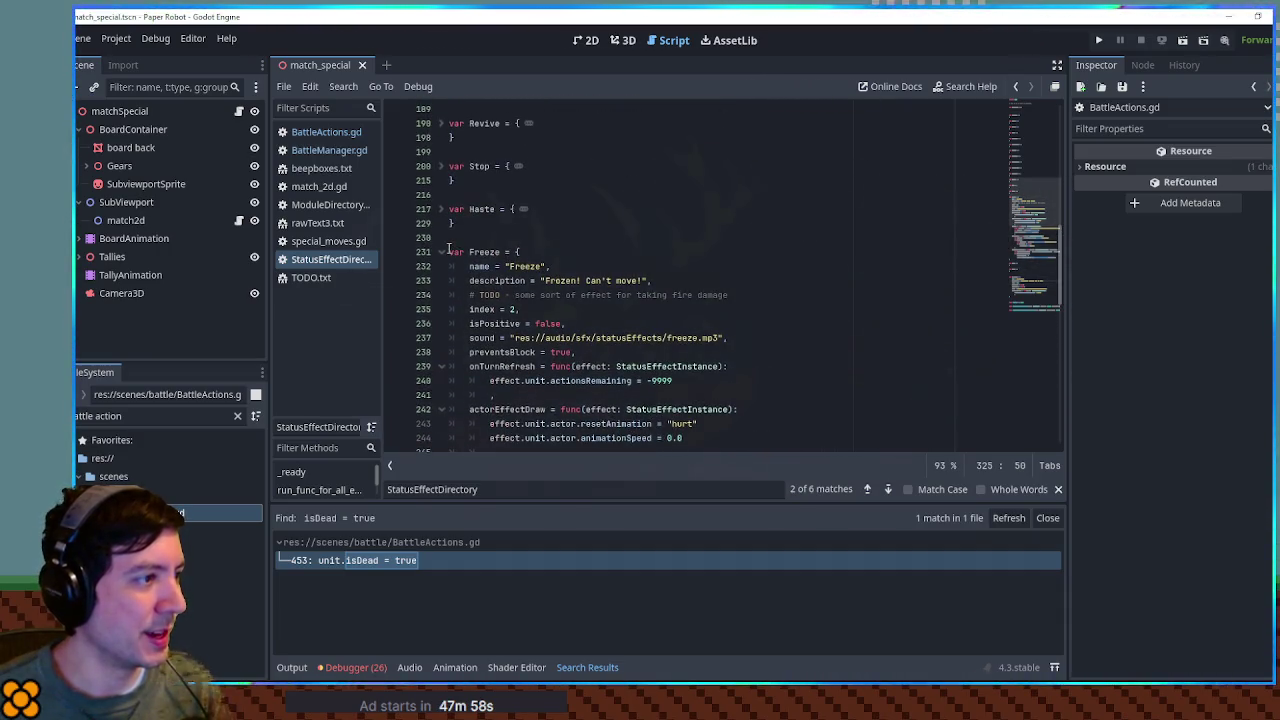
# Step: Set the Explosive effect's index to 21 and comment out its copied sound line
pyautogui.click(442, 252)
pyautogui.scroll(10, 445, 178)
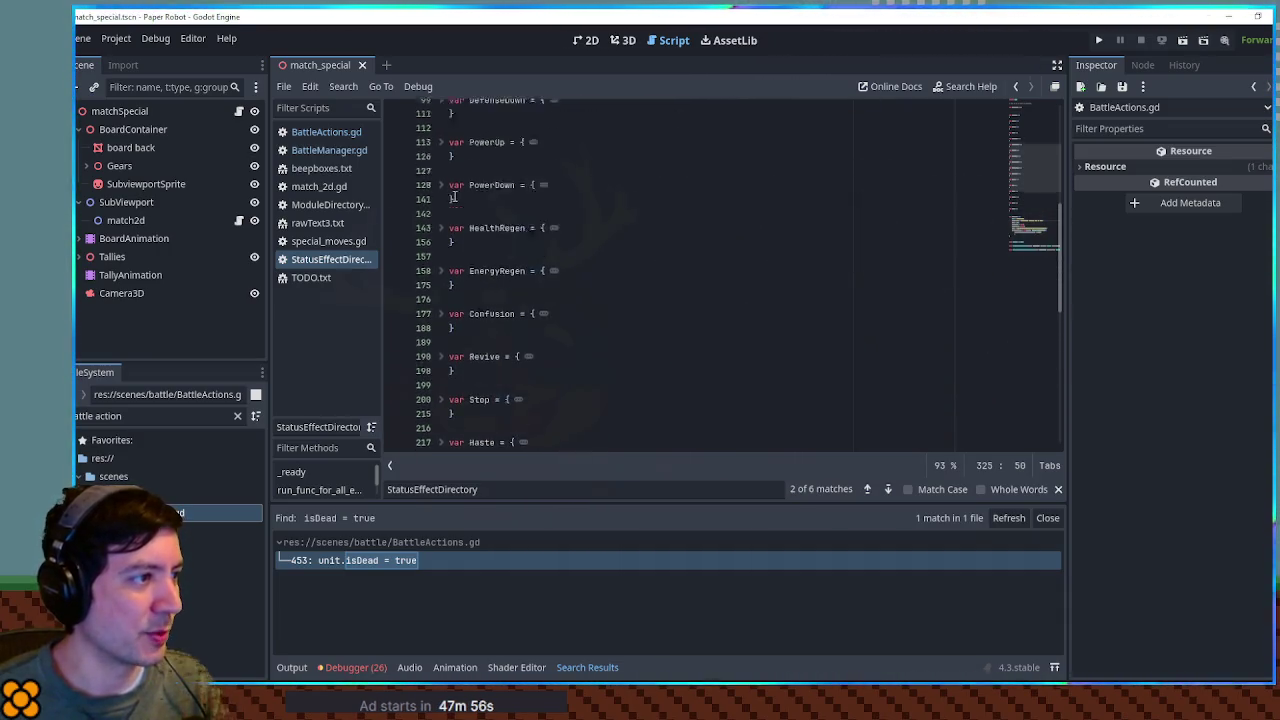
pyautogui.click(441, 211)
pyautogui.scroll(-12, 528, 328)
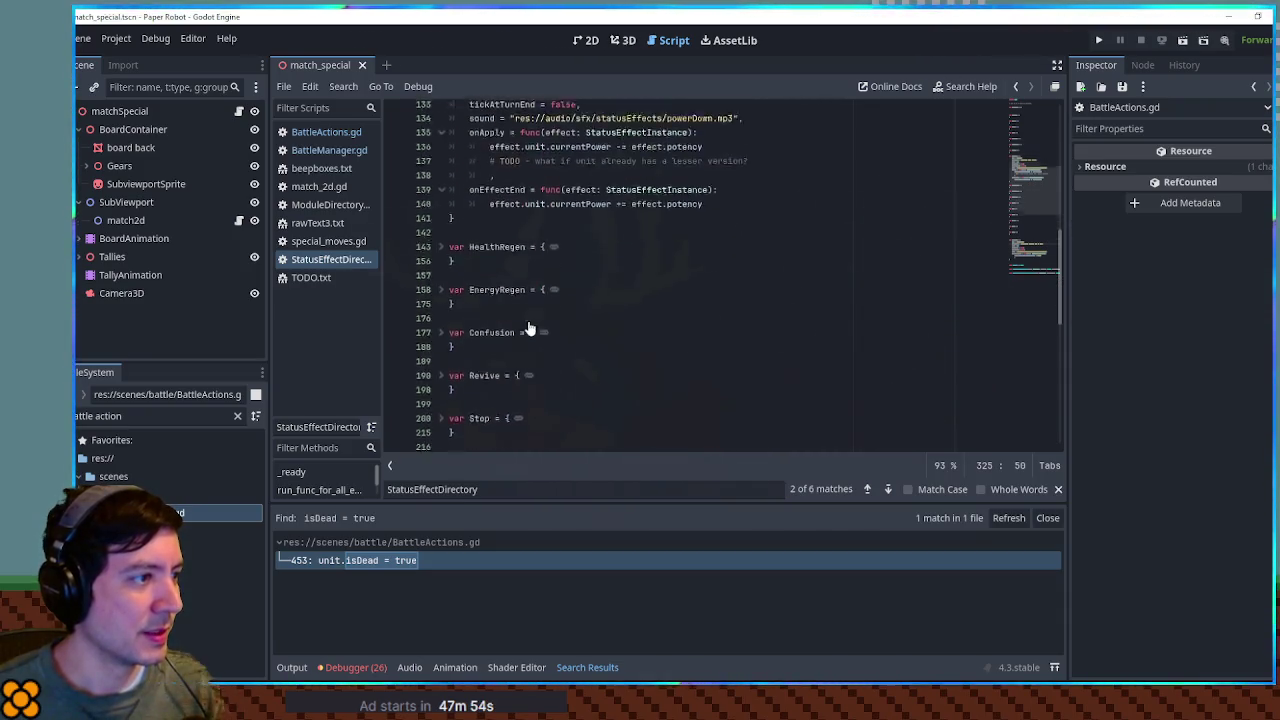
pyautogui.doubleClick(516, 267)
pyautogui.write('21')
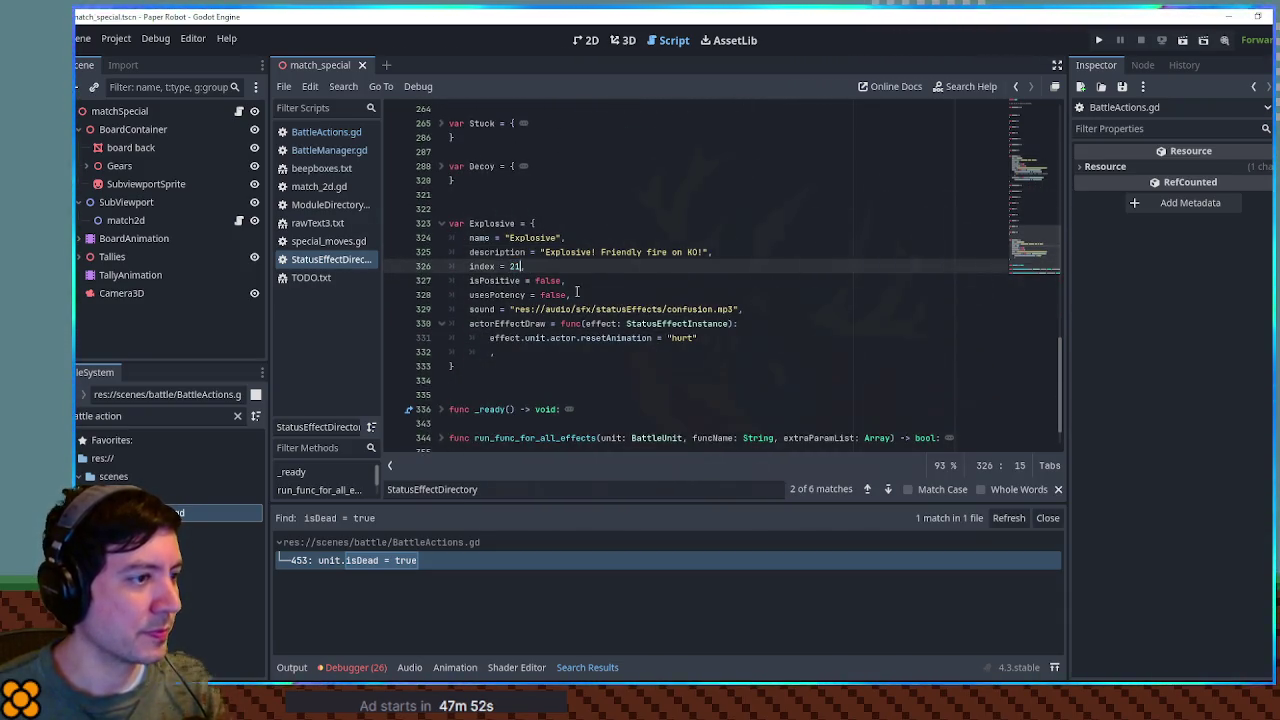
pyautogui.click(492, 310)
pyautogui.hotkey('ctrl', 'k')
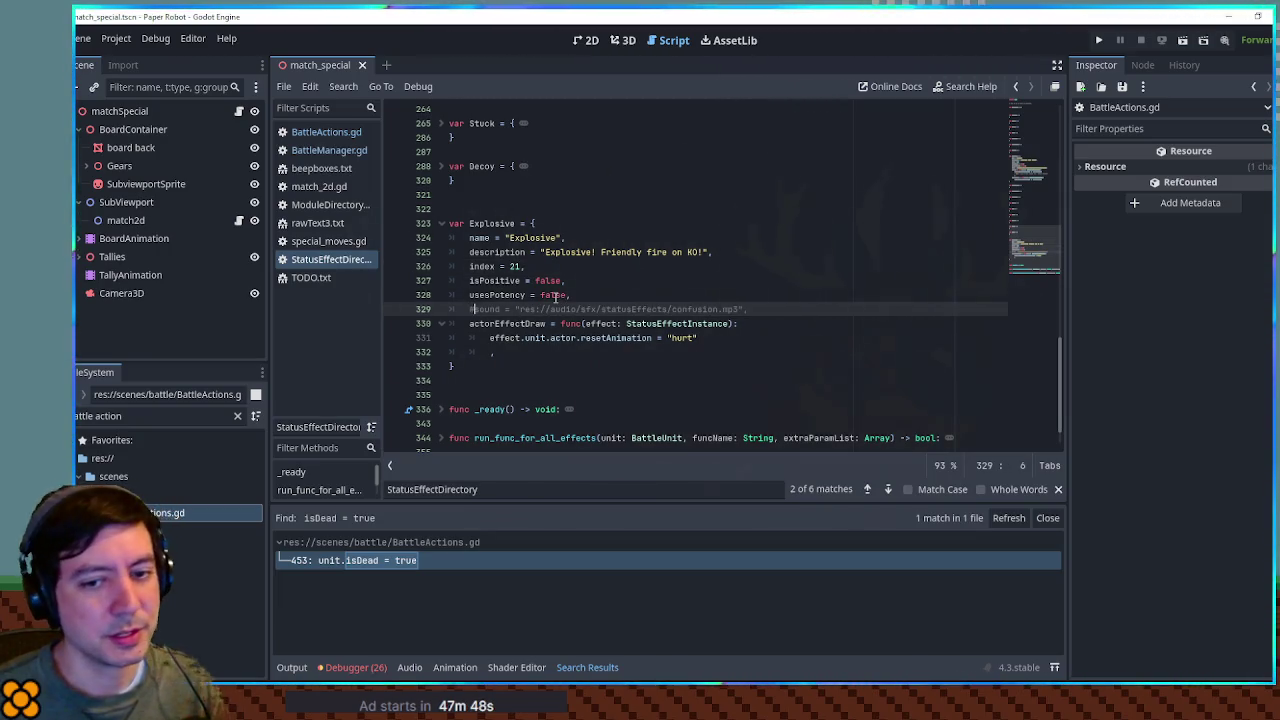
# Step: Check the Stop effect, then set Explosive's usesPotency to true
pyautogui.scroll(5, 555, 297)
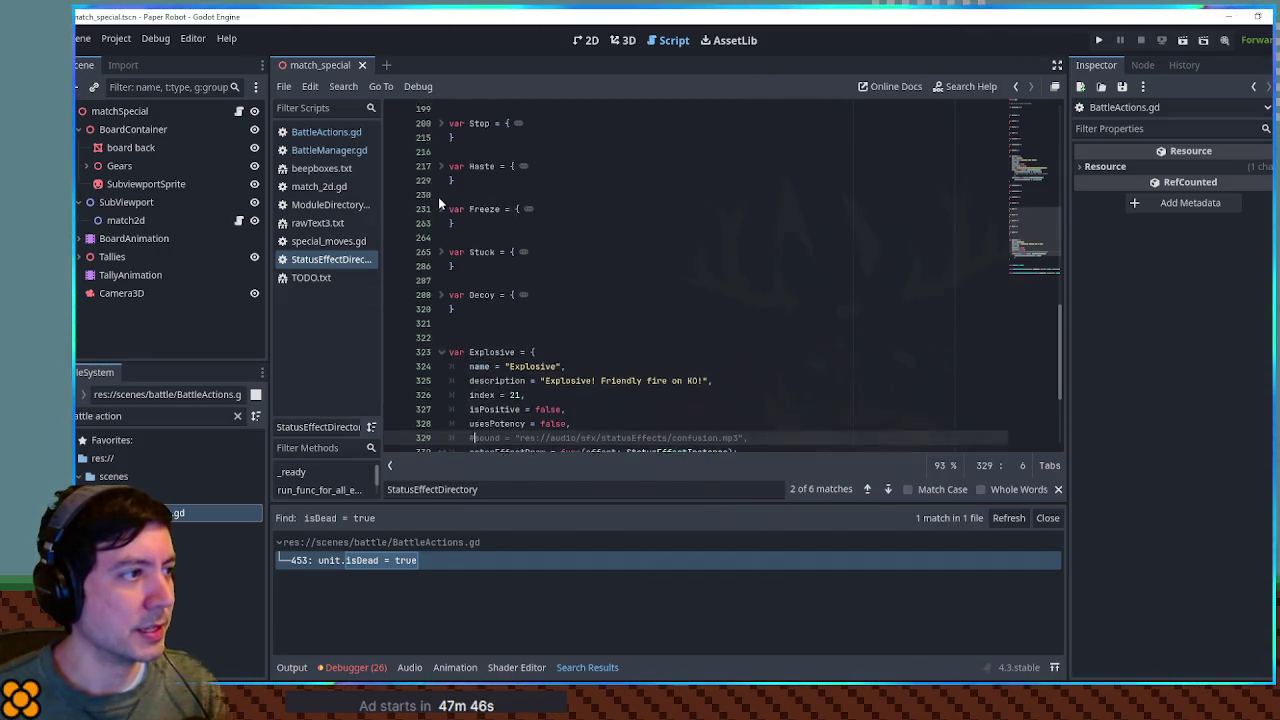
pyautogui.click(441, 209)
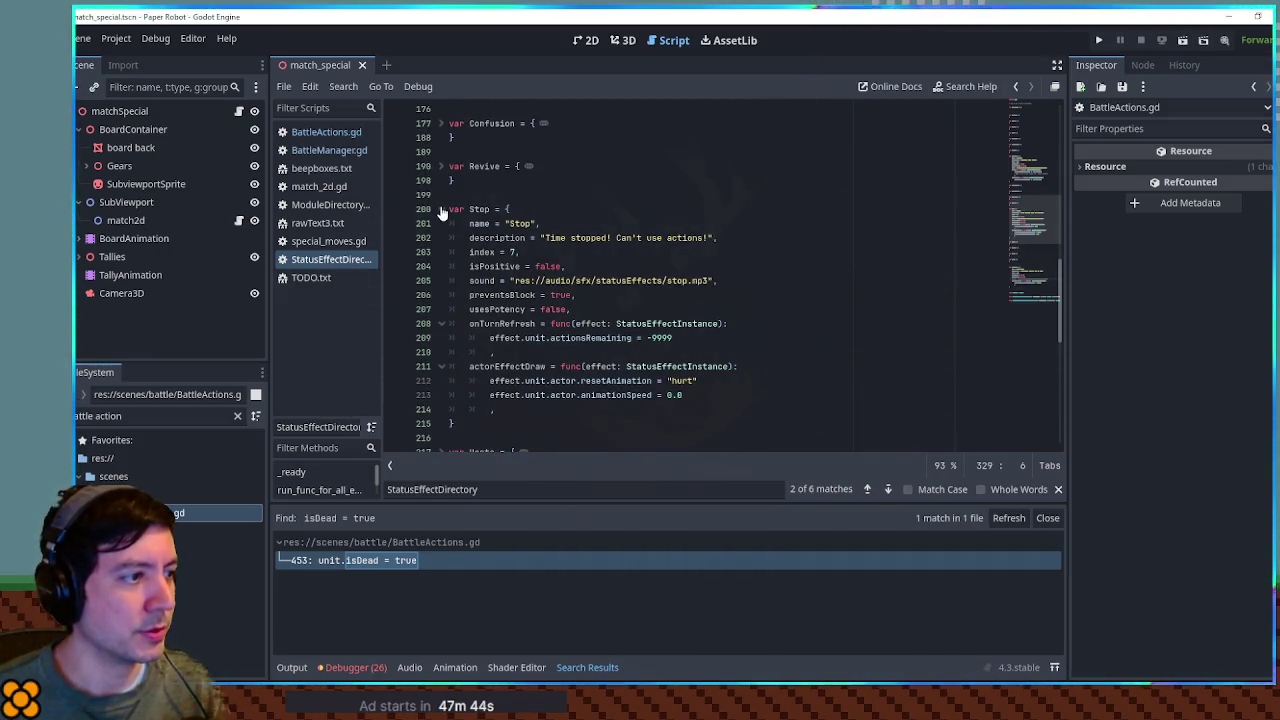
pyautogui.click(441, 209)
pyautogui.scroll(-5, 512, 281)
pyautogui.doubleClick(553, 338)
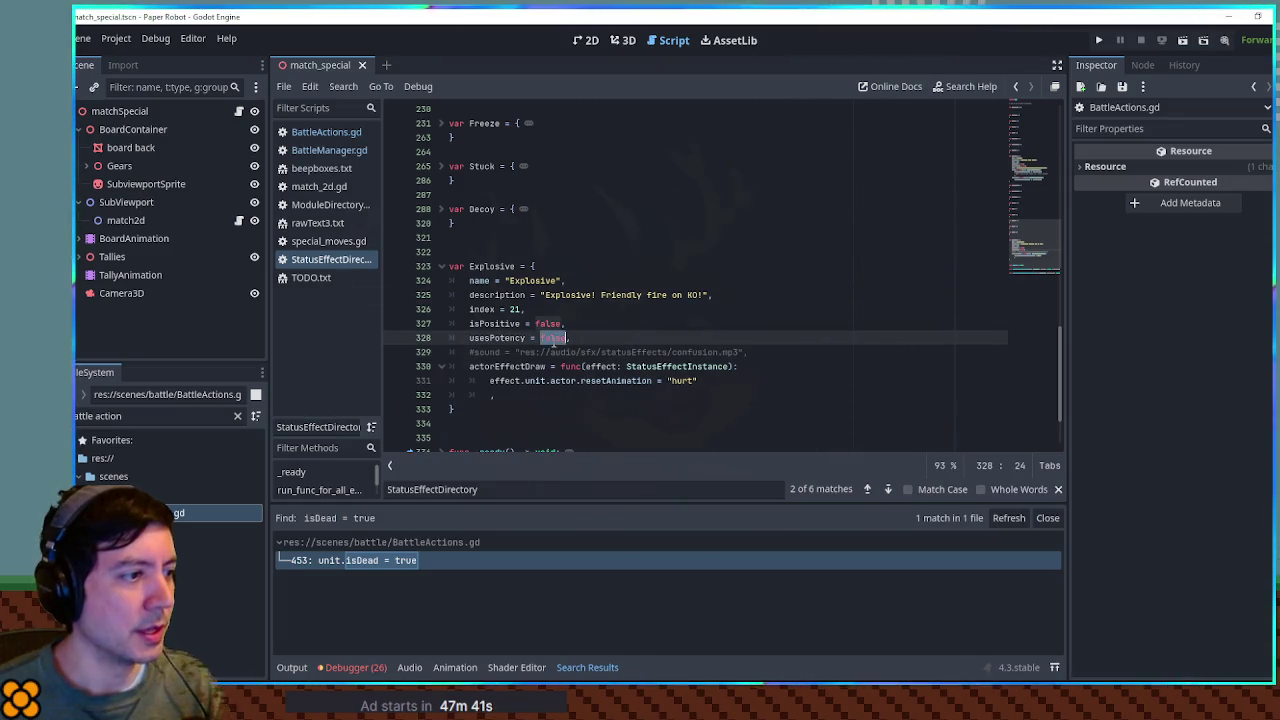
pyautogui.write('true')
pyautogui.click(513, 323)
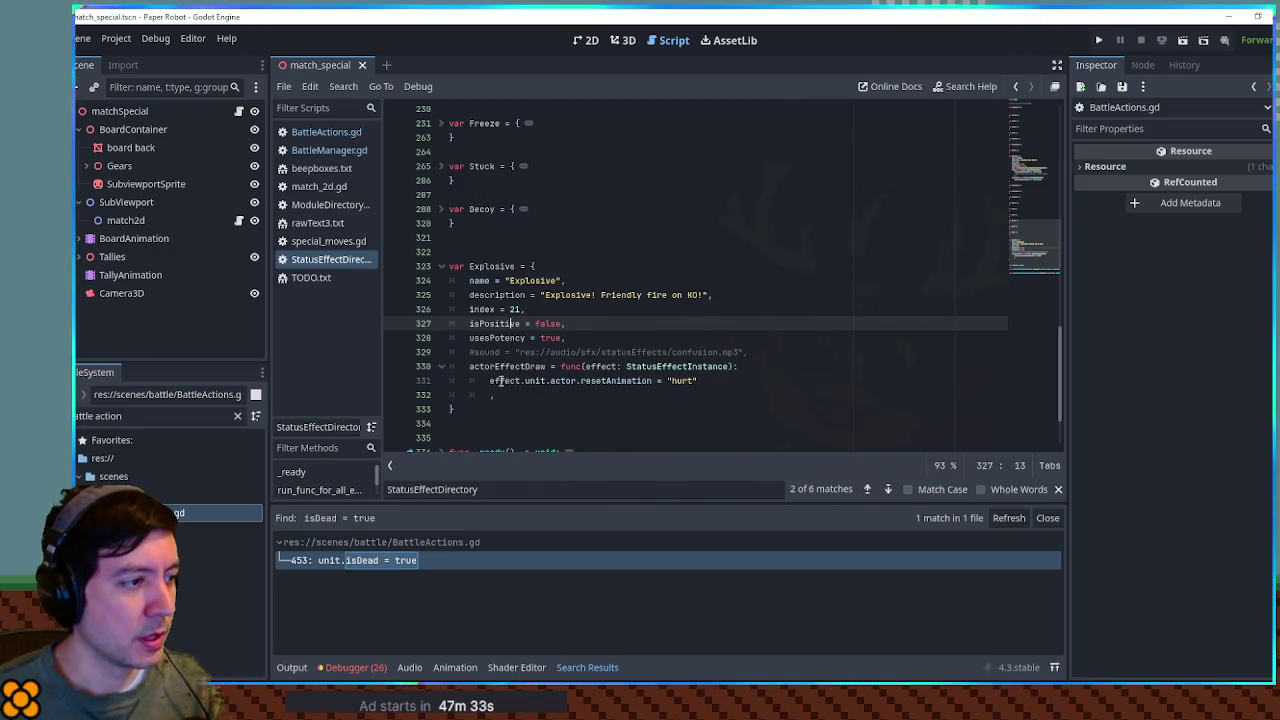
# Step: Select Explosive's actorEffectDraw entry and compare against the Decoy and EnergyRegen definitions
pyautogui.click(485, 367)
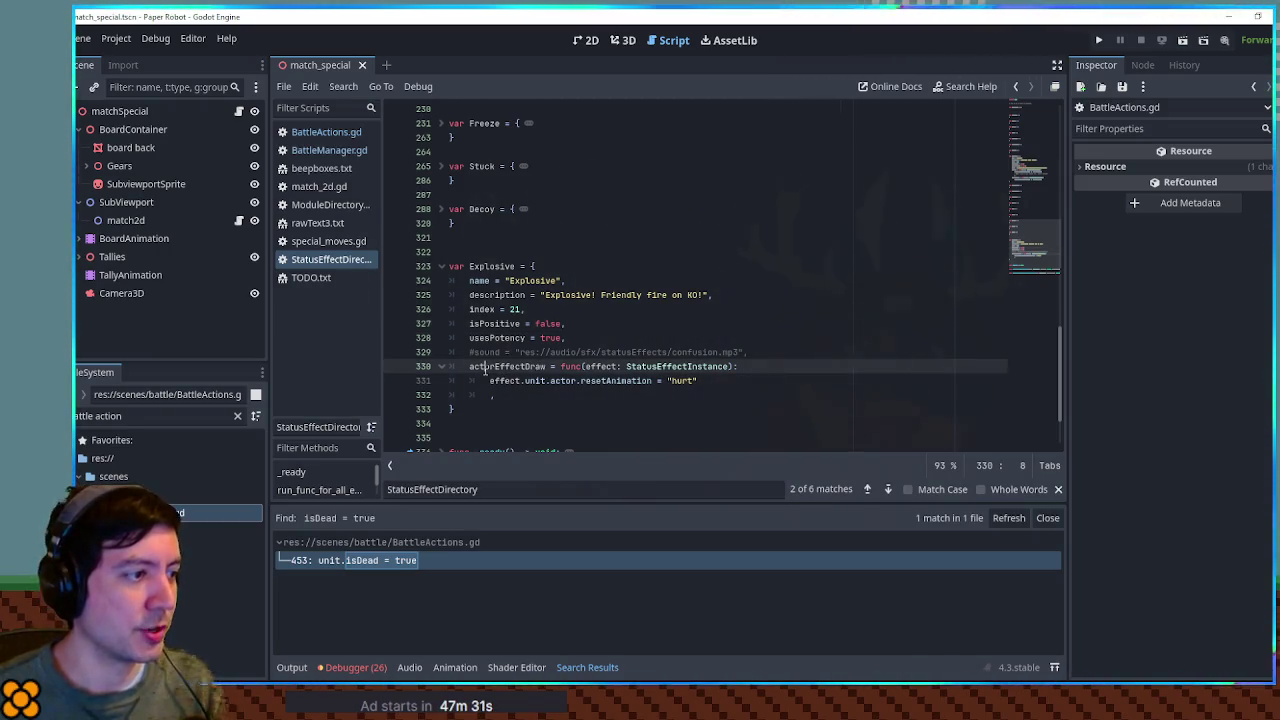
pyautogui.doubleClick(485, 367)
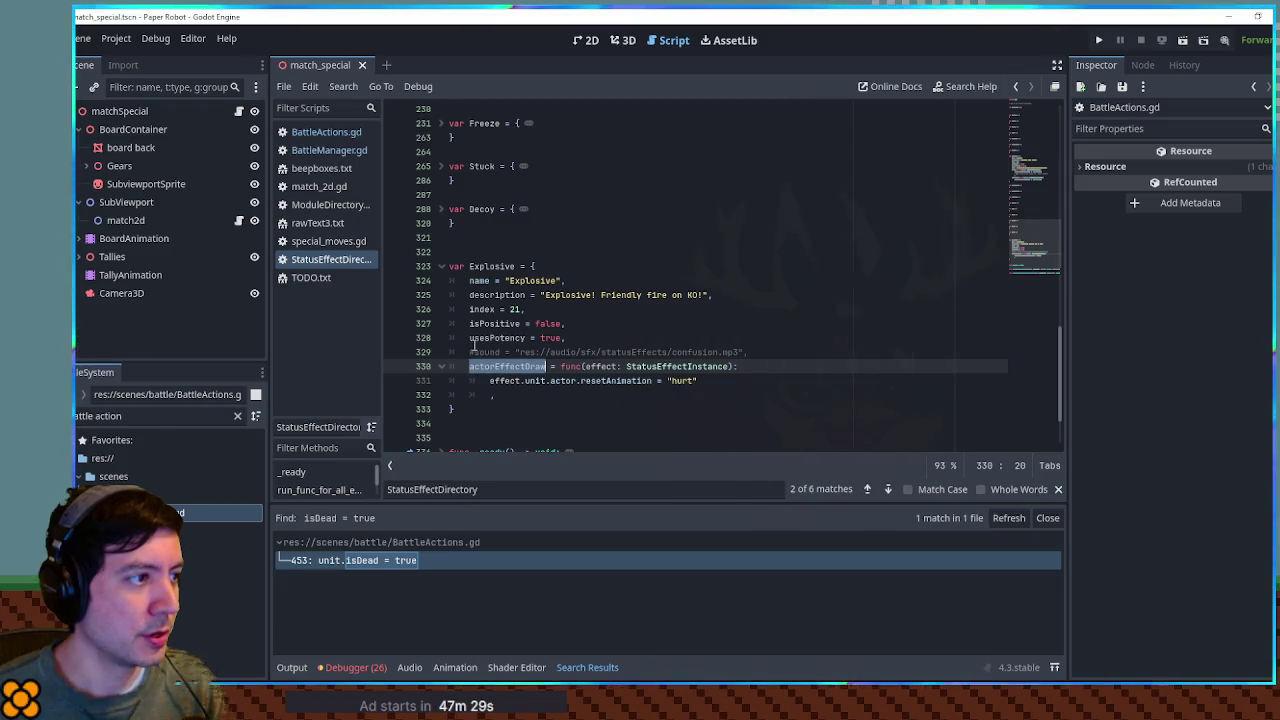
pyautogui.click(442, 209)
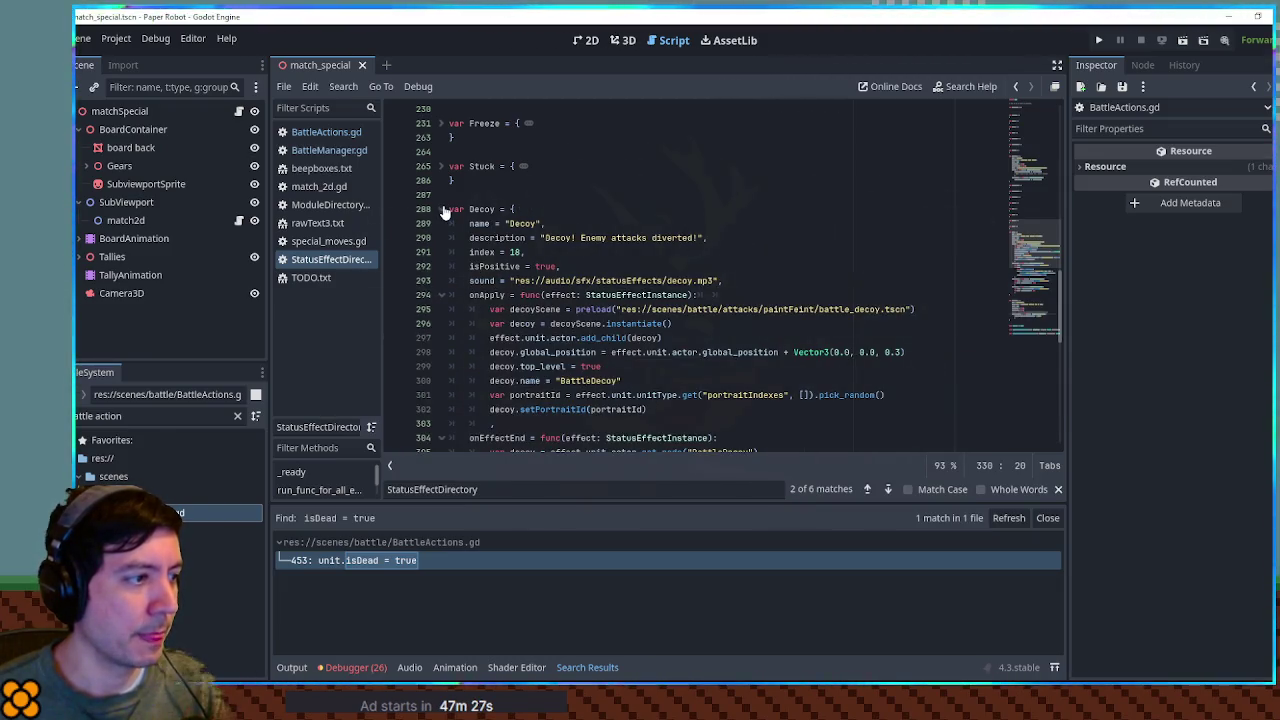
pyautogui.click(442, 209)
pyautogui.scroll(2, 440, 185)
pyautogui.scroll(4, 444, 197)
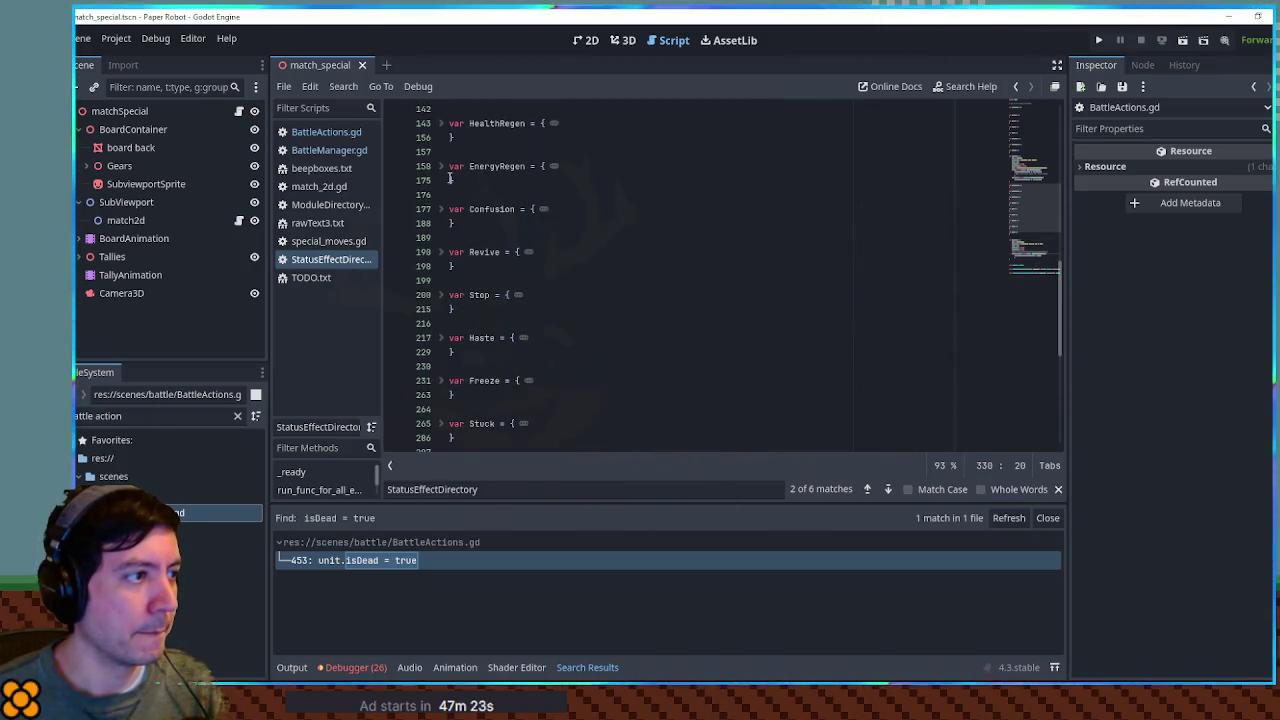
pyautogui.click(442, 166)
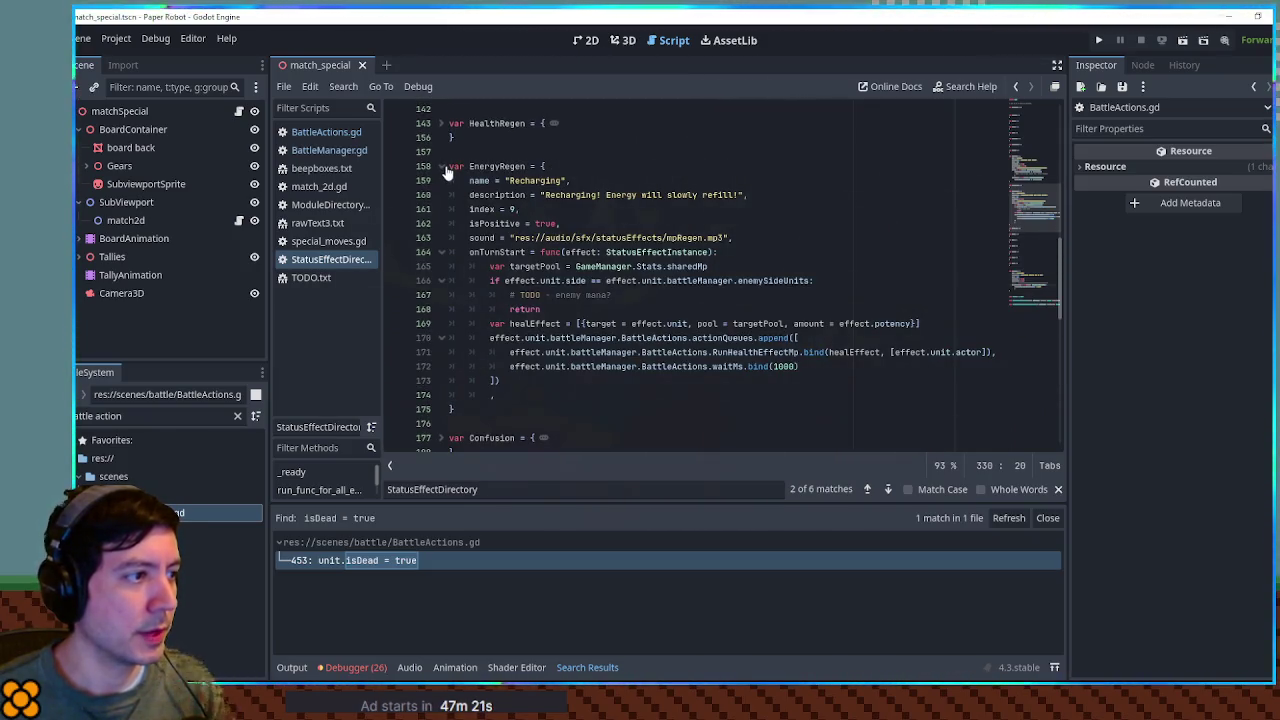
pyautogui.click(442, 166)
pyautogui.scroll(-10, 492, 312)
# Step: Delete Explosive's actorEffectDraw handler and add an onDead = func(a): stub with a body line
pyautogui.hotkey('shift', 'Down')
pyautogui.hotkey('shift', 'Down')
pyautogui.press('BackSpace')
pyautogui.press('Delete')
pyautogui.click(508, 323)
pyautogui.click(762, 310)
pyautogui.press('Return')
pyautogui.write('onD')
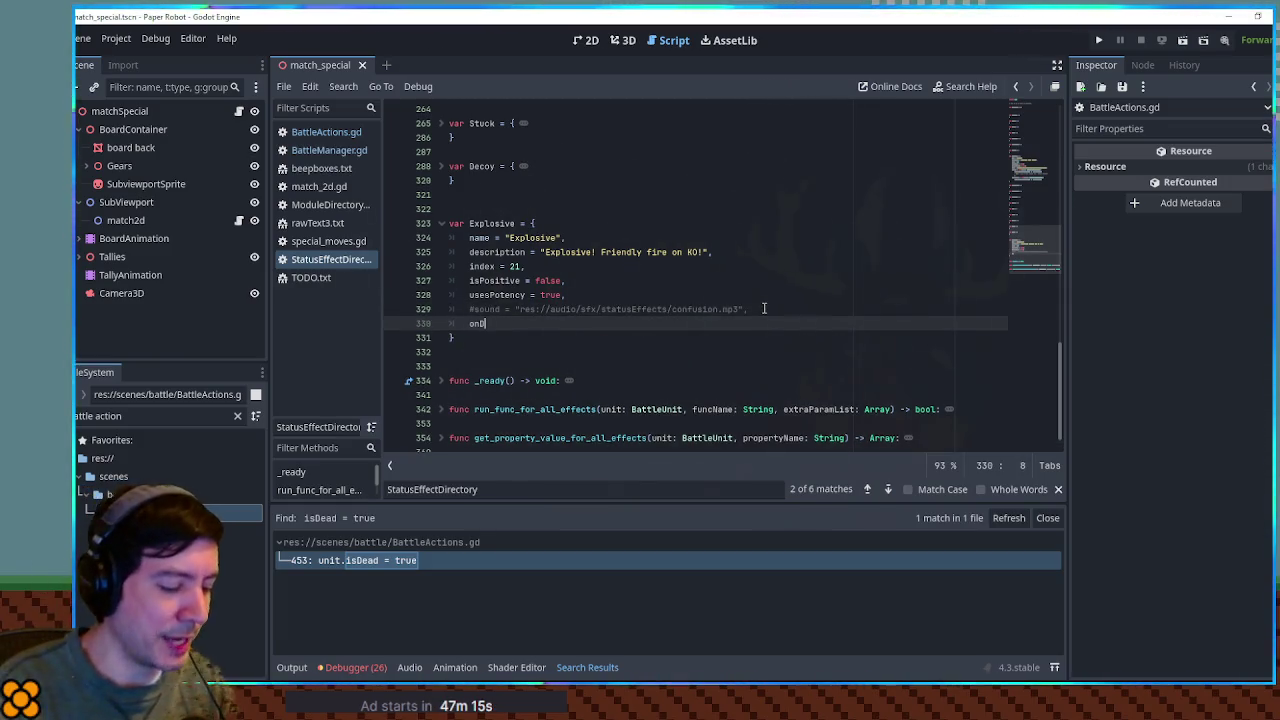
pyautogui.write('ead = func(a):')
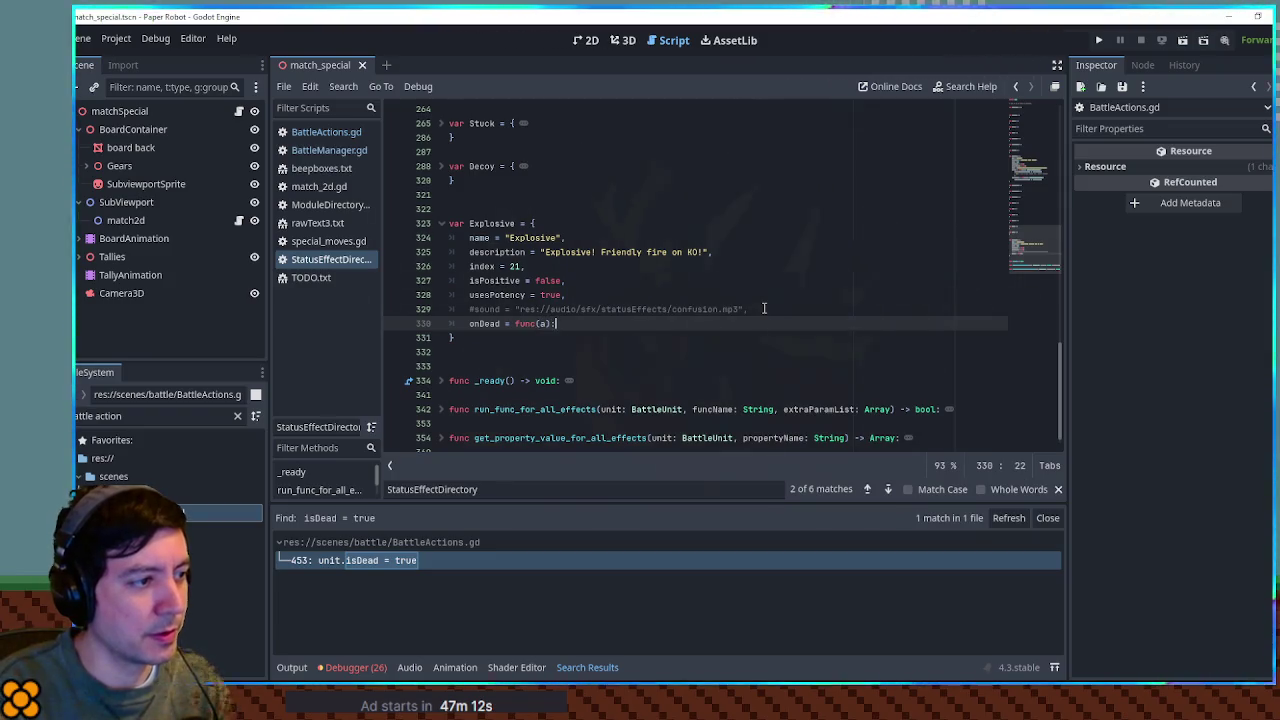
pyautogui.press('Return')
pyautogui.write('a):')
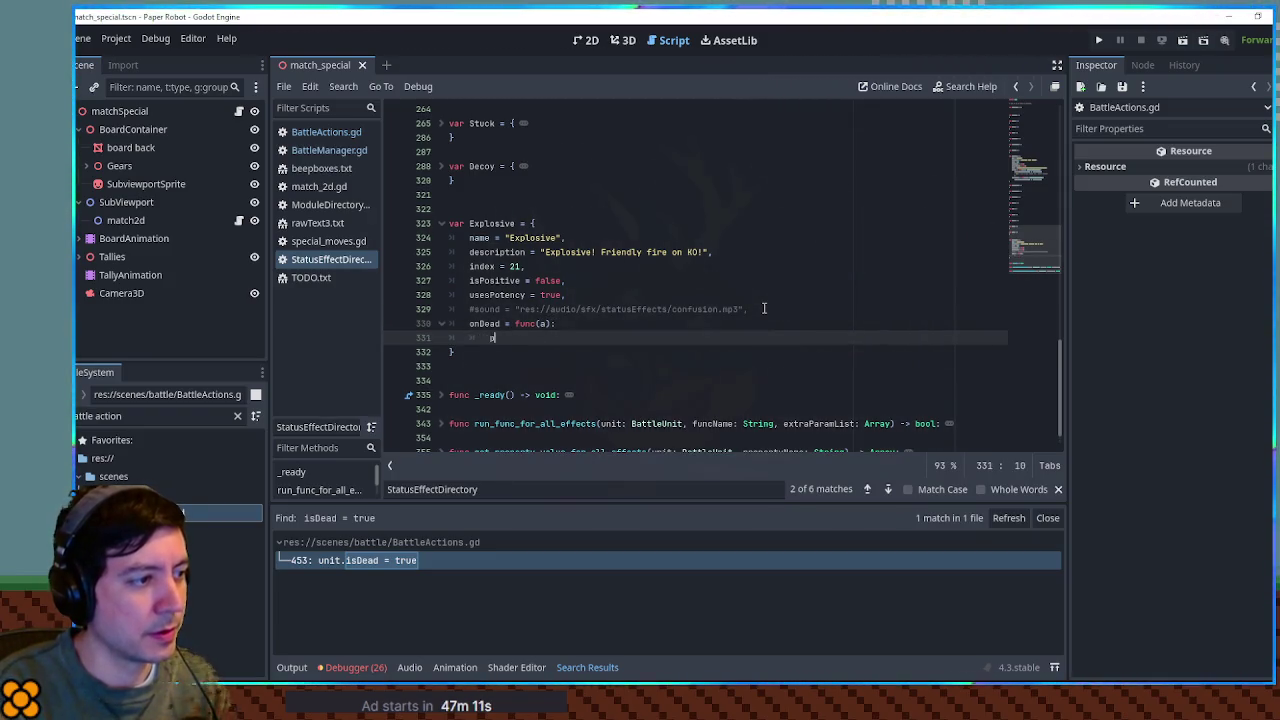
# Step: Unfold the Freeze effect and select its effect: StatusEffectInstance parameter
pyautogui.scroll(6, 481, 190)
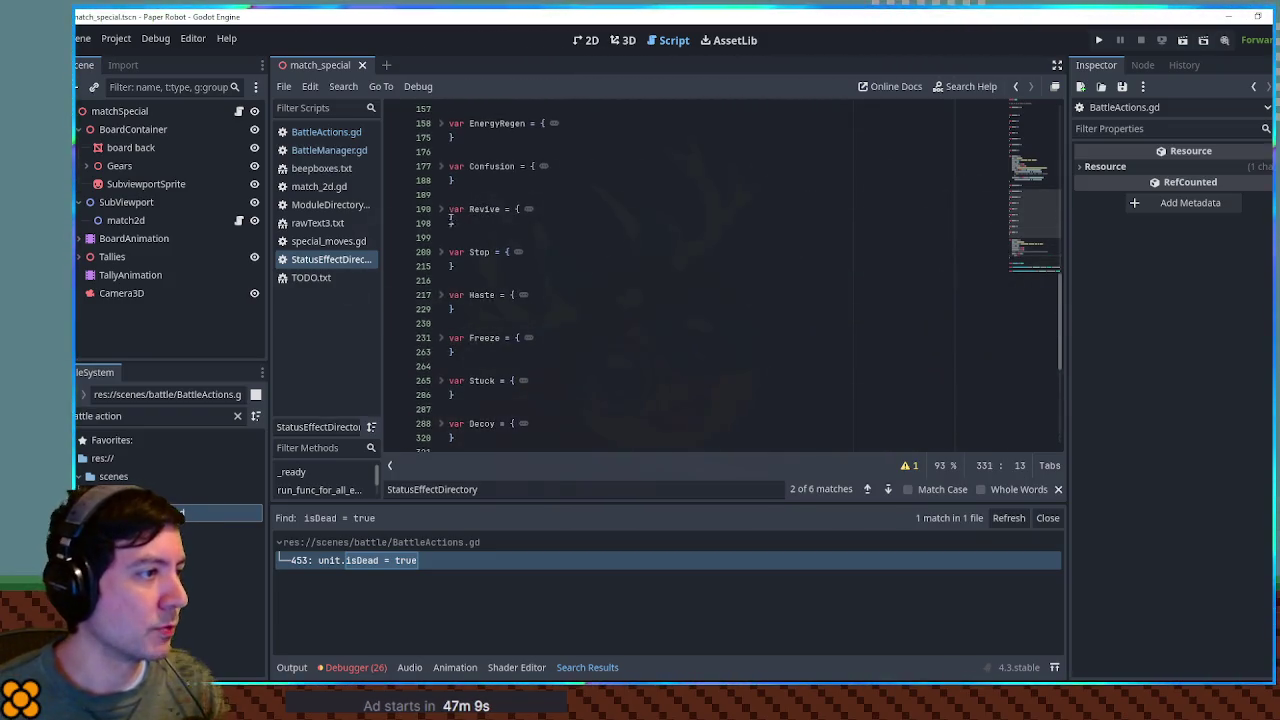
pyautogui.scroll(-2, 445, 215)
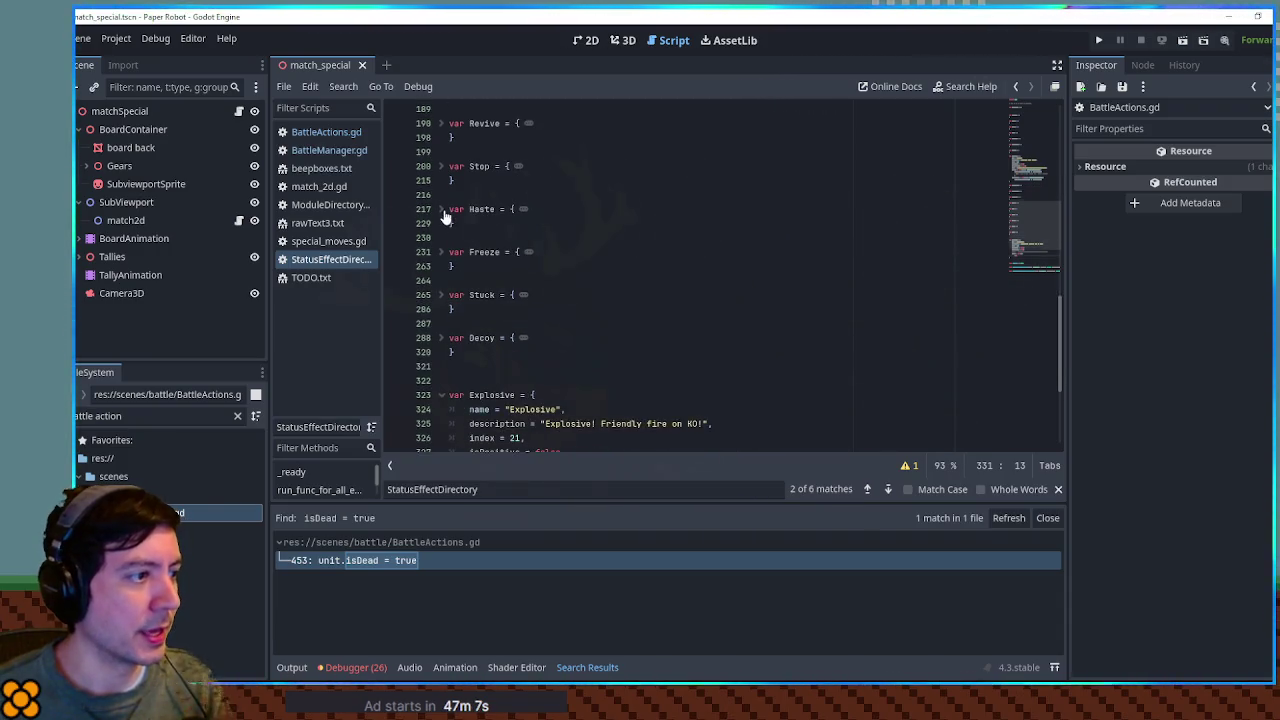
pyautogui.click(445, 258)
pyautogui.scroll(-4, 445, 250)
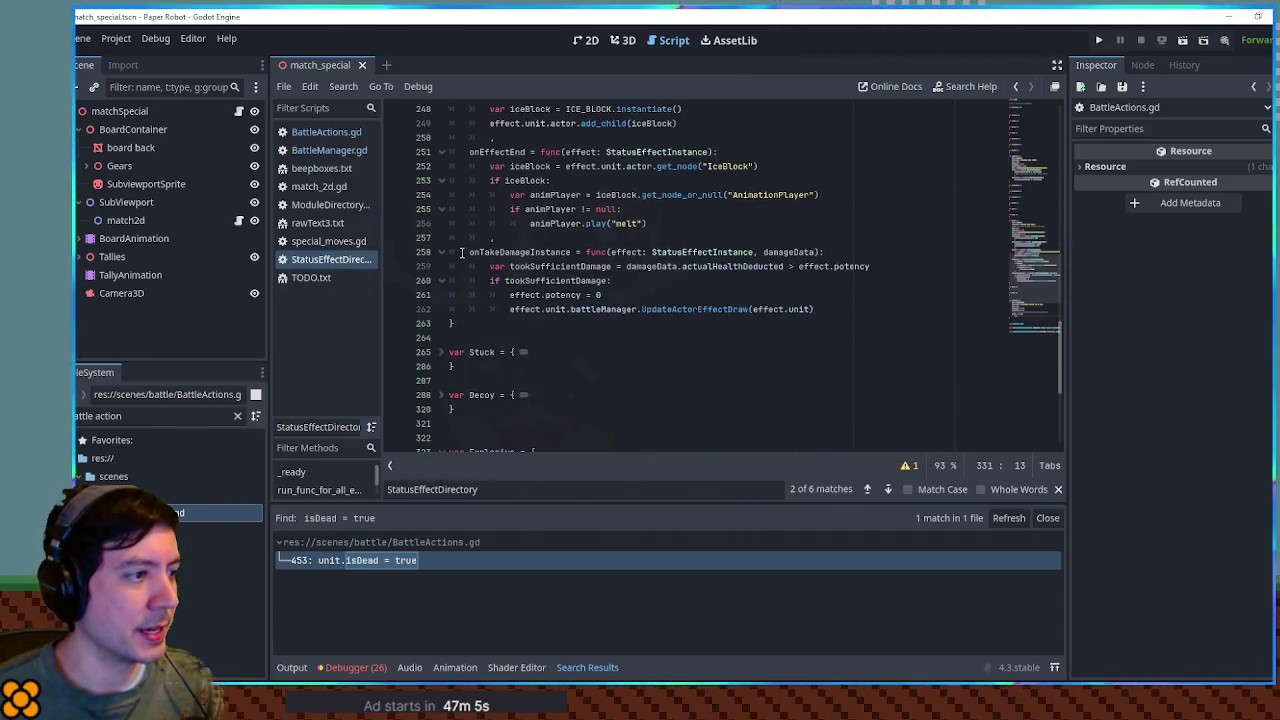
pyautogui.moveTo(610, 252); pyautogui.dragTo(754, 252)
pyautogui.hotkey('ctrl', 'c')
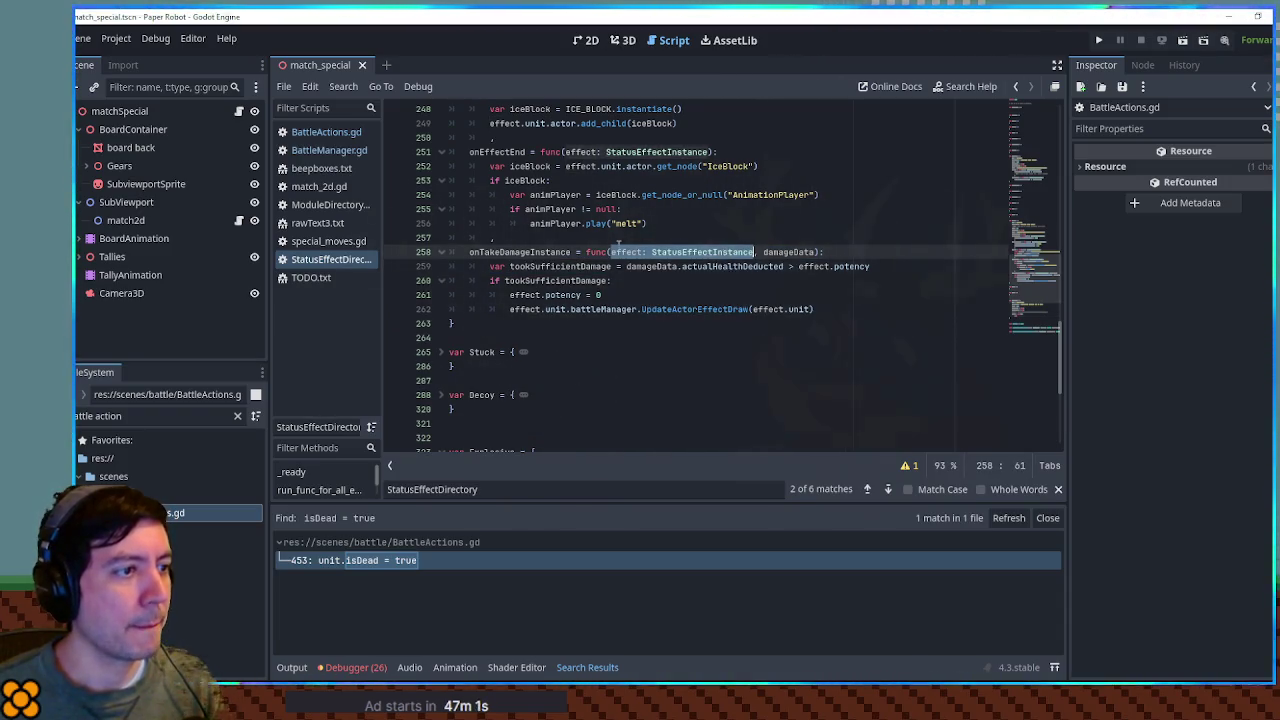
pyautogui.scroll(-4, 614, 251)
pyautogui.scroll(3, 614, 251)
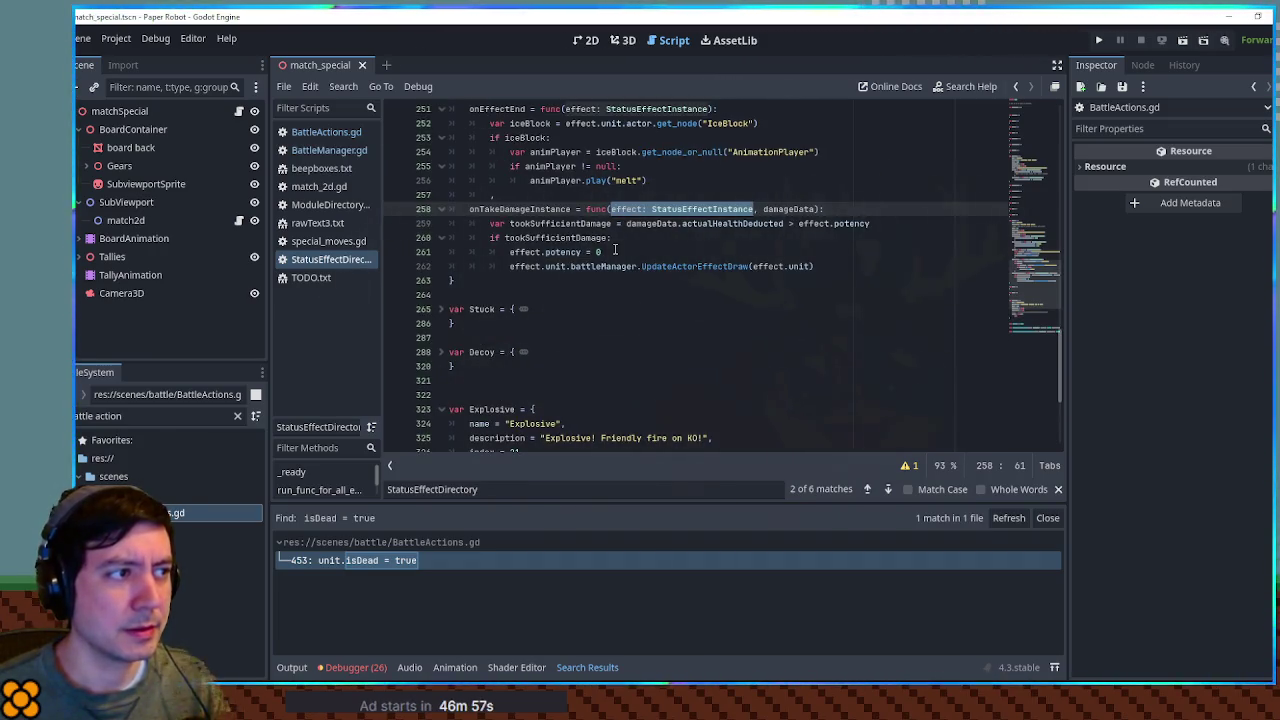
# Step: Swap onDead's placeholder parameter for the effect: StatusEffectInstance parameter
pyautogui.scroll(-2, 614, 251)
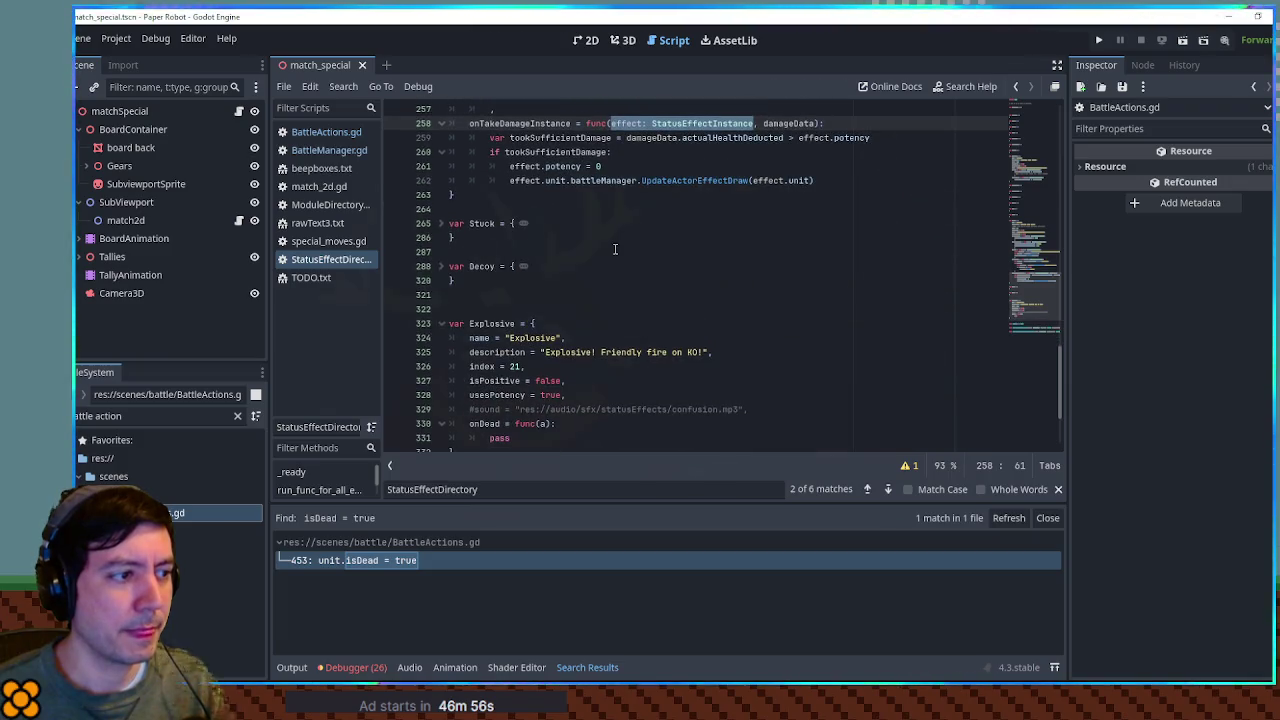
pyautogui.doubleClick(545, 423)
pyautogui.hotkey('ctrl', 'v')
# Step: Look up onTakeDamageInstance calls in BattleActions.gd and in the status effect directory script
pyautogui.scroll(1, 540, 250)
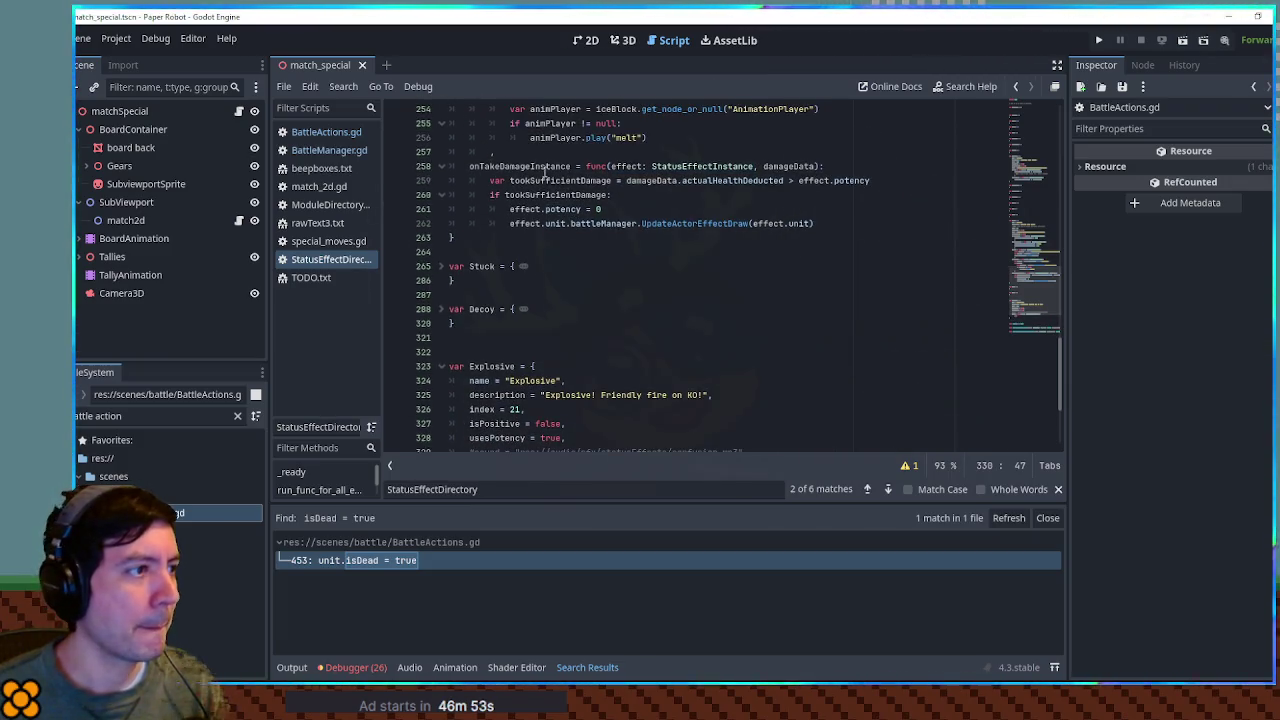
pyautogui.doubleClick(535, 167)
pyautogui.click(305, 132)
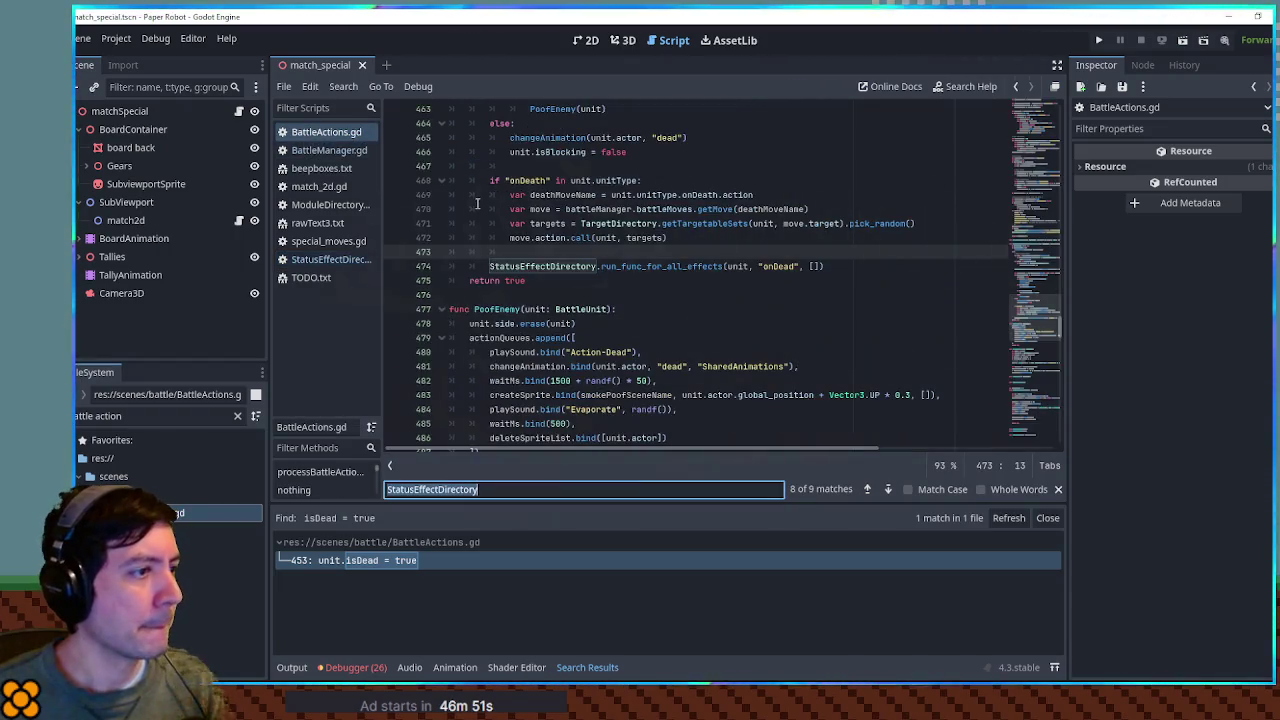
pyautogui.write('onTakeDamageInstance')
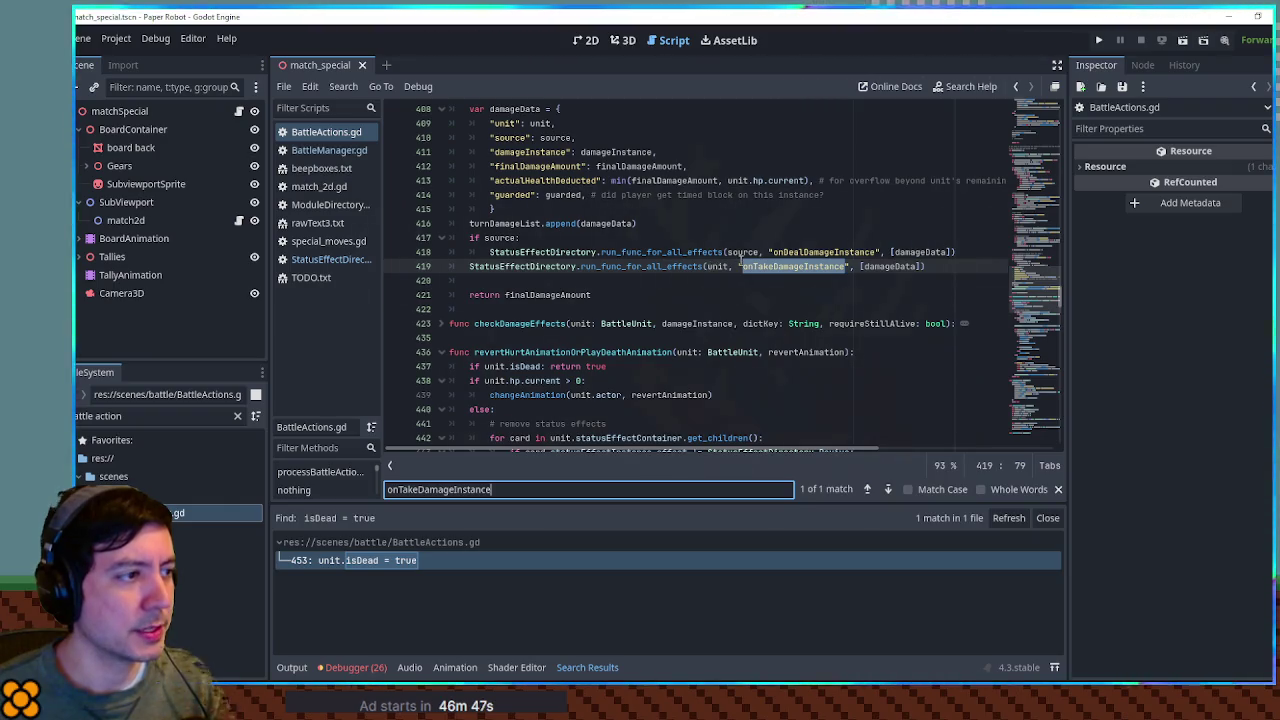
pyautogui.doubleClick(742, 252)
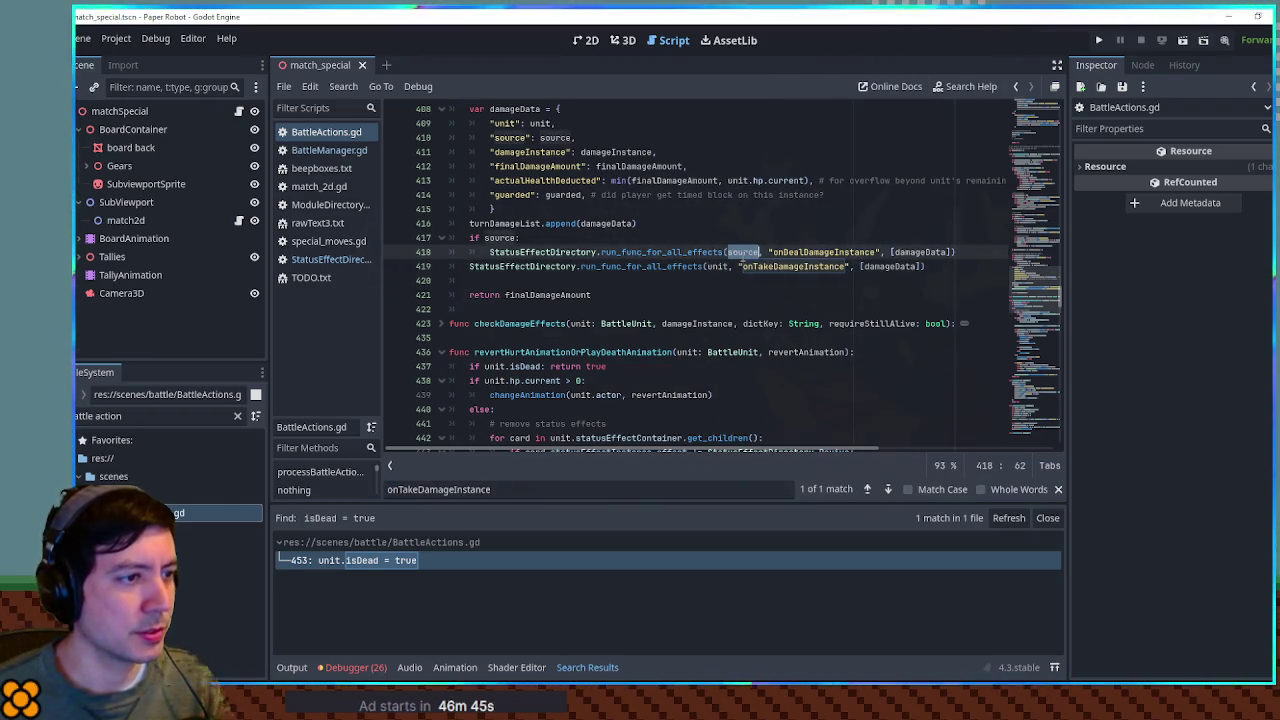
pyautogui.click(790, 266)
pyautogui.doubleClick(792, 266)
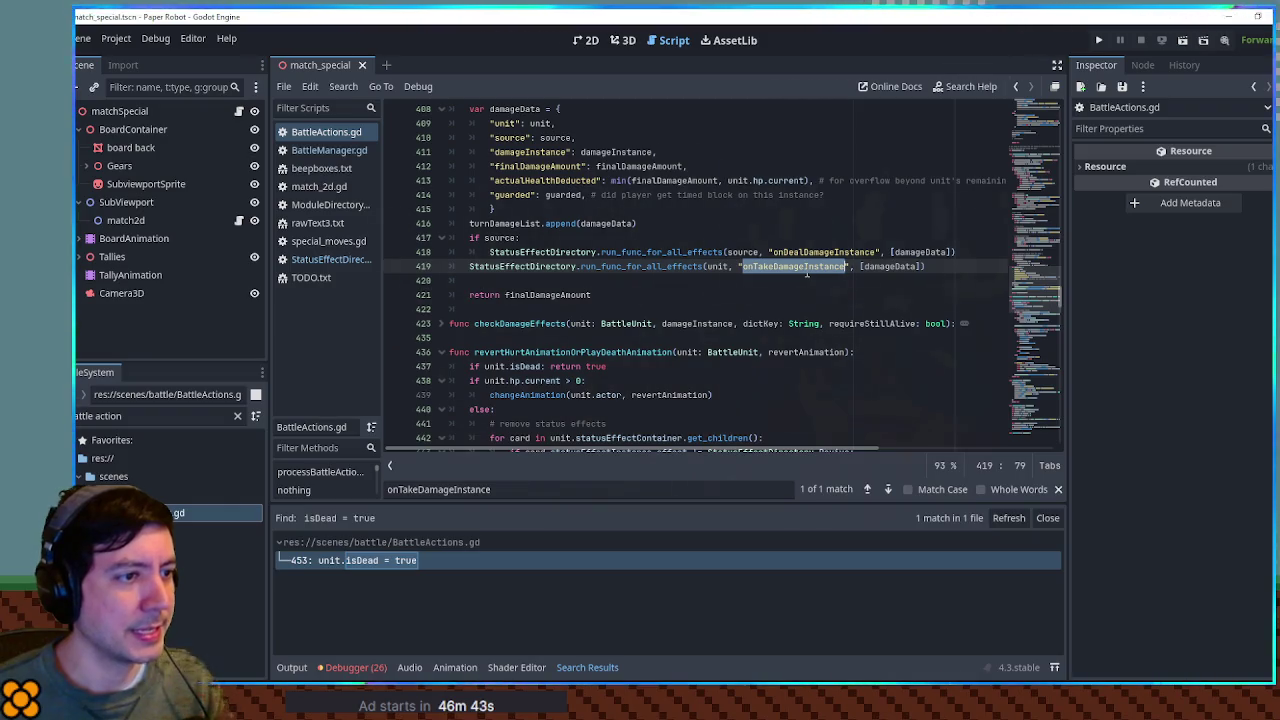
pyautogui.click(318, 259)
pyautogui.hotkey('ctrl', 'f')
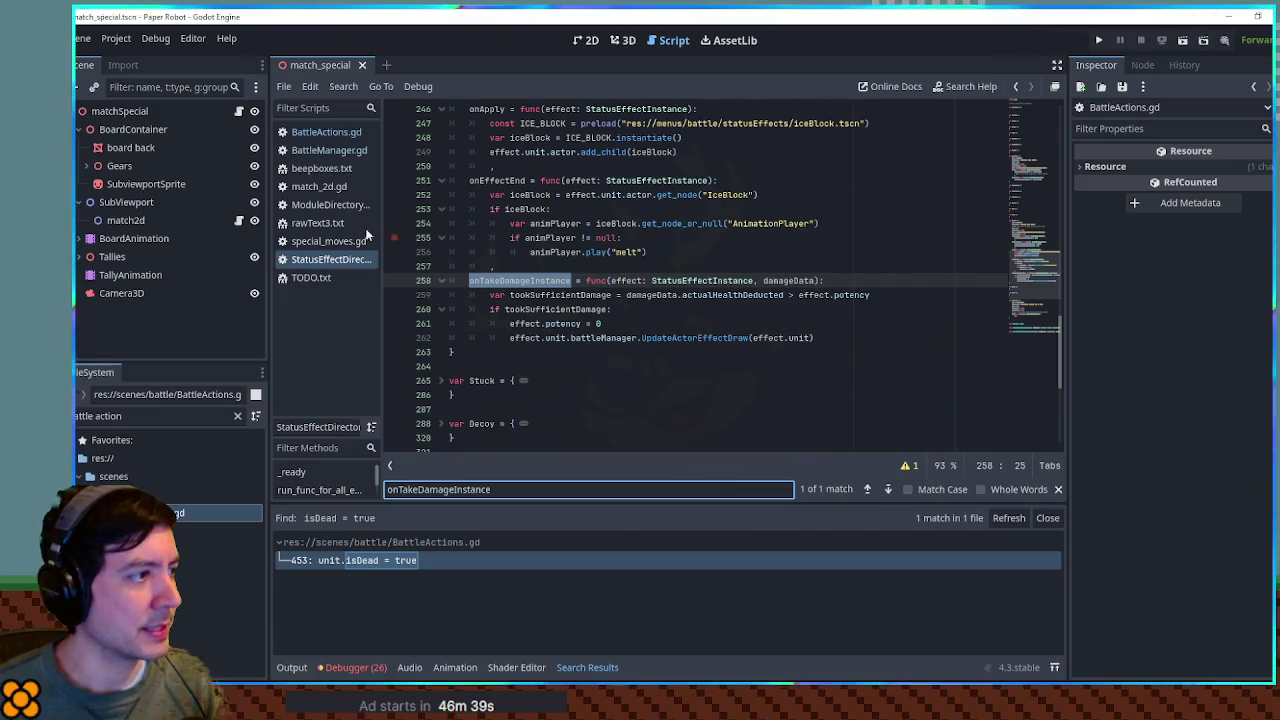
# Step: Search BattleActions.gd for run_func_for_all_effects starting from line 418
pyautogui.click(316, 136)
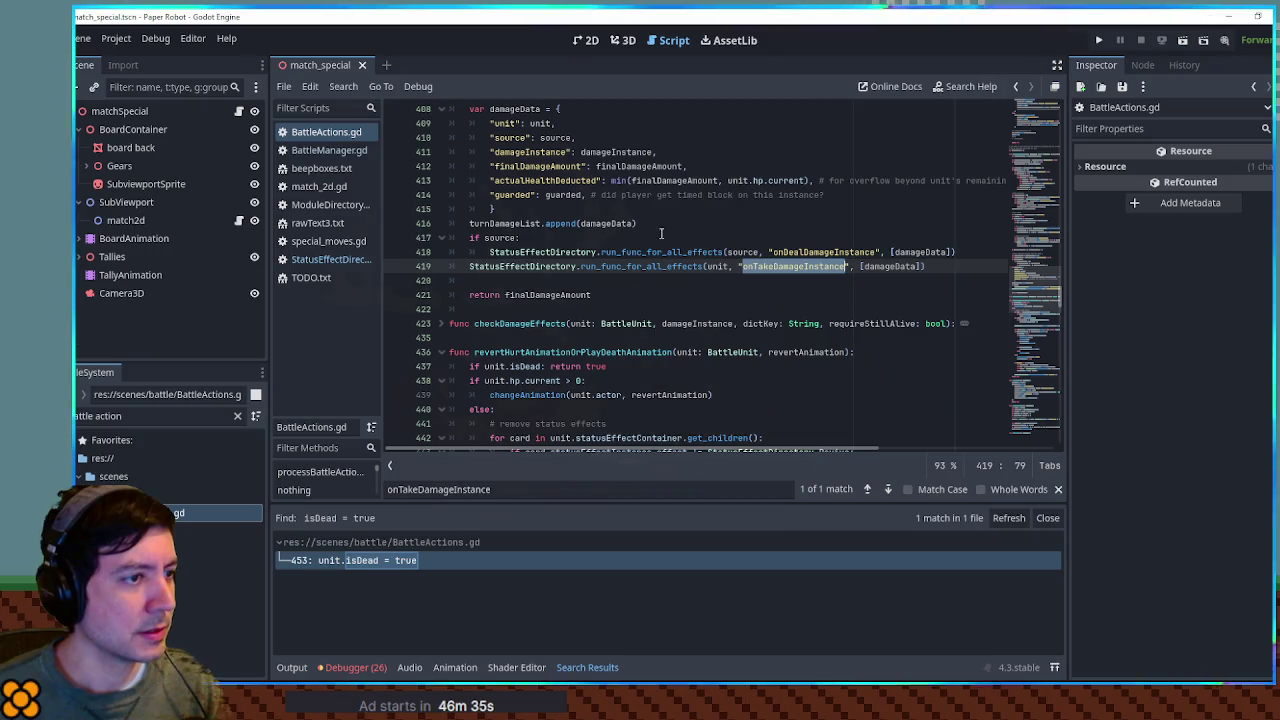
pyautogui.doubleClick(680, 255)
pyautogui.hotkey('ctrl', 'f')
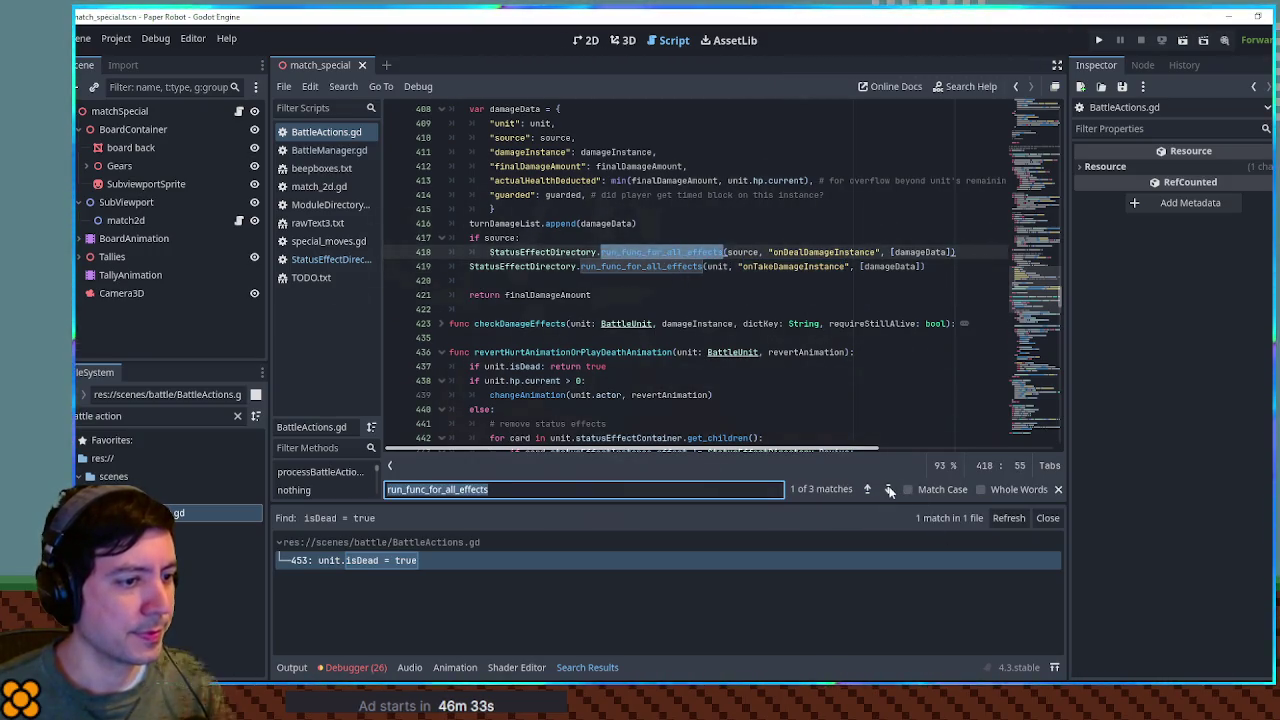
# Step: Run a project-wide search for run_func_for_all_effects and browse its 16 matches
pyautogui.click(887, 489)
pyautogui.click(887, 489)
pyautogui.click(889, 491)
pyautogui.hotkey('ctrl', 'shift', 'f')
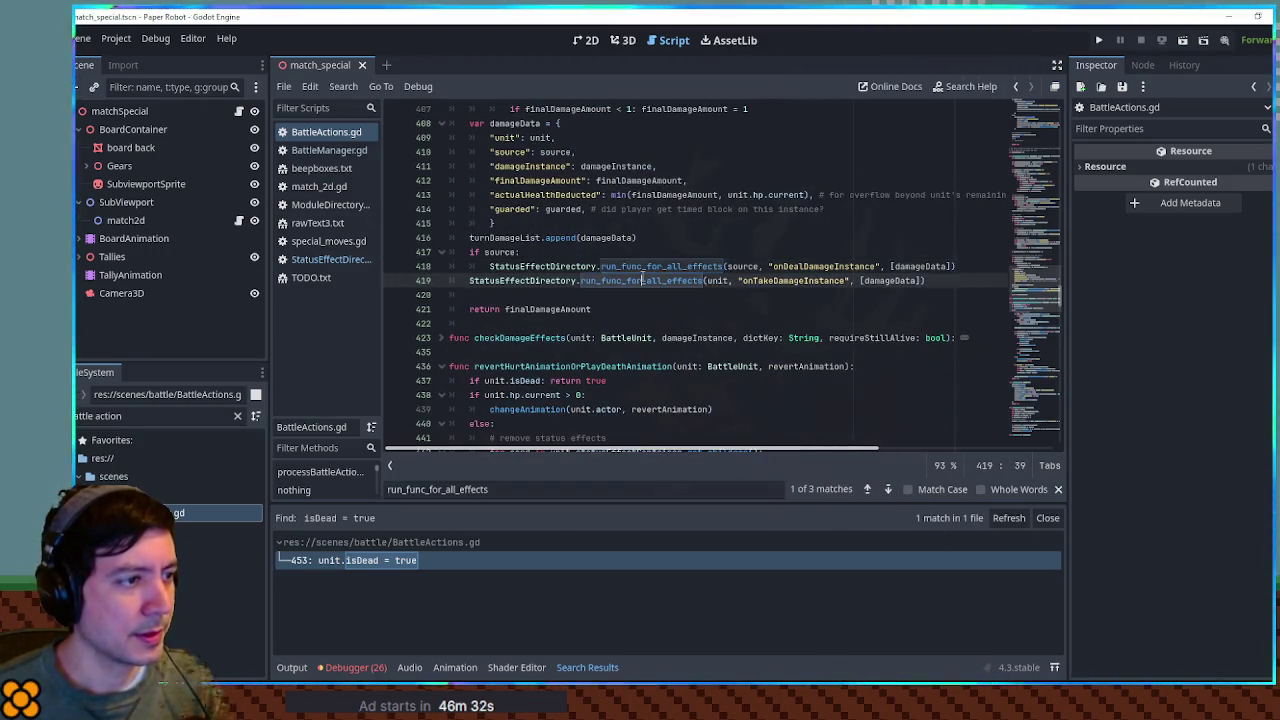
pyautogui.click(688, 402)
pyautogui.scroll(-2, 690, 605)
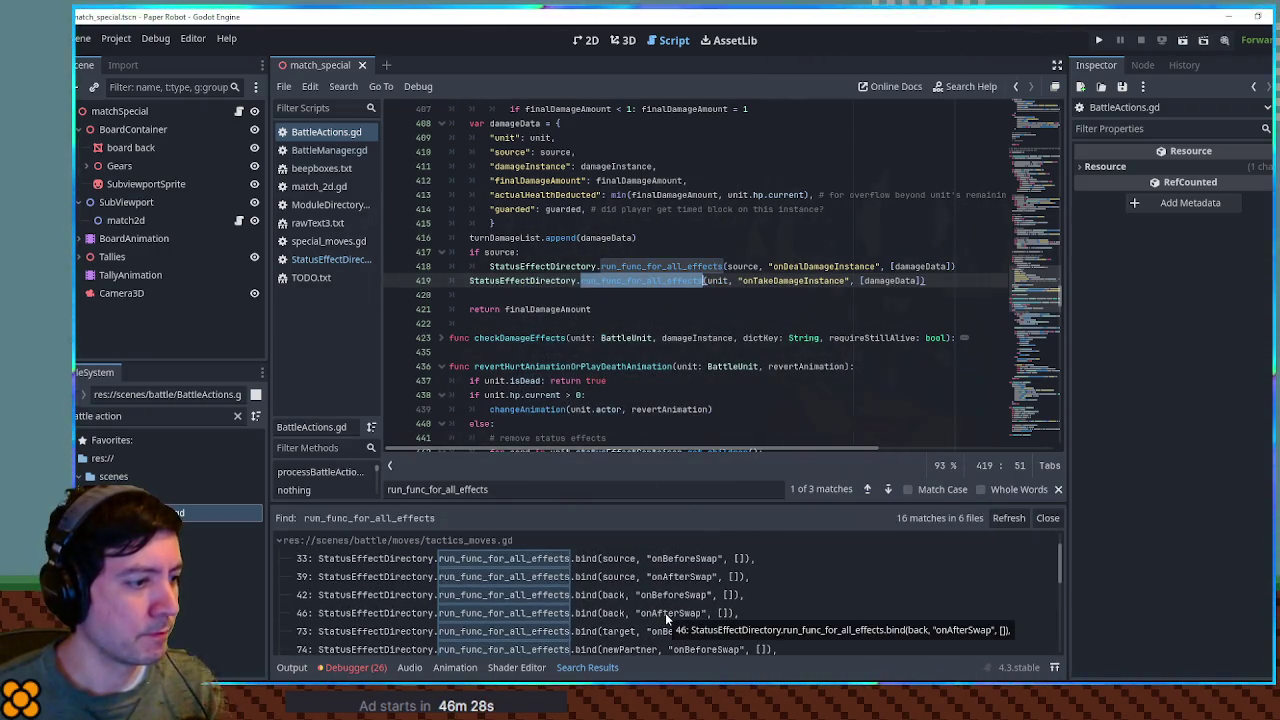
pyautogui.scroll(-2, 665, 613)
pyautogui.scroll(-3, 665, 612)
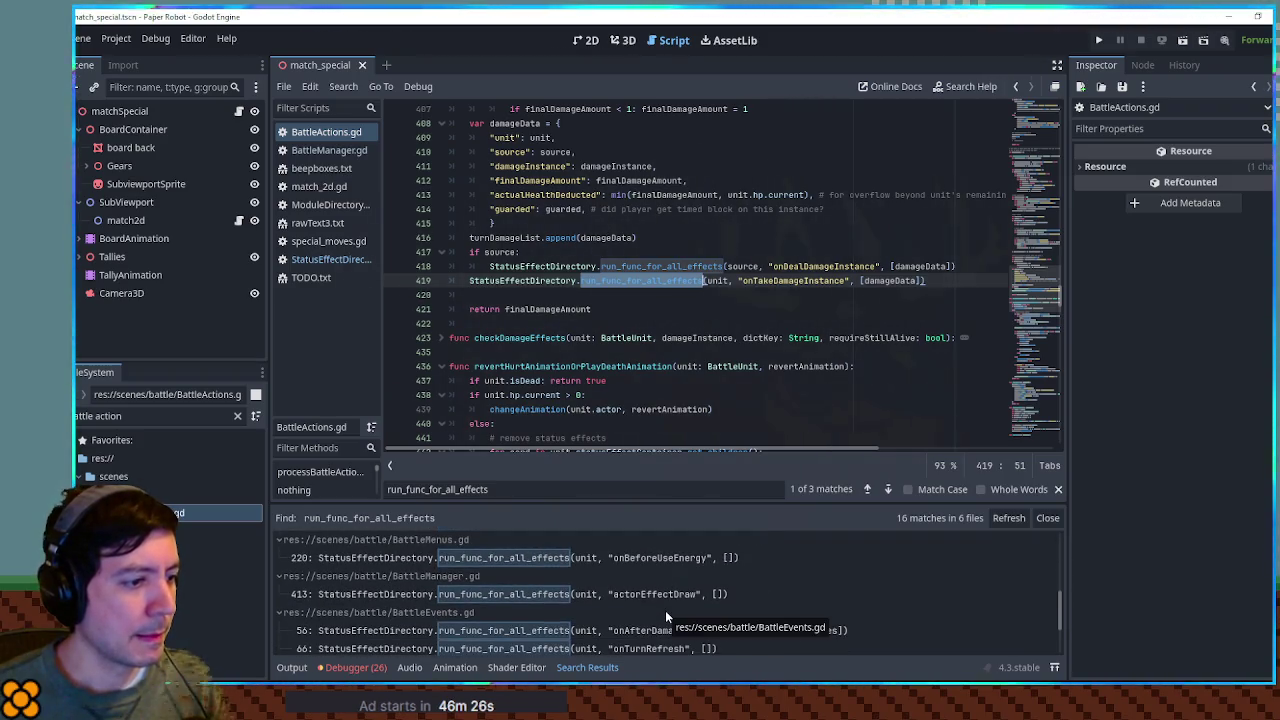
pyautogui.scroll(-3, 575, 546)
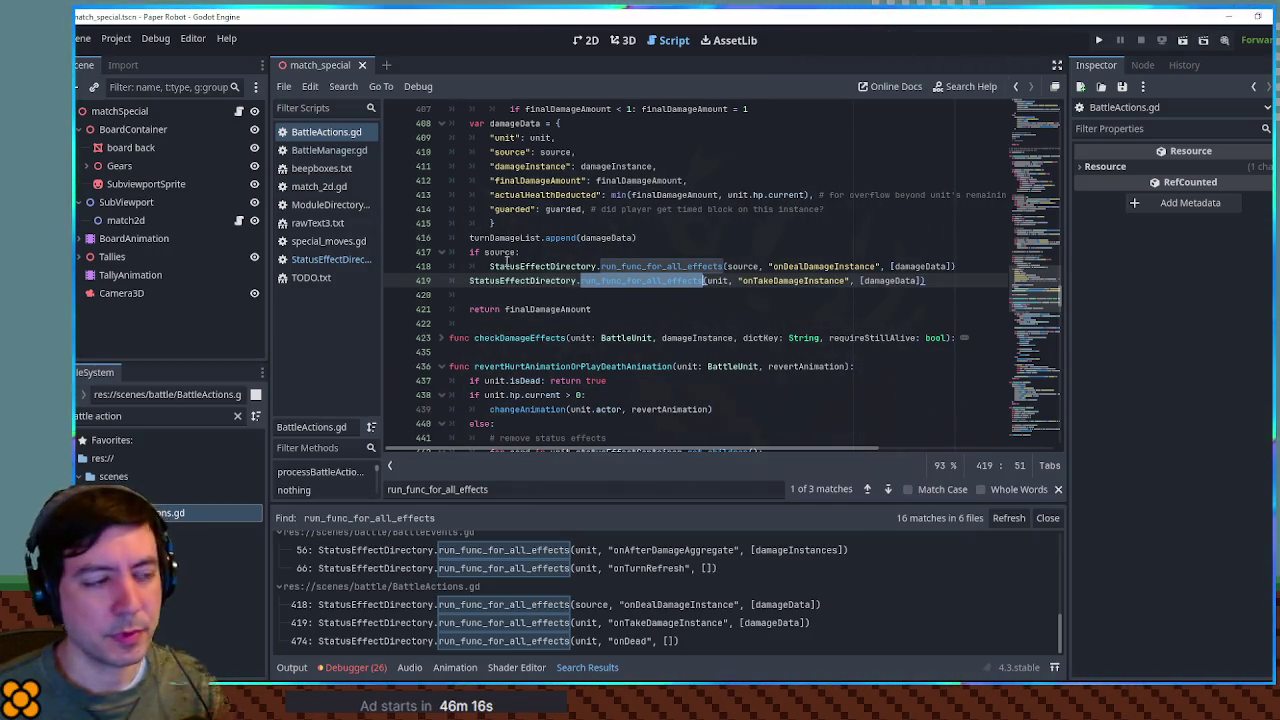
pyautogui.scroll(-5, 506, 263)
pyautogui.scroll(5, 758, 286)
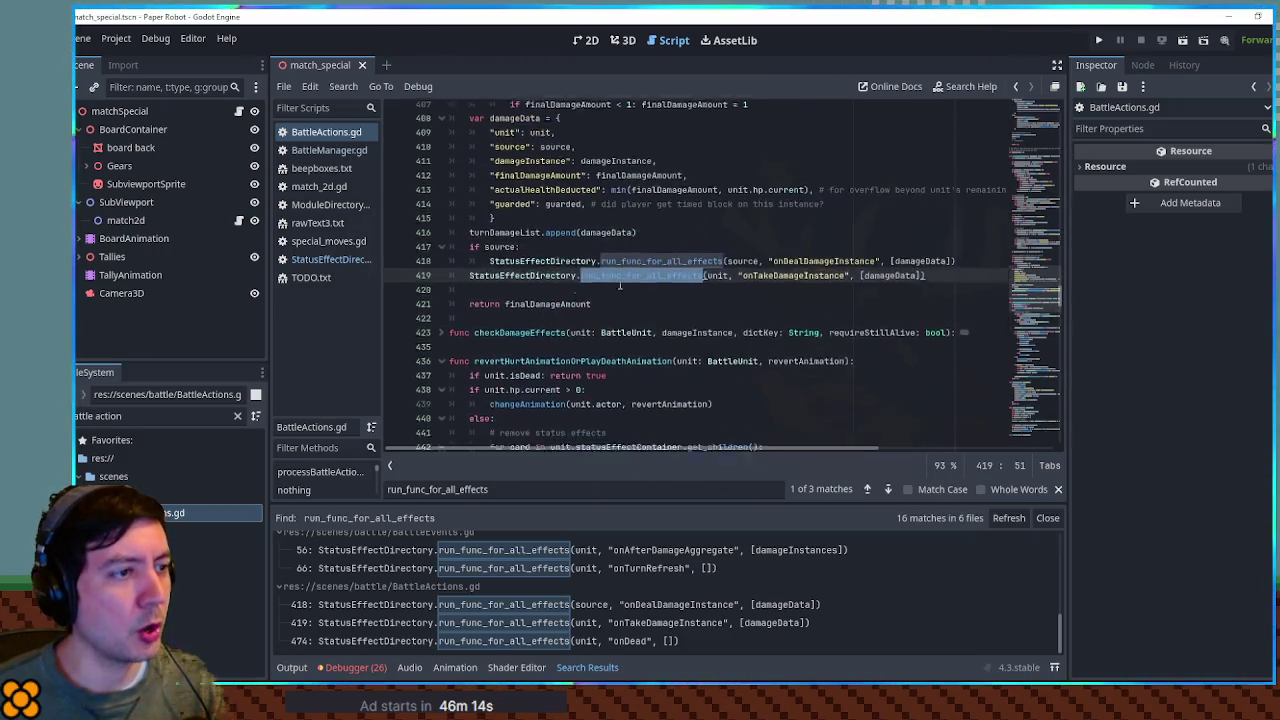
pyautogui.scroll(-13, 718, 281)
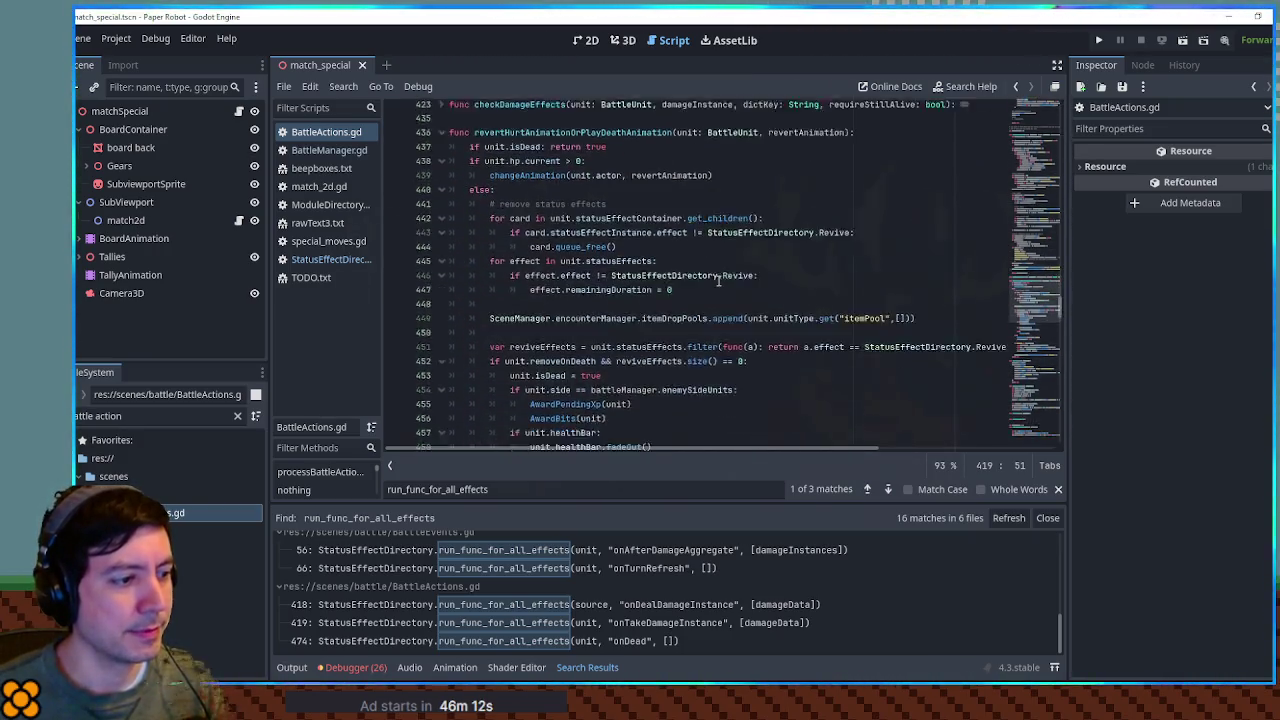
pyautogui.scroll(-6, 718, 281)
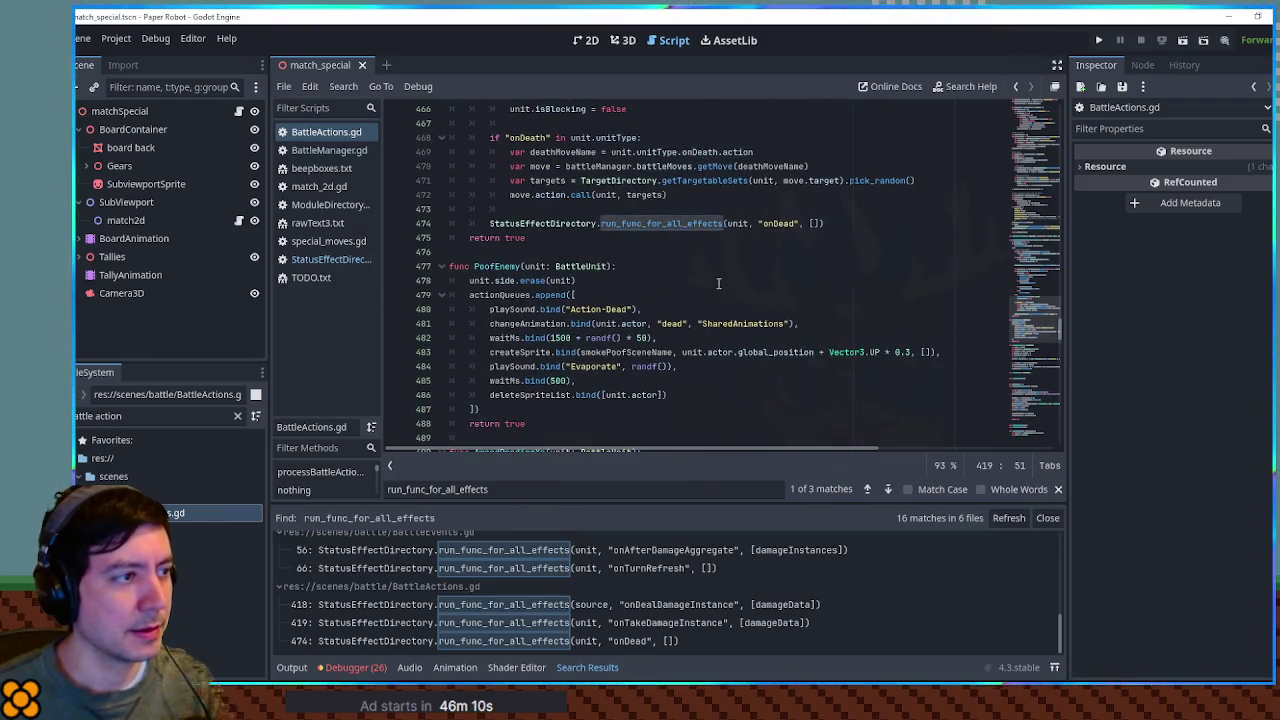
# Step: Jump to run_func_for_all_effects' definition in StatusEffectDirectory.gd and unfold its body
pyautogui.keyDown('ctrl'); pyautogui.click(644, 224); pyautogui.keyUp('ctrl')
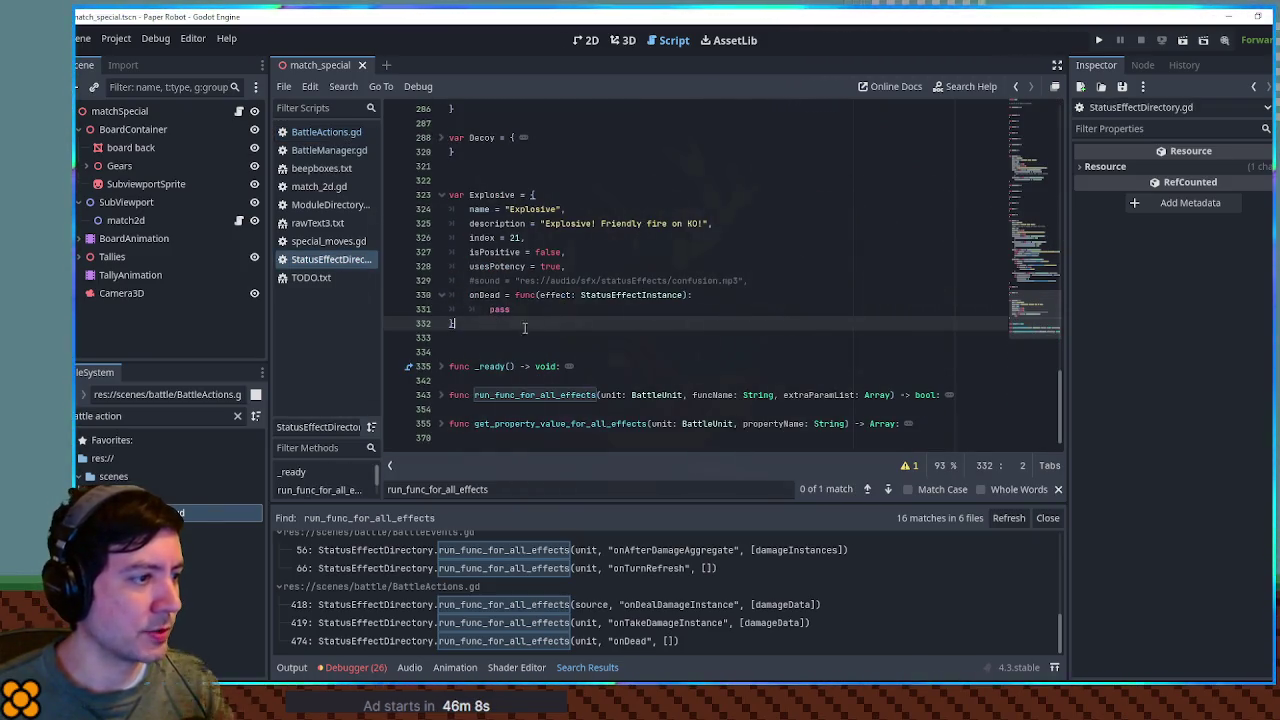
pyautogui.click(441, 394)
pyautogui.scroll(-3, 625, 327)
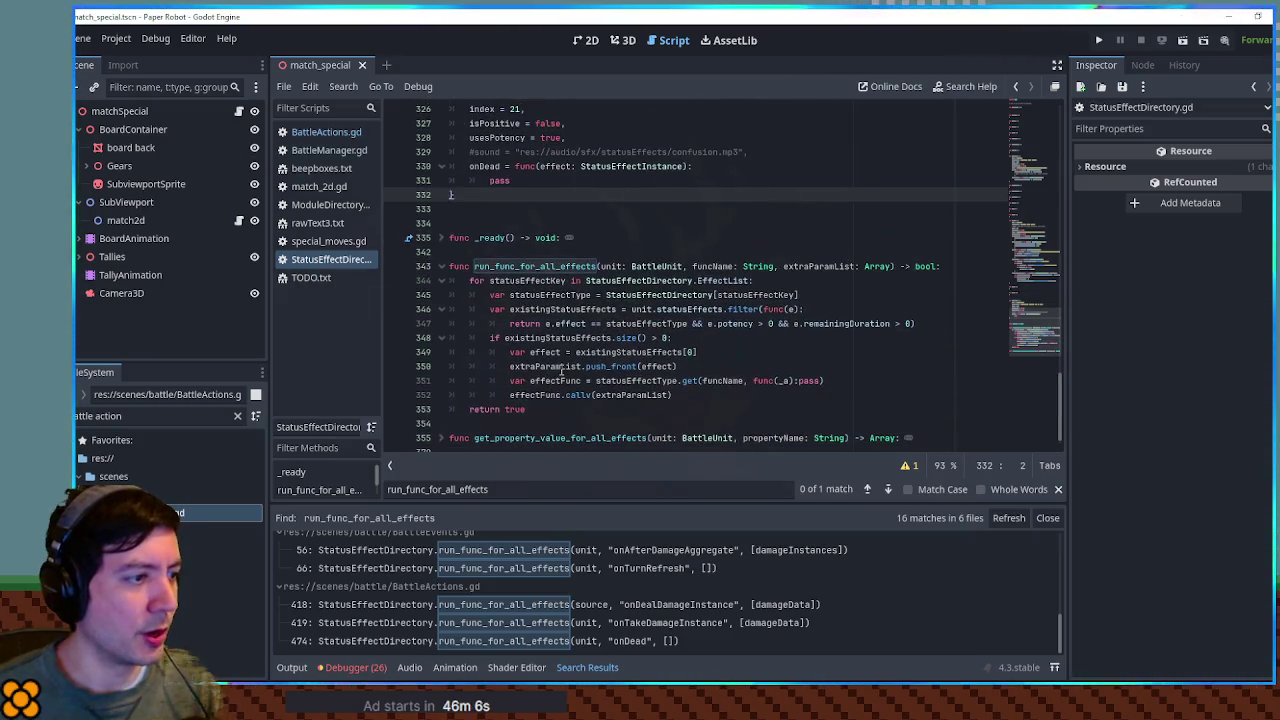
# Step: Highlight unit, extraParamList, effectFunc, funcName and statusEffectType to trace their uses
pyautogui.doubleClick(612, 266)
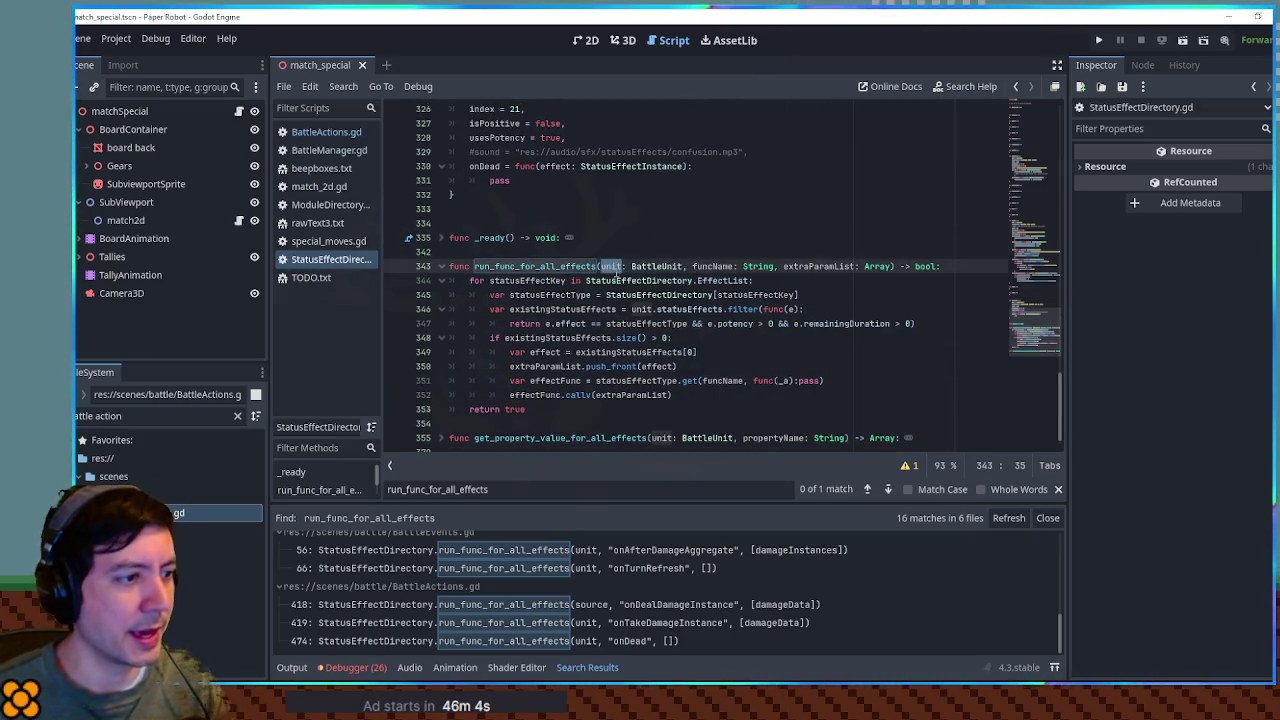
pyautogui.scroll(1, 520, 208)
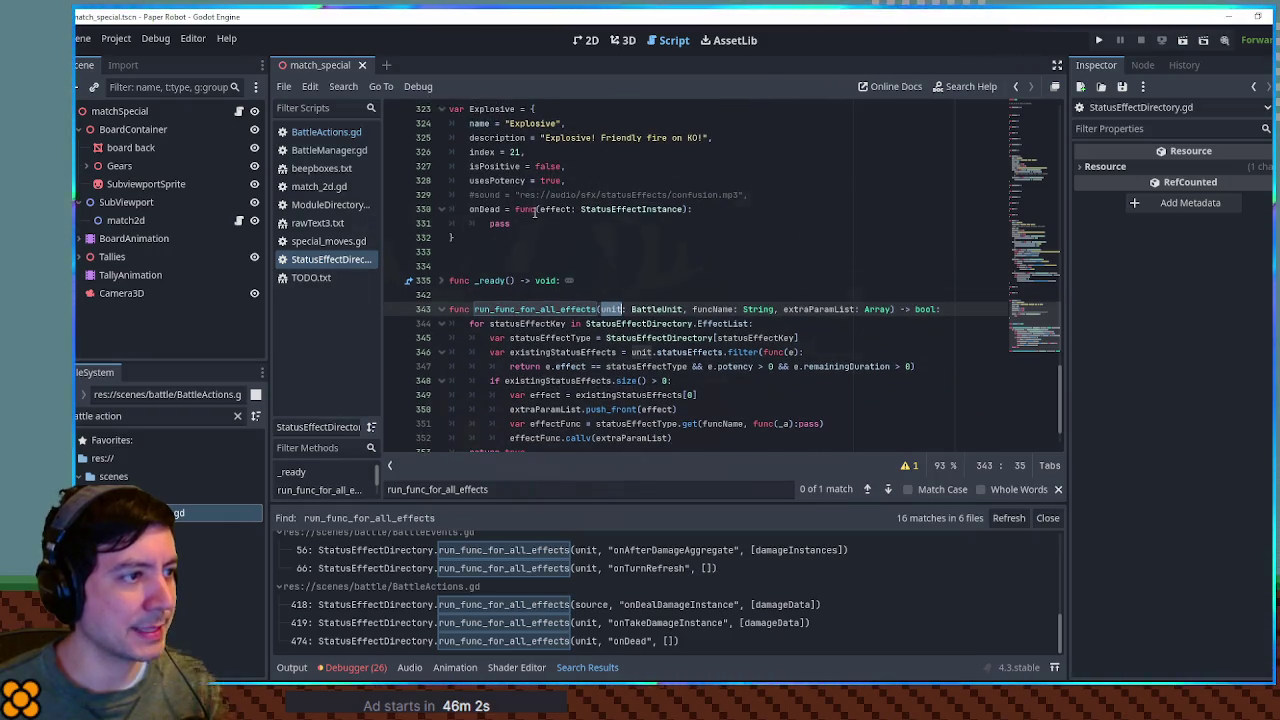
pyautogui.doubleClick(632, 439)
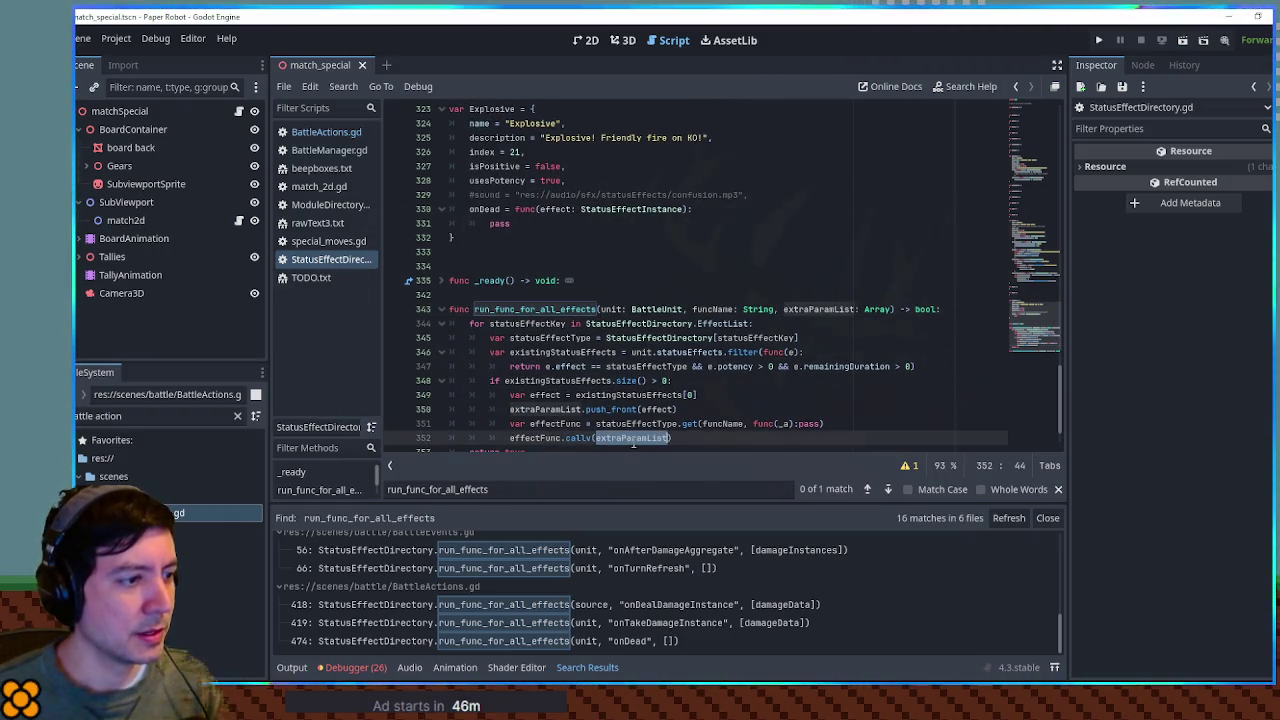
pyautogui.doubleClick(542, 440)
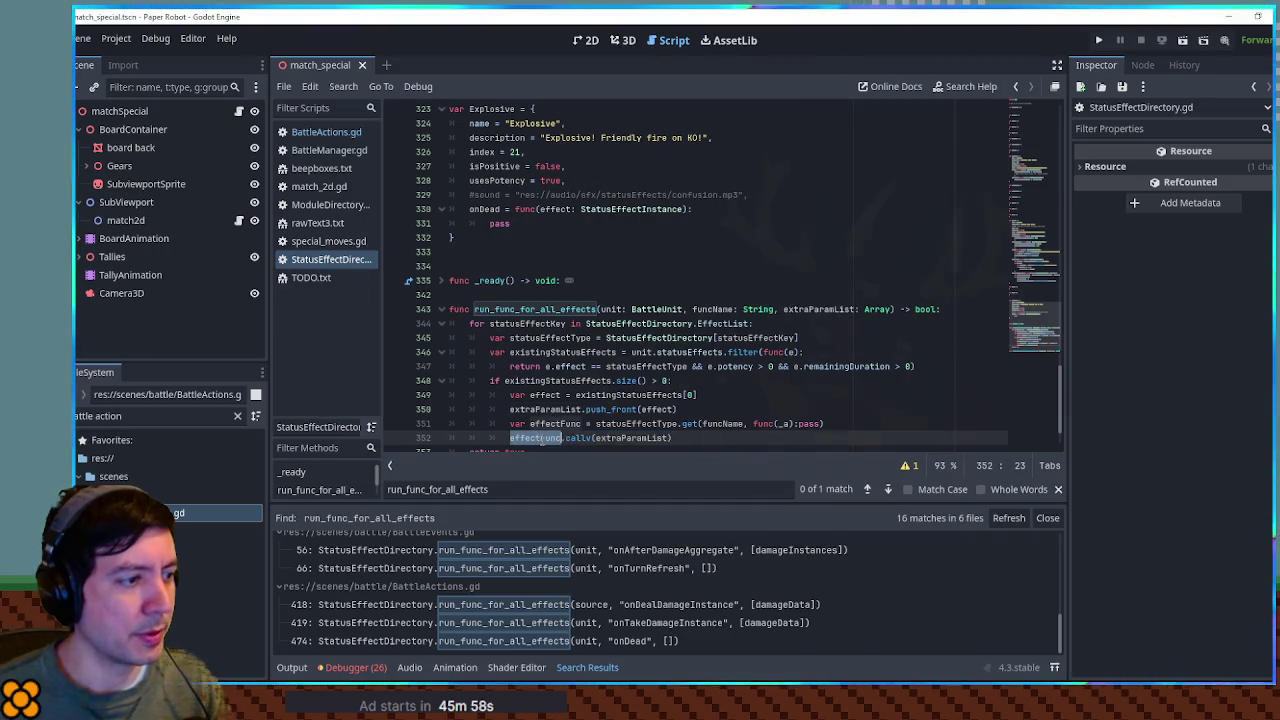
pyautogui.doubleClick(722, 424)
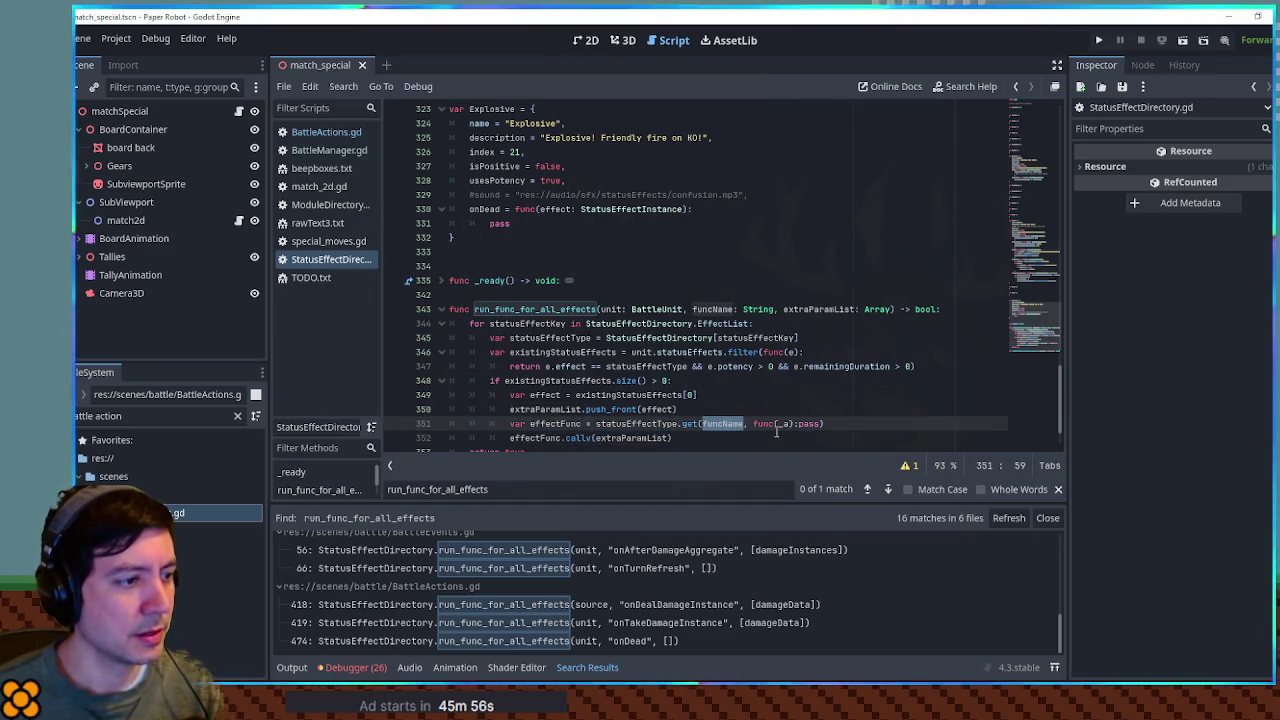
pyautogui.doubleClick(675, 424)
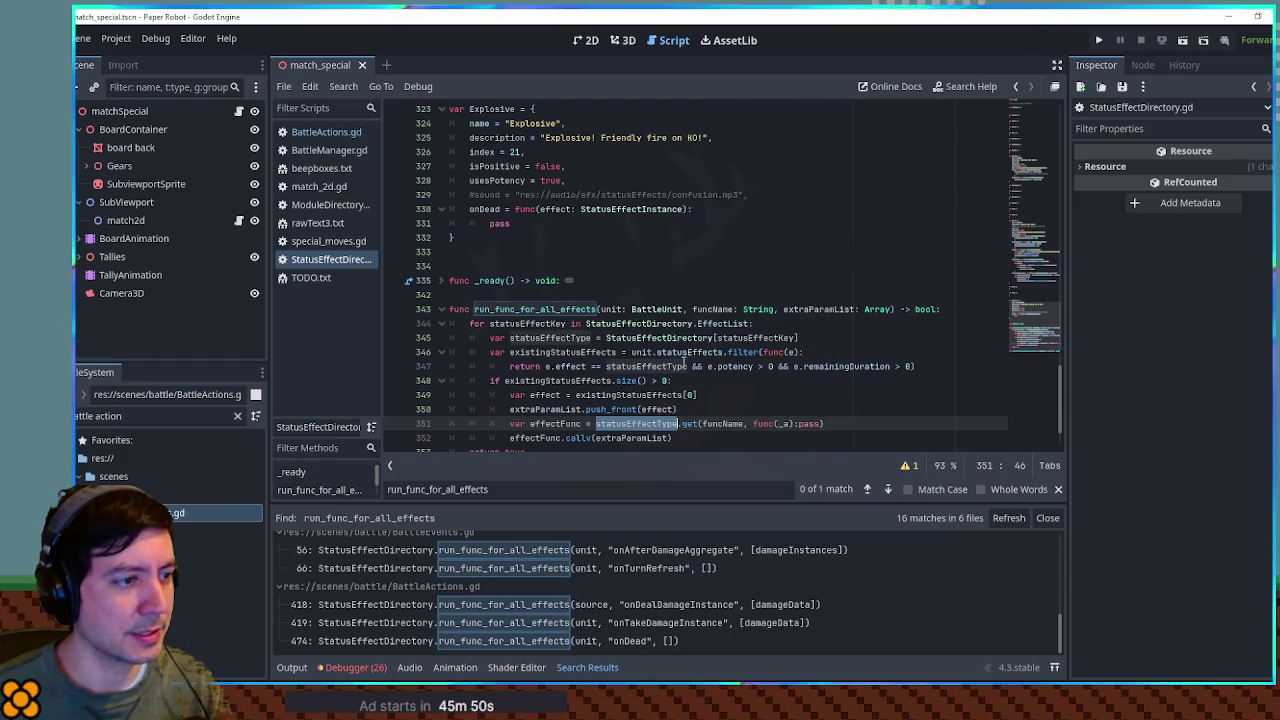
# Step: Highlight unit, existingStatusEffects, effect and extraParamList to see how effects are passed
pyautogui.click(604, 302)
pyautogui.doubleClick(606, 310)
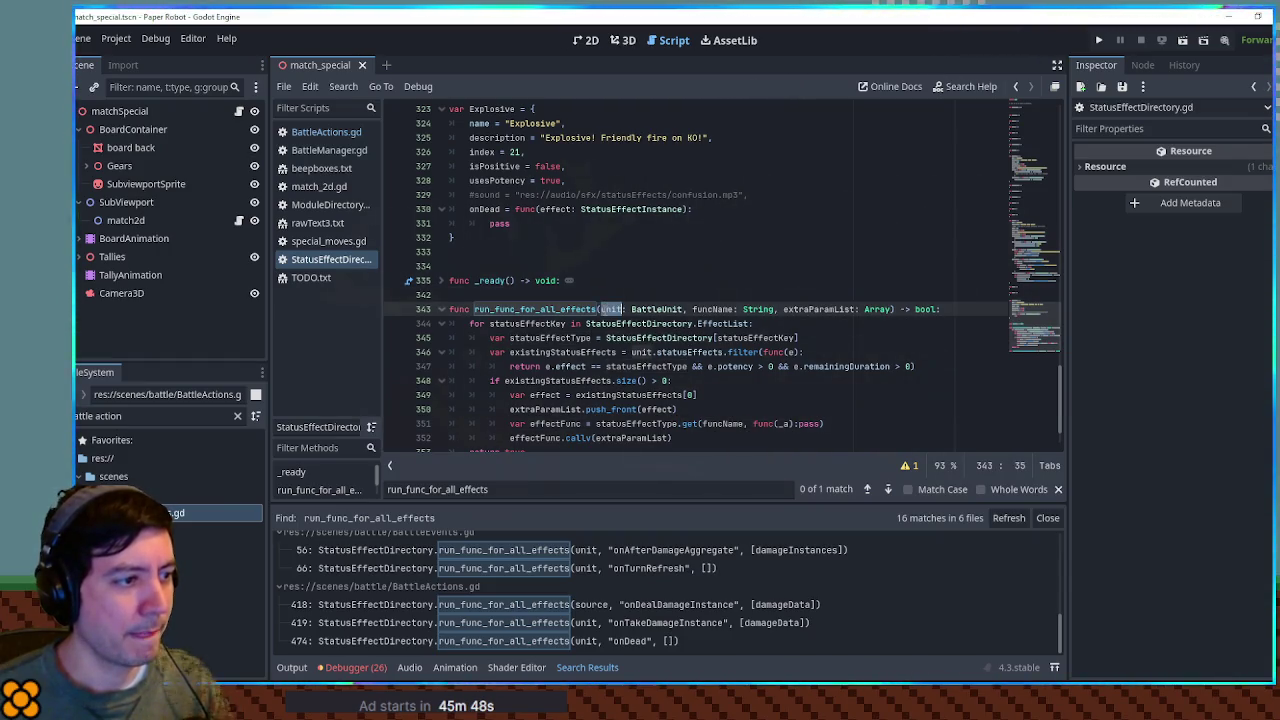
pyautogui.doubleClick(689, 357)
pyautogui.click(689, 357)
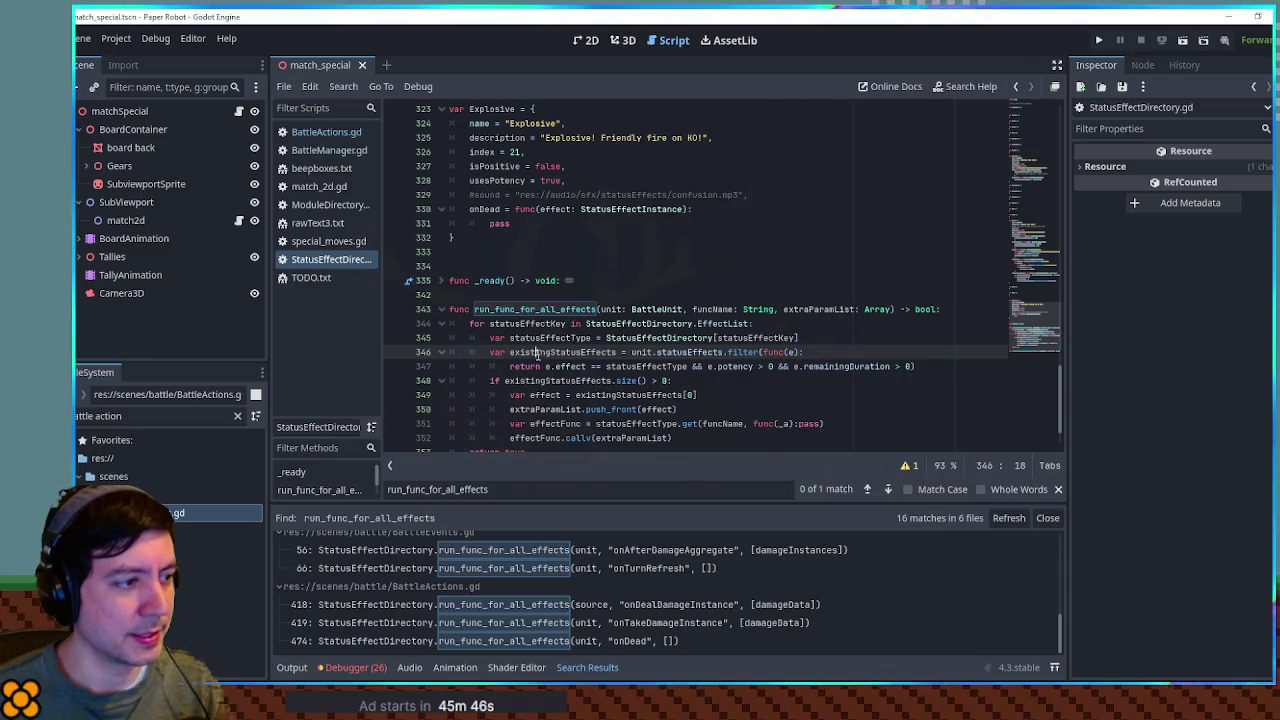
pyautogui.doubleClick(537, 355)
pyautogui.doubleClick(545, 395)
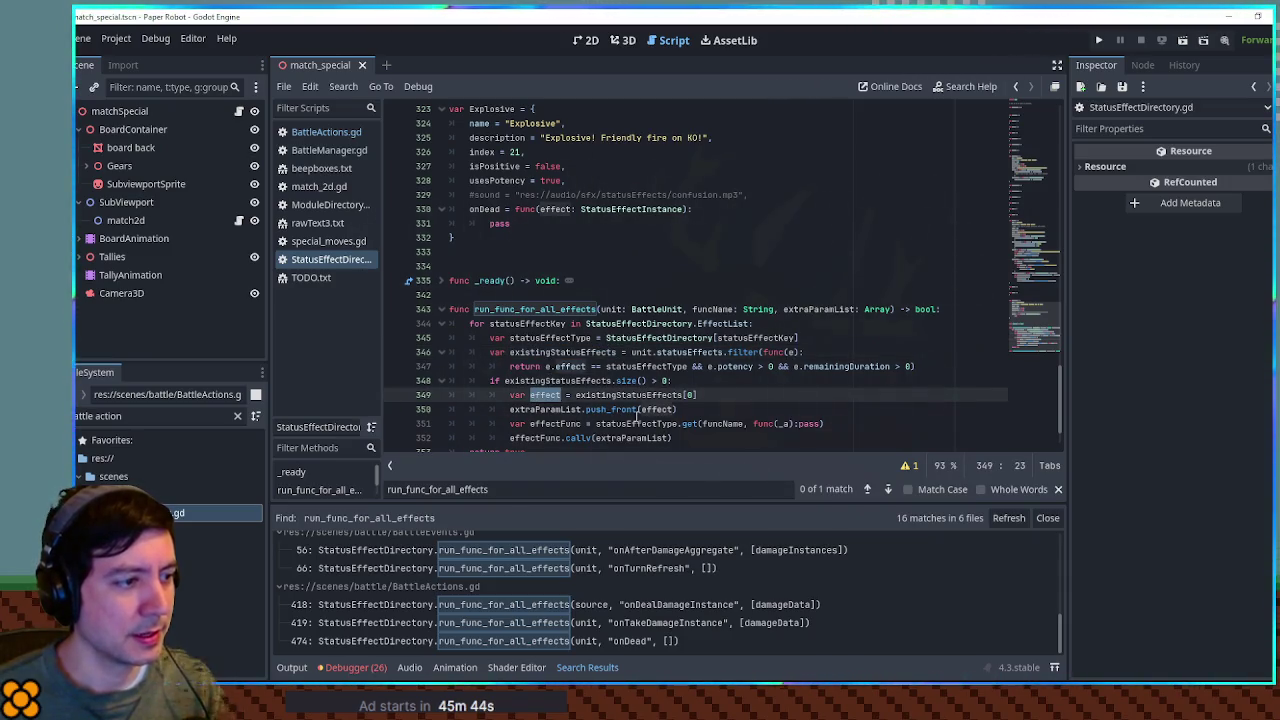
pyautogui.doubleClick(548, 410)
pyautogui.doubleClick(657, 409)
# Step: Scroll to the Explosive effect and select the pass placeholder in its onDead
pyautogui.scroll(2, 545, 295)
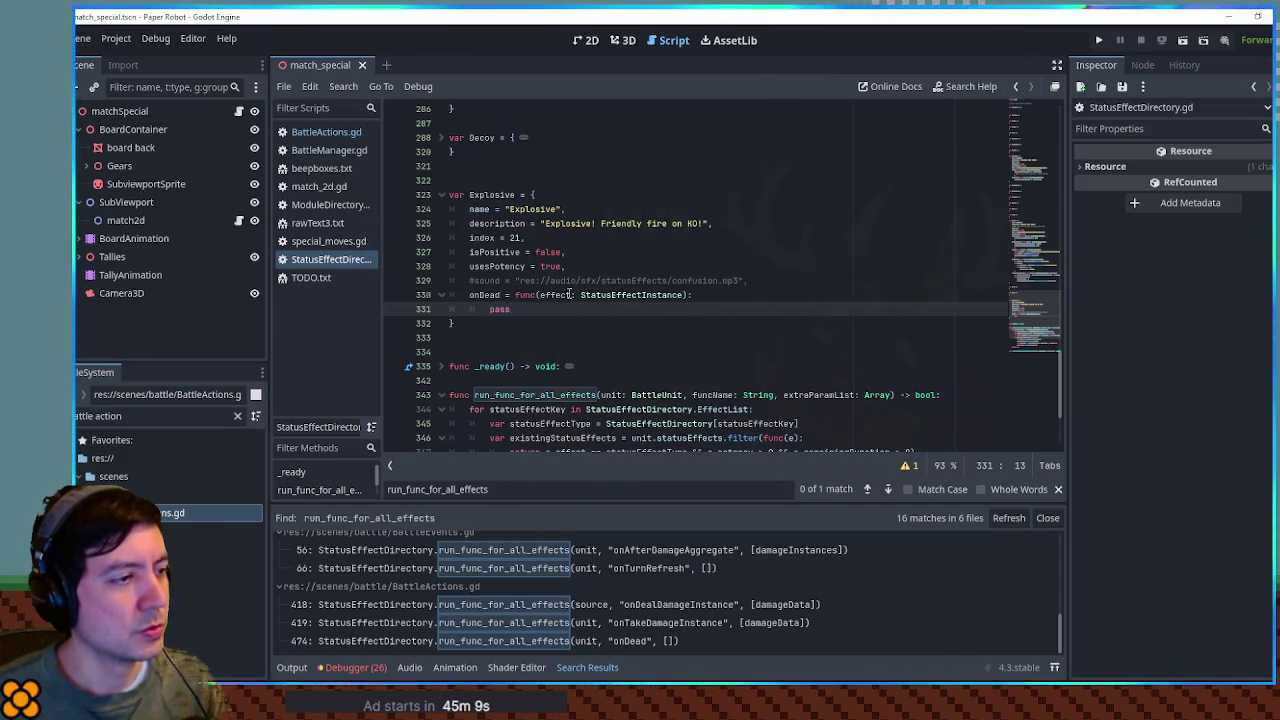
pyautogui.scroll(5, 530, 280)
pyautogui.scroll(-6, 545, 260)
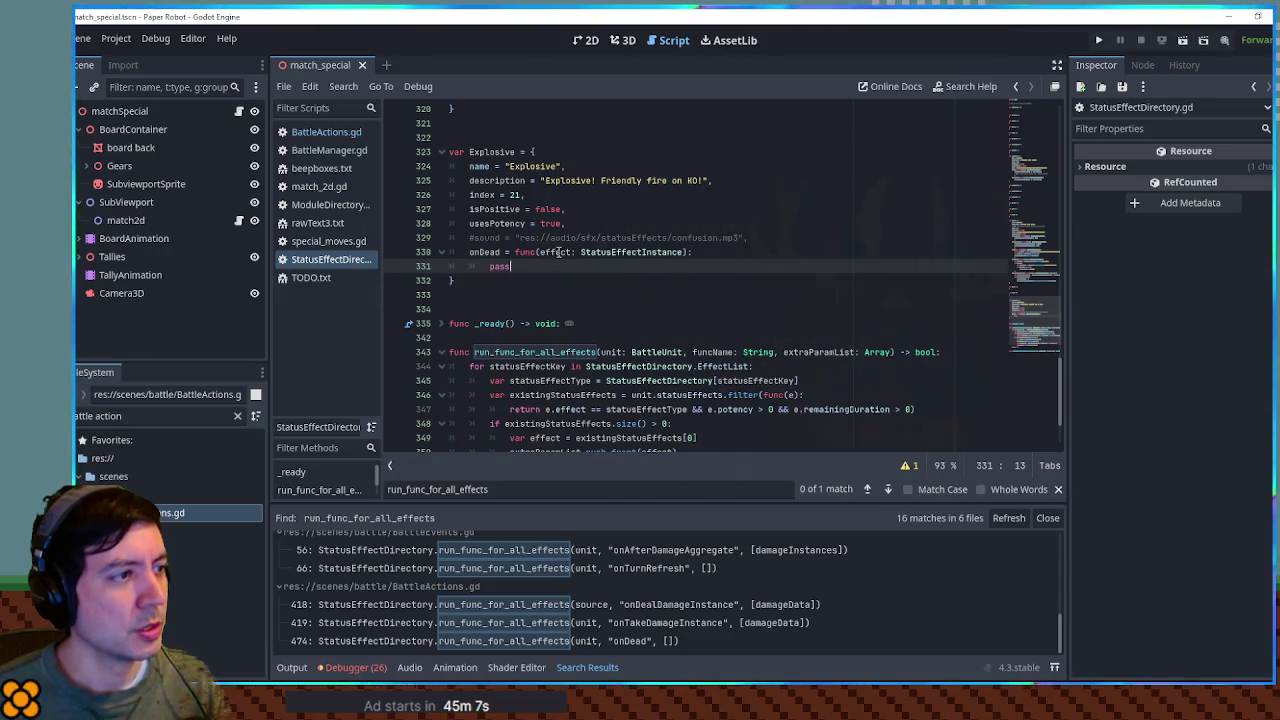
pyautogui.scroll(4, 555, 251)
pyautogui.scroll(1, 560, 253)
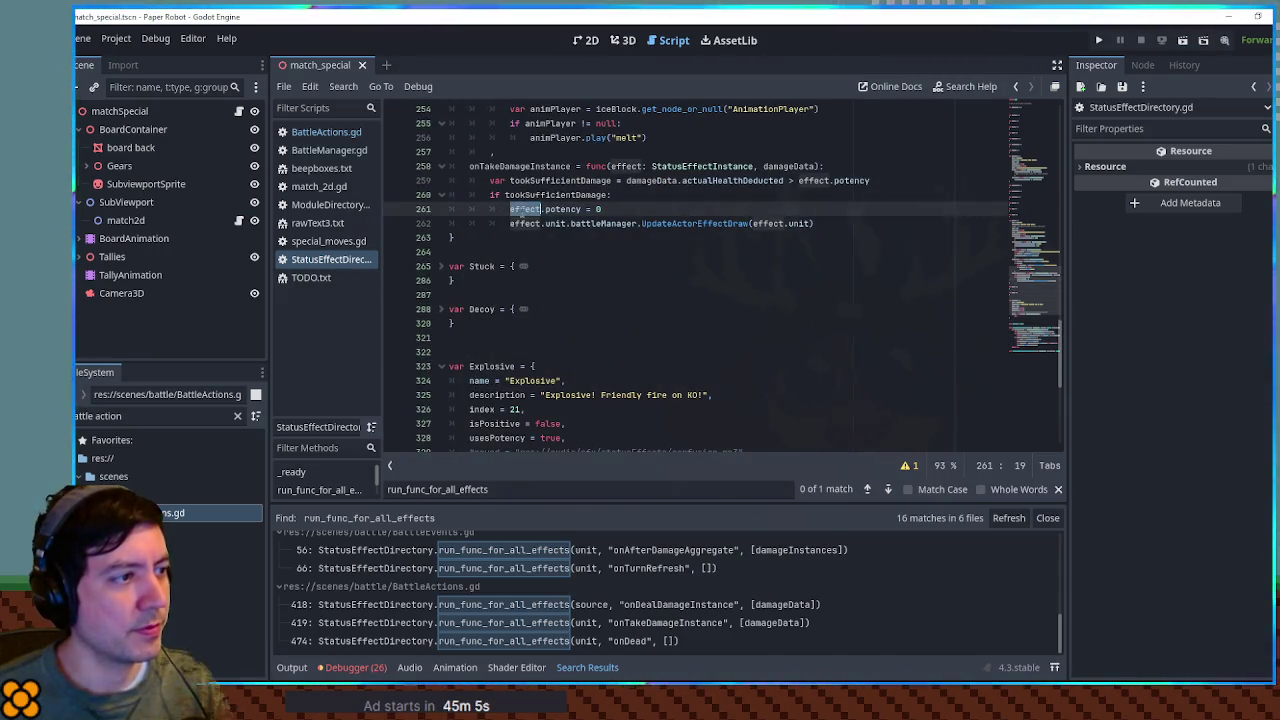
pyautogui.moveTo(510, 223); pyautogui.dragTo(567, 223)
pyautogui.hotkey('ctrl', 'c')
pyautogui.scroll(-20, 560, 250)
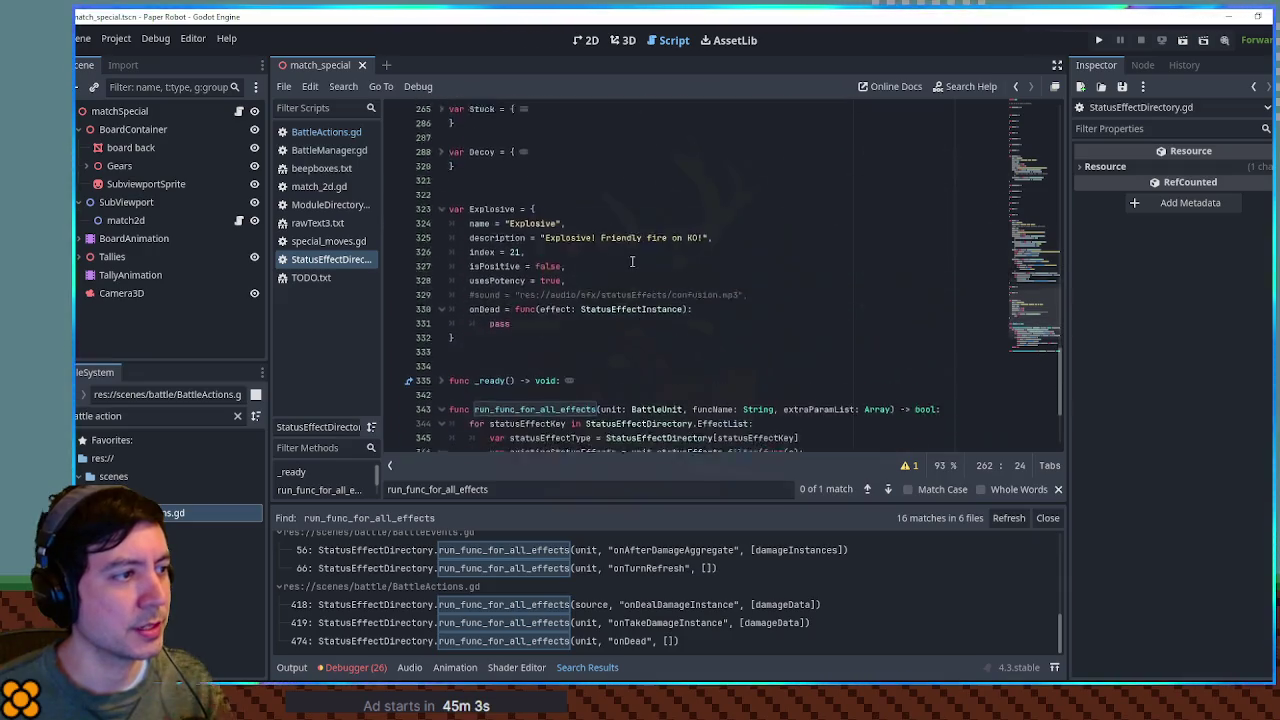
pyautogui.doubleClick(505, 223)
# Step: Write line 331 as var units = effect.unit.side in Explosive's onDead
pyautogui.hotkey('ctrl', 'v')
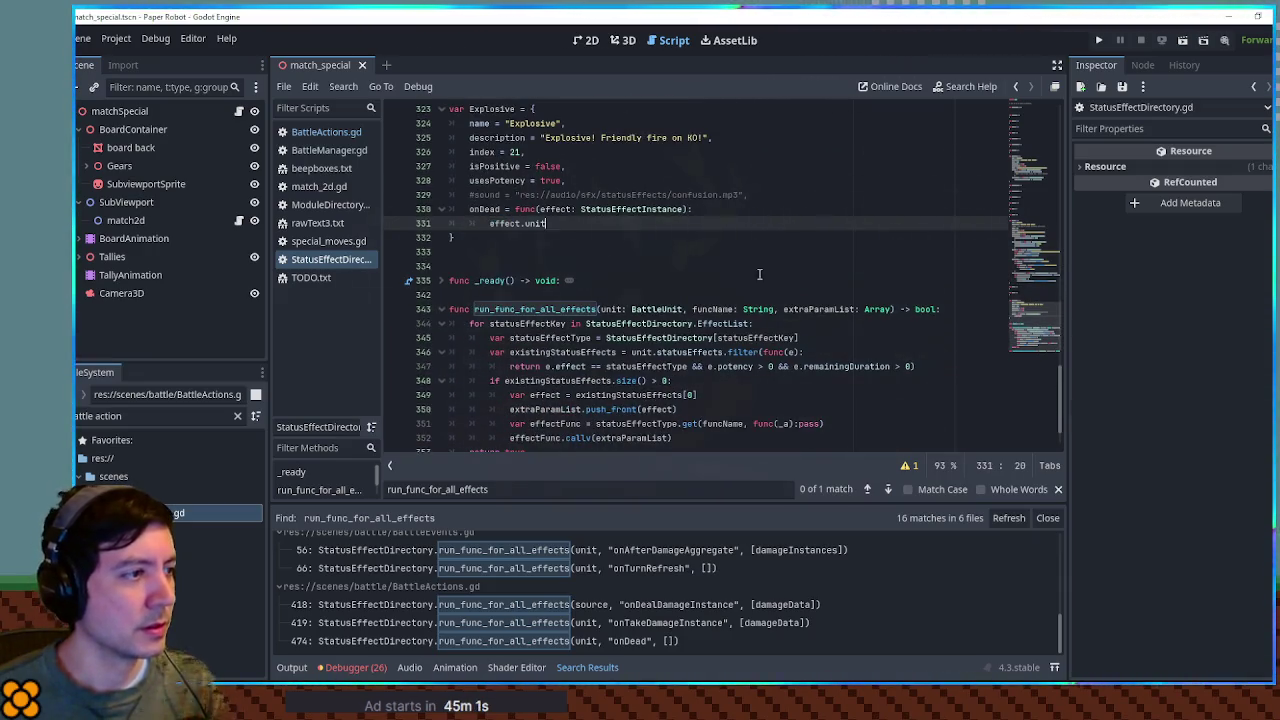
pyautogui.write('.v')
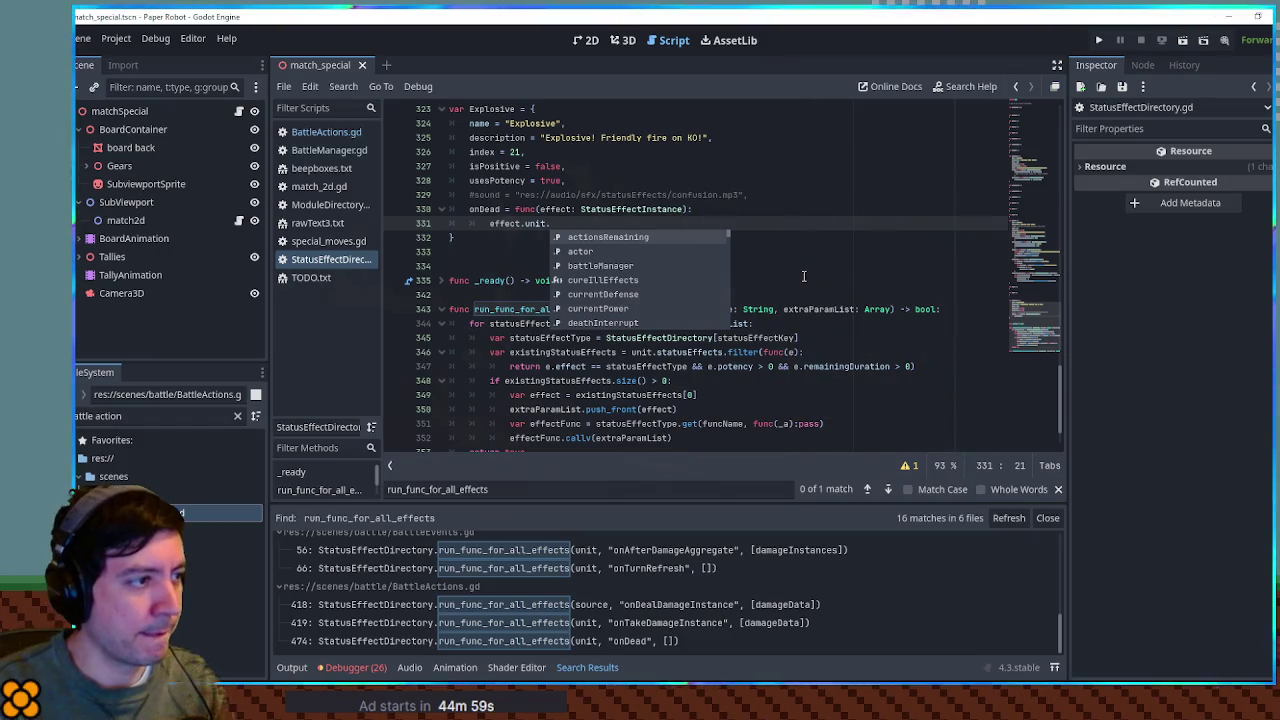
pyautogui.press('BackSpace')
pyautogui.press('BackSpace')
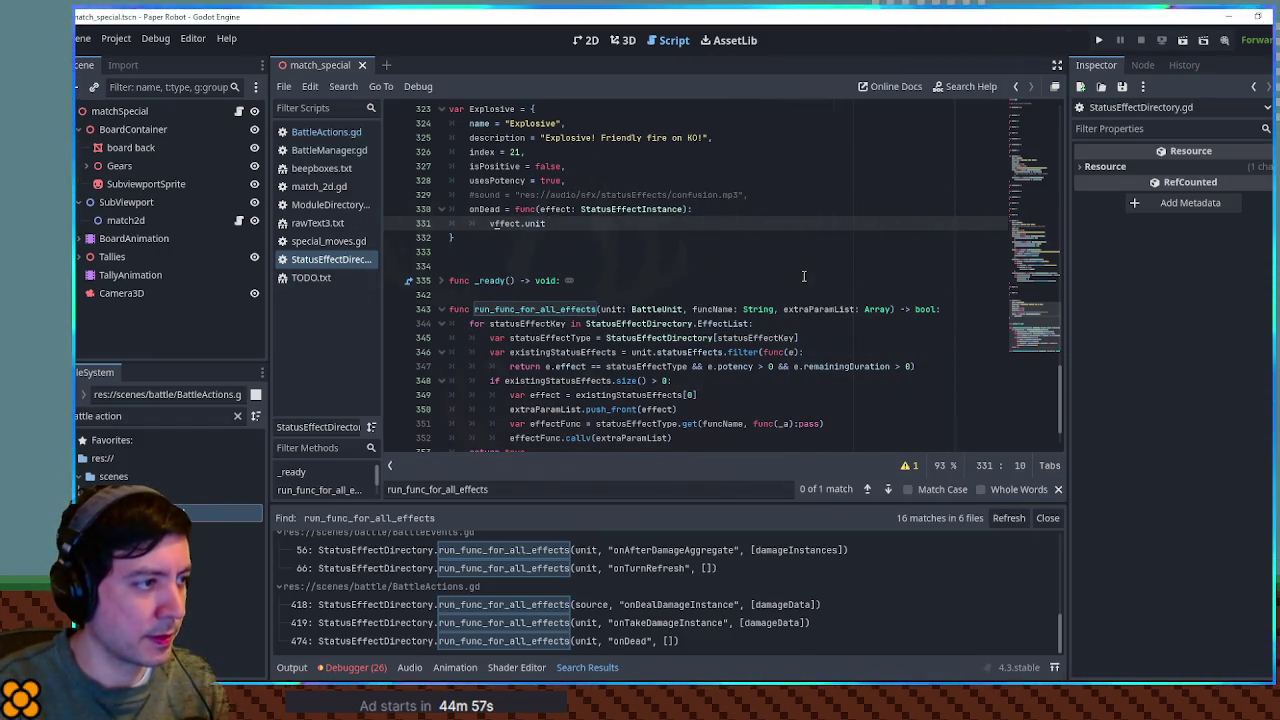
pyautogui.press('Home')
pyautogui.press('Delete')
pyautogui.press('Delete')
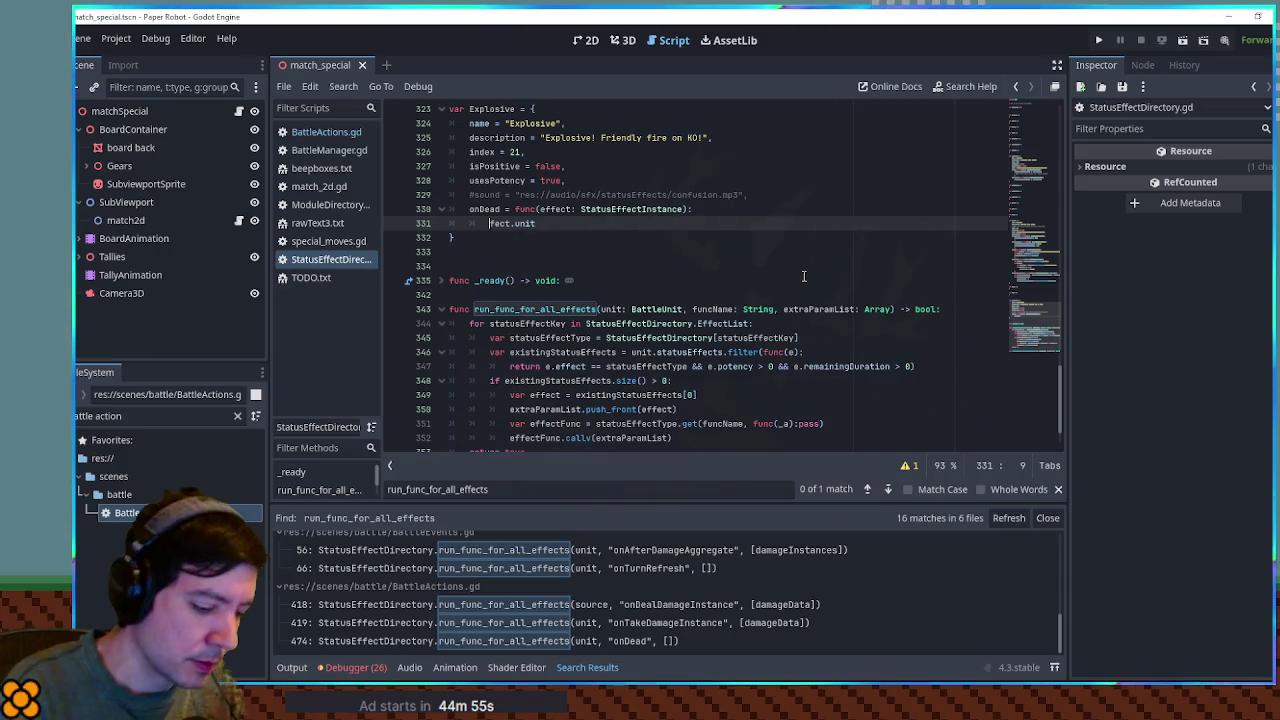
pyautogui.write('var units = ef')
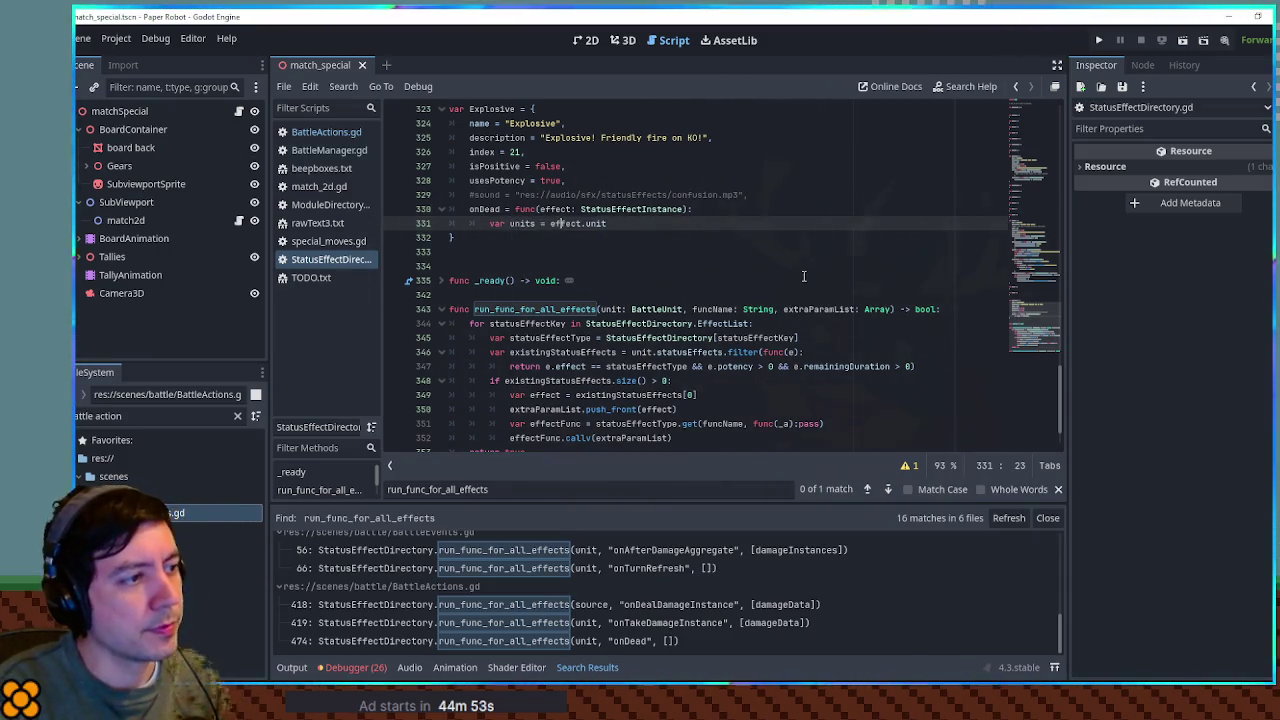
pyautogui.press('End')
pyautogui.write('.side')
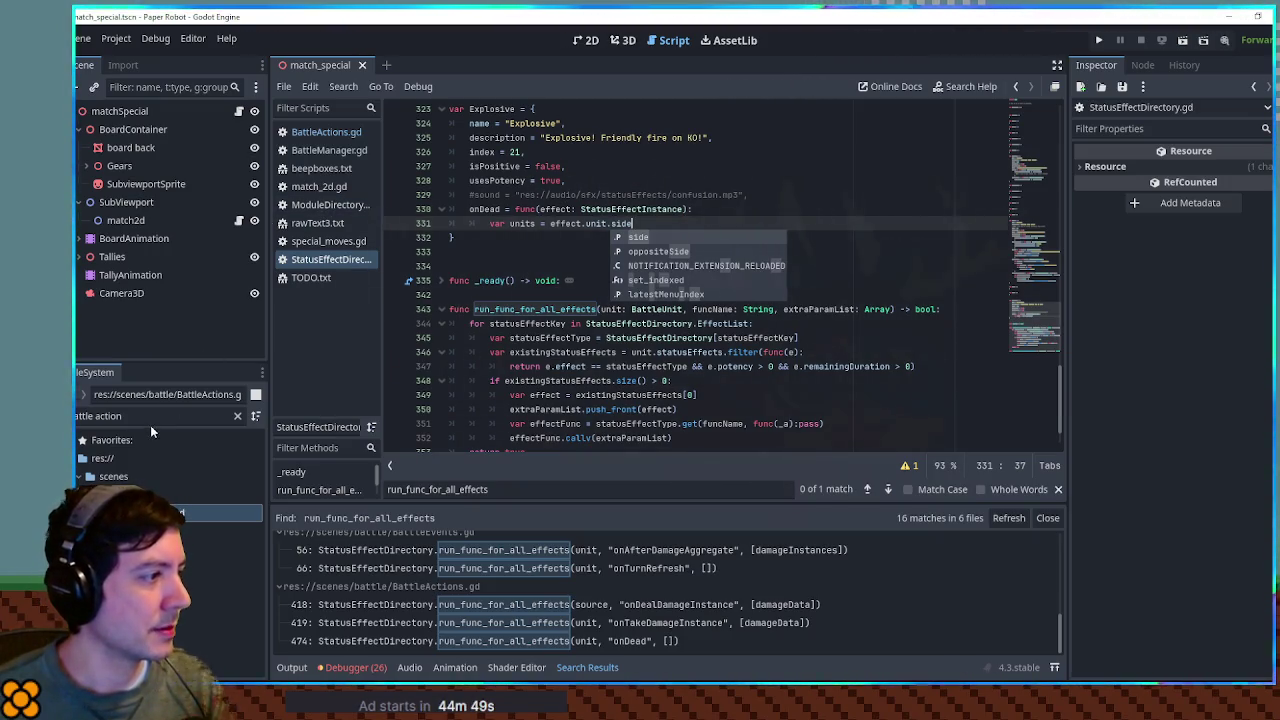
# Step: Open battle_unit.gd to check the side property
pyautogui.doubleClick(110, 416)
pyautogui.write('unit')
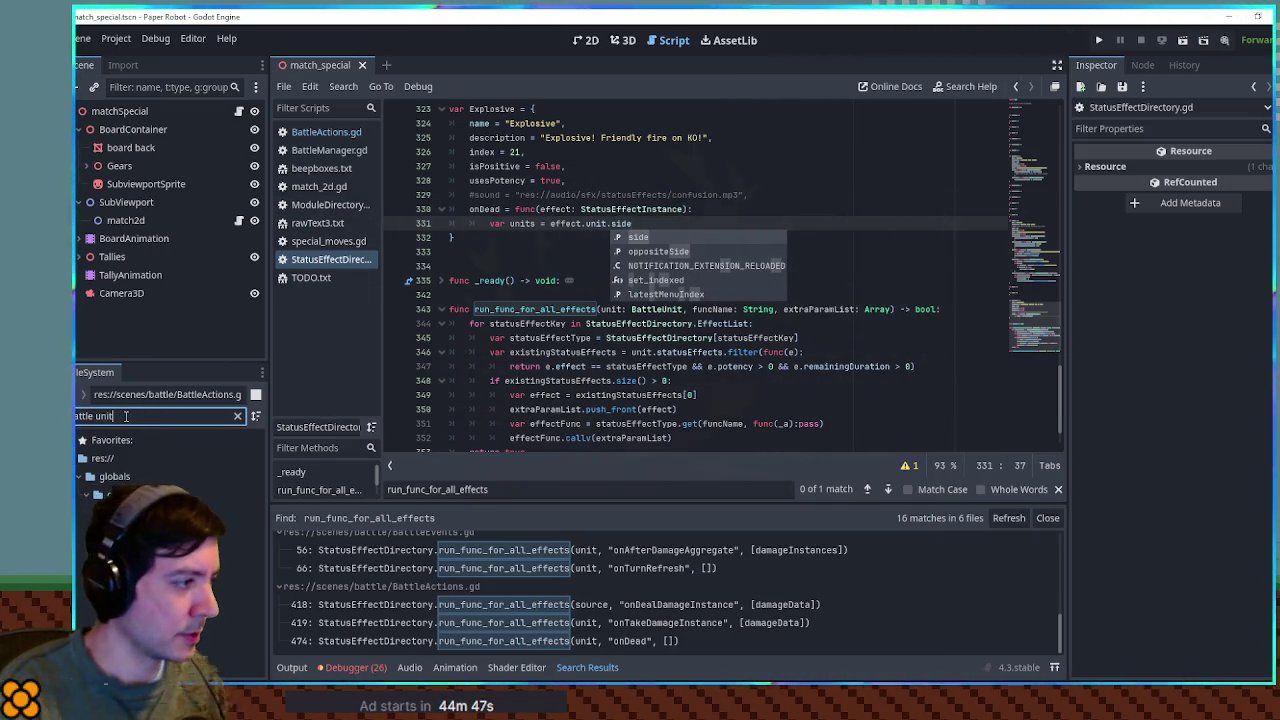
pyautogui.doubleClick(150, 512)
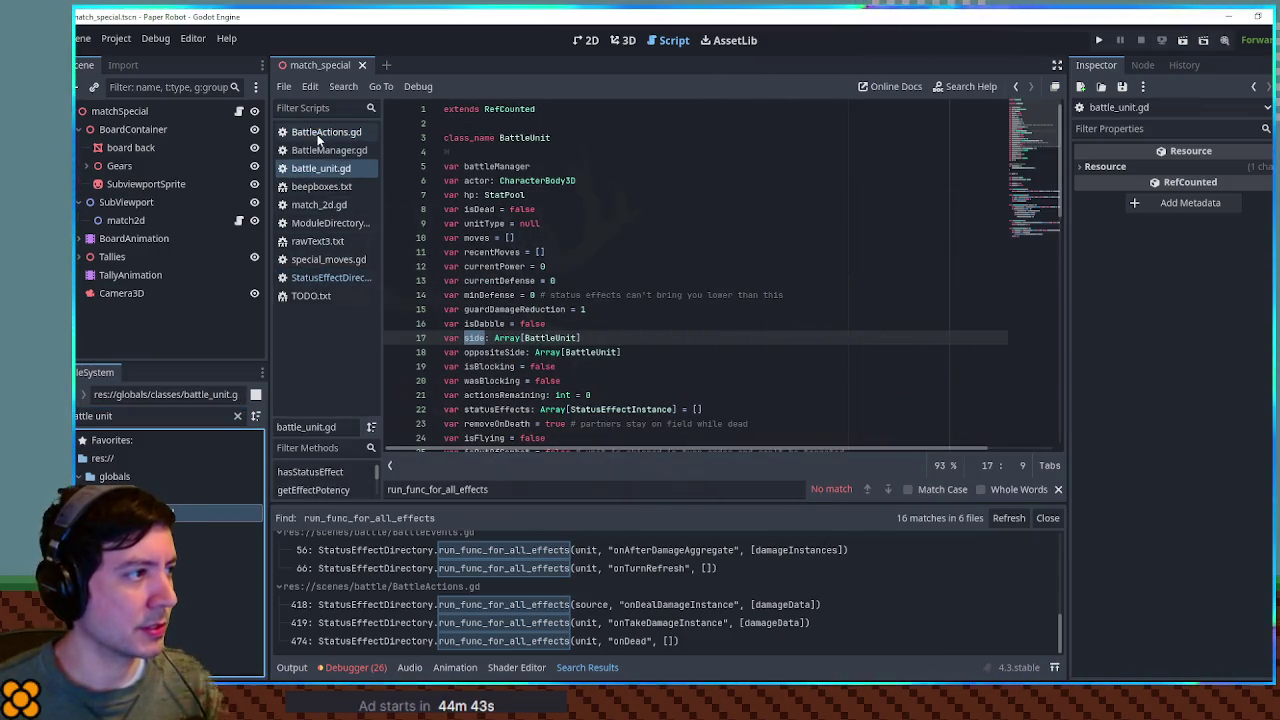
# Step: Append .filter(func(a): return a != effect.unit), rename the variable damagedUnits, and add a new line
pyautogui.click(334, 277)
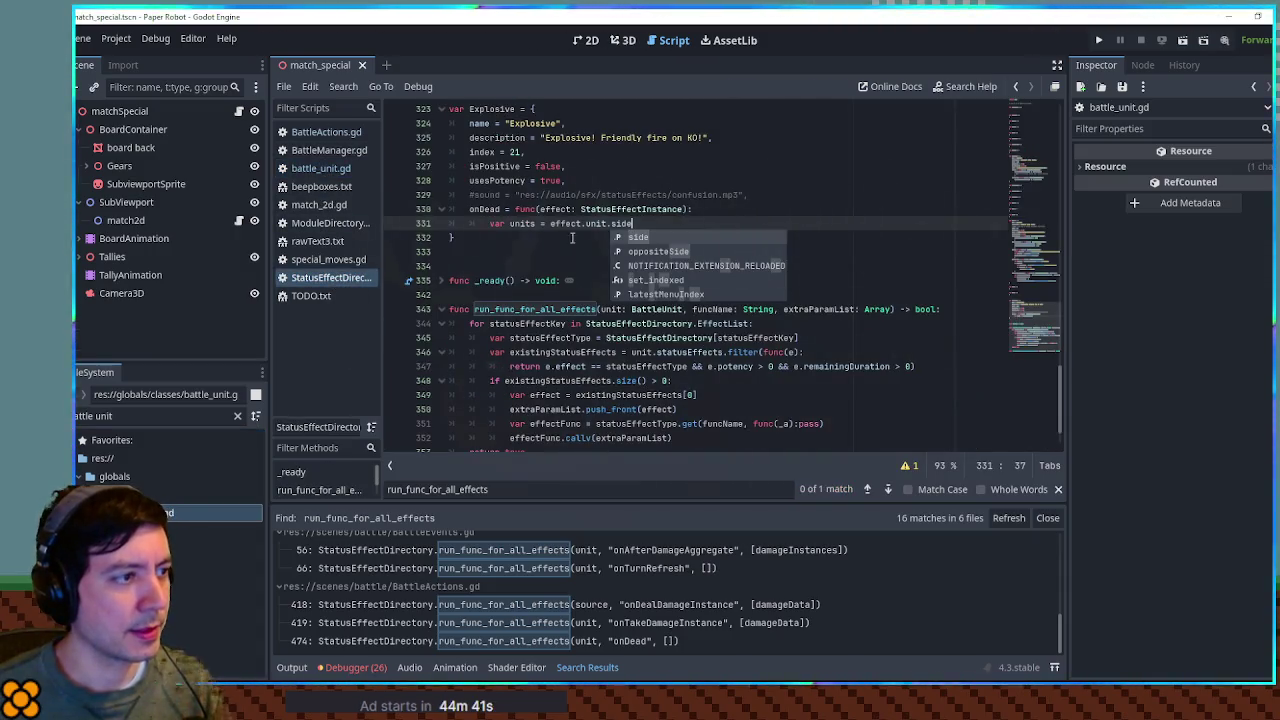
pyautogui.press('Escape')
pyautogui.write('.')
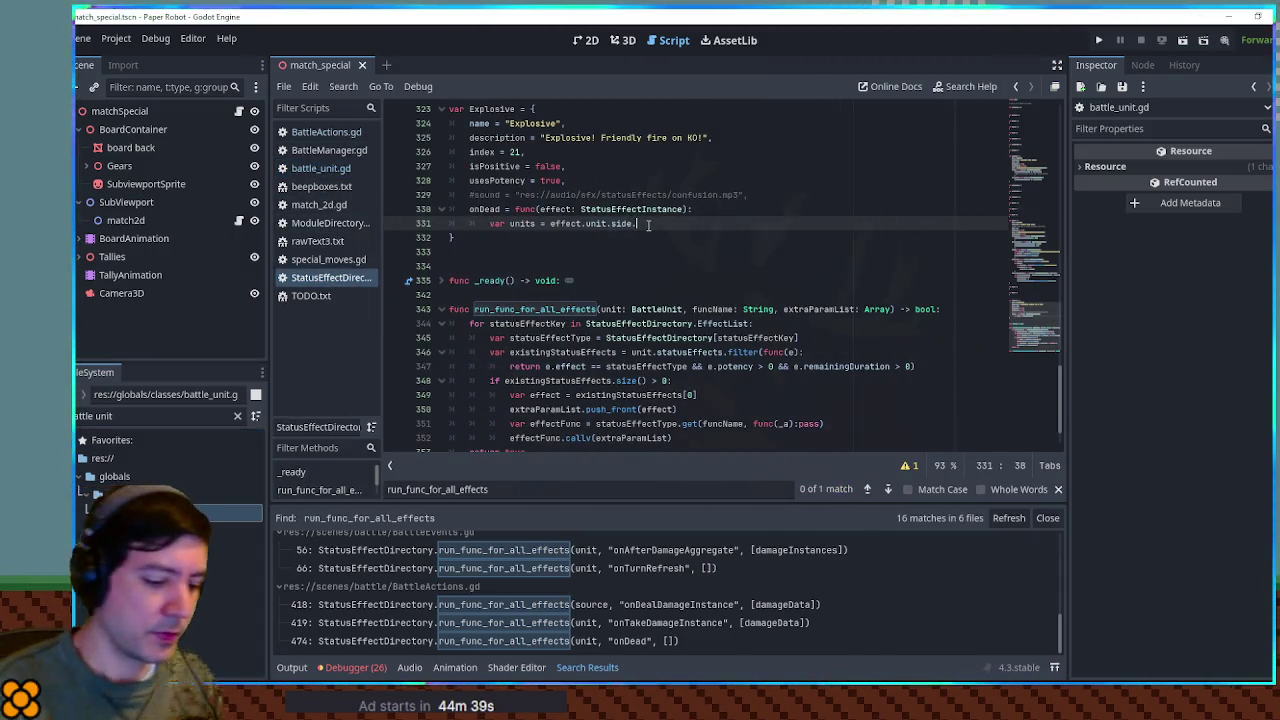
pyautogui.write('filter(func(')
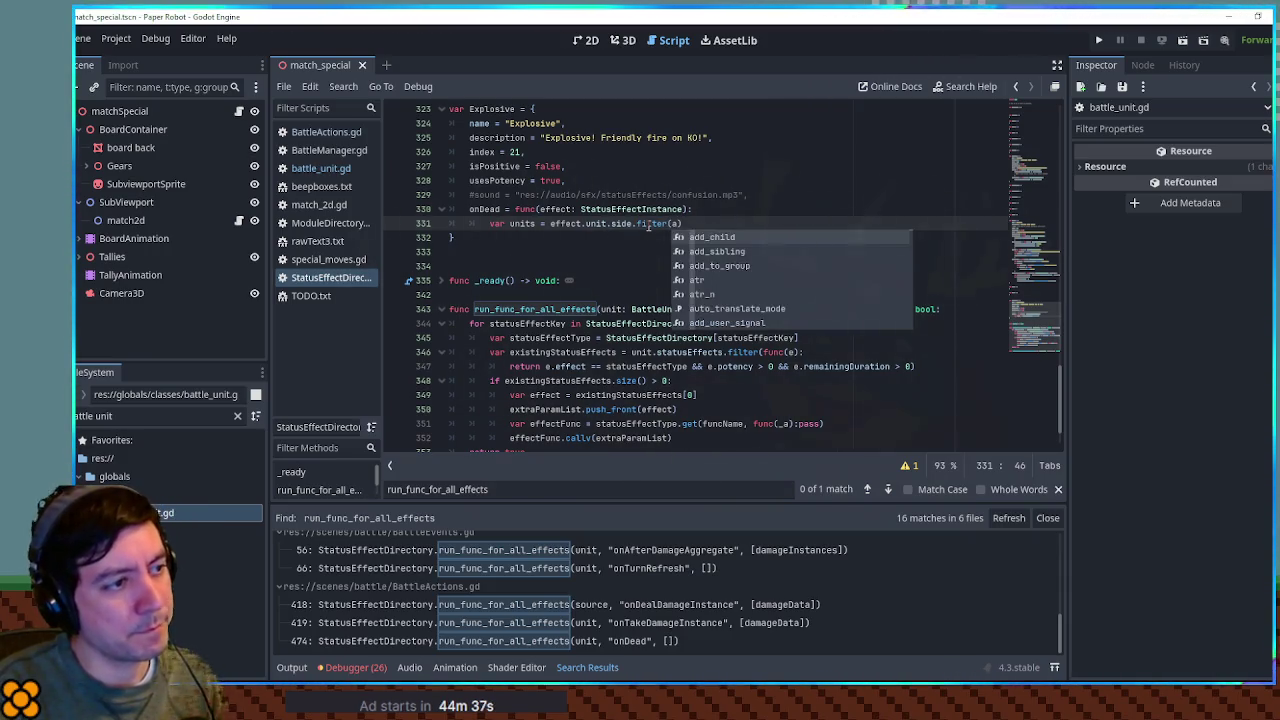
pyautogui.write('a): return a ')
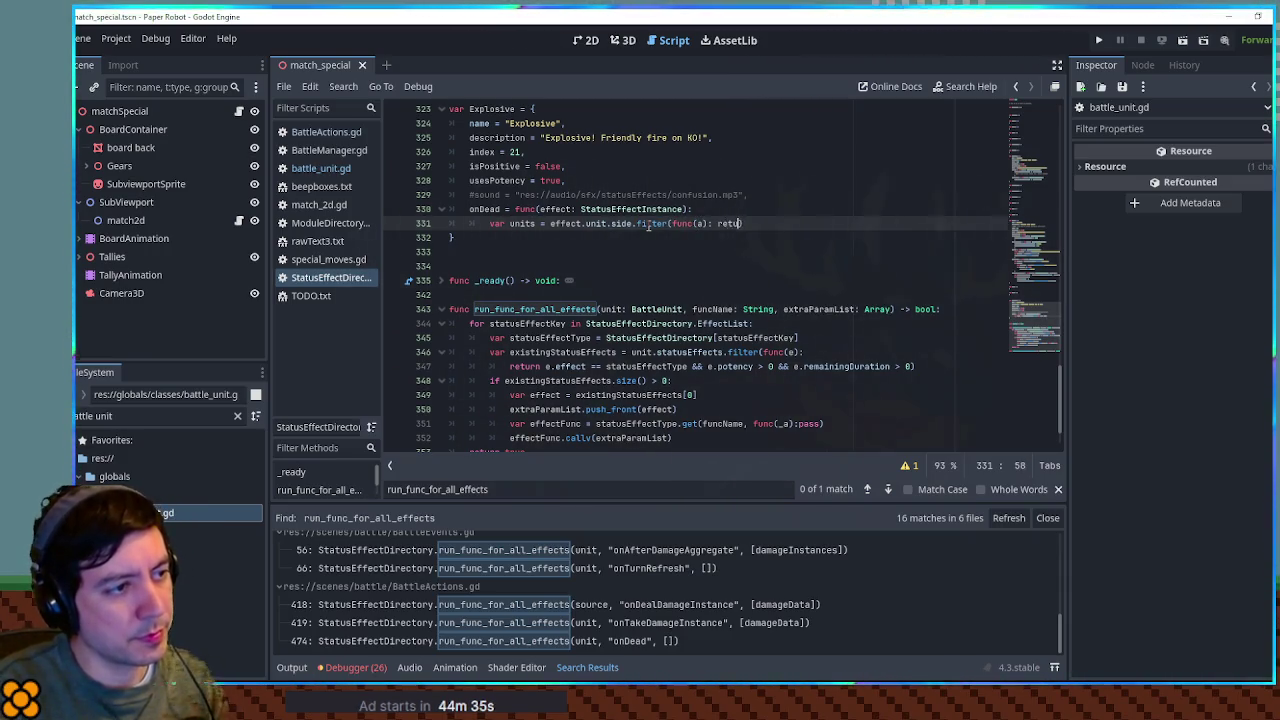
pyautogui.write('!= effe')
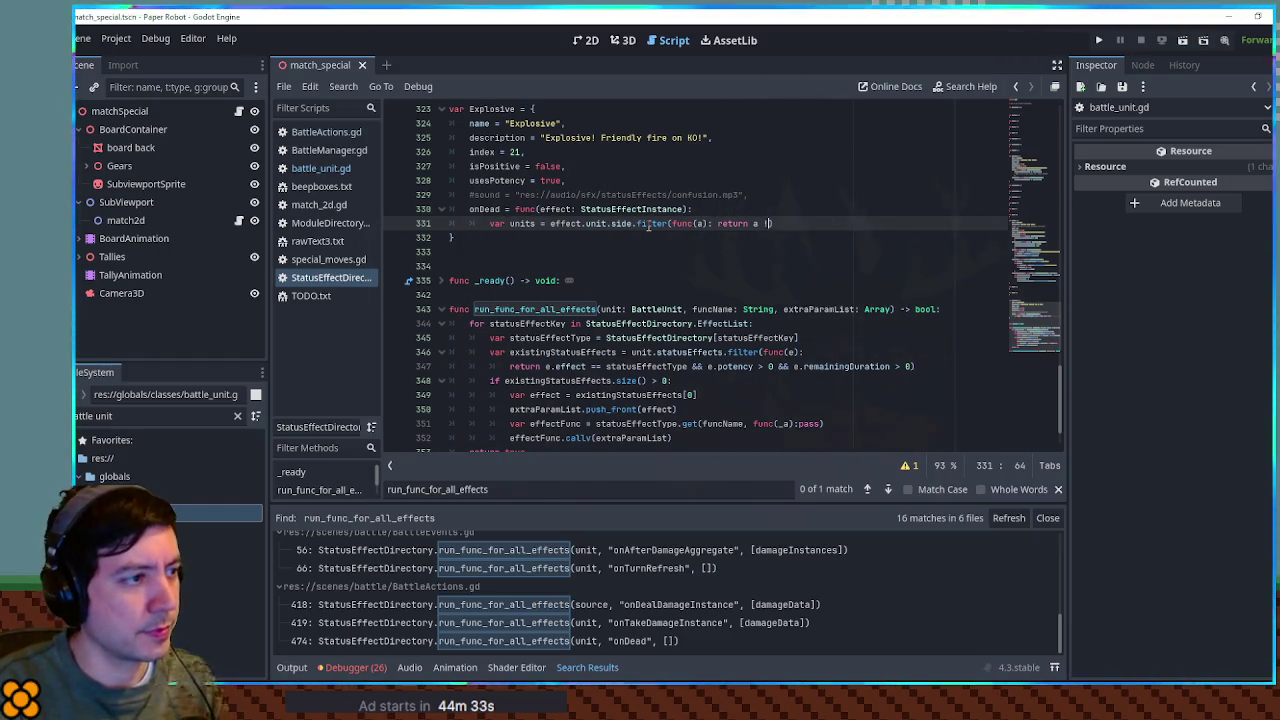
pyautogui.write('ct.unit')
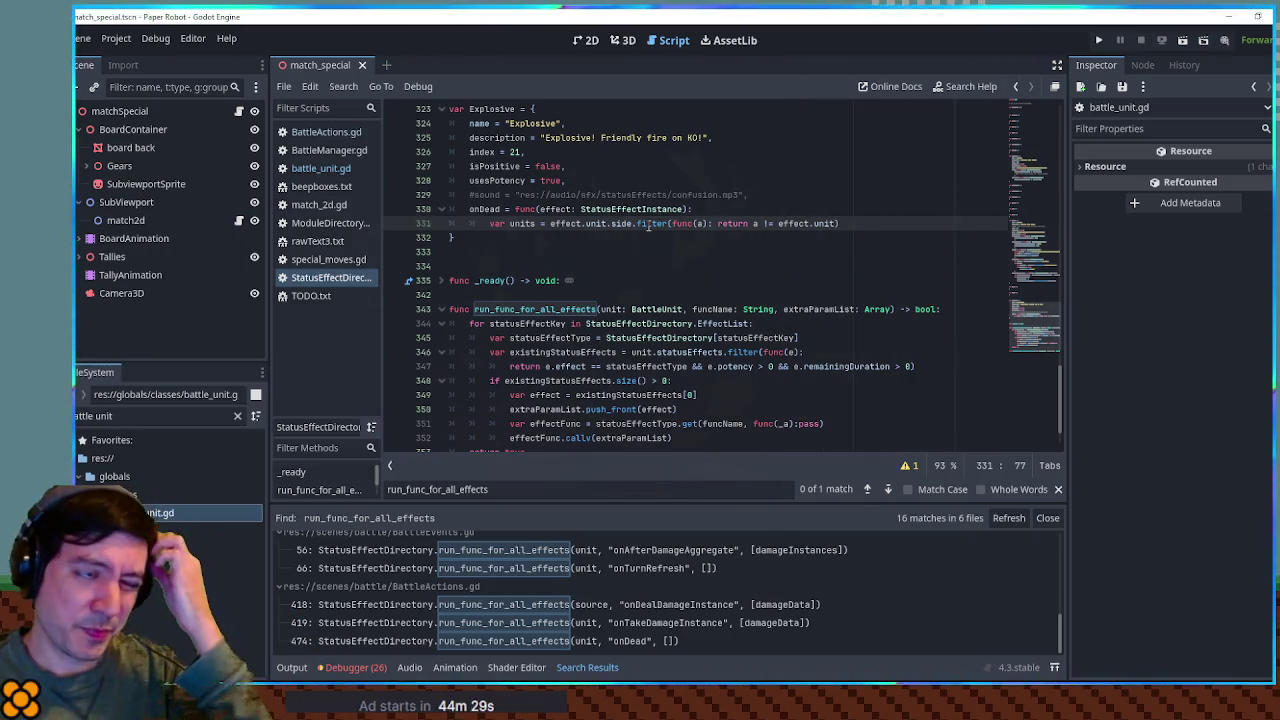
pyautogui.click(512, 224)
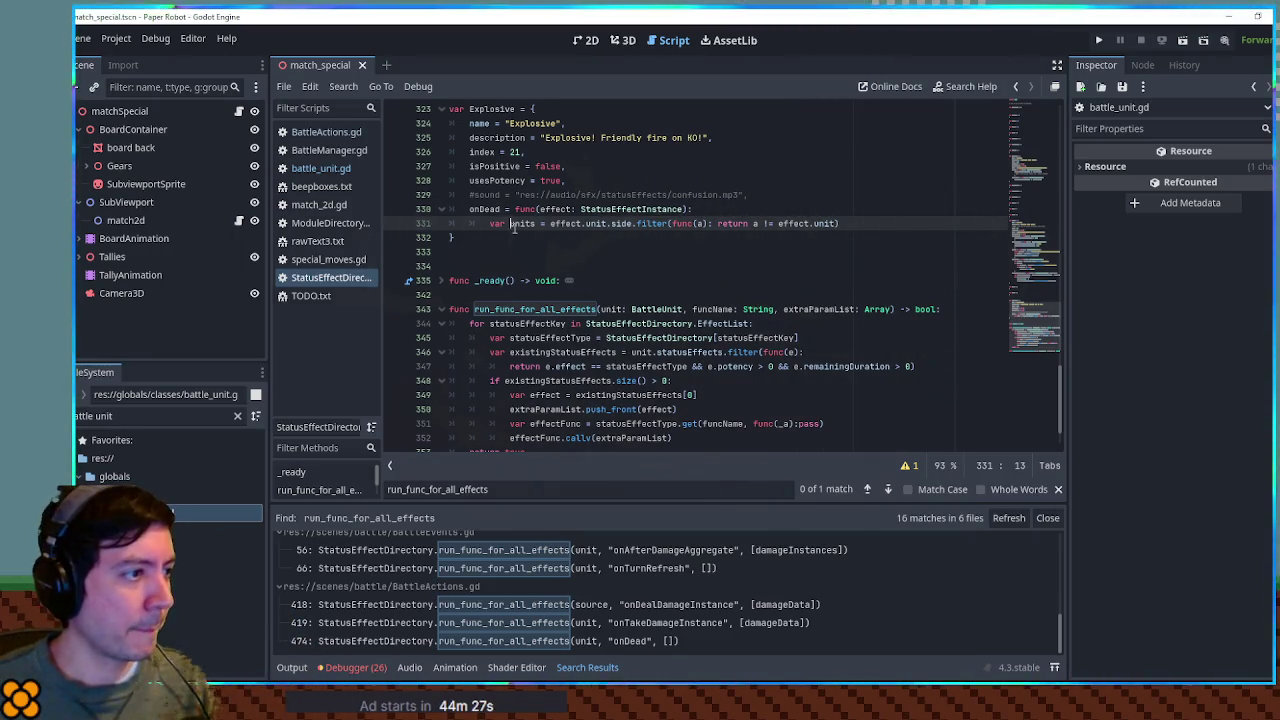
pyautogui.write('ar damagedU')
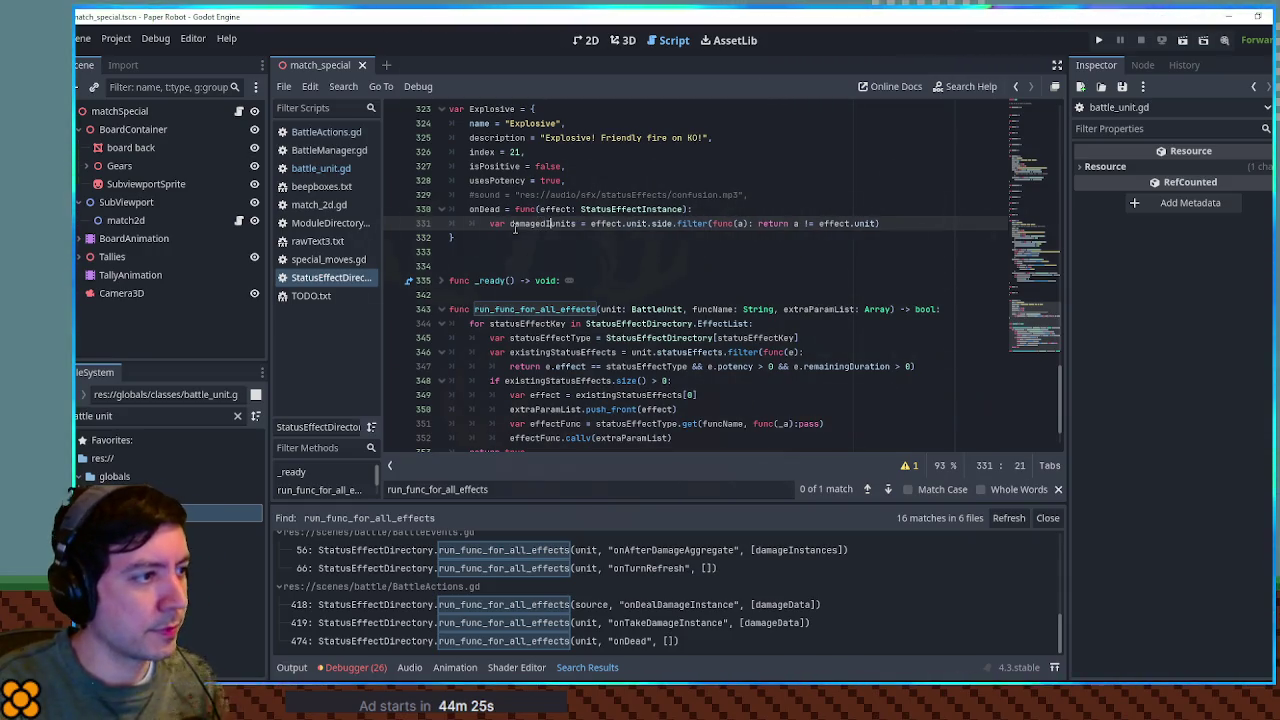
pyautogui.press('End')
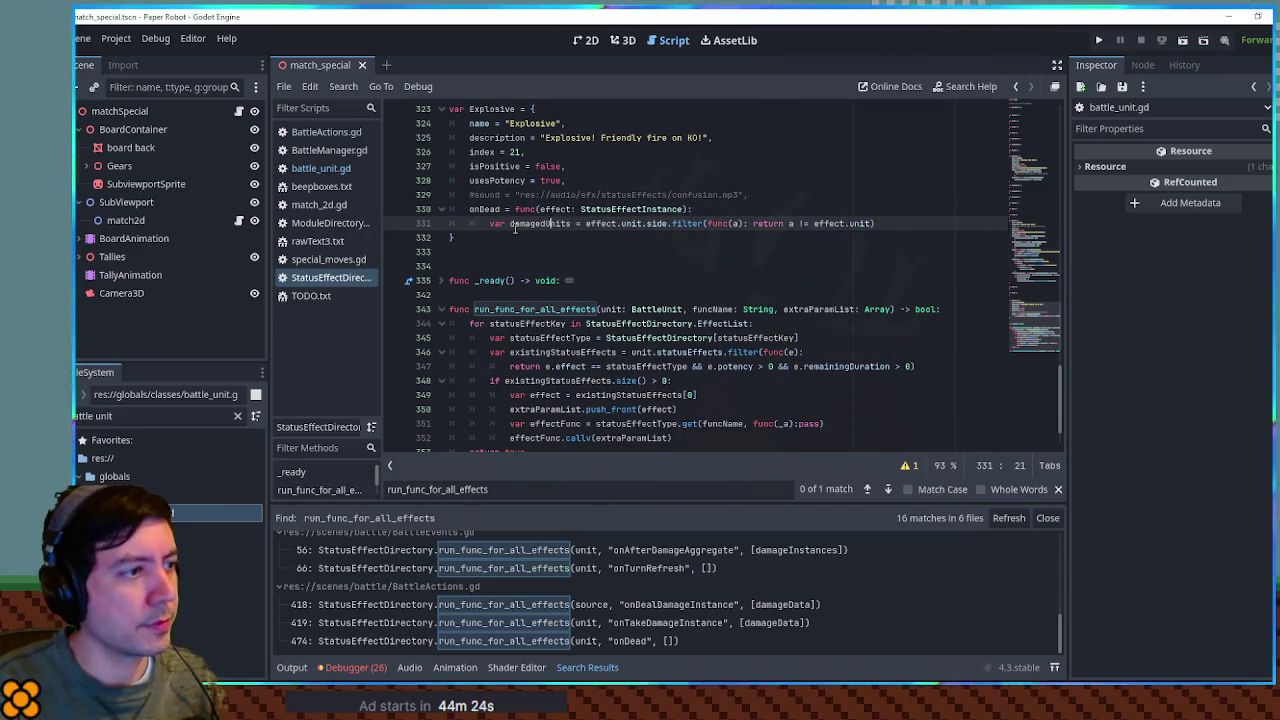
pyautogui.press('Return')
pyautogui.scroll(1, 515, 228)
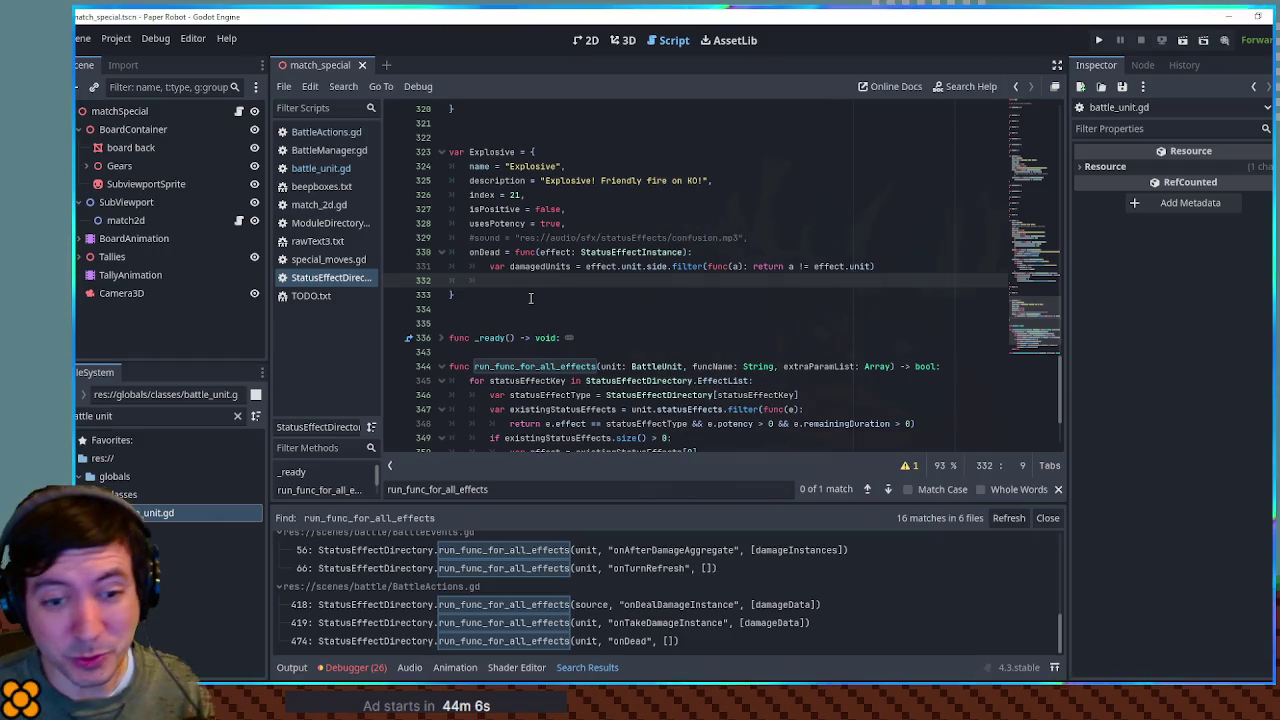
# Step: Check the effect.unit.battleManager usage on line 262 for reference
pyautogui.press('Return')
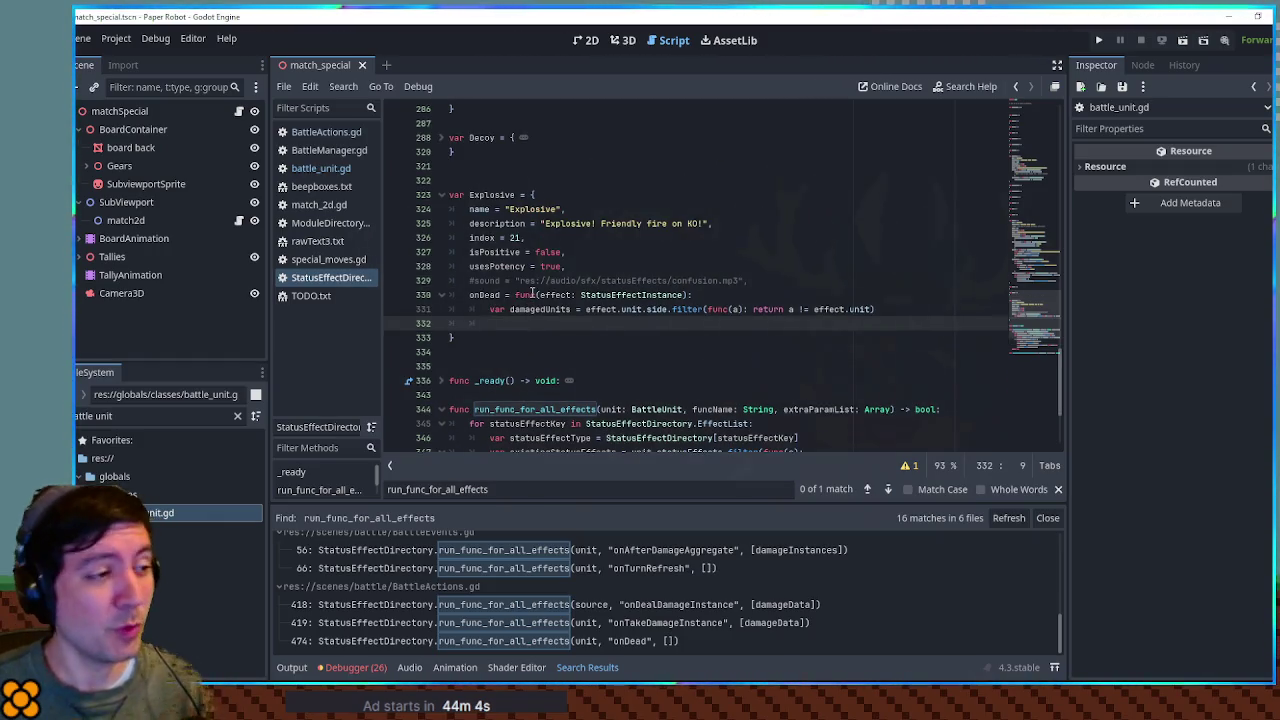
pyautogui.press('BackSpace')
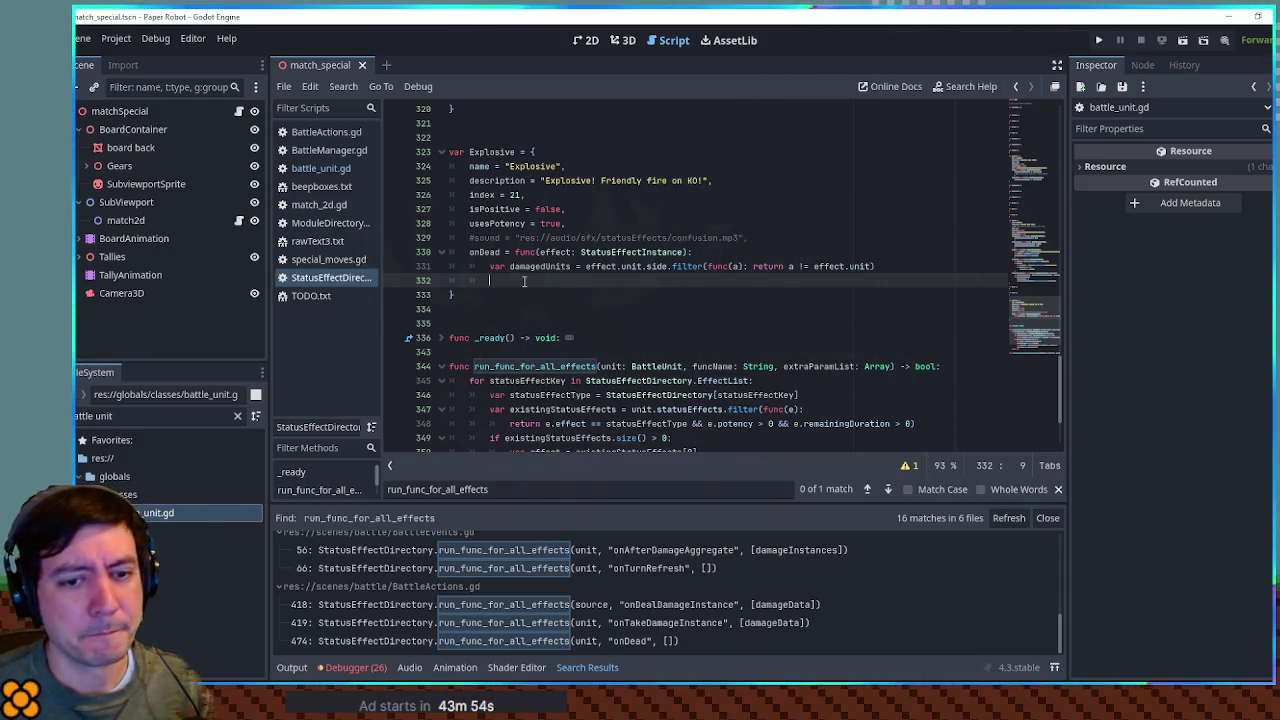
pyautogui.scroll(4, 532, 270)
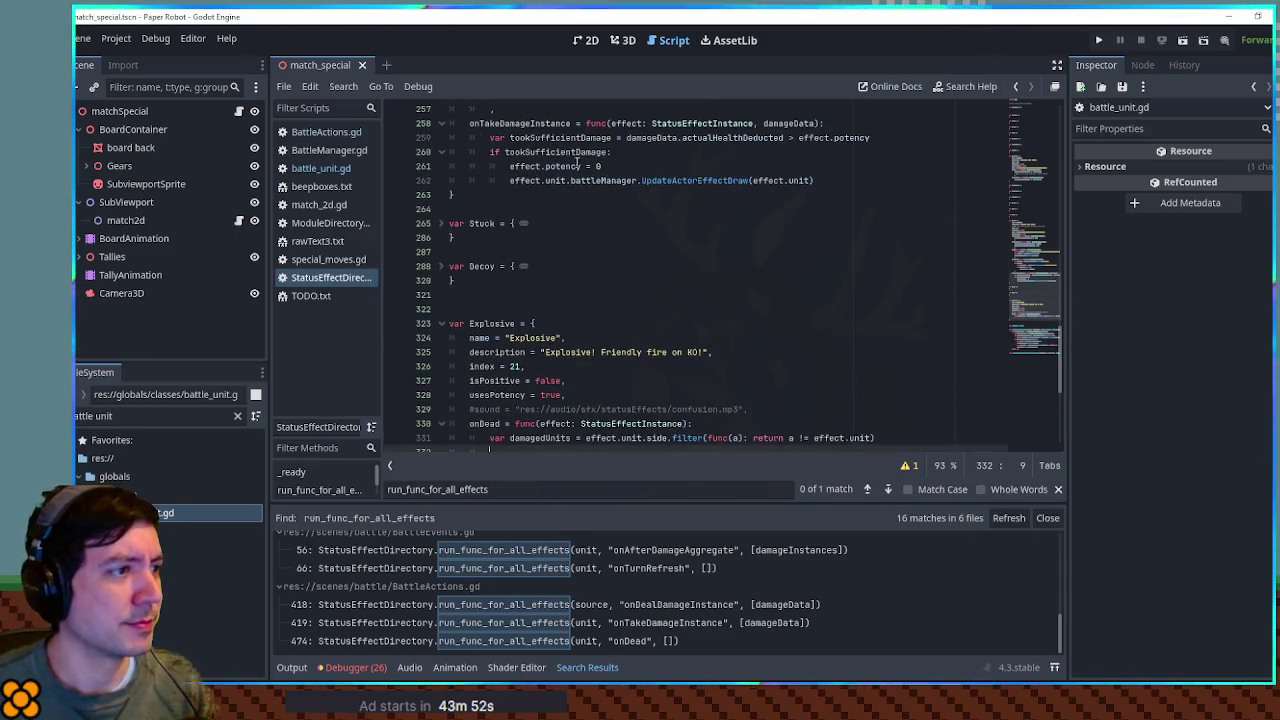
pyautogui.moveTo(510, 181); pyautogui.dragTo(637, 181)
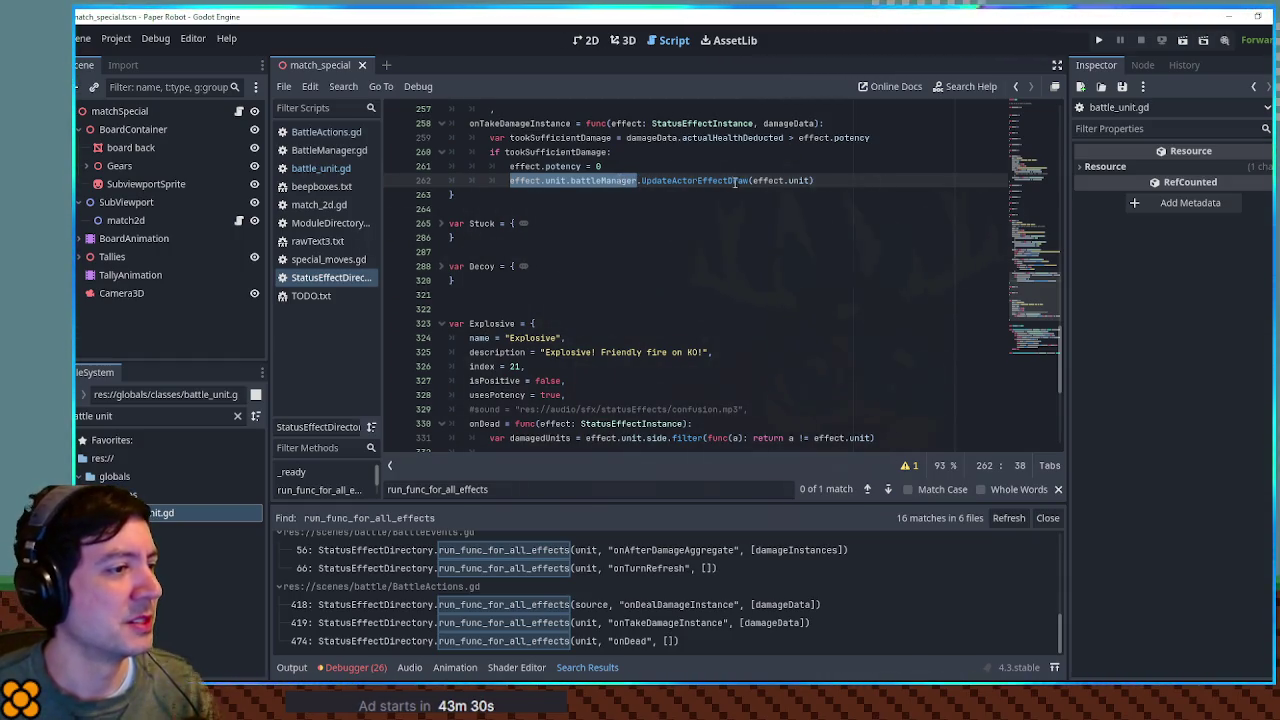
pyautogui.scroll(-3, 769, 227)
# Step: Find Poison's queueHurtActions call (lines 37–38) and paste it below damagedUnits
pyautogui.click(518, 323)
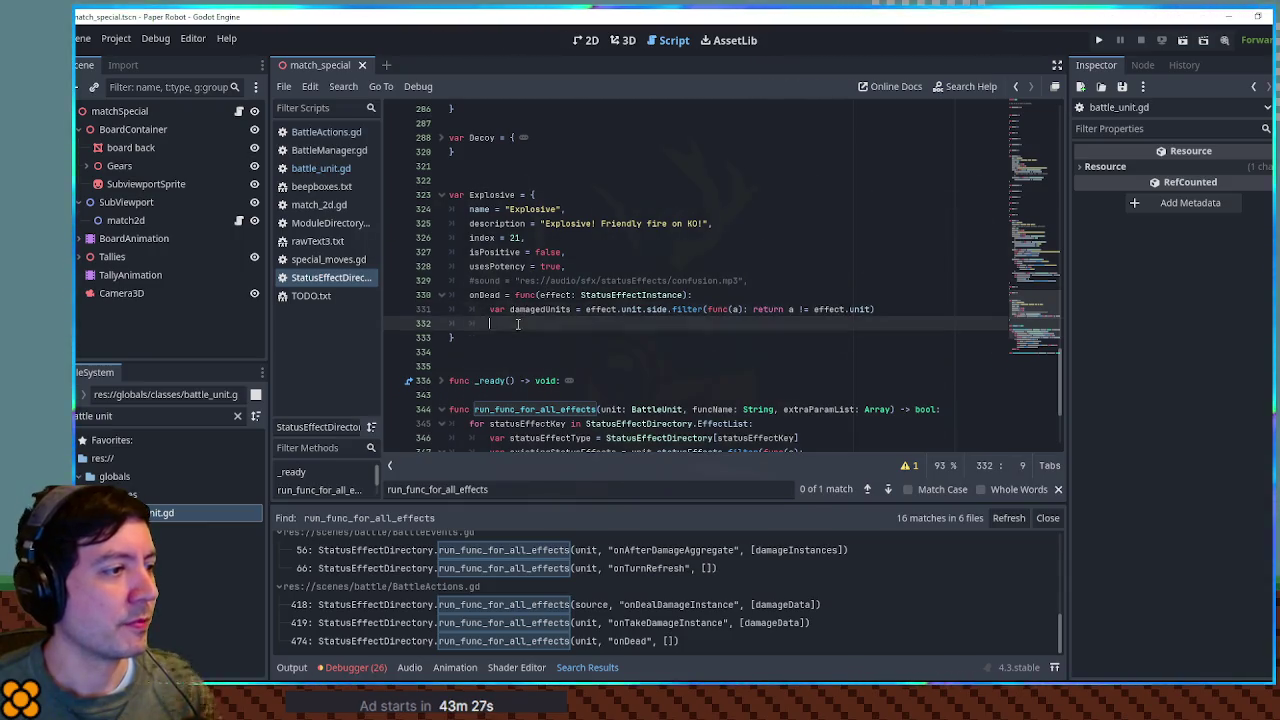
pyautogui.hotkey('ctrl', 'f')
pyautogui.write('action')
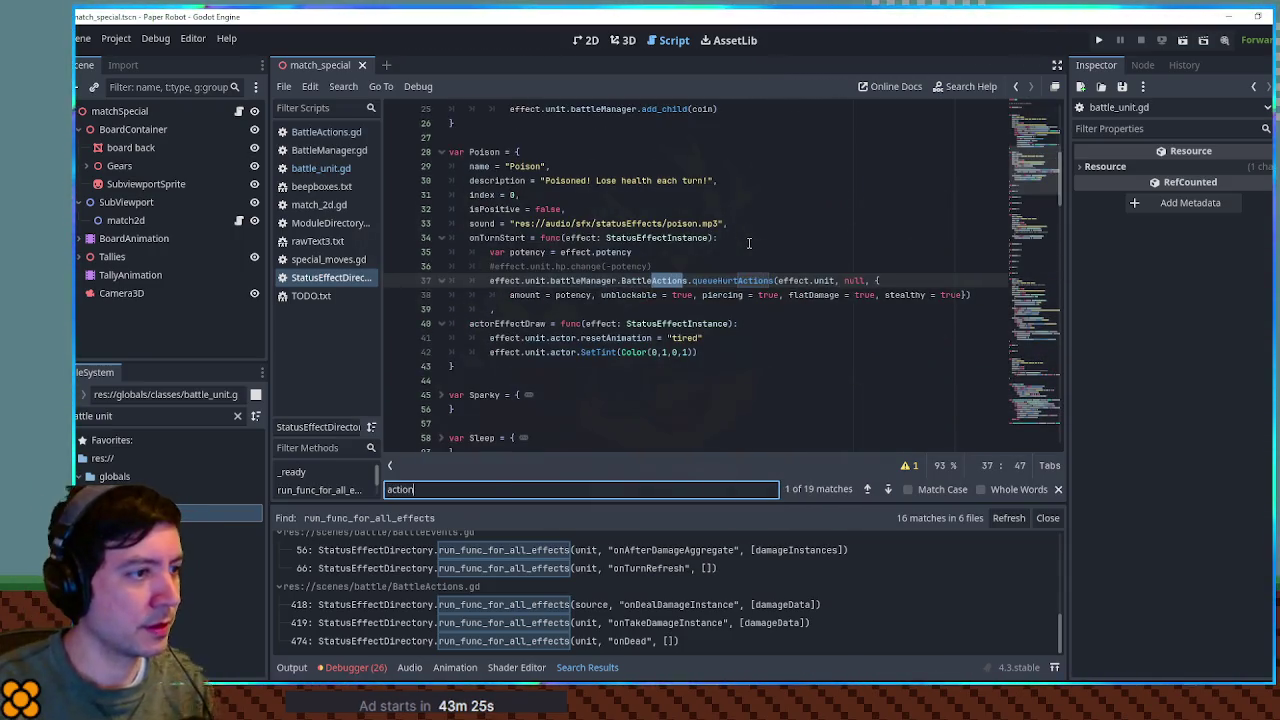
pyautogui.moveTo(489, 280); pyautogui.dragTo(985, 295)
pyautogui.hotkey('ctrl', 'c')
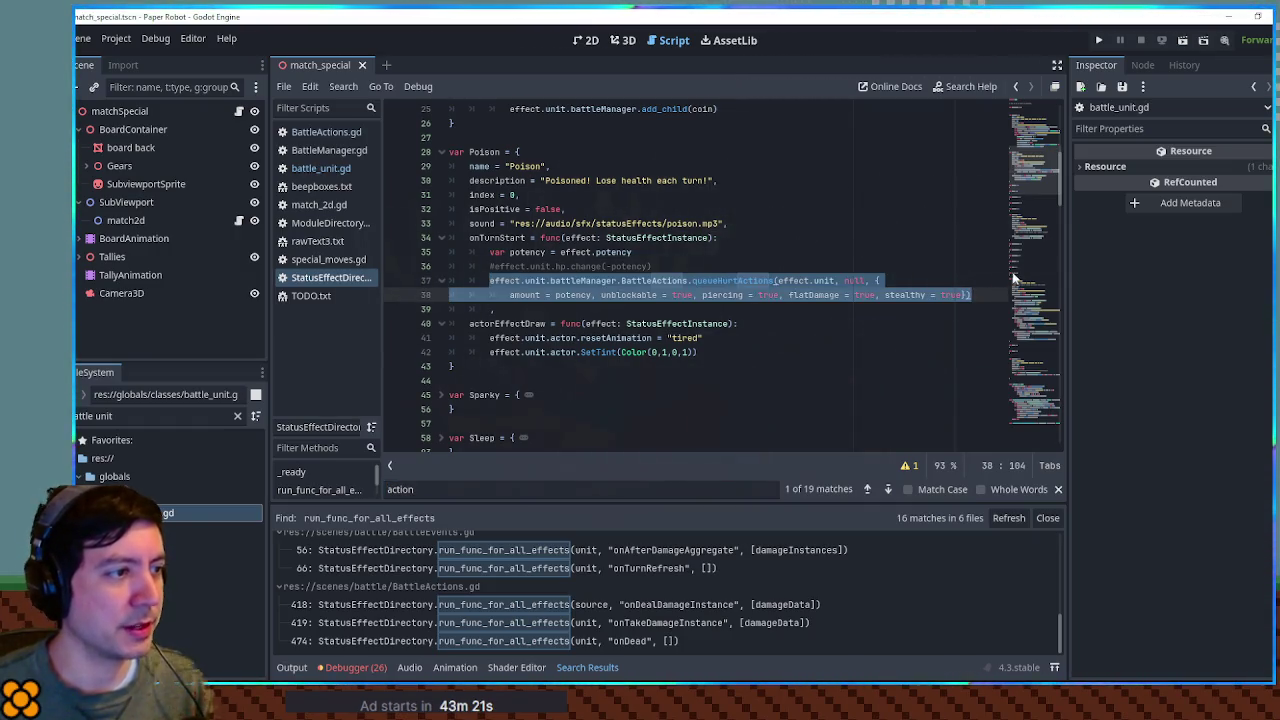
pyautogui.scroll(-10, 926, 227)
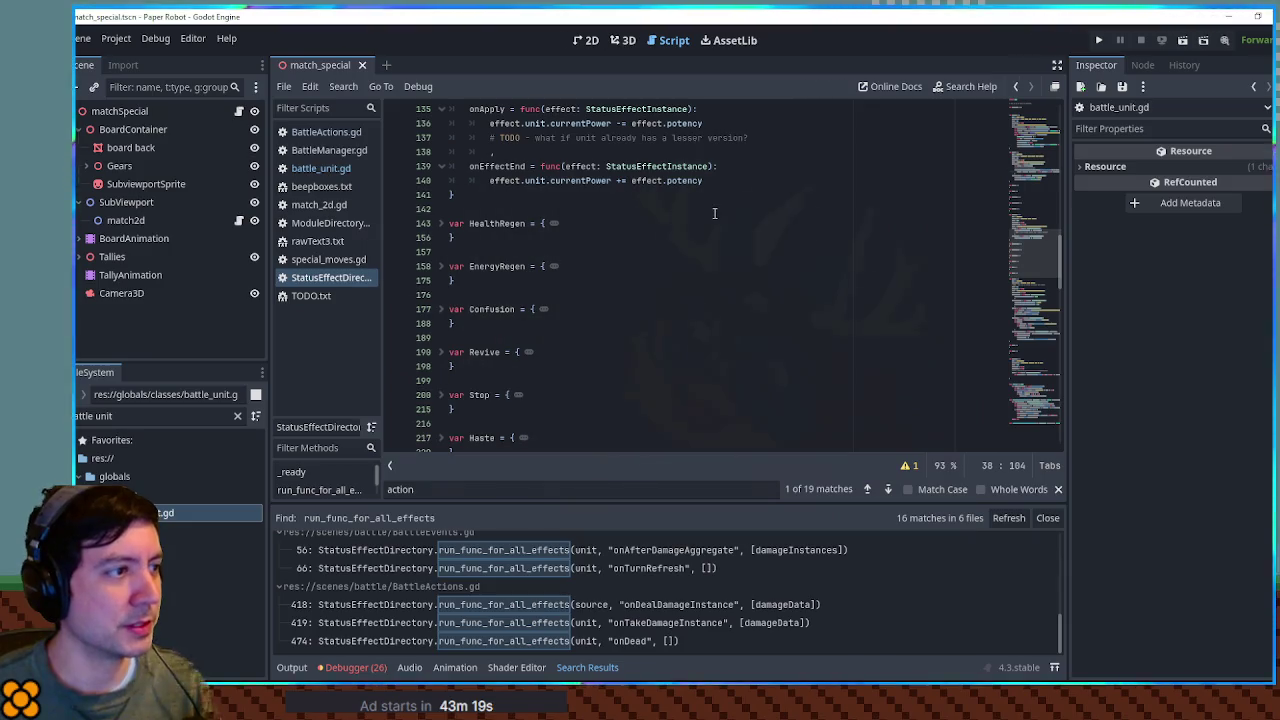
pyautogui.scroll(-5, 714, 214)
pyautogui.scroll(-2, 714, 214)
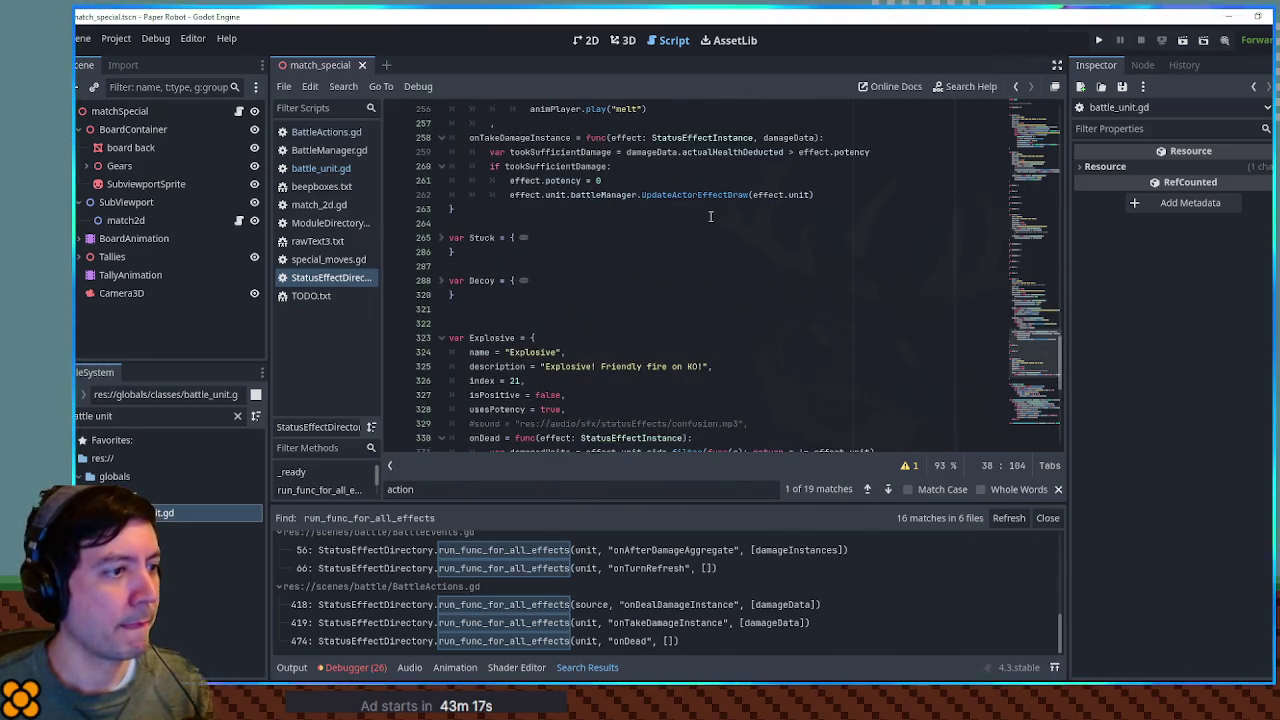
pyautogui.scroll(-5, 666, 246)
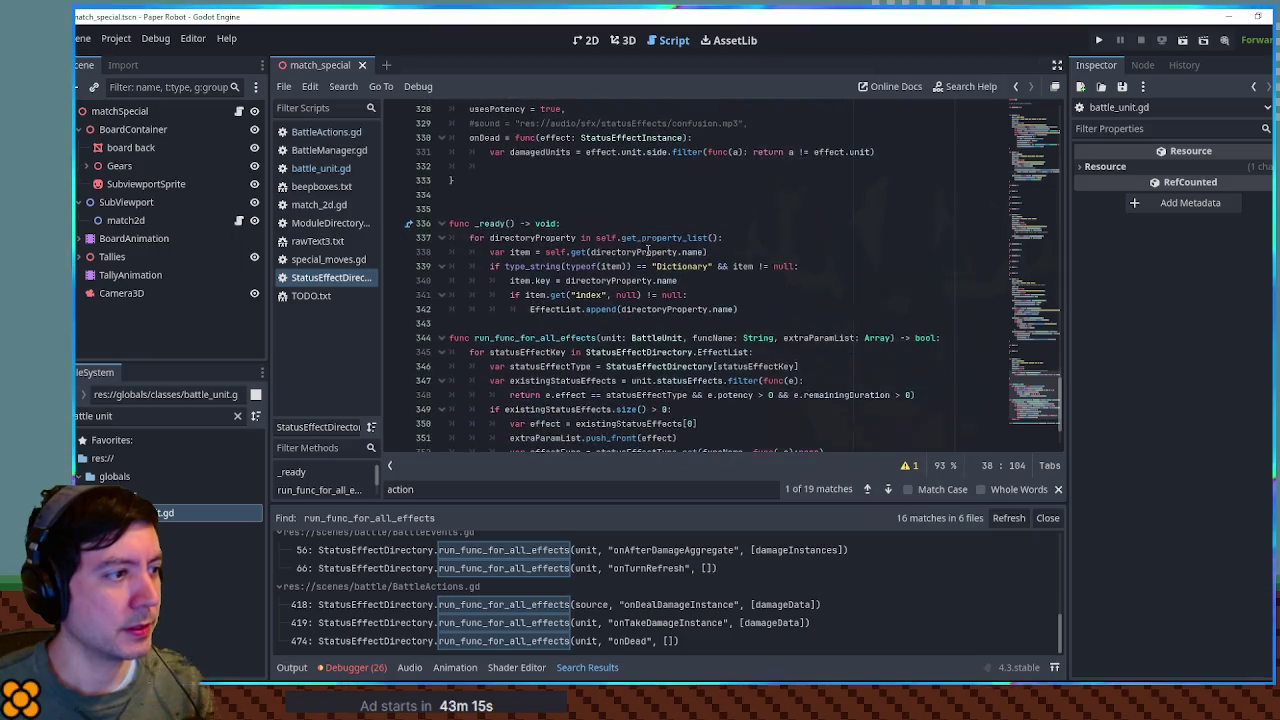
pyautogui.hotkey('ctrl', 'v')
pyautogui.scroll(2, 641, 205)
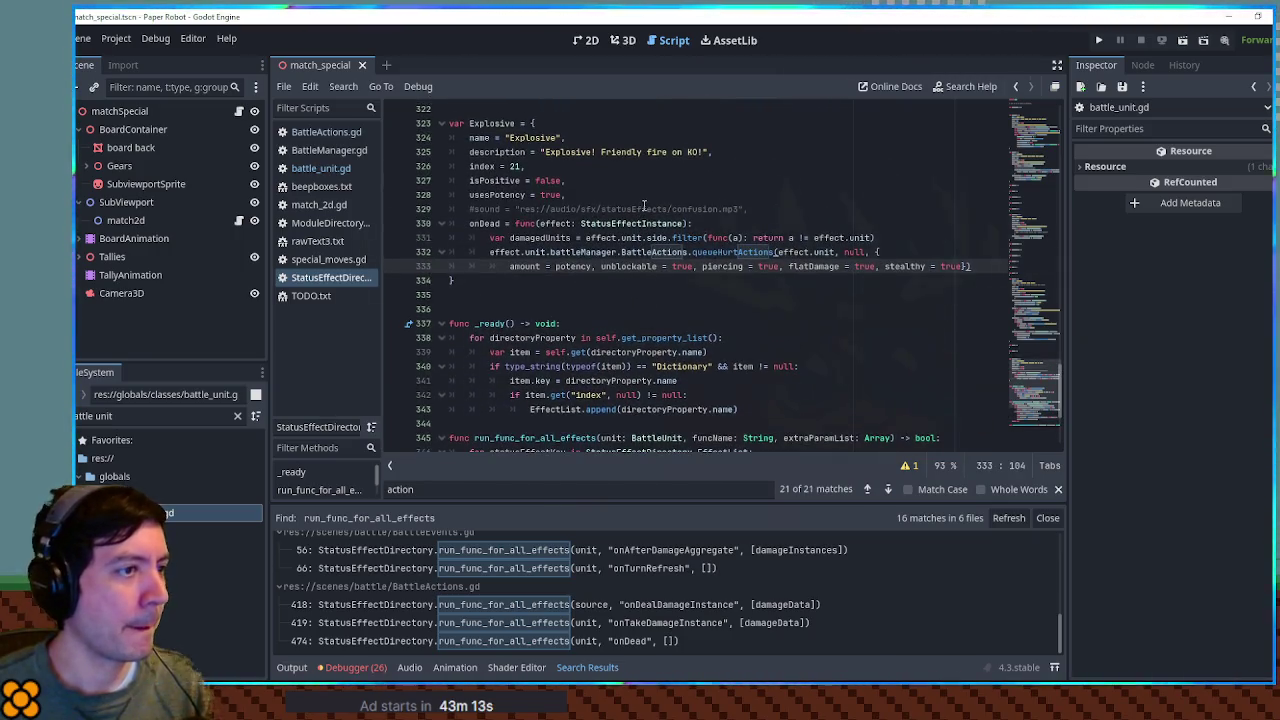
# Step: Look up queueHurtActions in BattleActions.gd and take the queueHurtActionsMulti name
pyautogui.doubleClick(754, 252)
pyautogui.hotkey('ctrl', 'c')
pyautogui.click(326, 132)
pyautogui.hotkey('ctrl', 'f')
pyautogui.hotkey('ctrl', 'v')
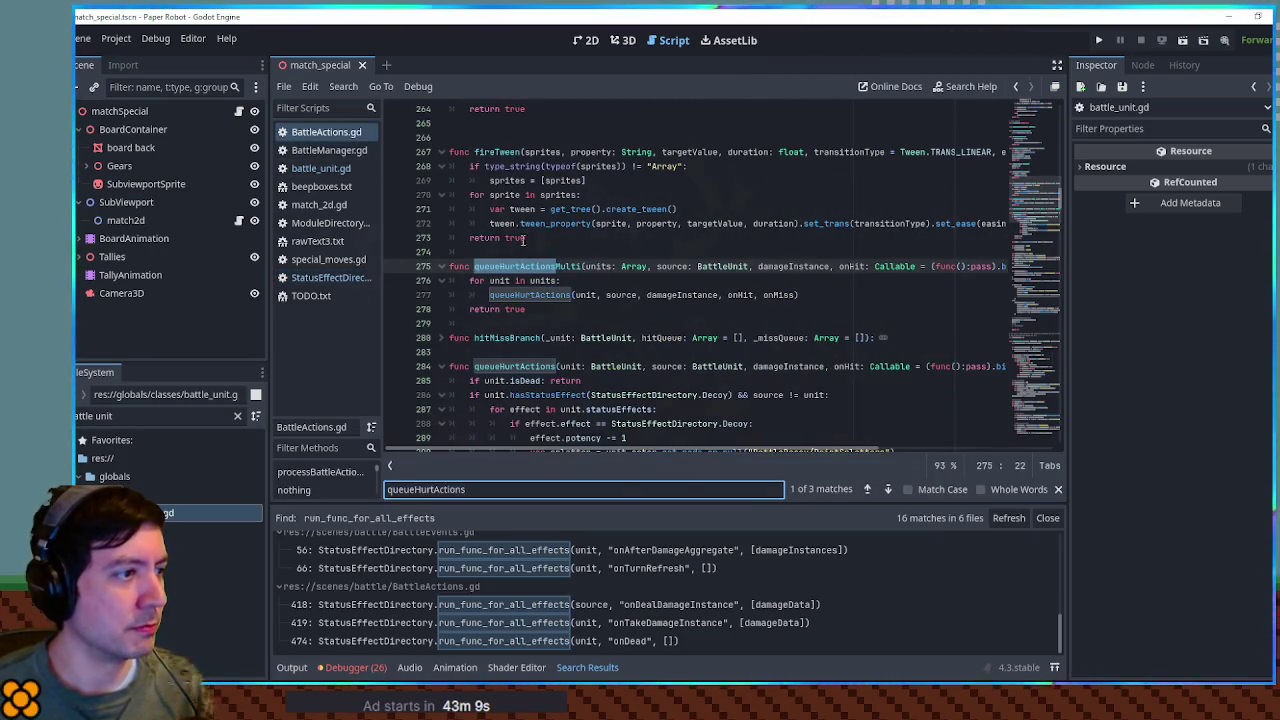
pyautogui.doubleClick(537, 265)
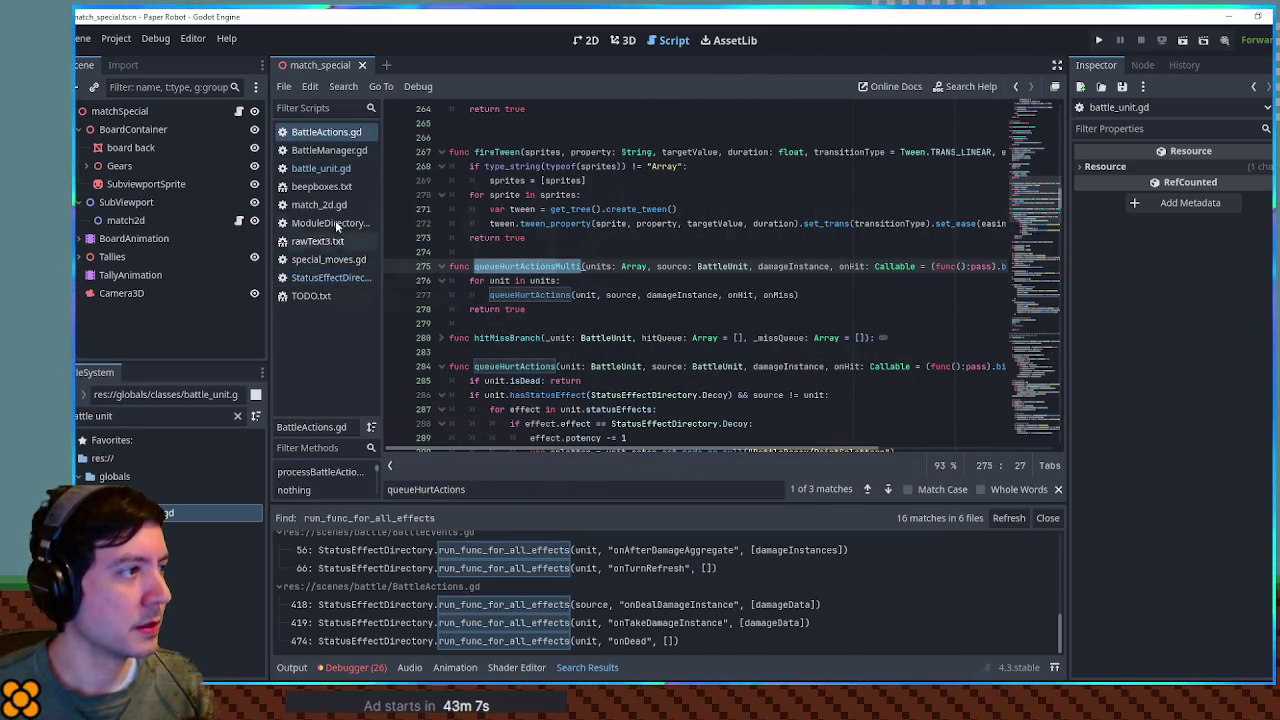
# Step: Change the call to queueHurtActionsMulti on damagedUnits with stealthy = false
pyautogui.click(323, 277)
pyautogui.doubleClick(735, 252)
pyautogui.hotkey('ctrl', 'v')
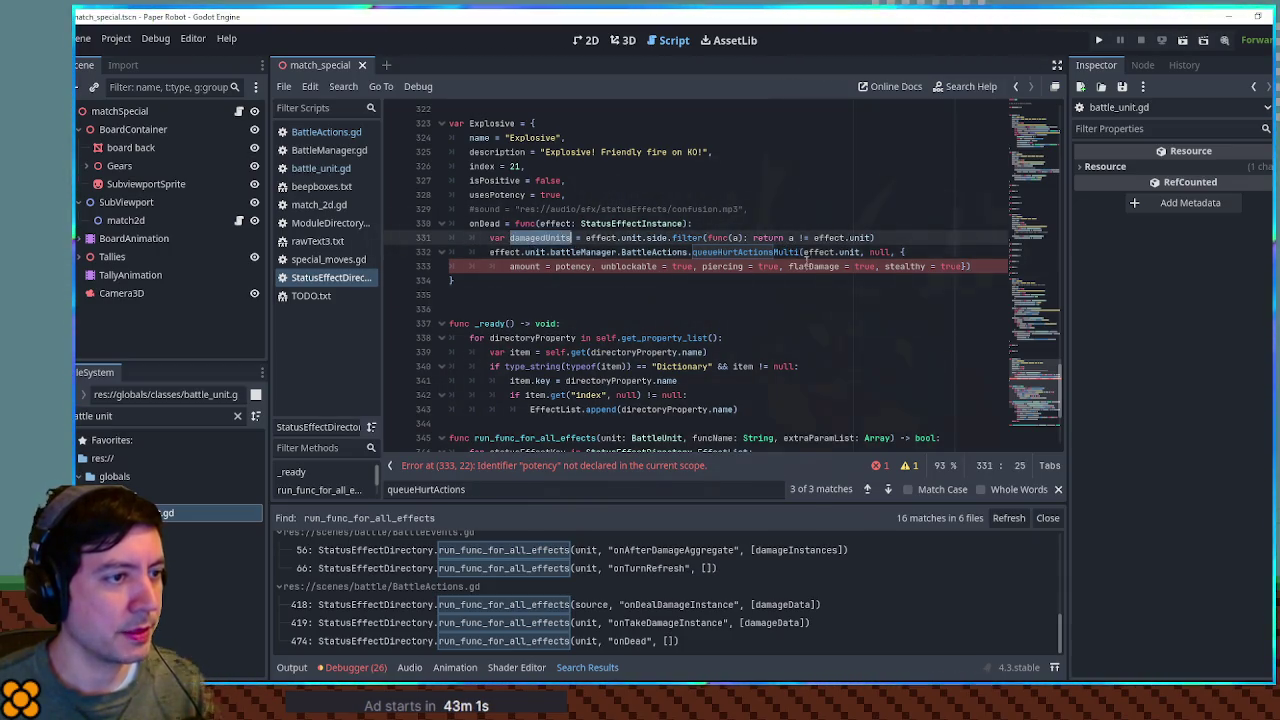
pyautogui.moveTo(804, 252); pyautogui.dragTo(860, 252)
pyautogui.hotkey('ctrl', 'v')
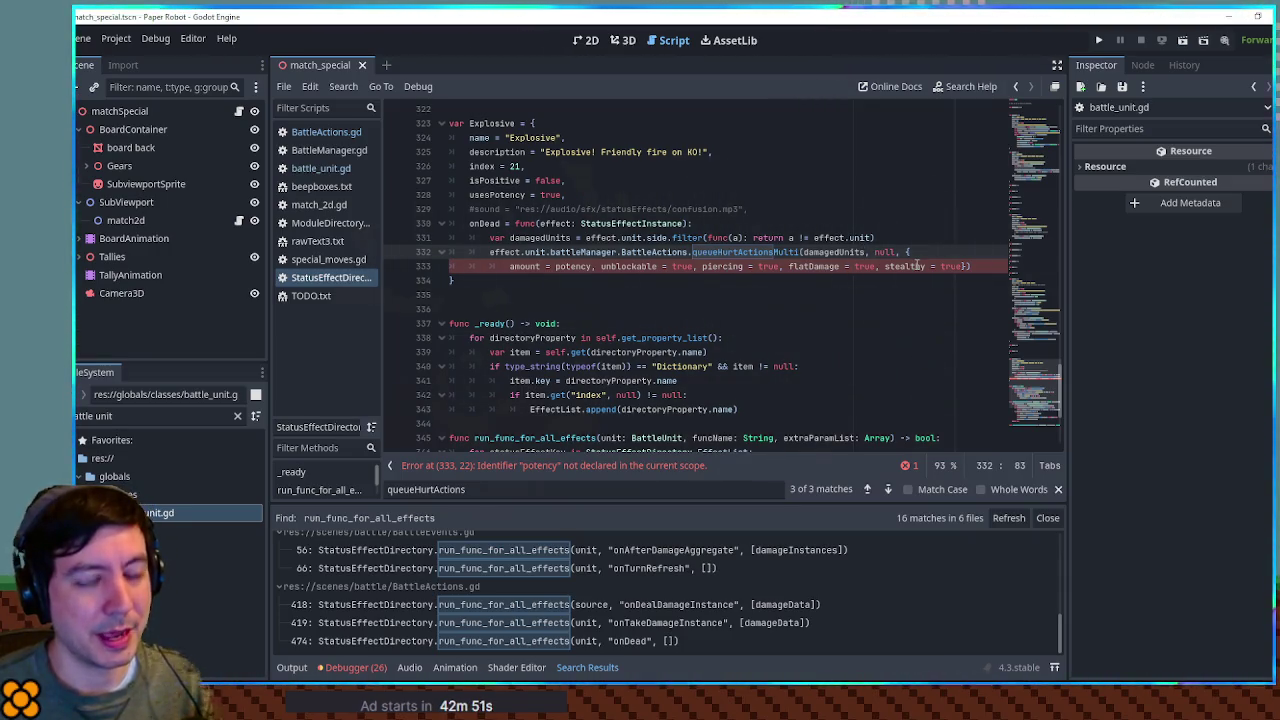
pyautogui.doubleClick(951, 266)
pyautogui.write('false')
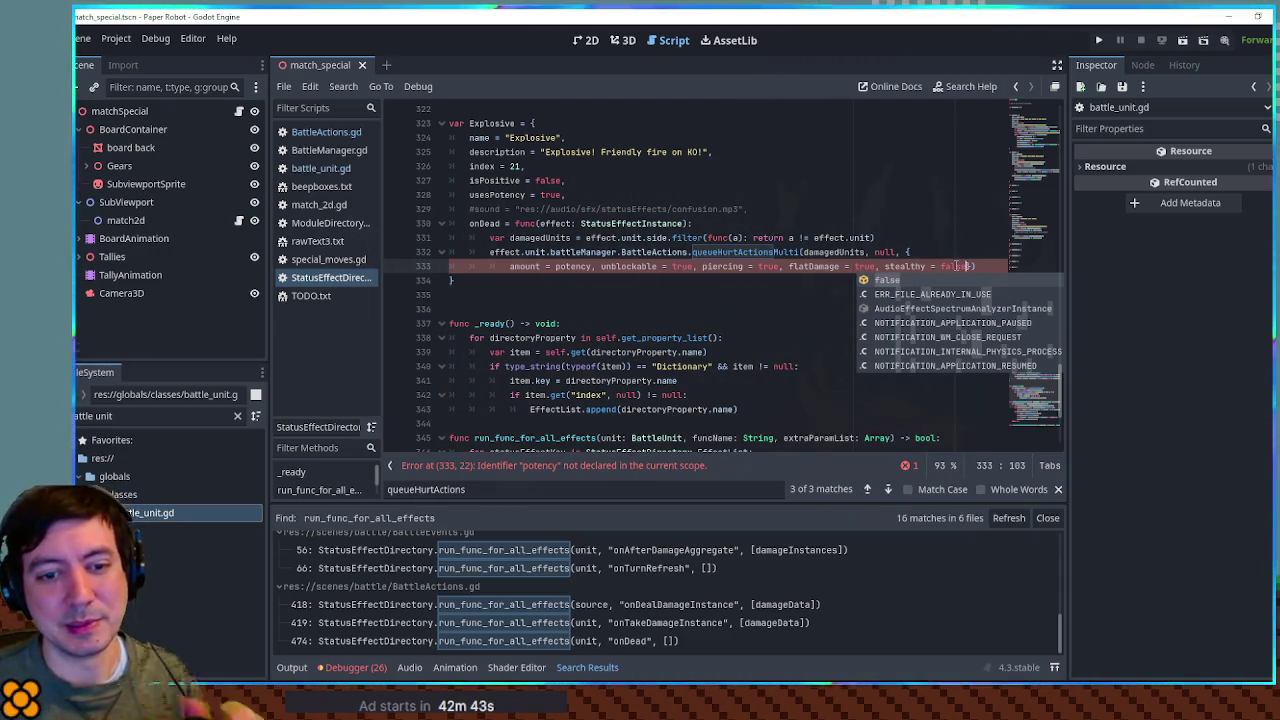
# Step: Search for queueHurtAction matches to see how Sparky declares potency
pyautogui.click(835, 207)
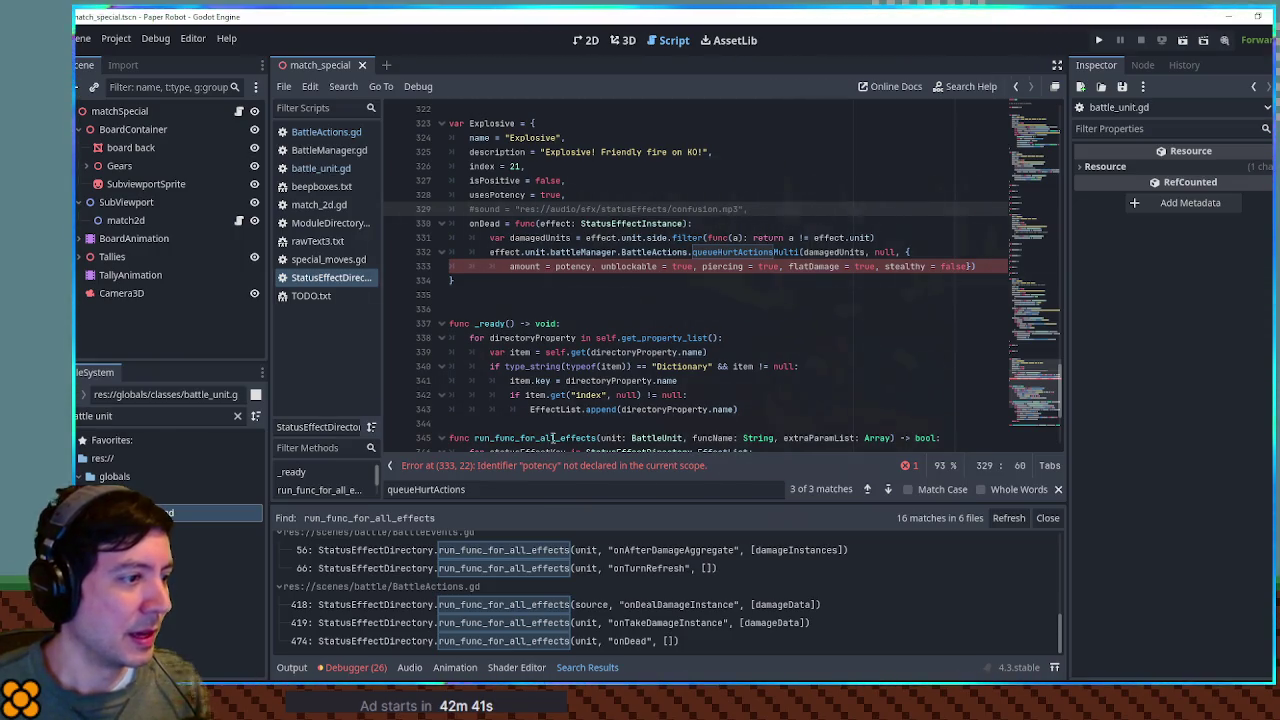
pyautogui.doubleClick(568, 266)
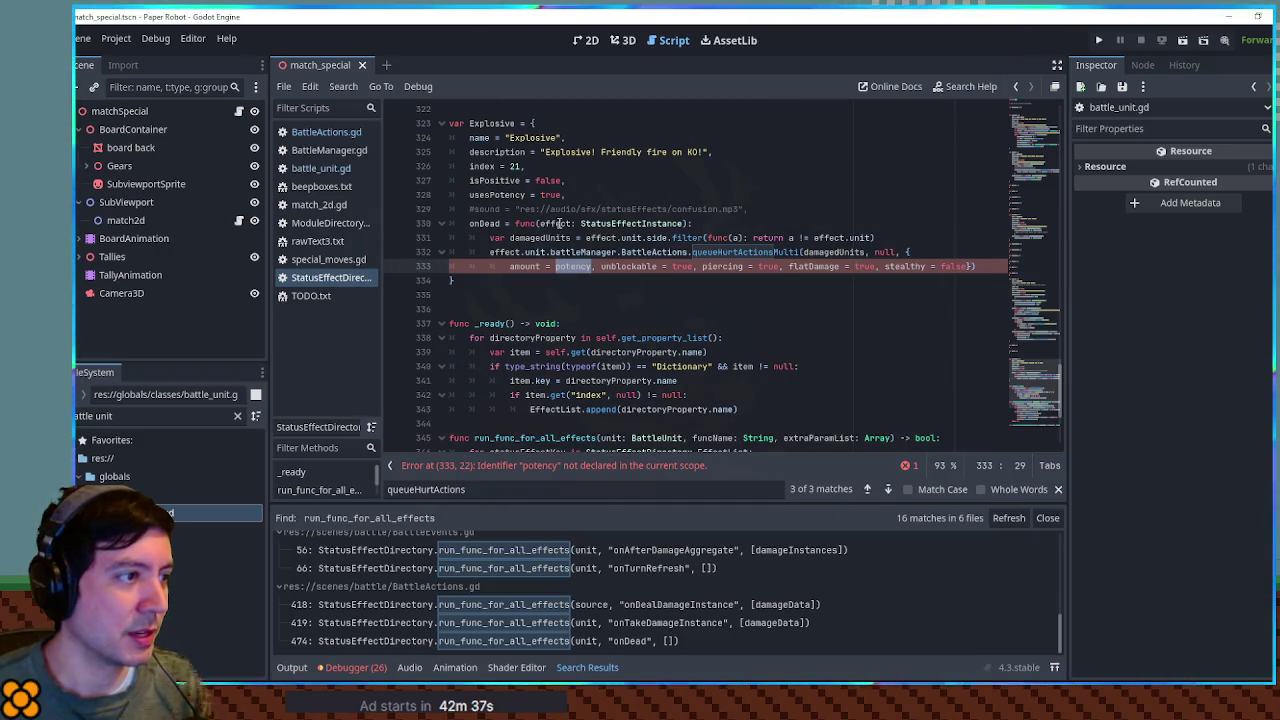
pyautogui.doubleClick(558, 223)
pyautogui.doubleClick(572, 266)
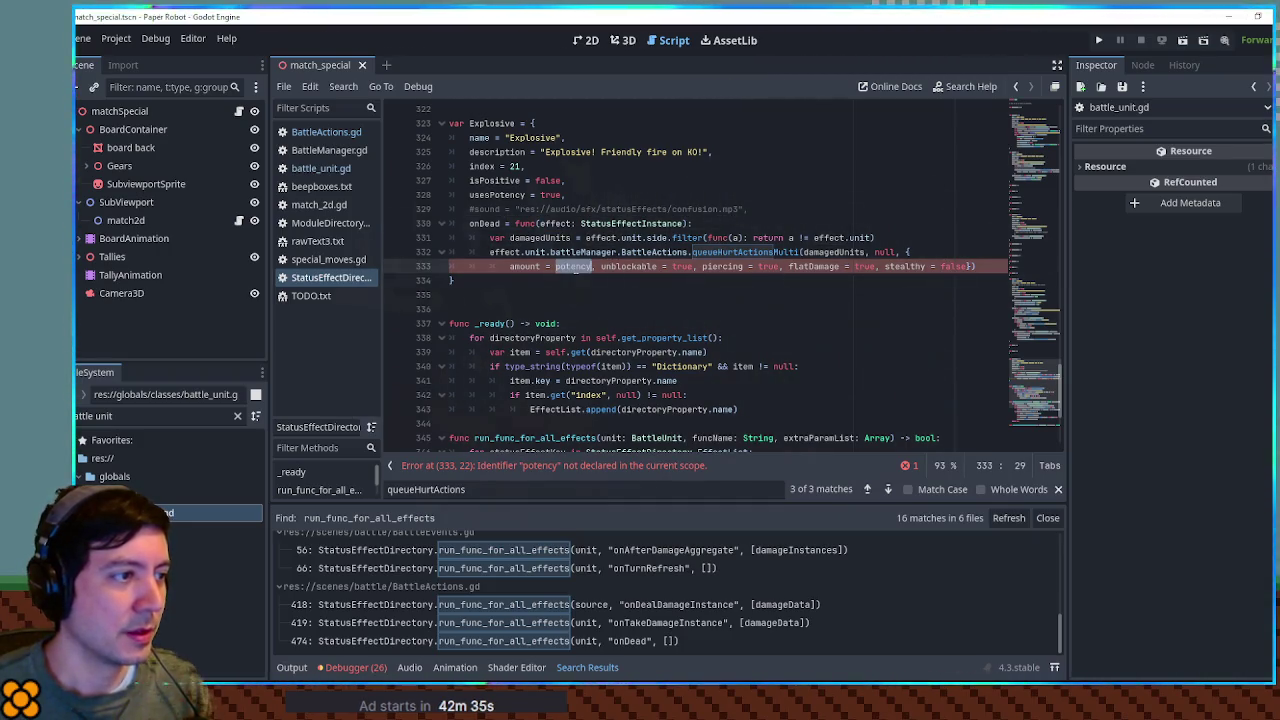
pyautogui.hotkey('ctrl', 'f')
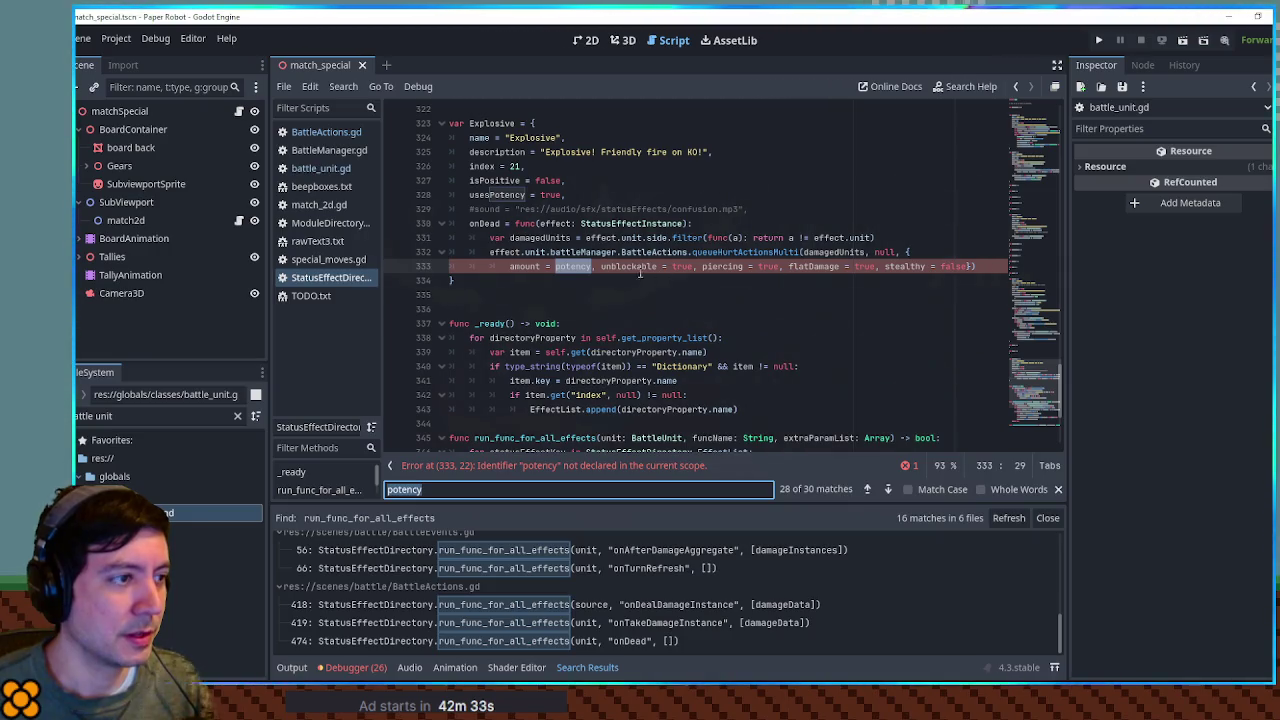
pyautogui.doubleClick(721, 253)
pyautogui.hotkey('ctrl', 'f')
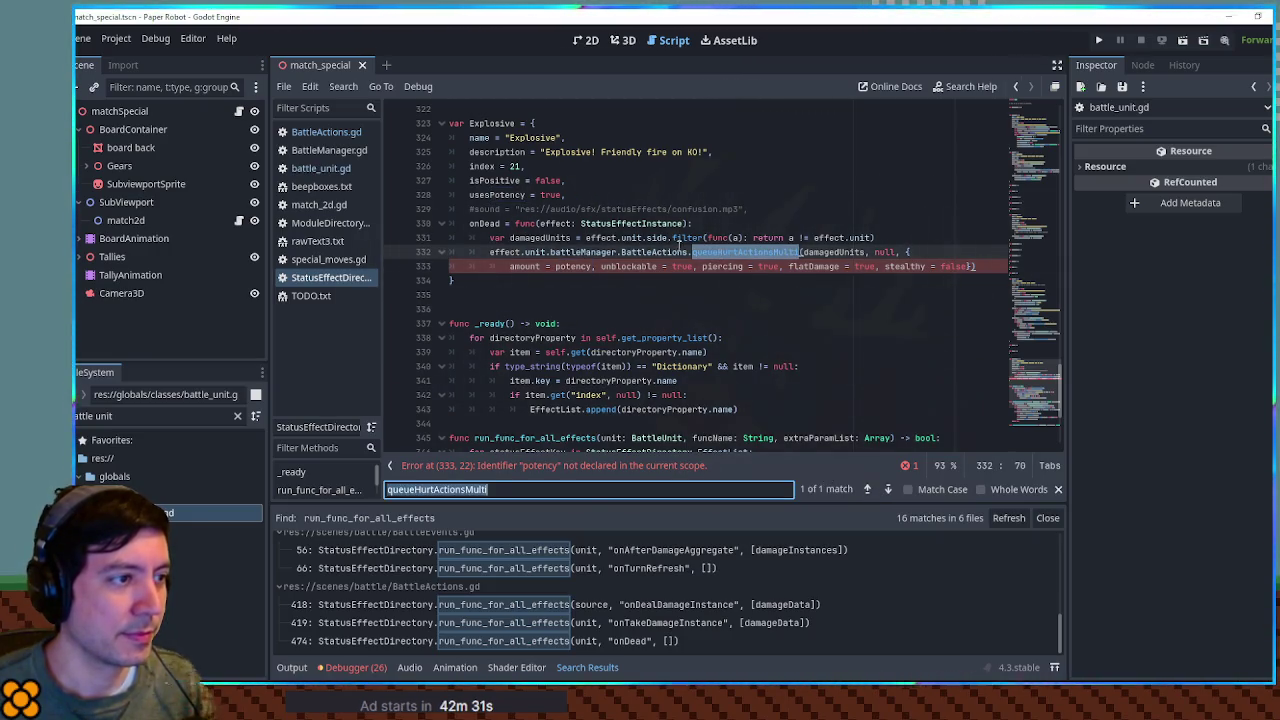
pyautogui.press('BackSpace')
pyautogui.press('BackSpace')
pyautogui.press('BackSpace')
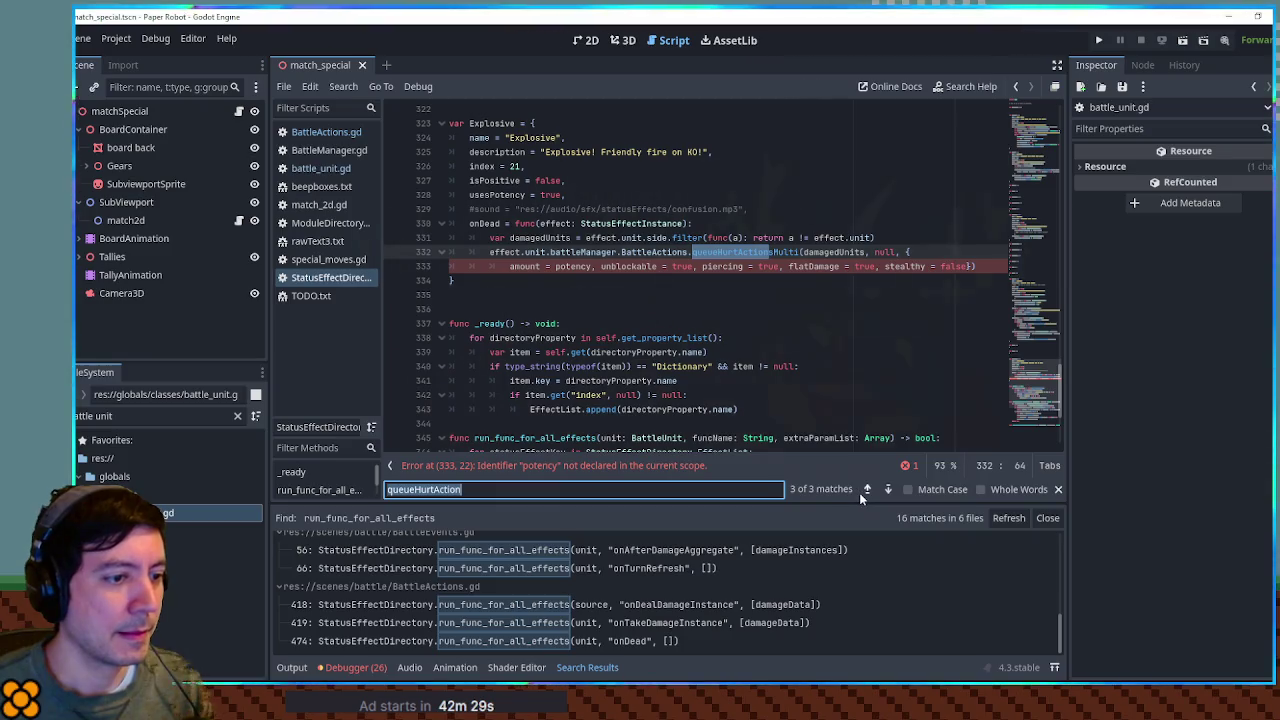
pyautogui.click(865, 490)
pyautogui.click(732, 264)
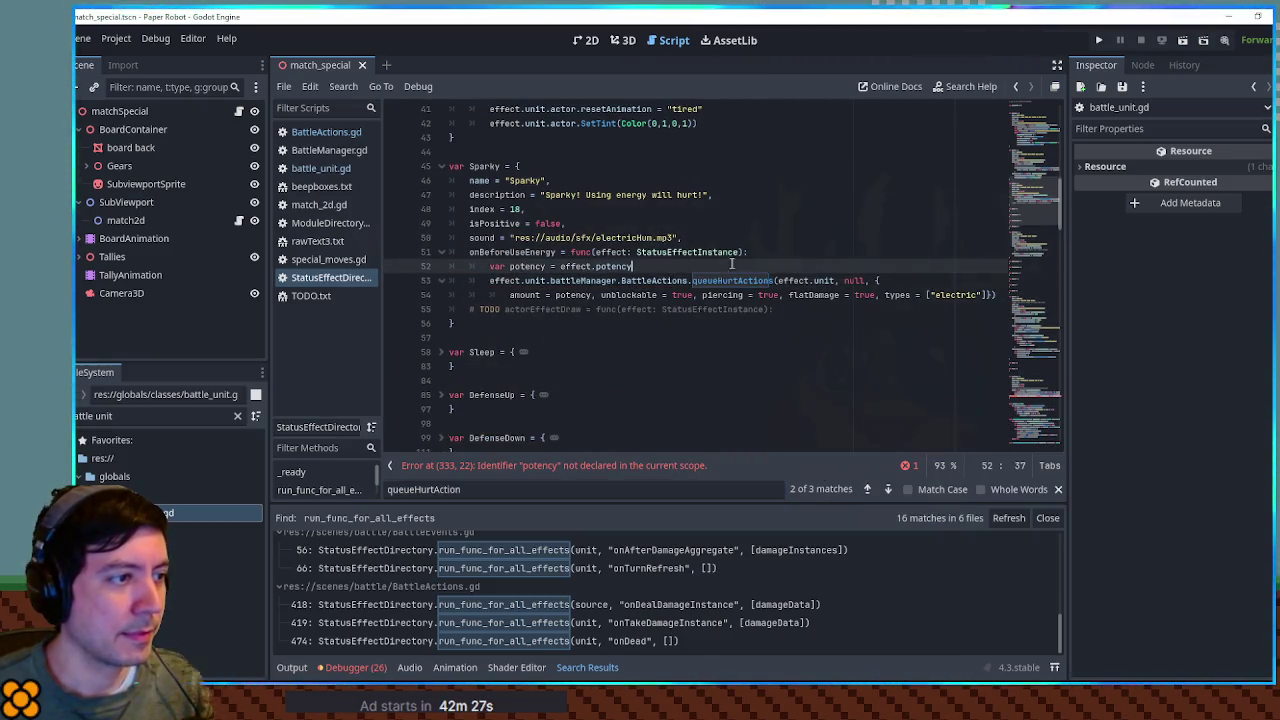
pyautogui.click(887, 489)
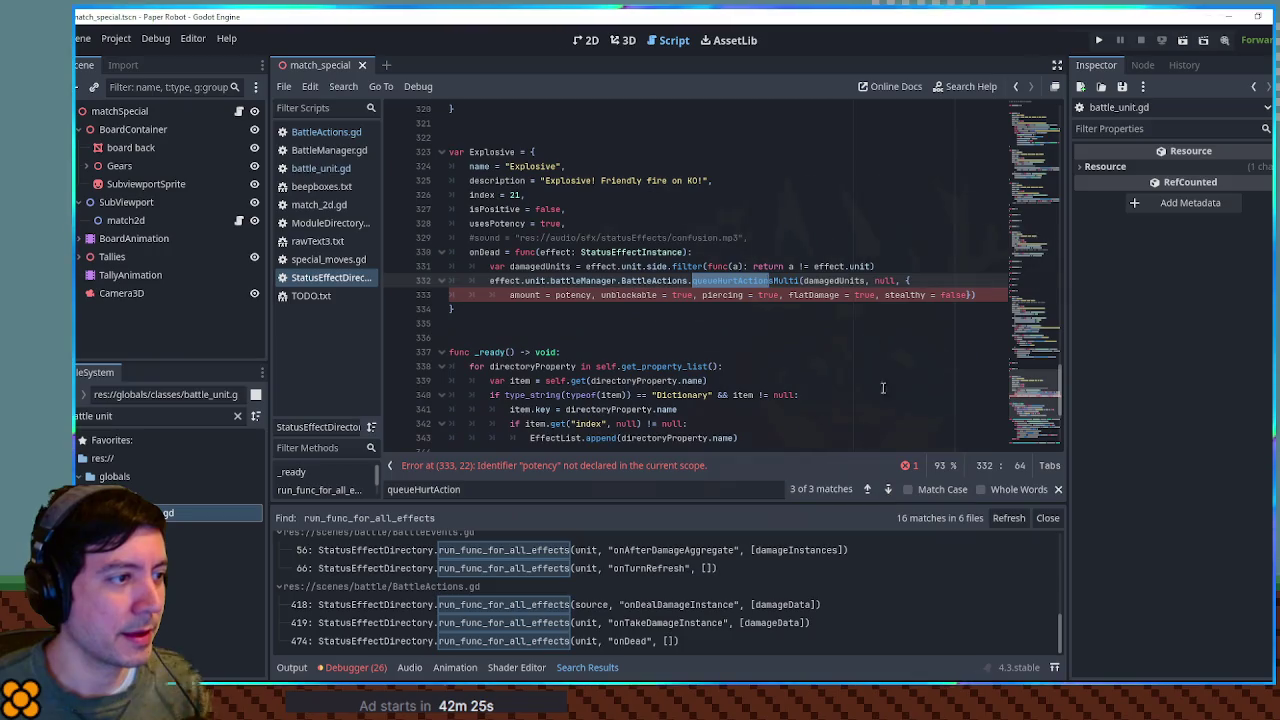
# Step: Add var potency = effect.potency below the filter line, then switch to BeepBox
pyautogui.click(884, 267)
pyautogui.press('Return')
pyautogui.write('var potency = effect.potency')
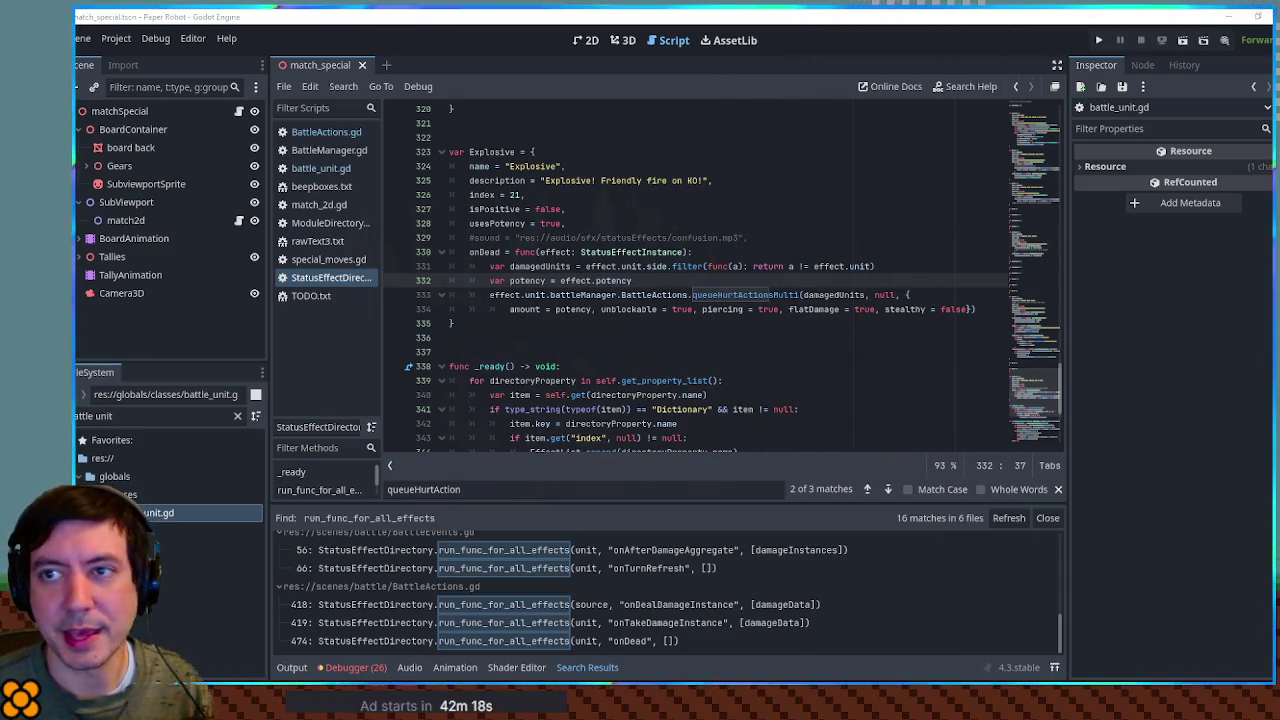
pyautogui.click(390, 702)
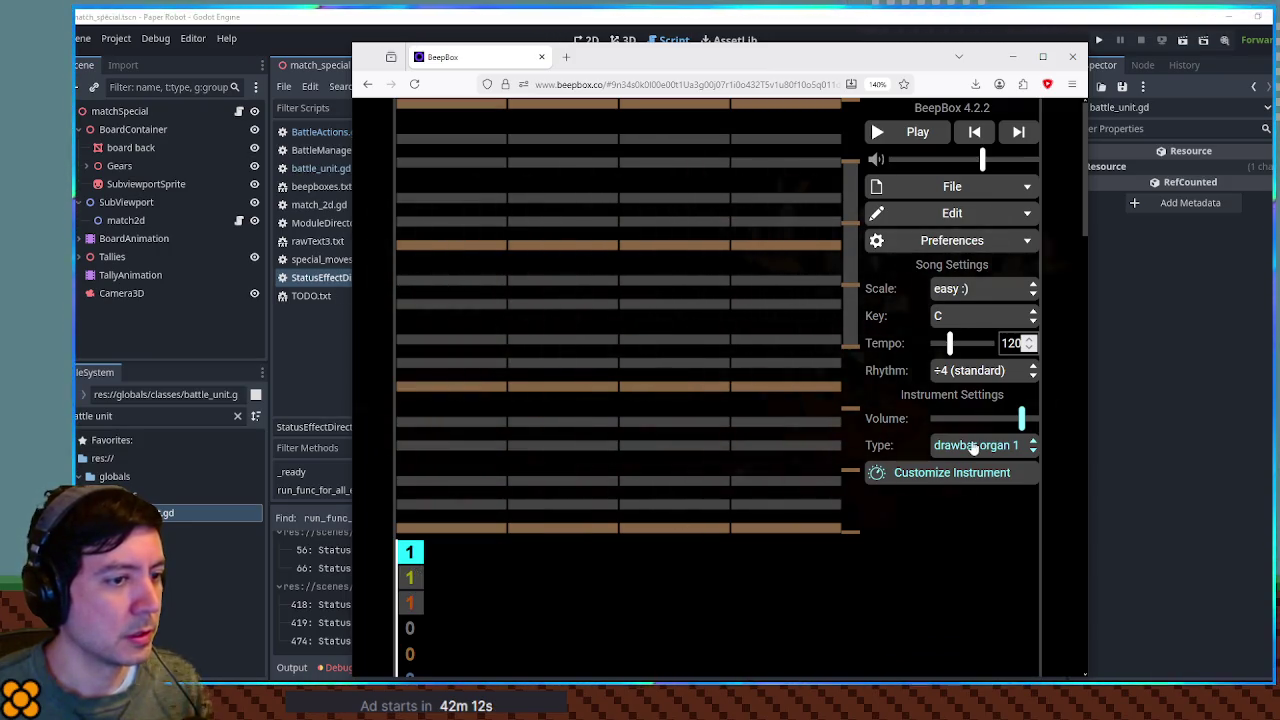
# Step: Check the drum channel, then switch channel 1's instrument to the buzz saw preset
pyautogui.click(410, 628)
pyautogui.click(409, 553)
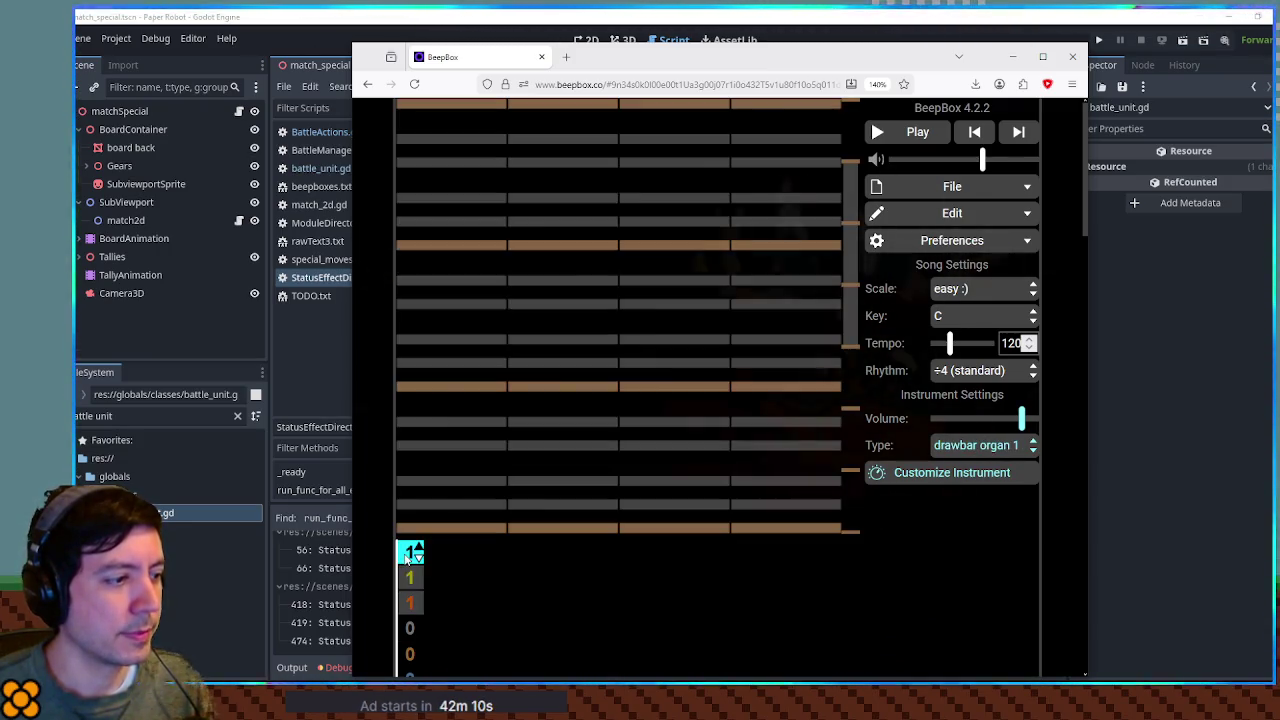
pyautogui.click(977, 445)
pyautogui.scroll(-5, 996, 370)
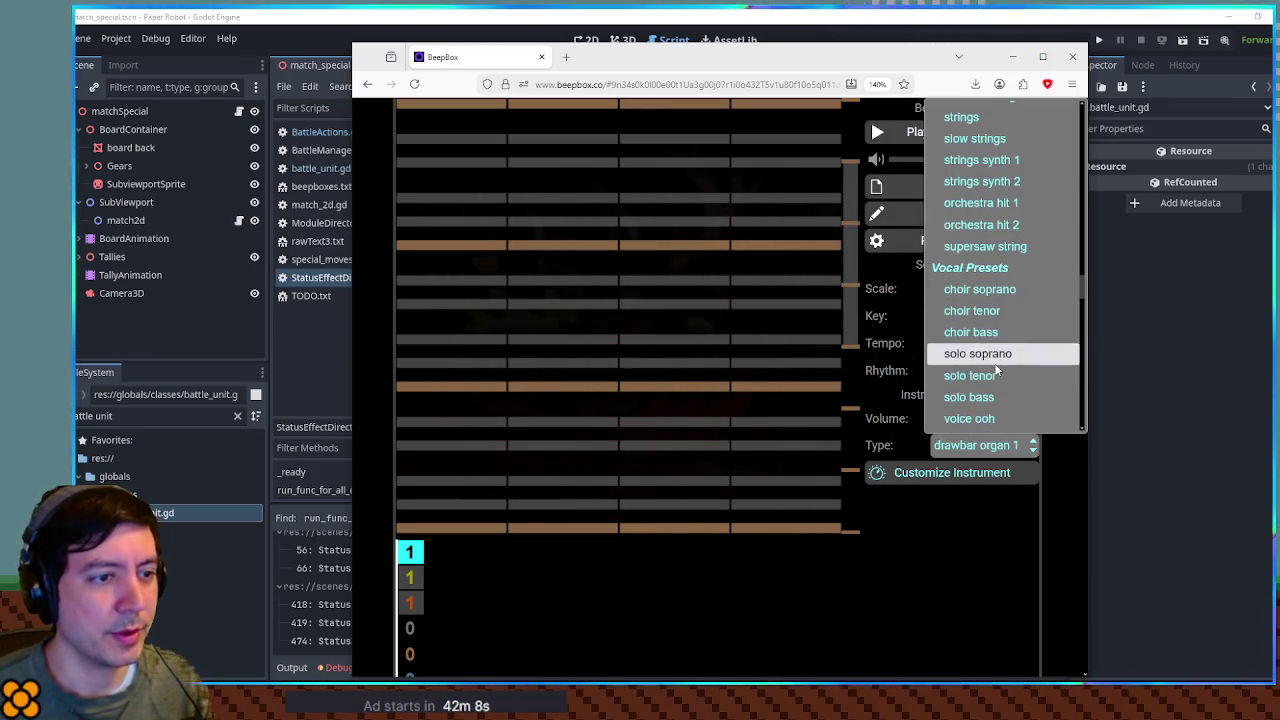
pyautogui.scroll(-10, 996, 370)
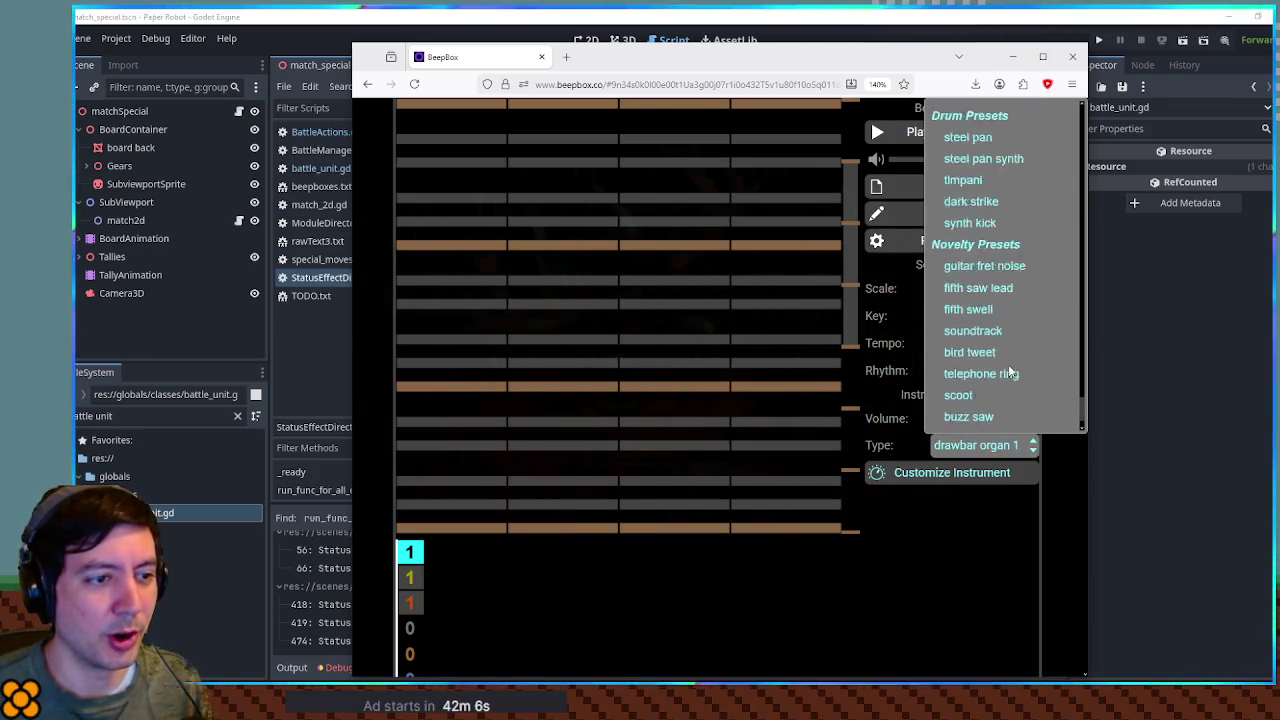
pyautogui.scroll(-2, 1010, 372)
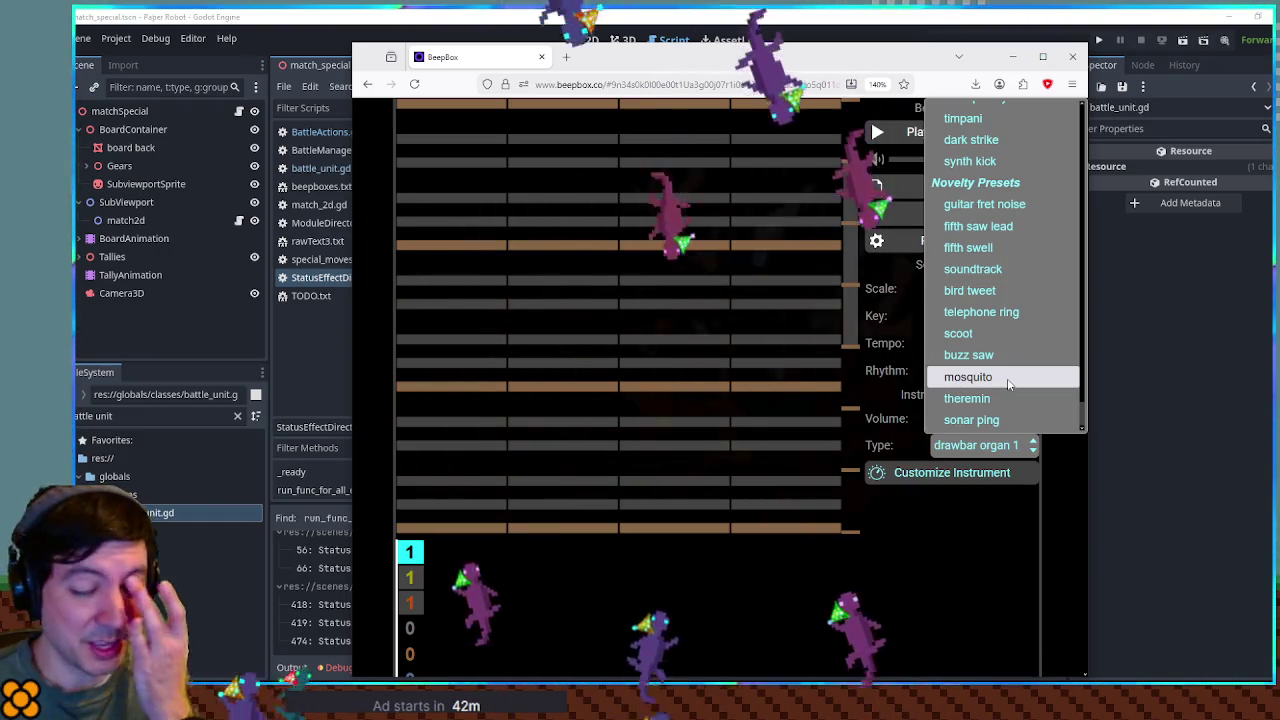
pyautogui.click(1004, 354)
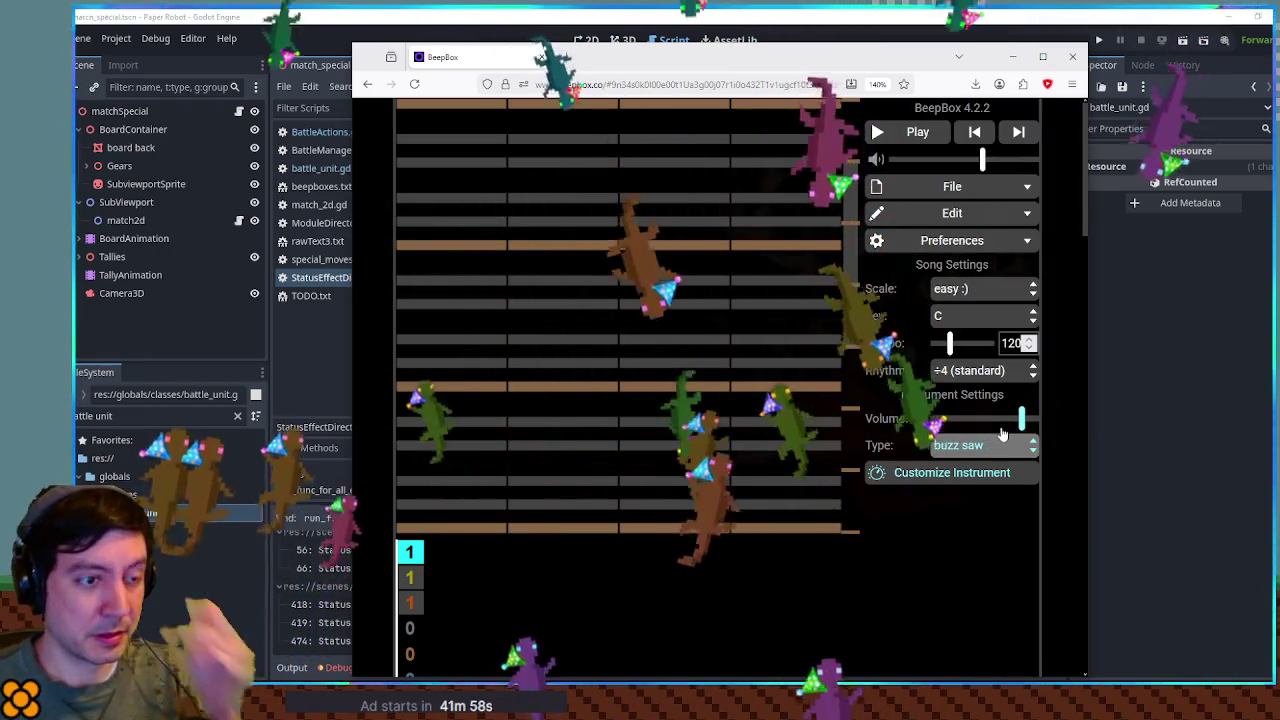
# Step: Try the synth kick and steel pan presets, each with a temporary test note
pyautogui.click(1007, 446)
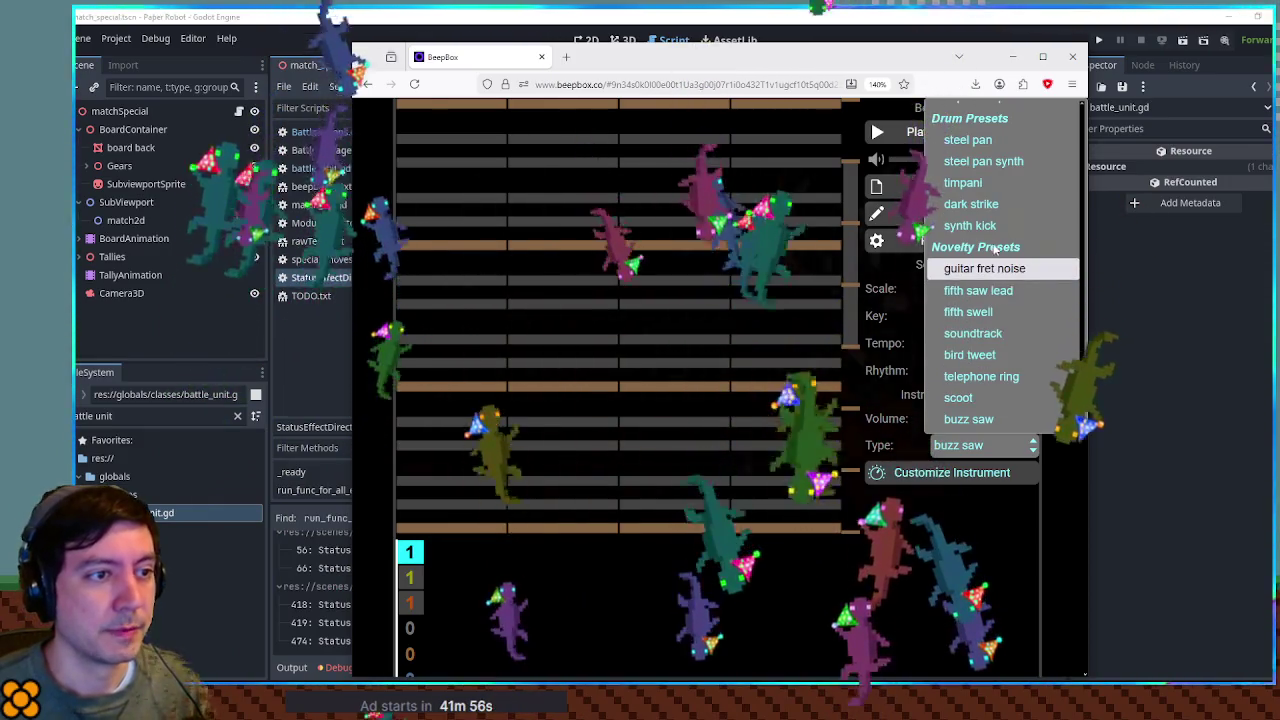
pyautogui.click(970, 225)
pyautogui.click(415, 388)
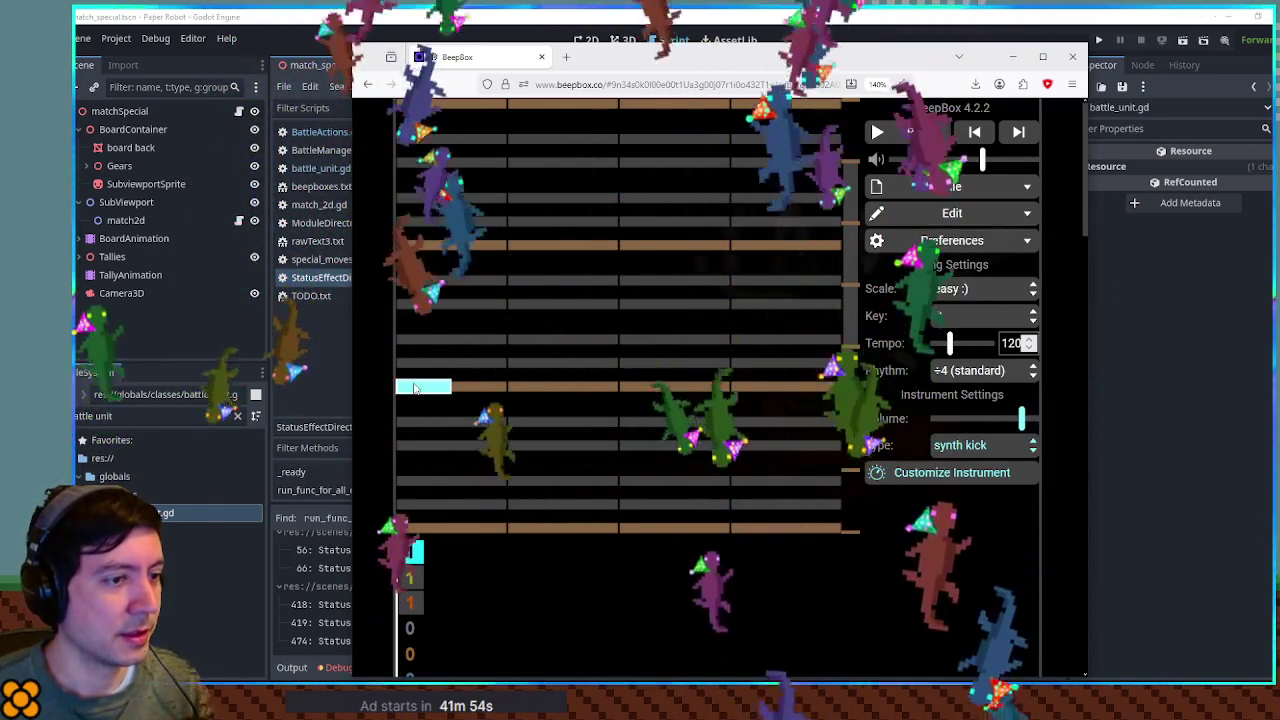
pyautogui.click(415, 388)
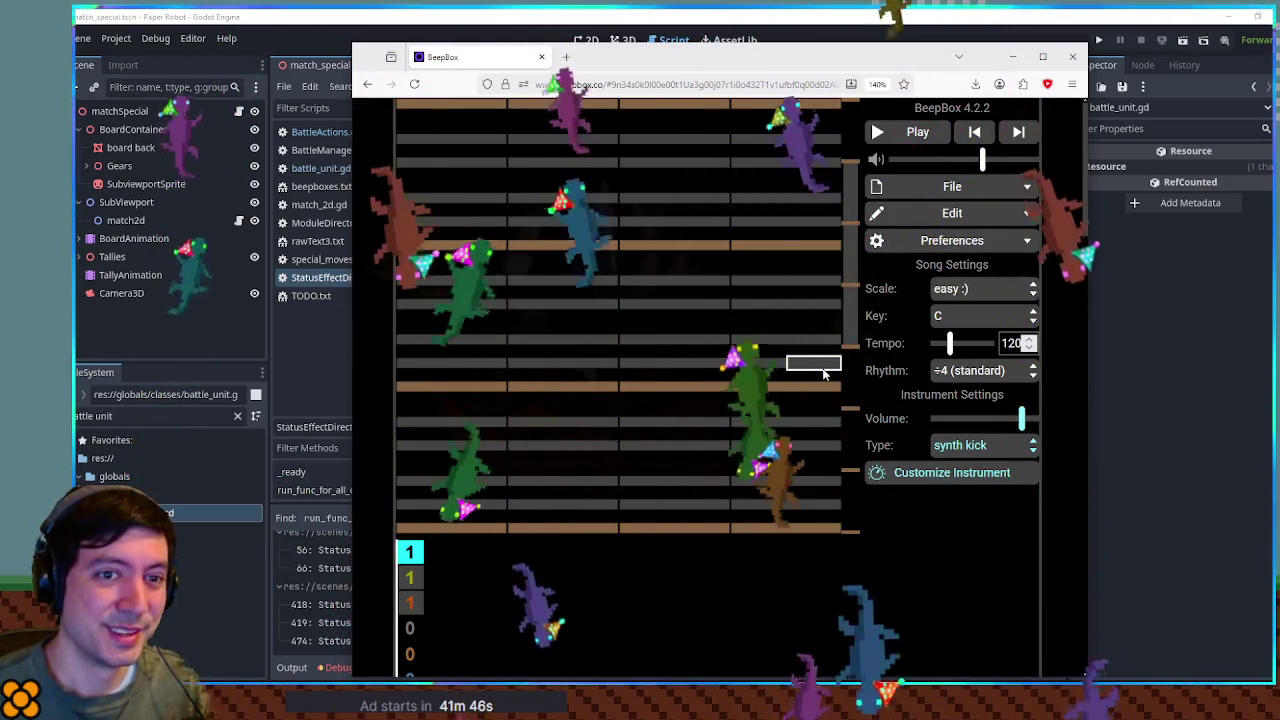
pyautogui.click(975, 445)
pyautogui.click(991, 340)
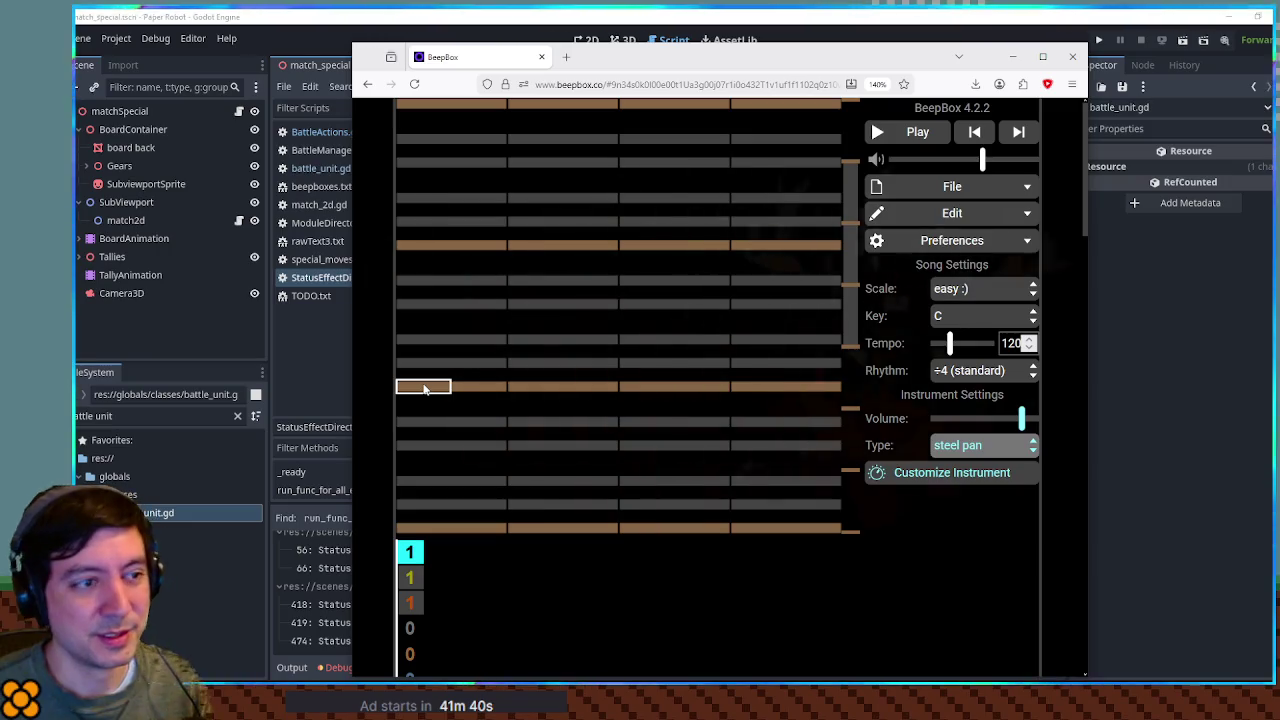
pyautogui.click(424, 389)
pyautogui.click(424, 389)
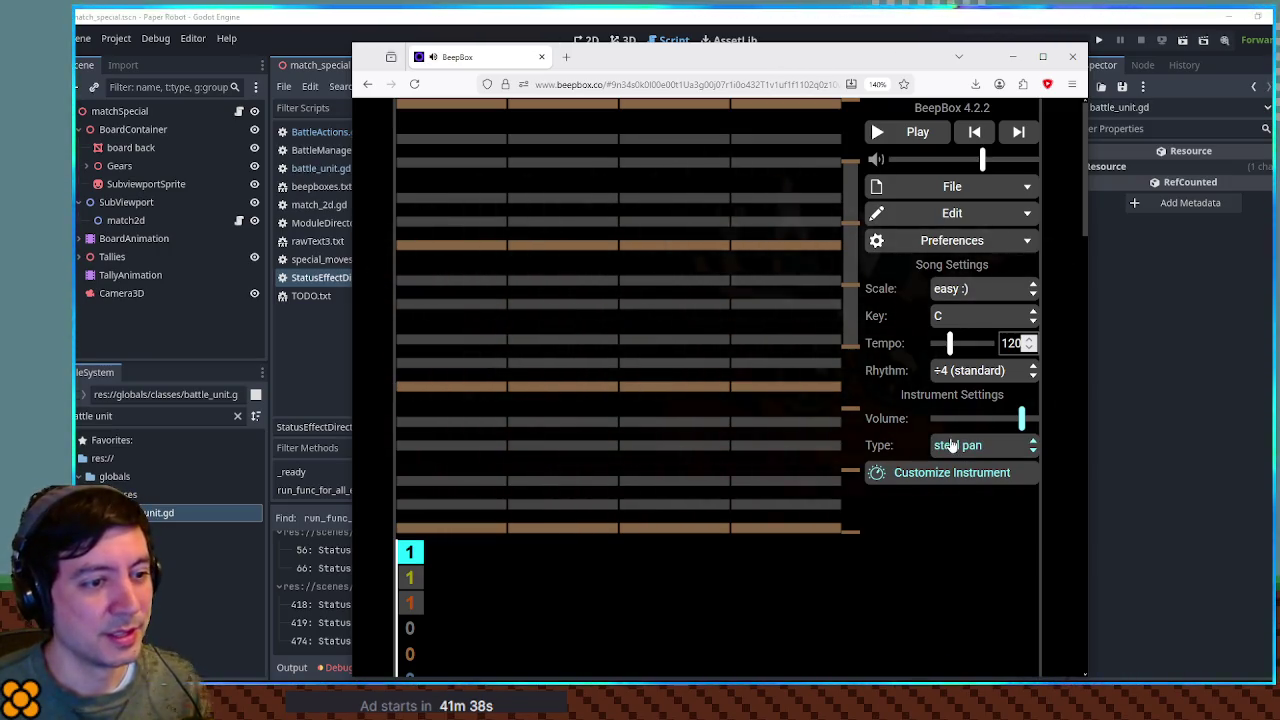
# Step: Switch to flutter pad and play a test note bent into a V shape
pyautogui.click(960, 445)
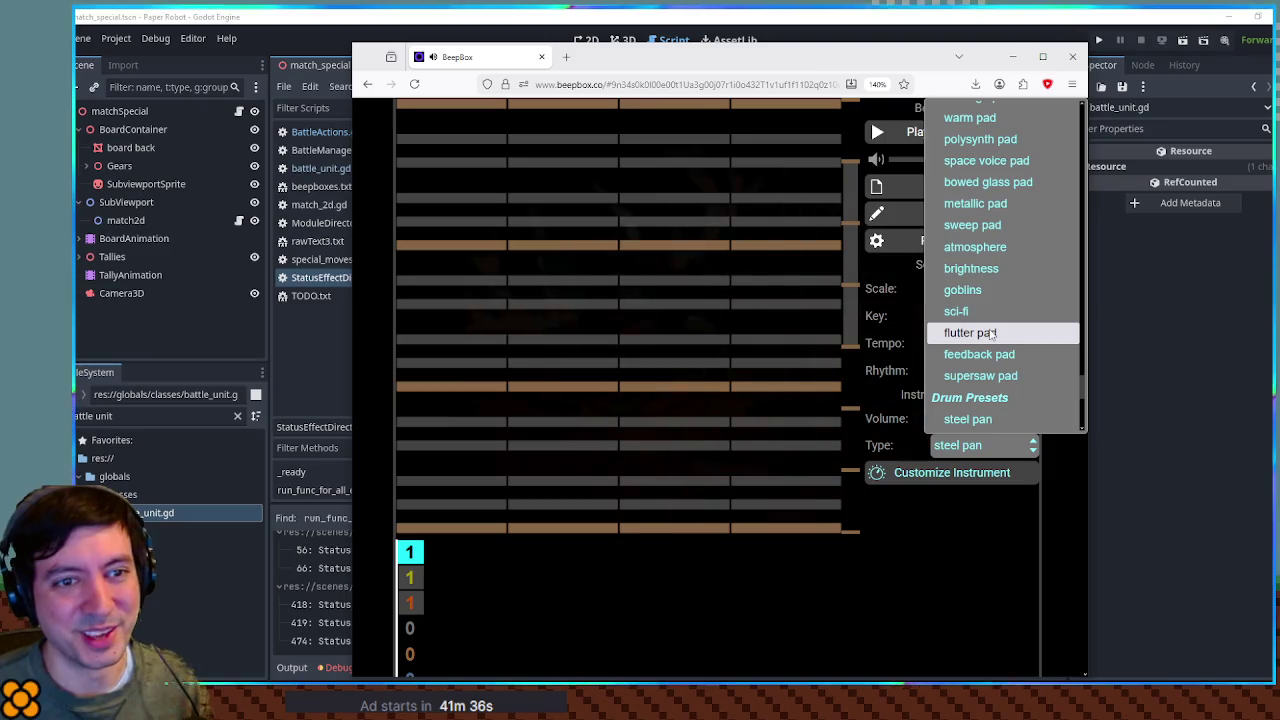
pyautogui.click(991, 333)
pyautogui.click(443, 390)
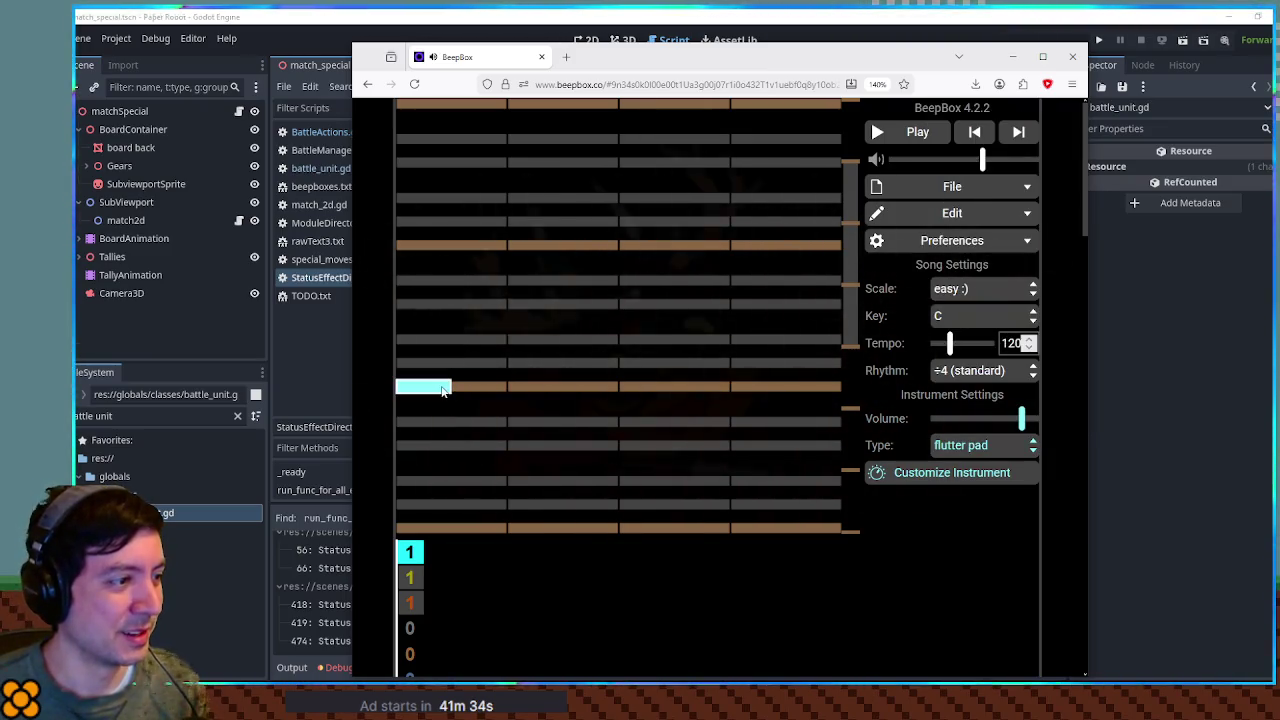
pyautogui.moveTo(440, 392); pyautogui.dragTo(476, 482)
pyautogui.press('space')
pyautogui.press('space')
pyautogui.moveTo(400, 400)
pyautogui.mouseDown()
pyautogui.moveTo(422, 480)
pyautogui.moveTo(476, 388)
pyautogui.mouseUp()
pyautogui.press('space')
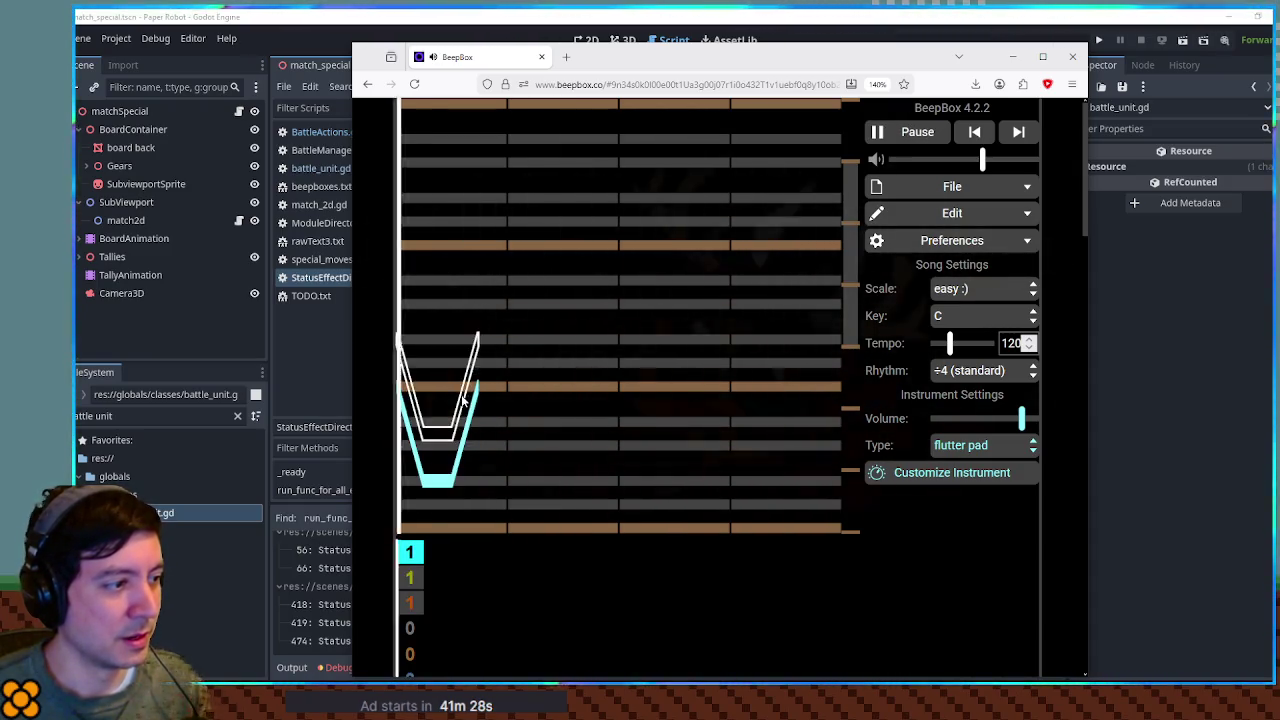
pyautogui.press('space')
# Step: Try the brightness preset, then settle on goblins and play the pattern
pyautogui.click(983, 445)
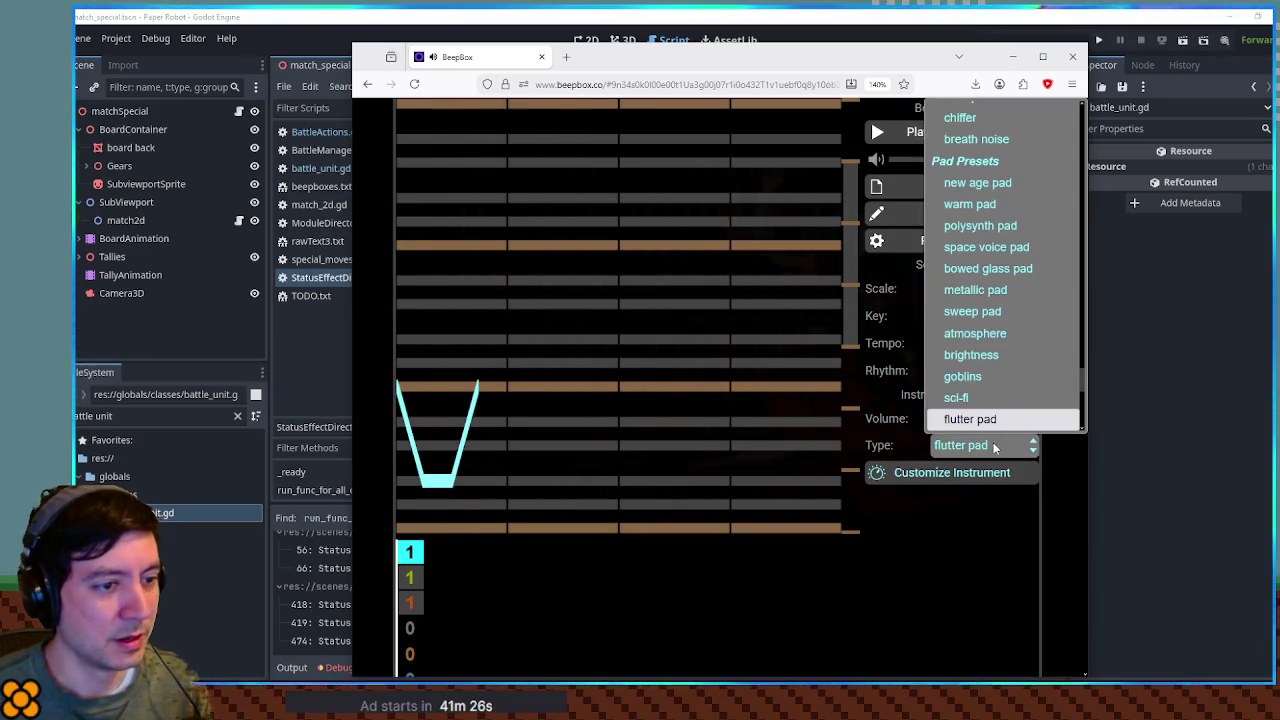
pyautogui.click(971, 355)
pyautogui.click(1000, 445)
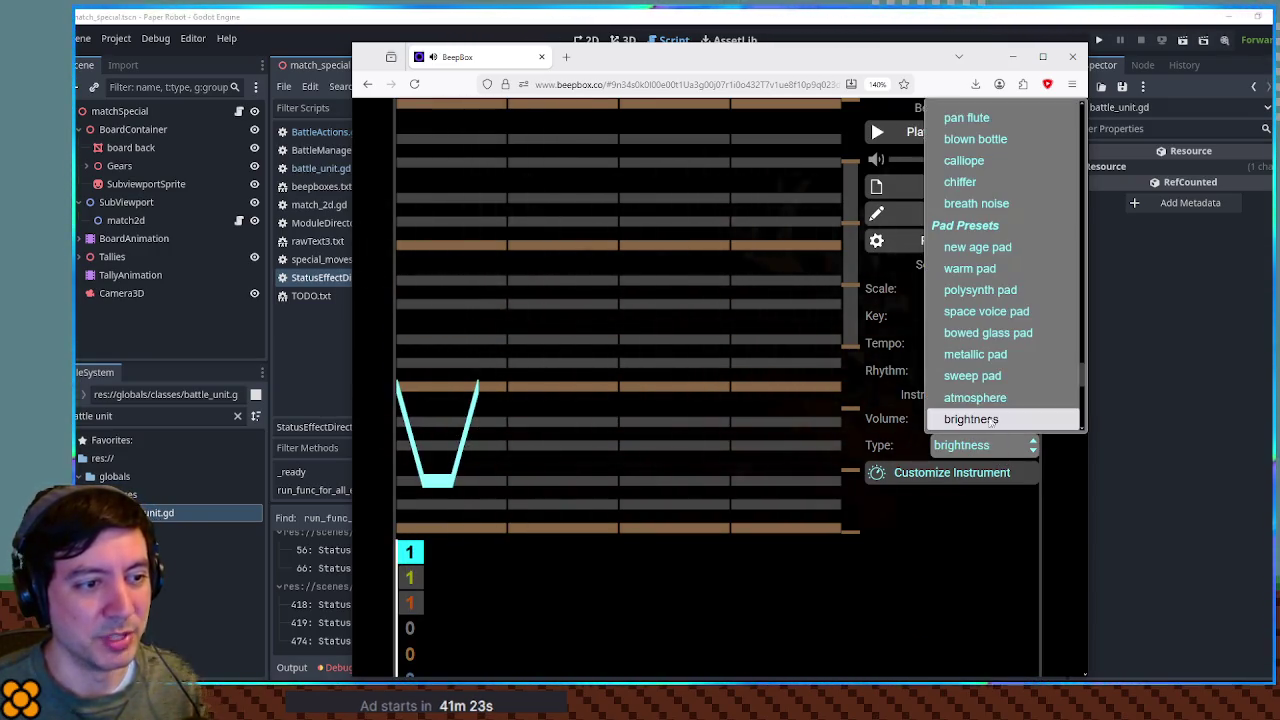
pyautogui.scroll(-2, 987, 387)
pyautogui.click(987, 325)
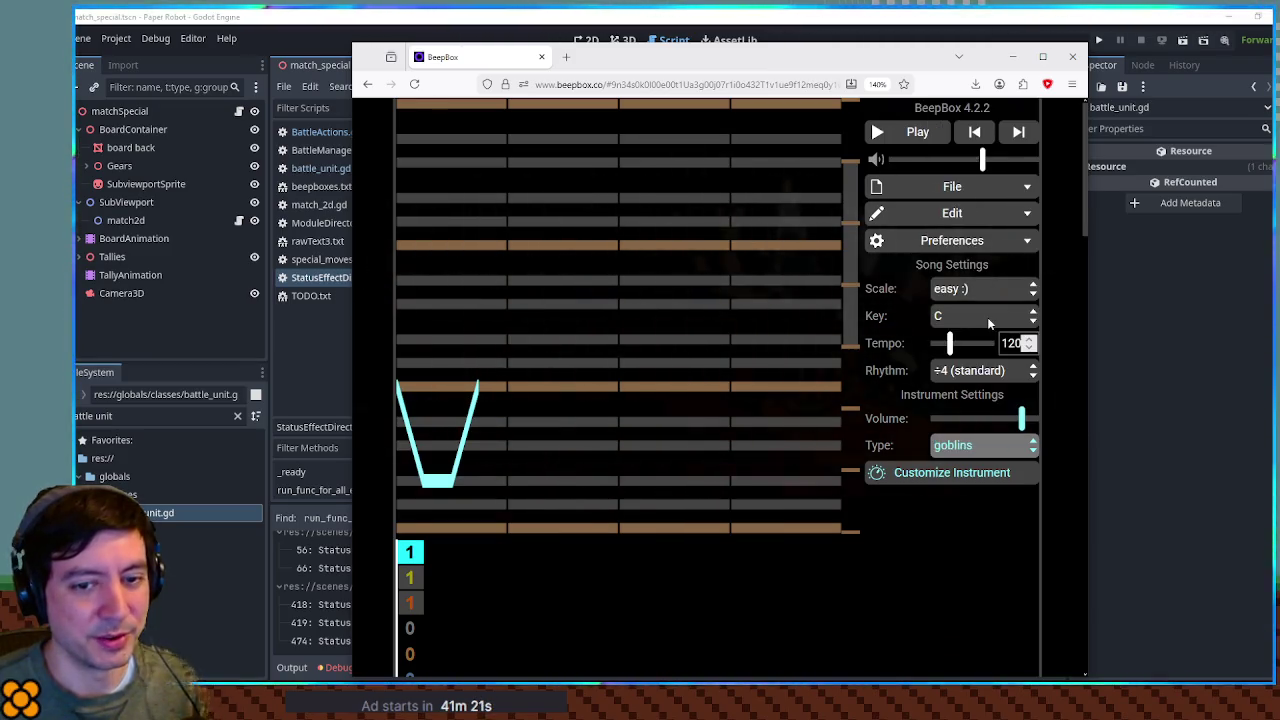
pyautogui.press('space')
# Step: Replace the bent note with a rising slide, then delete it to leave the pattern empty
pyautogui.press('space')
pyautogui.click(423, 392)
pyautogui.click(428, 397)
pyautogui.moveTo(428, 397); pyautogui.dragTo(432, 318)
pyautogui.press('space')
pyautogui.press('space')
pyautogui.click(450, 360)
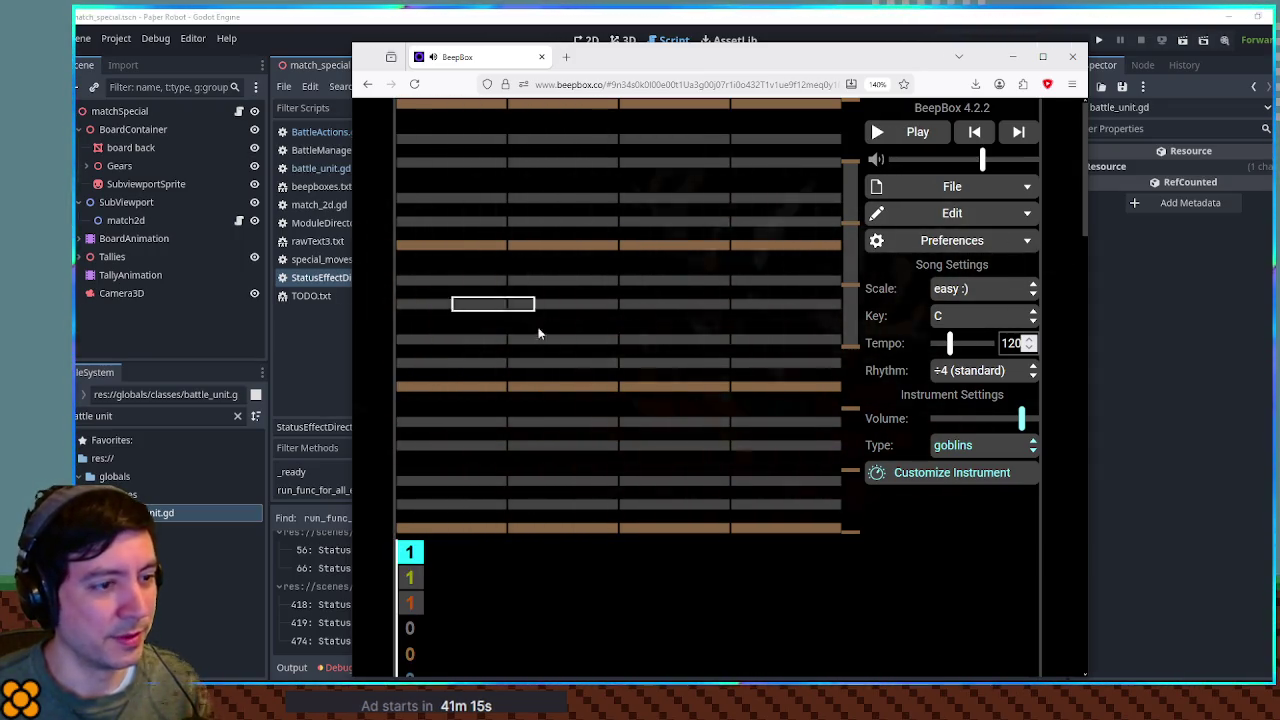
pyautogui.click(1004, 451)
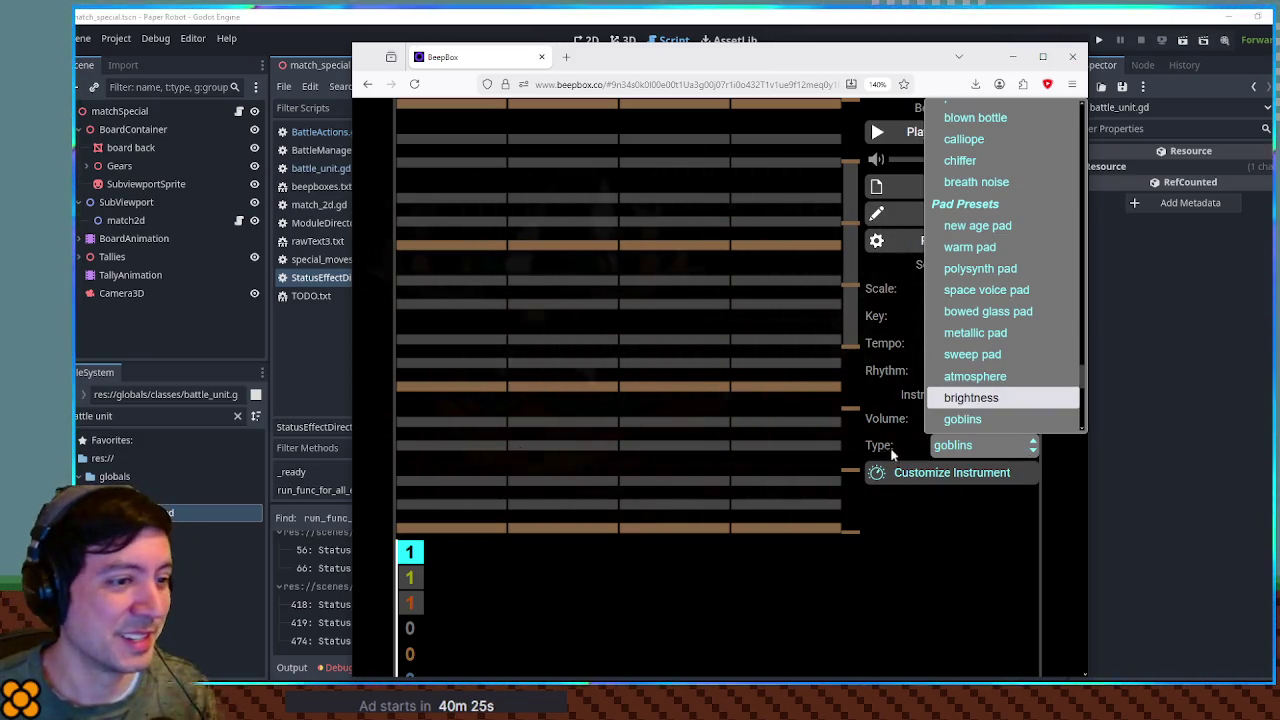
# Step: Audition the breath noise preset with a short test note, then delete the note
pyautogui.scroll(-5, 990, 377)
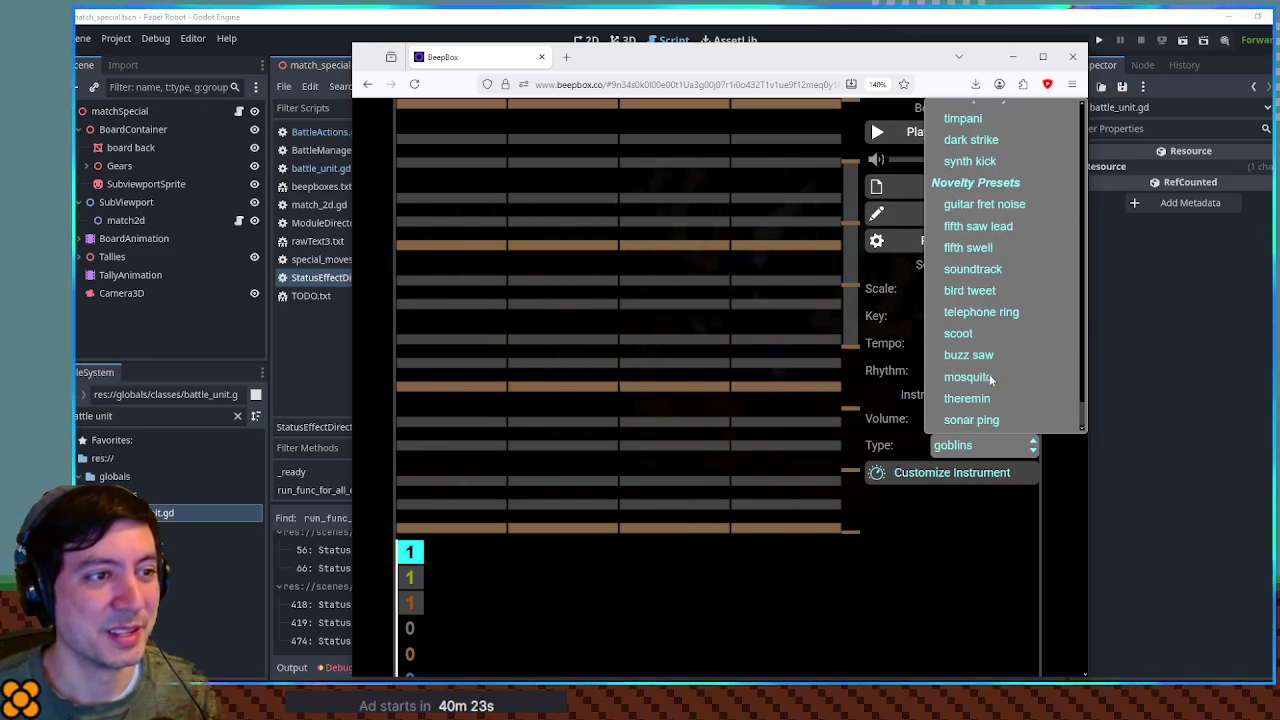
pyautogui.scroll(10, 990, 370)
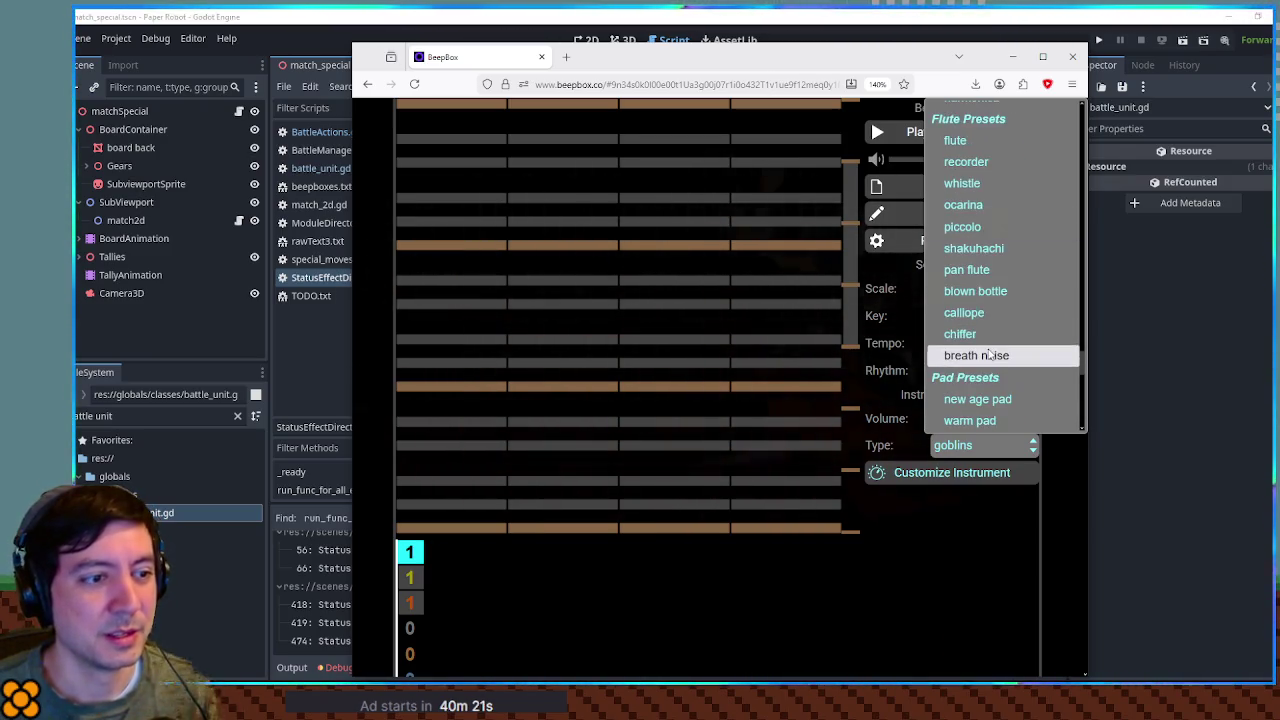
pyautogui.click(993, 348)
pyautogui.click(420, 388)
pyautogui.press('space')
pyautogui.press('space')
pyautogui.moveTo(475, 386); pyautogui.dragTo(424, 386)
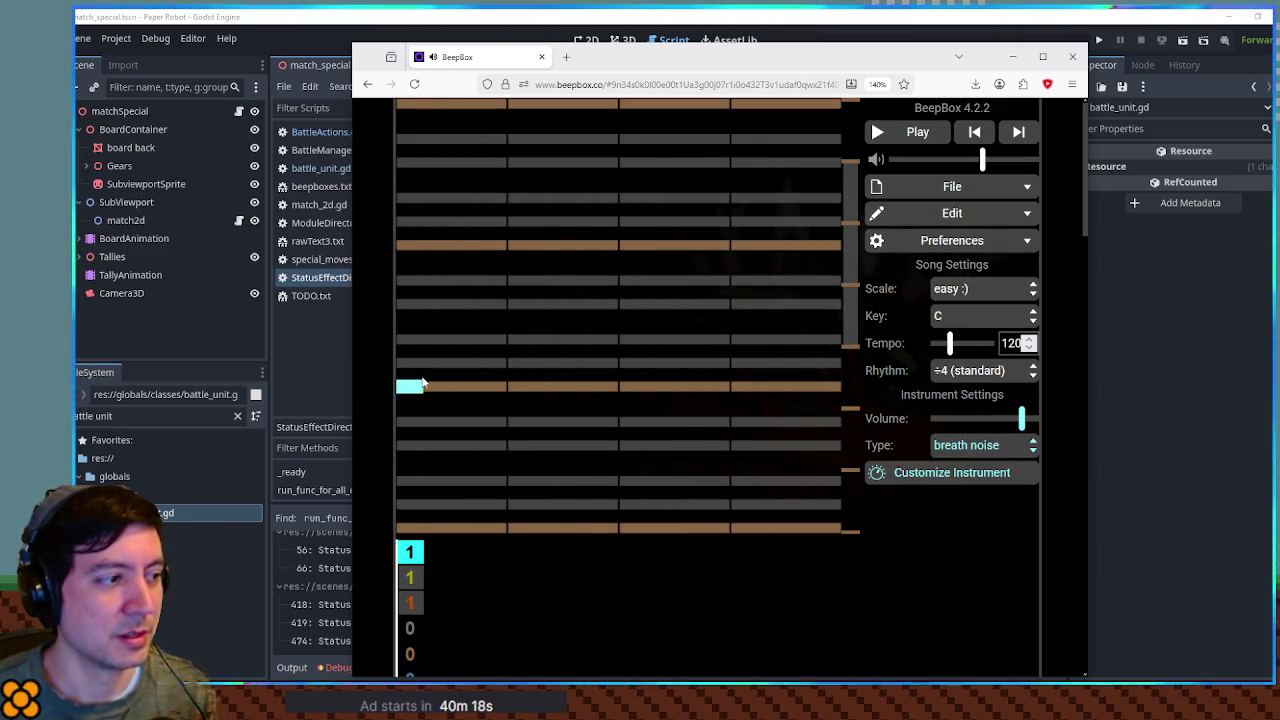
pyautogui.click(1017, 445)
pyautogui.click(1012, 420)
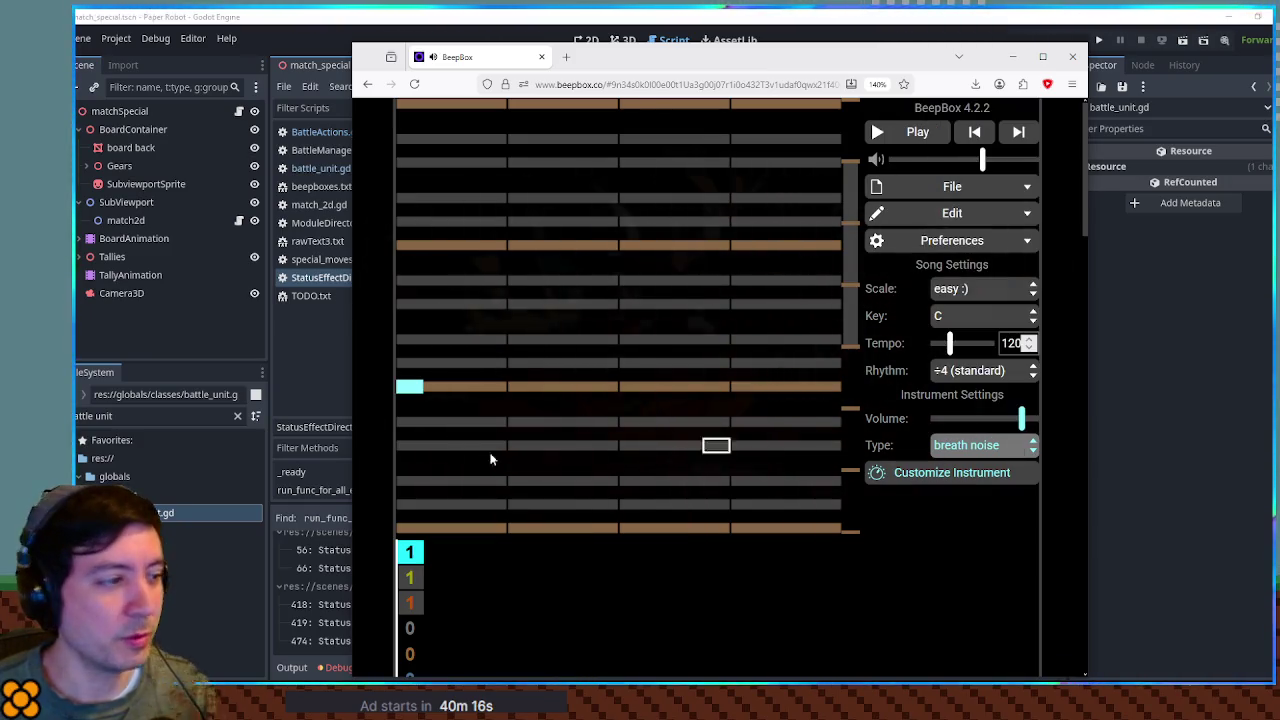
pyautogui.click(405, 398)
# Step: Change the instrument type to woodblock
pyautogui.click(1017, 445)
pyautogui.click(990, 376)
pyautogui.click(1005, 445)
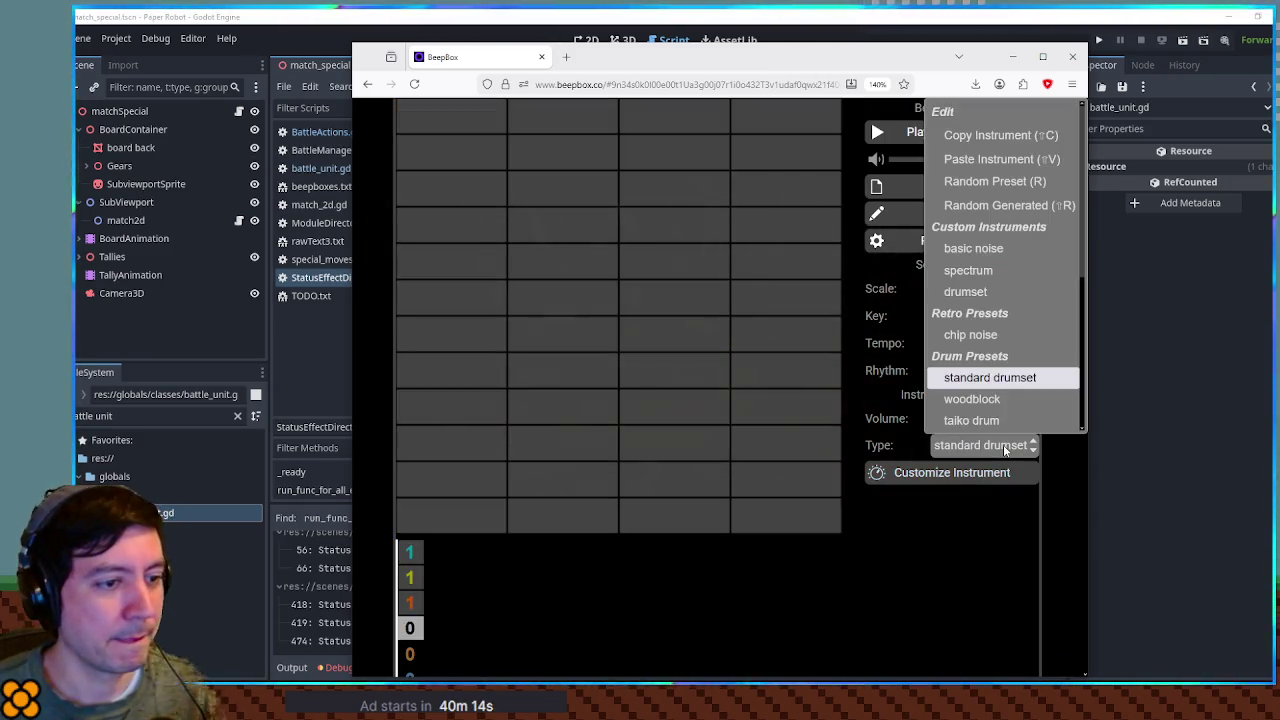
pyautogui.click(998, 398)
# Step: Place four woodblock notes in the first beats and play the pattern
pyautogui.click(402, 412)
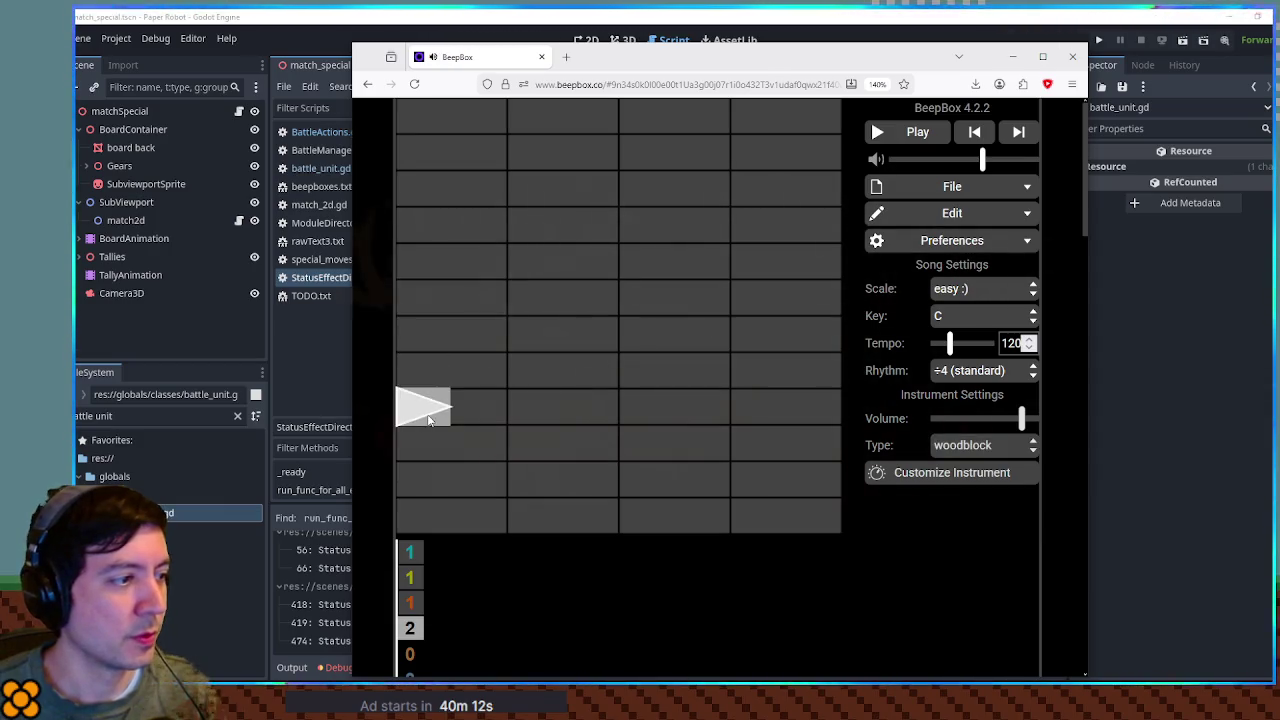
pyautogui.click(437, 480)
pyautogui.click(437, 443)
pyautogui.click(417, 424)
pyautogui.click(437, 443)
pyautogui.click(437, 480)
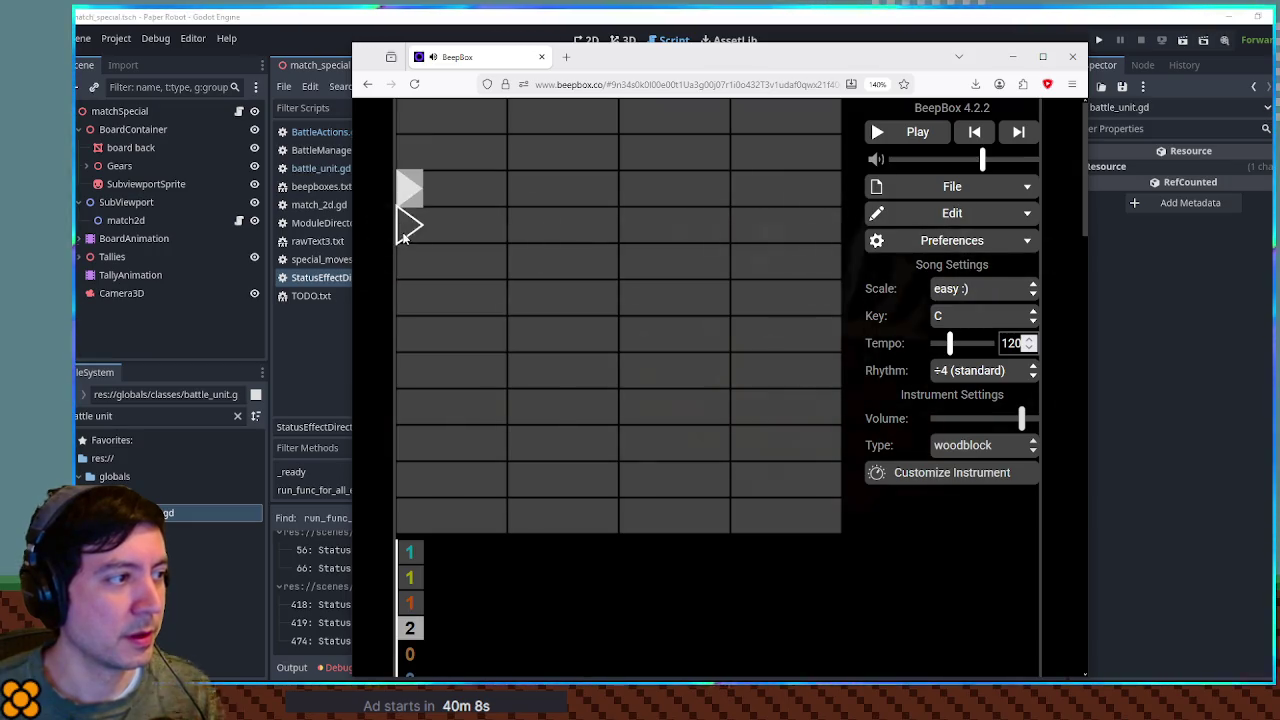
pyautogui.click(407, 190)
pyautogui.click(437, 295)
pyautogui.click(464, 188)
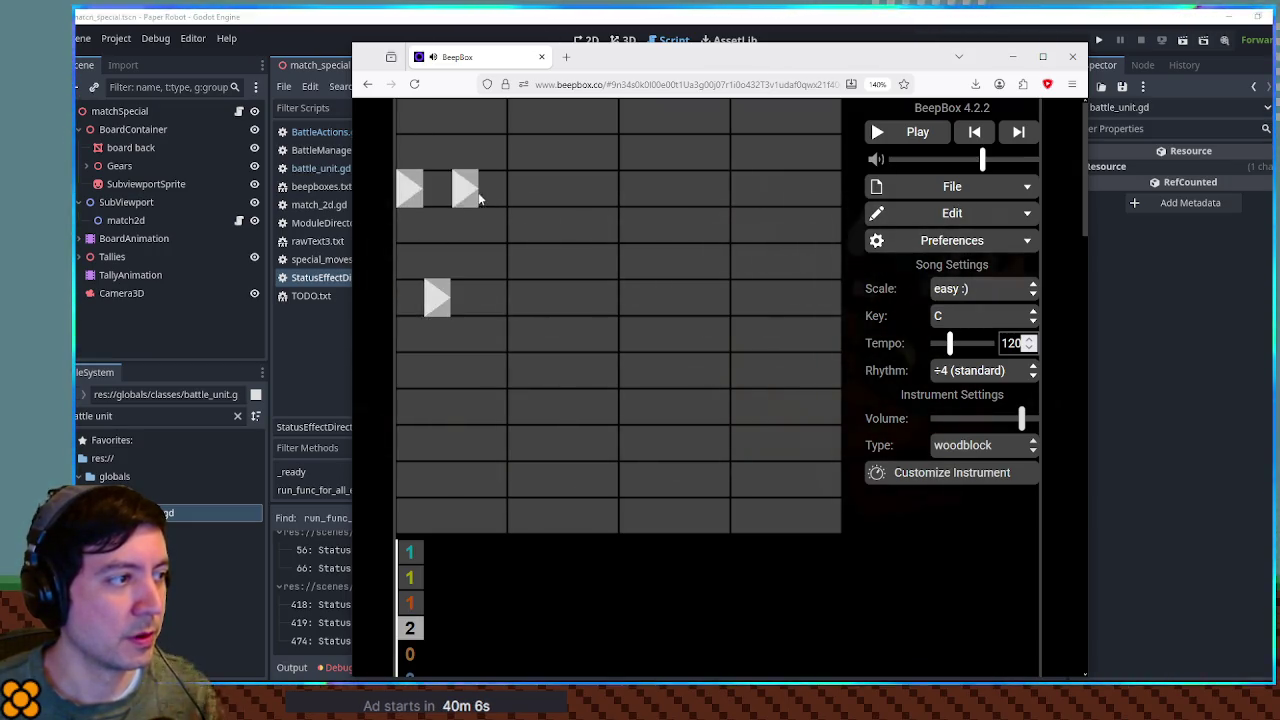
pyautogui.click(500, 295)
pyautogui.press('space')
pyautogui.press('space')
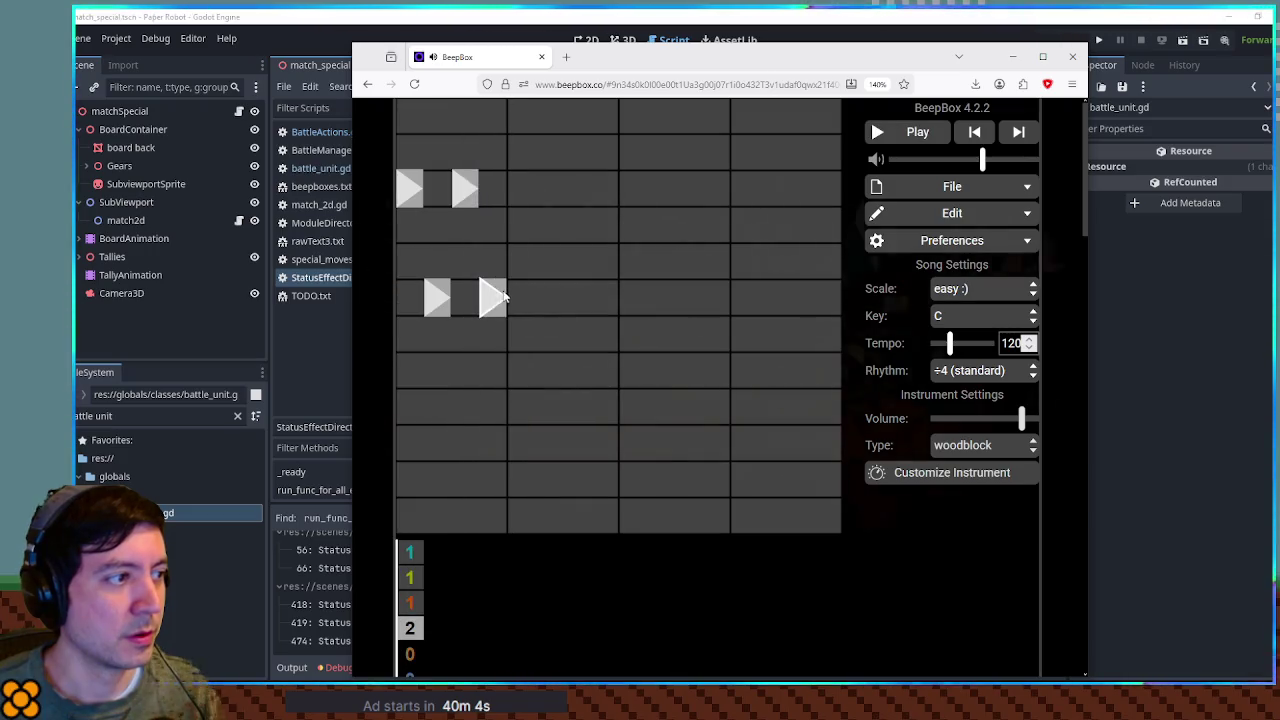
# Step: Add a rising run of woodblock notes, swapping the low note for a high one
pyautogui.click(522, 328)
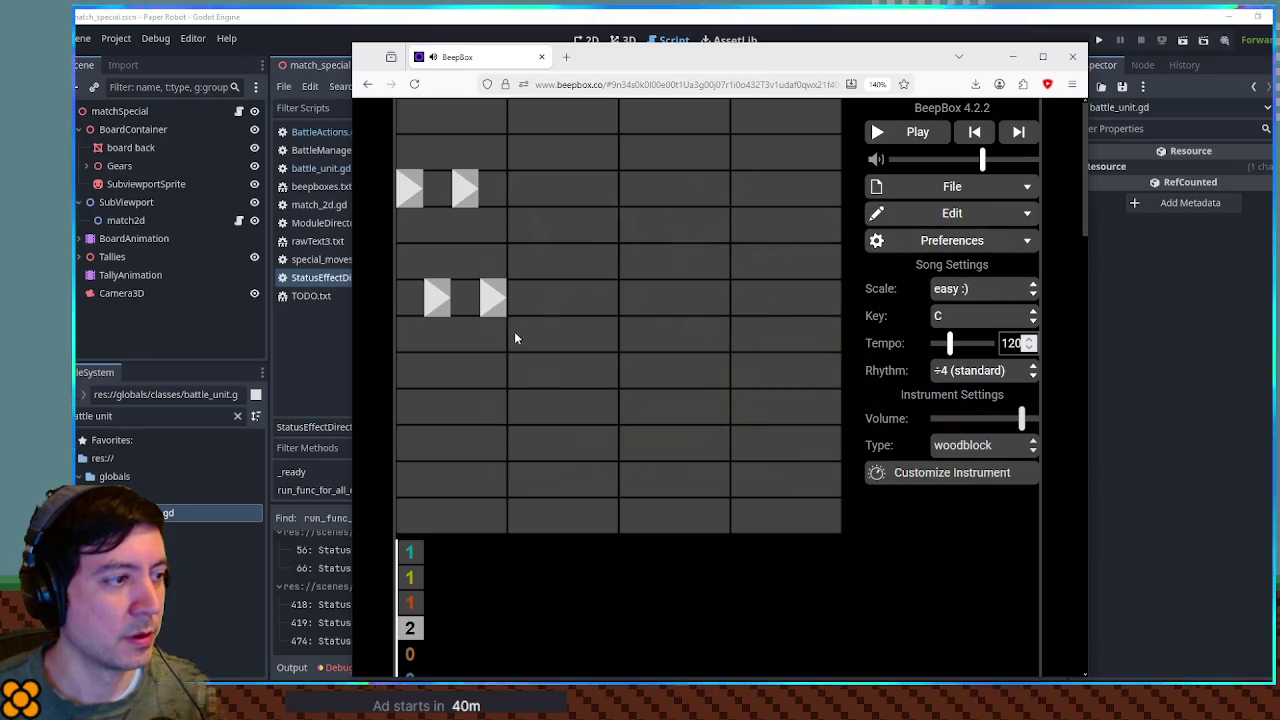
pyautogui.click(548, 297)
pyautogui.click(576, 261)
pyautogui.click(604, 223)
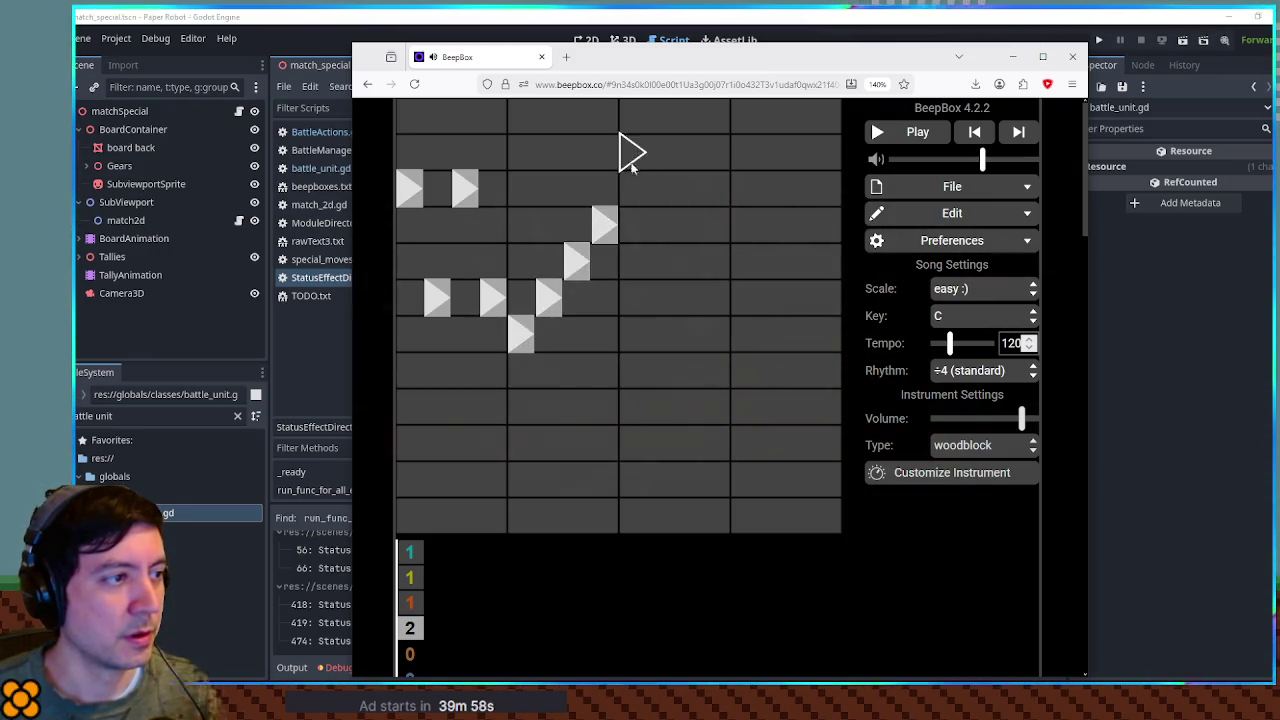
pyautogui.press('space')
pyautogui.press('space')
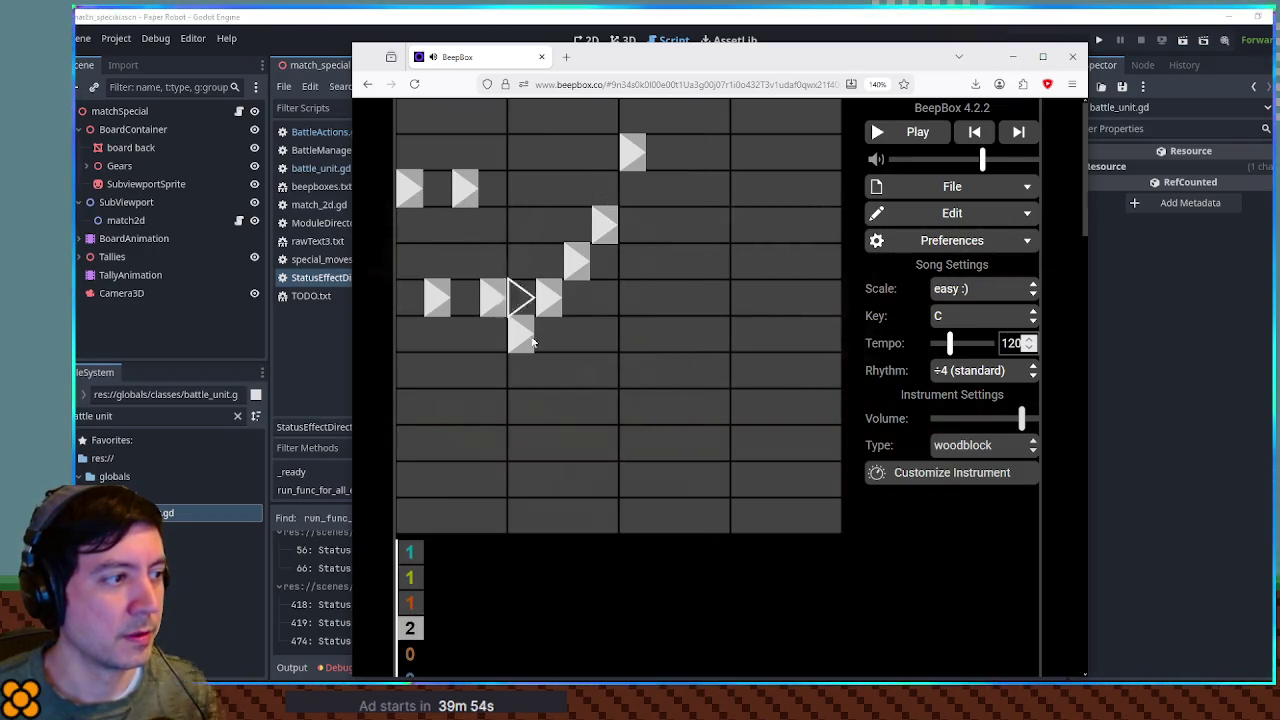
pyautogui.click(524, 336)
pyautogui.click(519, 188)
# Step: Set Rhythm to ÷8 and rebuild the run as short notes stepping upward
pyautogui.click(975, 370)
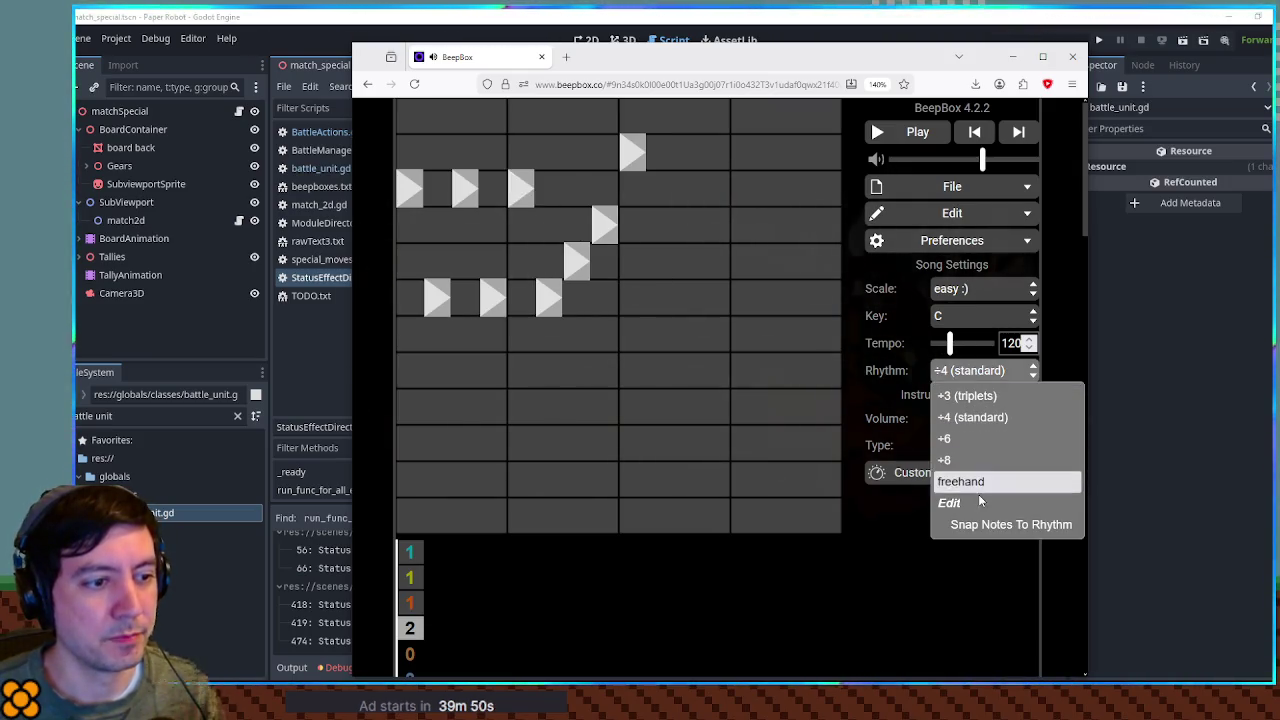
pyautogui.click(950, 457)
pyautogui.click(514, 188)
pyautogui.click(513, 336)
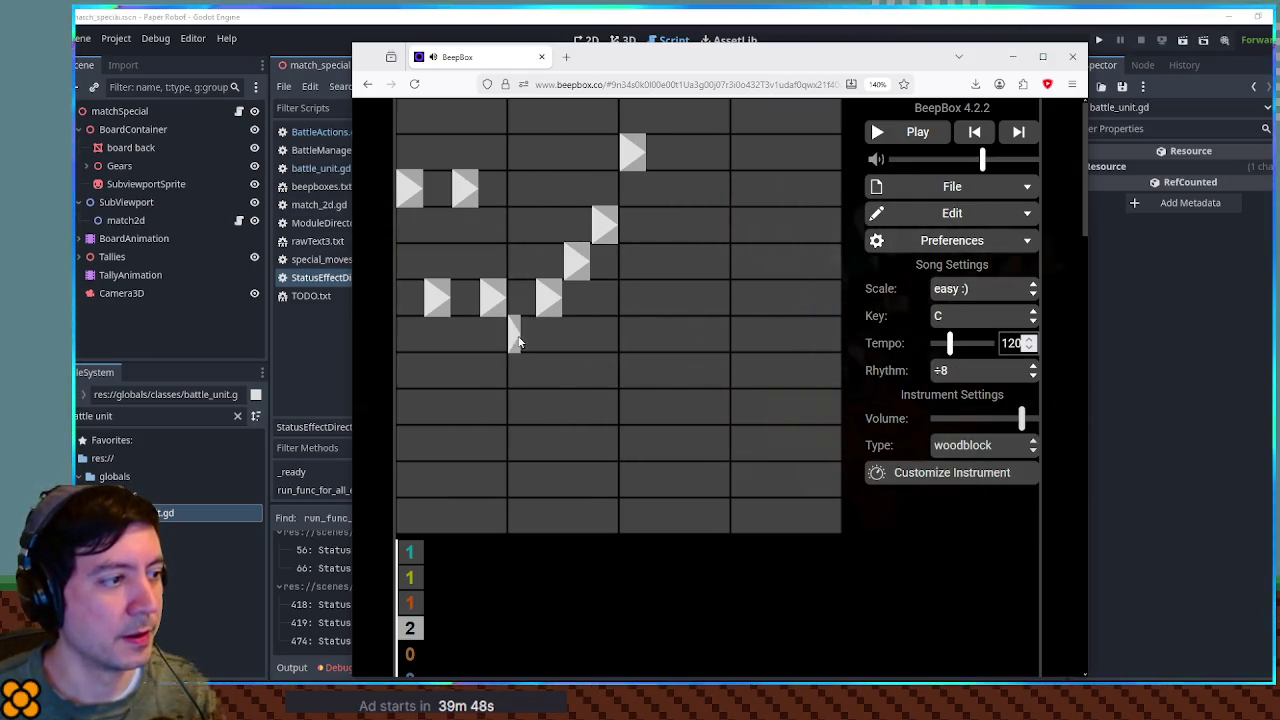
pyautogui.click(545, 296)
pyautogui.click(576, 260)
pyautogui.click(528, 297)
pyautogui.click(542, 261)
pyautogui.click(556, 225)
pyautogui.click(565, 190)
# Step: Preview the run, replace its top note with a low ending note, and return to Godot
pyautogui.press('space')
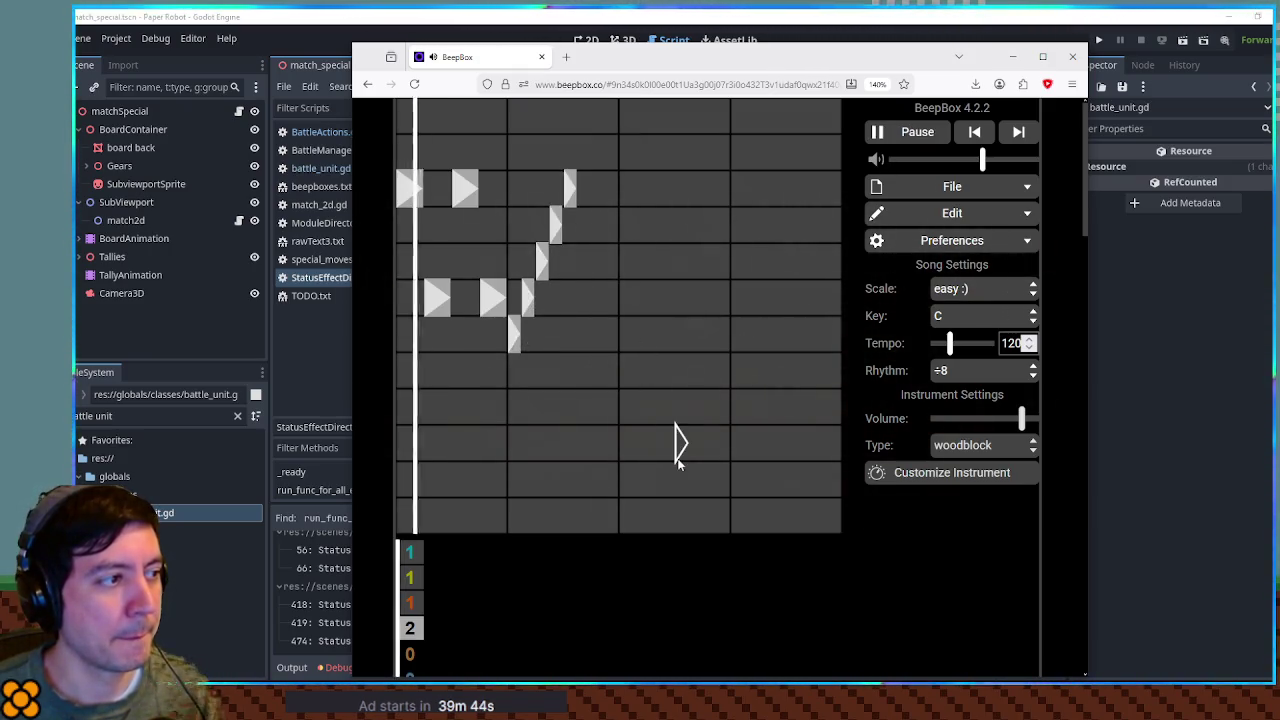
pyautogui.press('space')
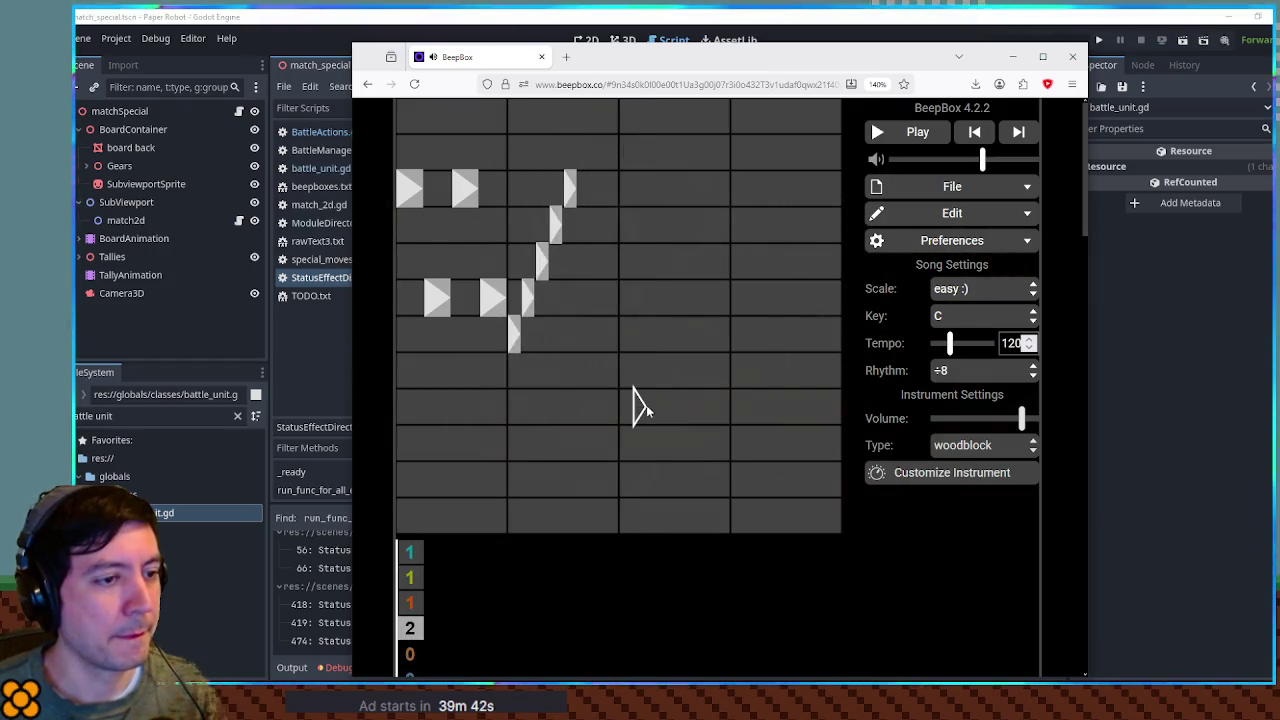
pyautogui.click(568, 190)
pyautogui.click(570, 333)
pyautogui.press('space')
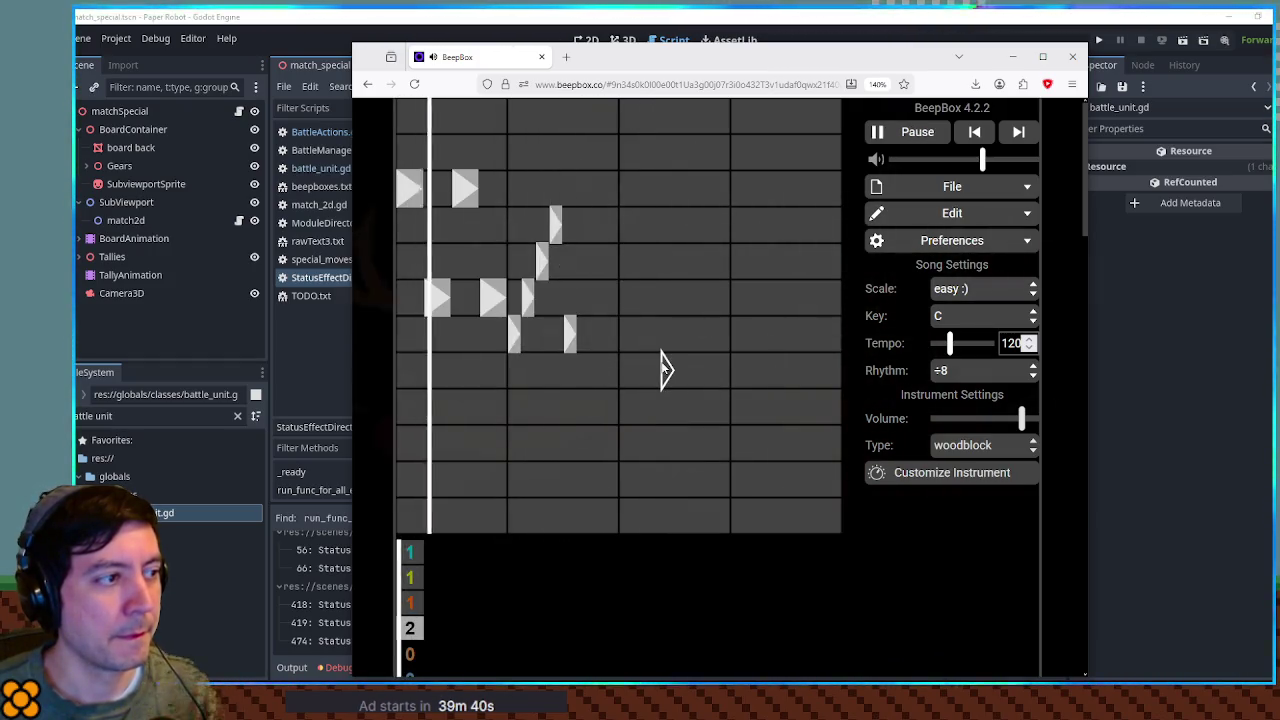
pyautogui.press('space')
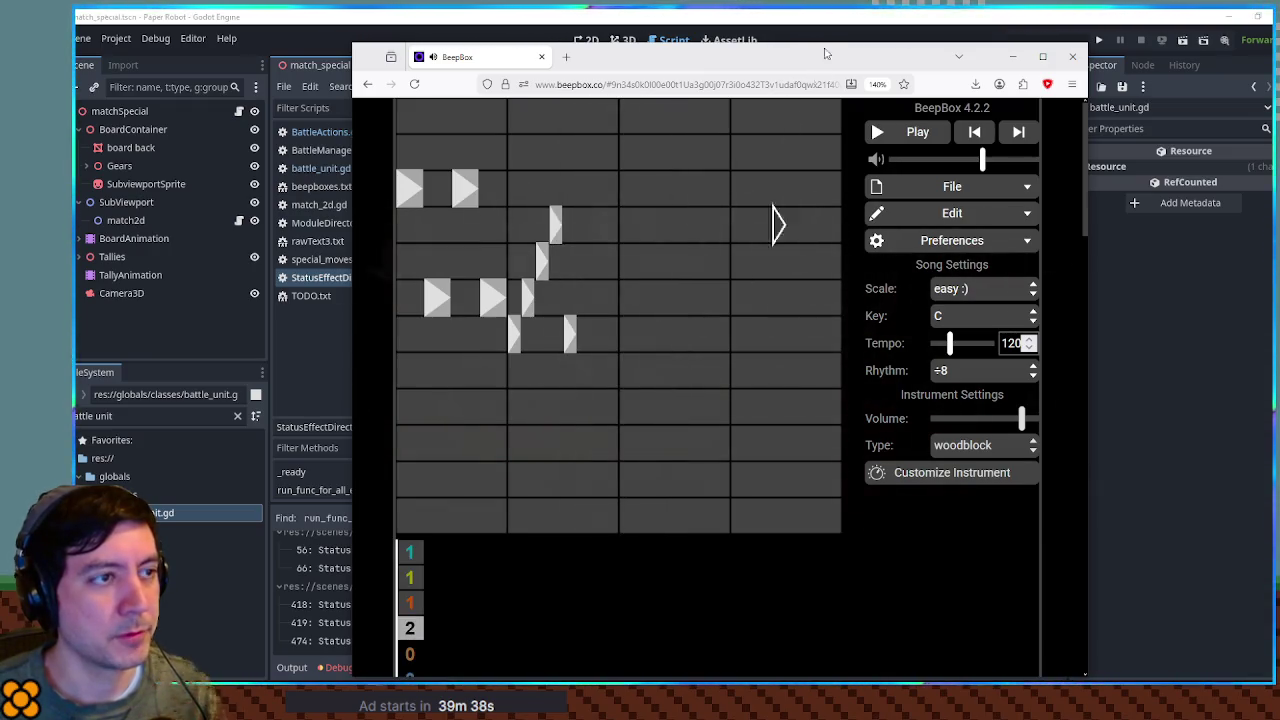
pyautogui.hotkey('alt', 'Tab')
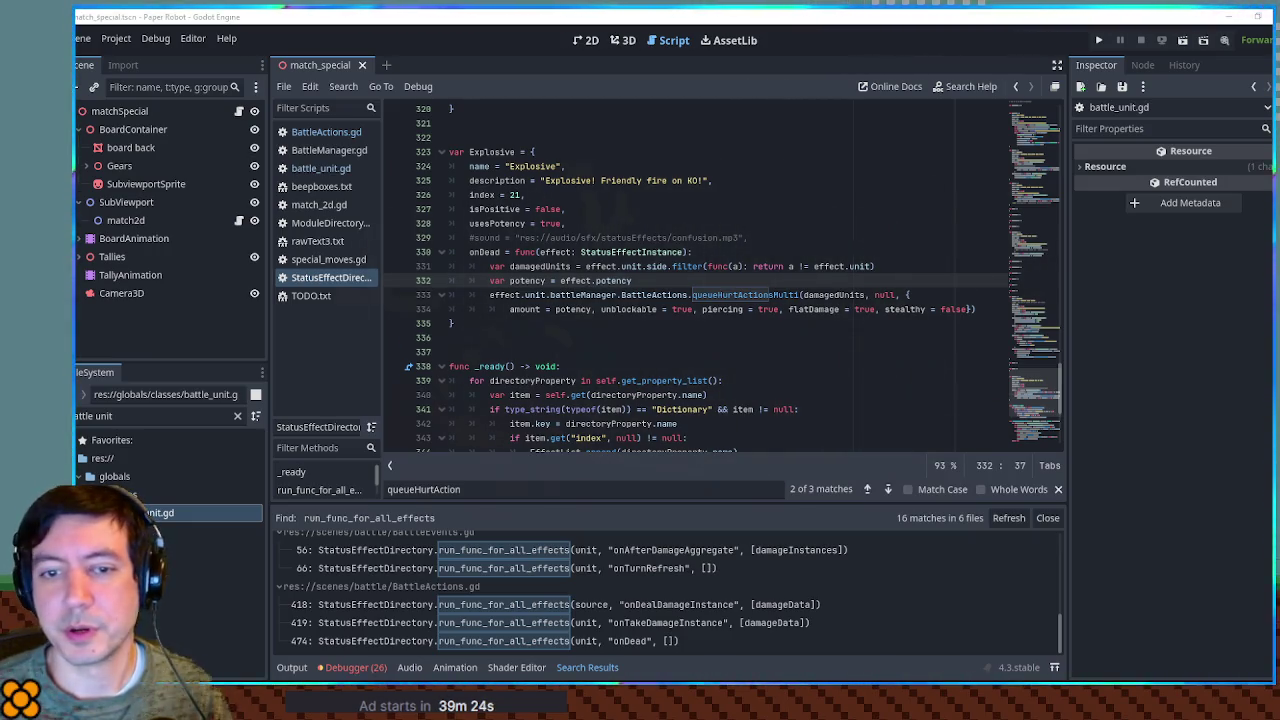
# Step: Filter the FileSystem for 'explo' to find explosive.mp3 in the statusEffects sound folder
pyautogui.click(150, 416)
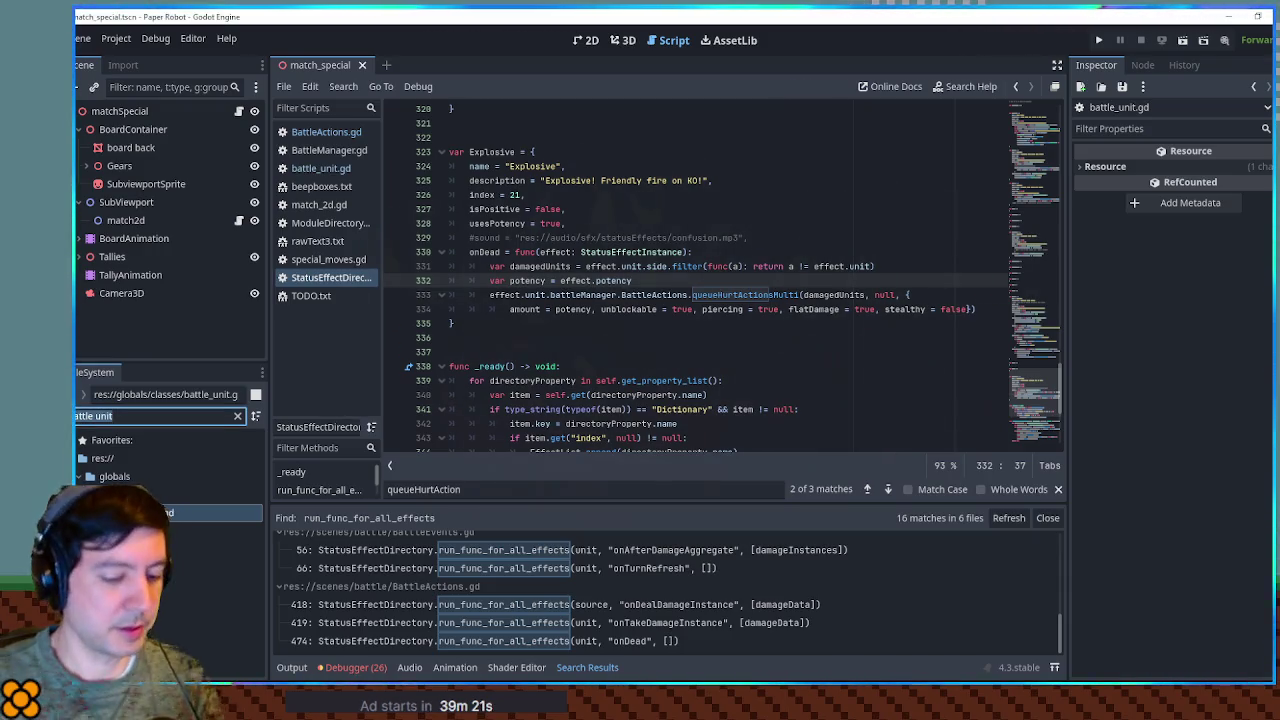
pyautogui.write('power do')
pyautogui.click(200, 512)
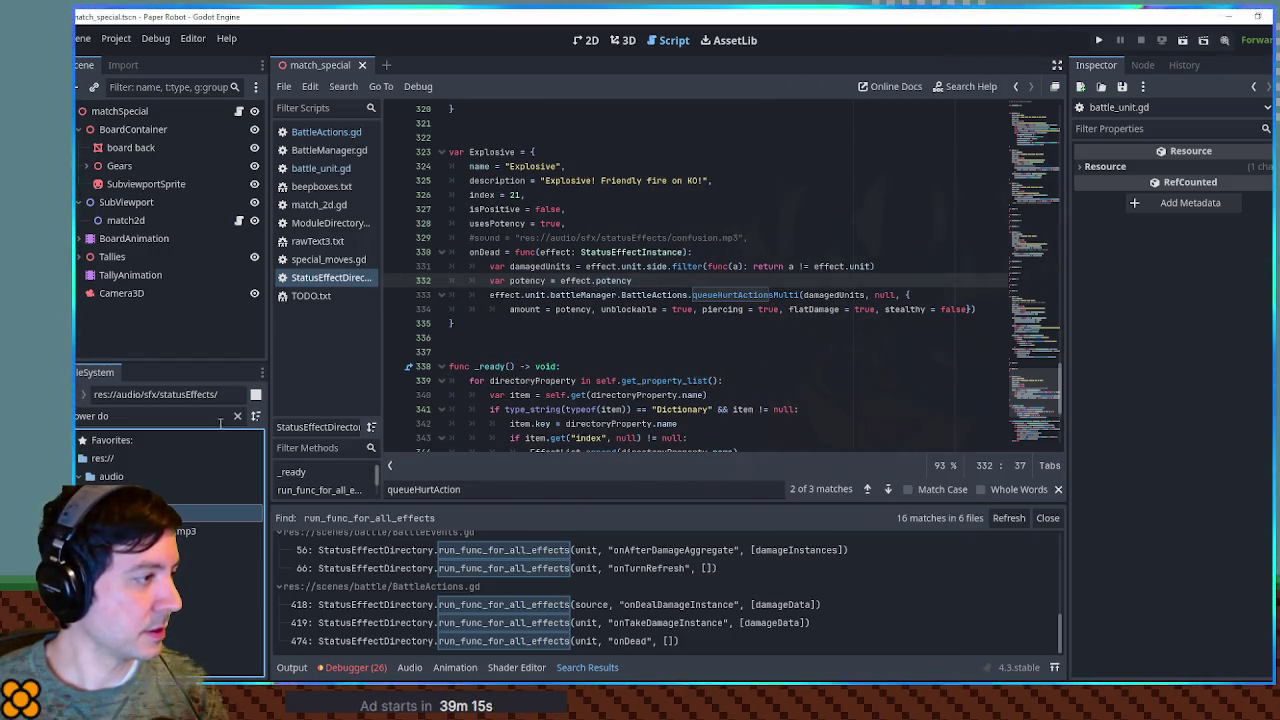
pyautogui.click(237, 416)
pyautogui.write('explo')
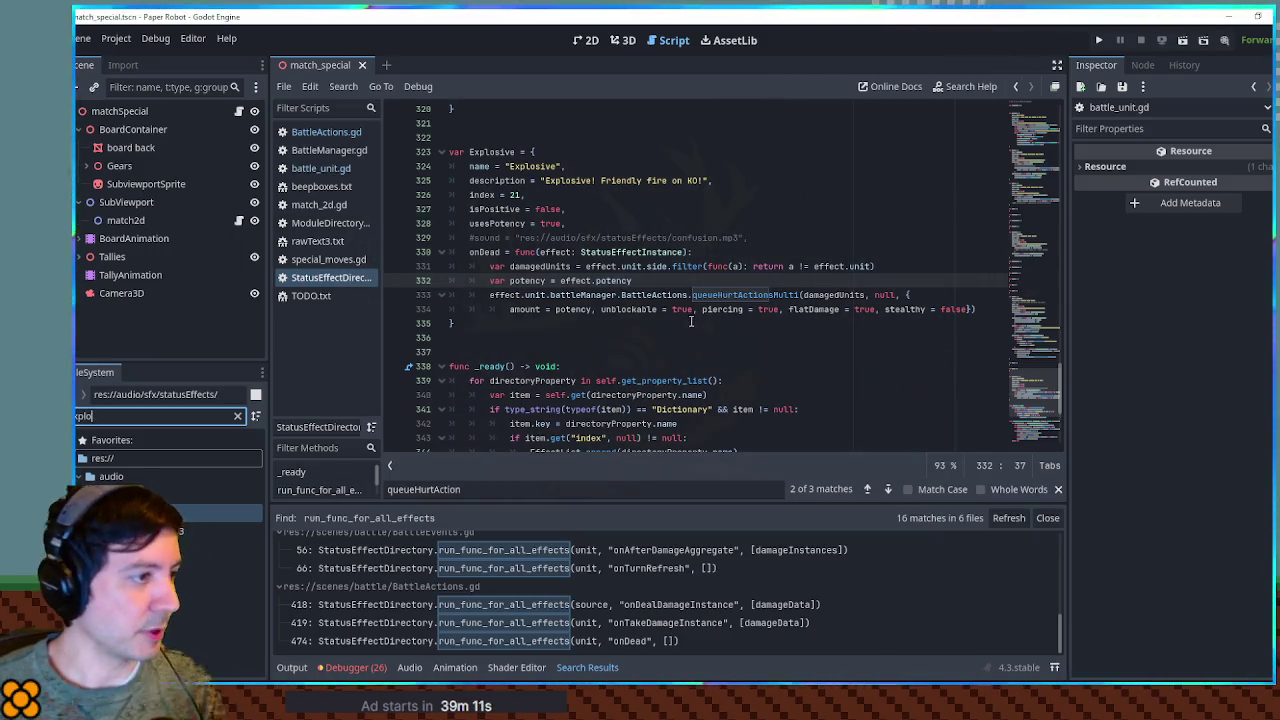
# Step: Change the Explosive sound path from confusion to explosive, uncomment it, save, and close Search Results
pyautogui.click(661, 309)
pyautogui.doubleClick(695, 238)
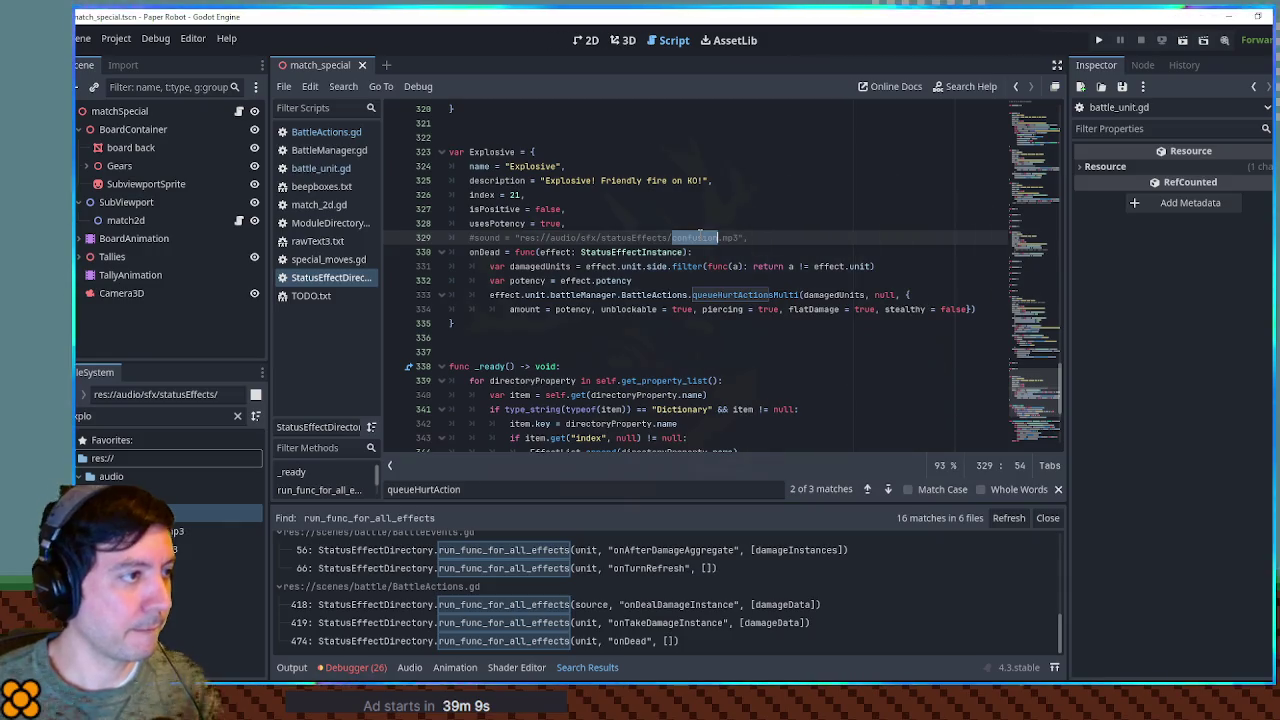
pyautogui.write('explosive')
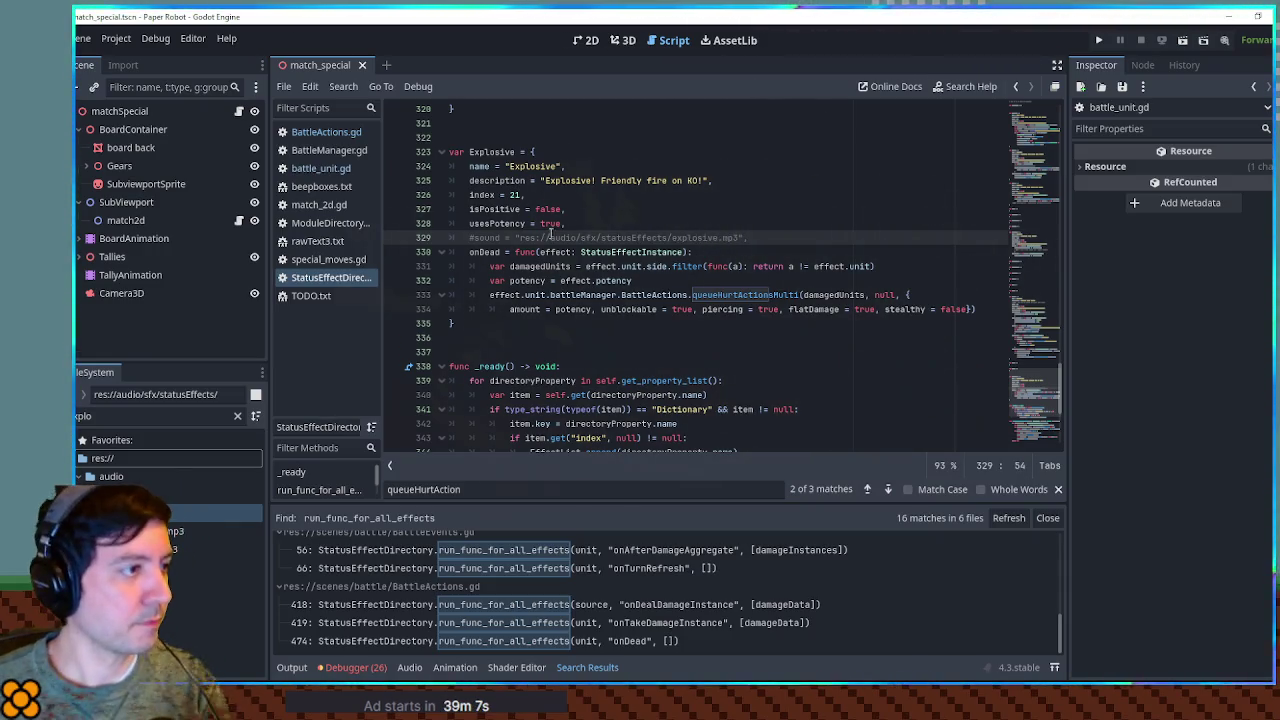
pyautogui.hotkey('ctrl', 'k')
pyautogui.click(780, 180)
pyautogui.click(780, 194)
pyautogui.hotkey('ctrl', 's')
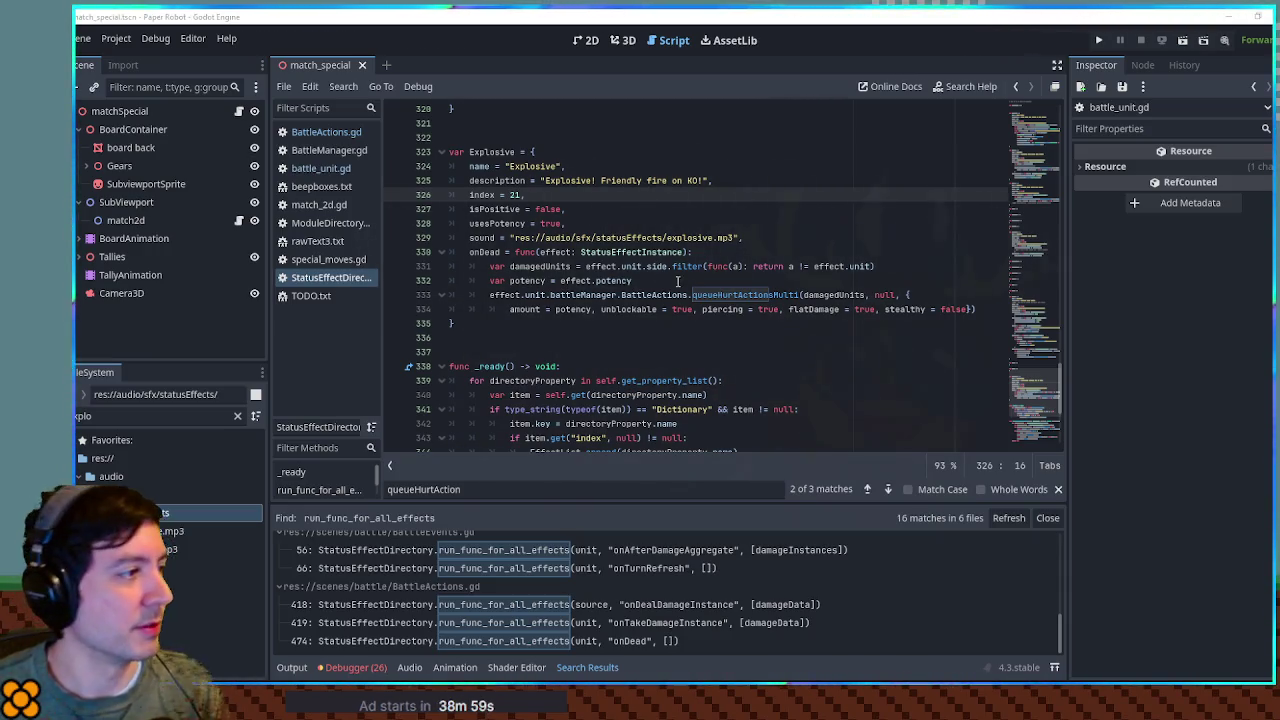
pyautogui.click(1050, 520)
pyautogui.doubleClick(494, 152)
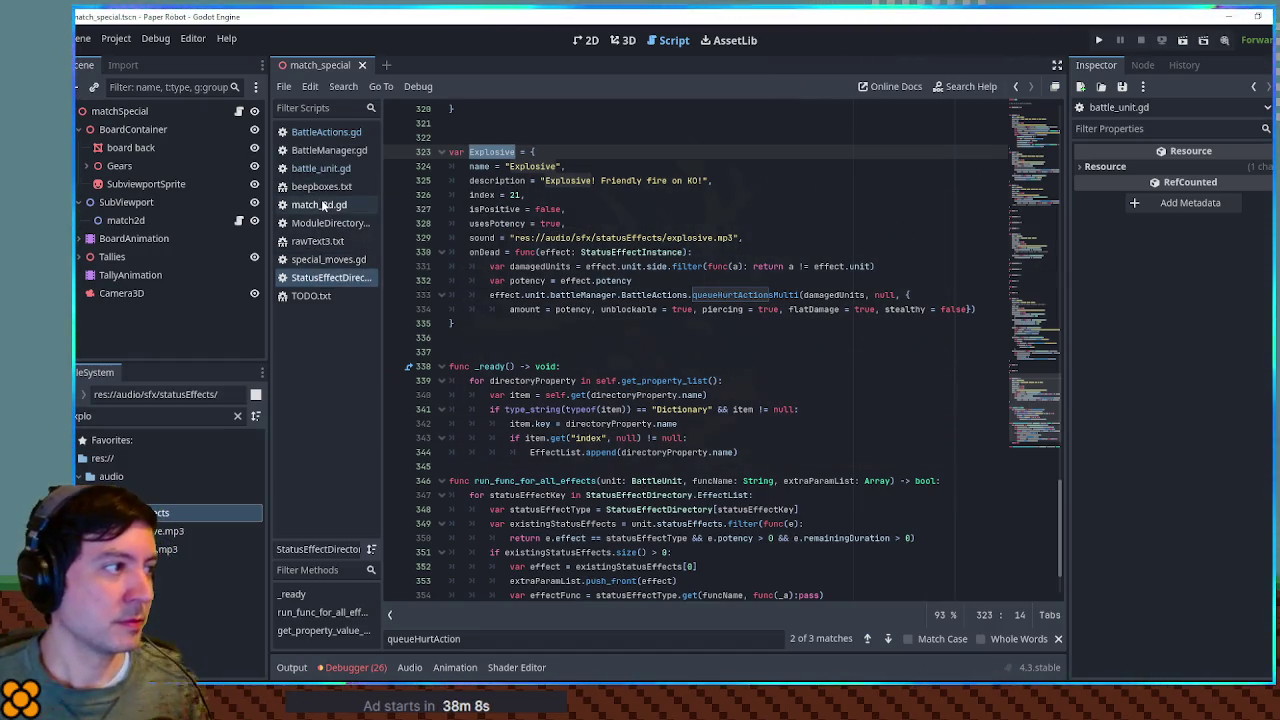
# Step: Open match_2d.gd and place the cursor after the statusEffects list's opening bracket
pyautogui.click(319, 205)
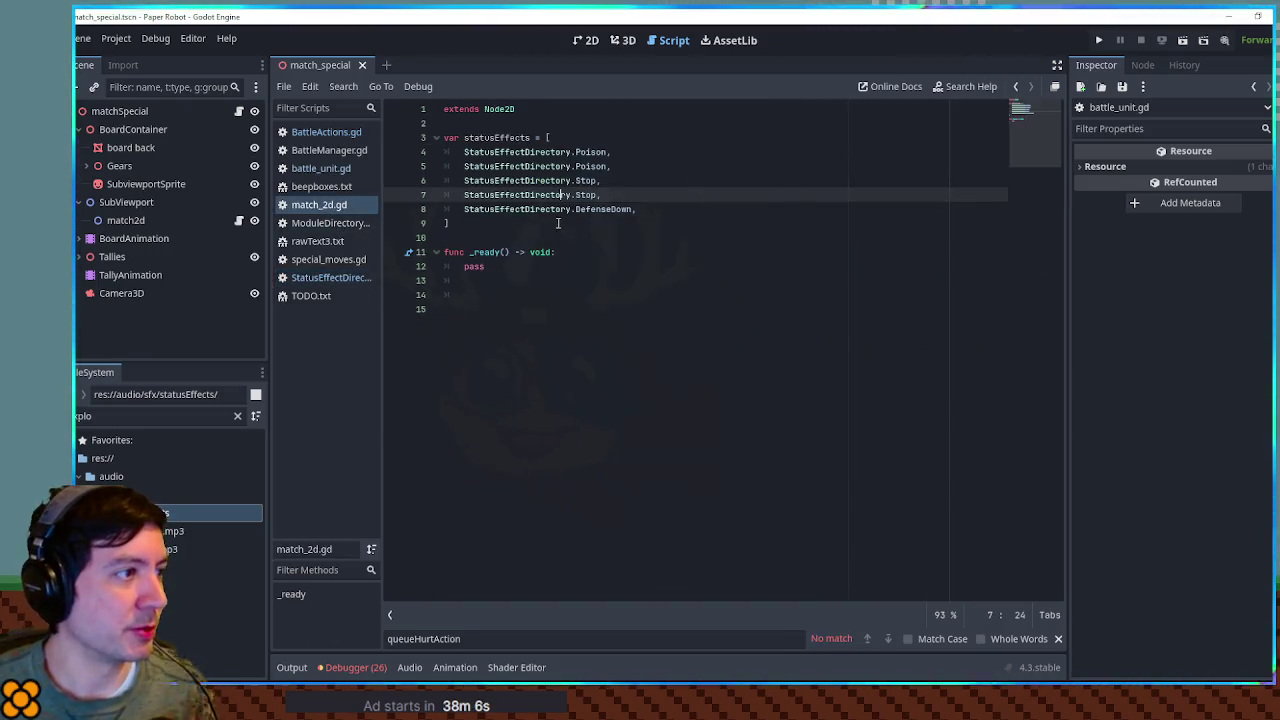
pyautogui.click(651, 209)
pyautogui.click(603, 138)
pyautogui.keyDown('ctrl'); pyautogui.click(508, 138); pyautogui.keyUp('ctrl')
pyautogui.click(606, 138)
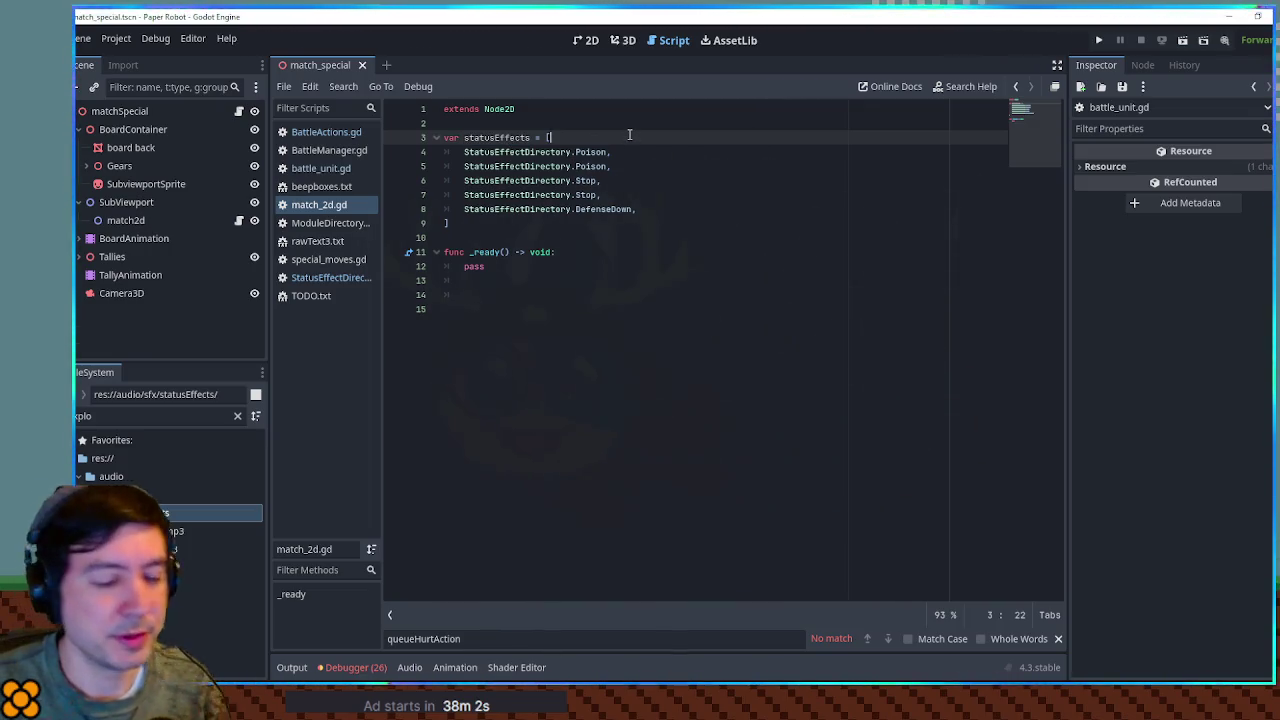
# Step: Wrap the Poison entry as {effect: StatusEffectDirectory.Poison, mult: 2} on a new line
pyautogui.press('Return')
pyautogui.write('{')
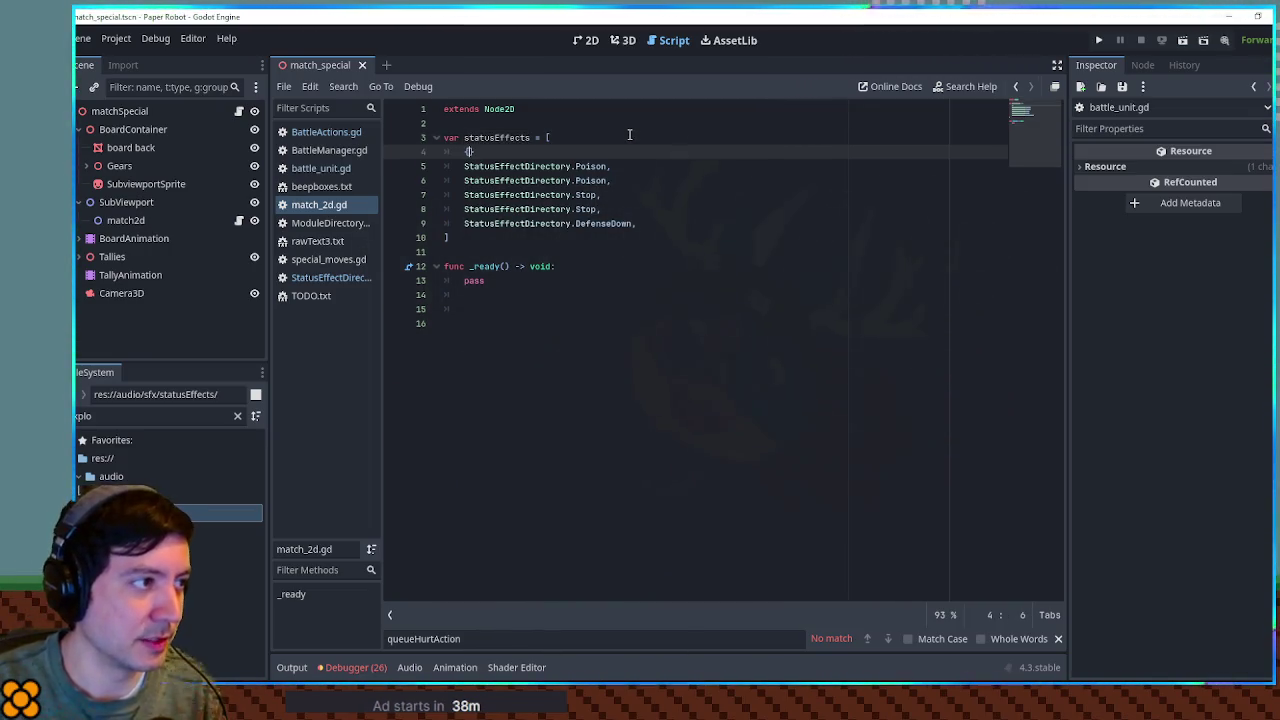
pyautogui.write('effect:')
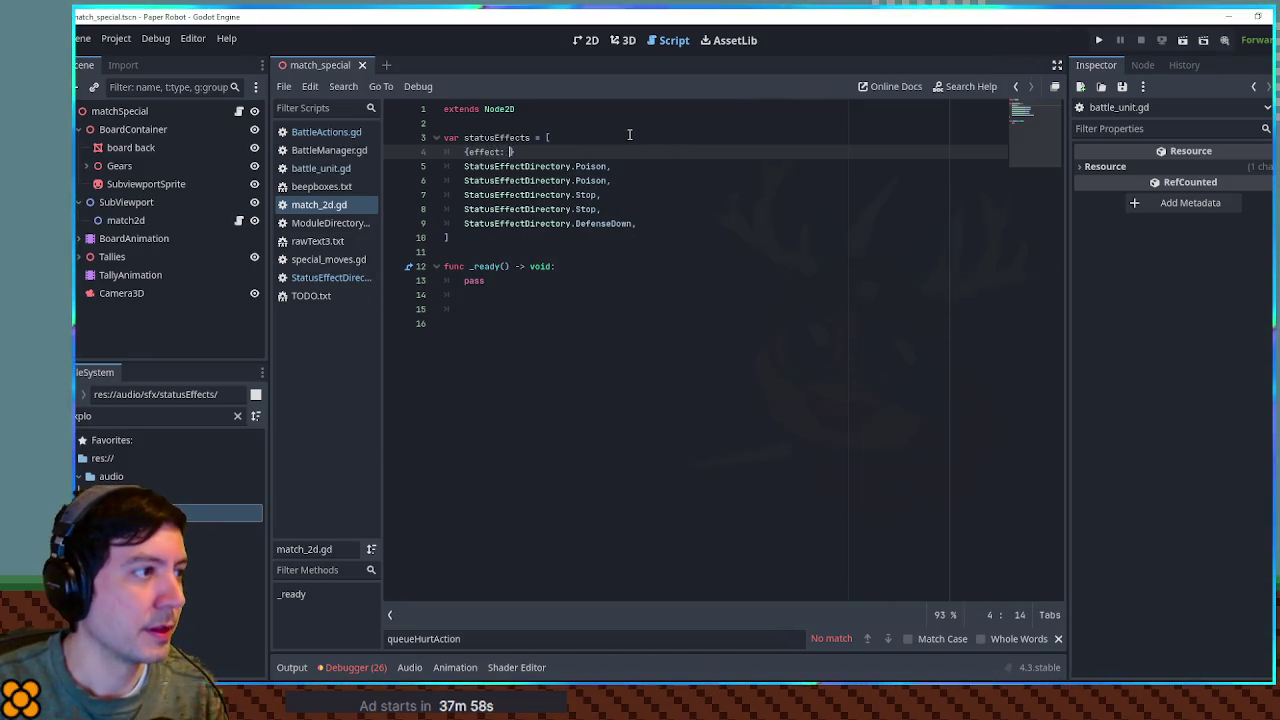
pyautogui.press('Delete')
pyautogui.press('Delete')
pyautogui.press('End')
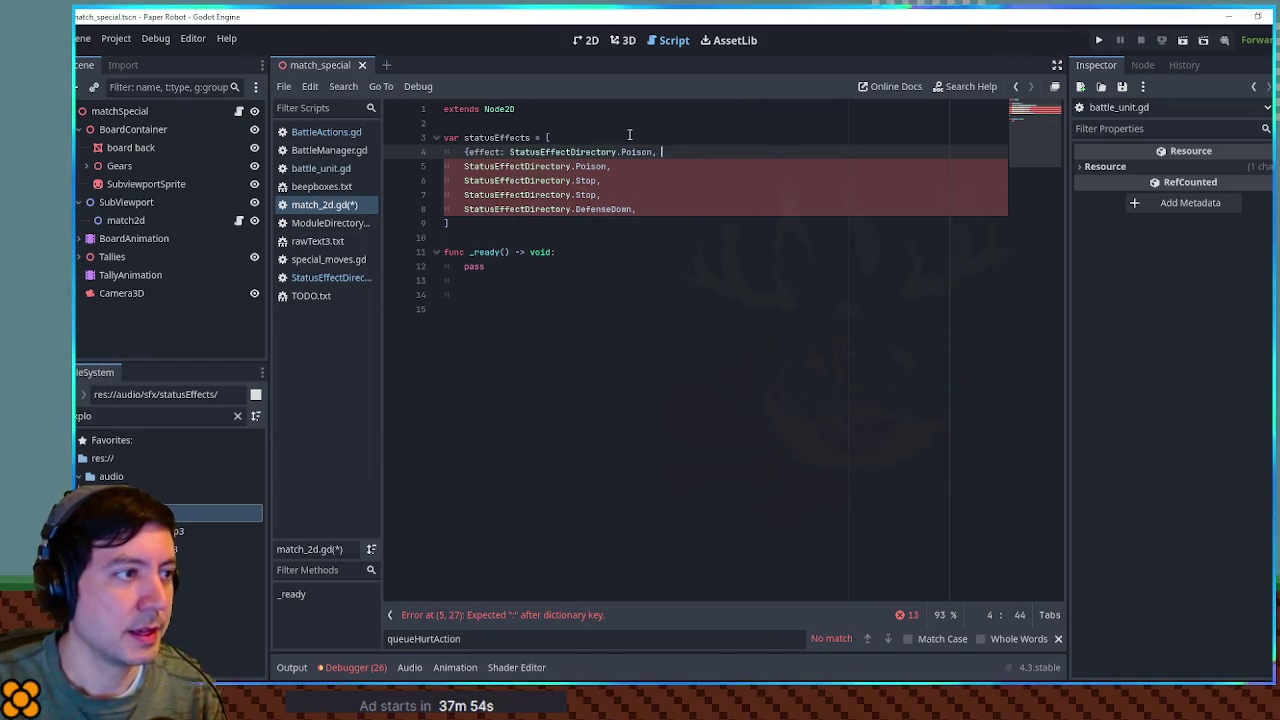
pyautogui.write('mult:')
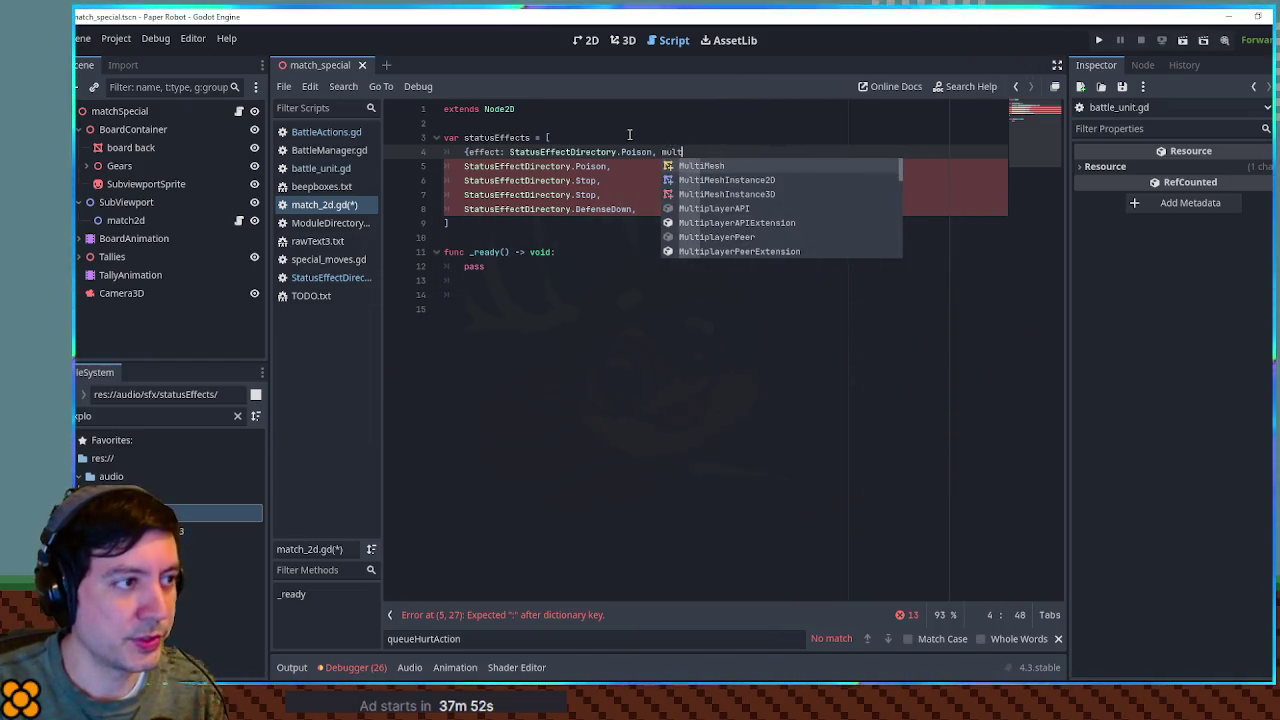